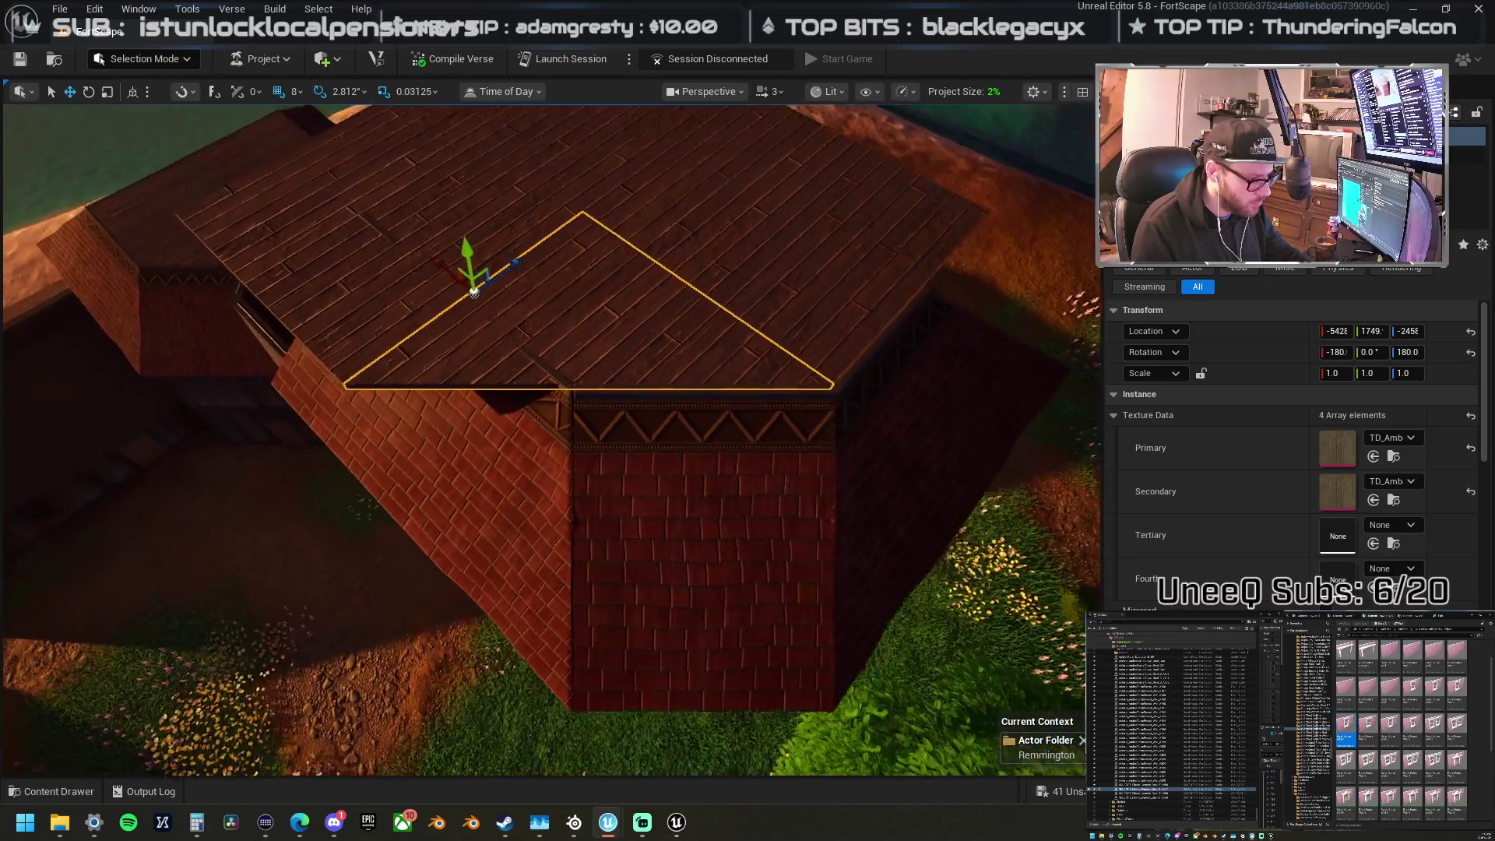
Step: Scale the triangular roof piece to 0.5 on X and Z and drag it toward the roof corner
{"action": "left_click", "coordinate": [1339, 373]}
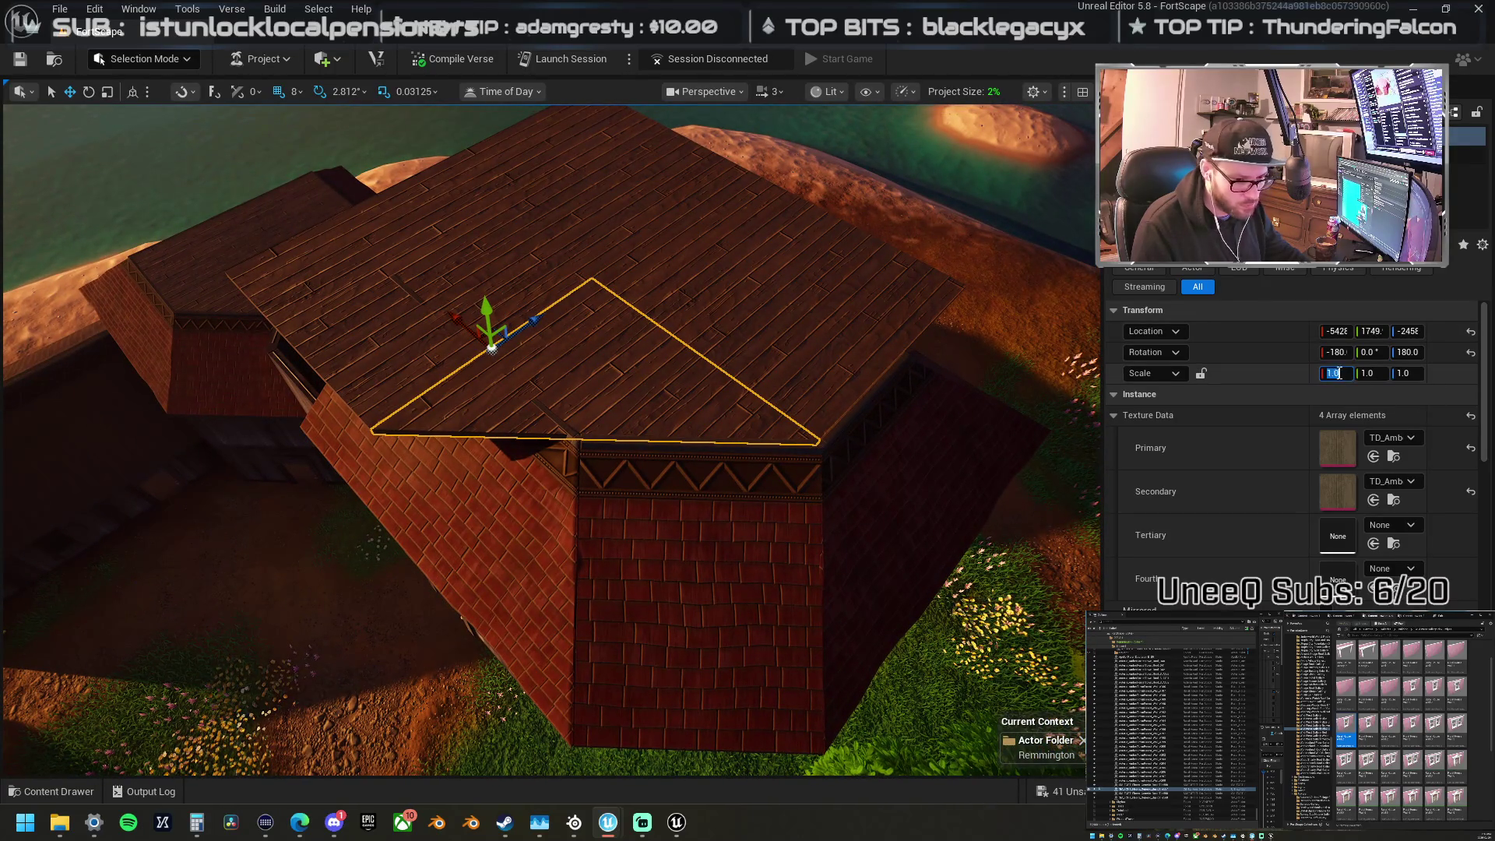
{"action": "type", "text": "0.5"}
{"action": "key", "text": "Tab"}
{"action": "key", "text": "Tab"}
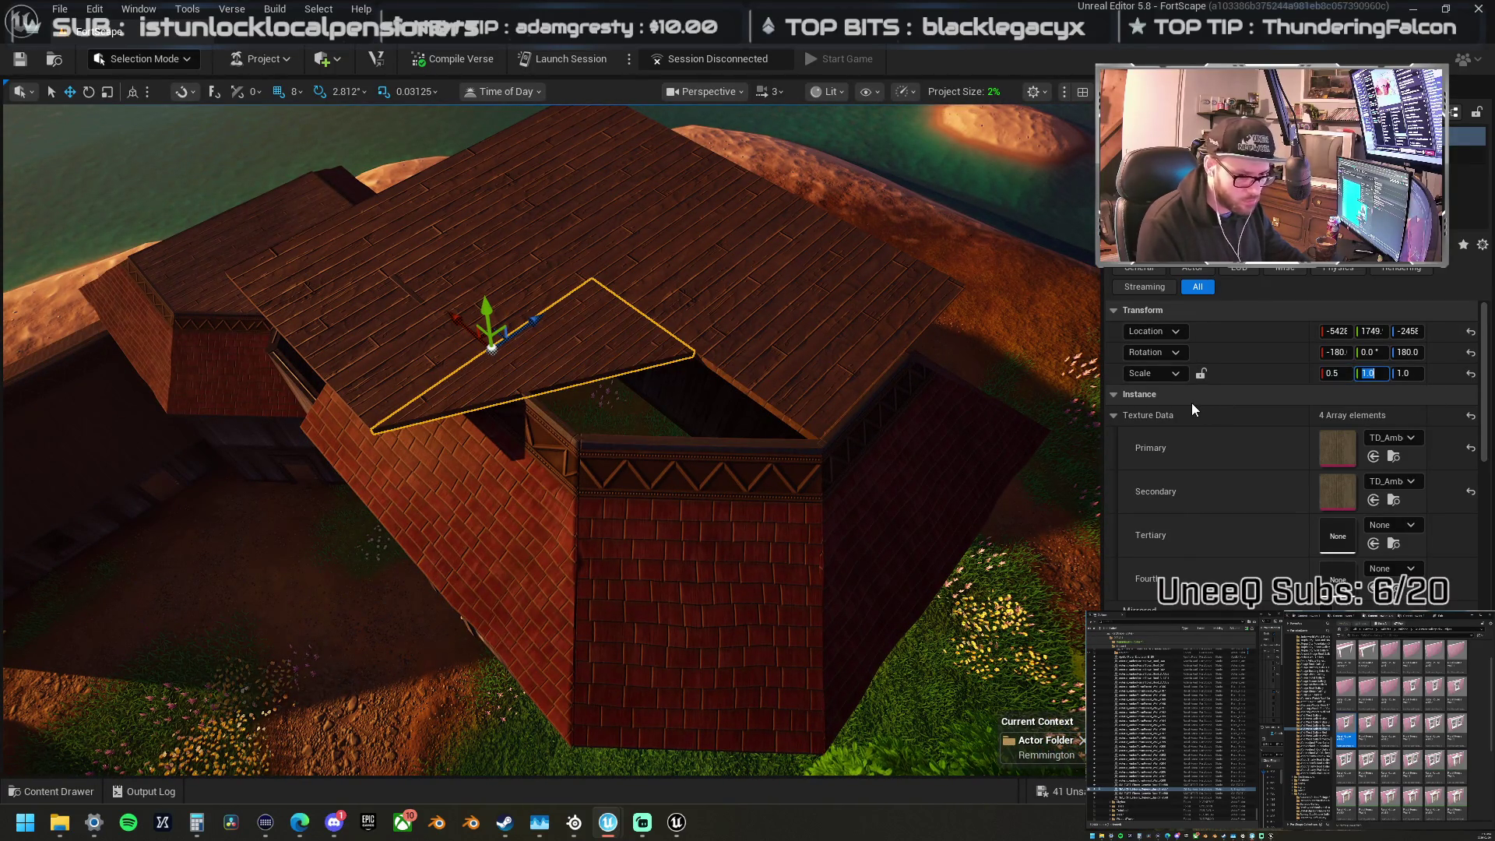
{"action": "type", "text": "0.5"}
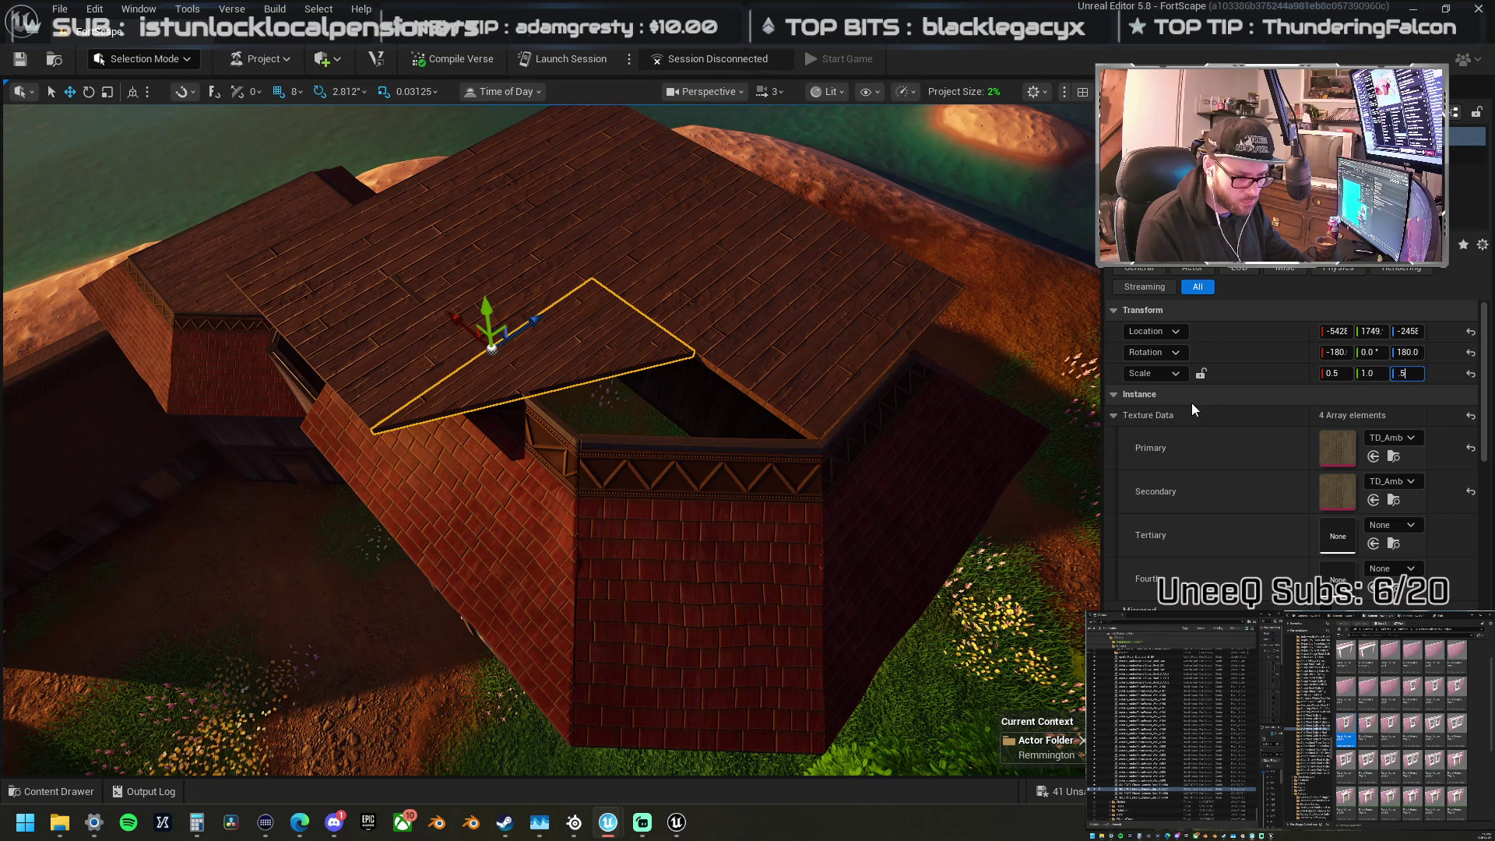
{"action": "key", "text": "Return"}
{"action": "mouse_move", "coordinate": [472, 315]}
{"action": "left_mouse_down"}
{"action": "mouse_move", "coordinate": [561, 391]}
{"action": "mouse_move", "coordinate": [705, 374]}
{"action": "left_mouse_up"}
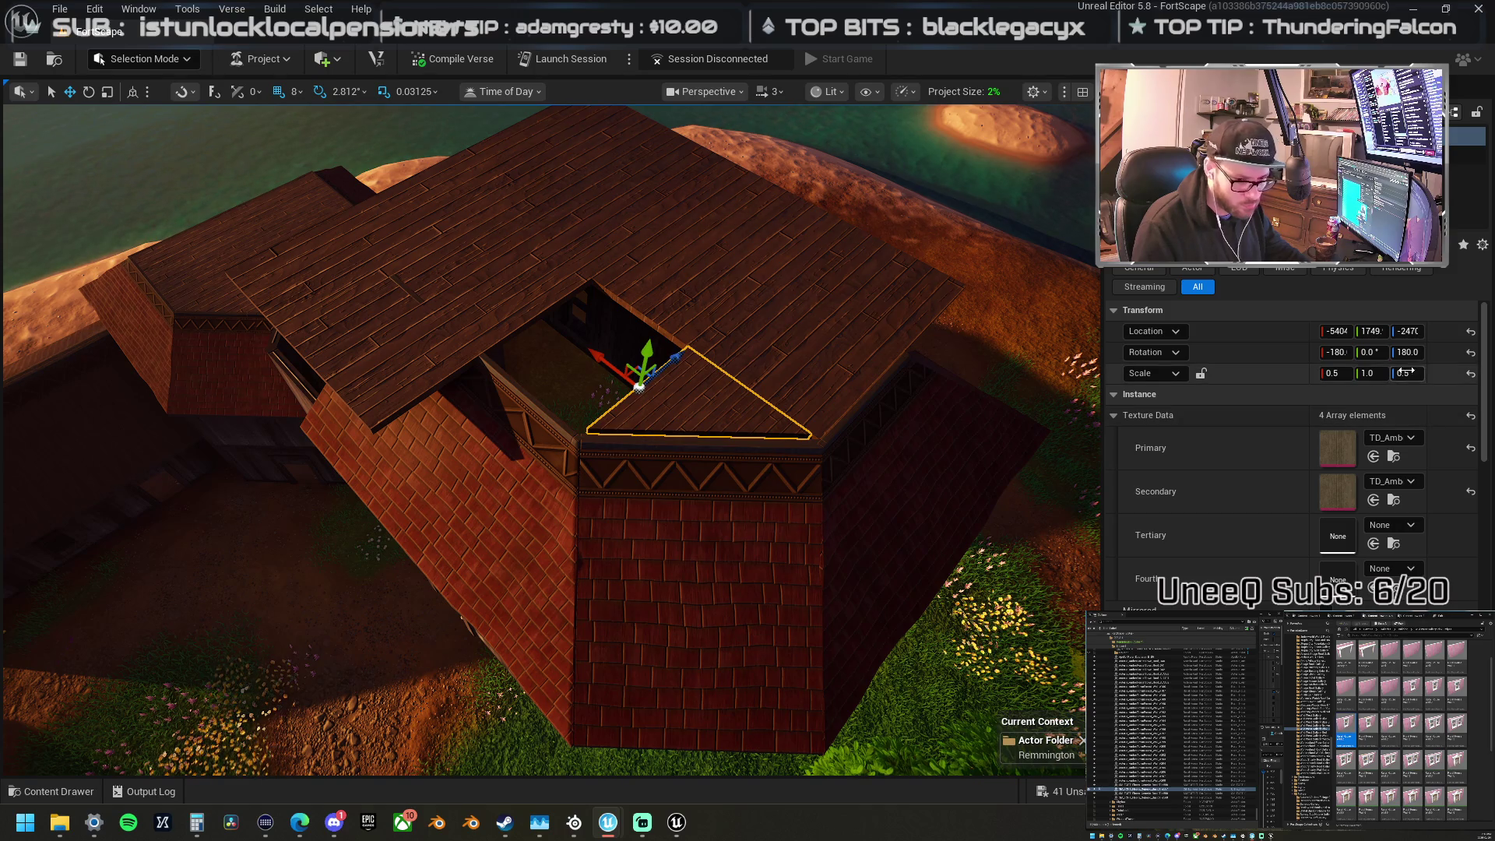
Step: Refine the triangle's X and Z scale to 0.55 and nudge it into the corner
{"action": "left_click", "coordinate": [1345, 373]}
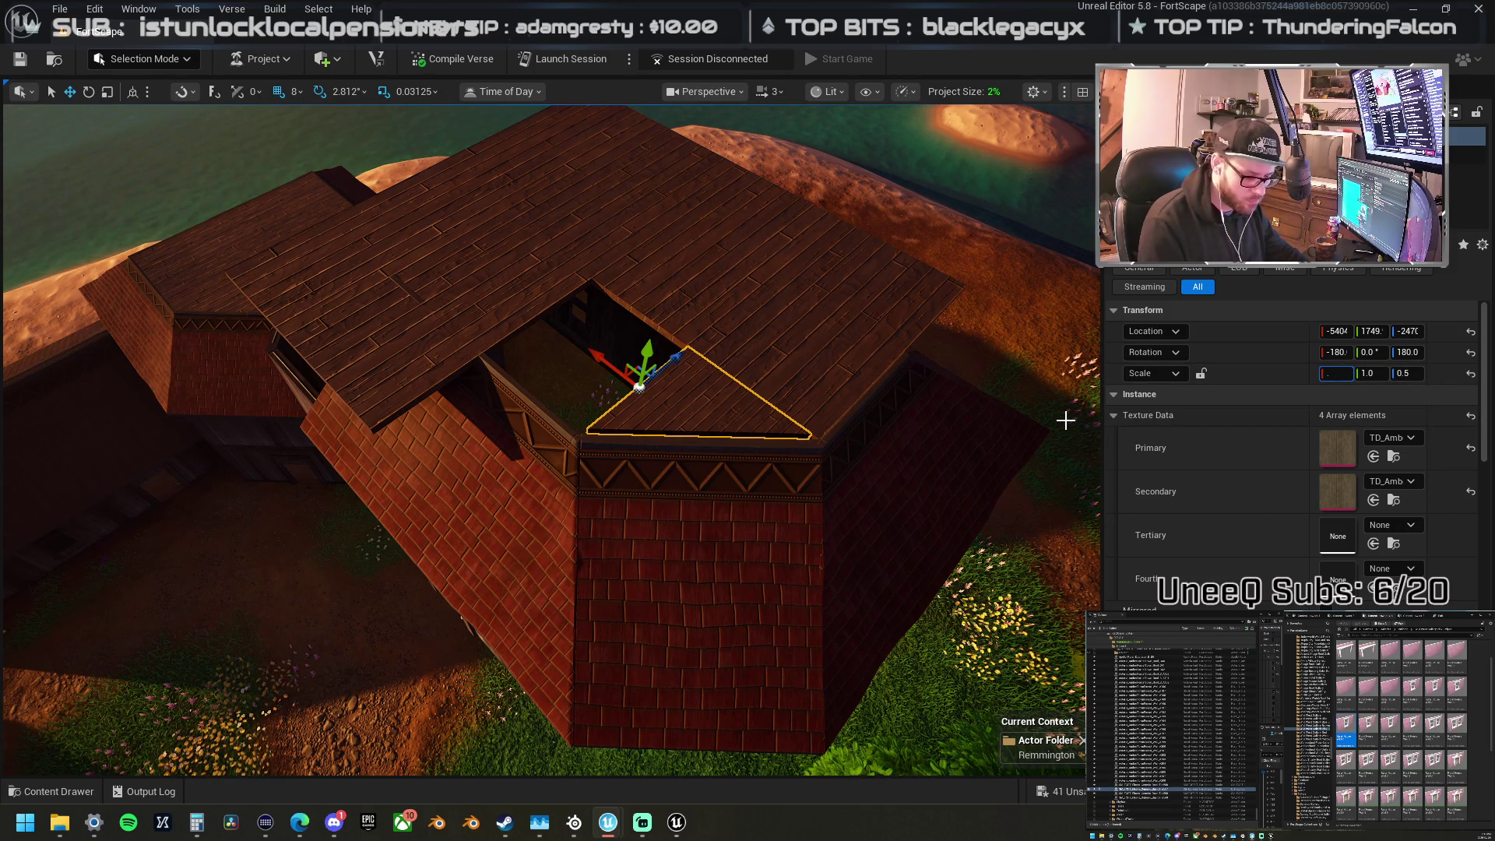
{"action": "type", "text": "67"}
{"action": "key", "text": "Return"}
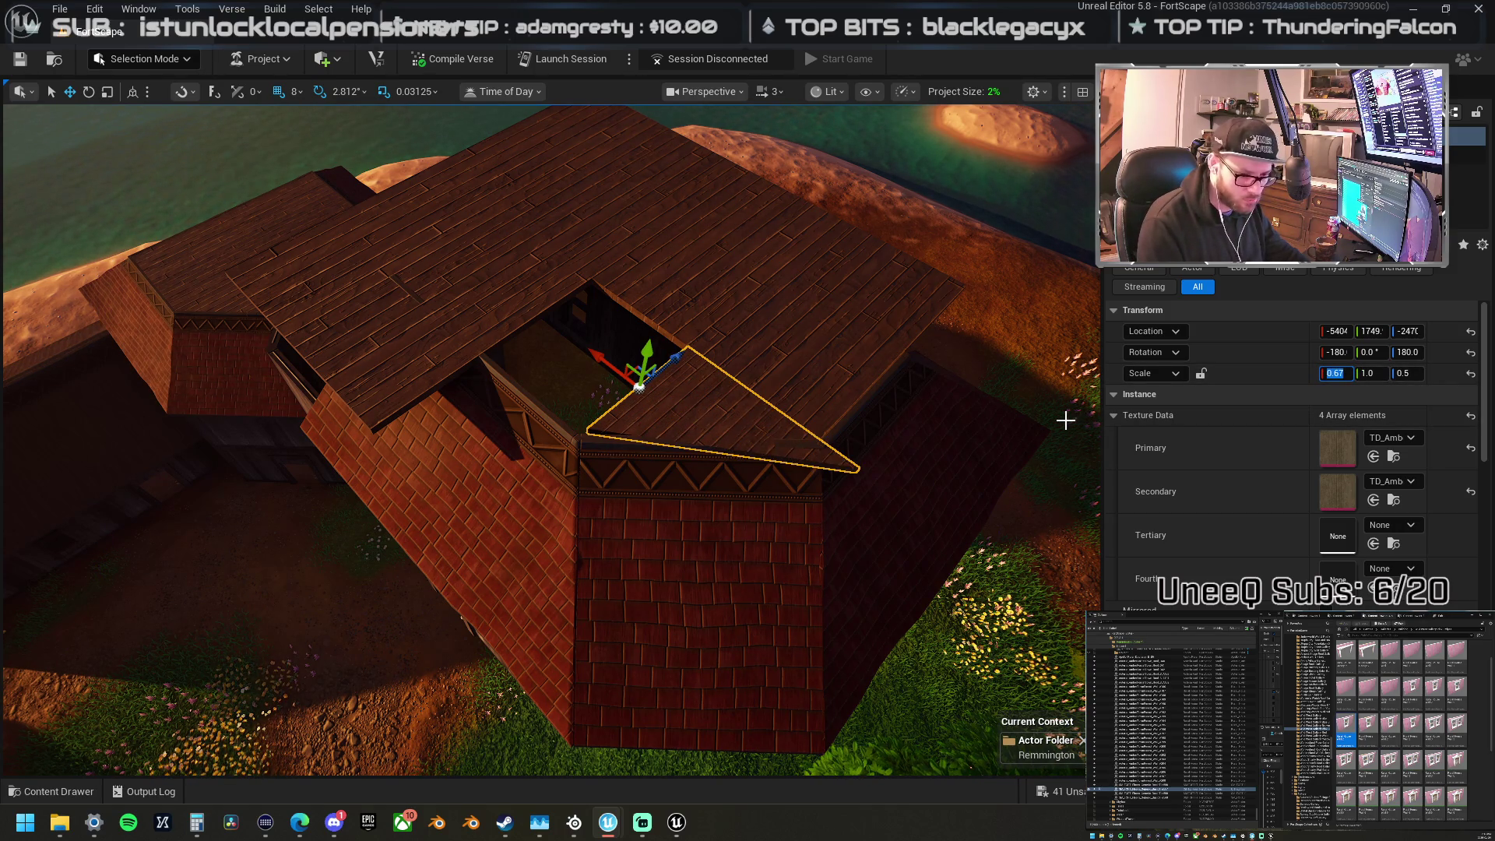
{"action": "type", "text": ".55"}
{"action": "key", "text": "Return"}
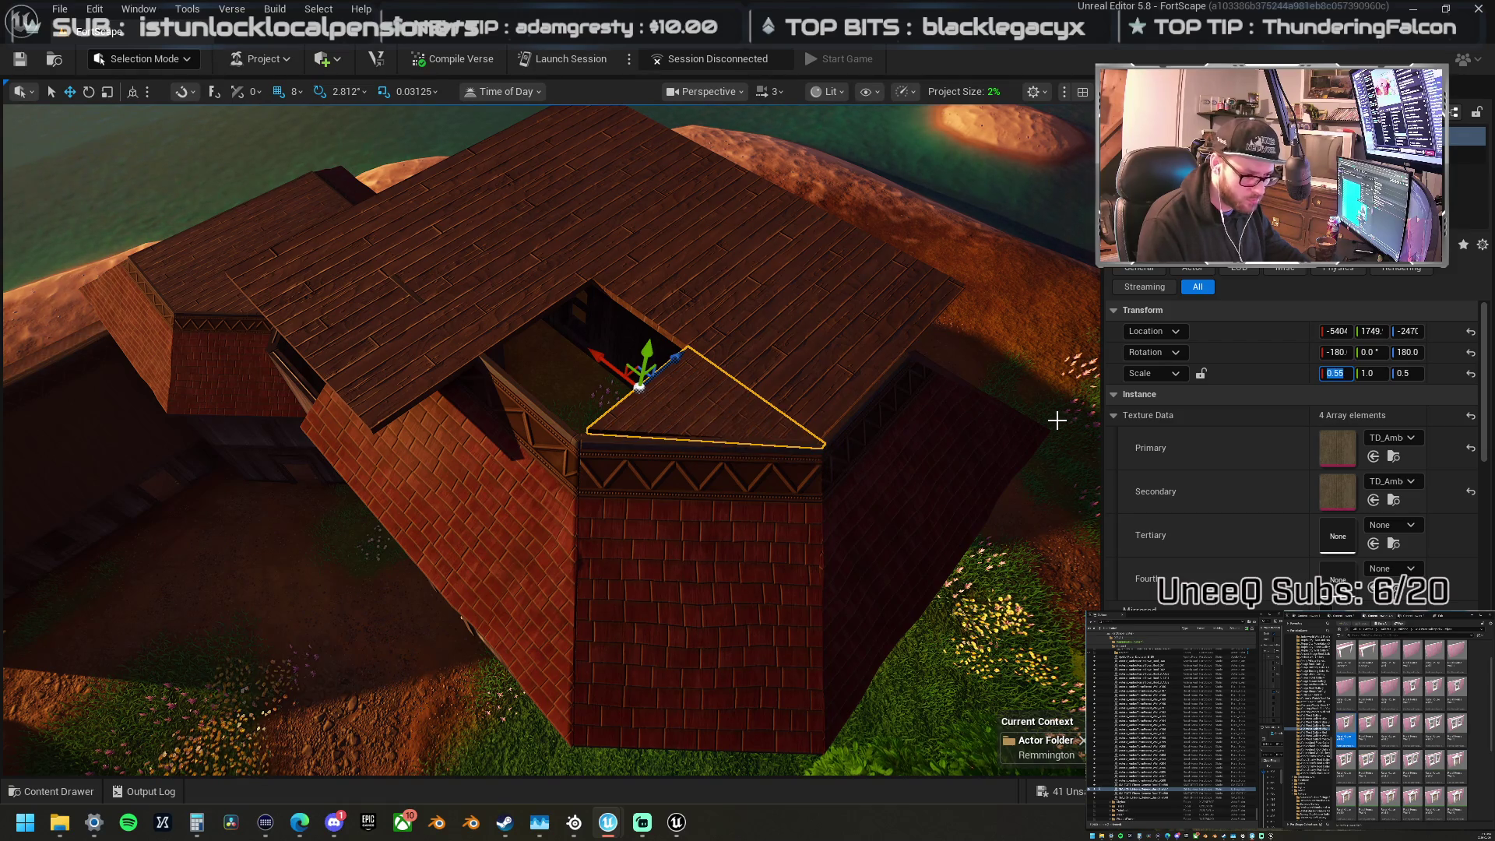
{"action": "key", "text": "Tab"}
{"action": "key", "text": "Tab"}
{"action": "key", "text": "BackSpace"}
{"action": "type", "text": ".55"}
{"action": "key", "text": "Return"}
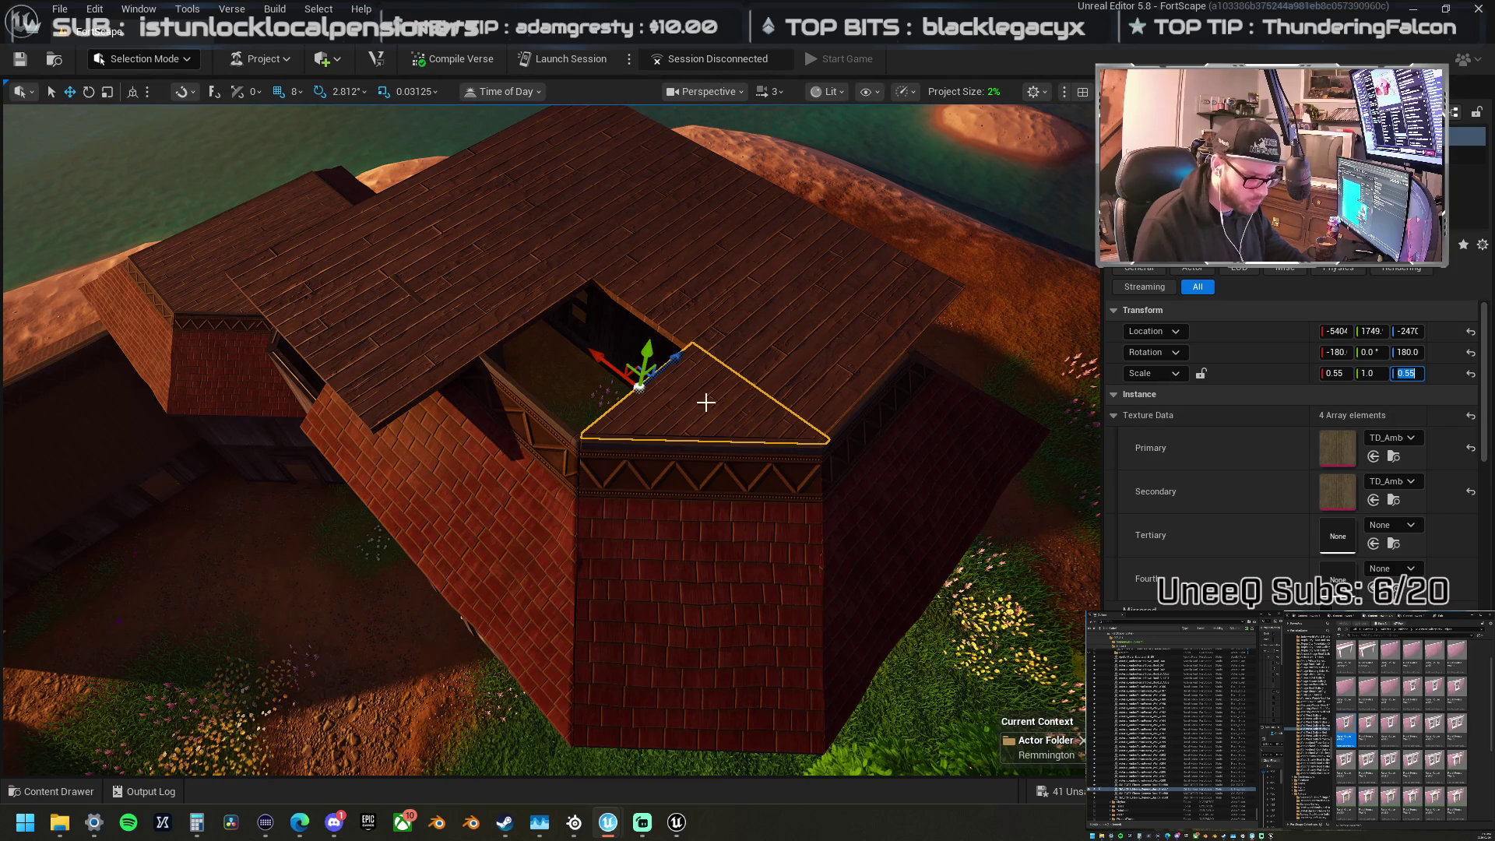
{"action": "mouse_move", "coordinate": [678, 358]}
{"action": "left_mouse_down"}
{"action": "mouse_move", "coordinate": [657, 377]}
{"action": "mouse_move", "coordinate": [378, 300]}
{"action": "mouse_move", "coordinate": [441, 324]}
{"action": "mouse_move", "coordinate": [572, 235]}
{"action": "mouse_move", "coordinate": [607, 290]}
{"action": "mouse_move", "coordinate": [682, 319]}
{"action": "mouse_move", "coordinate": [672, 452]}
{"action": "mouse_move", "coordinate": [818, 454]}
{"action": "mouse_move", "coordinate": [694, 417]}
{"action": "mouse_move", "coordinate": [715, 411]}
{"action": "mouse_move", "coordinate": [701, 435]}
{"action": "mouse_move", "coordinate": [685, 413]}
{"action": "mouse_move", "coordinate": [779, 394]}
{"action": "left_mouse_up"}
Step: Undo the square plank roof panel's scale change, delete it, then select the front brick gable wall
{"action": "left_click", "coordinate": [488, 326]}
{"action": "left_click", "coordinate": [1371, 374]}
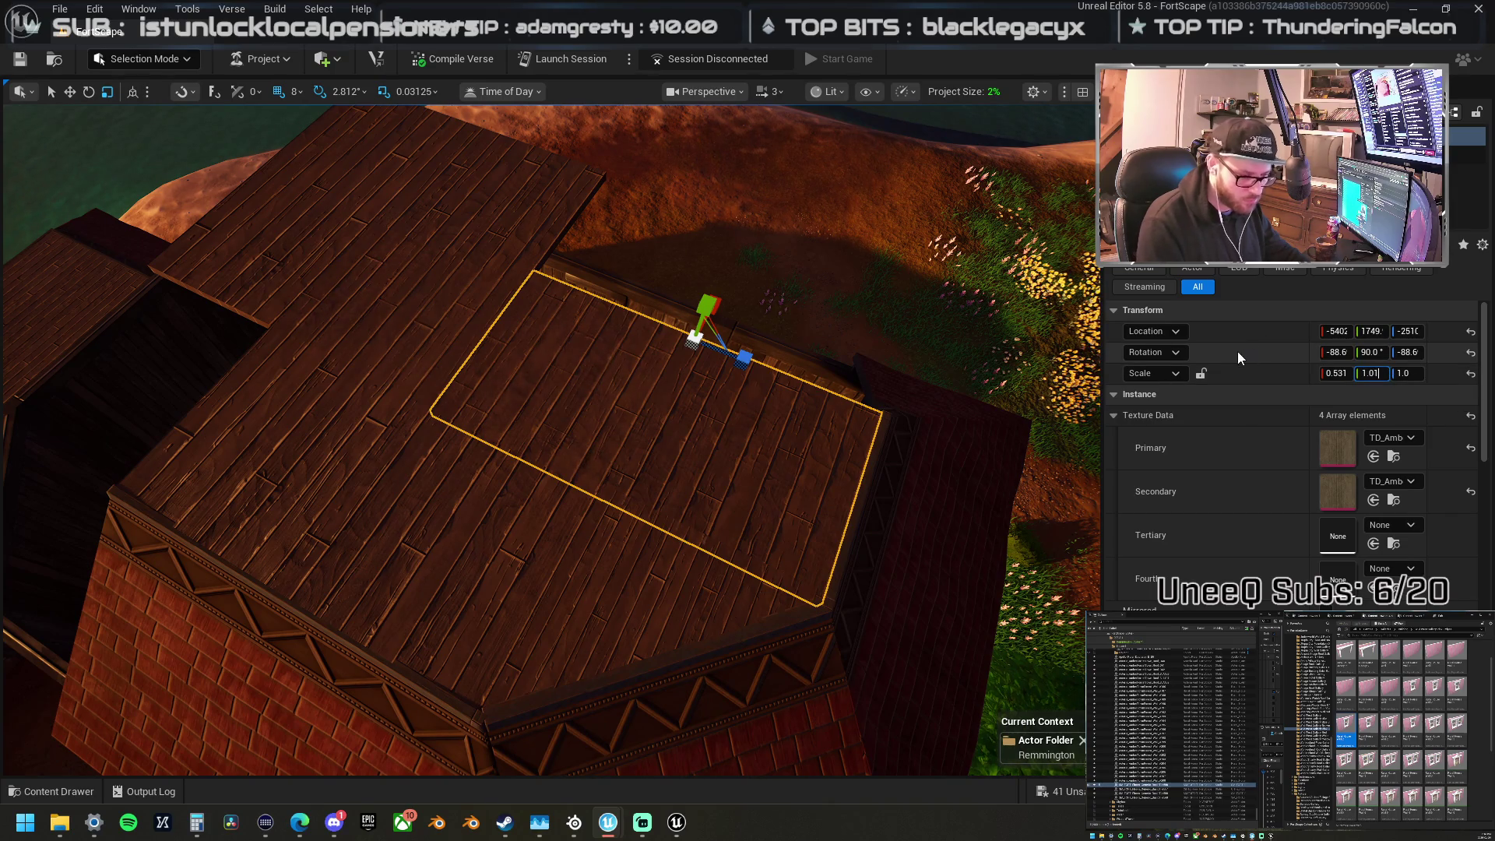
{"action": "left_click_drag", "start_coordinate": [367, 394], "coordinate": [382, 358]}
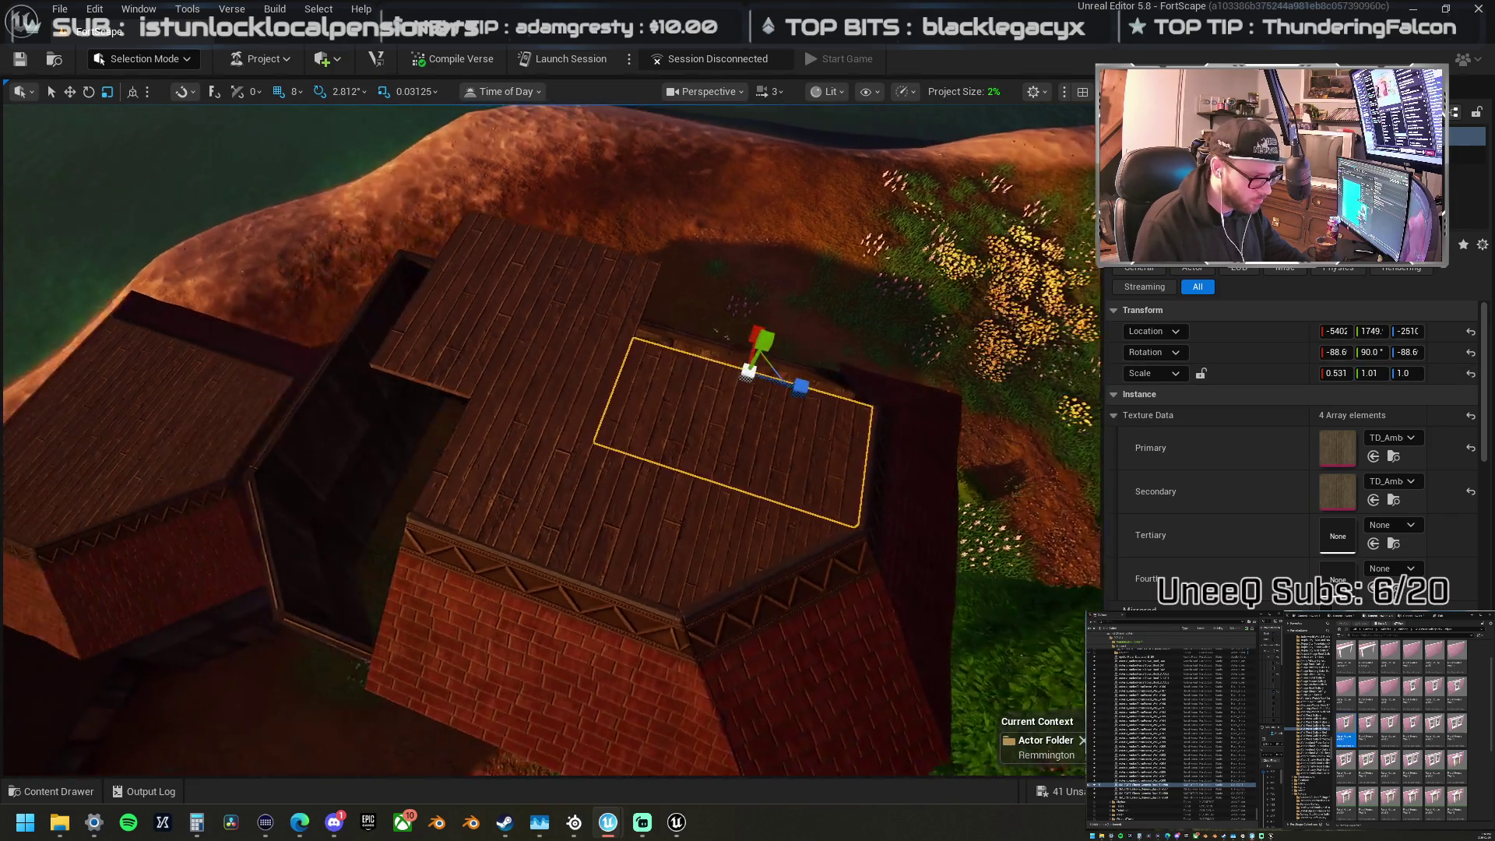
{"action": "key", "text": "ctrl+z"}
{"action": "left_click_drag", "start_coordinate": [501, 294], "coordinate": [478, 296]}
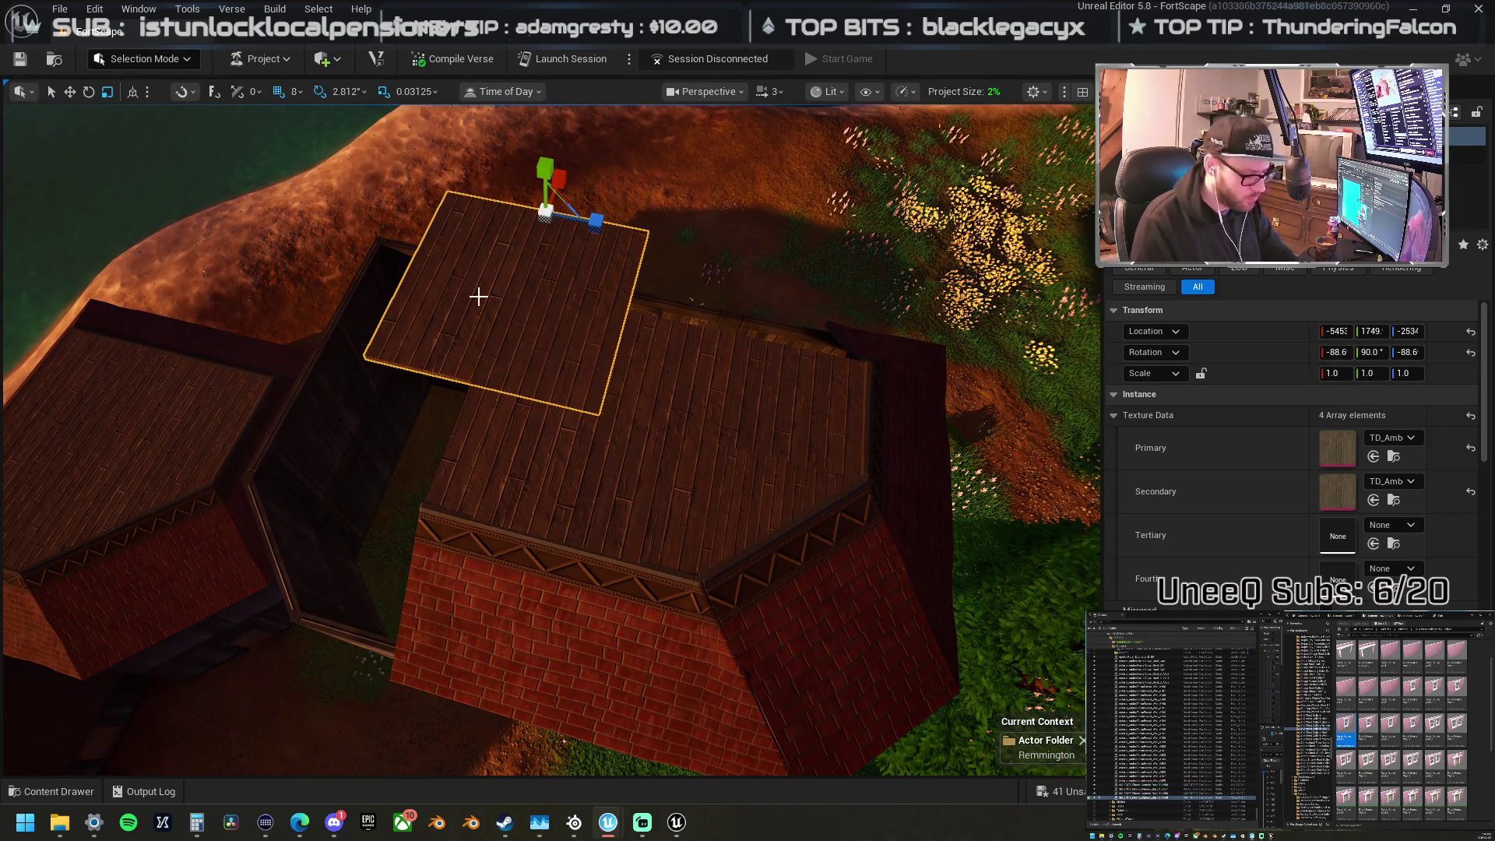
{"action": "key", "text": "Delete"}
{"action": "mouse_move", "coordinate": [554, 353]}
{"action": "left_mouse_down"}
{"action": "mouse_move", "coordinate": [587, 374]}
{"action": "mouse_move", "coordinate": [668, 495]}
{"action": "mouse_move", "coordinate": [670, 555]}
{"action": "mouse_move", "coordinate": [704, 592]}
{"action": "left_mouse_up"}
{"action": "left_click", "coordinate": [667, 495]}
Step: Set the front brick gable wall's Z scale to 0.75
{"action": "left_click", "coordinate": [1410, 373]}
{"action": "type", "text": ".7"}
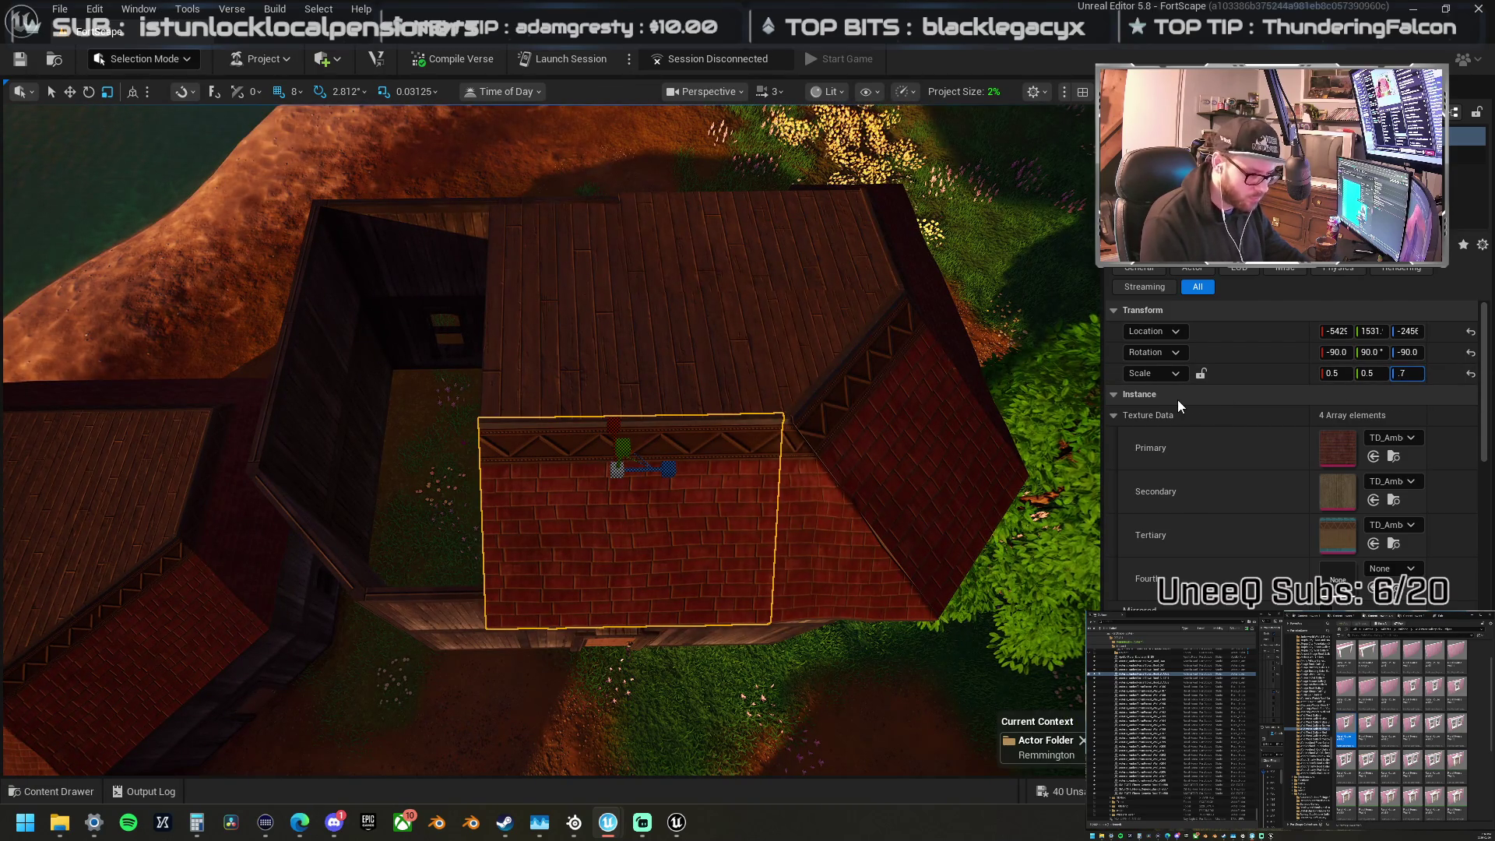
{"action": "key", "text": "Return"}
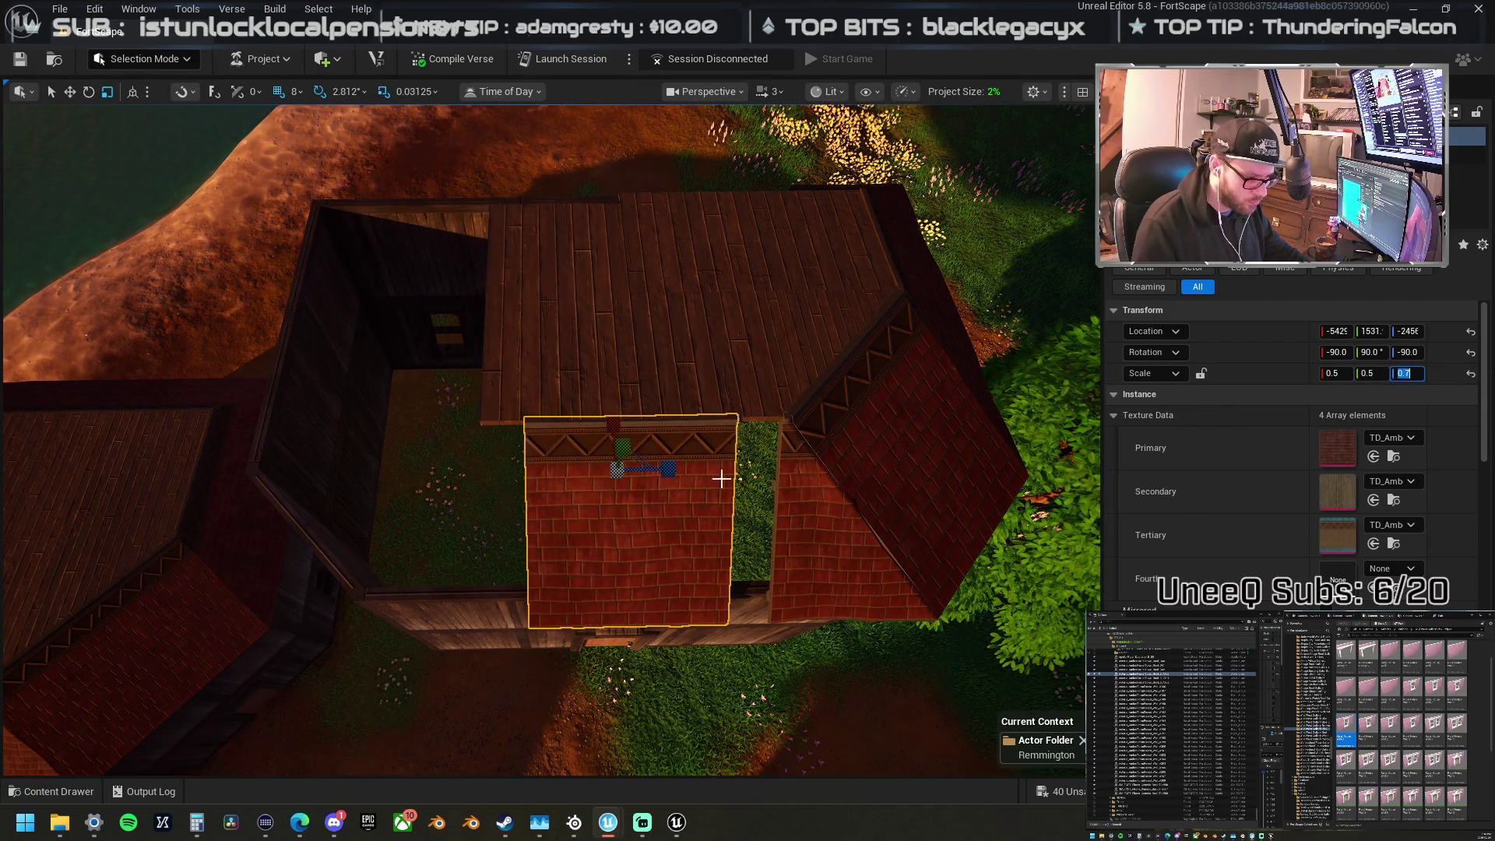
{"action": "type", "text": "5"}
{"action": "key", "text": "Return"}
{"action": "mouse_move", "coordinate": [974, 436]}
{"action": "left_mouse_down"}
{"action": "mouse_move", "coordinate": [911, 407]}
{"action": "mouse_move", "coordinate": [644, 476]}
{"action": "mouse_move", "coordinate": [707, 473]}
{"action": "left_mouse_up"}
Step: Alt-drag a copy of the angled roof section to the house's other side
{"action": "left_click", "coordinate": [818, 514]}
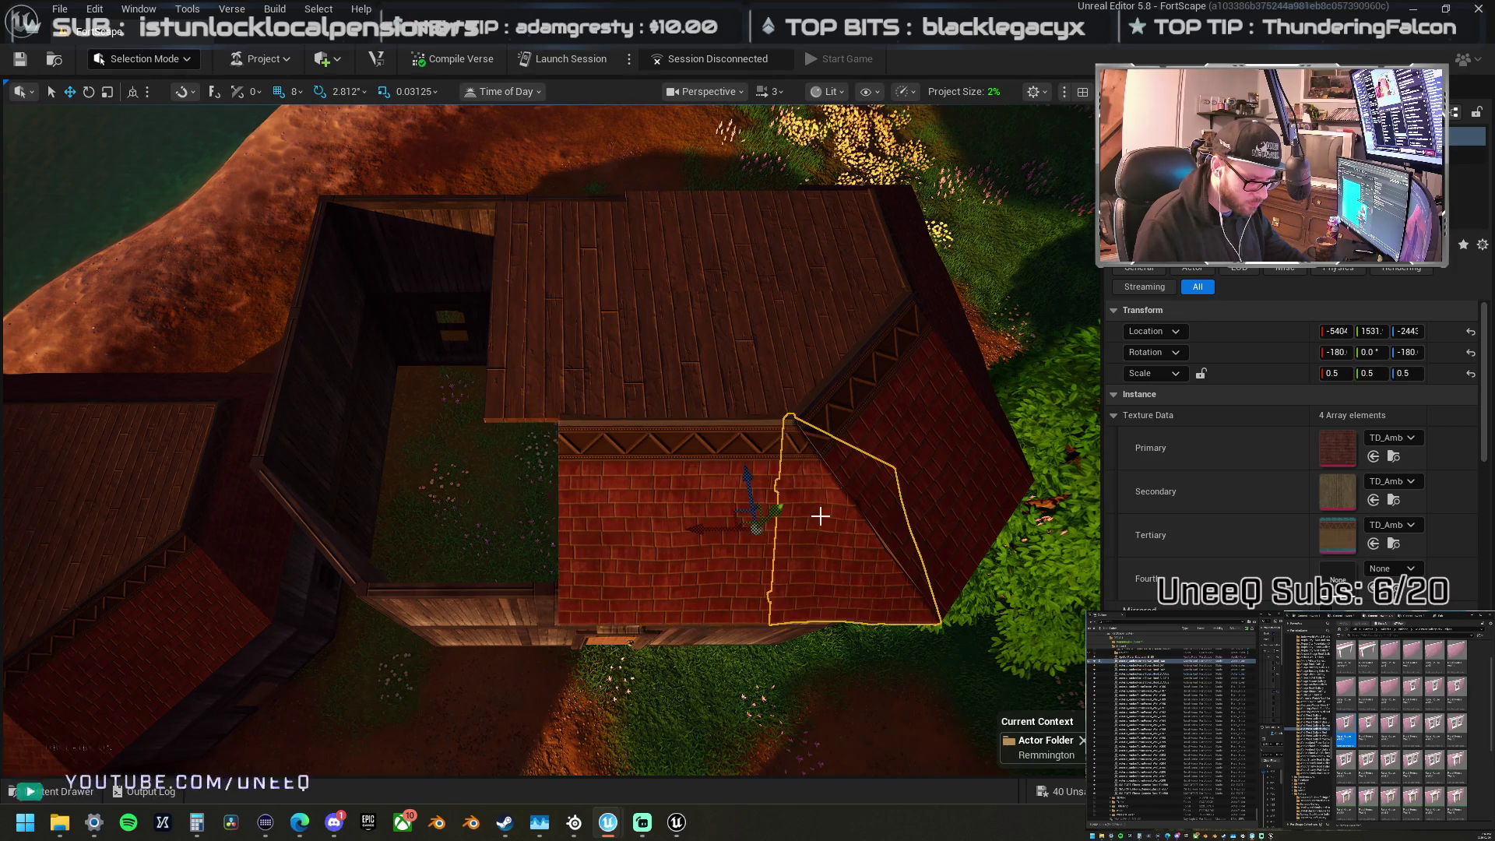
{"action": "left_click_drag", "start_coordinate": [755, 517], "coordinate": [760, 523]}
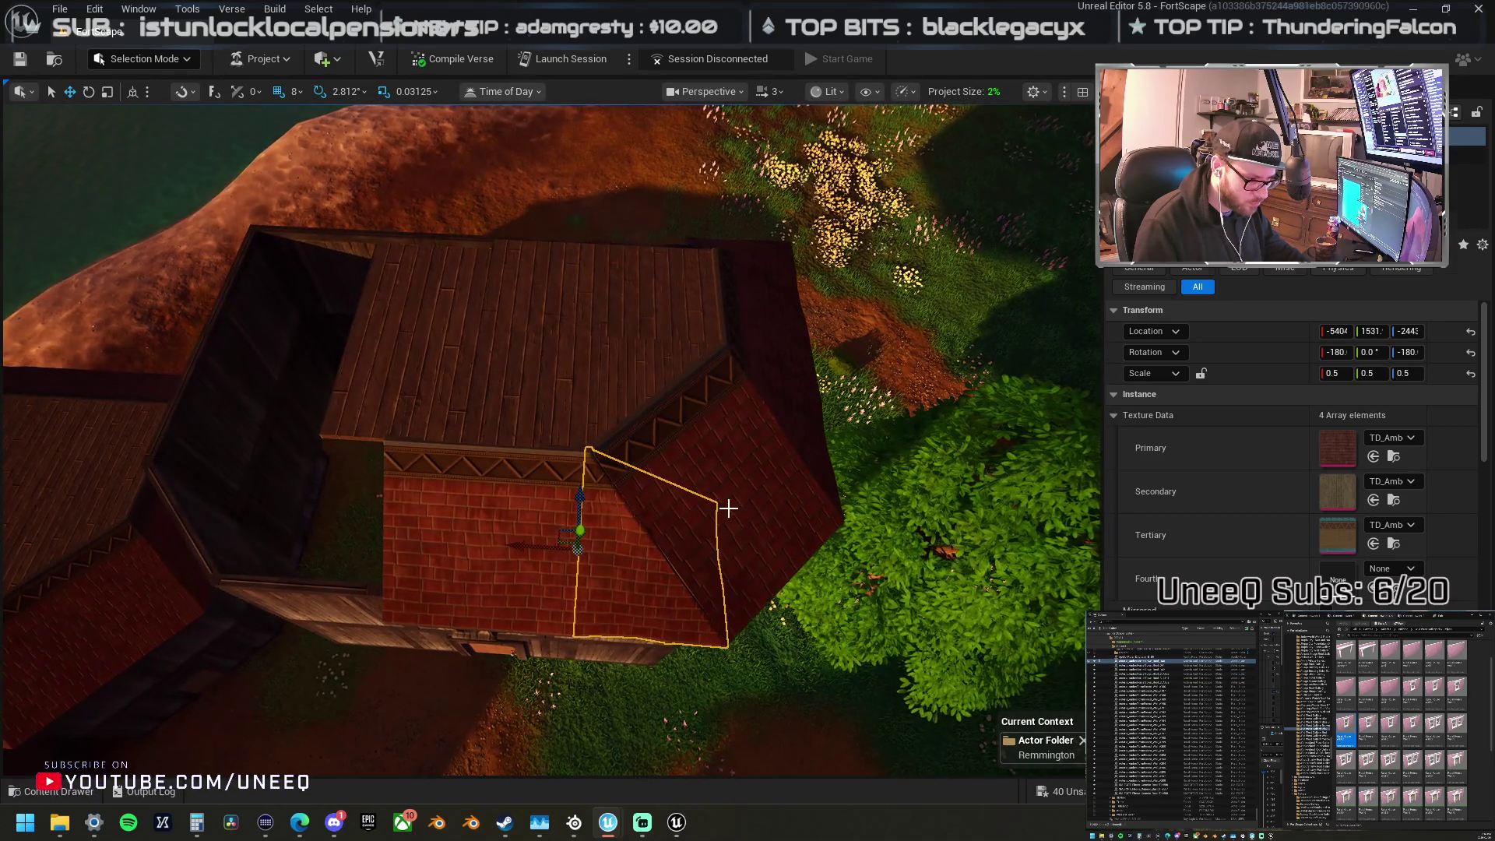
{"action": "left_click", "coordinate": [740, 467]}
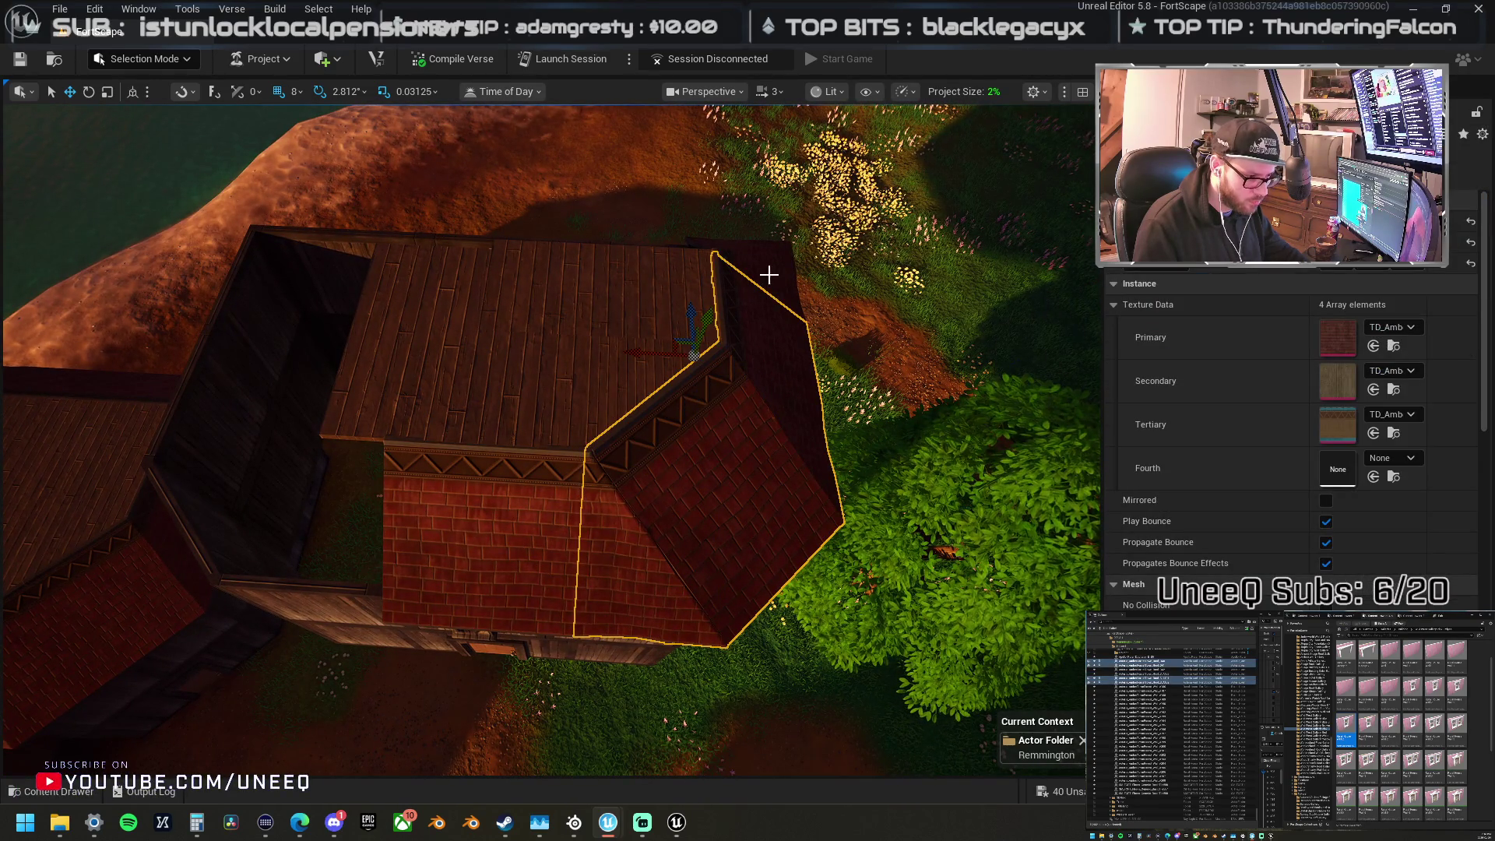
{"action": "mouse_move", "coordinate": [768, 274]}
{"action": "left_mouse_down"}
{"action": "mouse_move", "coordinate": [654, 277]}
{"action": "mouse_move", "coordinate": [554, 246]}
{"action": "mouse_move", "coordinate": [329, 252]}
{"action": "left_mouse_up"}
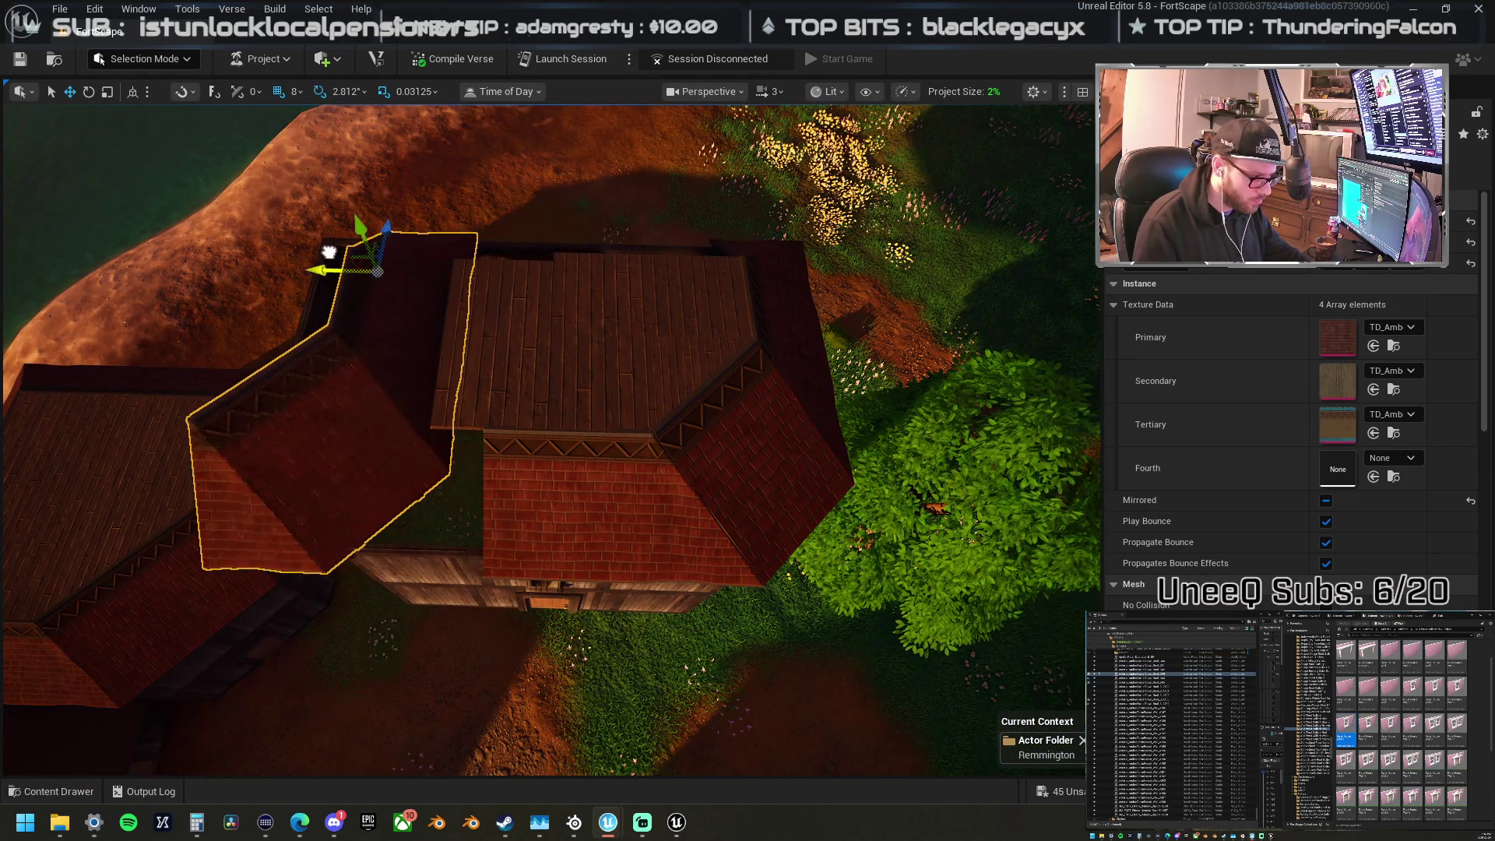
{"action": "right_click", "coordinate": [379, 248]}
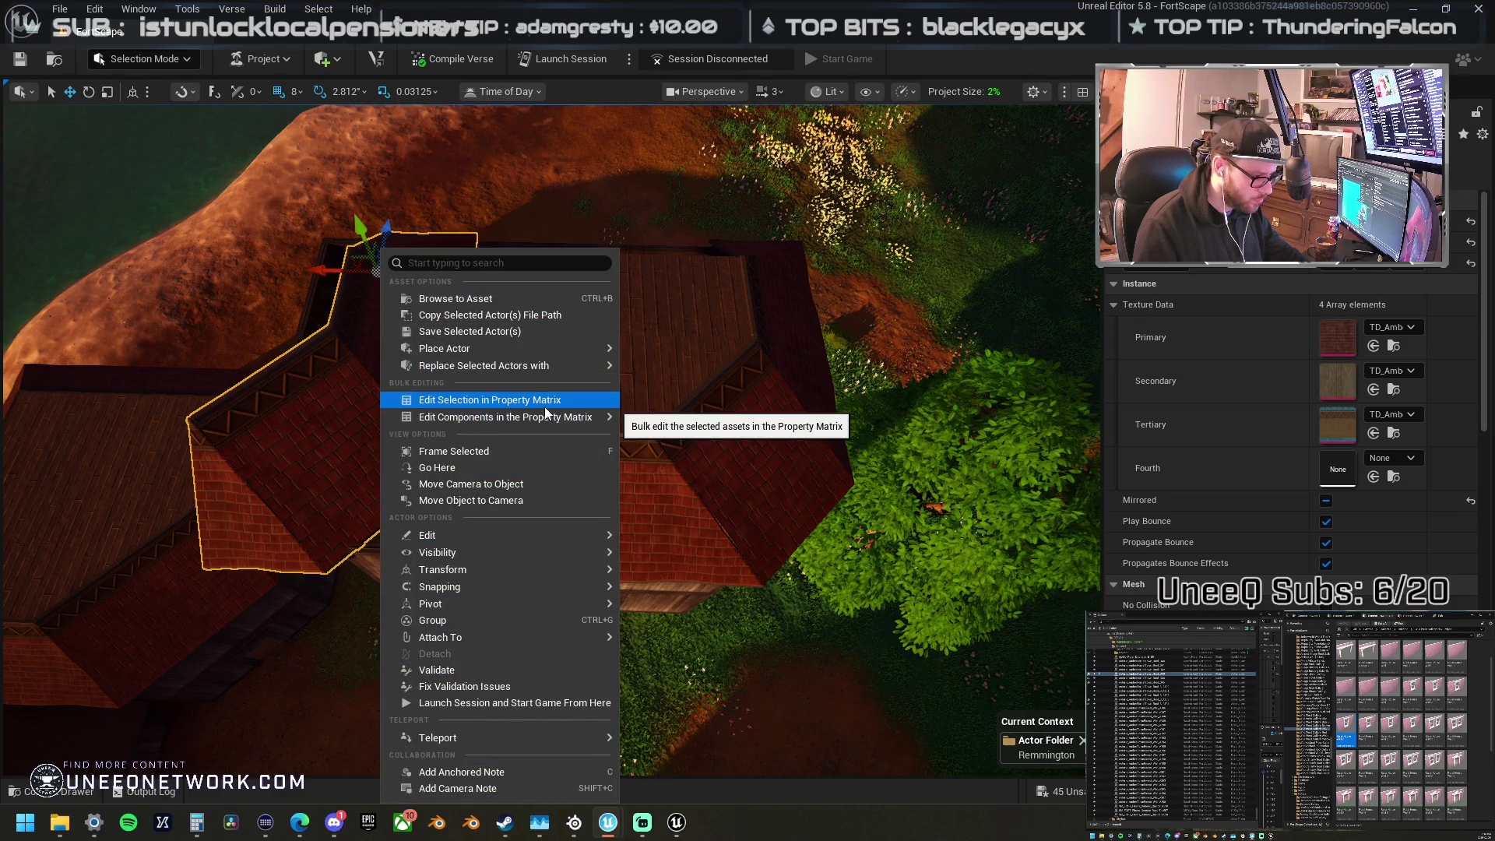
Step: Mirror the copied roof section with Mirror Left Axis and slide it against the house's left side
{"action": "mouse_move", "coordinate": [511, 569]}
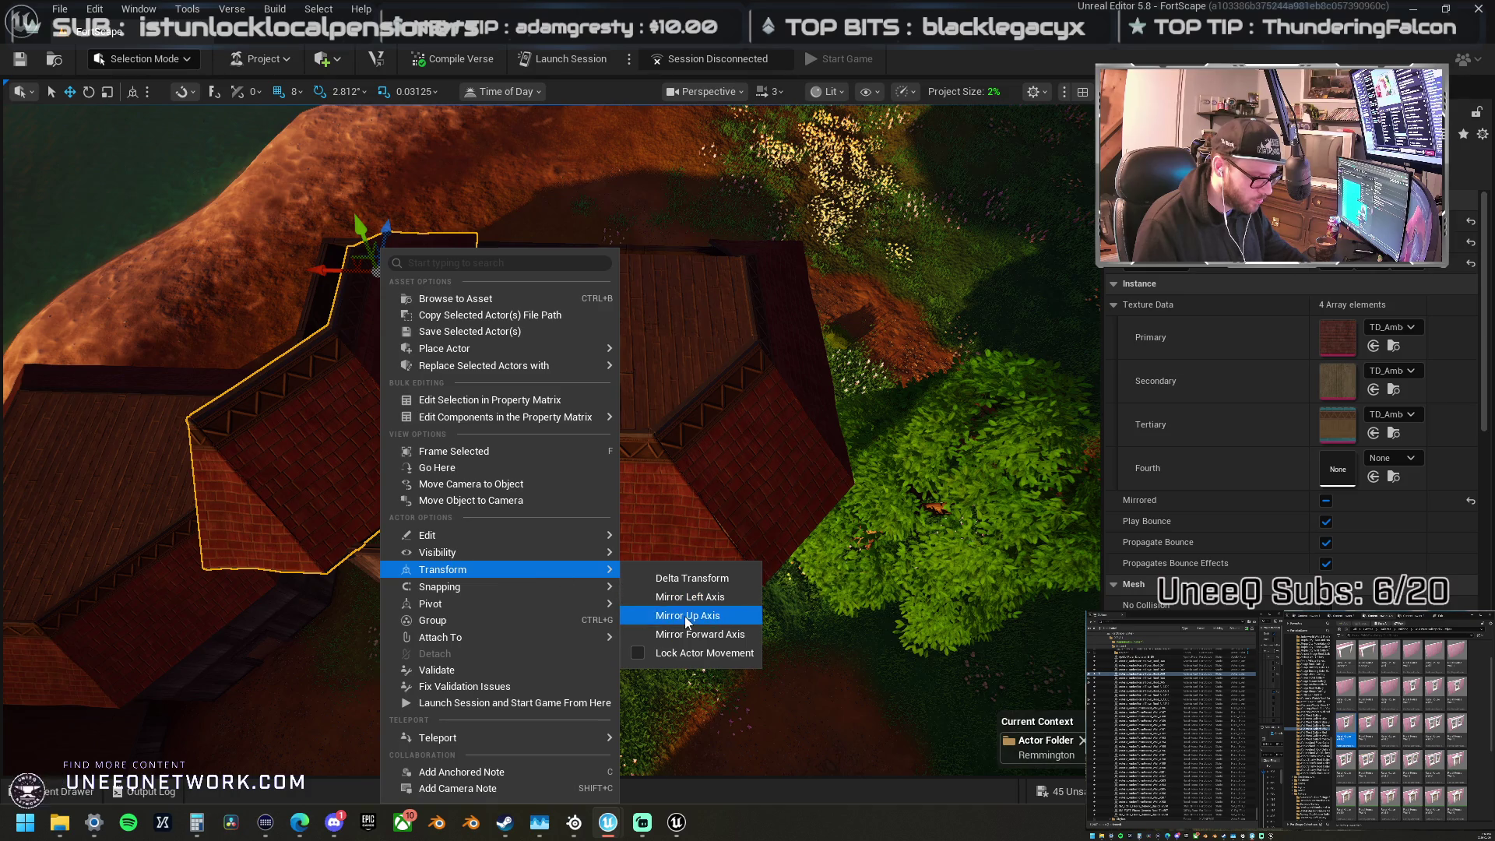
{"action": "left_click", "coordinate": [718, 598]}
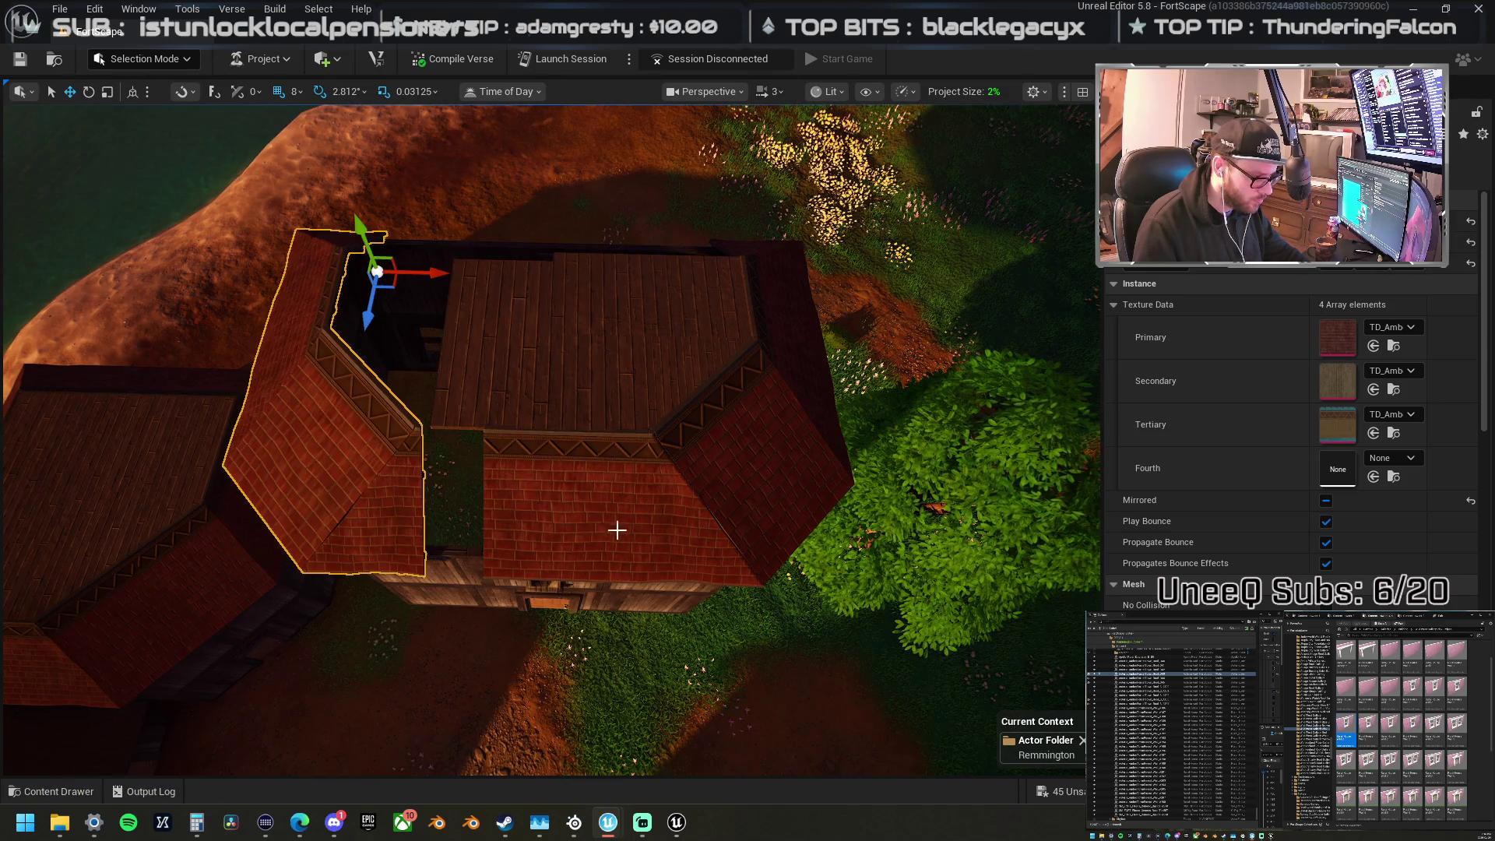
{"action": "mouse_move", "coordinate": [434, 280]}
{"action": "left_mouse_down"}
{"action": "mouse_move", "coordinate": [483, 273]}
{"action": "mouse_move", "coordinate": [466, 271]}
{"action": "mouse_move", "coordinate": [475, 171]}
{"action": "mouse_move", "coordinate": [498, 187]}
{"action": "mouse_move", "coordinate": [448, 187]}
{"action": "mouse_move", "coordinate": [495, 194]}
{"action": "left_mouse_up"}
{"action": "left_click_drag", "start_coordinate": [503, 285], "coordinate": [502, 285]}
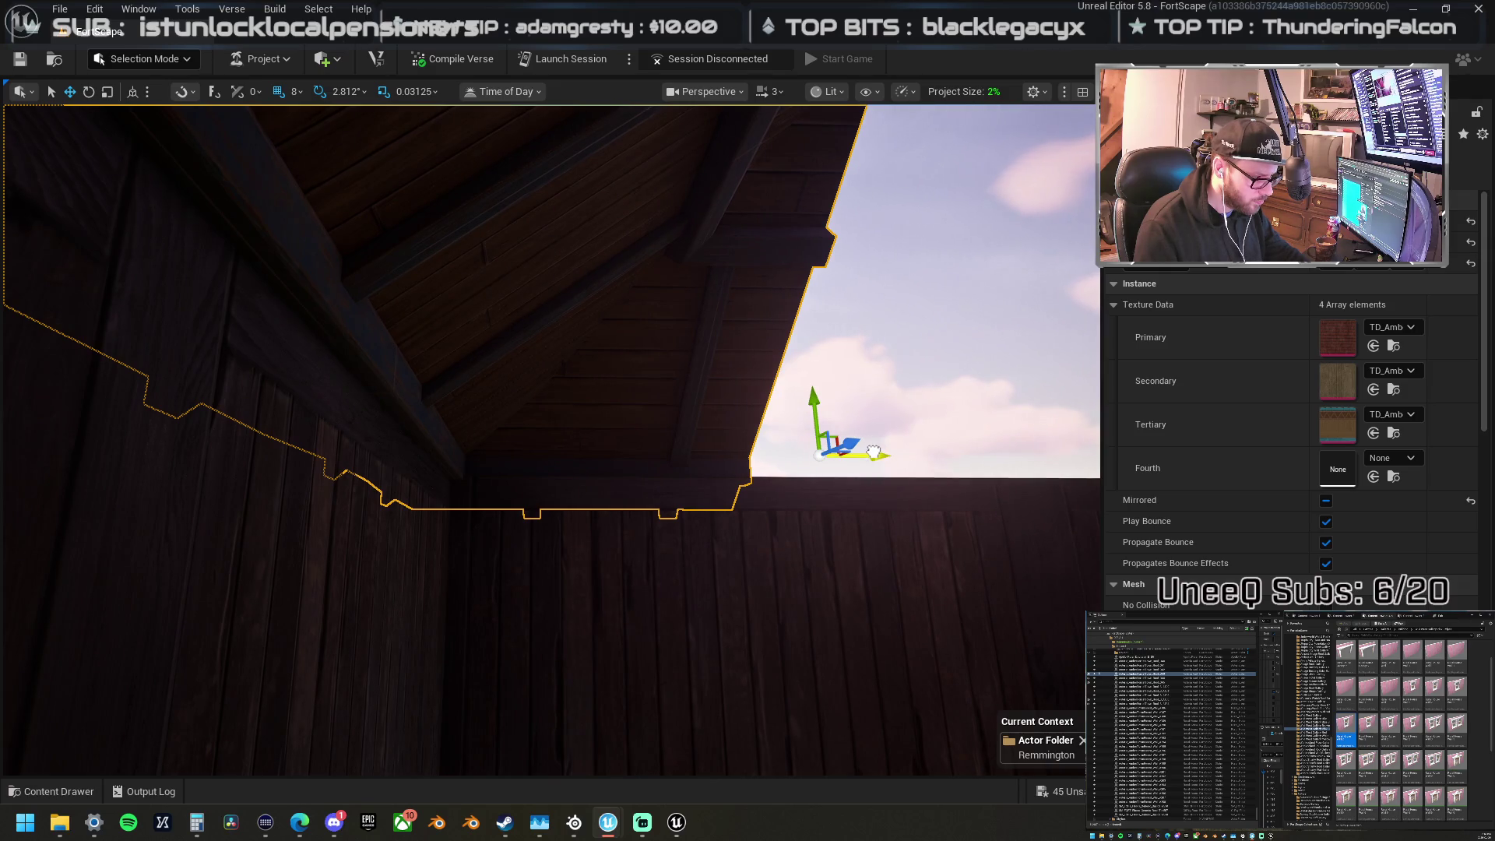
Step: Set the middle brick roof piece's Z scale to 0.937 and shift it left to line up
{"action": "left_click_drag", "start_coordinate": [710, 458], "coordinate": [671, 357]}
{"action": "left_click", "coordinate": [670, 357]}
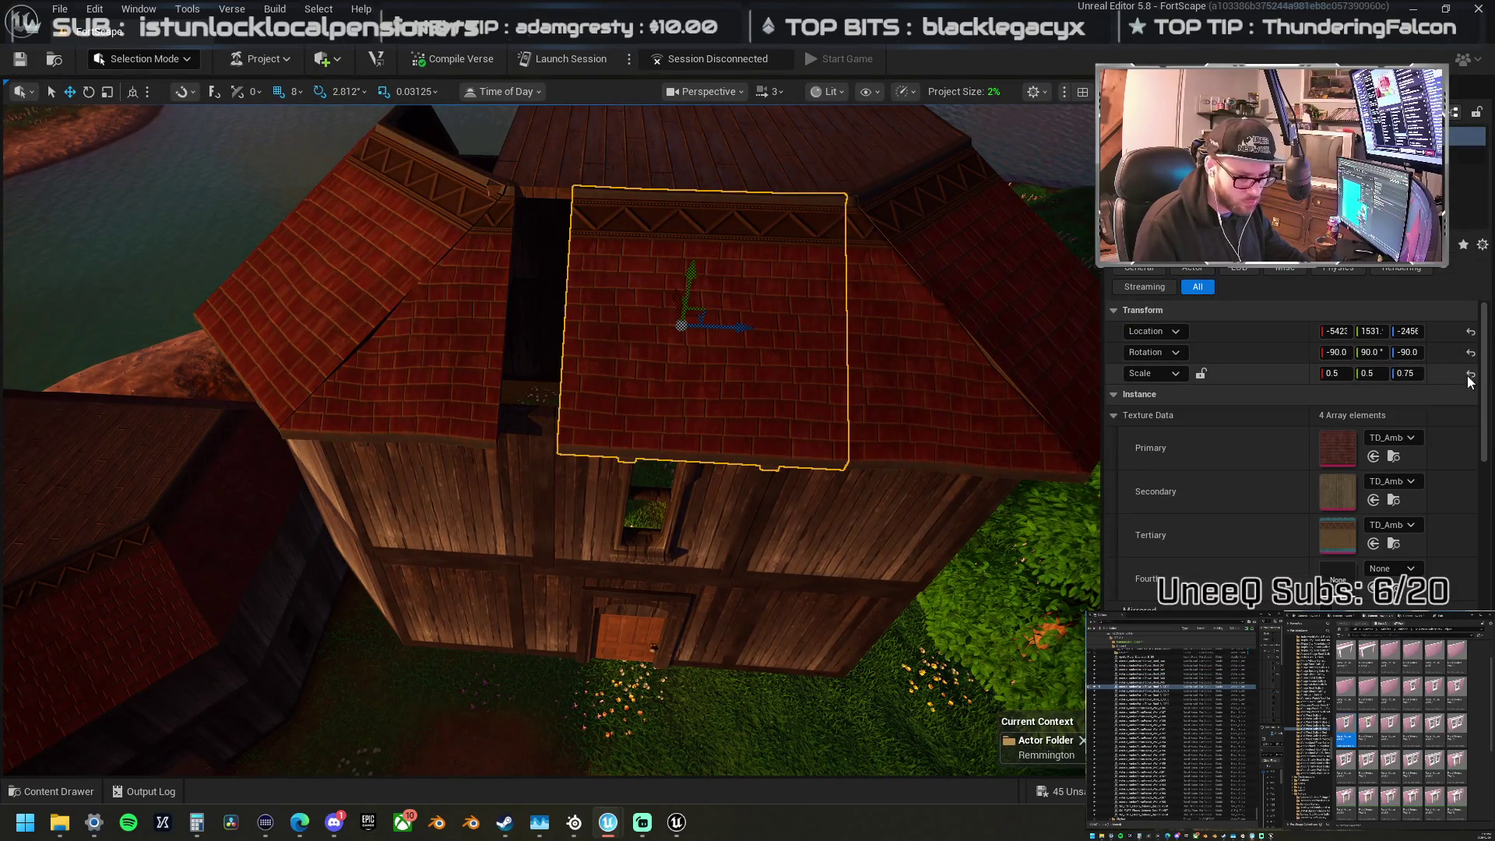
{"action": "left_click", "coordinate": [1471, 375]}
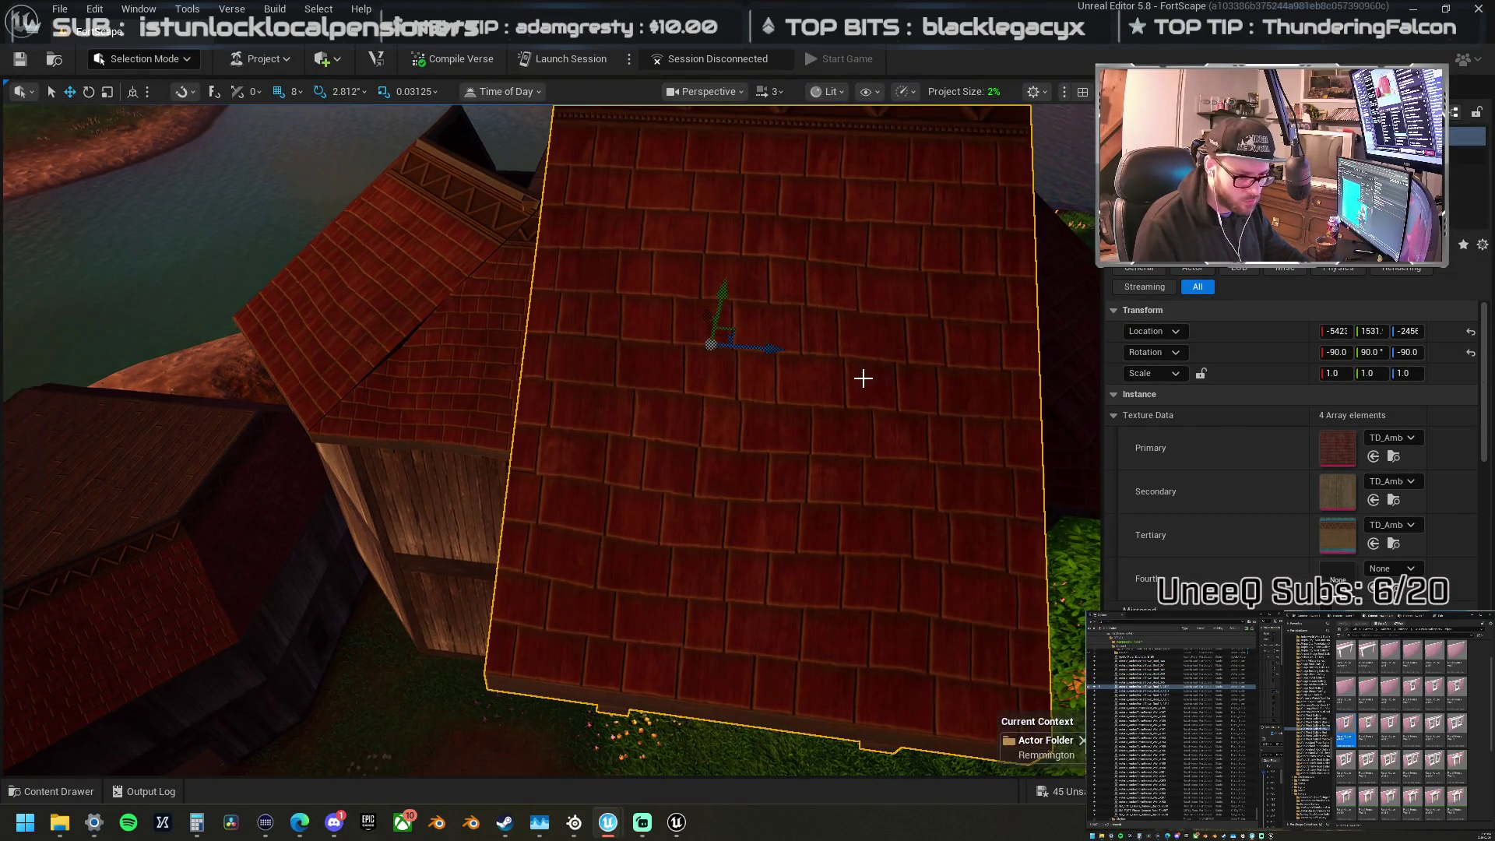
{"action": "key", "text": "ctrl+z"}
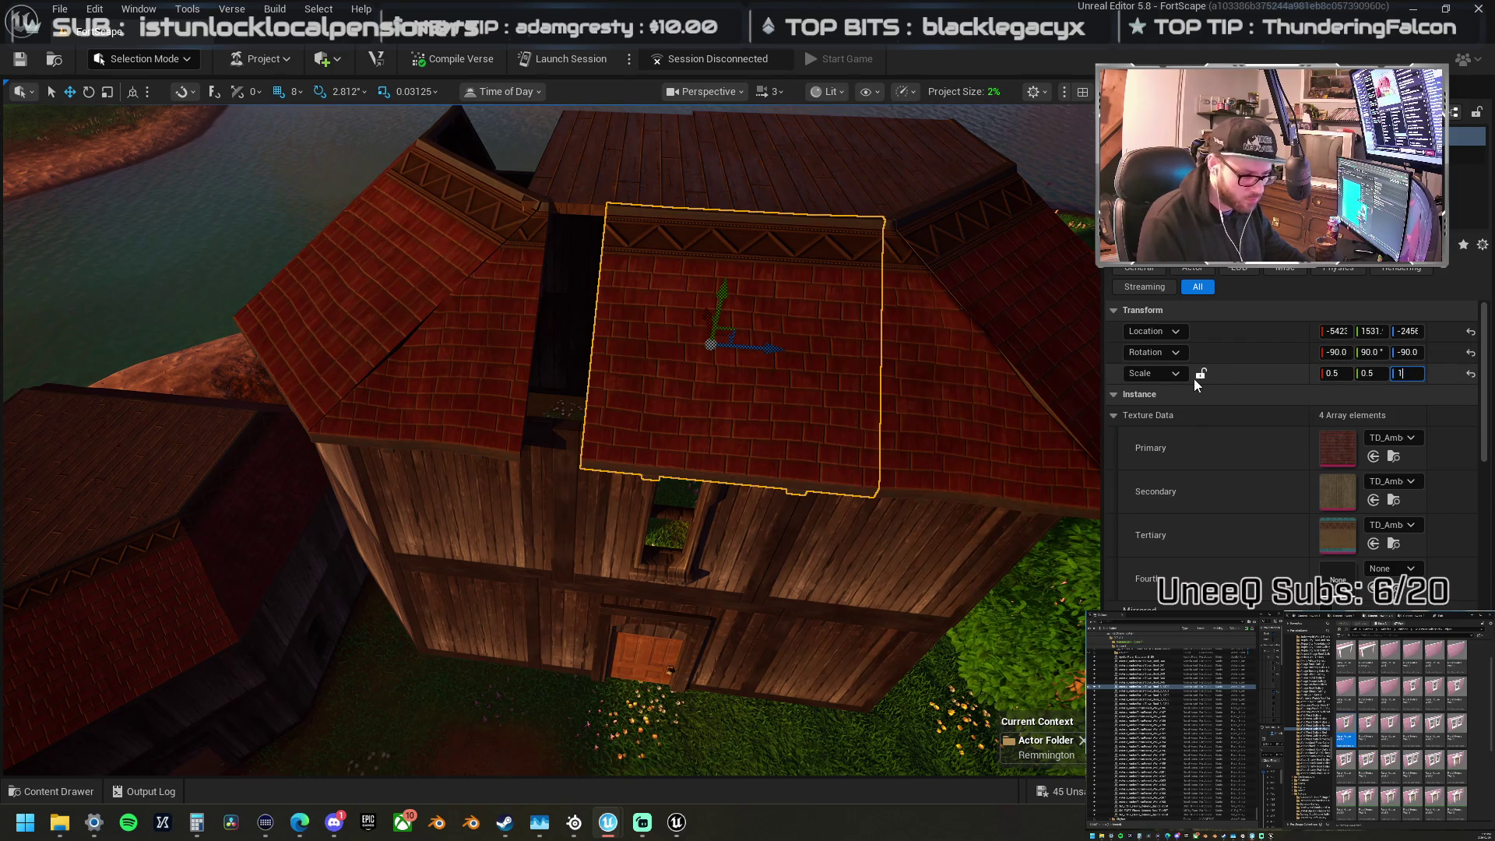
{"action": "key", "text": "Return"}
{"action": "left_click_drag", "start_coordinate": [779, 348], "coordinate": [732, 345]}
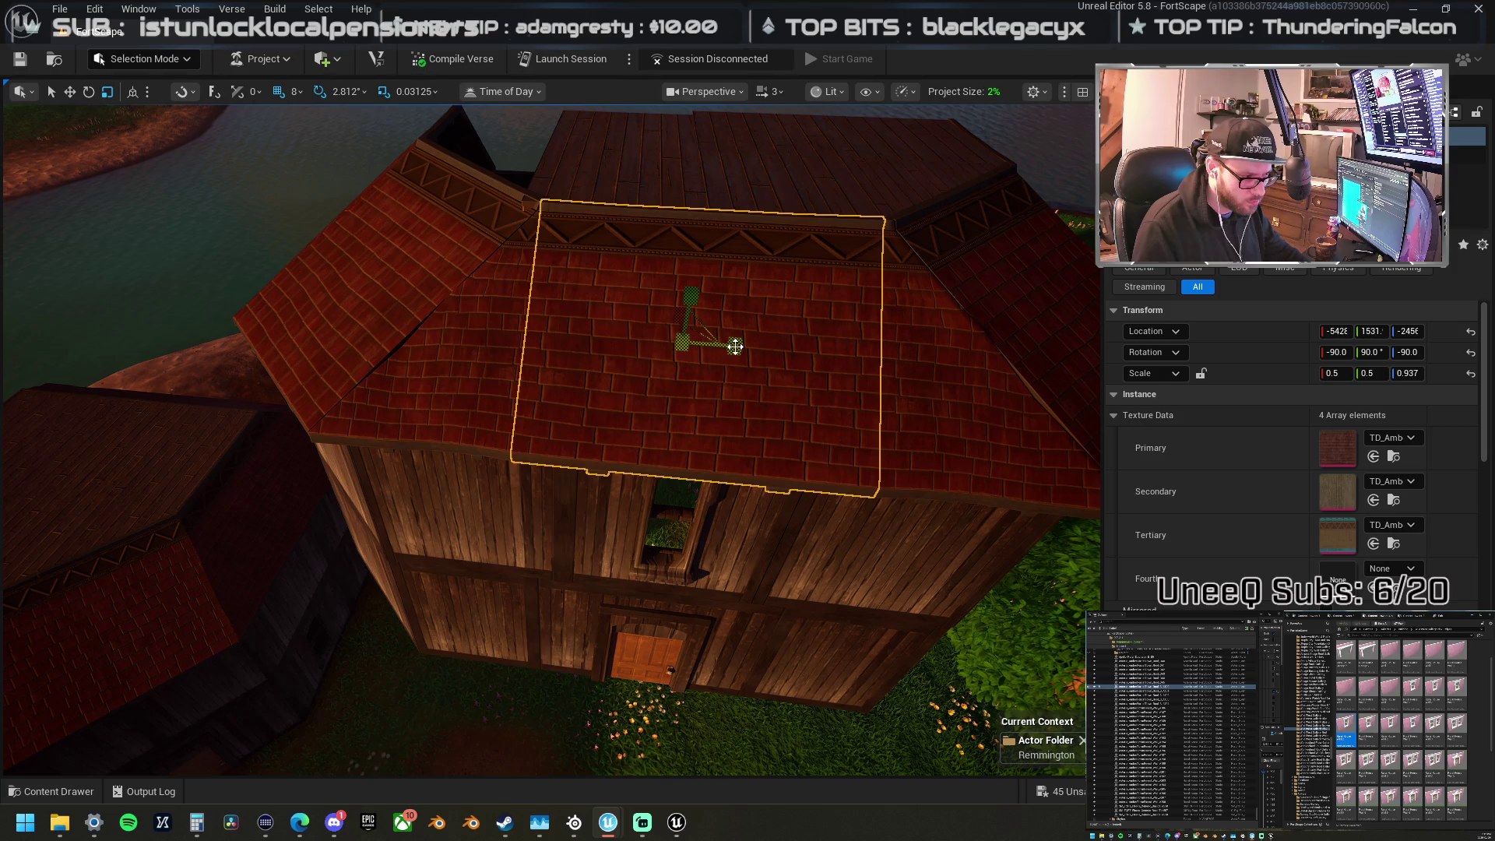
Step: Nudge the plank floor piece on the roof slightly right and check the roof top from above
{"action": "left_click", "coordinate": [568, 254]}
{"action": "key", "text": "f"}
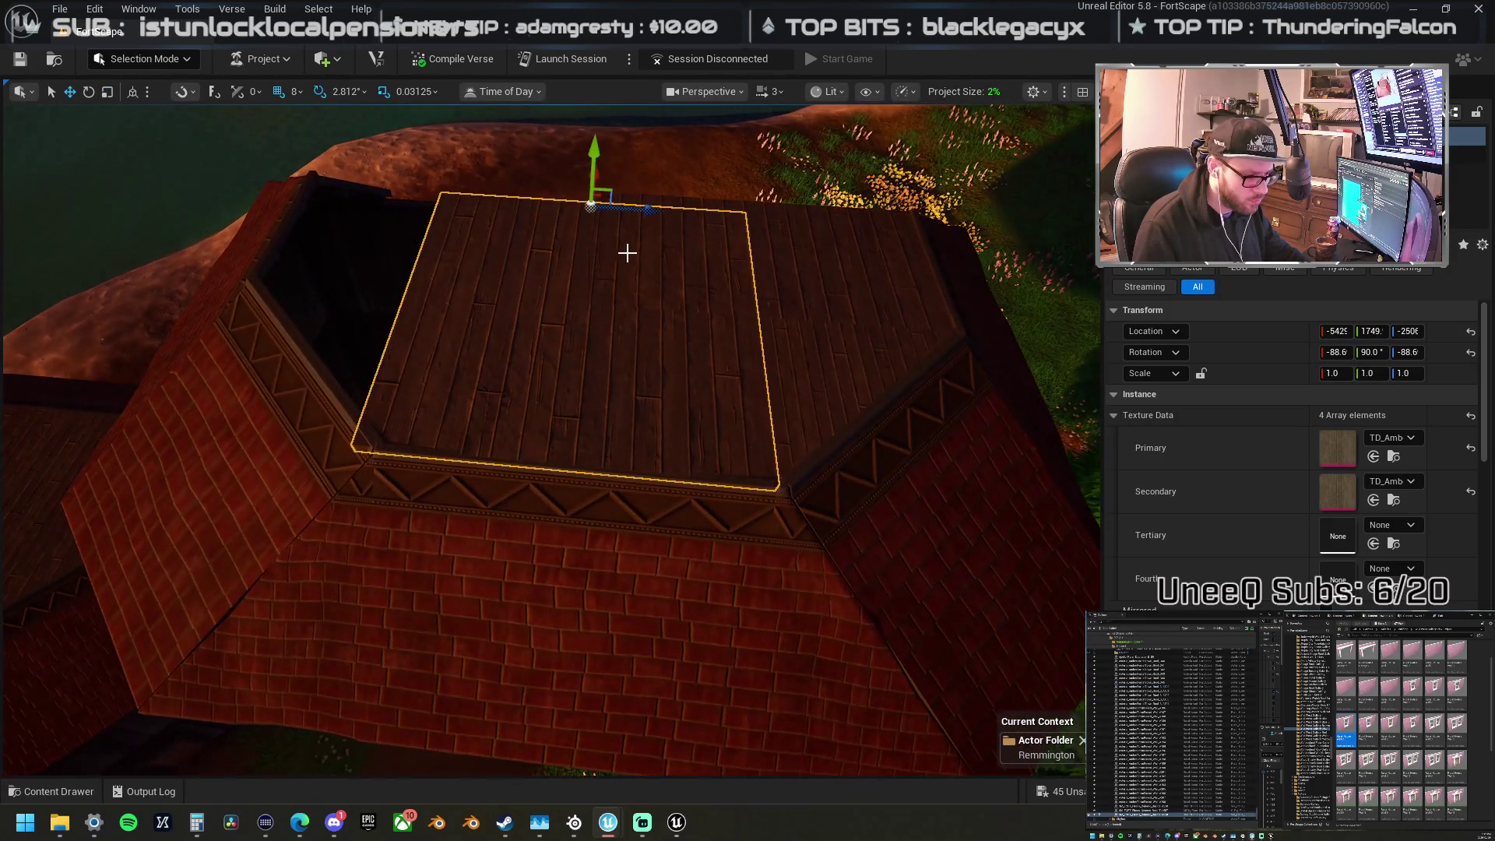
{"action": "left_click_drag", "start_coordinate": [652, 211], "coordinate": [660, 210]}
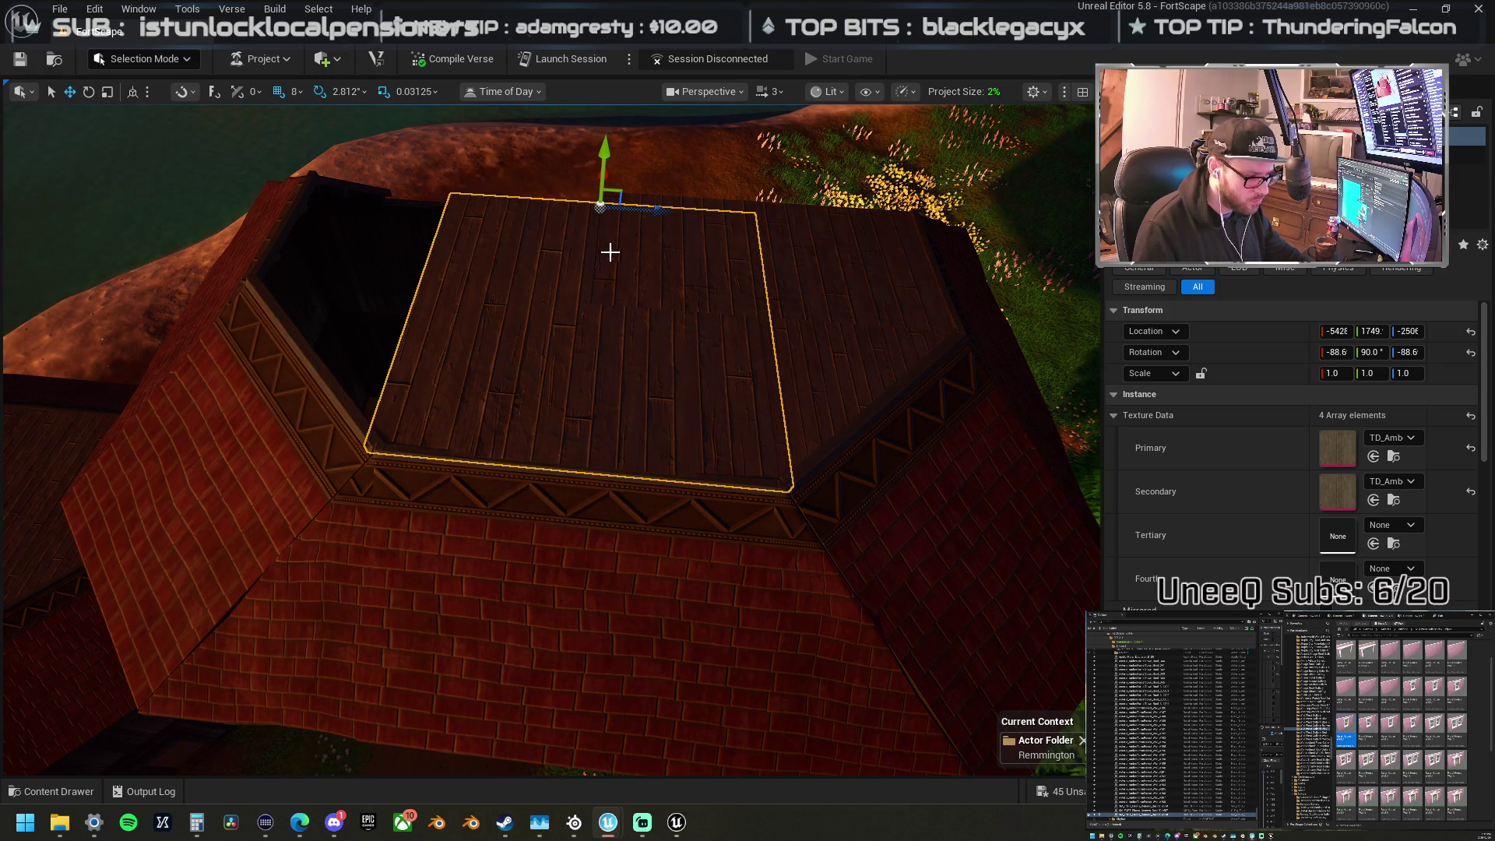
{"action": "left_click", "coordinate": [821, 285]}
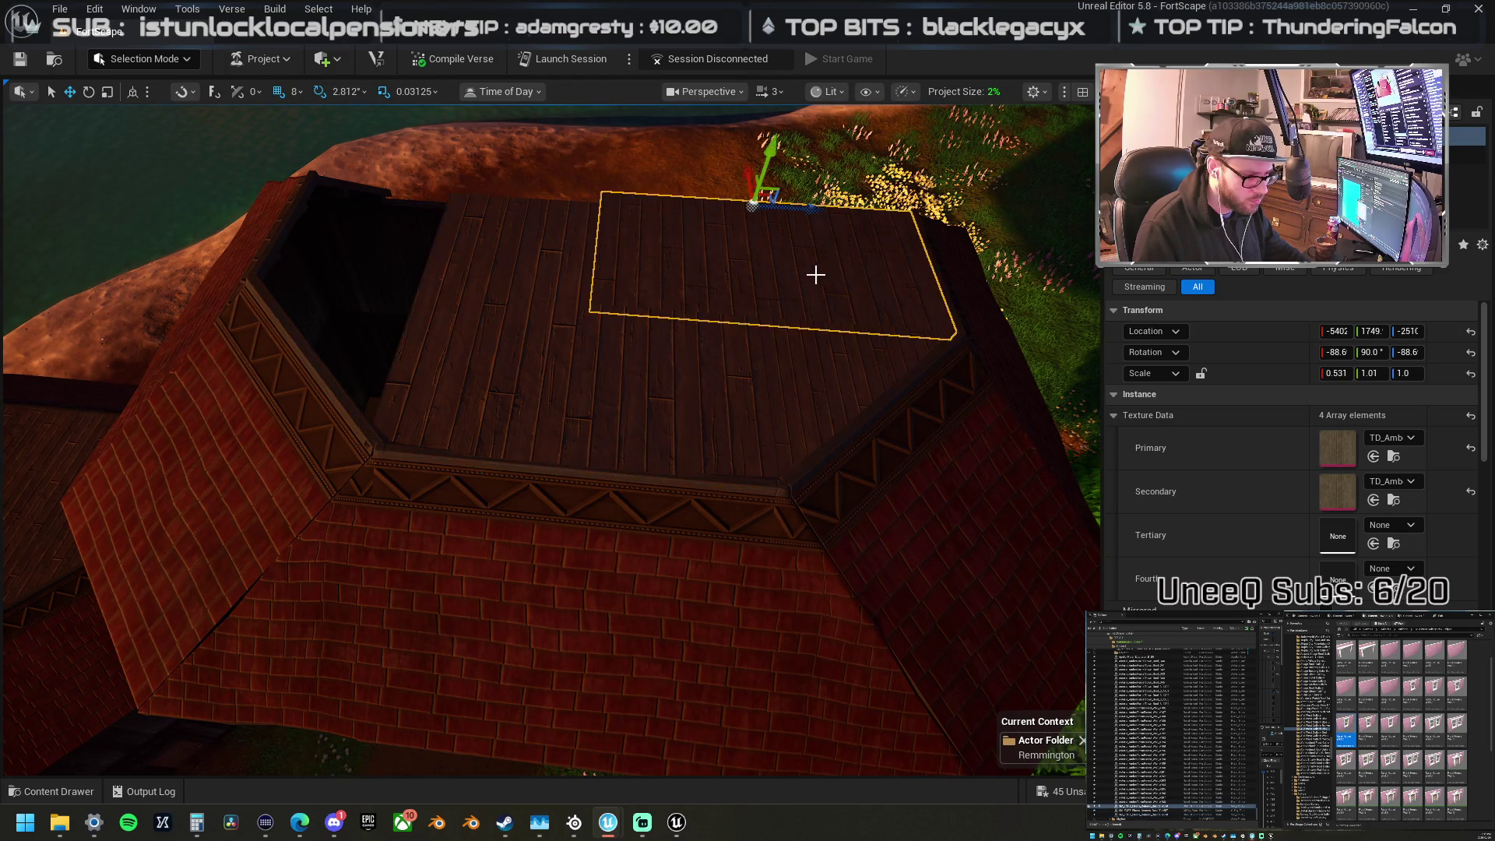
{"action": "mouse_move", "coordinate": [943, 312]}
{"action": "left_mouse_down"}
{"action": "mouse_move", "coordinate": [943, 281]}
{"action": "mouse_move", "coordinate": [637, 204]}
{"action": "left_mouse_up"}
Step: Move the triangular floor piece left, mirror it with Z scale -0.55, and rotate it into the corner
{"action": "left_click", "coordinate": [957, 492]}
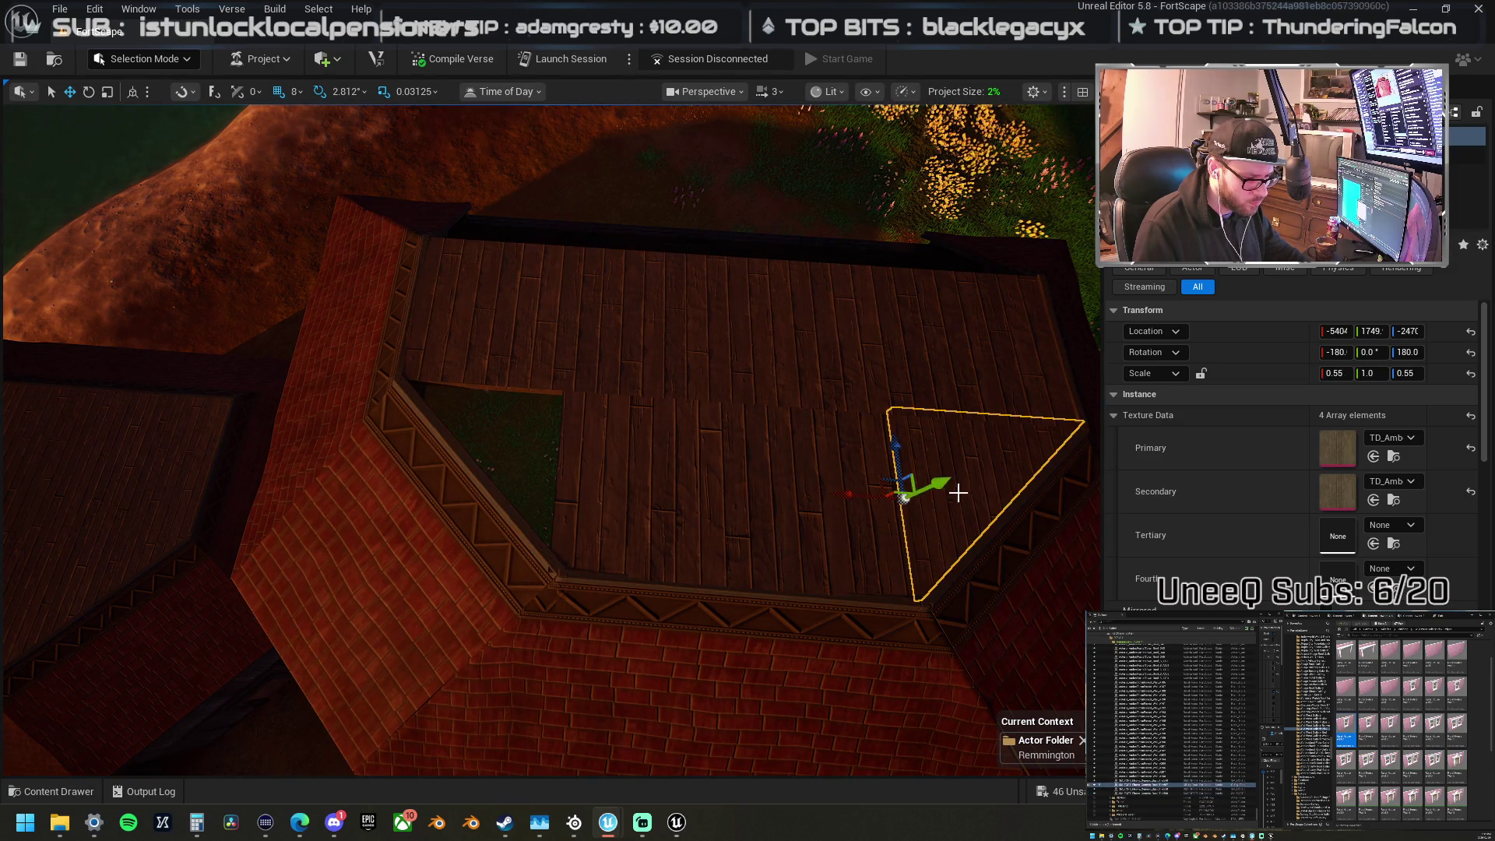
{"action": "left_click_drag", "start_coordinate": [843, 493], "coordinate": [506, 429]}
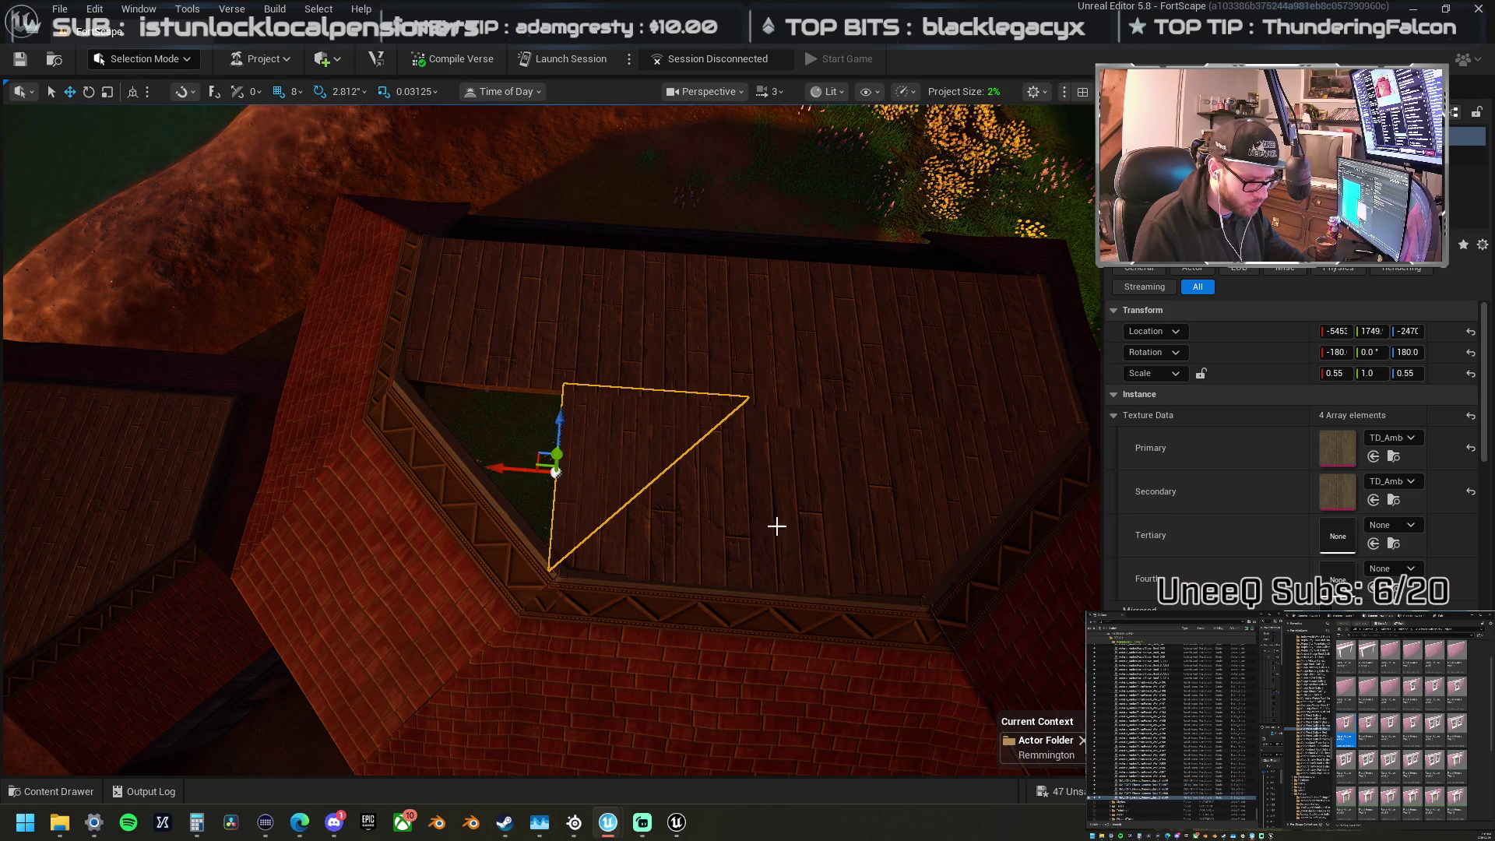
{"action": "left_click", "coordinate": [1407, 373]}
{"action": "type", "text": "-0.55"}
{"action": "key", "text": "Return"}
{"action": "key", "text": "e"}
{"action": "mouse_move", "coordinate": [604, 534]}
{"action": "left_mouse_down"}
{"action": "mouse_move", "coordinate": [664, 437]}
{"action": "mouse_move", "coordinate": [617, 584]}
{"action": "mouse_move", "coordinate": [547, 597]}
{"action": "left_mouse_up"}
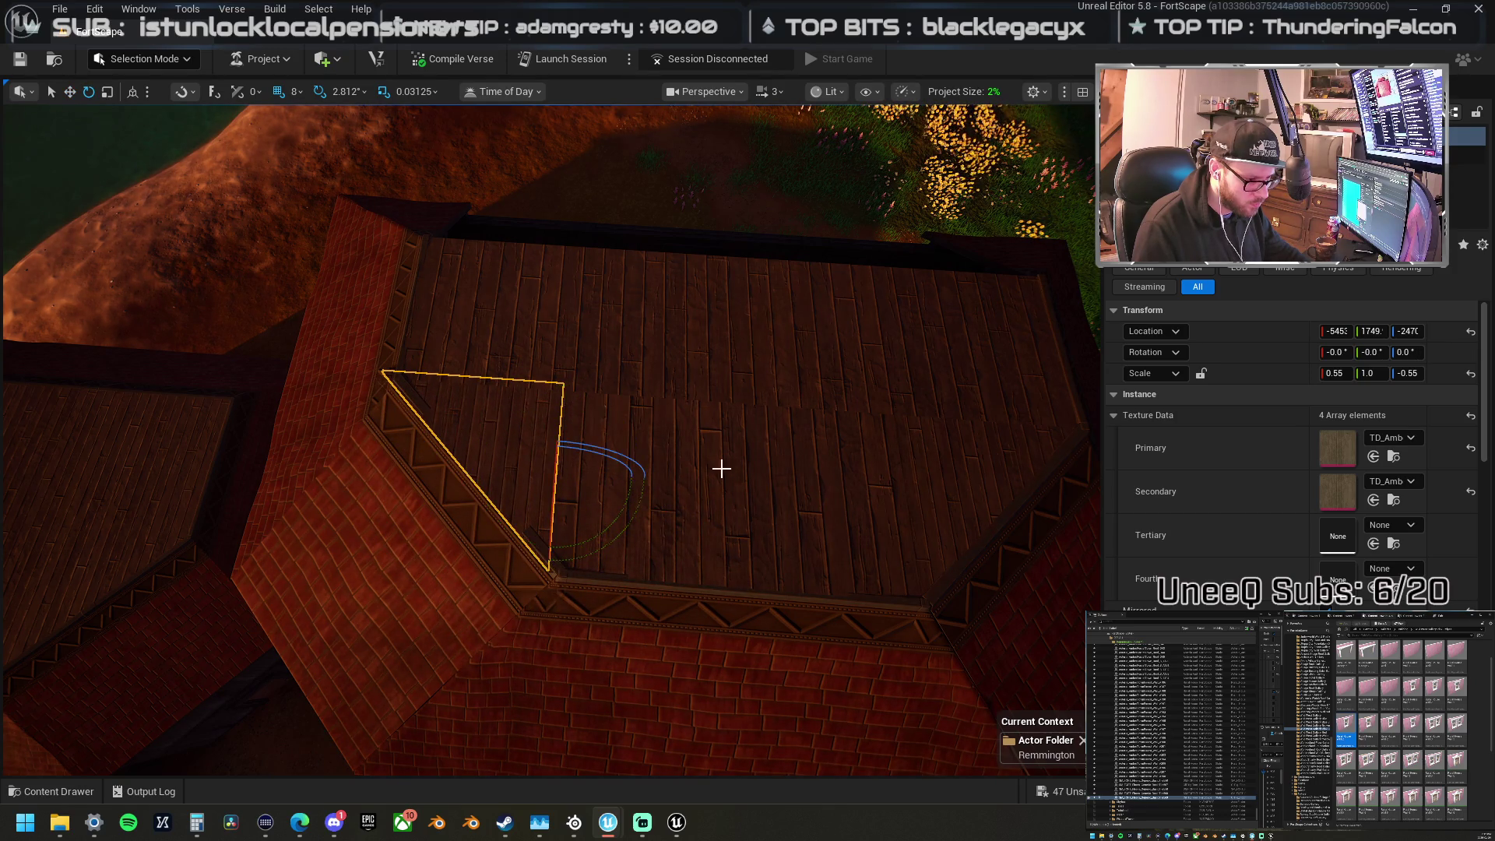
{"action": "left_click", "coordinate": [694, 698]}
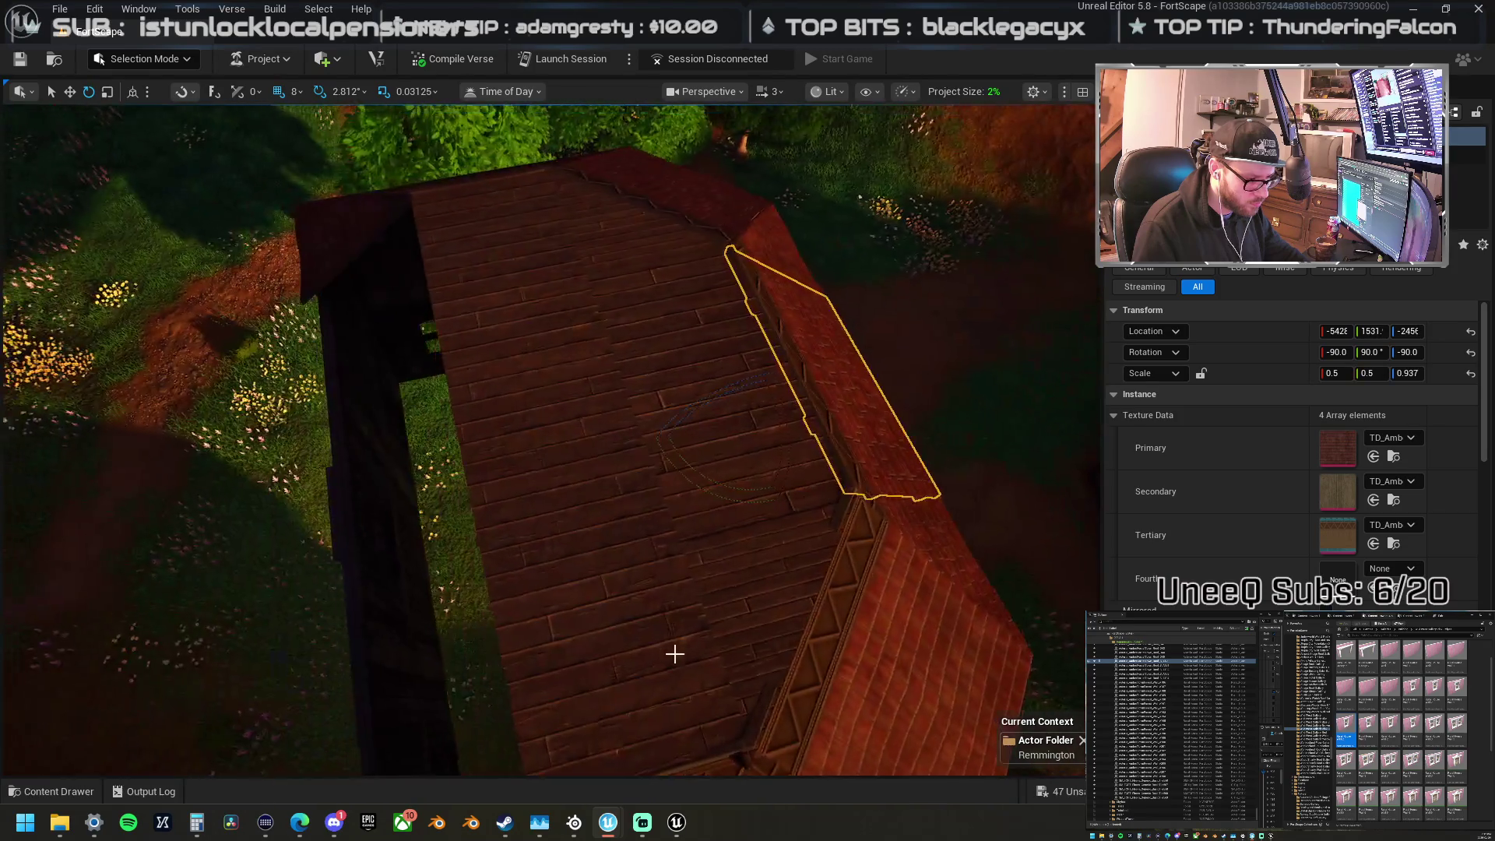
Step: Rotate the roof trim piece 180° and move it down to the roof edge
{"action": "left_click_drag", "start_coordinate": [722, 484], "coordinate": [782, 516]}
{"action": "key", "text": "w"}
{"action": "left_click_drag", "start_coordinate": [797, 407], "coordinate": [528, 414]}
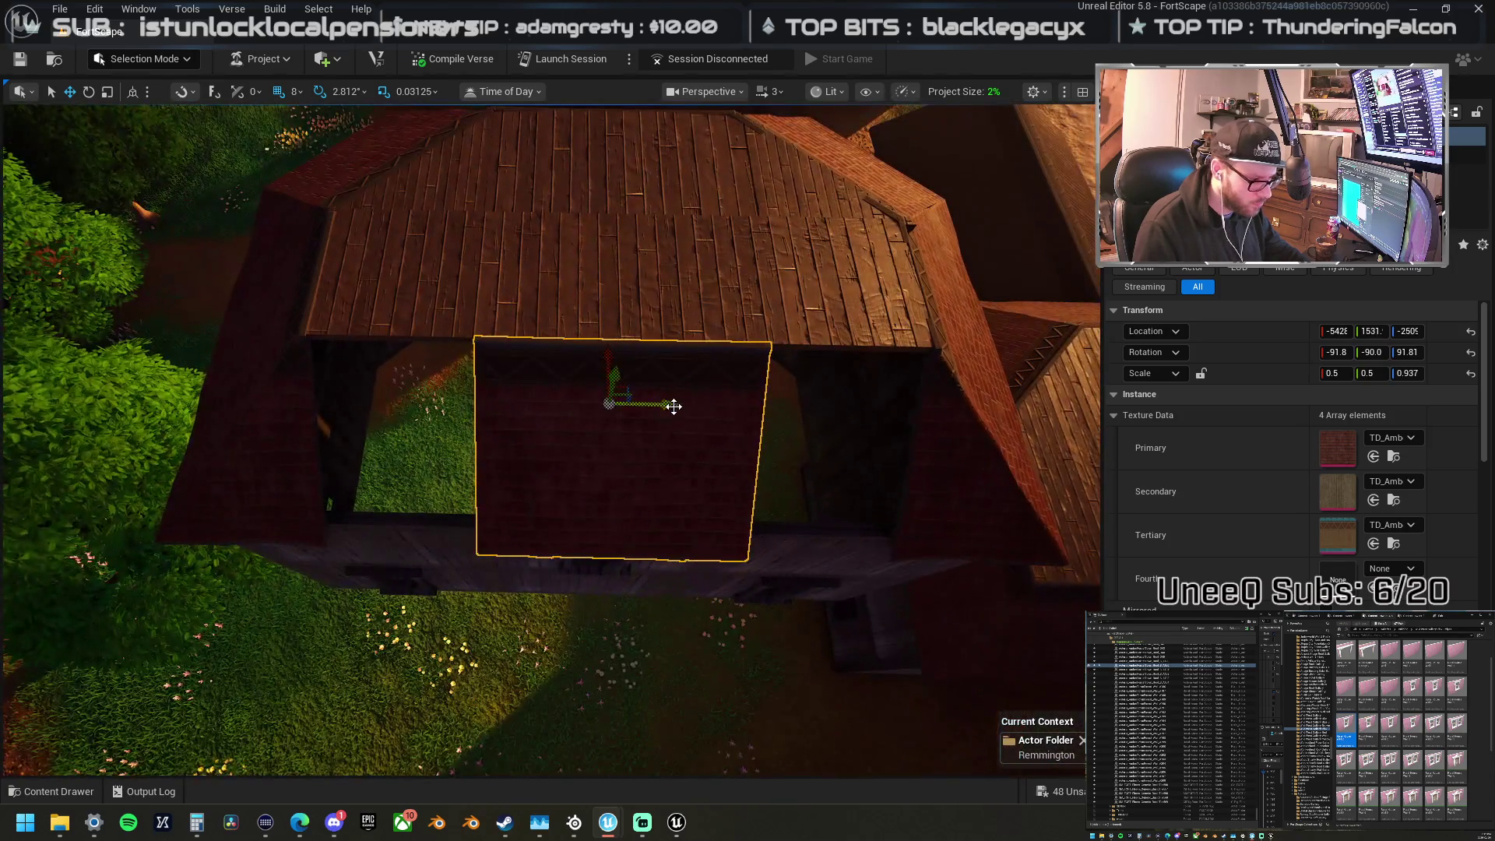
{"action": "mouse_move", "coordinate": [664, 404]}
{"action": "left_mouse_down"}
{"action": "mouse_move", "coordinate": [532, 397]}
{"action": "mouse_move", "coordinate": [808, 457]}
{"action": "mouse_move", "coordinate": [717, 524]}
{"action": "left_mouse_up"}
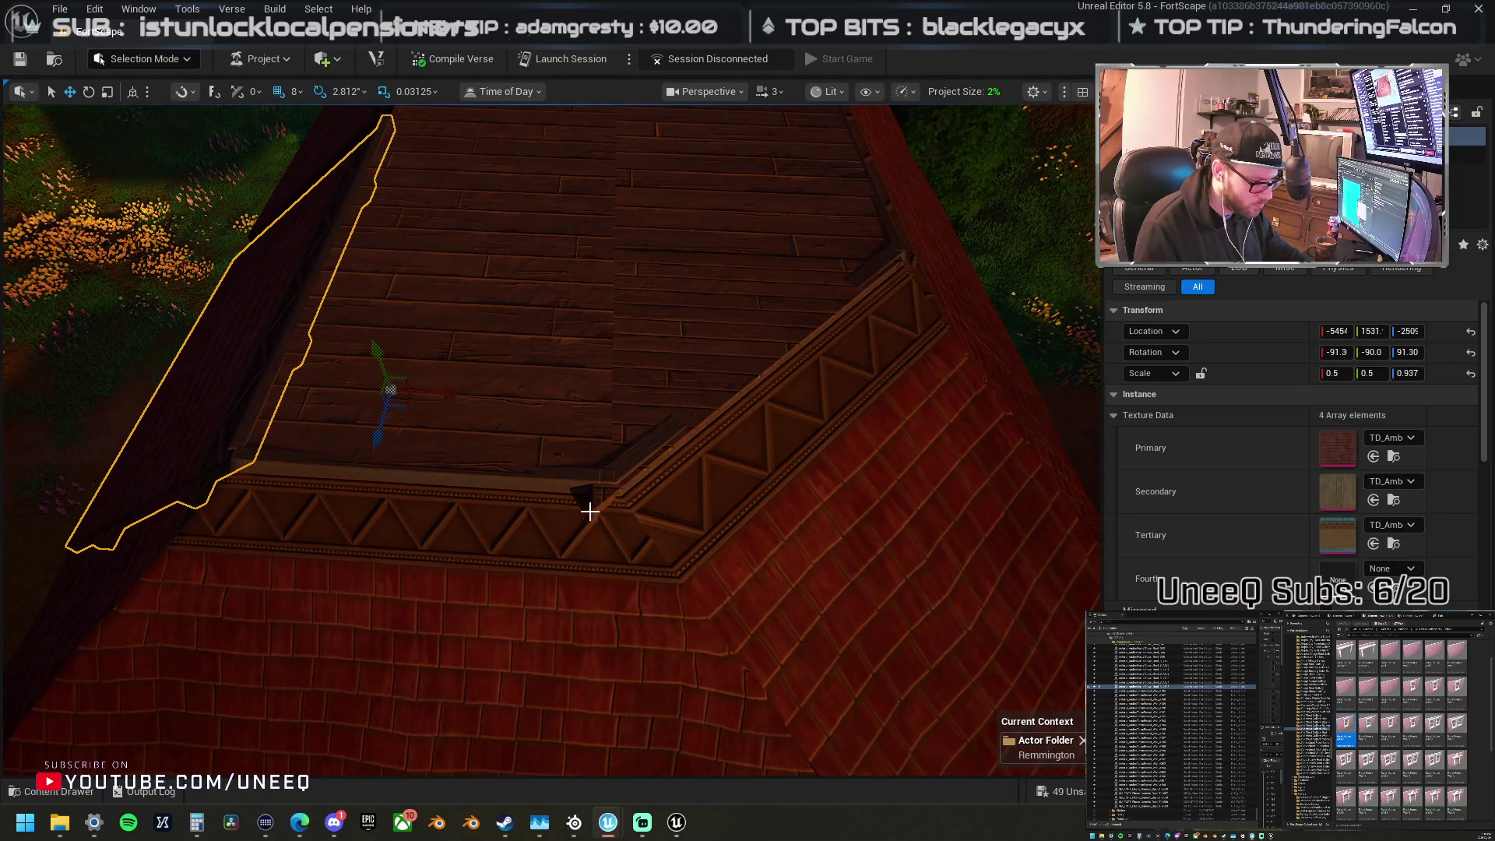
Step: Nudge the triangular roof piece slightly right into its corner
{"action": "left_click", "coordinate": [701, 357]}
{"action": "key", "text": "f"}
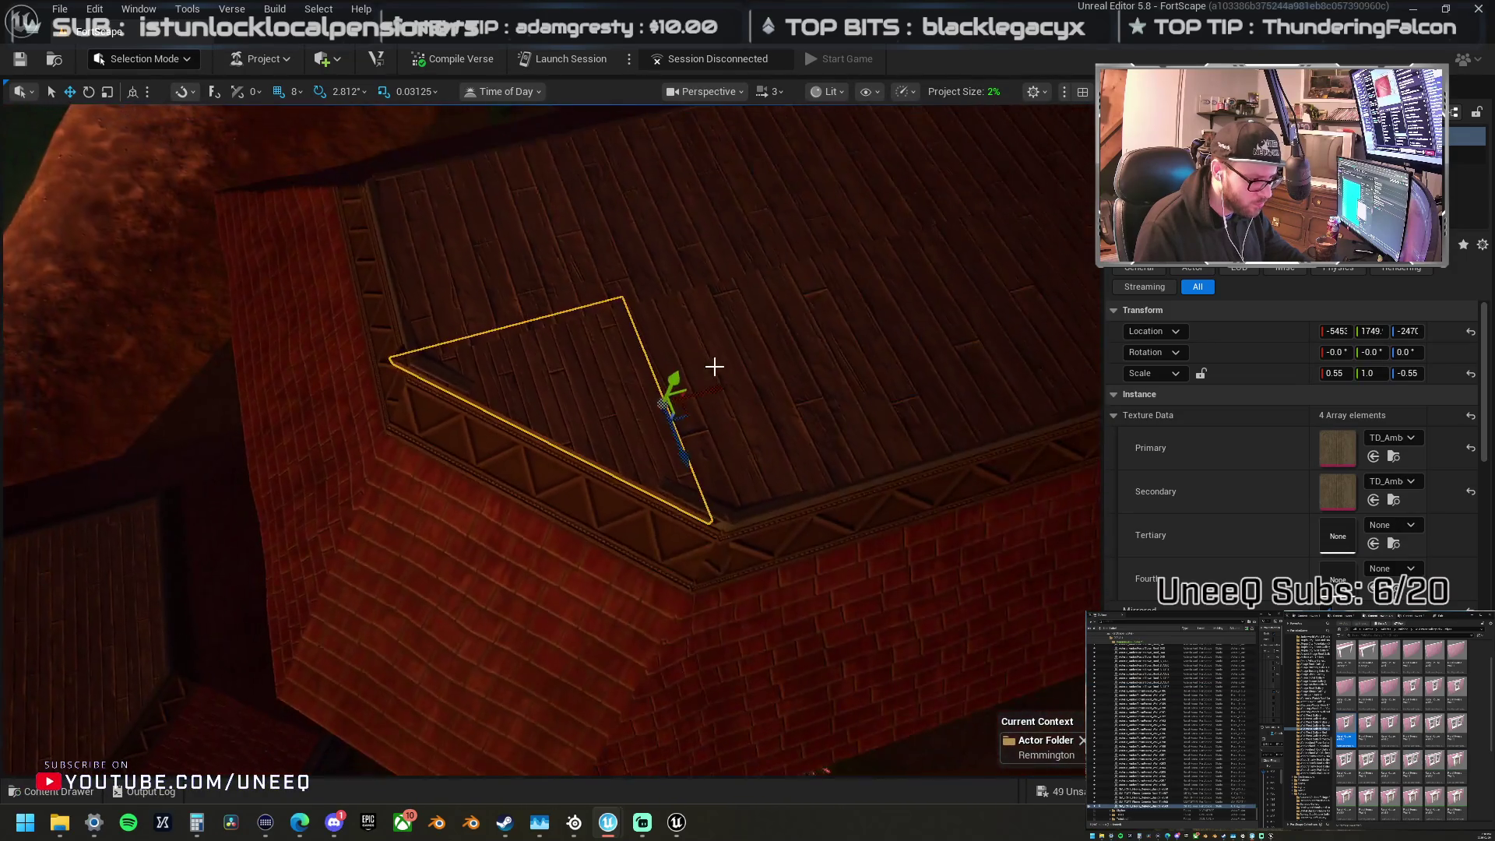
{"action": "left_click_drag", "start_coordinate": [711, 387], "coordinate": [736, 388]}
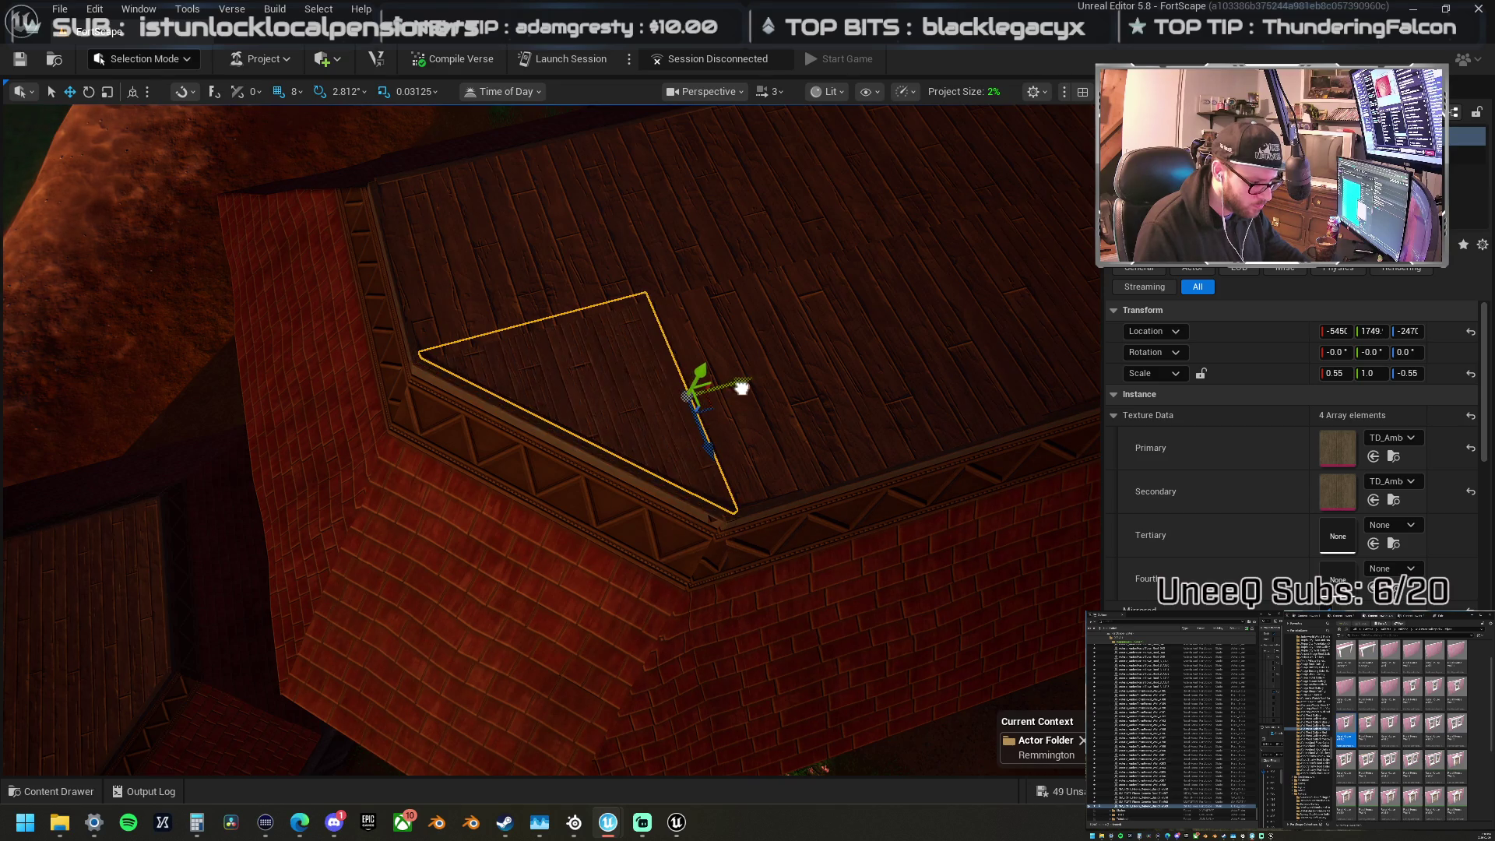
{"action": "mouse_move", "coordinate": [712, 388]}
{"action": "left_mouse_down"}
{"action": "mouse_move", "coordinate": [712, 437]}
{"action": "mouse_move", "coordinate": [611, 413]}
{"action": "left_mouse_up"}
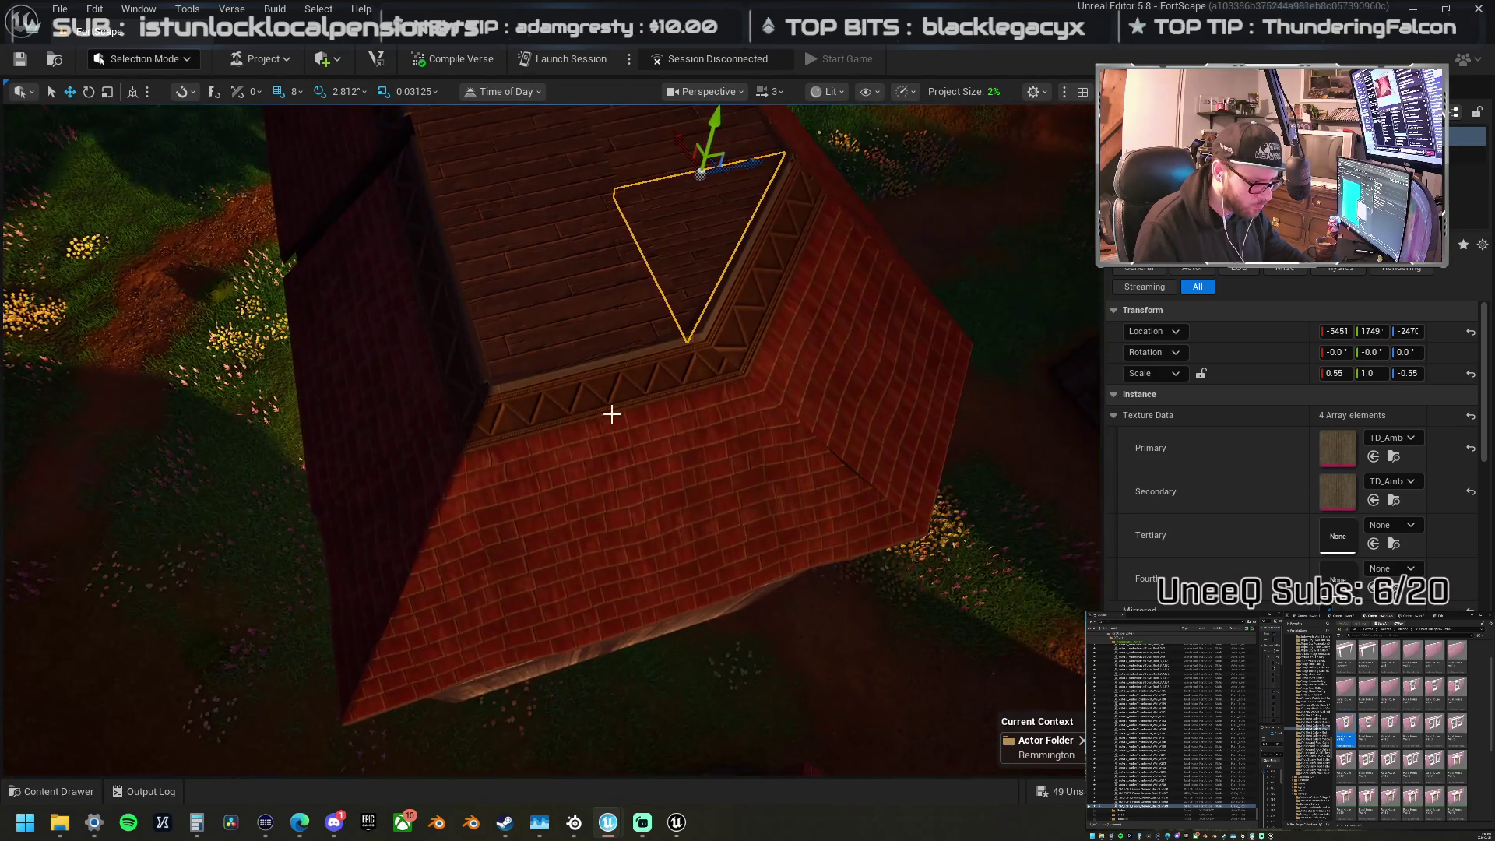
Step: Shift the left roof wall and lower roof panel slightly left together
{"action": "left_click", "coordinate": [462, 438]}
{"action": "mouse_move", "coordinate": [417, 320]}
{"action": "left_mouse_down"}
{"action": "mouse_move", "coordinate": [475, 343]}
{"action": "mouse_move", "coordinate": [440, 335]}
{"action": "left_mouse_up"}
{"action": "left_click", "coordinate": [470, 448], "text": "ctrl"}
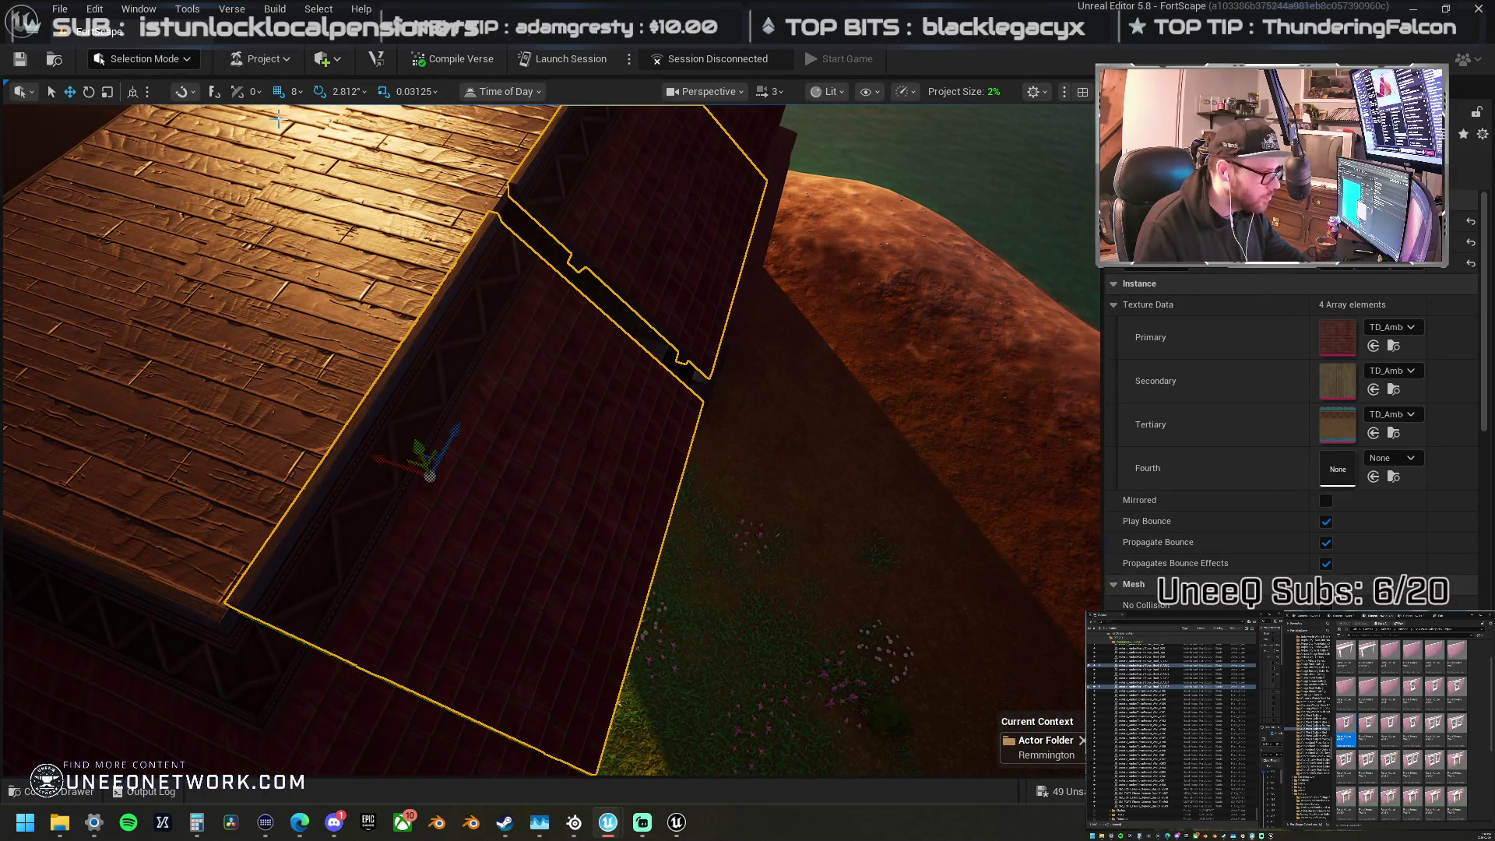
{"action": "left_click_drag", "start_coordinate": [386, 455], "coordinate": [376, 457]}
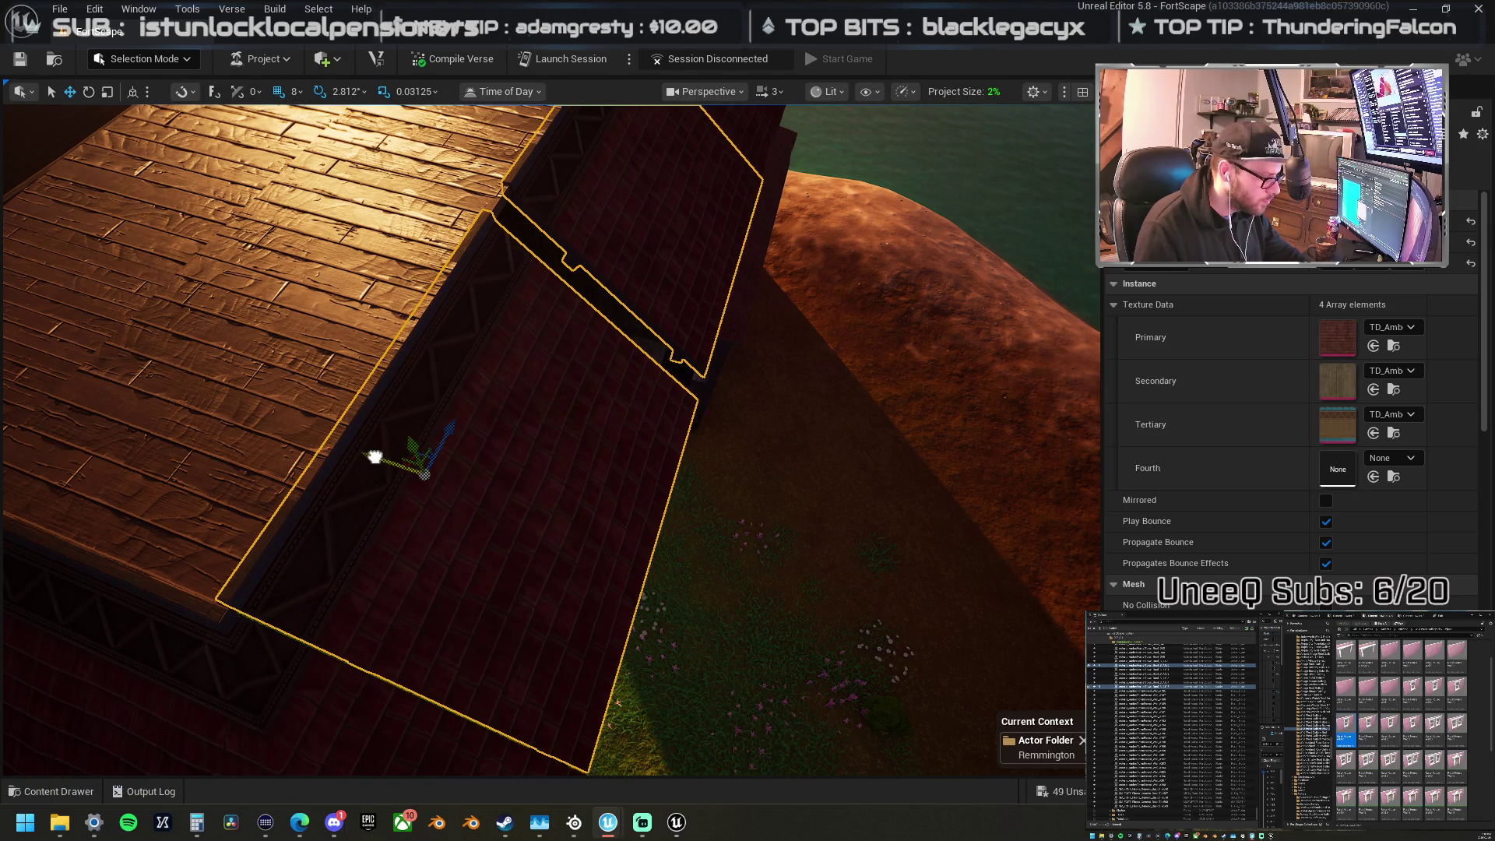
Step: Set grid snap to 4 and nudge the roof walls and lower panel into position
{"action": "left_click", "coordinate": [301, 95]}
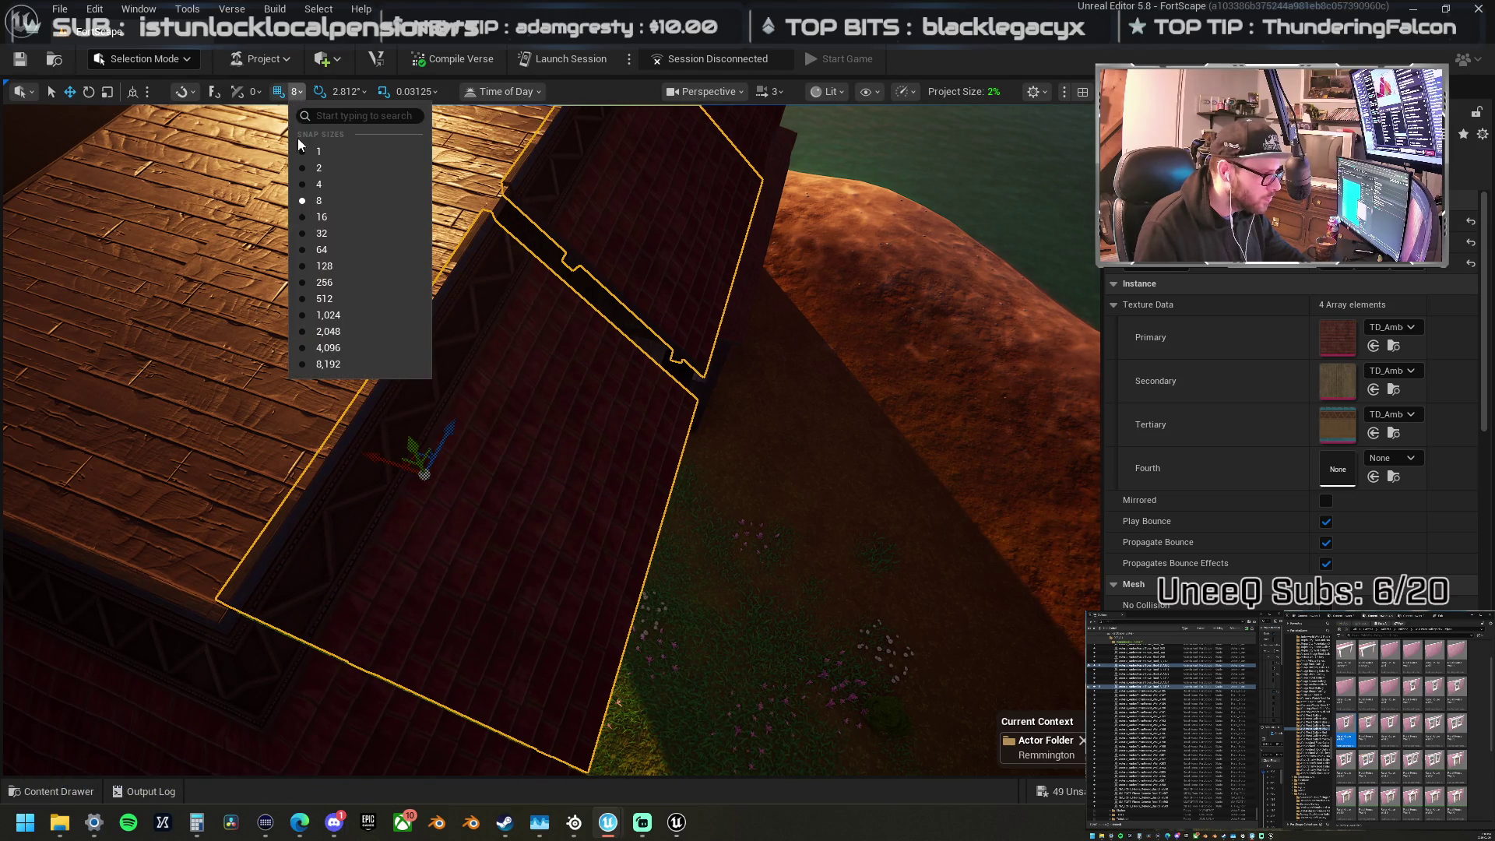
{"action": "left_click", "coordinate": [317, 203]}
{"action": "left_click_drag", "start_coordinate": [377, 460], "coordinate": [380, 460]}
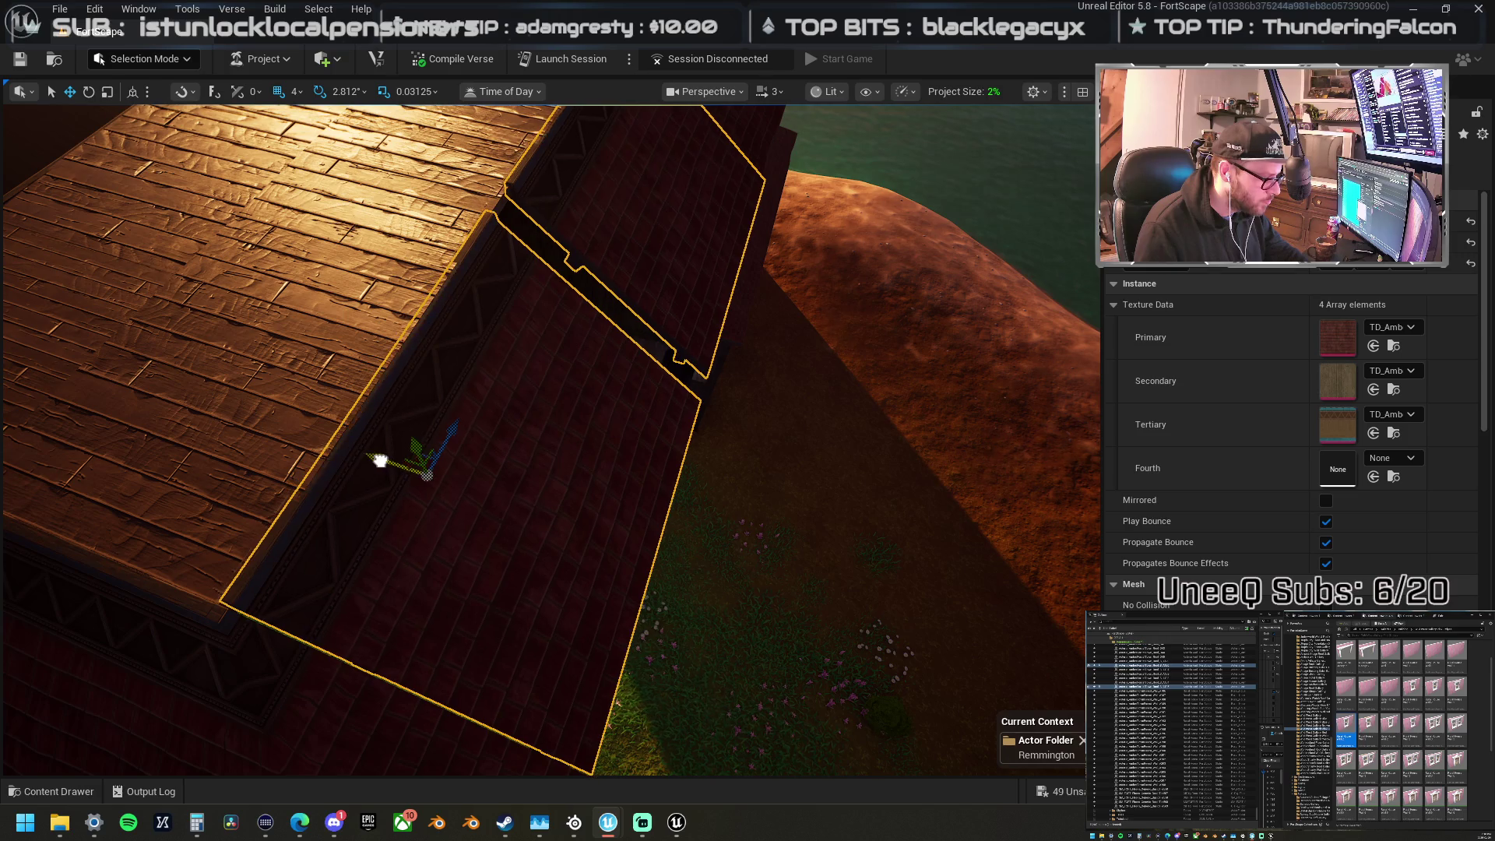
{"action": "left_click", "coordinate": [498, 439]}
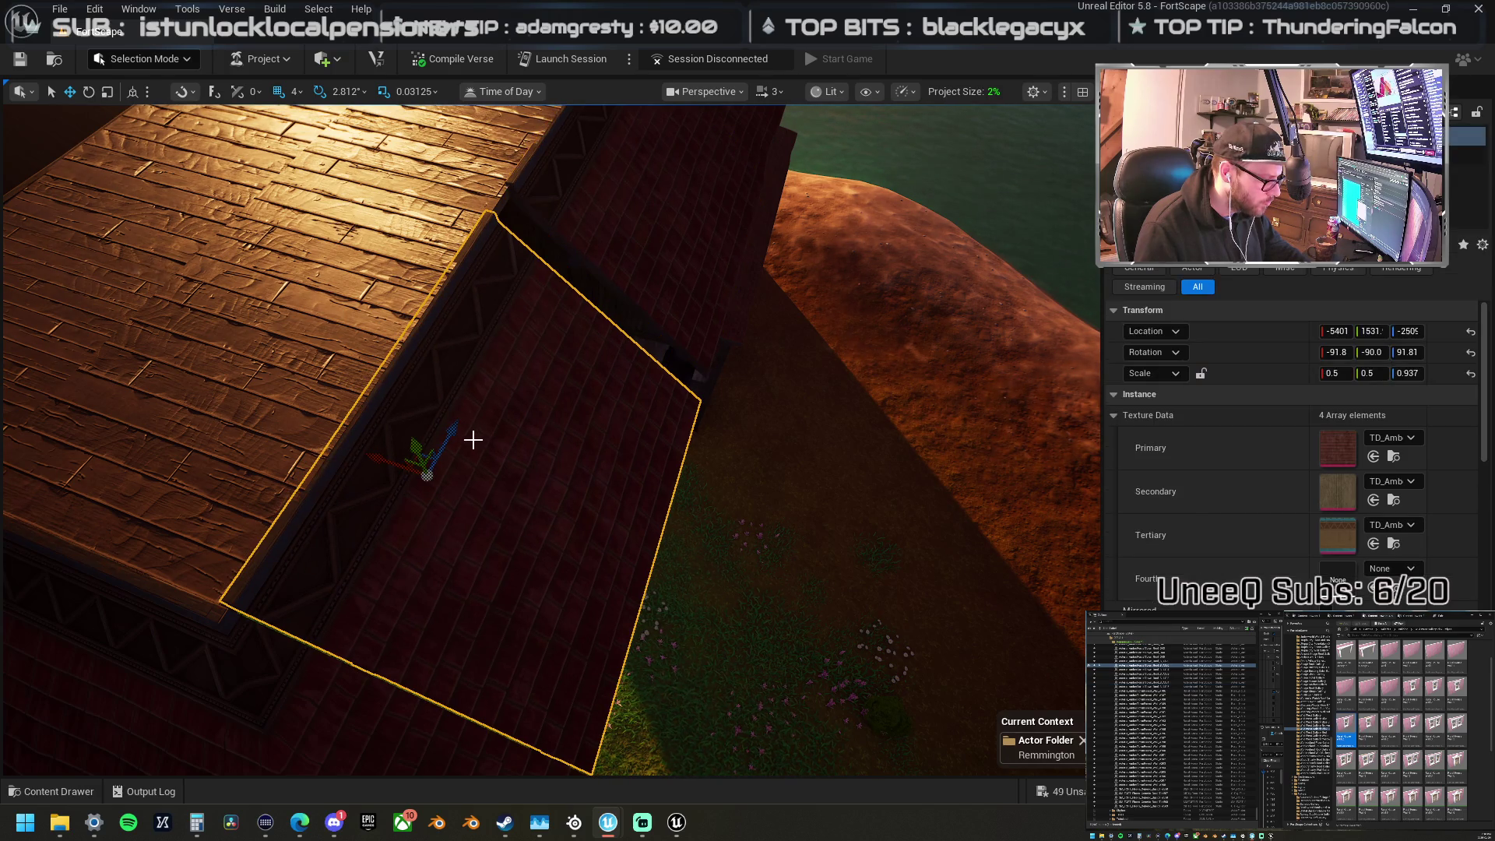
{"action": "left_click_drag", "start_coordinate": [454, 433], "coordinate": [544, 454]}
{"action": "mouse_move", "coordinate": [244, 466]}
{"action": "left_mouse_down"}
{"action": "mouse_move", "coordinate": [644, 420]}
{"action": "mouse_move", "coordinate": [632, 430]}
{"action": "left_mouse_up"}
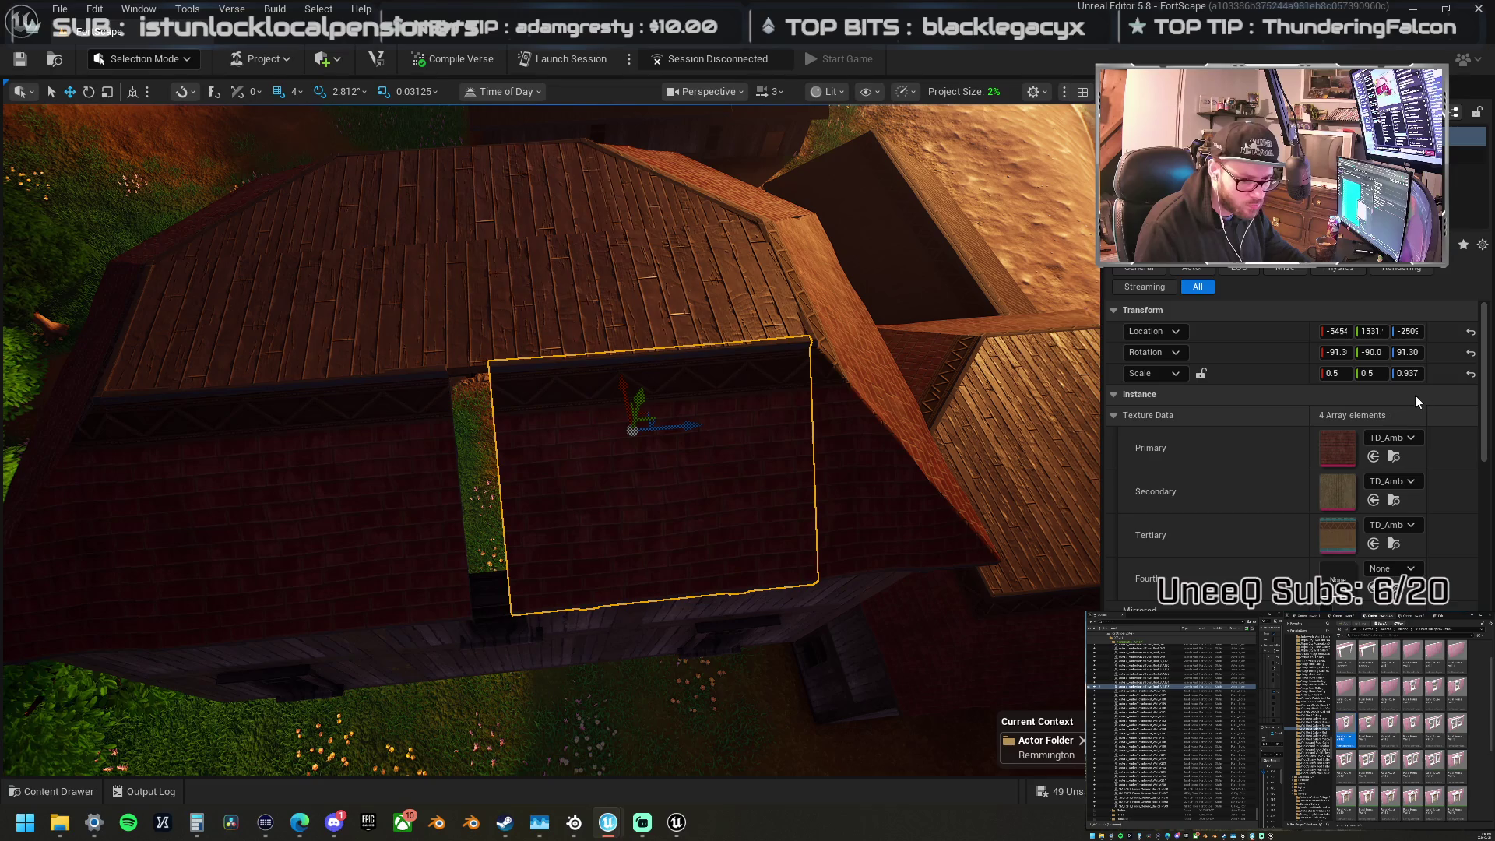
Step: Set the left barn wall panel's Z scale to 1.0 and slide it into alignment
{"action": "left_click", "coordinate": [1470, 374]}
{"action": "scroll", "coordinate": [1025, 398], "scroll_direction": "down", "scroll_amount": 2}
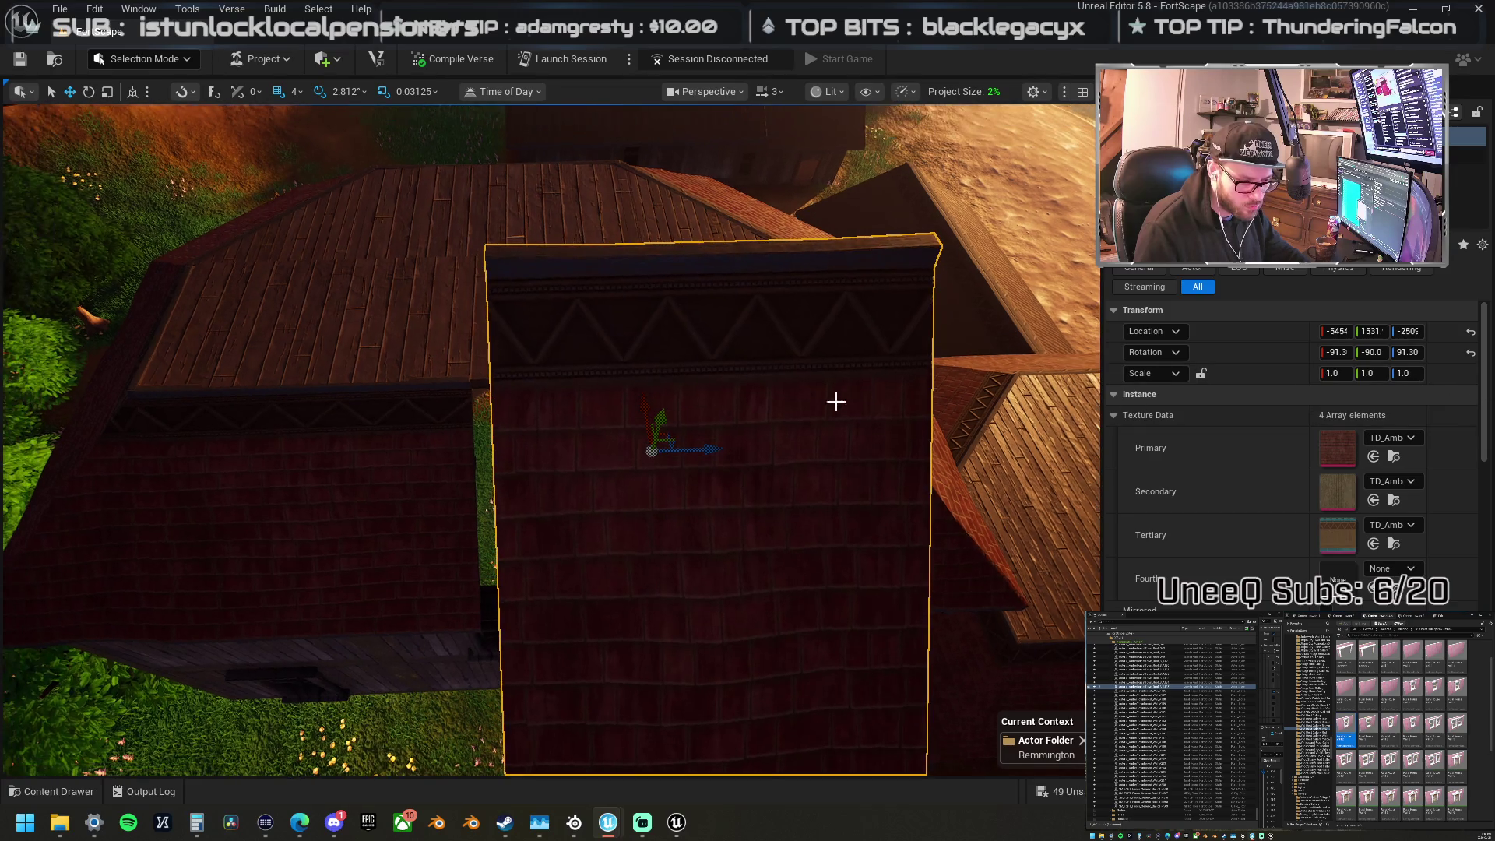
{"action": "key", "text": "ctrl+z"}
{"action": "left_click", "coordinate": [1407, 373]}
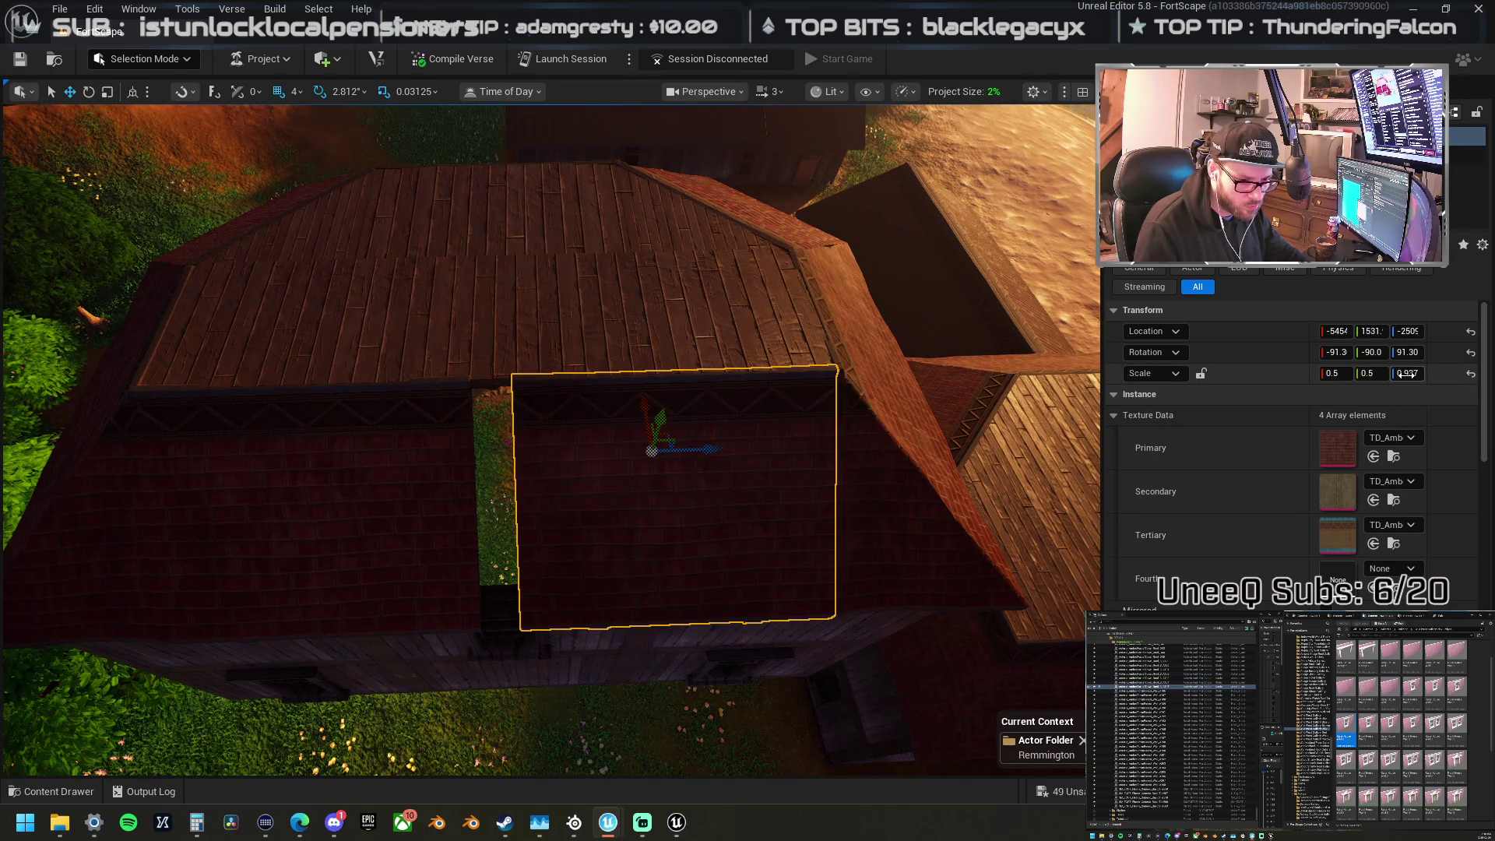
{"action": "left_click", "coordinate": [458, 472]}
{"action": "left_click", "coordinate": [1408, 373]}
{"action": "type", "text": "1"}
{"action": "key", "text": "Return"}
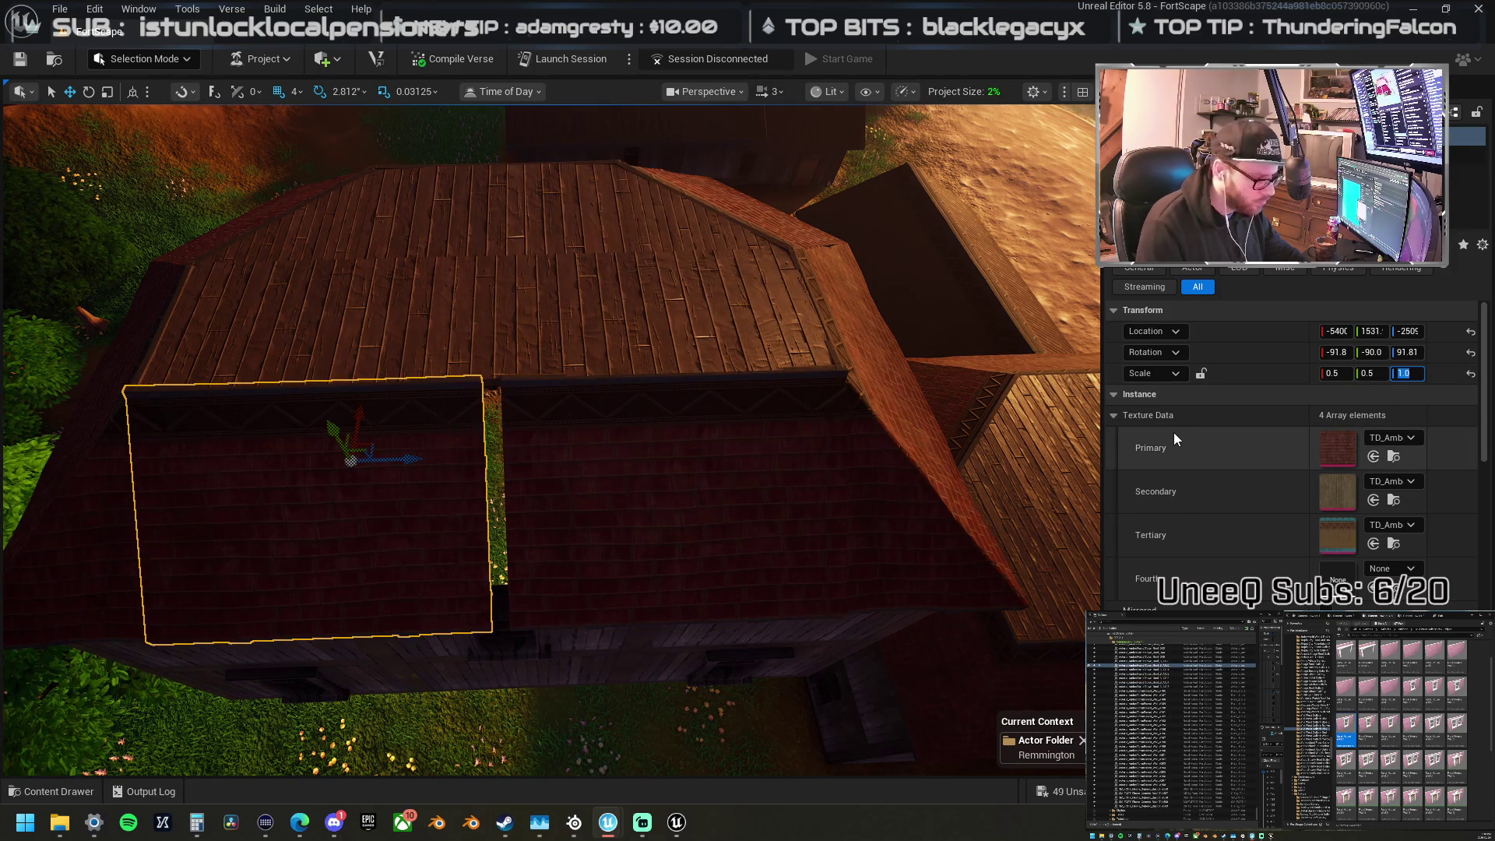
{"action": "left_click_drag", "start_coordinate": [417, 465], "coordinate": [430, 468]}
{"action": "left_click", "coordinate": [636, 501]}
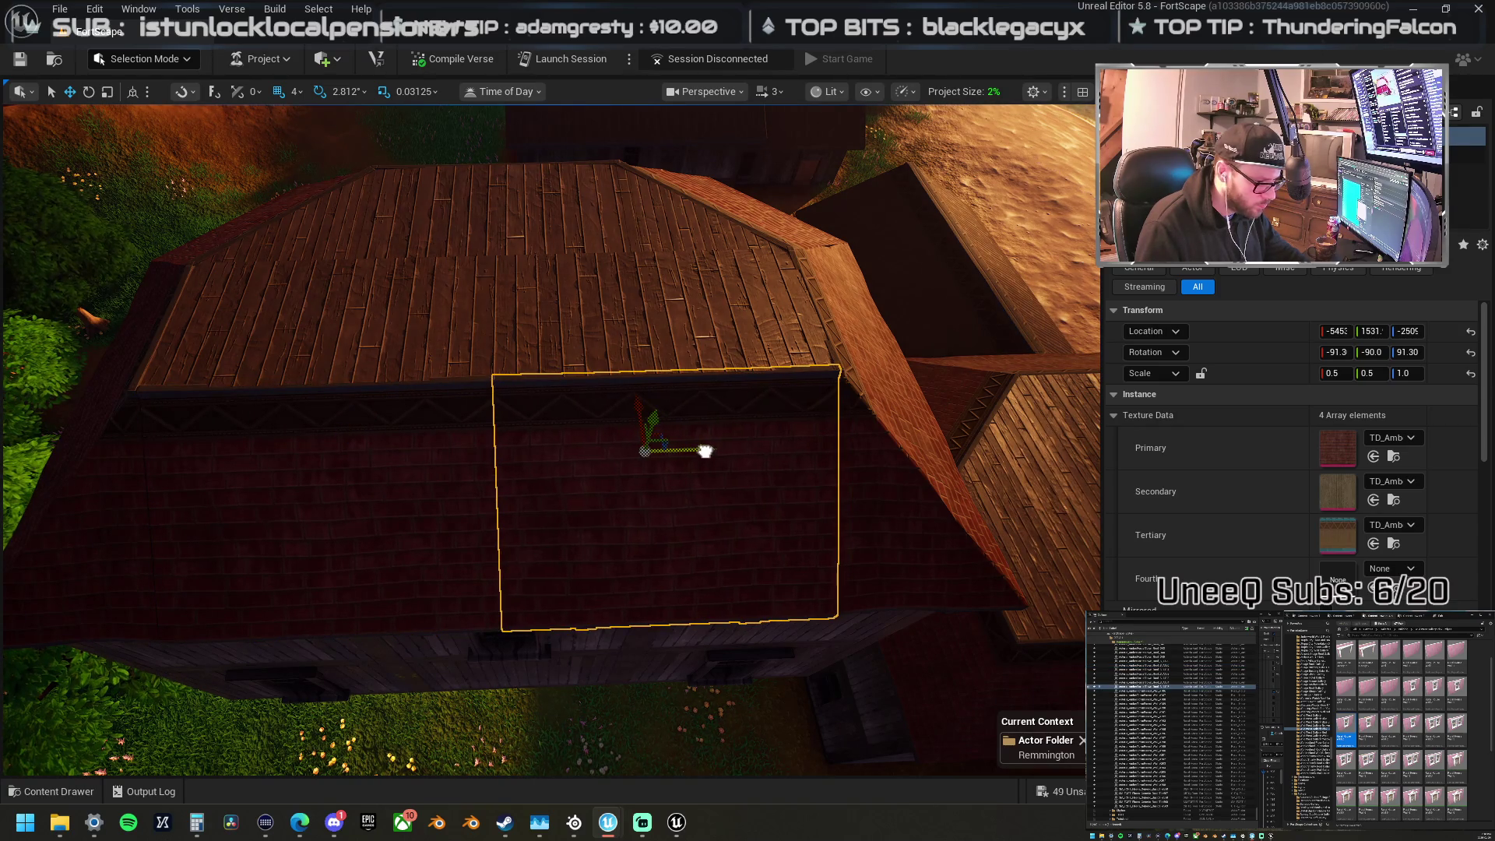
Step: Lower the long upper roof strip and upper-left and upper-right roof pieces slightly, then check the ceiling from inside
{"action": "left_click", "coordinate": [560, 310]}
{"action": "left_click", "coordinate": [337, 301]}
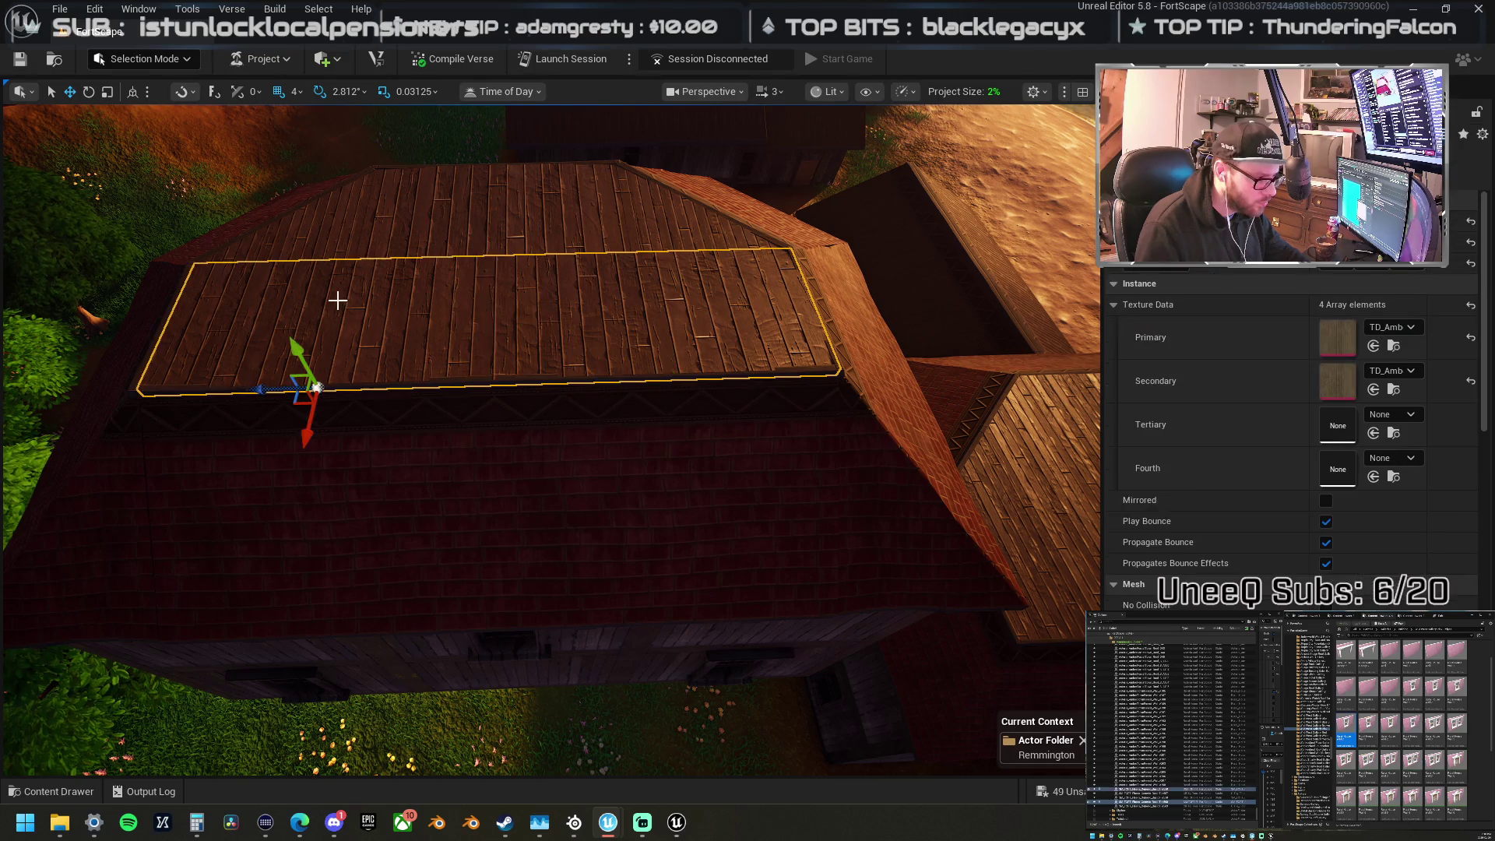
{"action": "left_click", "coordinate": [347, 226], "text": "ctrl"}
{"action": "left_click", "coordinate": [662, 229], "text": "ctrl"}
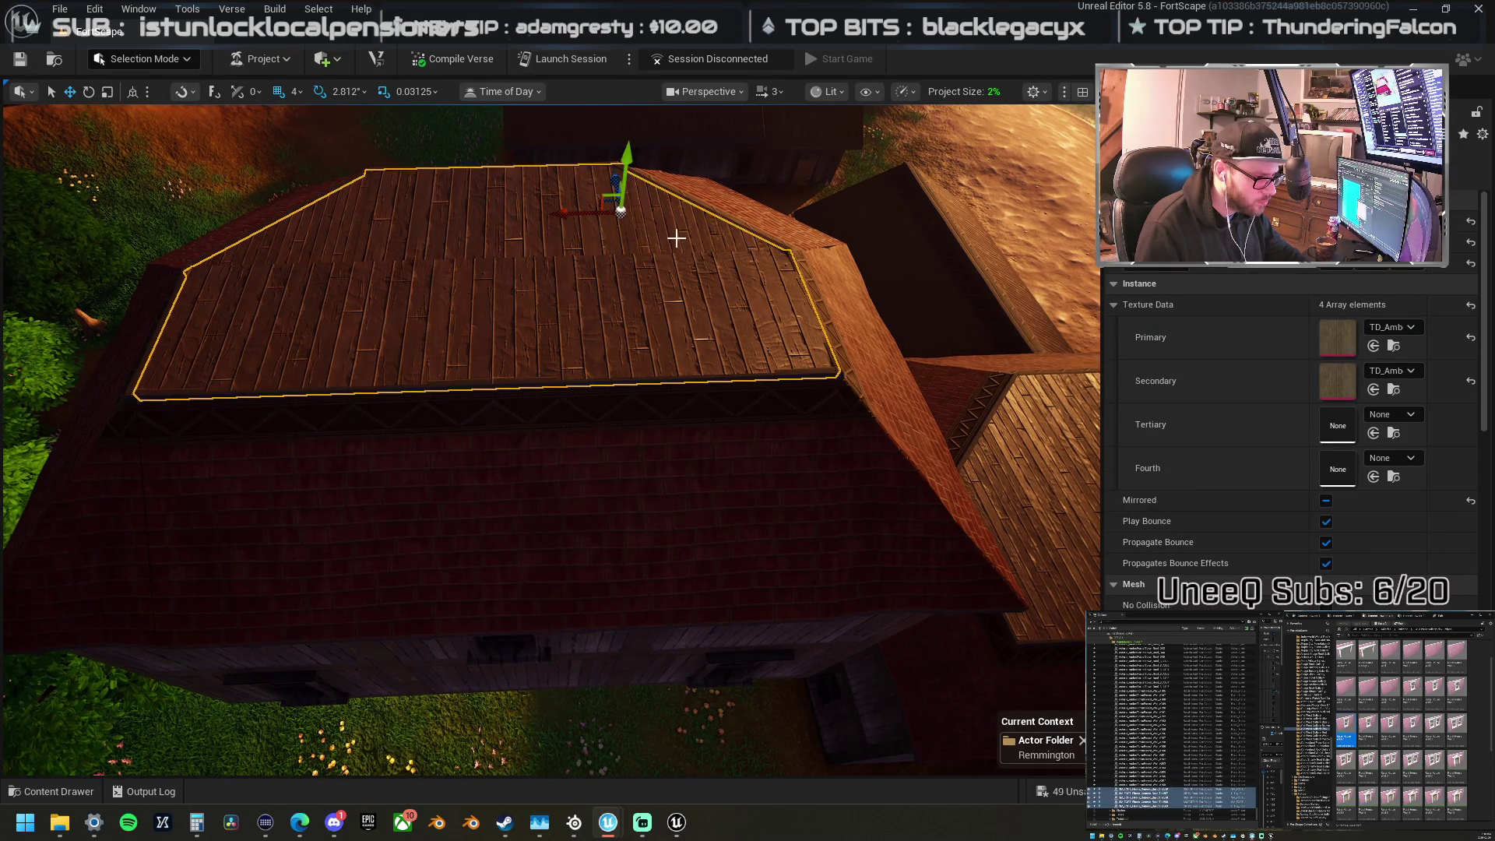
{"action": "left_click_drag", "start_coordinate": [631, 158], "coordinate": [623, 155]}
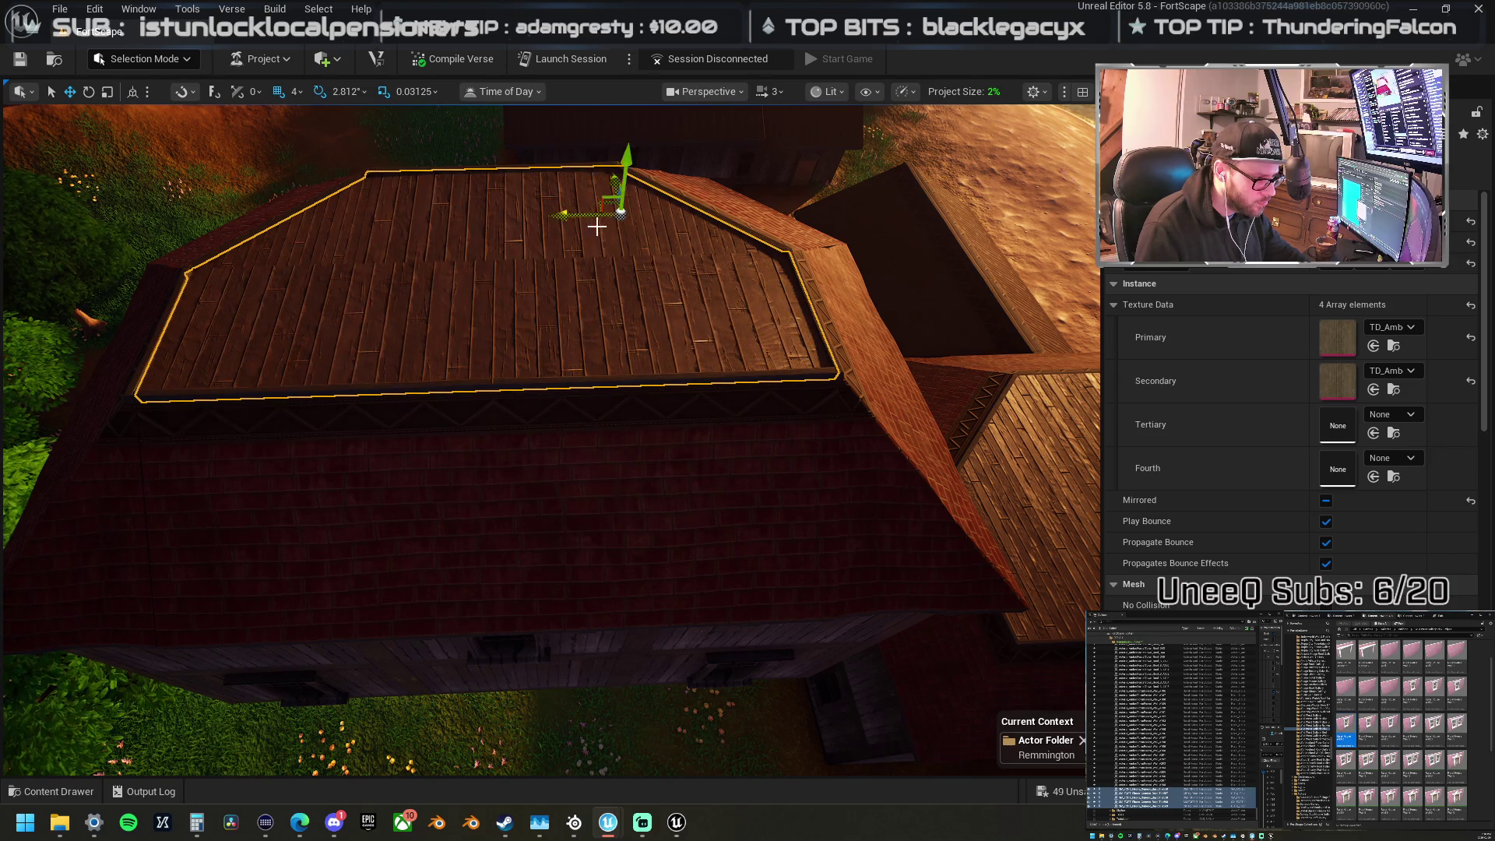
{"action": "key", "text": "s"}
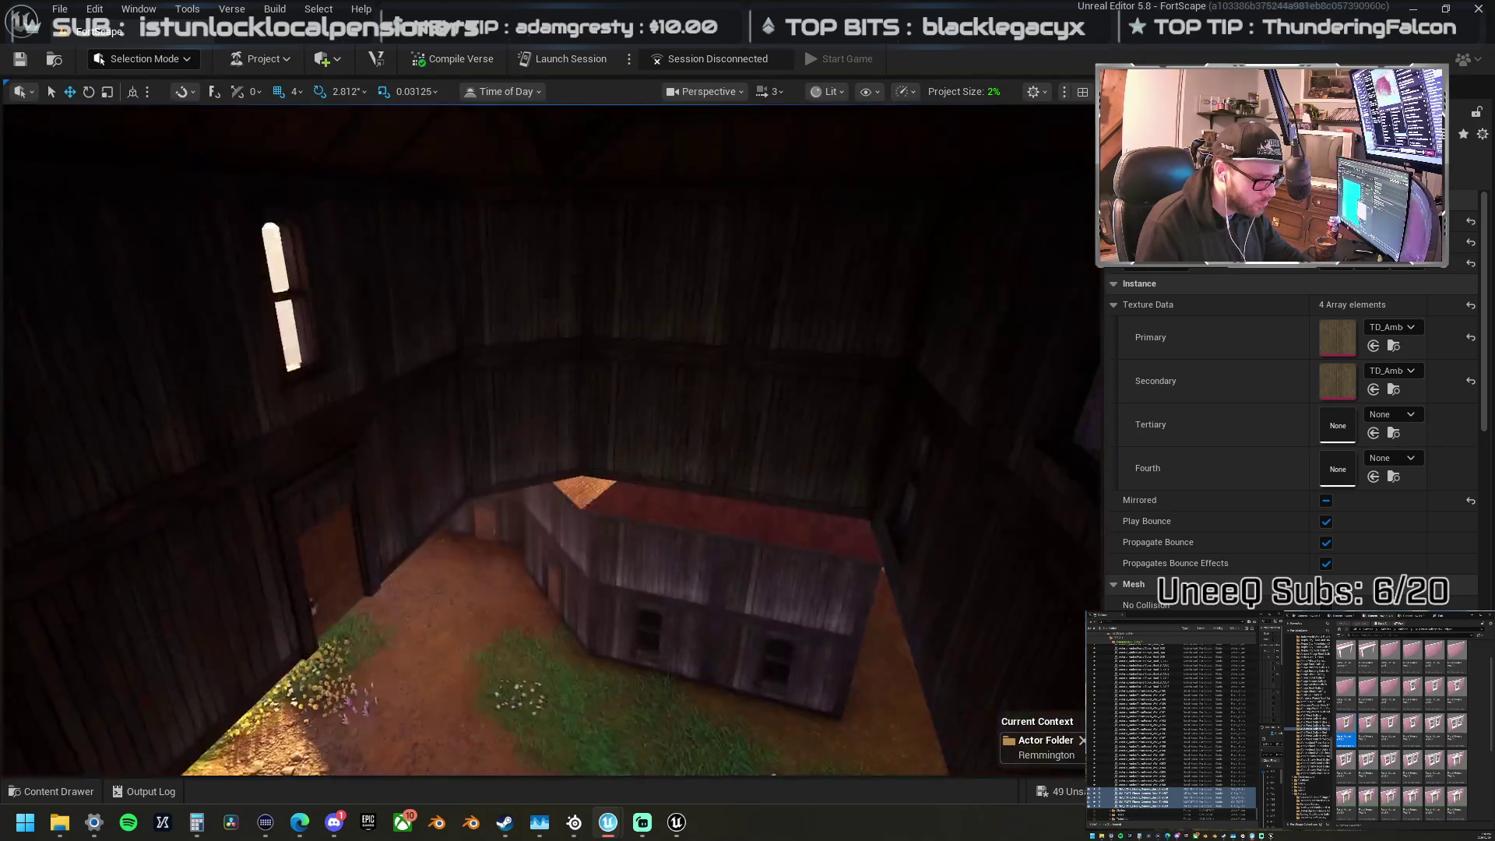
{"action": "mouse_move", "coordinate": [548, 250]}
{"action": "left_mouse_down"}
{"action": "mouse_move", "coordinate": [518, 433]}
{"action": "mouse_move", "coordinate": [511, 635]}
{"action": "mouse_move", "coordinate": [524, 391]}
{"action": "mouse_move", "coordinate": [450, 370]}
{"action": "mouse_move", "coordinate": [475, 301]}
{"action": "mouse_move", "coordinate": [465, 279]}
{"action": "mouse_move", "coordinate": [461, 324]}
{"action": "mouse_move", "coordinate": [546, 377]}
{"action": "left_mouse_up"}
Step: Try rotating the flat ceiling rectangle 180°, then undo it and clear the selection
{"action": "left_click", "coordinate": [809, 443]}
{"action": "left_click", "coordinate": [814, 439]}
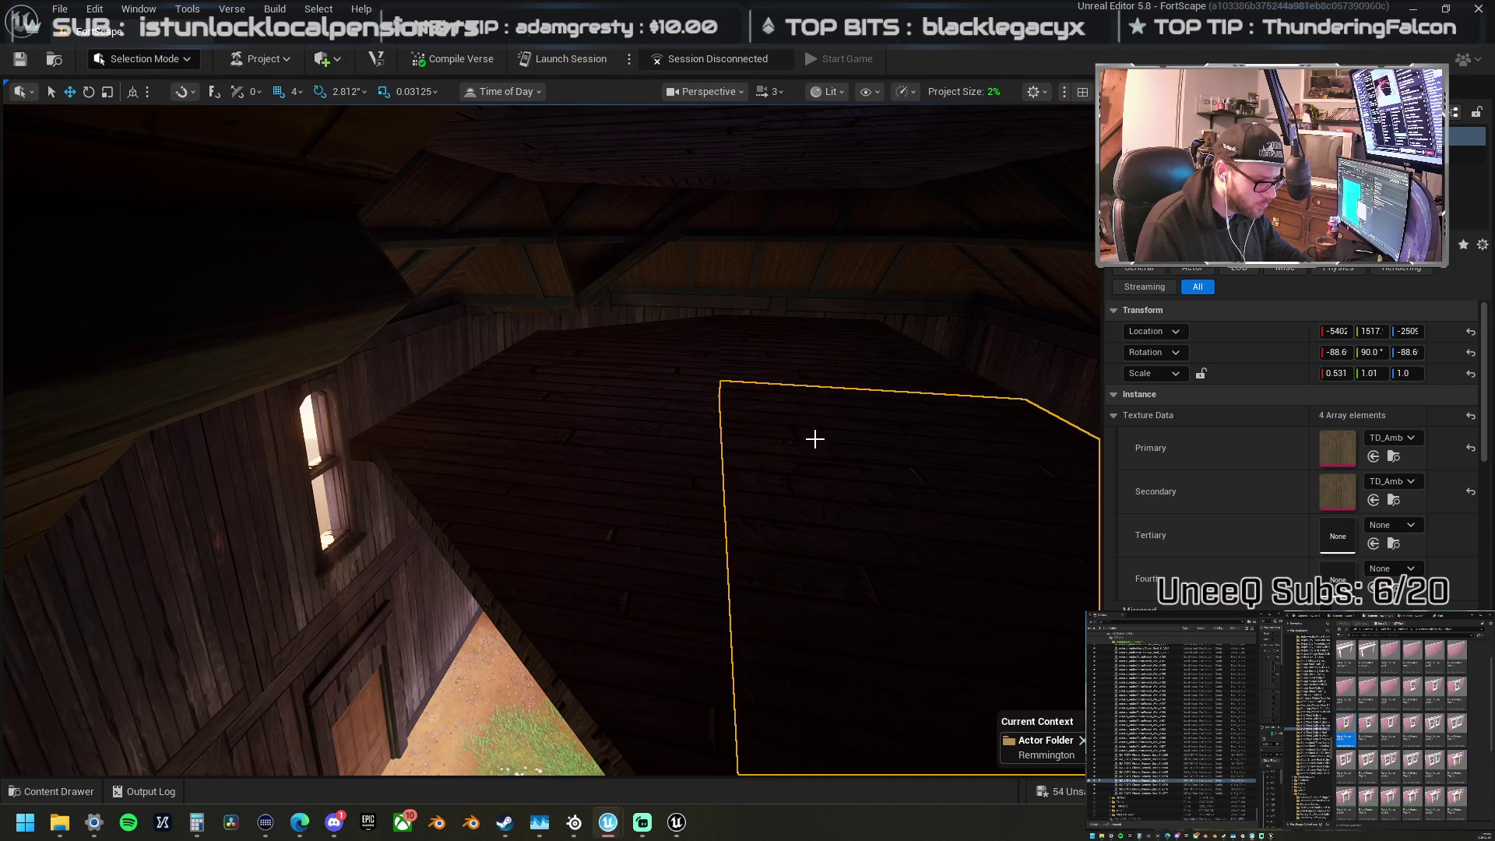
{"action": "left_click", "coordinate": [691, 383]}
{"action": "mouse_move", "coordinate": [929, 421]}
{"action": "left_mouse_down"}
{"action": "mouse_move", "coordinate": [895, 420]}
{"action": "mouse_move", "coordinate": [929, 420]}
{"action": "mouse_move", "coordinate": [967, 390]}
{"action": "mouse_move", "coordinate": [714, 343]}
{"action": "left_mouse_up"}
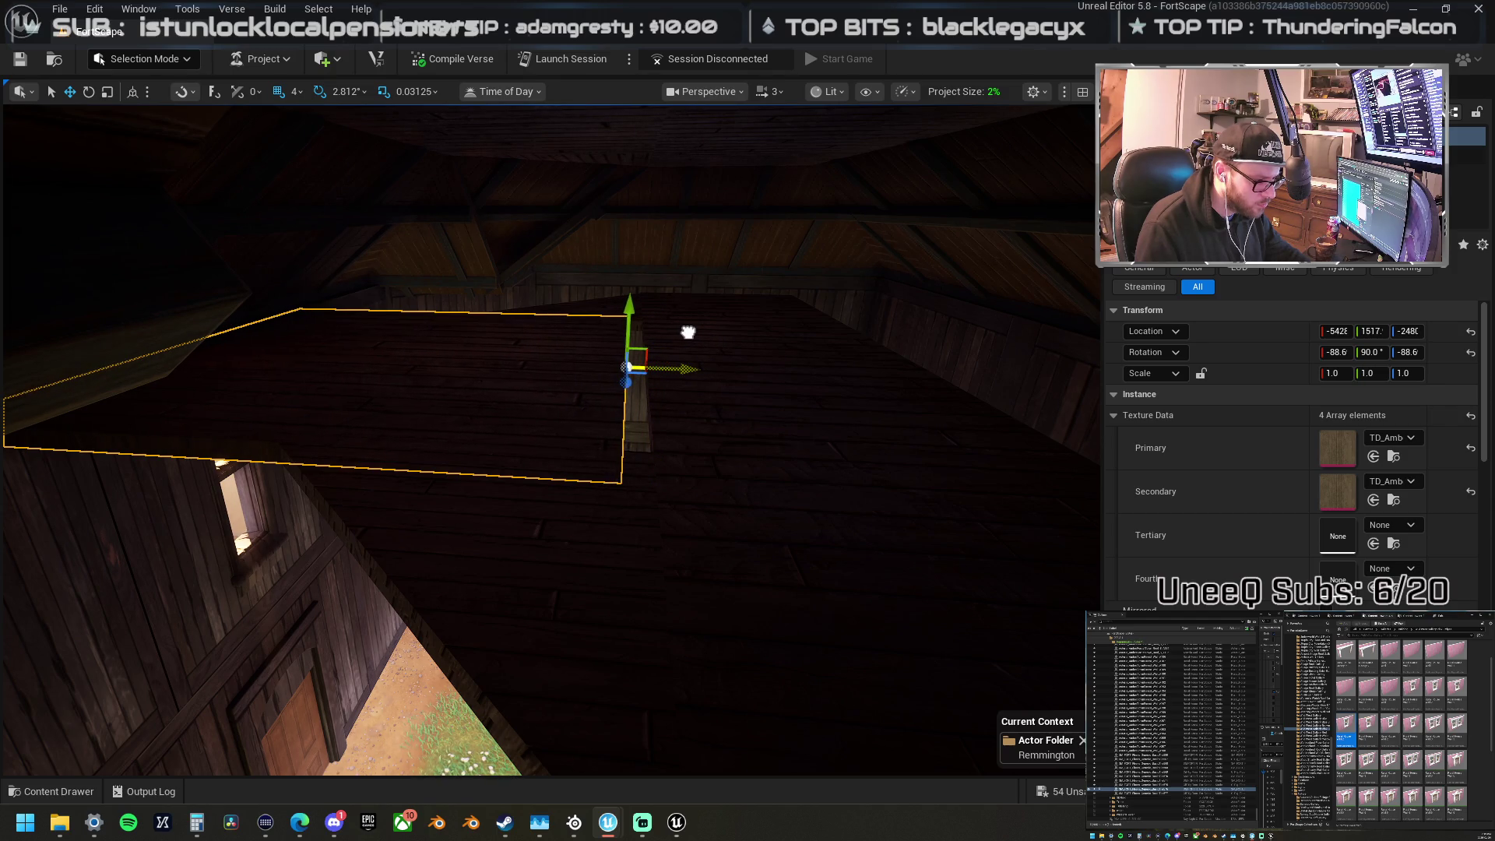
{"action": "mouse_move", "coordinate": [606, 390]}
{"action": "left_mouse_down"}
{"action": "mouse_move", "coordinate": [634, 389]}
{"action": "mouse_move", "coordinate": [642, 348]}
{"action": "mouse_move", "coordinate": [630, 346]}
{"action": "left_mouse_up"}
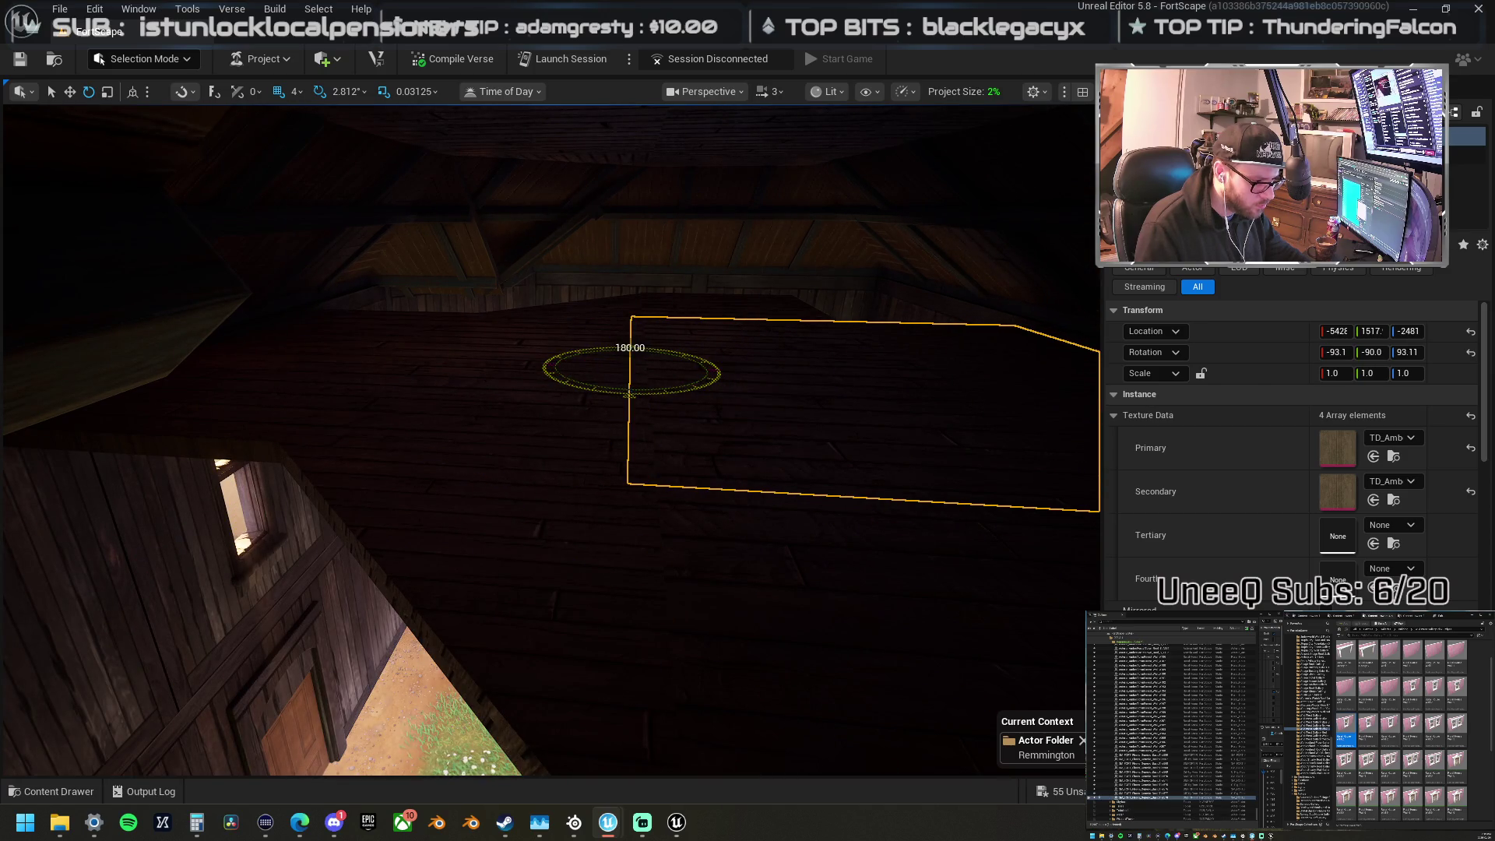
{"action": "key", "text": "ctrl+z"}
{"action": "key", "text": "ctrl+z"}
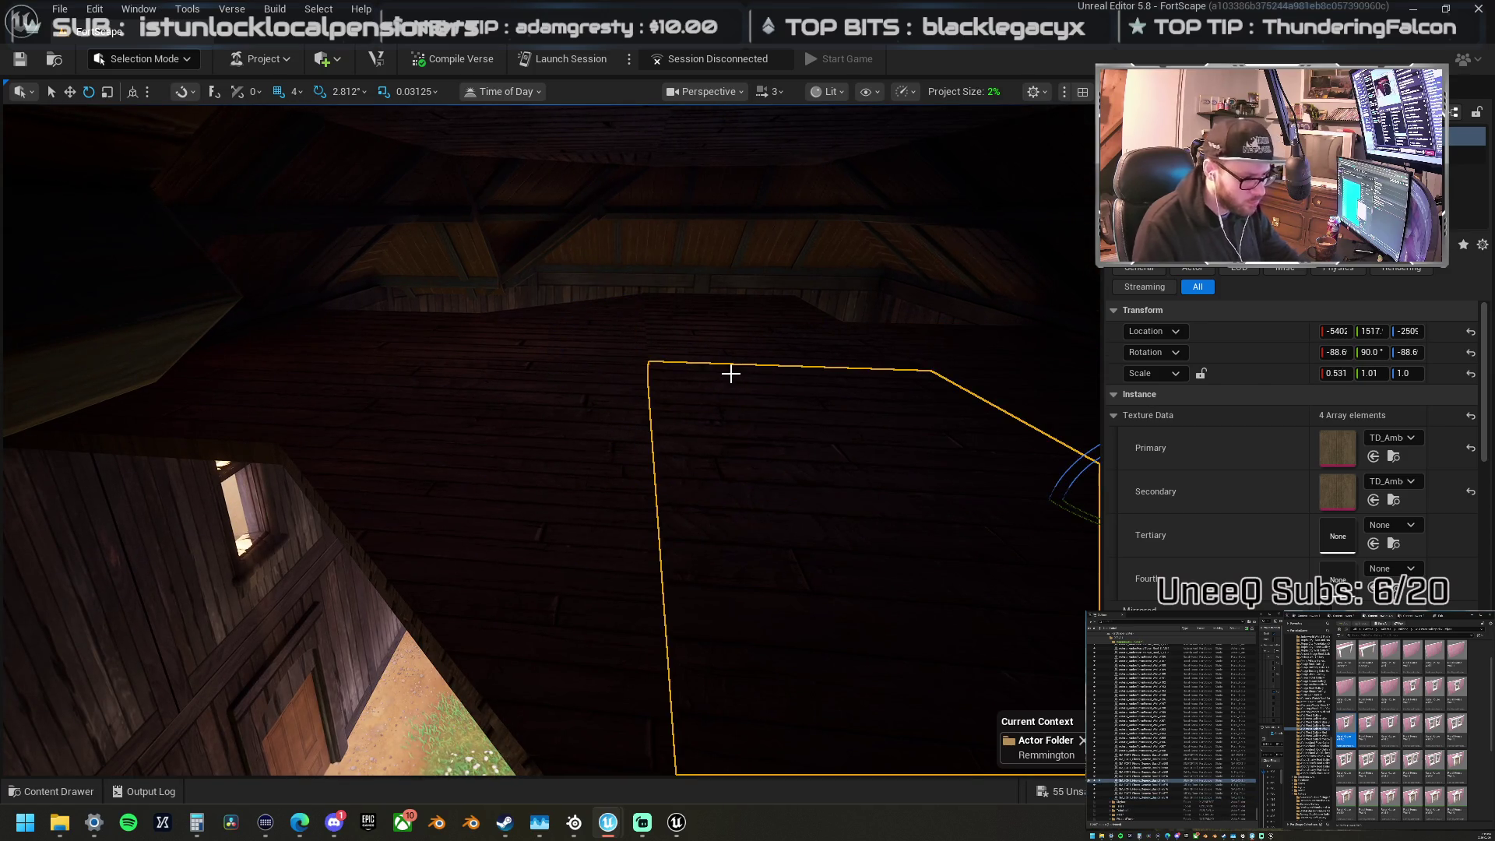
{"action": "scroll", "coordinate": [484, 244], "scroll_direction": "down", "scroll_amount": 5}
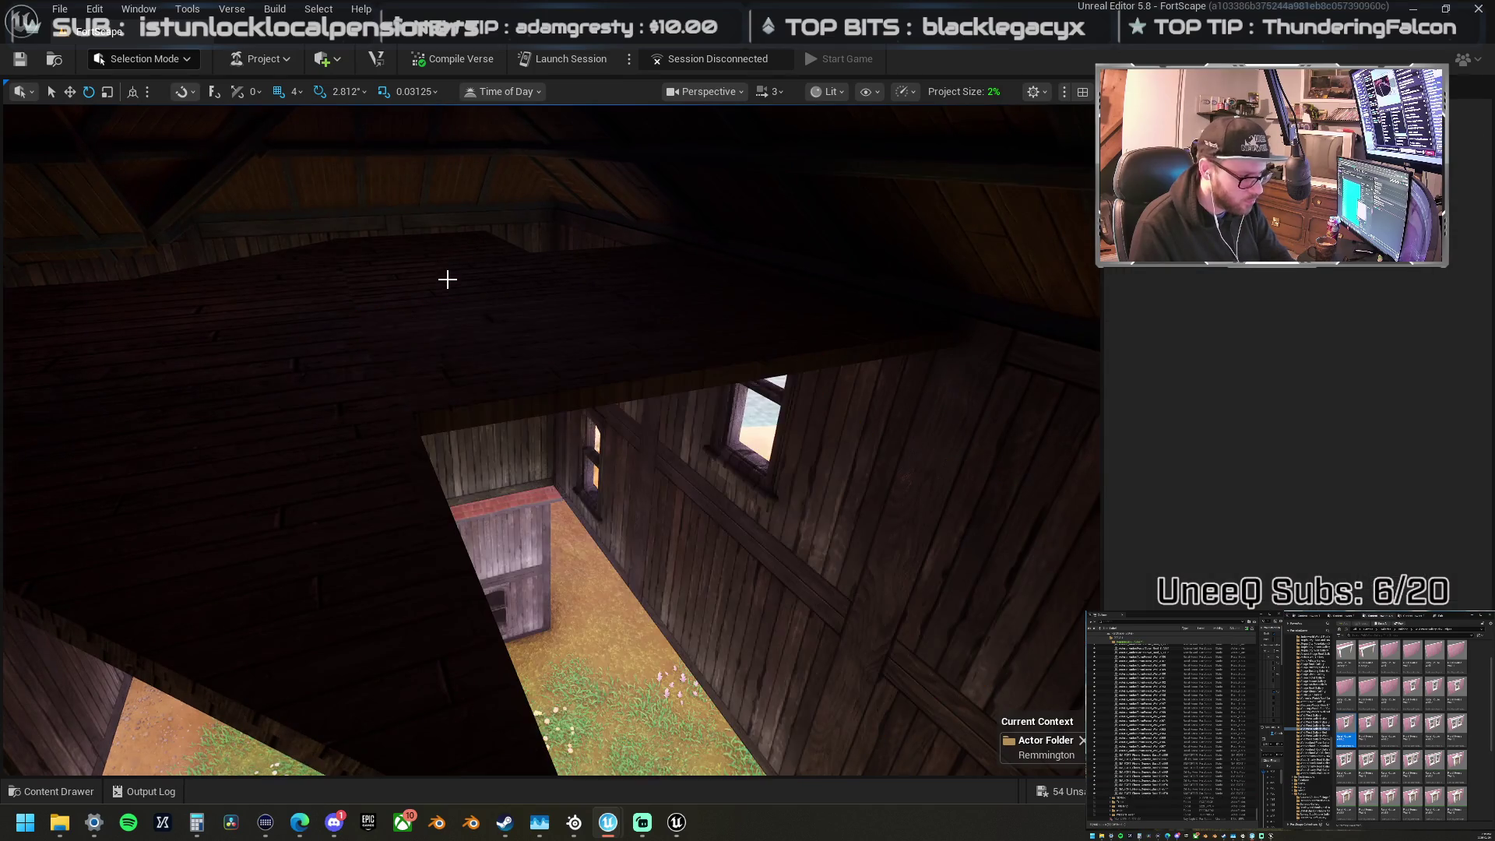
{"action": "key", "text": "Escape"}
{"action": "scroll", "coordinate": [496, 300], "scroll_direction": "up", "scroll_amount": 3}
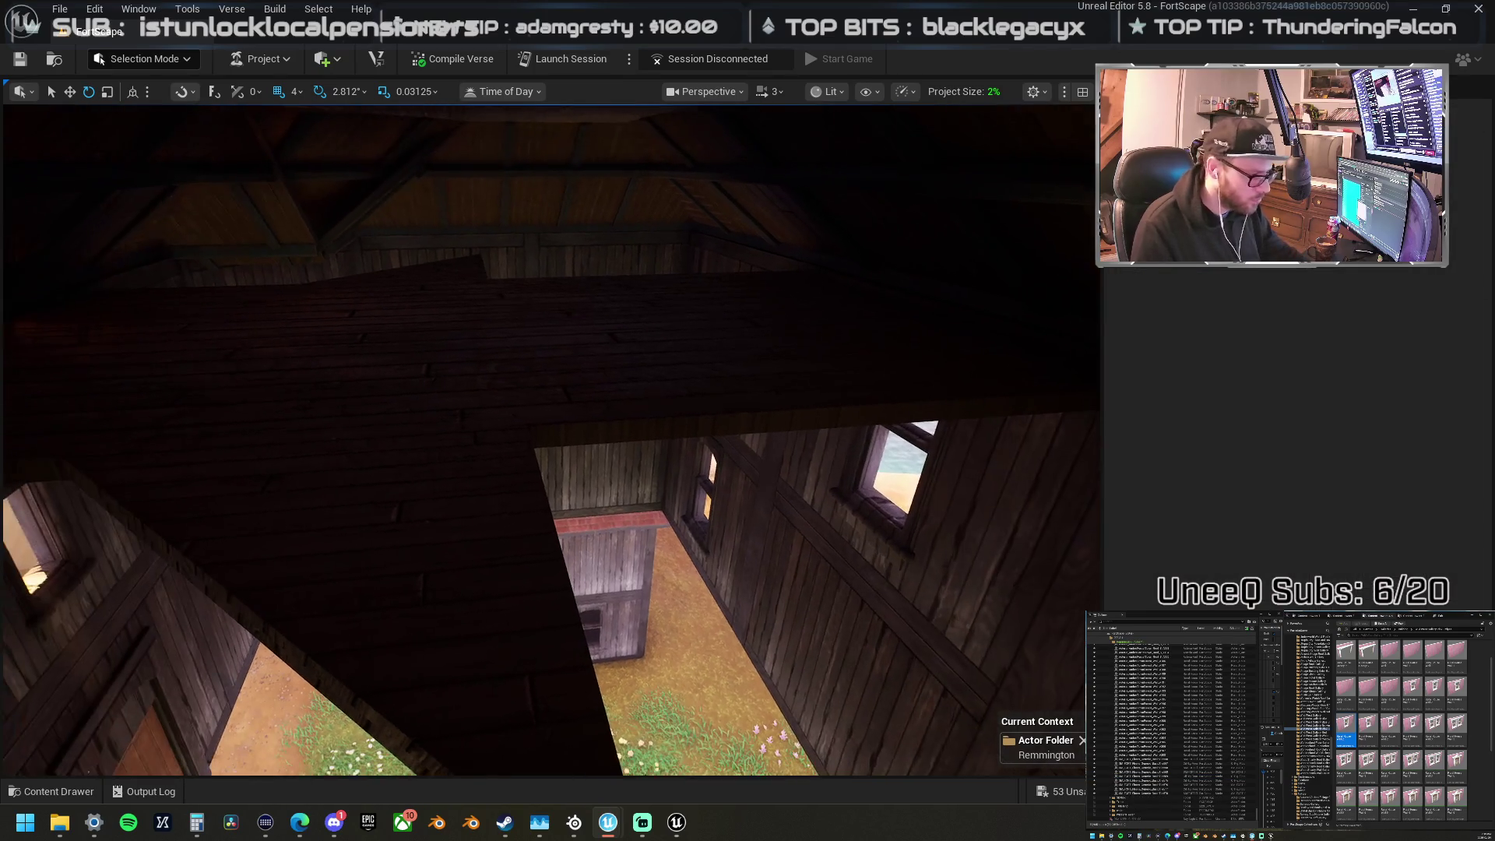
Step: Move the dark ceiling plank across the ceiling
{"action": "left_click", "coordinate": [654, 360]}
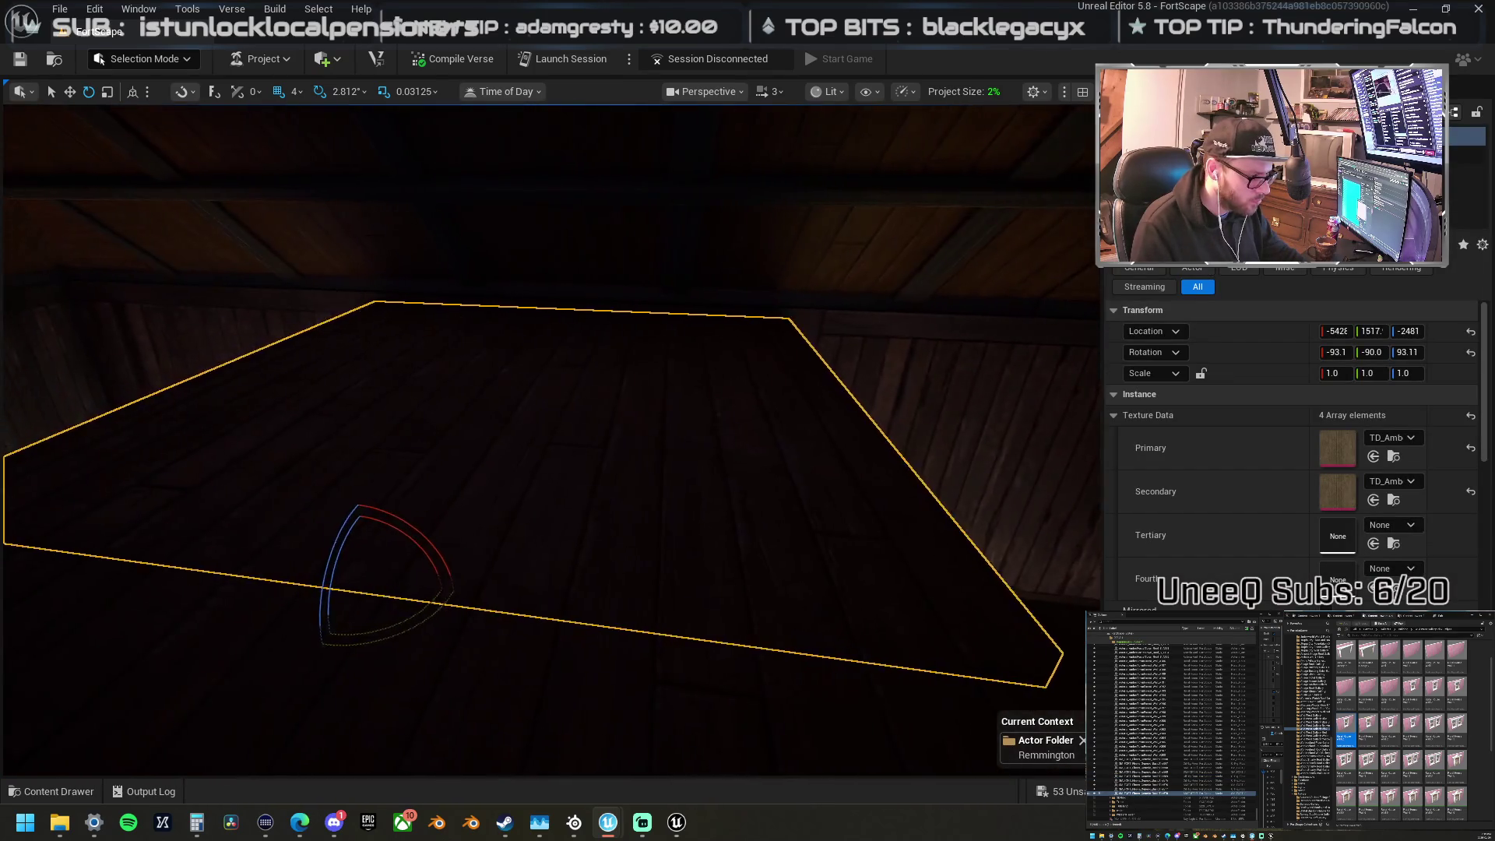
{"action": "mouse_move", "coordinate": [535, 531]}
{"action": "left_mouse_down"}
{"action": "mouse_move", "coordinate": [293, 417]}
{"action": "mouse_move", "coordinate": [87, 288]}
{"action": "left_mouse_up"}
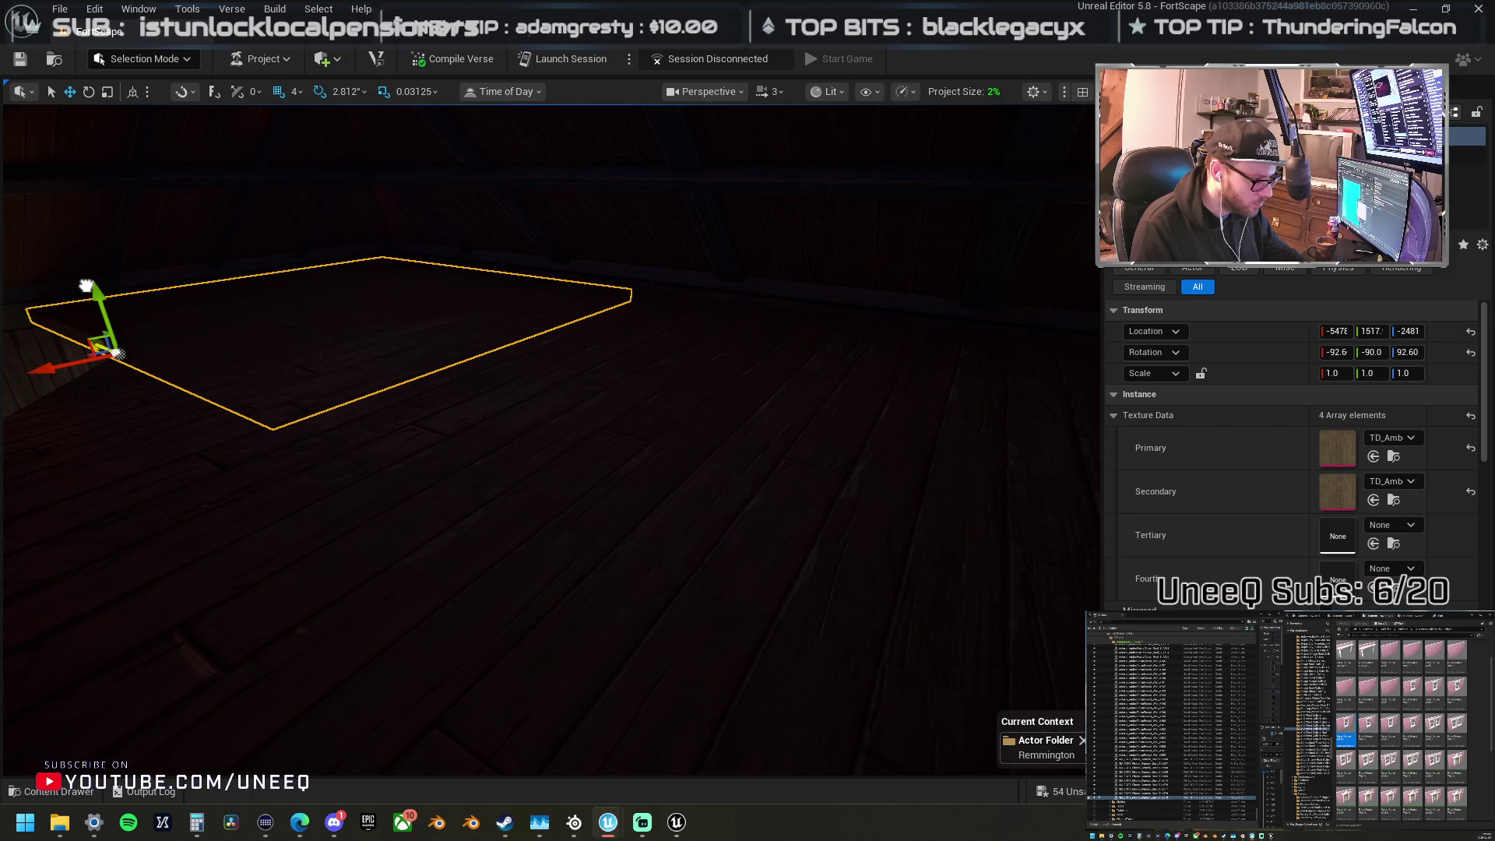
{"action": "key", "text": "ctrl+z"}
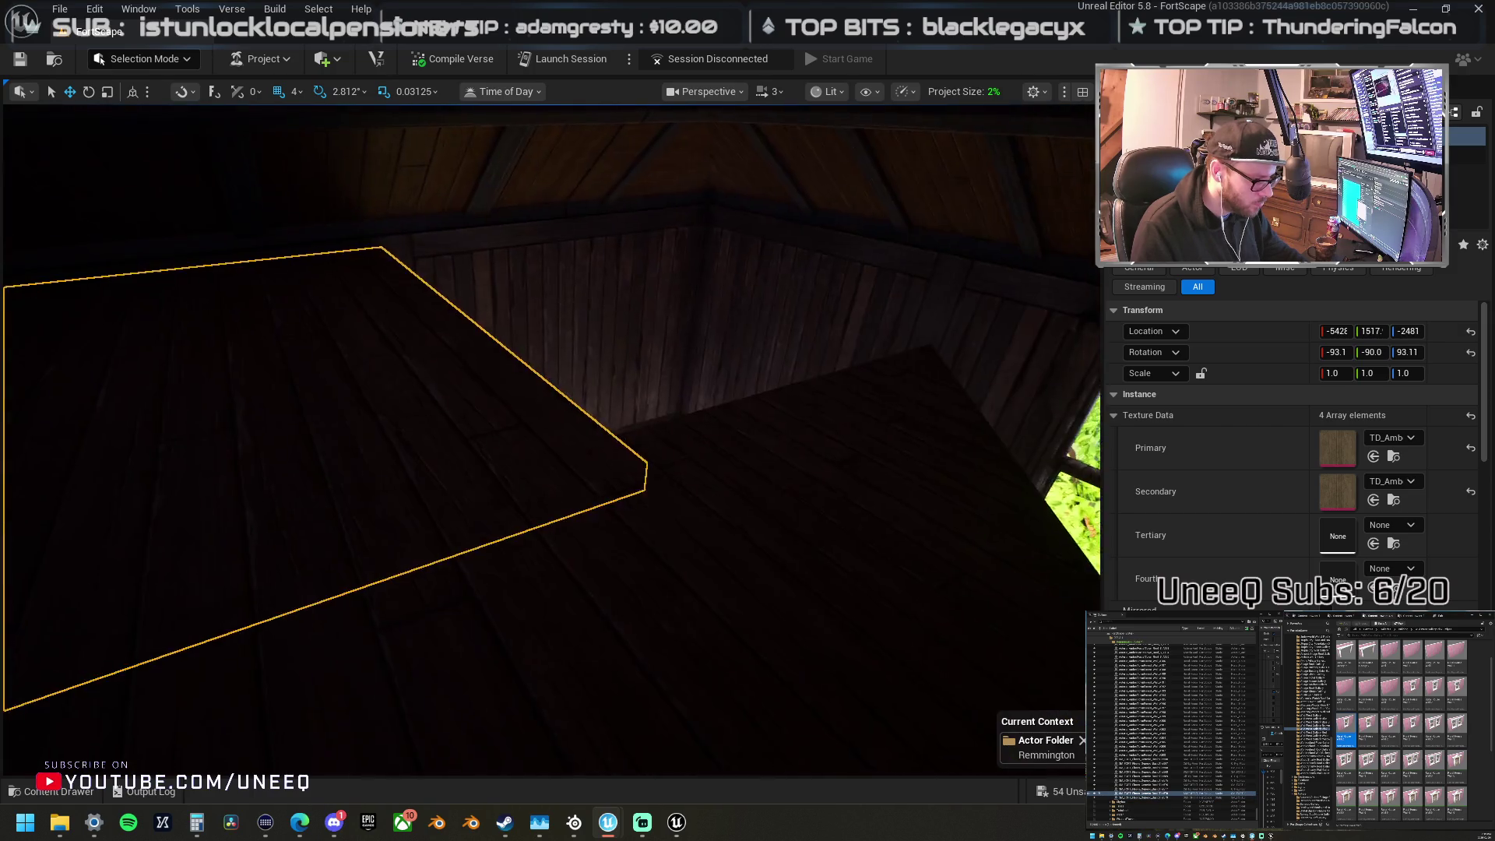
{"action": "mouse_move", "coordinate": [155, 589]}
{"action": "left_mouse_down"}
{"action": "mouse_move", "coordinate": [654, 507]}
{"action": "mouse_move", "coordinate": [700, 568]}
{"action": "mouse_move", "coordinate": [721, 563]}
{"action": "left_mouse_up"}
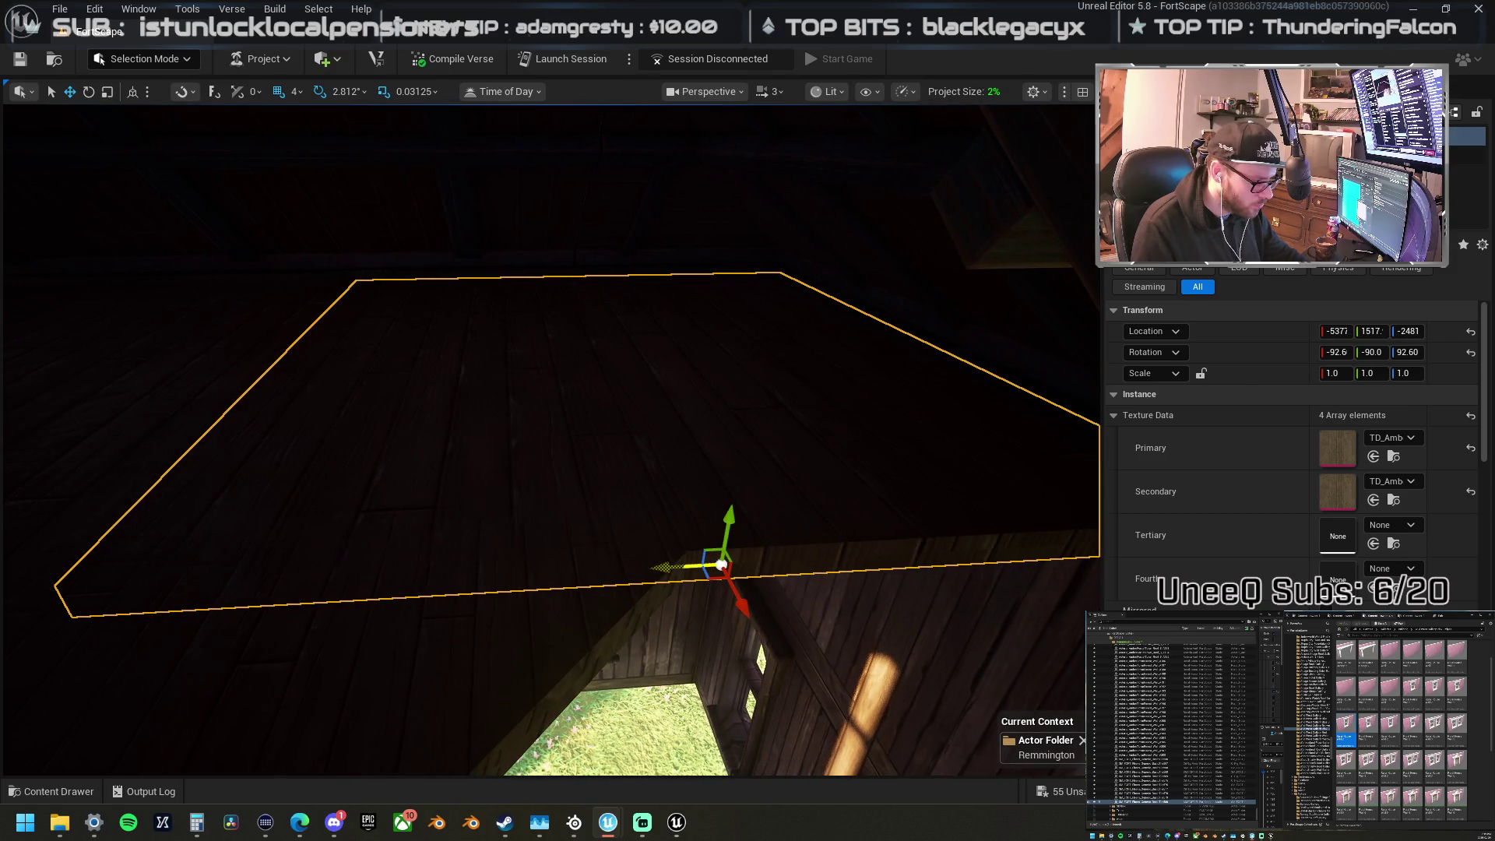
Step: Fly into the attic and nudge the triangular attic floor piece up and right
{"action": "mouse_move", "coordinate": [146, 594]}
{"action": "left_mouse_down"}
{"action": "mouse_move", "coordinate": [195, 498]}
{"action": "mouse_move", "coordinate": [230, 521]}
{"action": "left_mouse_up"}
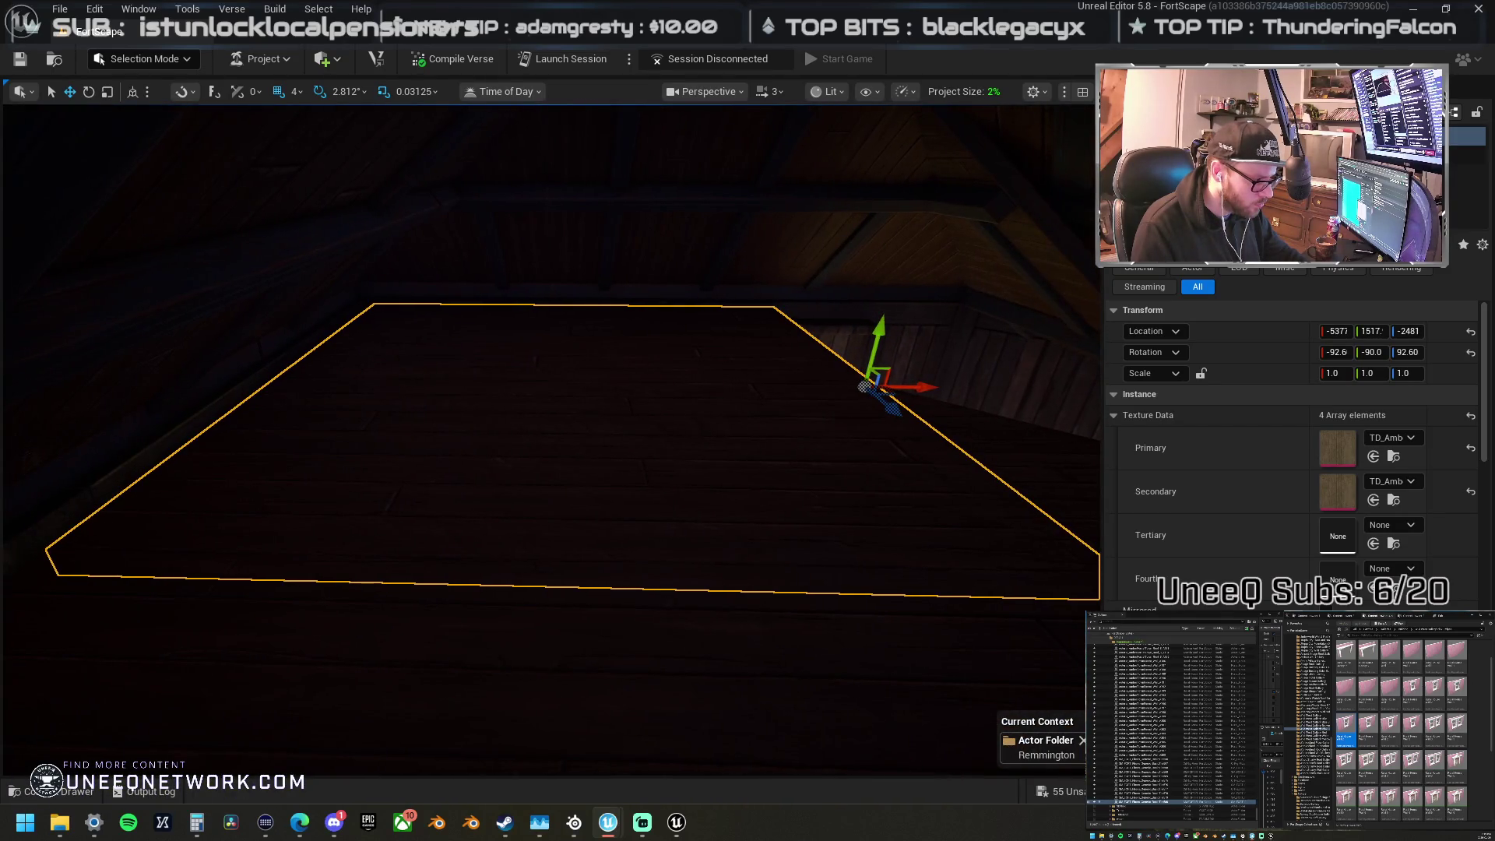
{"action": "left_click_drag", "start_coordinate": [340, 525], "coordinate": [420, 518]}
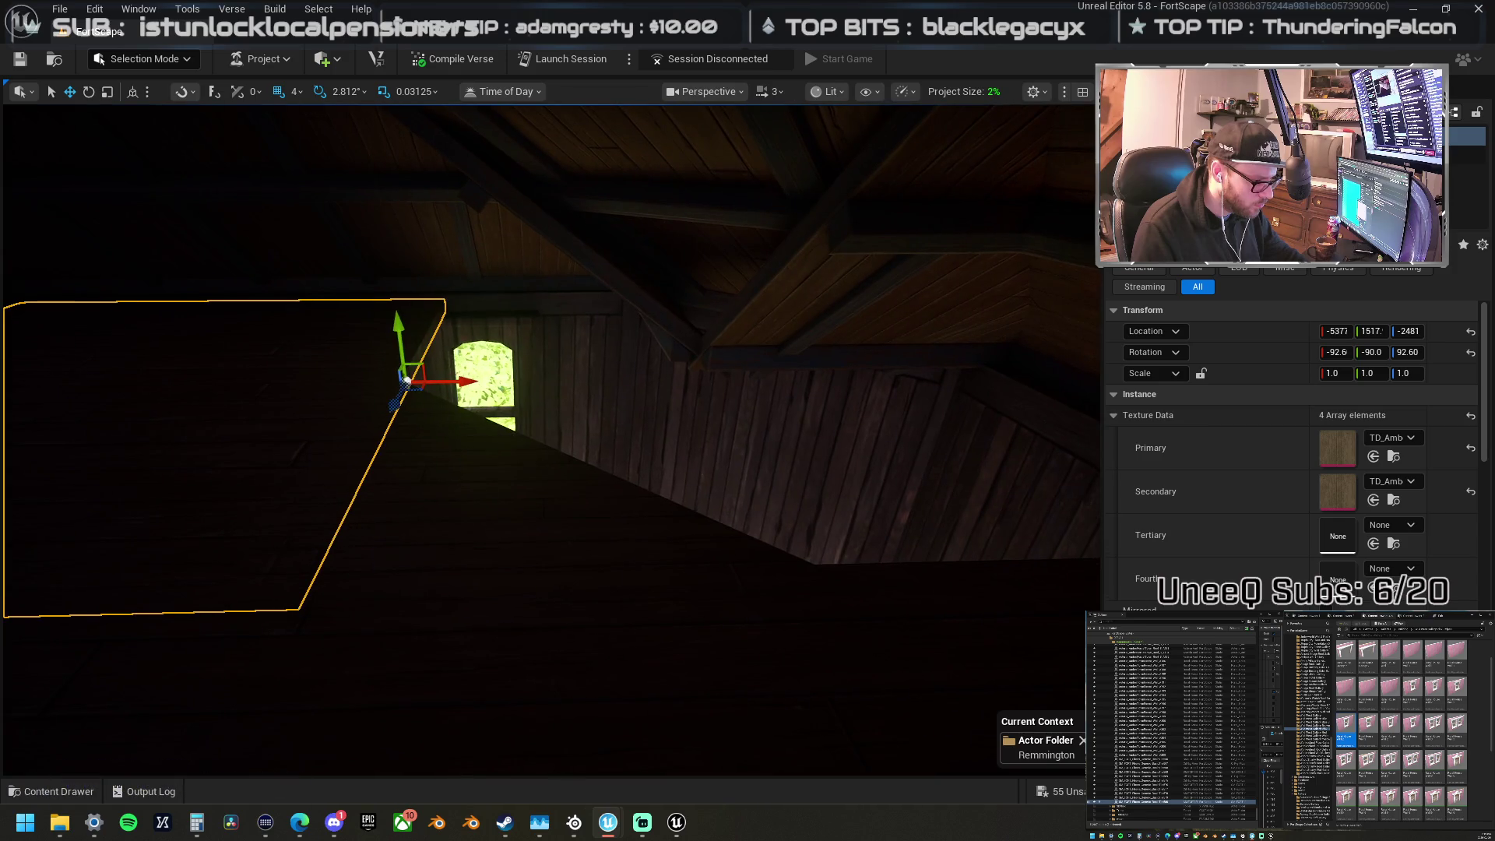
{"action": "left_click", "coordinate": [518, 500]}
{"action": "mouse_move", "coordinate": [524, 626]}
{"action": "left_mouse_down"}
{"action": "mouse_move", "coordinate": [795, 420]}
{"action": "mouse_move", "coordinate": [814, 383]}
{"action": "mouse_move", "coordinate": [556, 381]}
{"action": "mouse_move", "coordinate": [808, 420]}
{"action": "left_mouse_up"}
Step: Set the large left attic floor panel's Y scale to 1.01
{"action": "left_click", "coordinate": [438, 387]}
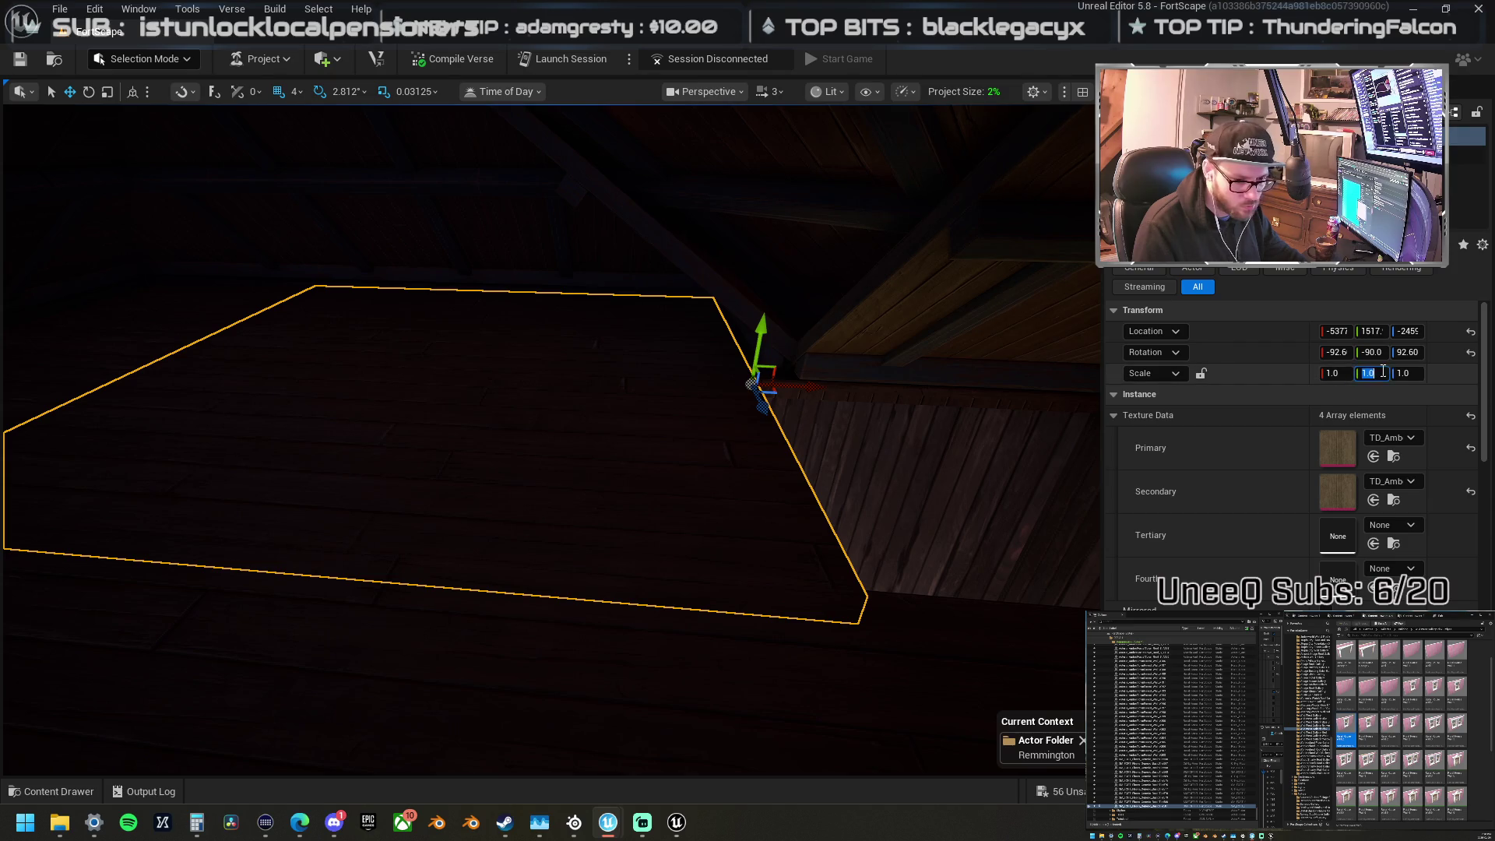
{"action": "type", "text": "1"}
{"action": "key", "text": "Return"}
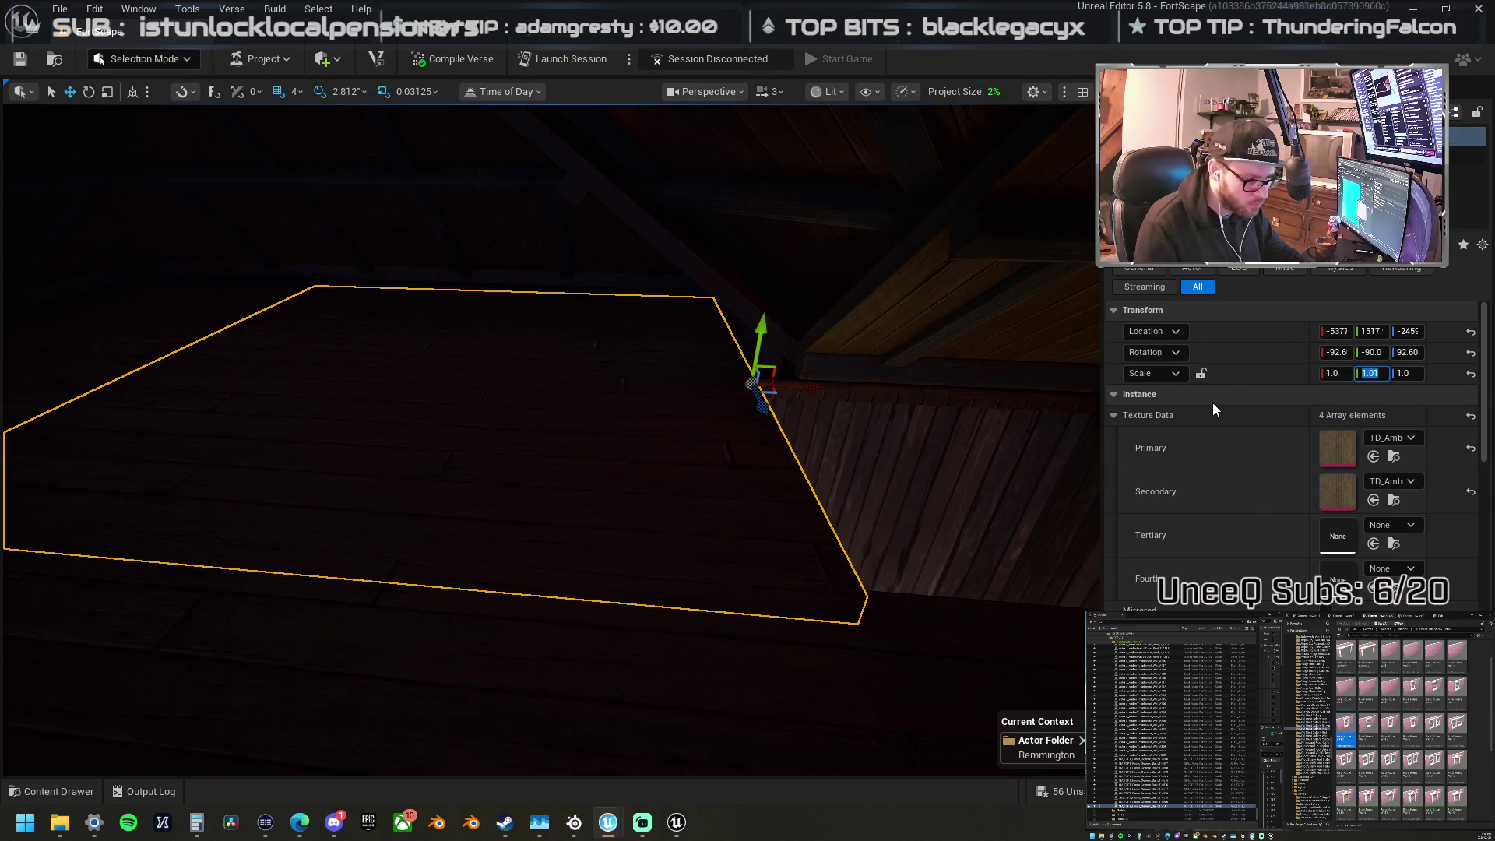
{"action": "left_click_drag", "start_coordinate": [855, 438], "coordinate": [919, 440]}
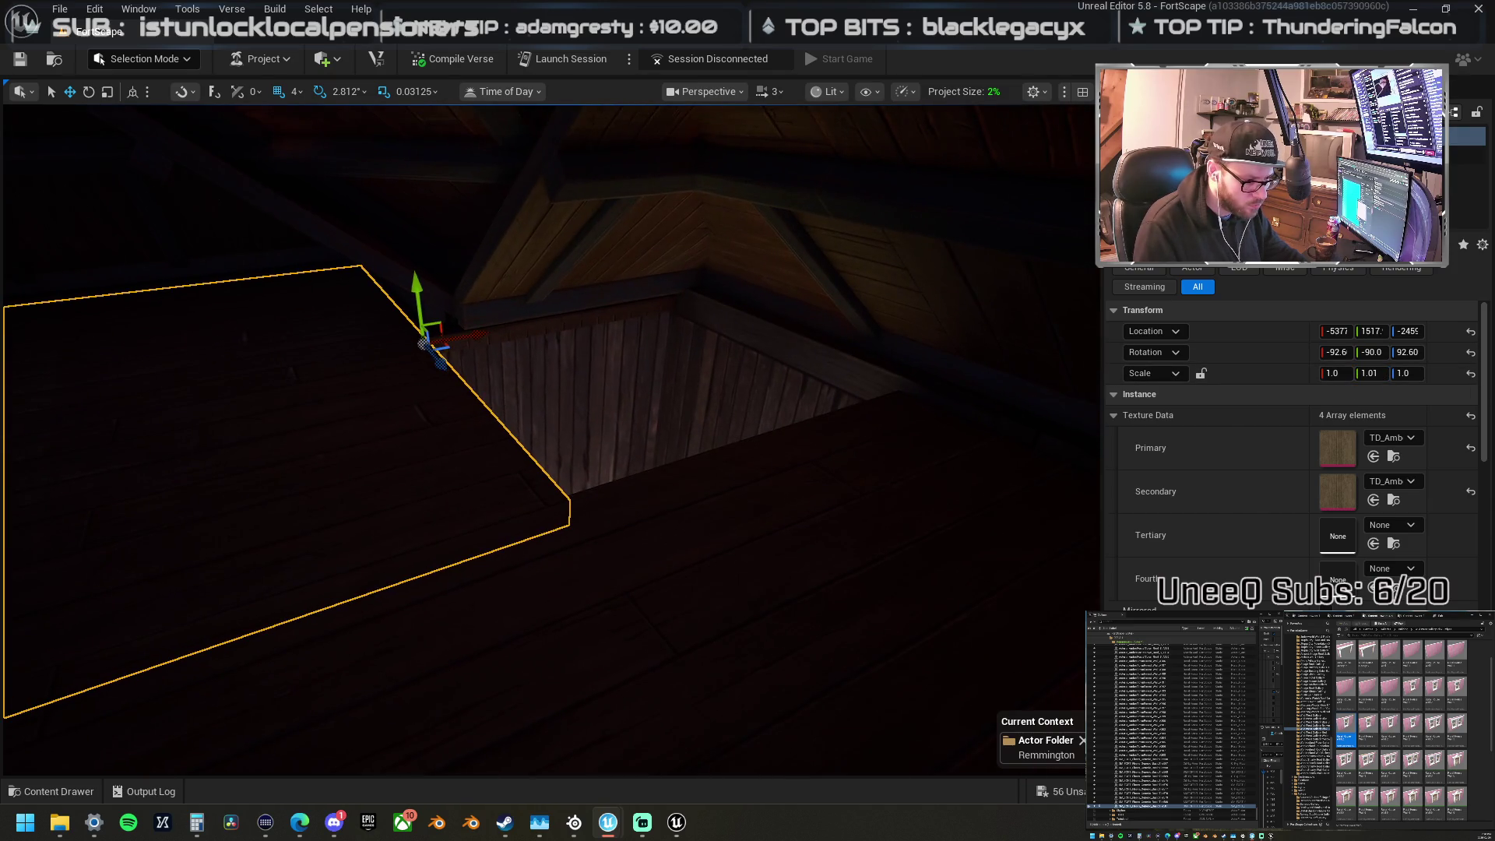
{"action": "left_click", "coordinate": [919, 509]}
Step: Slide the neighbouring floor panel left, set its Y scale to 0.99, and move it along X
{"action": "key", "text": "f"}
{"action": "mouse_move", "coordinate": [895, 515]}
{"action": "left_mouse_down"}
{"action": "mouse_move", "coordinate": [685, 517]}
{"action": "mouse_move", "coordinate": [439, 491]}
{"action": "left_mouse_up"}
{"action": "left_click", "coordinate": [1371, 373]}
{"action": "type", "text": "0.99"}
{"action": "key", "text": "Return"}
{"action": "mouse_move", "coordinate": [594, 467]}
{"action": "left_mouse_down"}
{"action": "mouse_move", "coordinate": [701, 467]}
{"action": "mouse_move", "coordinate": [605, 461]}
{"action": "left_mouse_up"}
{"action": "mouse_move", "coordinate": [65, 566]}
{"action": "left_mouse_down"}
{"action": "mouse_move", "coordinate": [545, 618]}
{"action": "mouse_move", "coordinate": [749, 589]}
{"action": "left_mouse_up"}
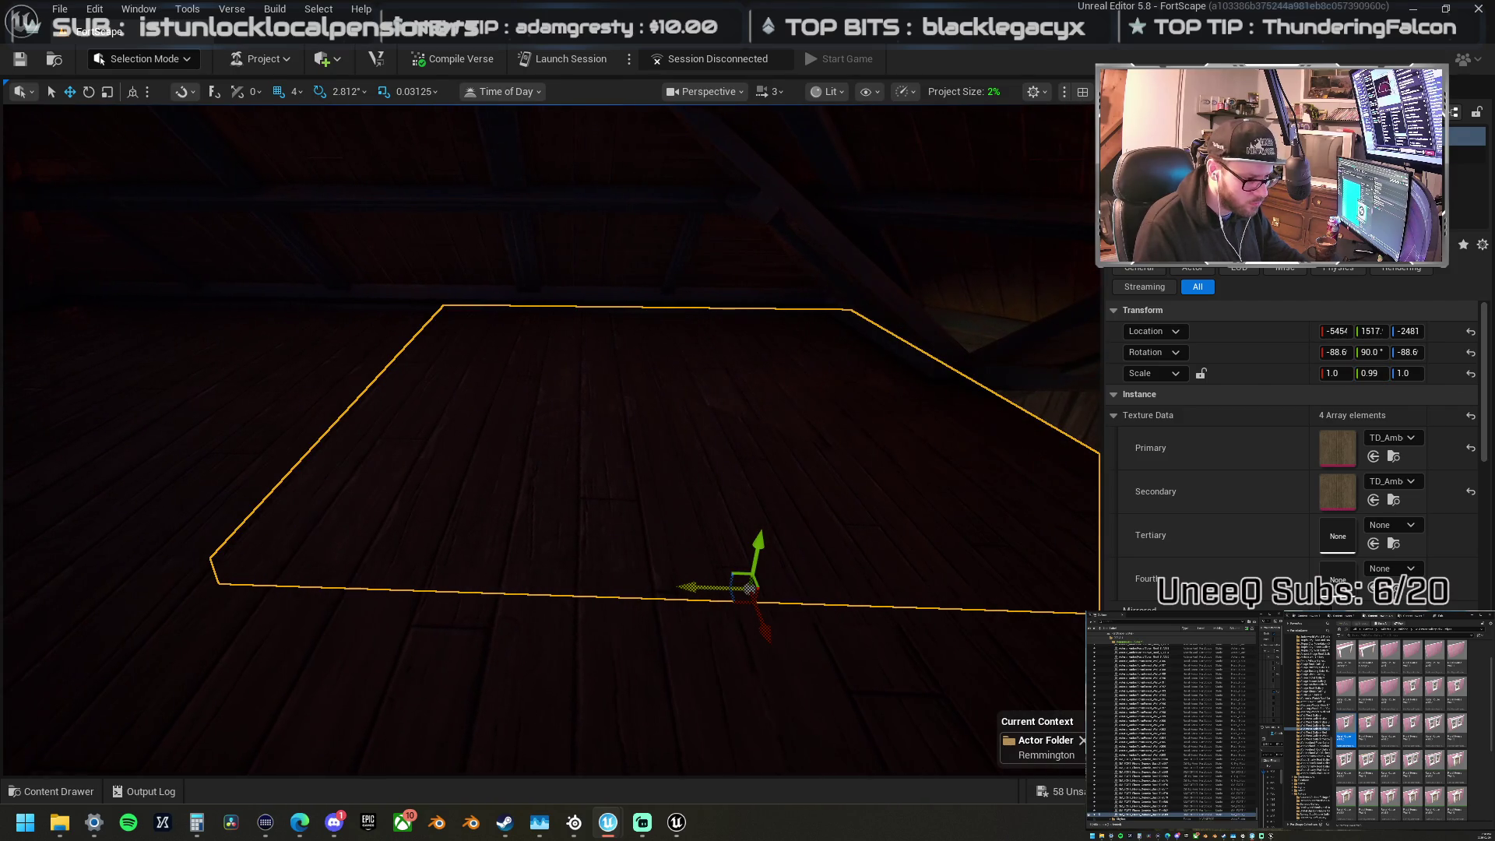
Step: Slide the wedge-shaped floor piece along X and raise it slightly
{"action": "left_click", "coordinate": [721, 447]}
{"action": "key", "text": "f"}
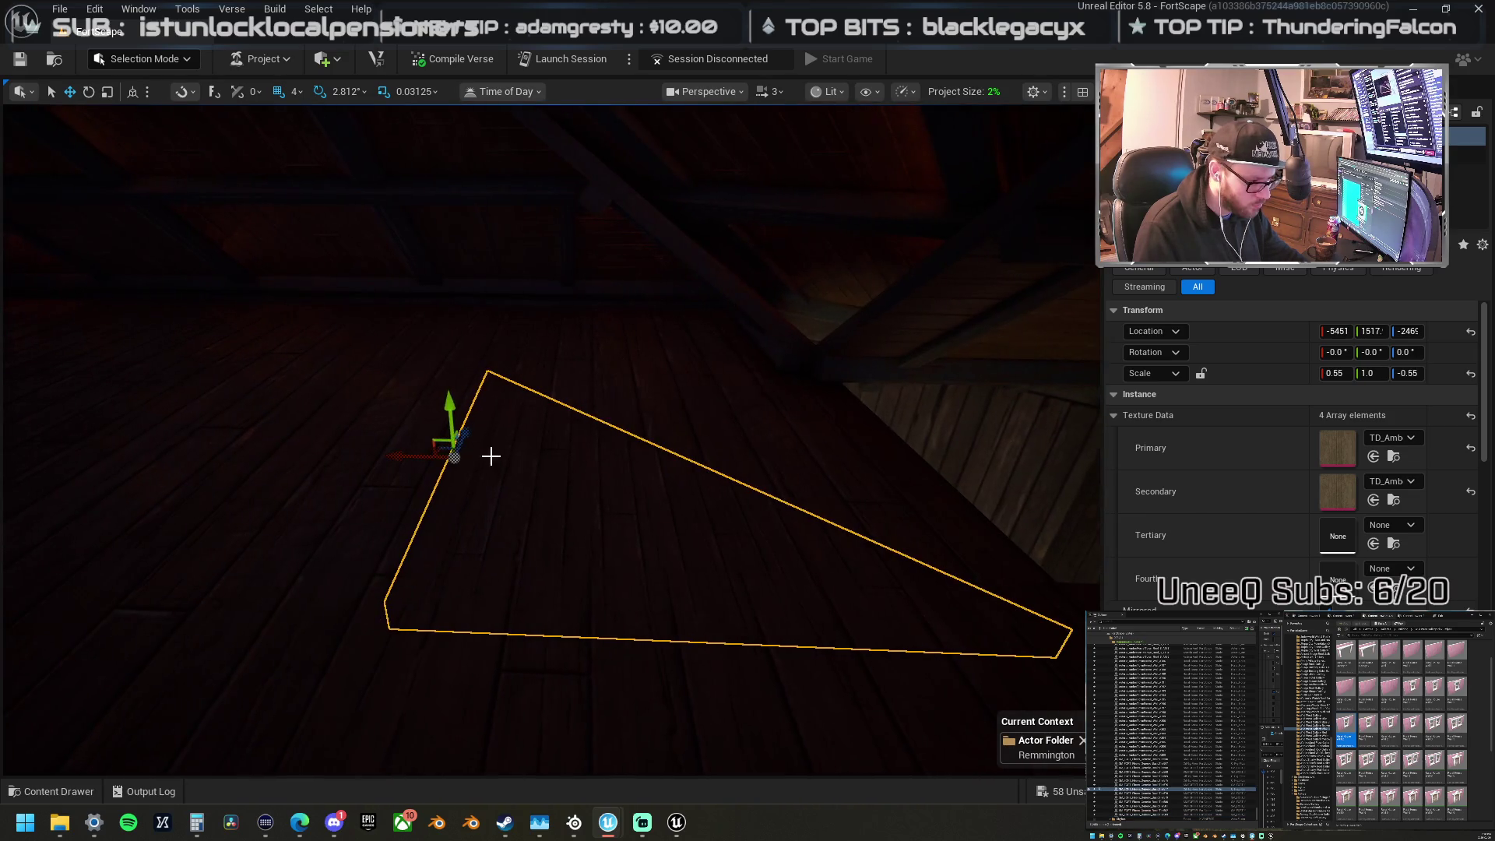
{"action": "left_click_drag", "start_coordinate": [394, 461], "coordinate": [795, 492]}
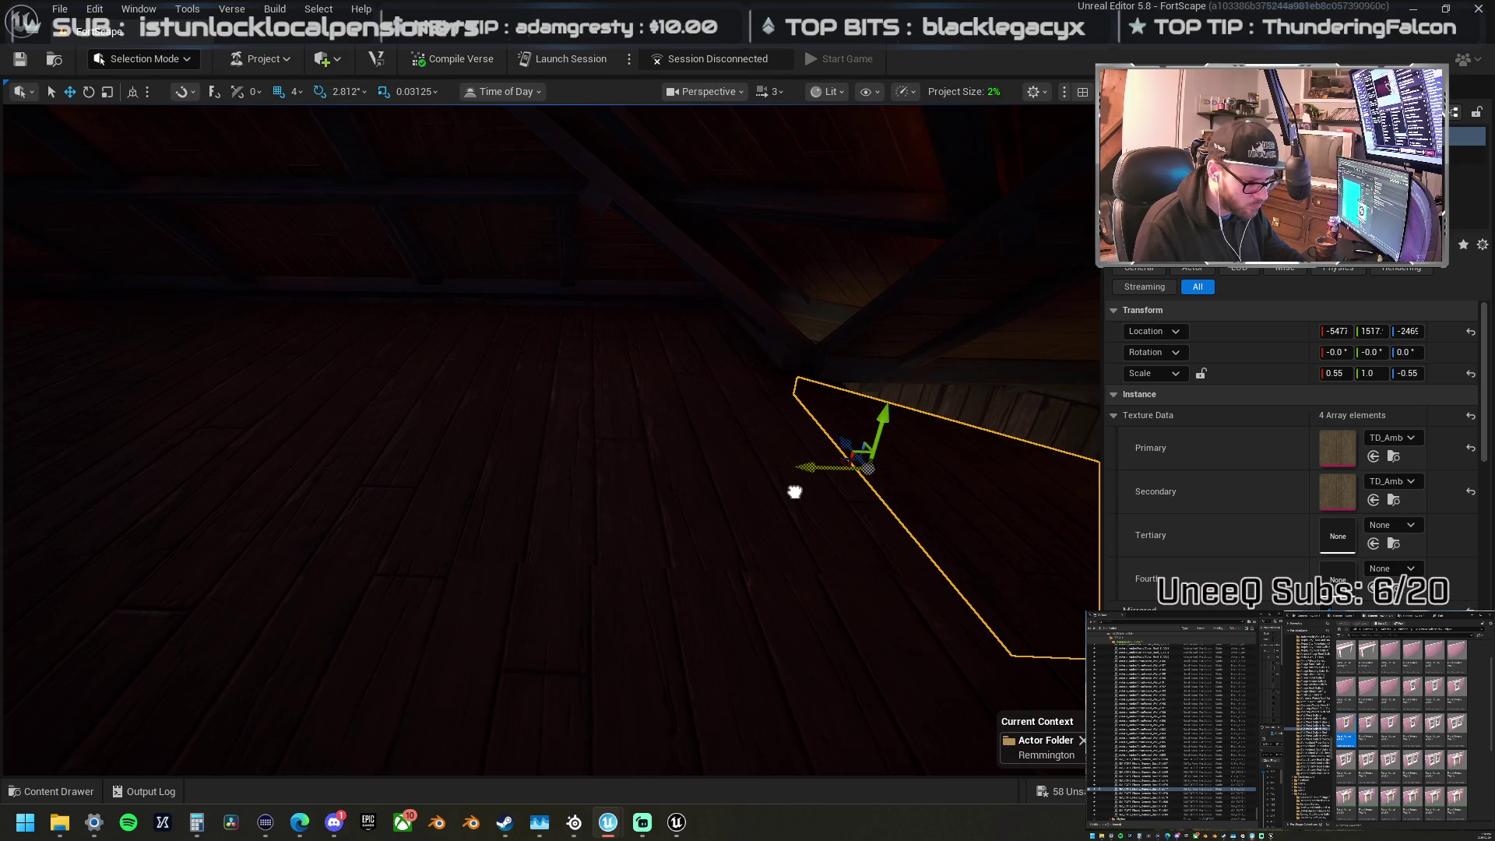
{"action": "mouse_move", "coordinate": [850, 441]}
{"action": "left_mouse_down"}
{"action": "mouse_move", "coordinate": [732, 327]}
{"action": "mouse_move", "coordinate": [327, 334]}
{"action": "mouse_move", "coordinate": [333, 401]}
{"action": "mouse_move", "coordinate": [806, 454]}
{"action": "mouse_move", "coordinate": [623, 390]}
{"action": "mouse_move", "coordinate": [501, 451]}
{"action": "mouse_move", "coordinate": [324, 334]}
{"action": "mouse_move", "coordinate": [551, 308]}
{"action": "mouse_move", "coordinate": [466, 541]}
{"action": "mouse_move", "coordinate": [507, 436]}
{"action": "left_mouse_up"}
Step: Slide another attic floor piece along X to fit and inspect it from below
{"action": "left_click", "coordinate": [384, 353]}
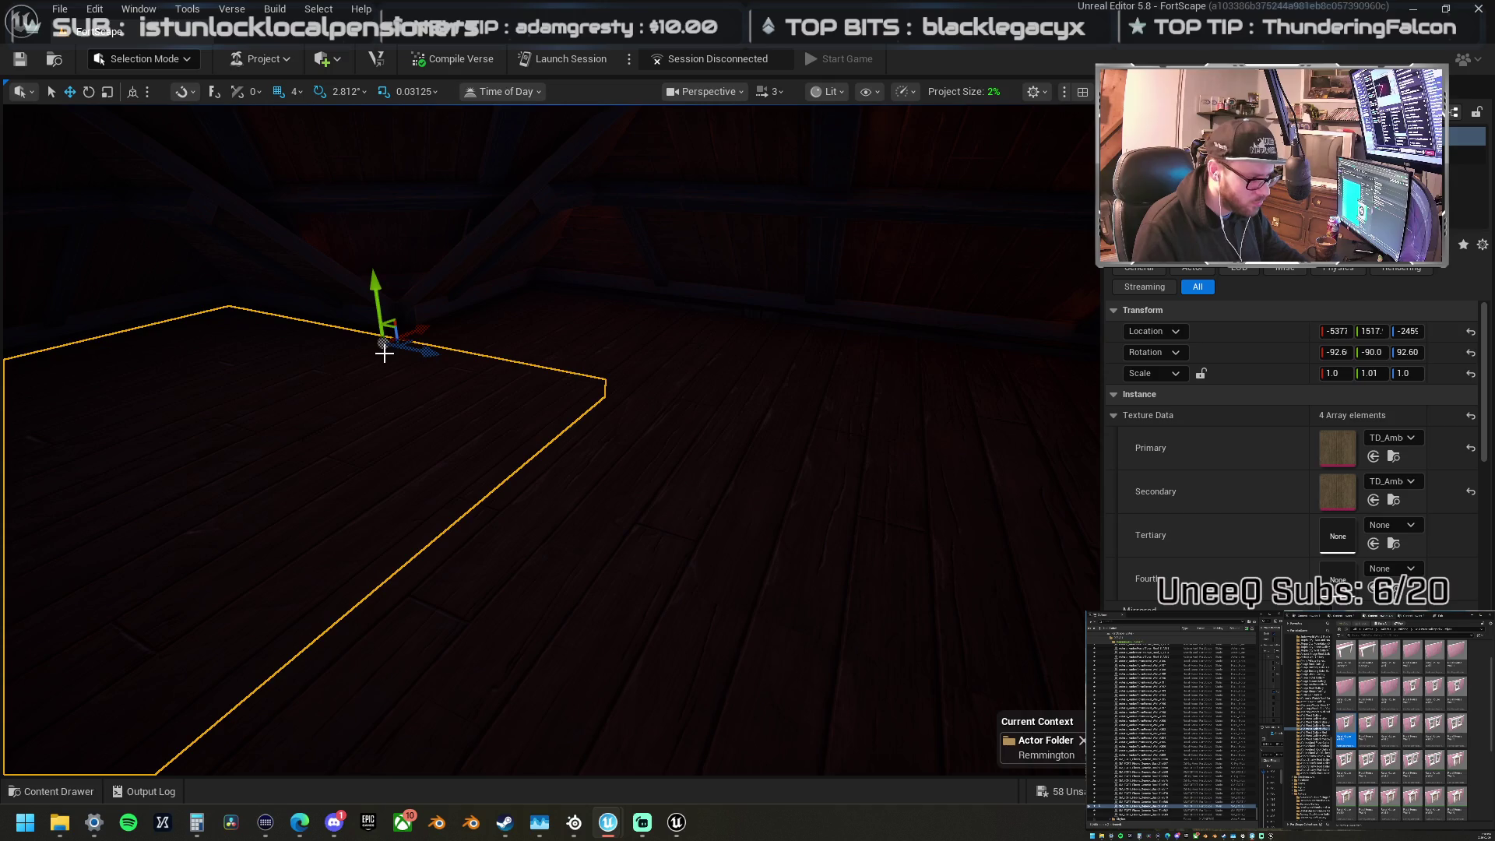
{"action": "mouse_move", "coordinate": [431, 357]}
{"action": "left_mouse_down"}
{"action": "mouse_move", "coordinate": [749, 423]}
{"action": "mouse_move", "coordinate": [728, 401]}
{"action": "mouse_move", "coordinate": [428, 344]}
{"action": "left_mouse_up"}
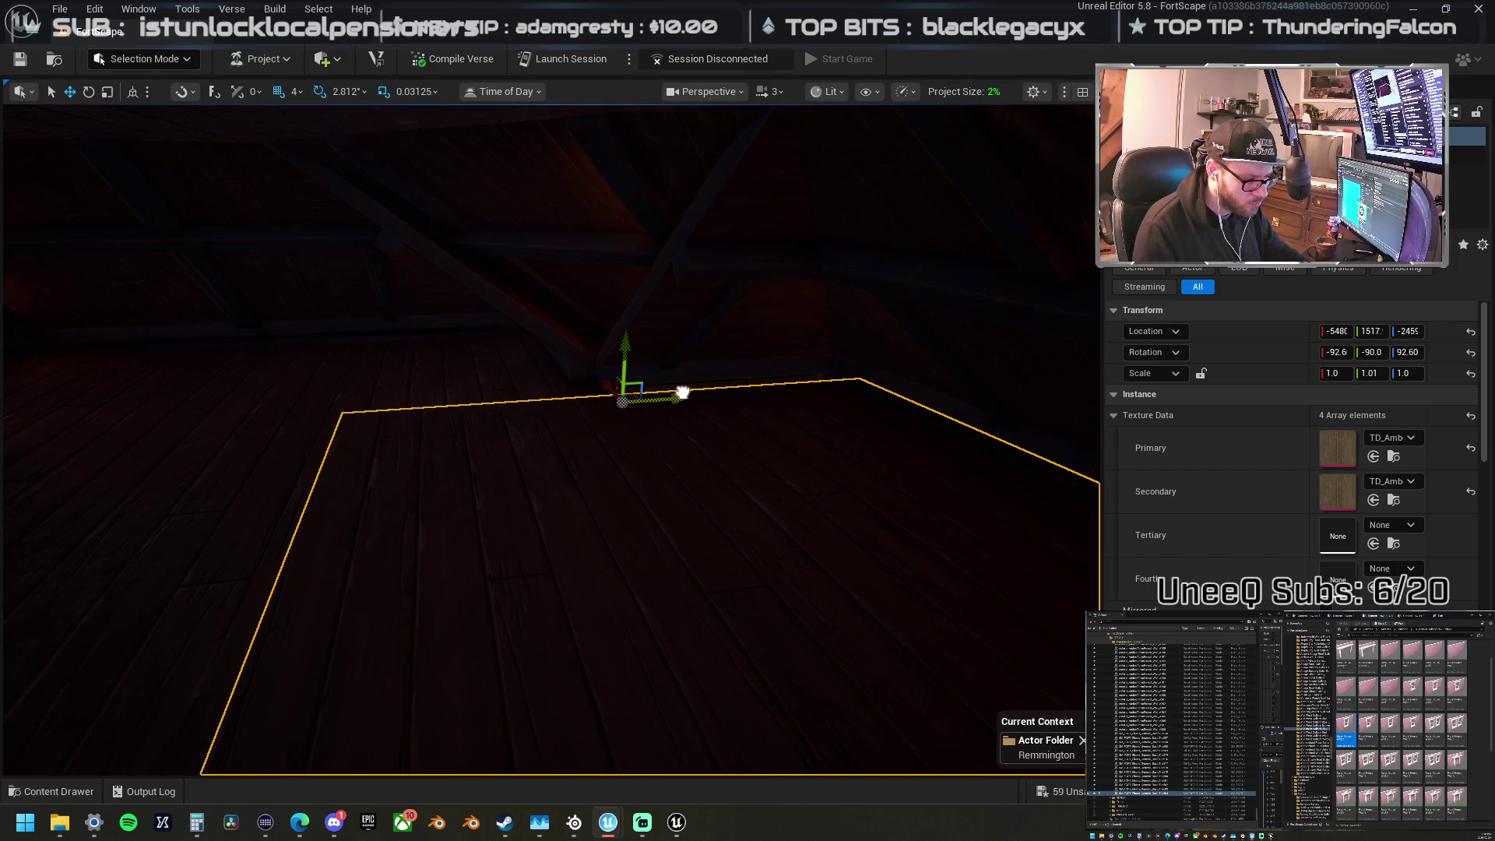
{"action": "mouse_move", "coordinate": [668, 383]}
{"action": "left_mouse_down"}
{"action": "mouse_move", "coordinate": [584, 413]}
{"action": "mouse_move", "coordinate": [592, 335]}
{"action": "mouse_move", "coordinate": [528, 427]}
{"action": "mouse_move", "coordinate": [581, 443]}
{"action": "mouse_move", "coordinate": [562, 442]}
{"action": "mouse_move", "coordinate": [444, 334]}
{"action": "mouse_move", "coordinate": [490, 380]}
{"action": "left_mouse_up"}
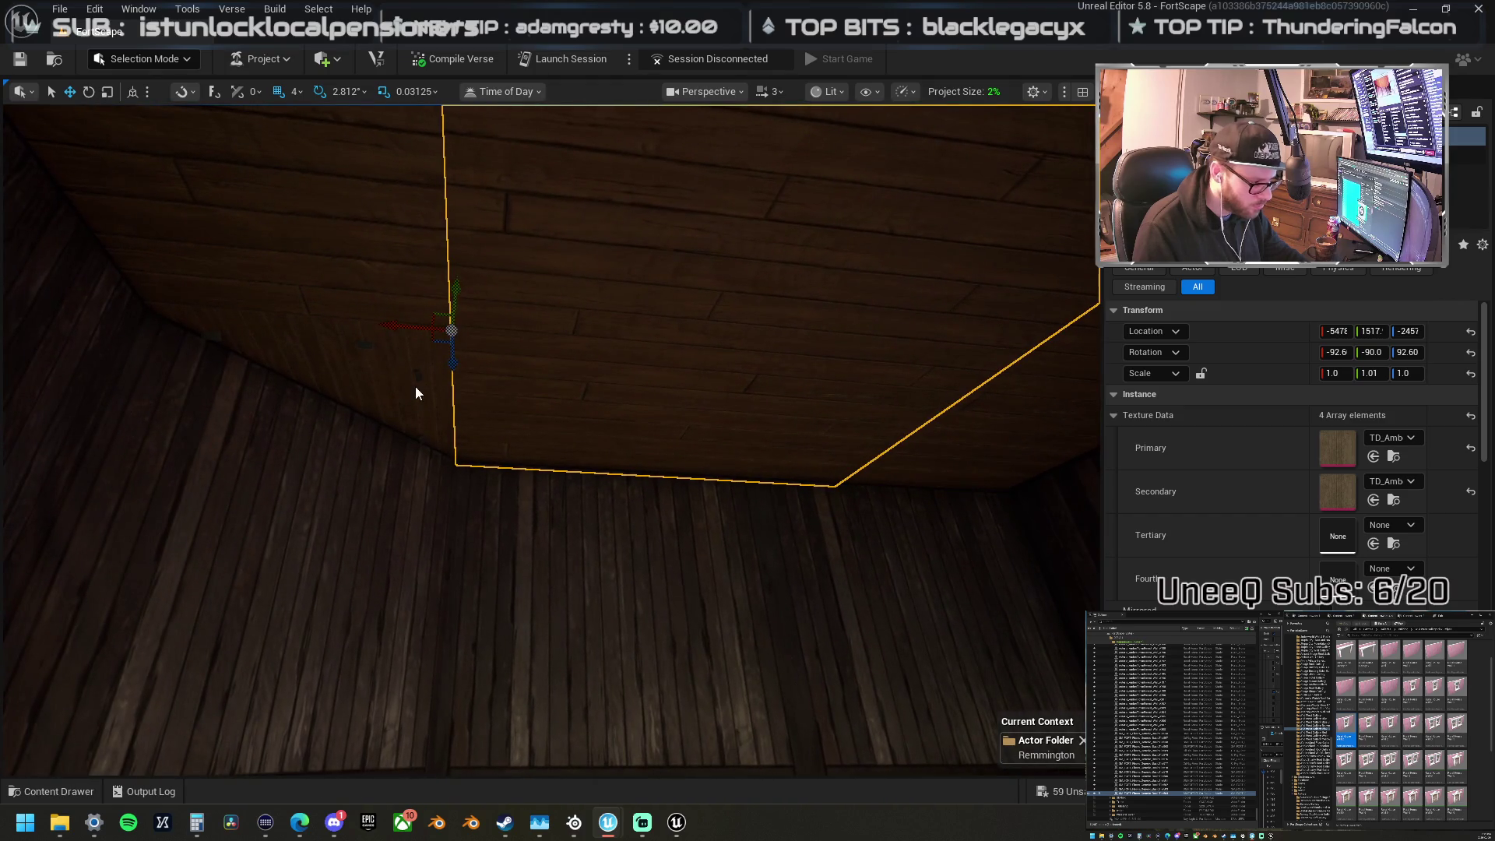
{"action": "mouse_move", "coordinate": [389, 370]}
{"action": "left_mouse_down"}
{"action": "mouse_move", "coordinate": [378, 321]}
{"action": "mouse_move", "coordinate": [398, 367]}
{"action": "left_mouse_up"}
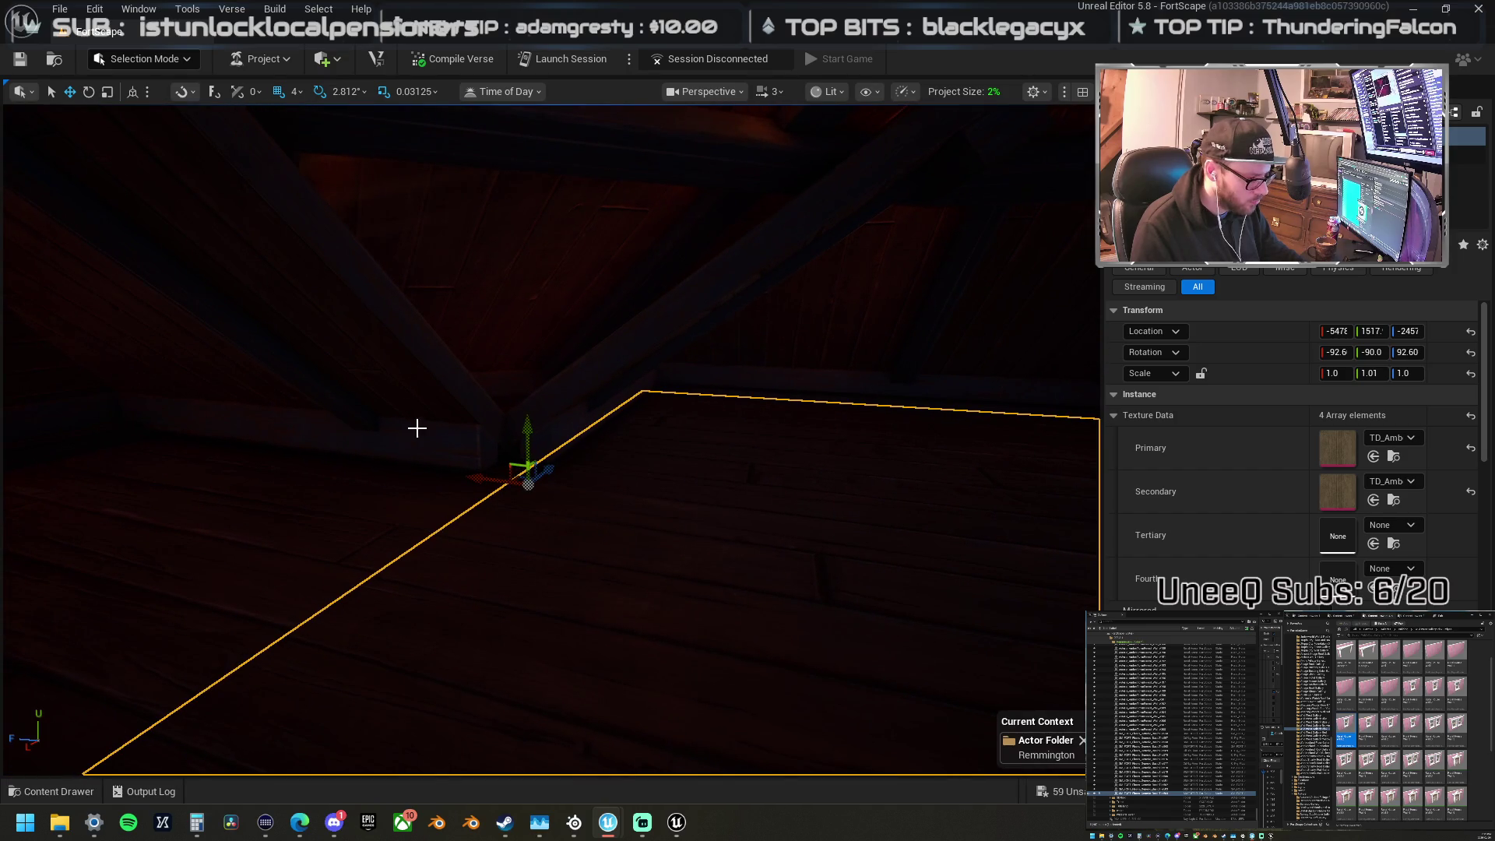
{"action": "mouse_move", "coordinate": [399, 505]}
{"action": "left_mouse_down"}
{"action": "mouse_move", "coordinate": [517, 524]}
{"action": "mouse_move", "coordinate": [764, 461]}
{"action": "mouse_move", "coordinate": [614, 494]}
{"action": "mouse_move", "coordinate": [581, 454]}
{"action": "mouse_move", "coordinate": [313, 431]}
{"action": "left_mouse_up"}
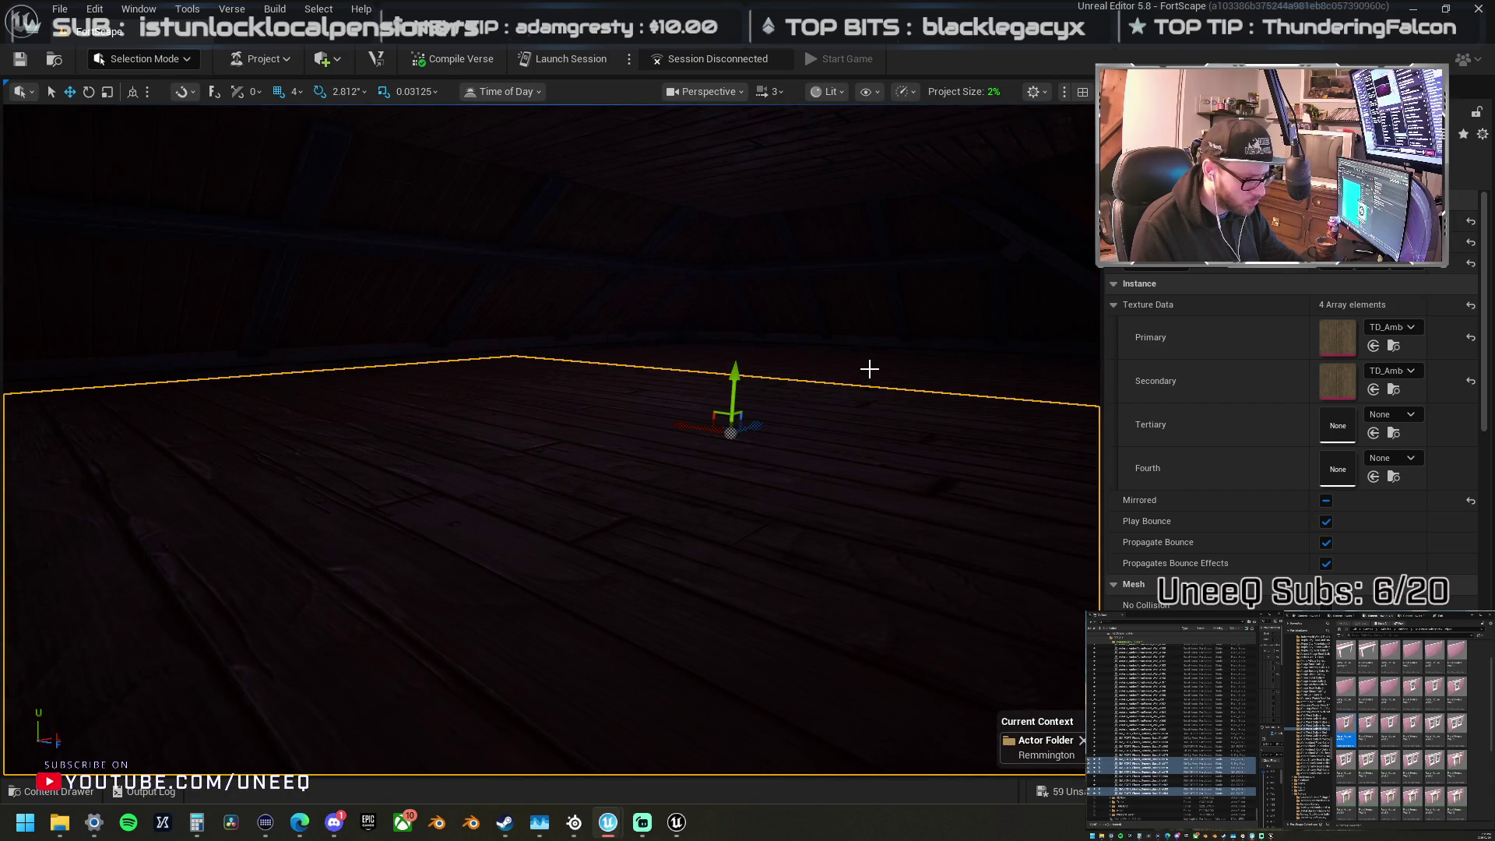
{"action": "mouse_move", "coordinate": [697, 349]}
{"action": "left_mouse_down"}
{"action": "mouse_move", "coordinate": [678, 420]}
{"action": "mouse_move", "coordinate": [690, 459]}
{"action": "mouse_move", "coordinate": [674, 352]}
{"action": "left_mouse_up"}
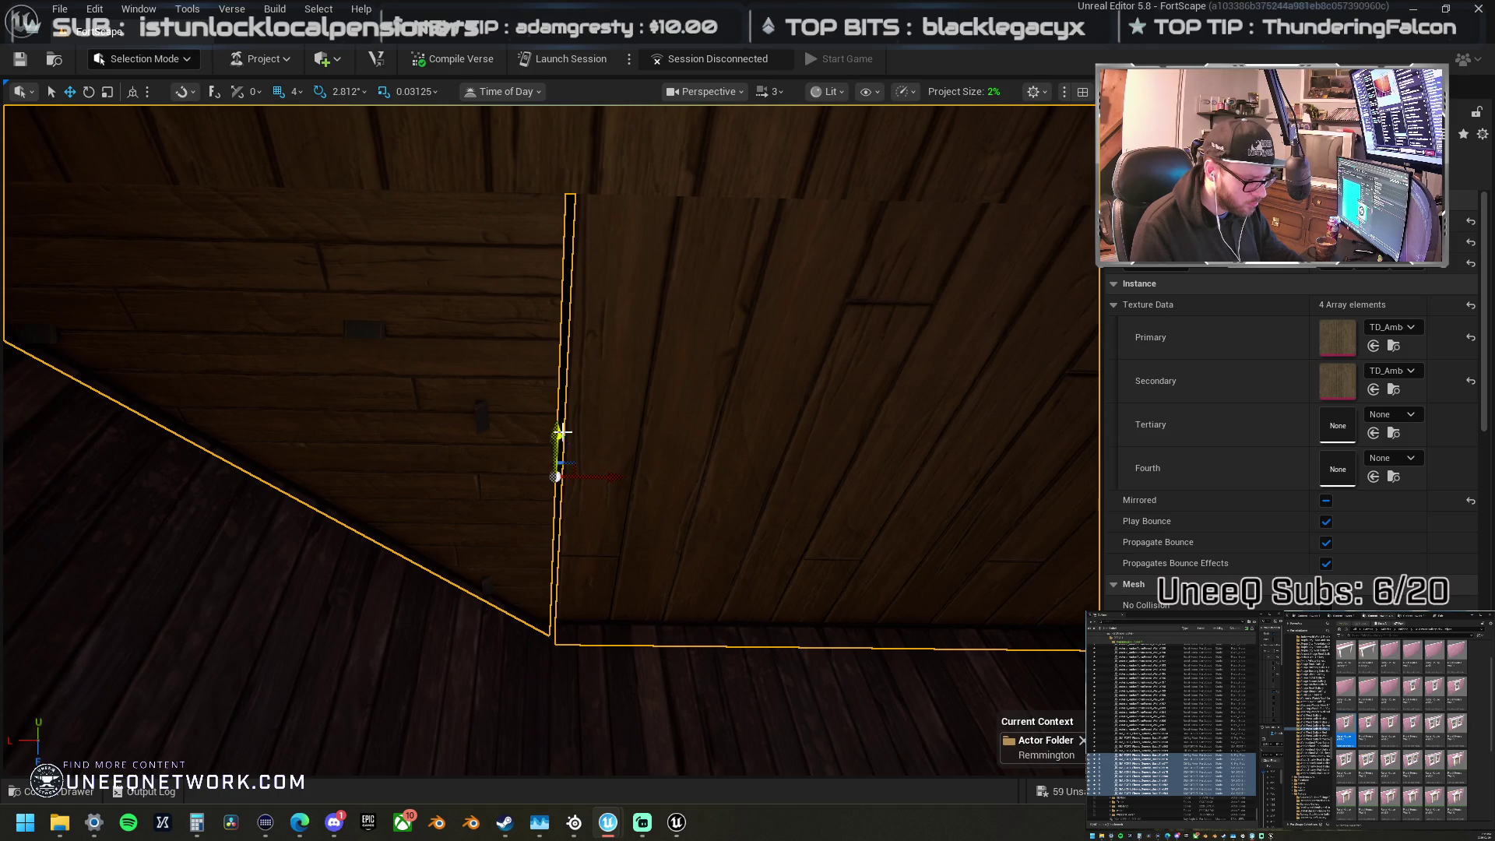
{"action": "mouse_move", "coordinate": [559, 428]}
{"action": "left_mouse_down"}
{"action": "mouse_move", "coordinate": [571, 561]}
{"action": "mouse_move", "coordinate": [585, 419]}
{"action": "left_mouse_up"}
{"action": "mouse_move", "coordinate": [675, 407]}
{"action": "left_mouse_down"}
{"action": "mouse_move", "coordinate": [697, 407]}
{"action": "mouse_move", "coordinate": [606, 318]}
{"action": "mouse_move", "coordinate": [649, 529]}
{"action": "left_mouse_up"}
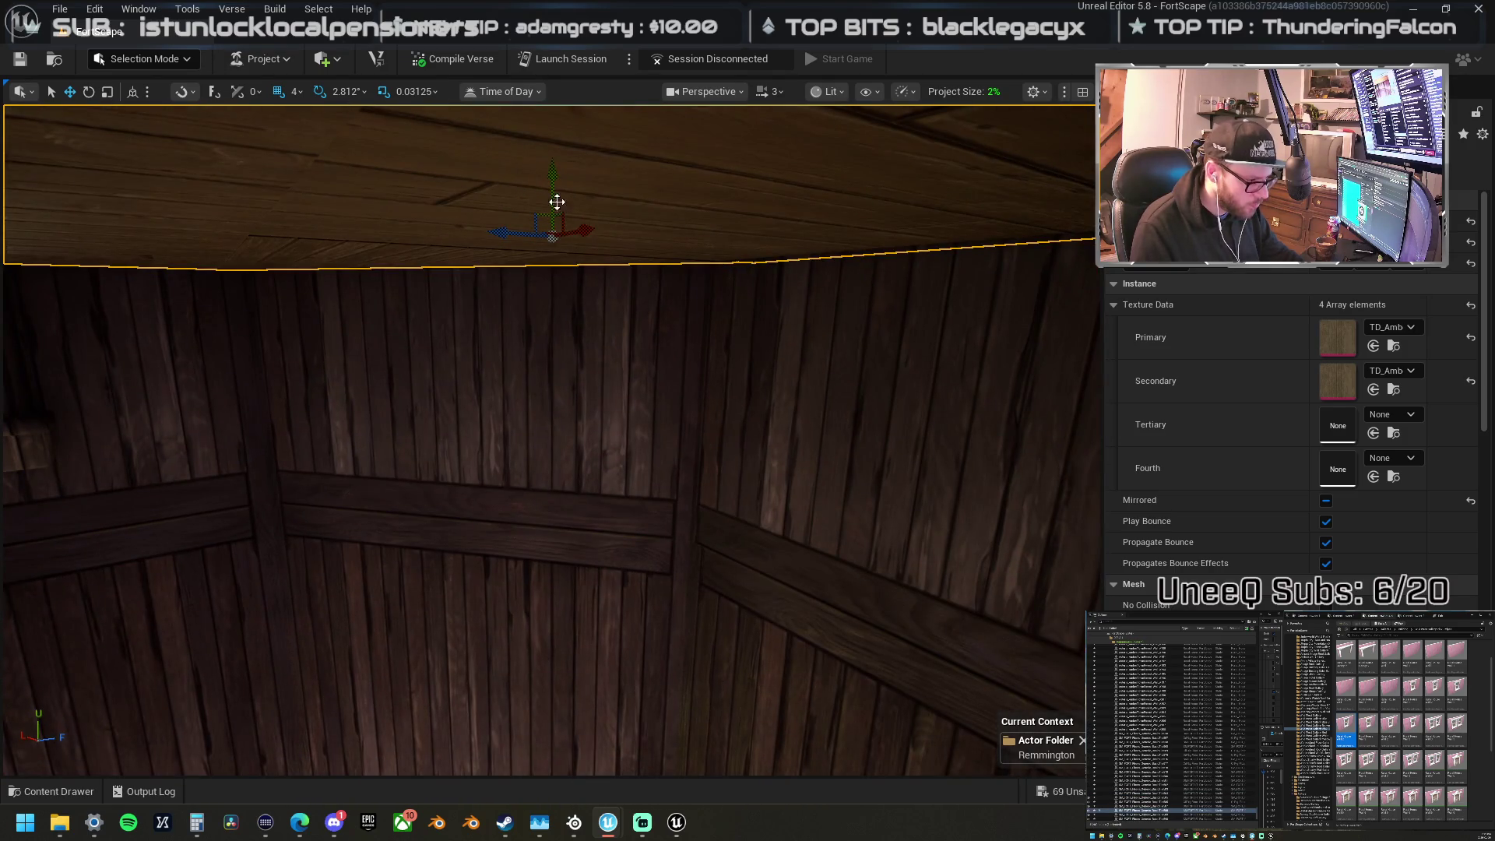
{"action": "left_click_drag", "start_coordinate": [556, 169], "coordinate": [550, 444]}
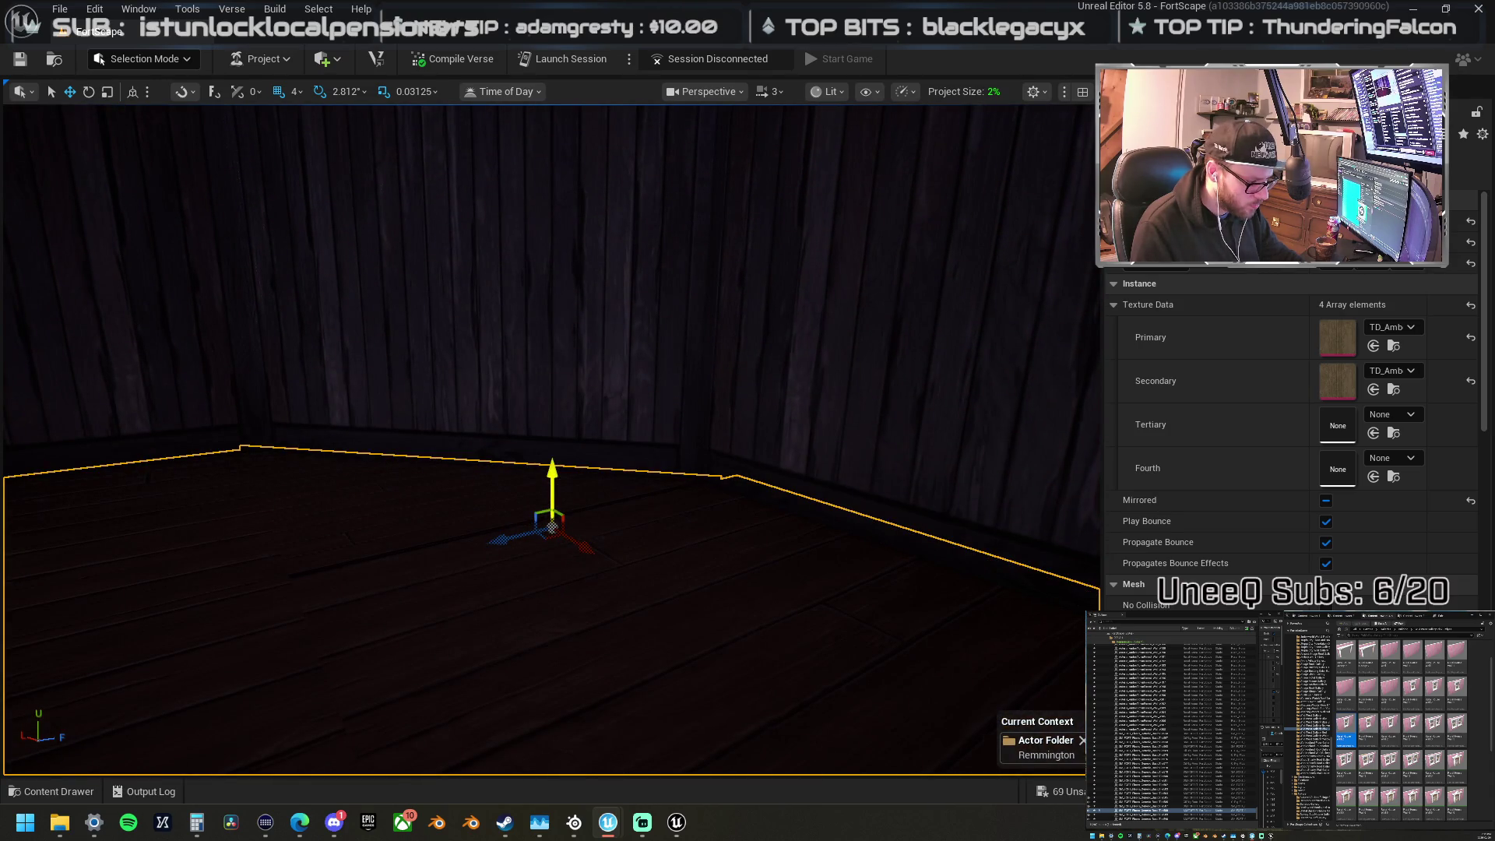
{"action": "left_click_drag", "start_coordinate": [554, 165], "coordinate": [533, 168]}
{"action": "left_click", "coordinate": [495, 401]}
{"action": "mouse_move", "coordinate": [507, 400]}
{"action": "left_mouse_down"}
{"action": "mouse_move", "coordinate": [558, 447]}
{"action": "mouse_move", "coordinate": [615, 432]}
{"action": "left_mouse_up"}
{"action": "mouse_move", "coordinate": [628, 424]}
{"action": "left_mouse_down"}
{"action": "mouse_move", "coordinate": [574, 366]}
{"action": "mouse_move", "coordinate": [646, 380]}
{"action": "left_mouse_up"}
{"action": "key", "text": "ctrl+z"}
{"action": "key", "text": "f"}
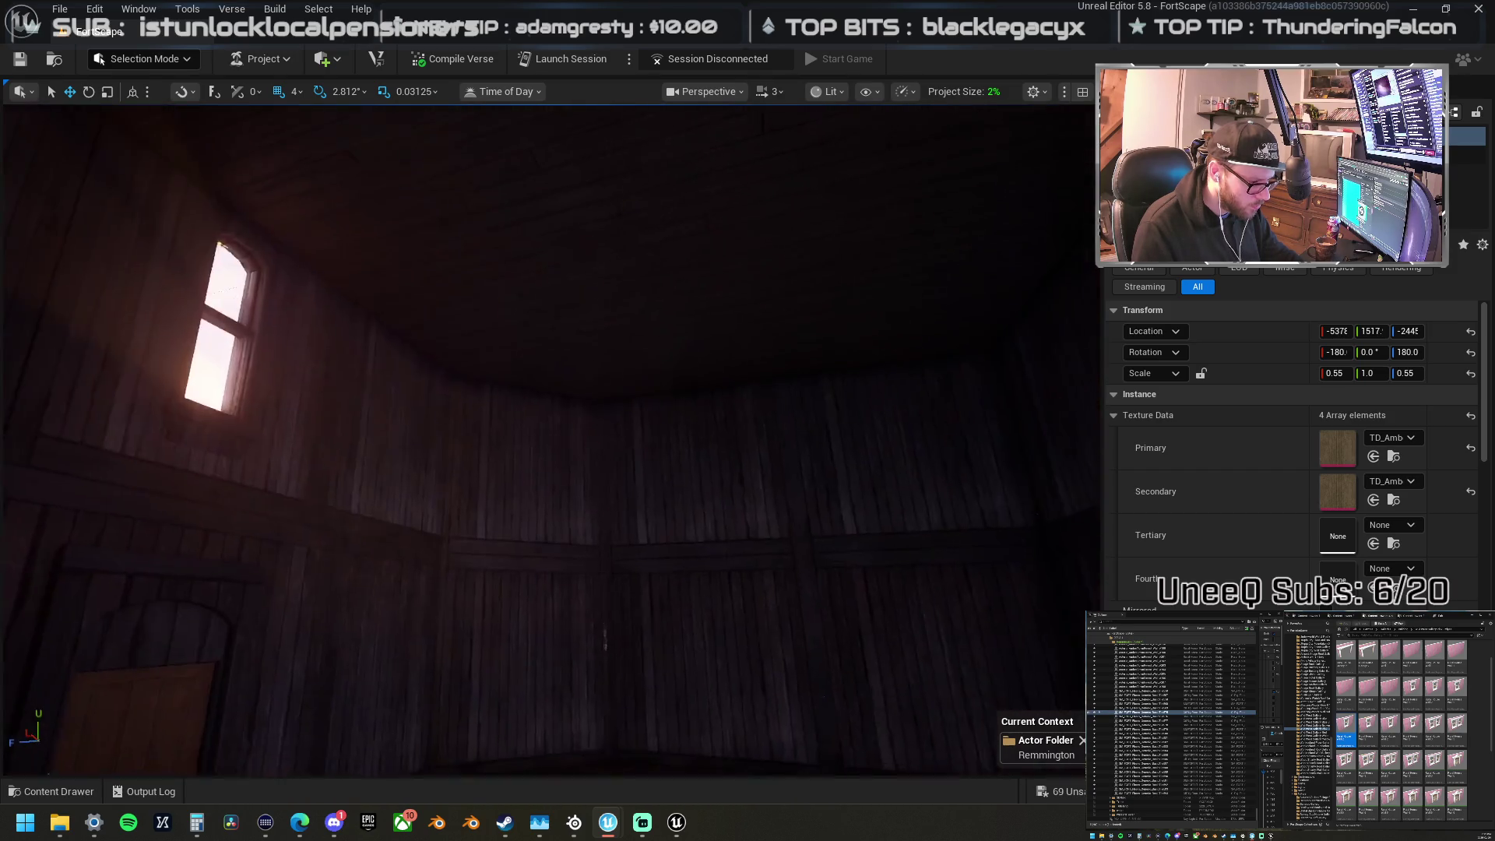
Step: Select the five attic floor pieces together and frame them in view
{"action": "left_click", "coordinate": [481, 320], "text": "ctrl"}
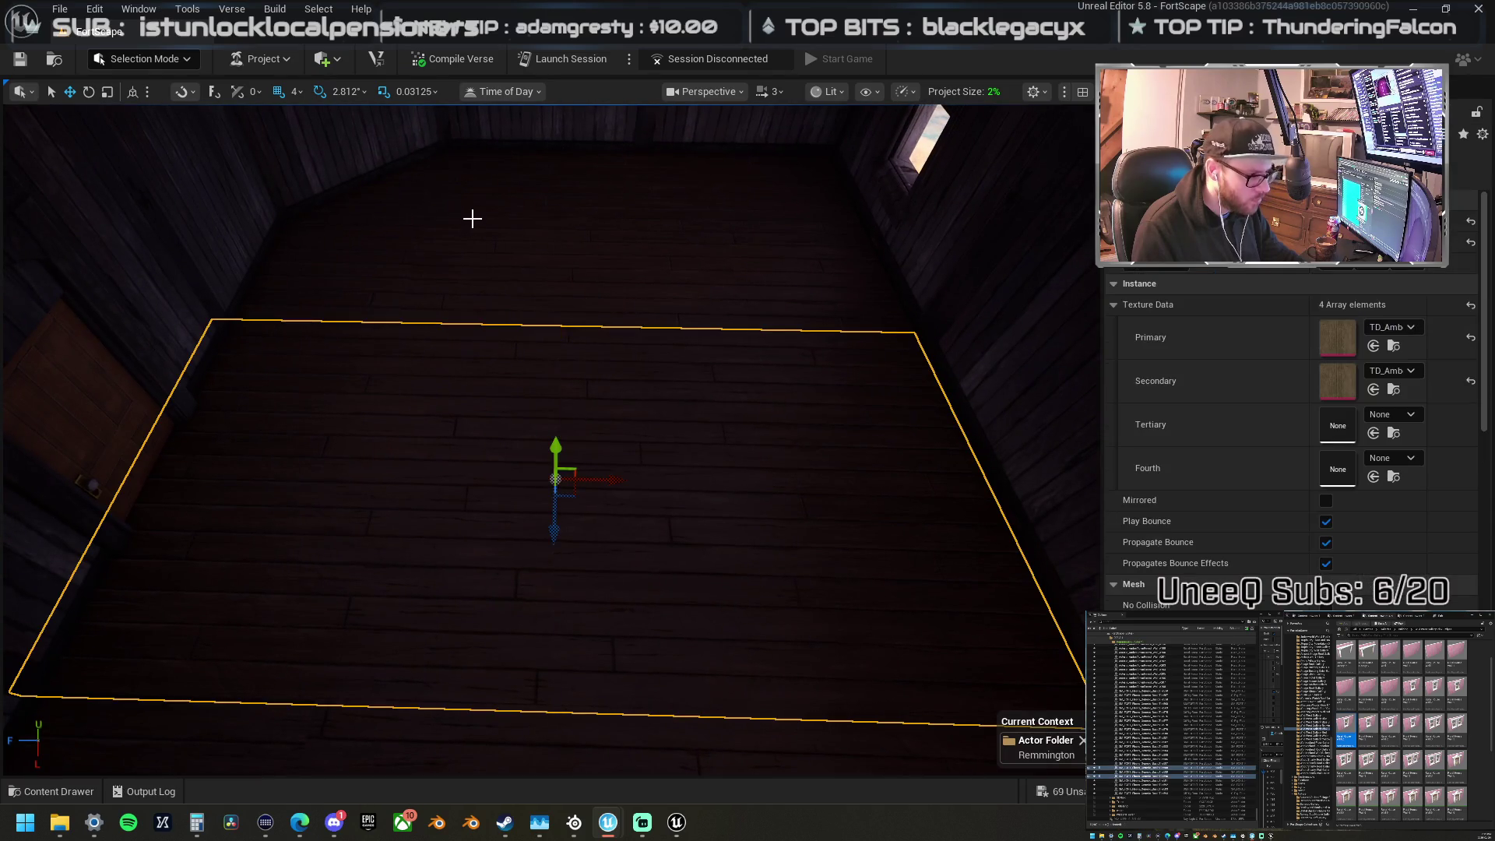
{"action": "left_click", "coordinate": [579, 225], "text": "ctrl"}
{"action": "left_click", "coordinate": [774, 220], "text": "ctrl"}
{"action": "left_click", "coordinate": [368, 207], "text": "ctrl"}
{"action": "left_click", "coordinate": [471, 197], "text": "ctrl"}
{"action": "key", "text": "f"}
{"action": "mouse_move", "coordinate": [634, 333]}
{"action": "left_mouse_down"}
{"action": "mouse_move", "coordinate": [554, 310]}
{"action": "mouse_move", "coordinate": [457, 411]}
{"action": "mouse_move", "coordinate": [467, 420]}
{"action": "mouse_move", "coordinate": [427, 353]}
{"action": "mouse_move", "coordinate": [534, 337]}
{"action": "mouse_move", "coordinate": [548, 398]}
{"action": "left_mouse_up"}
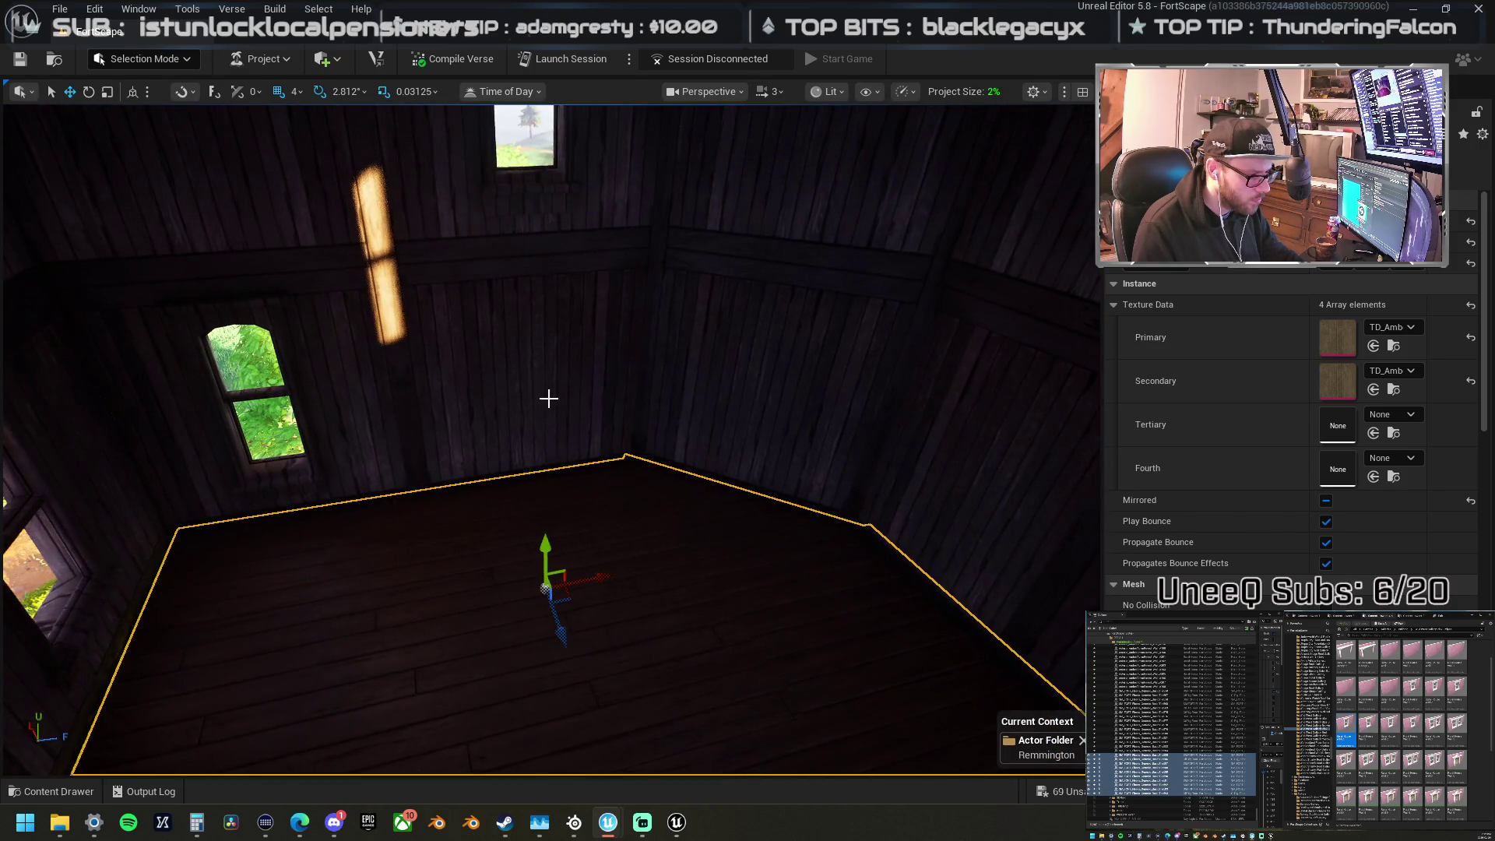
{"action": "mouse_move", "coordinate": [545, 545]}
{"action": "left_mouse_down"}
{"action": "mouse_move", "coordinate": [564, 194]}
{"action": "mouse_move", "coordinate": [467, 215]}
{"action": "mouse_move", "coordinate": [468, 452]}
{"action": "mouse_move", "coordinate": [491, 499]}
{"action": "mouse_move", "coordinate": [498, 374]}
{"action": "mouse_move", "coordinate": [554, 370]}
{"action": "mouse_move", "coordinate": [539, 350]}
{"action": "mouse_move", "coordinate": [529, 379]}
{"action": "left_mouse_up"}
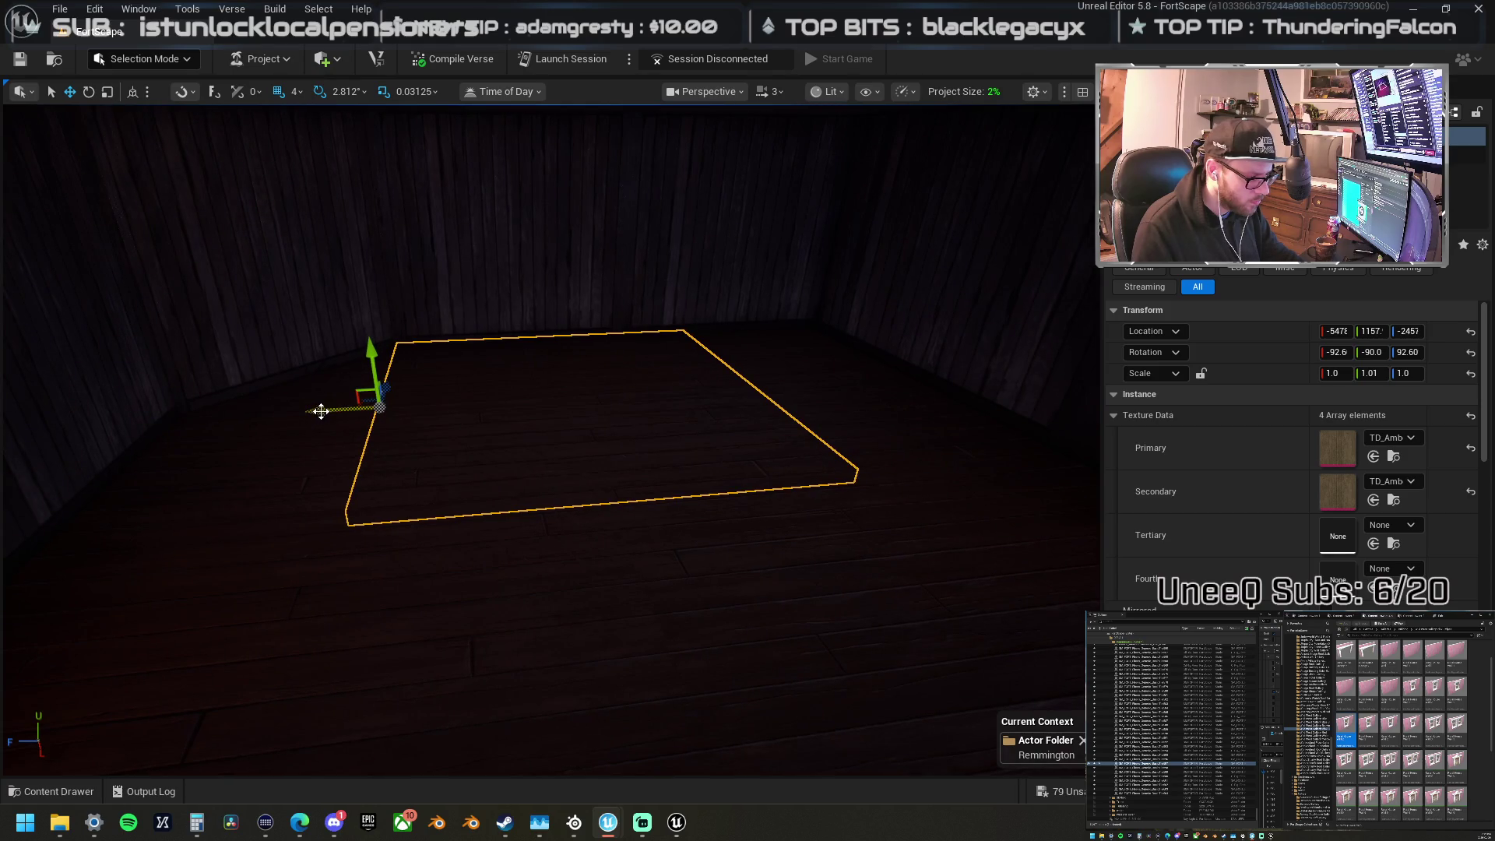
Step: Move the attic floor group lower to settle its height inside the house
{"action": "left_click_drag", "start_coordinate": [321, 411], "coordinate": [528, 408]}
{"action": "key", "text": "ctrl+z"}
{"action": "mouse_move", "coordinate": [316, 412]}
{"action": "left_mouse_down"}
{"action": "mouse_move", "coordinate": [594, 407]}
{"action": "mouse_move", "coordinate": [862, 358]}
{"action": "mouse_move", "coordinate": [620, 400]}
{"action": "mouse_move", "coordinate": [567, 366]}
{"action": "mouse_move", "coordinate": [529, 389]}
{"action": "mouse_move", "coordinate": [545, 421]}
{"action": "mouse_move", "coordinate": [533, 455]}
{"action": "mouse_move", "coordinate": [621, 428]}
{"action": "left_mouse_up"}
{"action": "left_click", "coordinate": [567, 391]}
{"action": "left_click", "coordinate": [621, 422]}
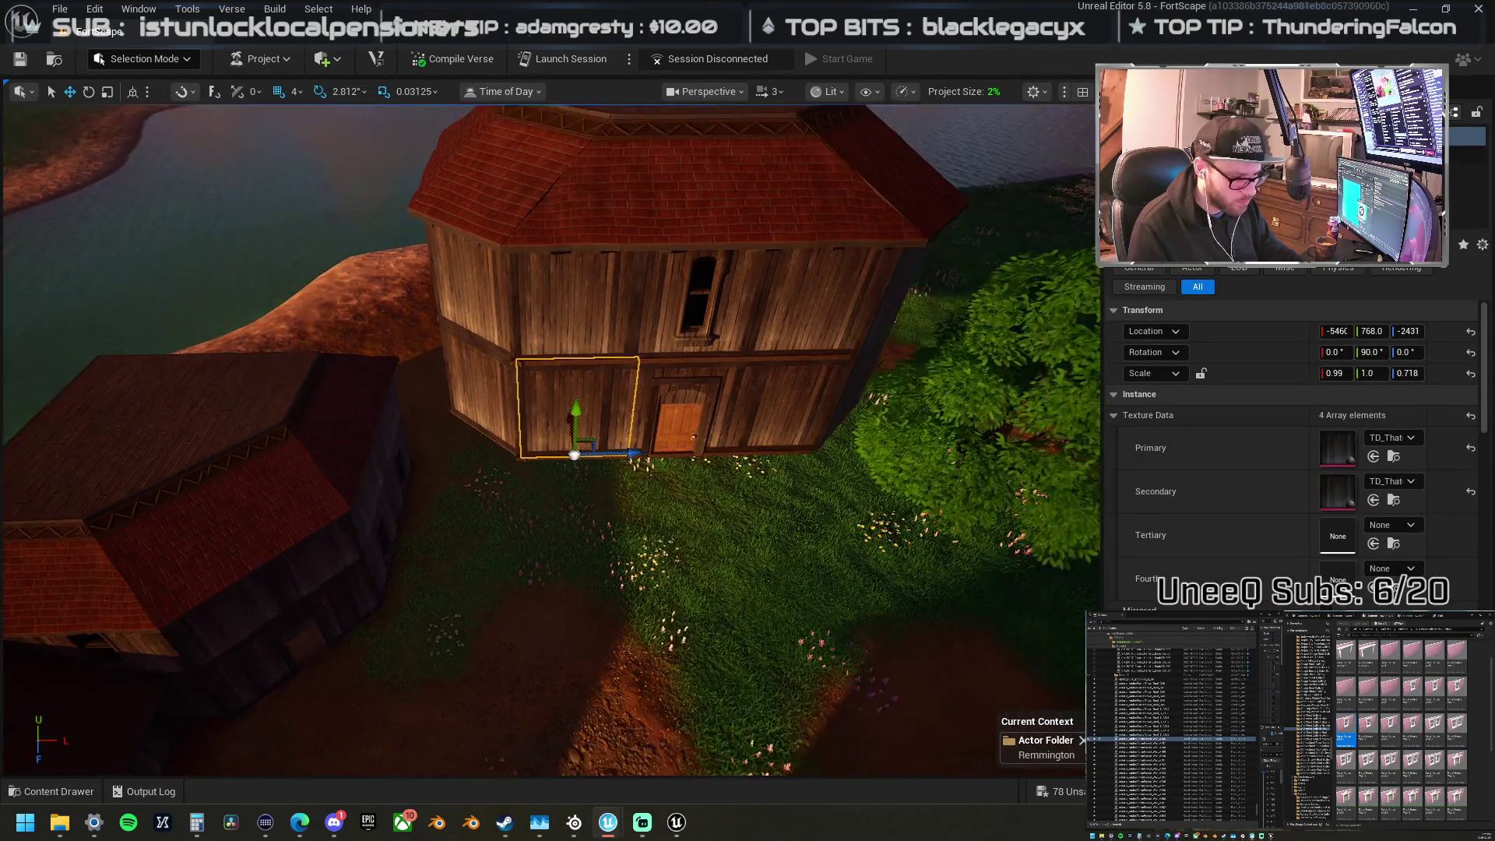
Step: Shift the upper floor panel right and frame the wall panels beside the door
{"action": "scroll", "coordinate": [641, 412], "scroll_direction": "down", "scroll_amount": 3}
{"action": "scroll", "coordinate": [619, 358], "scroll_direction": "up", "scroll_amount": 6}
{"action": "left_click", "coordinate": [647, 331]}
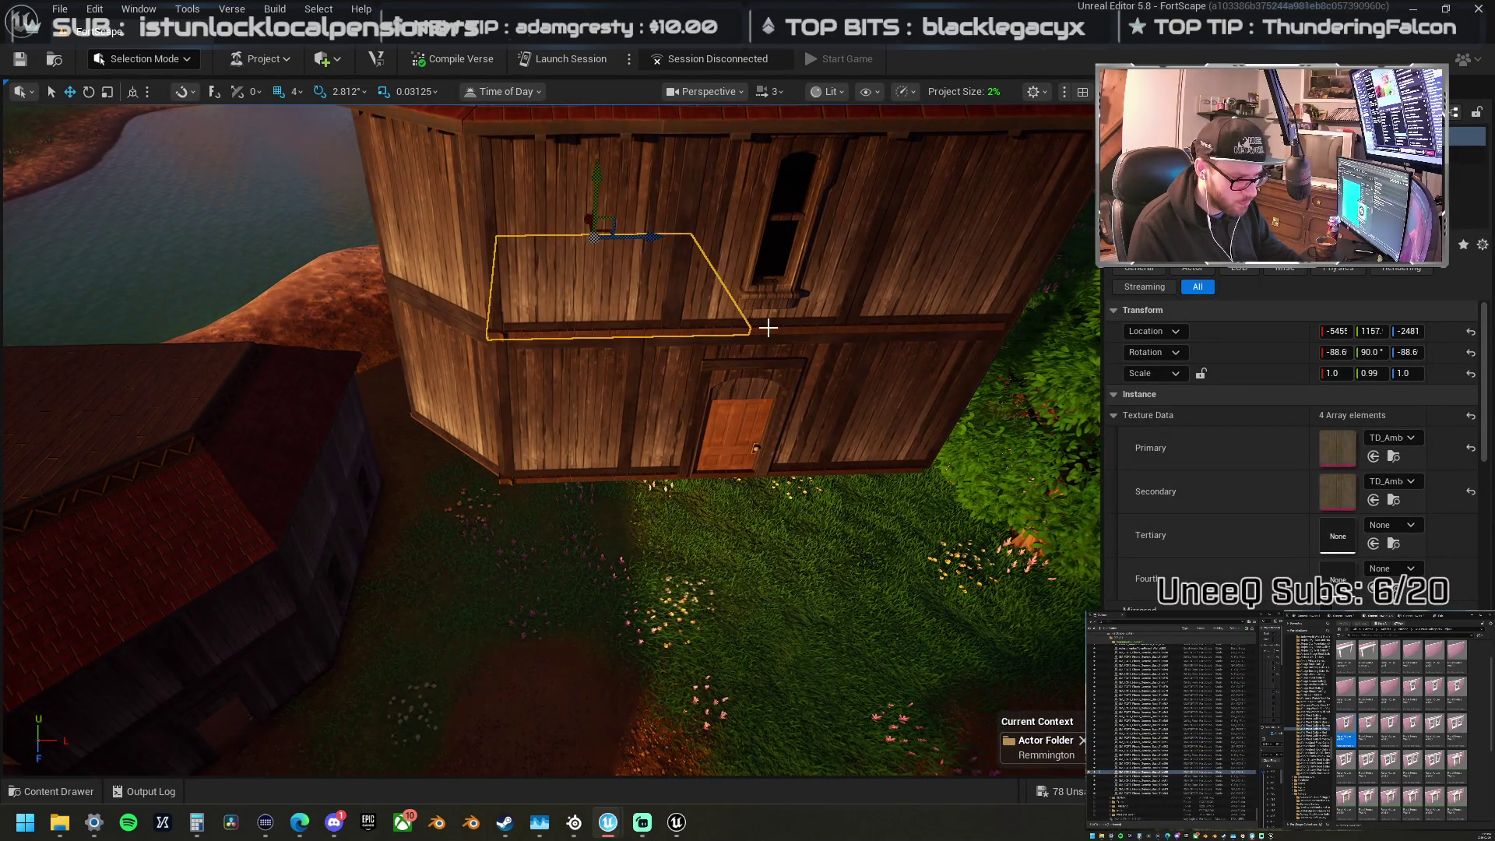
{"action": "left_click_drag", "start_coordinate": [937, 326], "coordinate": [874, 465]}
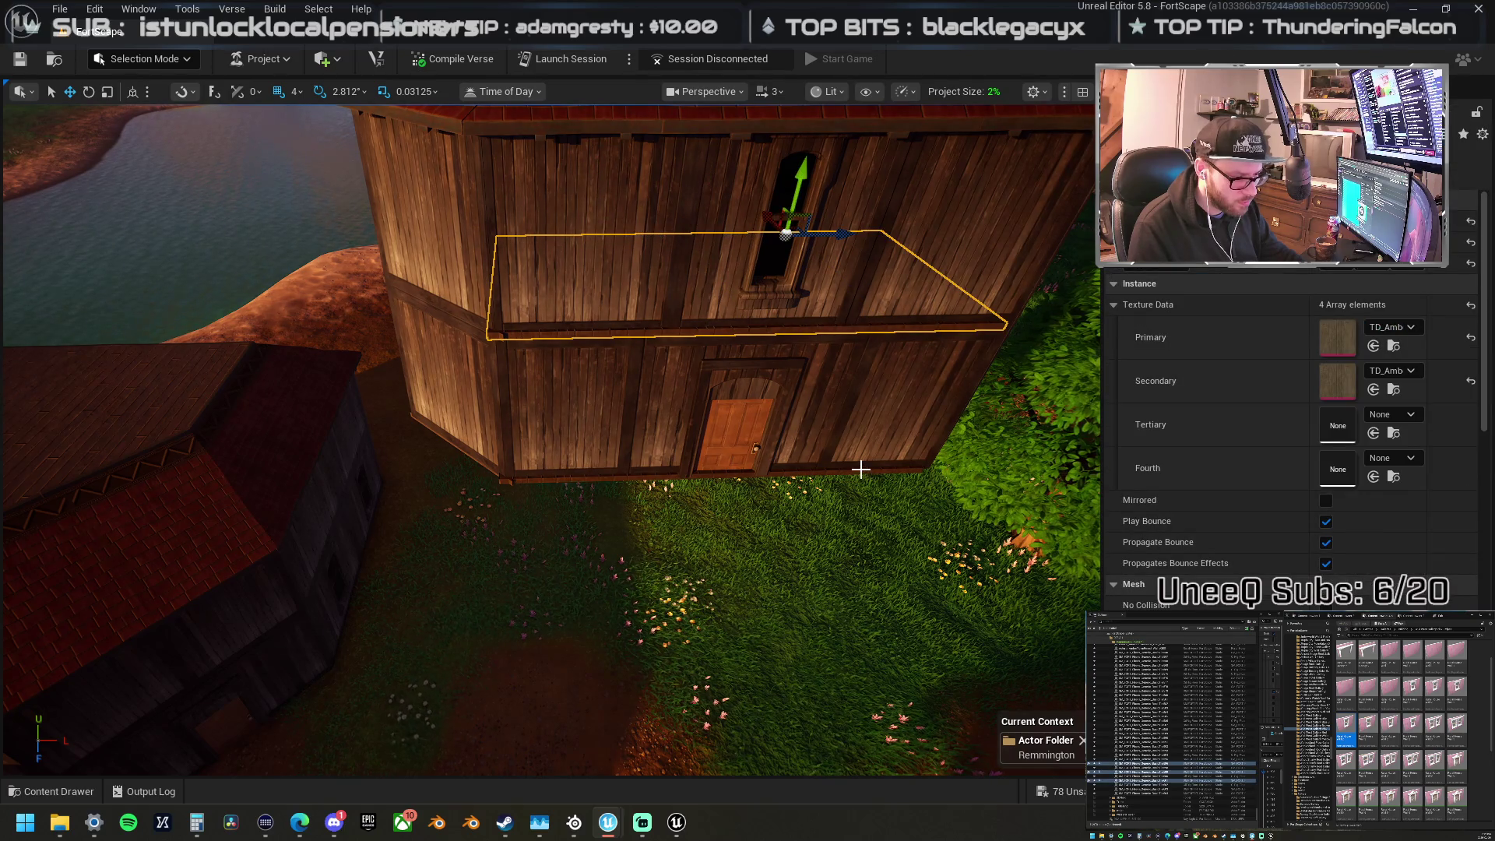
{"action": "left_click", "coordinate": [745, 475], "text": "ctrl"}
{"action": "left_click", "coordinate": [684, 473], "text": "ctrl"}
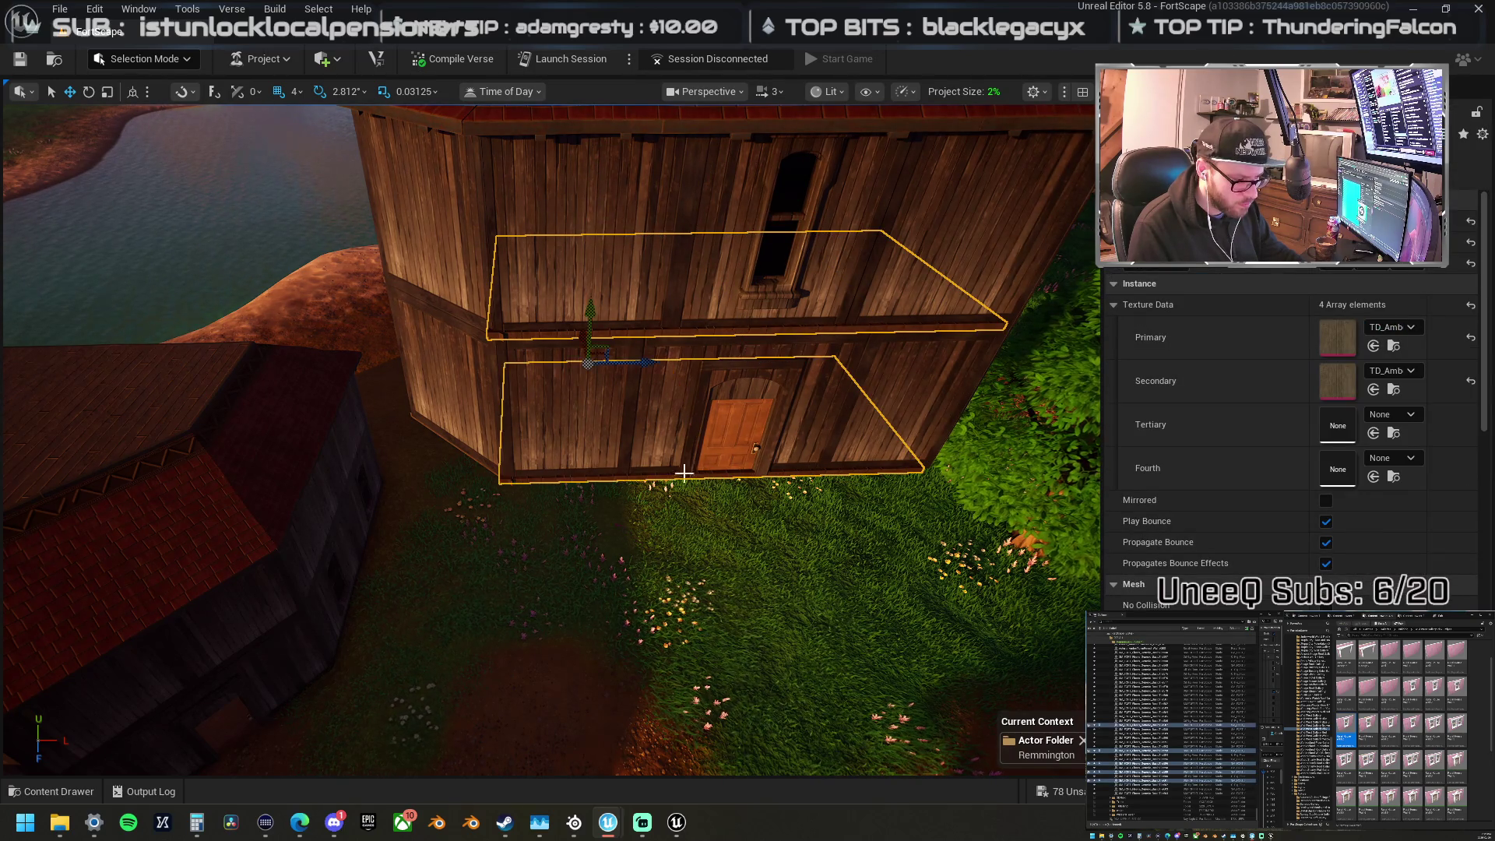
{"action": "key", "text": "f"}
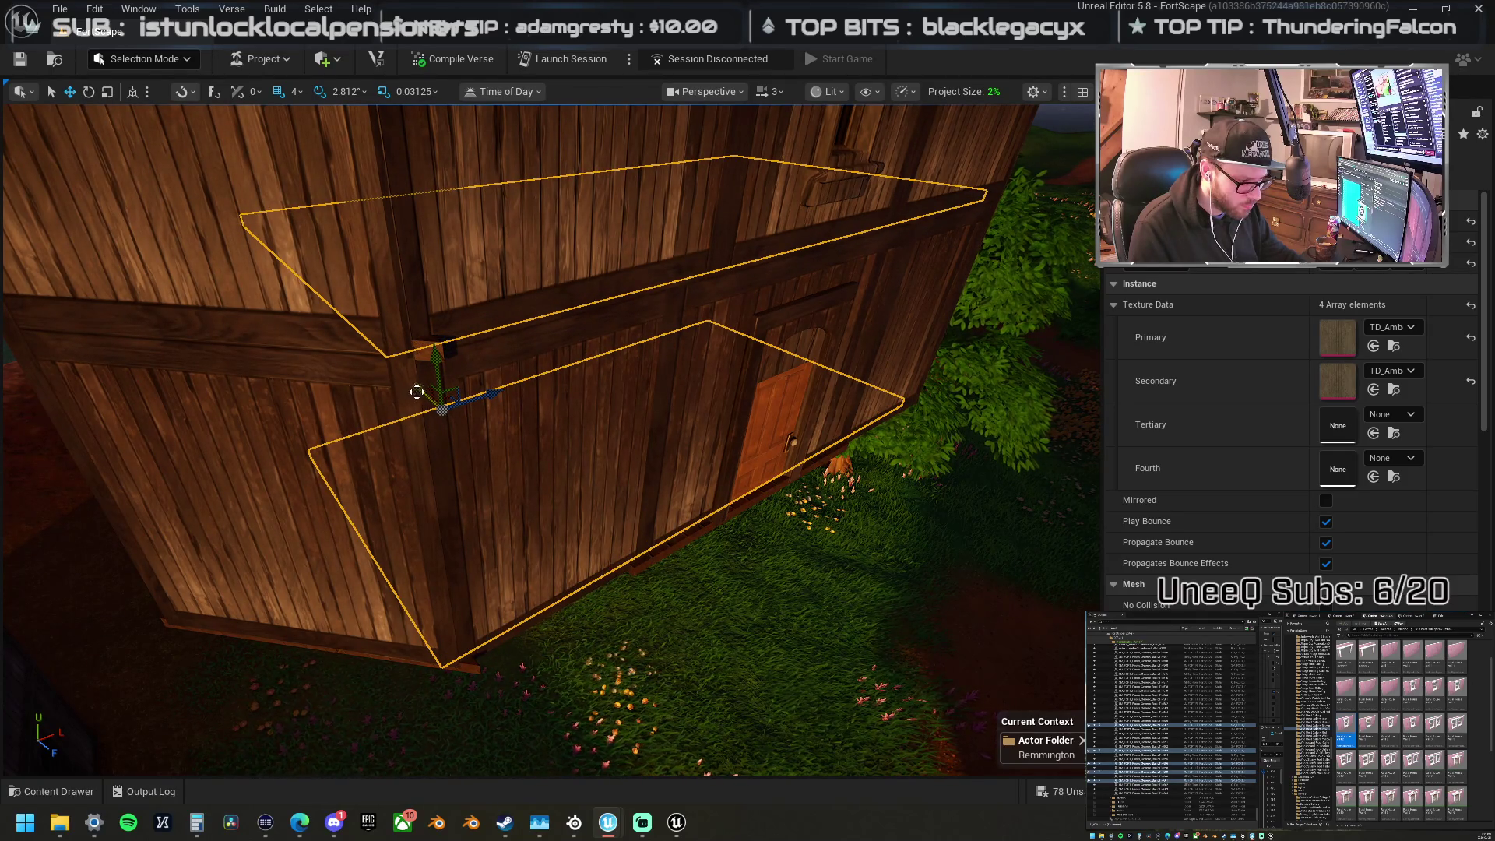
Step: Nudge the upper trim beam along X and lower the door wall piece slightly
{"action": "left_click", "coordinate": [400, 371]}
{"action": "mouse_move", "coordinate": [393, 318]}
{"action": "left_mouse_down"}
{"action": "mouse_move", "coordinate": [384, 310]}
{"action": "mouse_move", "coordinate": [435, 595]}
{"action": "mouse_move", "coordinate": [818, 580]}
{"action": "mouse_move", "coordinate": [743, 561]}
{"action": "mouse_move", "coordinate": [753, 577]}
{"action": "left_mouse_up"}
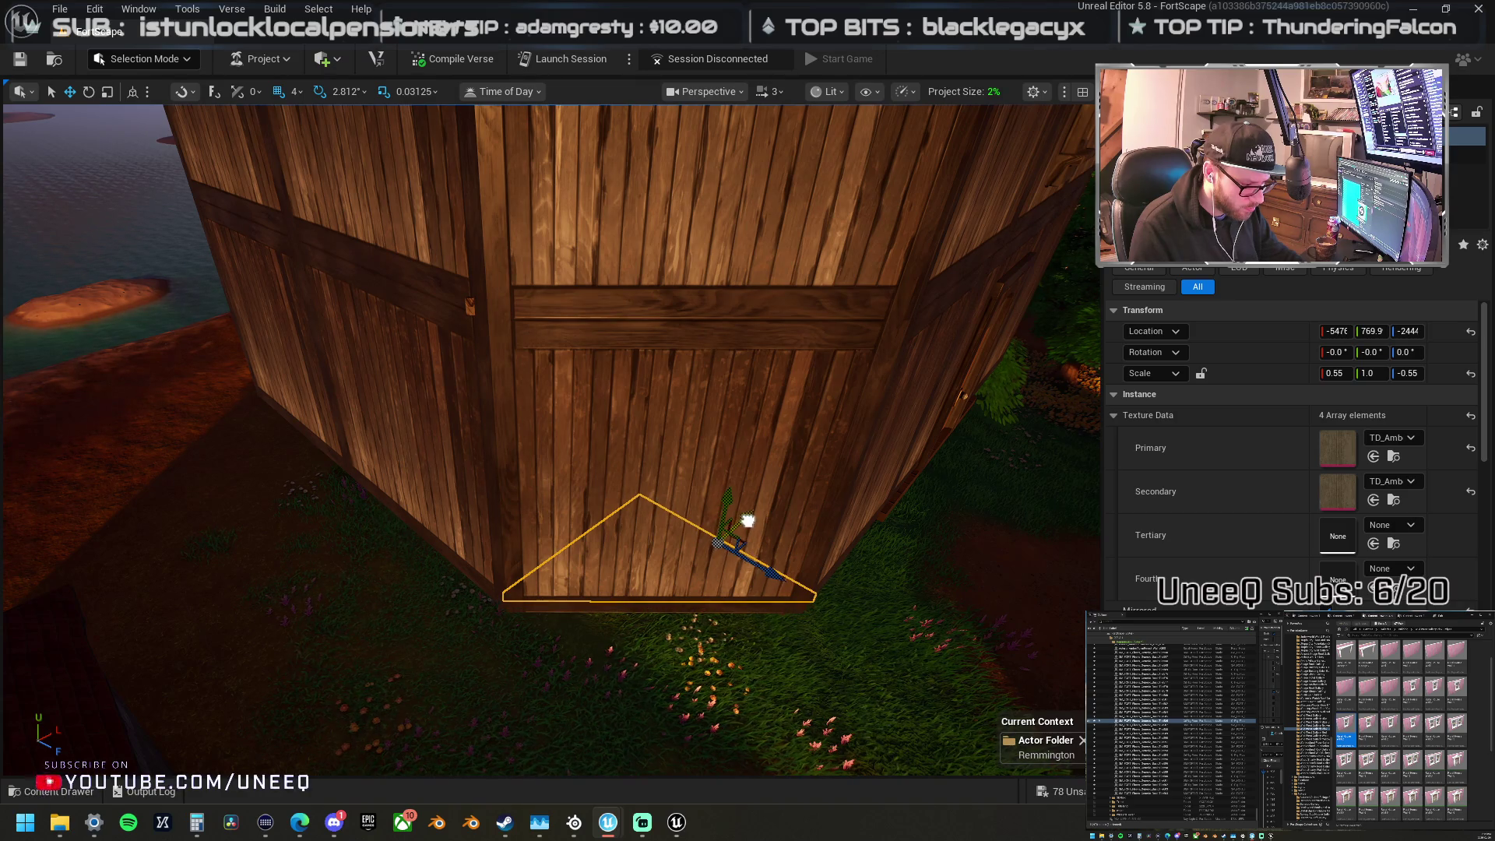
{"action": "key", "text": "ctrl+z"}
{"action": "key", "text": "ctrl+z"}
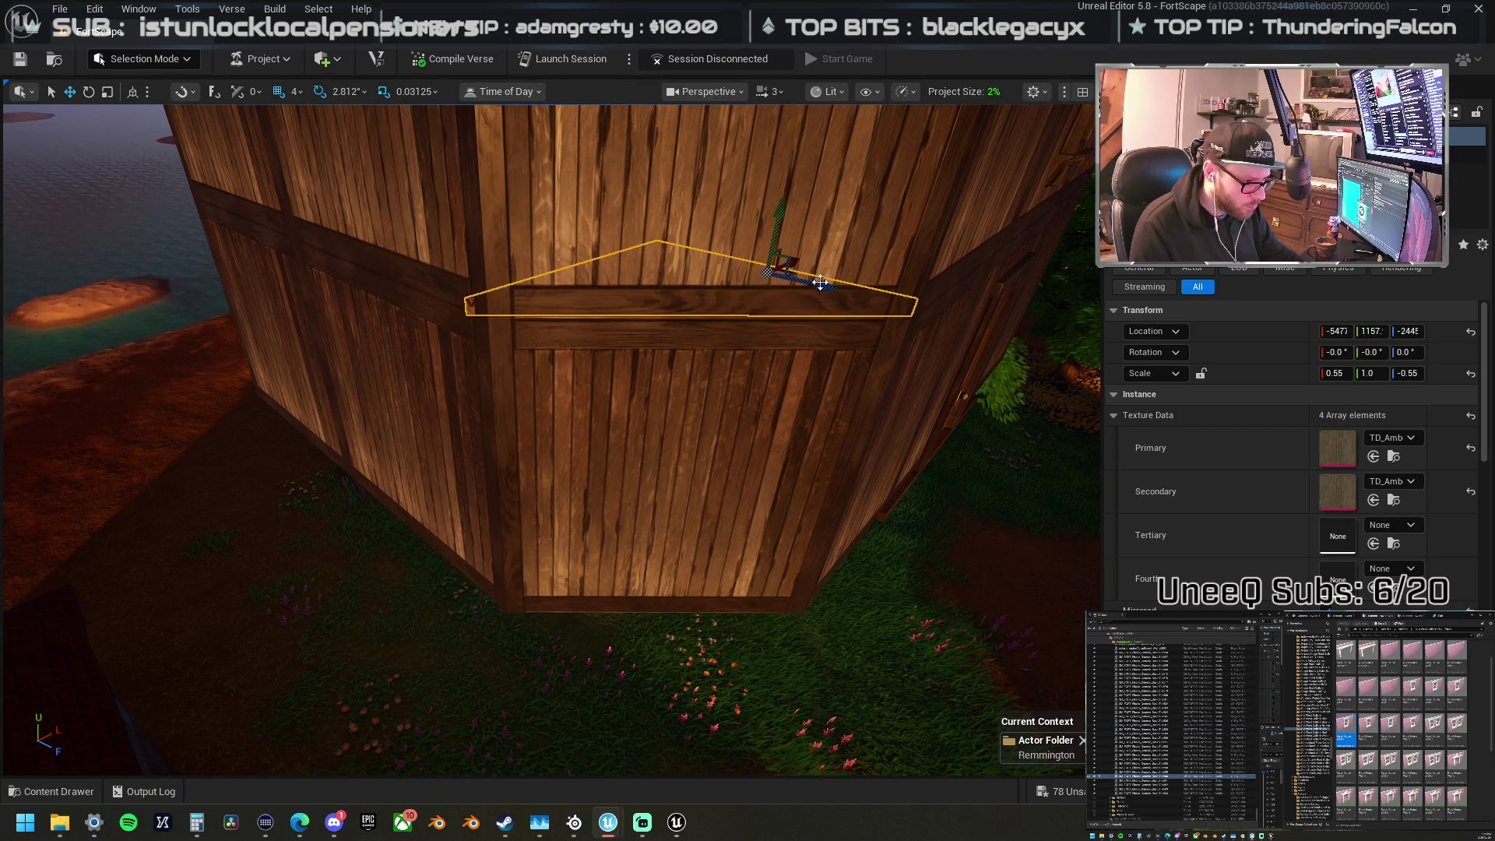
{"action": "left_click_drag", "start_coordinate": [799, 262], "coordinate": [761, 384]}
{"action": "left_click", "coordinate": [708, 433]}
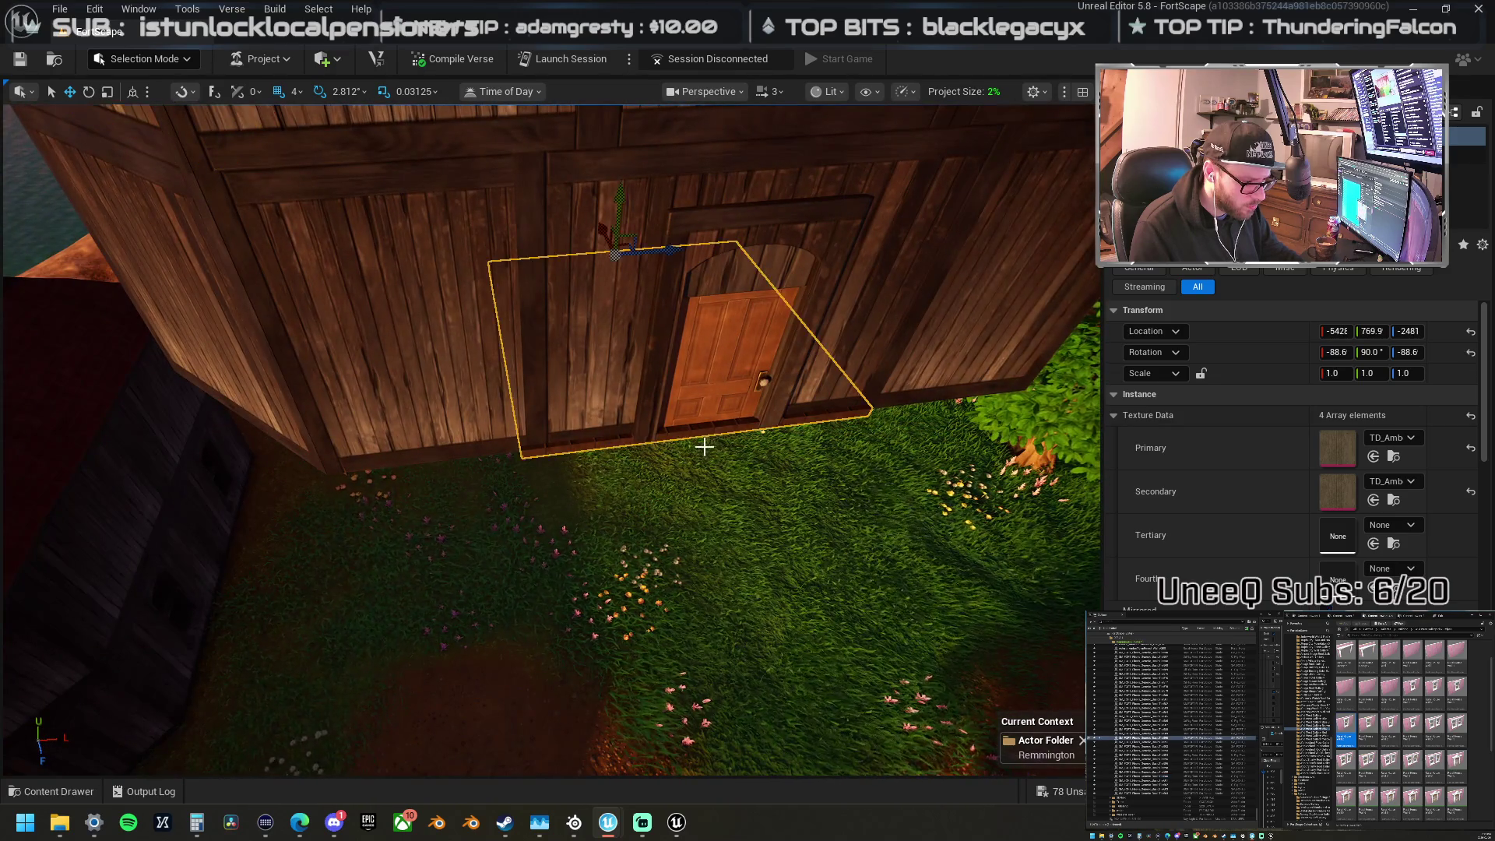
{"action": "left_click_drag", "start_coordinate": [600, 231], "coordinate": [596, 228]}
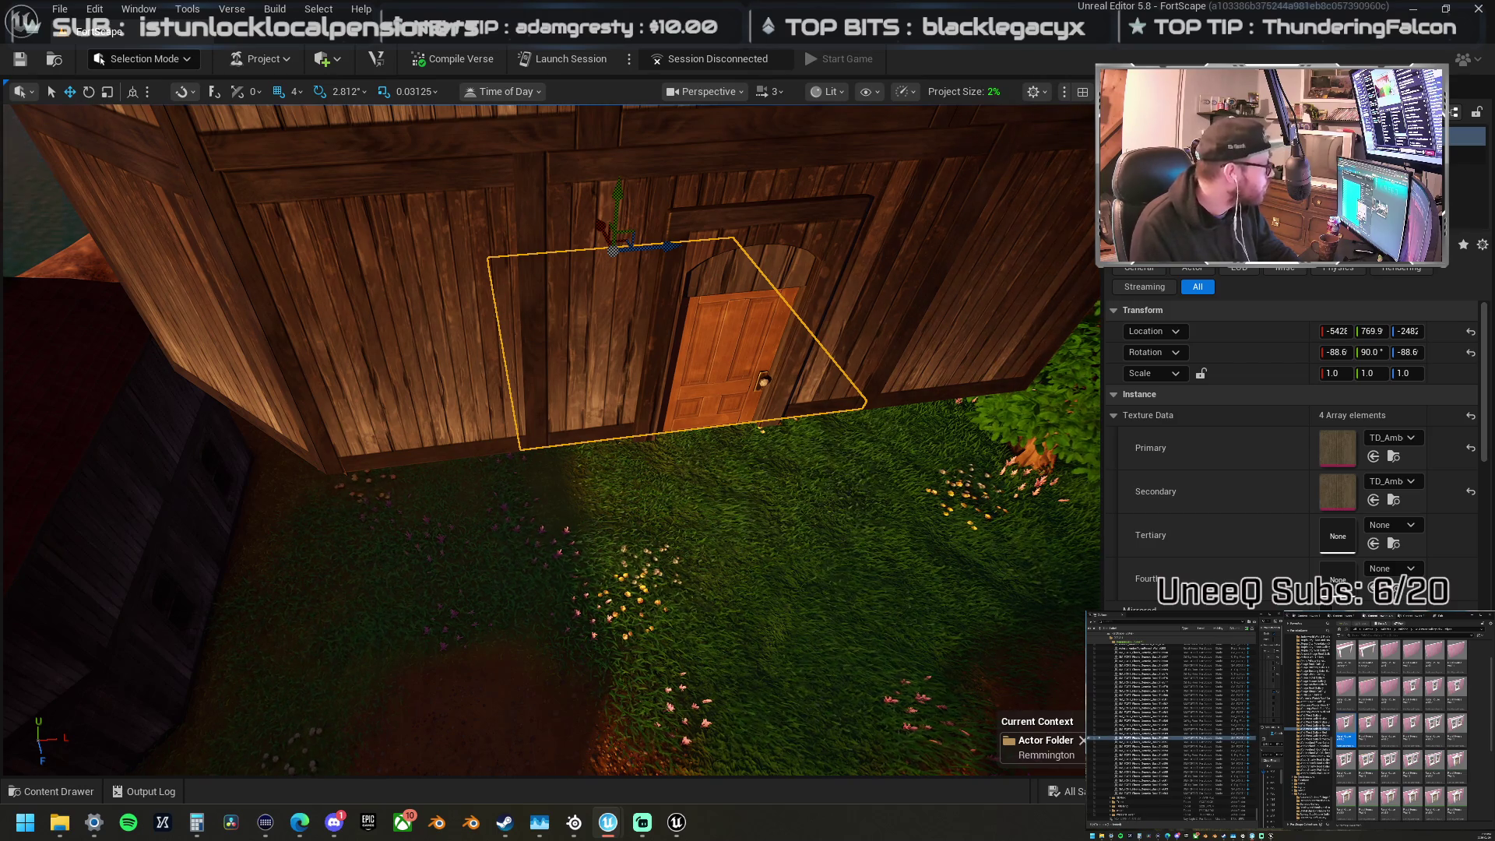
Step: Fly the camera through the wall into the house's dark, empty ground-floor room
{"action": "key", "text": "alt+Tab"}
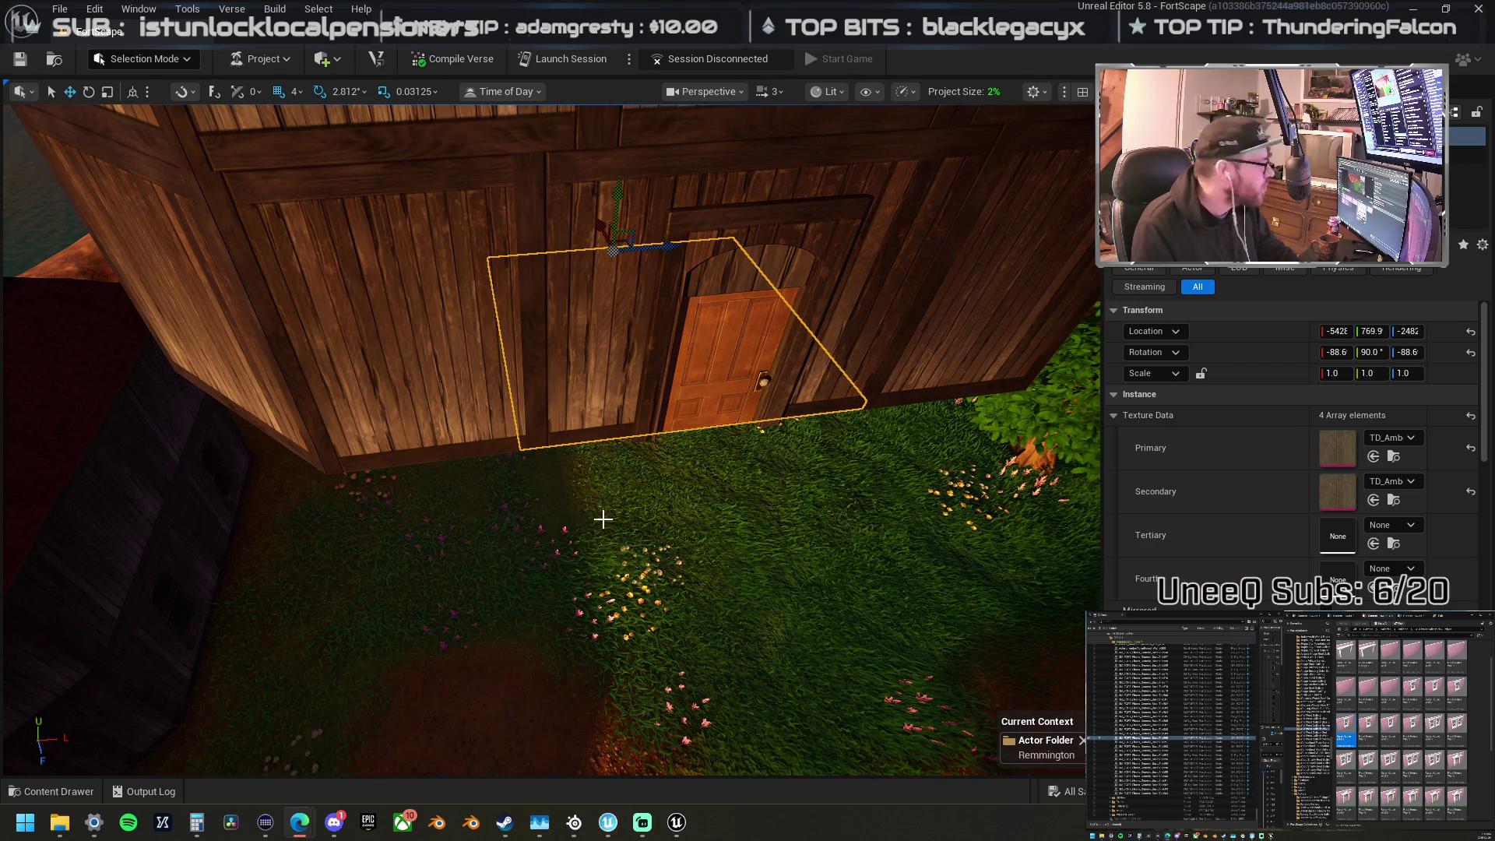
{"action": "mouse_move", "coordinate": [761, 384]}
{"action": "left_mouse_down"}
{"action": "mouse_move", "coordinate": [761, 234]}
{"action": "mouse_move", "coordinate": [553, 641]}
{"action": "left_mouse_up"}
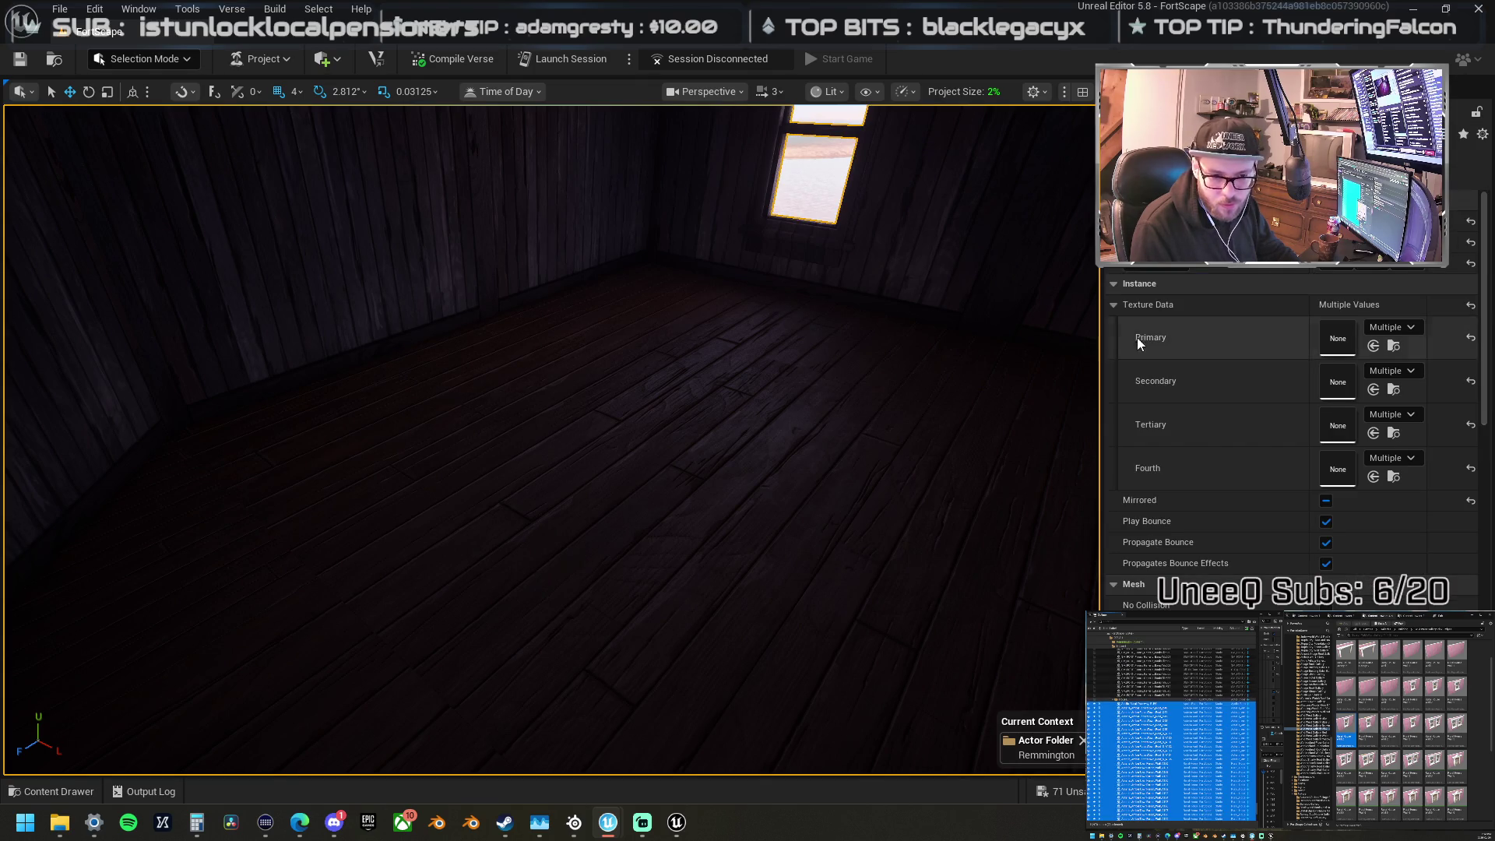
Step: Orbit back outside, select the central house and bring the view in closer to it
{"action": "key", "text": "f"}
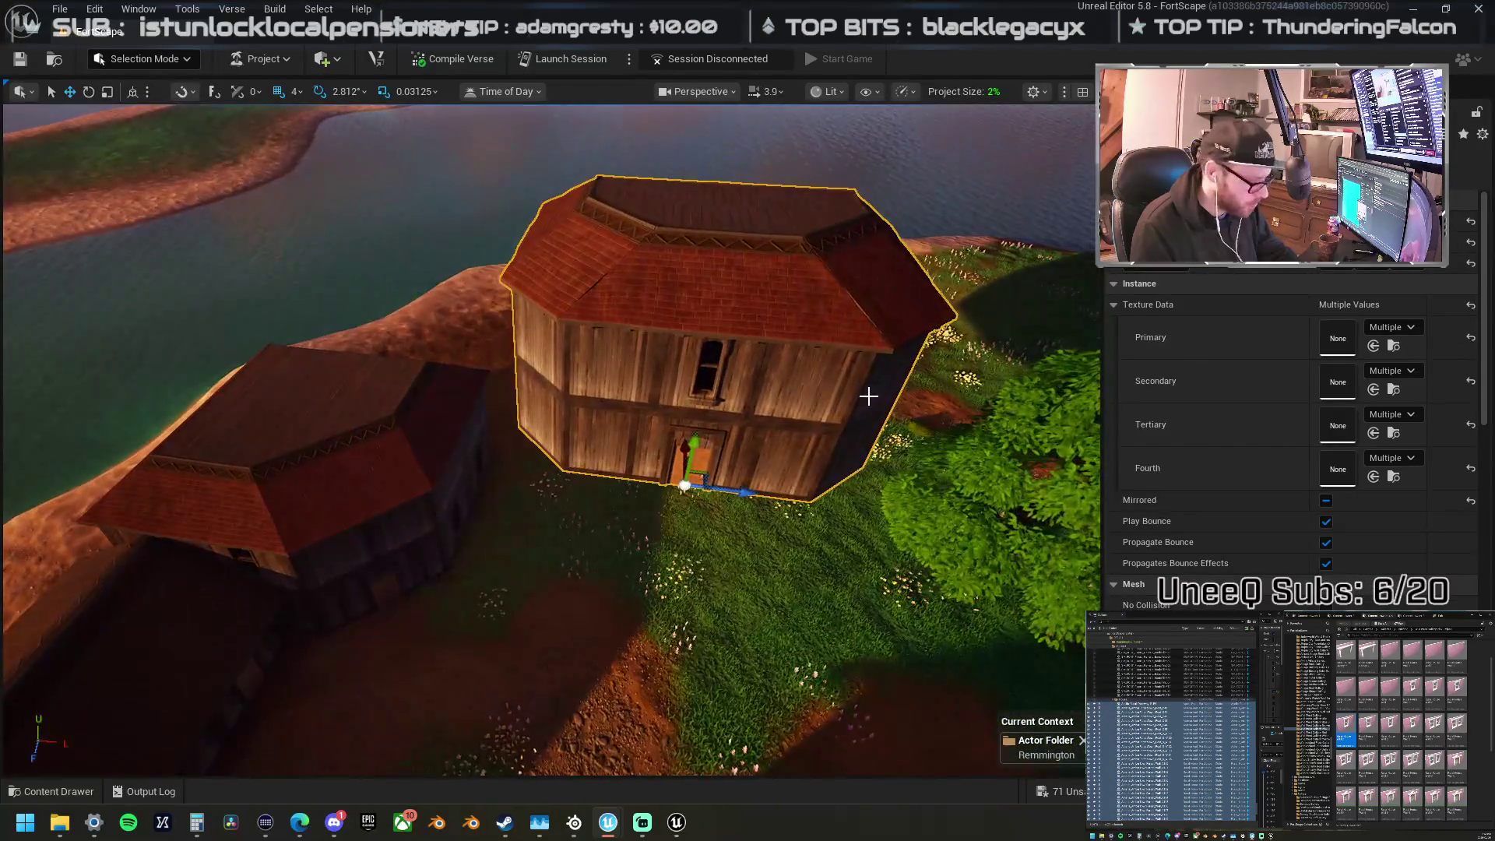
{"action": "mouse_move", "coordinate": [648, 318]}
{"action": "left_mouse_down"}
{"action": "mouse_move", "coordinate": [648, 296]}
{"action": "mouse_move", "coordinate": [648, 317]}
{"action": "left_mouse_up"}
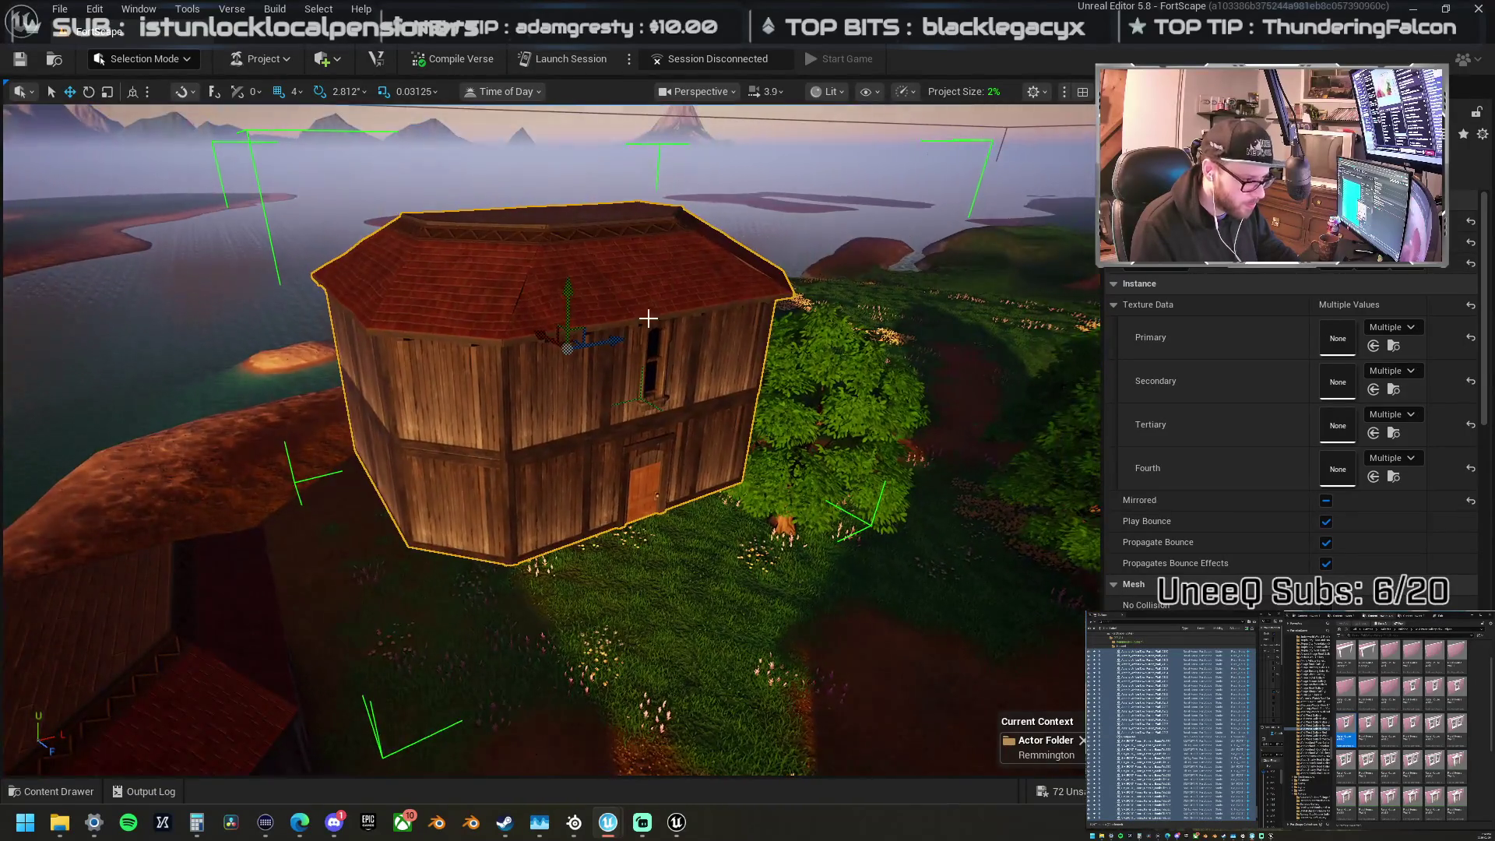
{"action": "mouse_move", "coordinate": [567, 285]}
{"action": "left_mouse_down"}
{"action": "mouse_move", "coordinate": [607, 355]}
{"action": "mouse_move", "coordinate": [618, 521]}
{"action": "mouse_move", "coordinate": [617, 389]}
{"action": "mouse_move", "coordinate": [623, 514]}
{"action": "left_mouse_up"}
{"action": "key", "text": "Escape"}
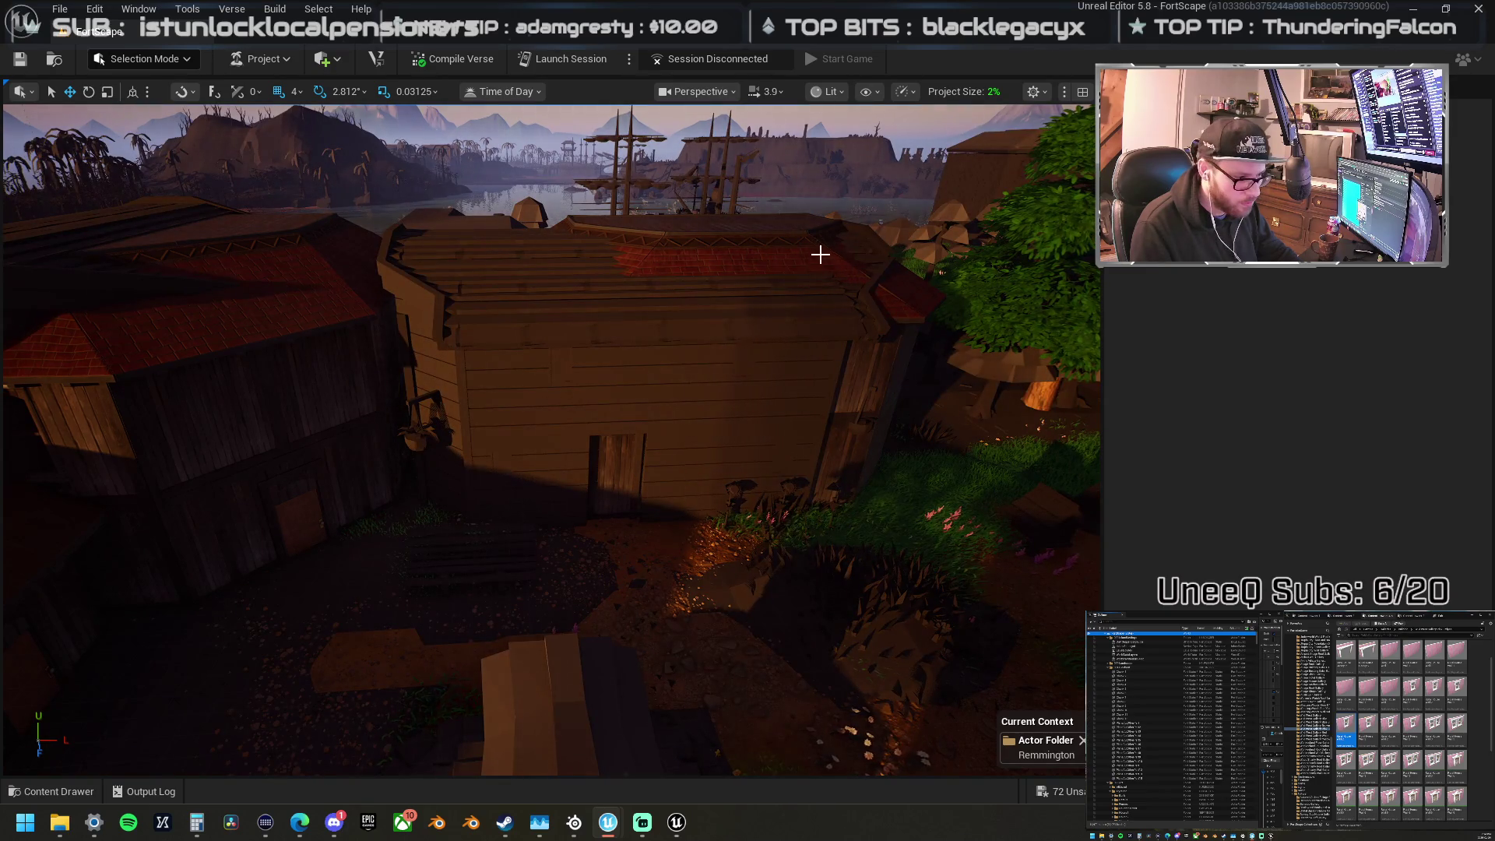
{"action": "left_click", "coordinate": [843, 330]}
{"action": "mouse_move", "coordinate": [678, 328]}
{"action": "left_mouse_down"}
{"action": "mouse_move", "coordinate": [657, 341]}
{"action": "mouse_move", "coordinate": [672, 348]}
{"action": "mouse_move", "coordinate": [507, 323]}
{"action": "left_mouse_up"}
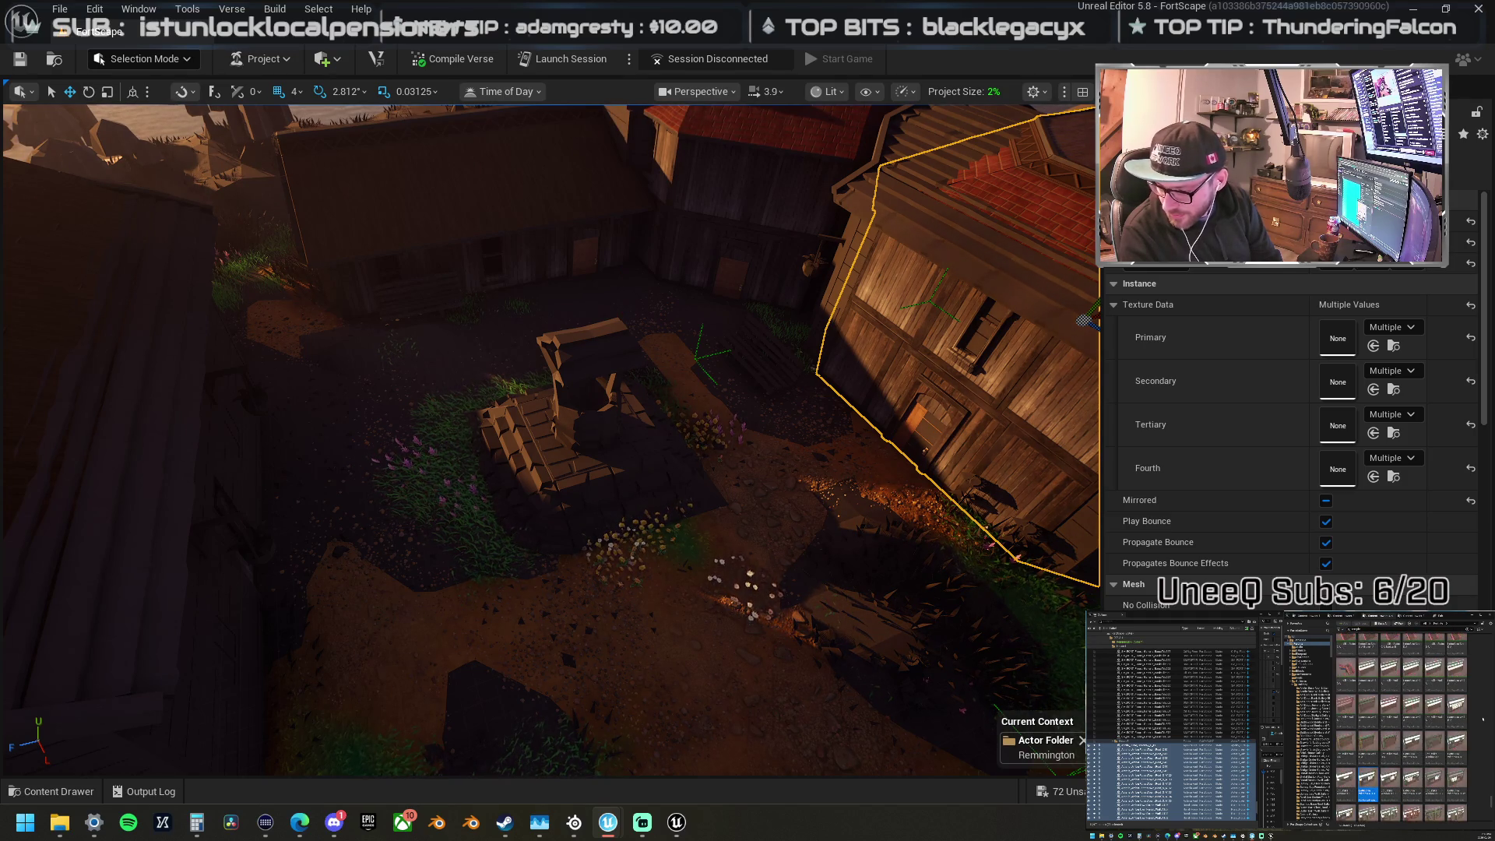
Step: Scroll down the content library and step through prop assets with the arrow keys
{"action": "scroll", "coordinate": [1483, 719], "scroll_direction": "down", "scroll_amount": 3}
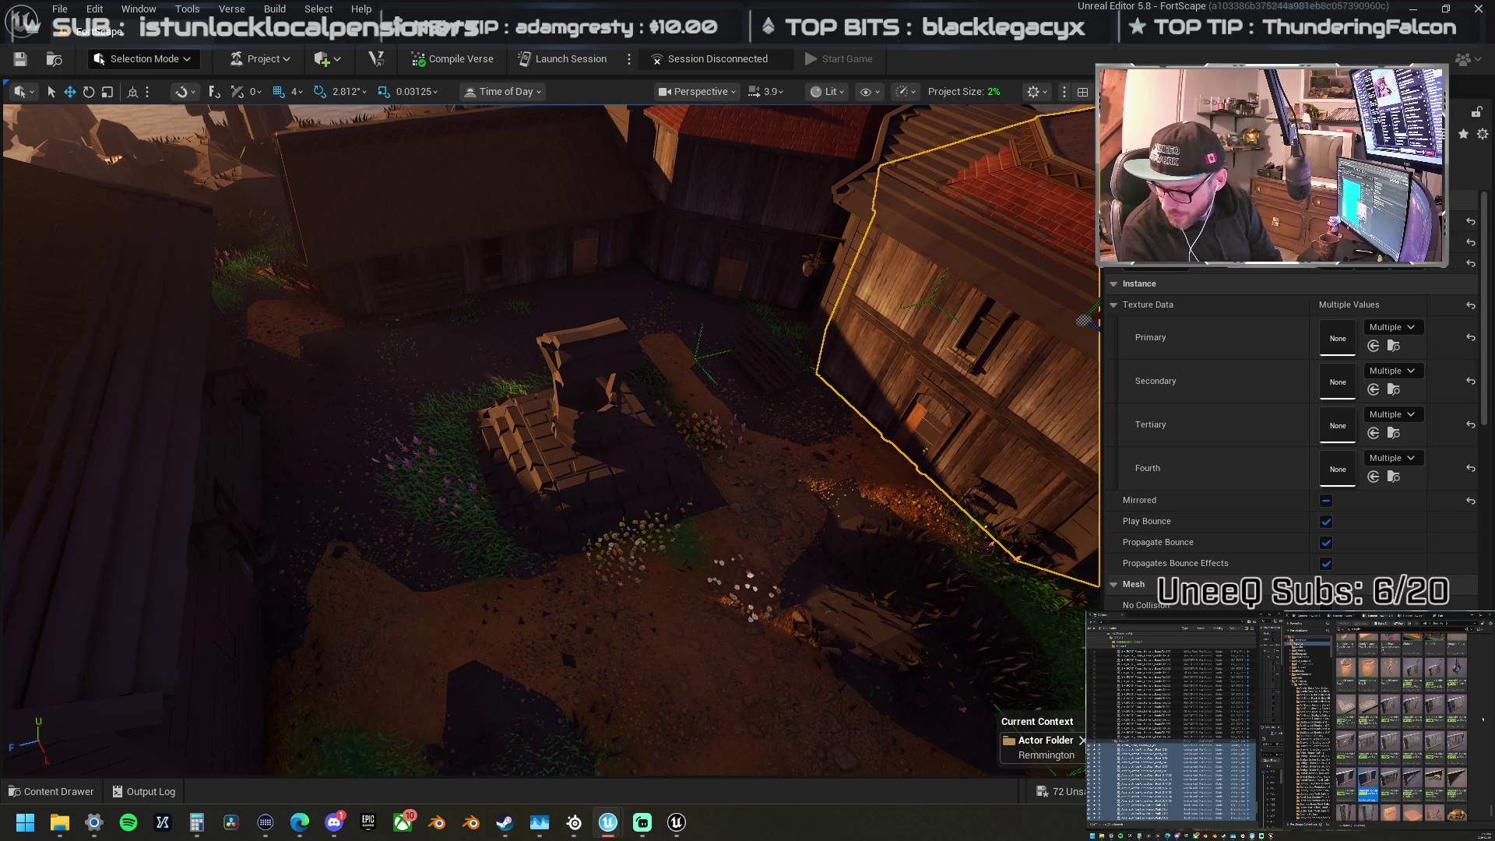
{"action": "scroll", "coordinate": [1483, 719], "scroll_direction": "down", "scroll_amount": 3}
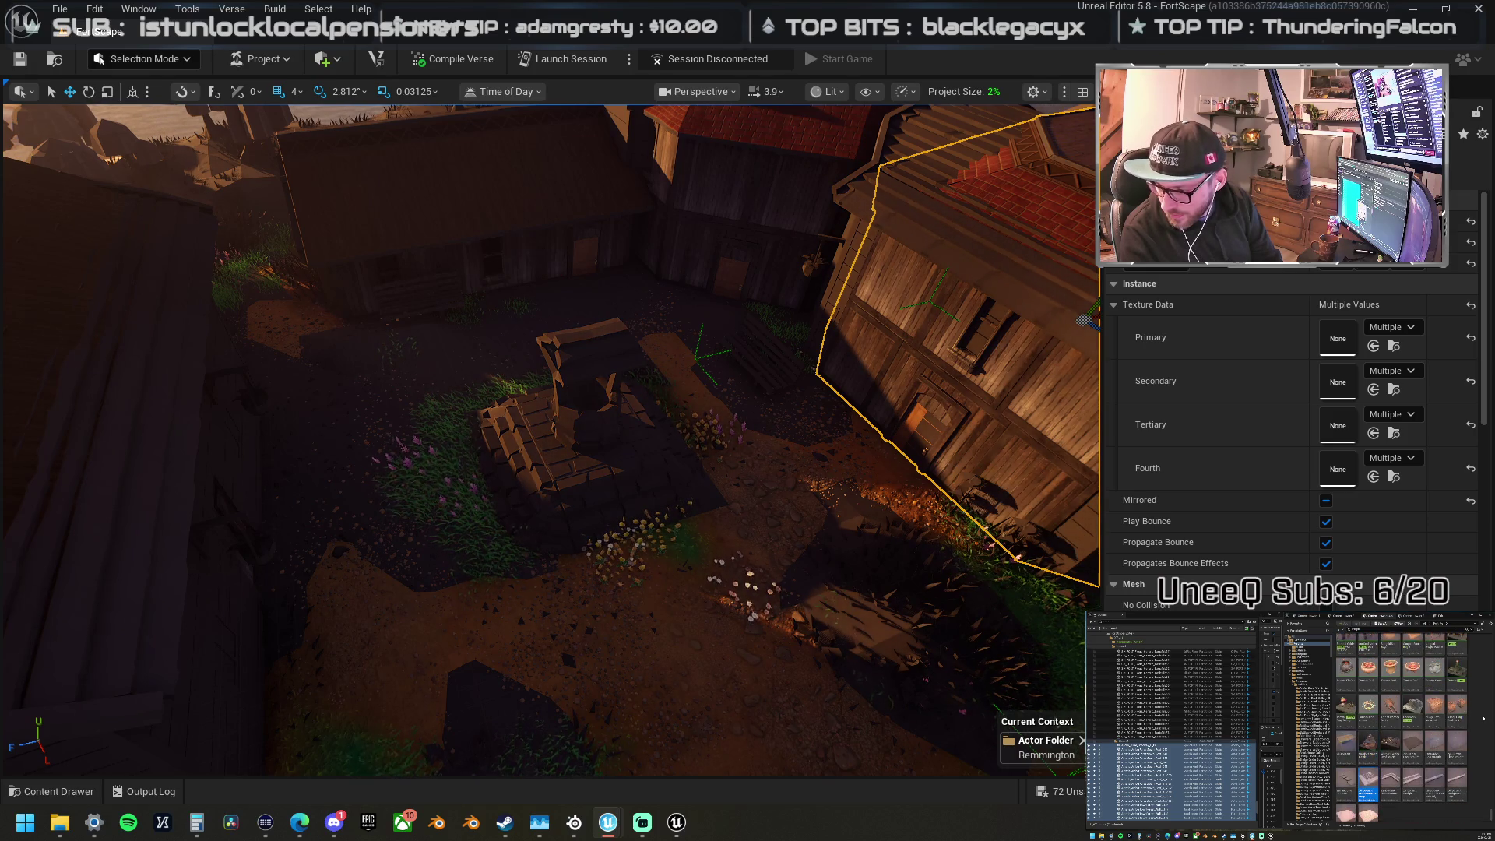
{"action": "scroll", "coordinate": [1484, 719], "scroll_direction": "down", "scroll_amount": 3}
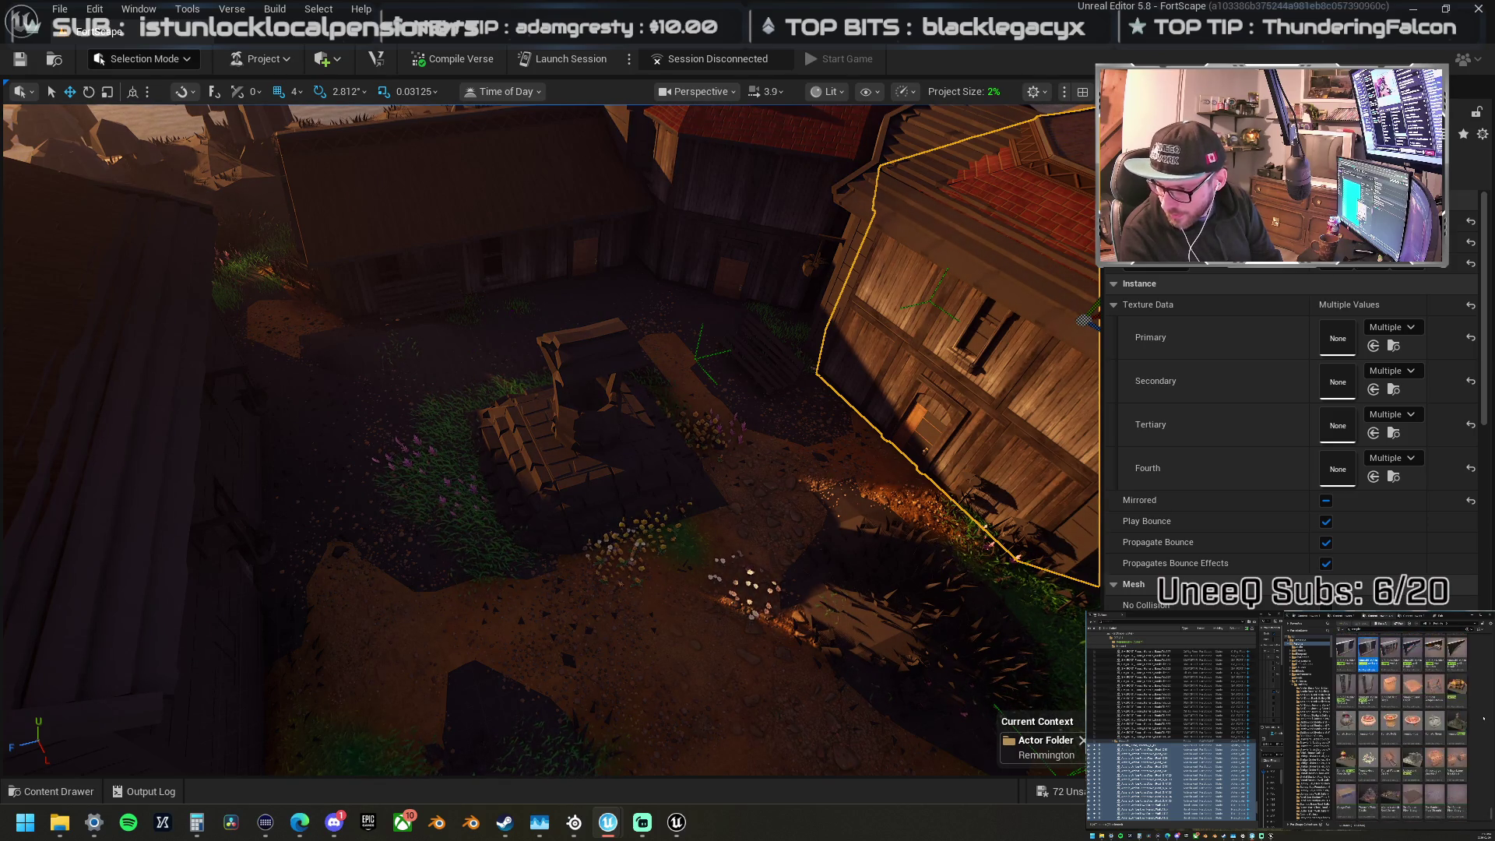
{"action": "scroll", "coordinate": [1483, 719], "scroll_direction": "down", "scroll_amount": 3}
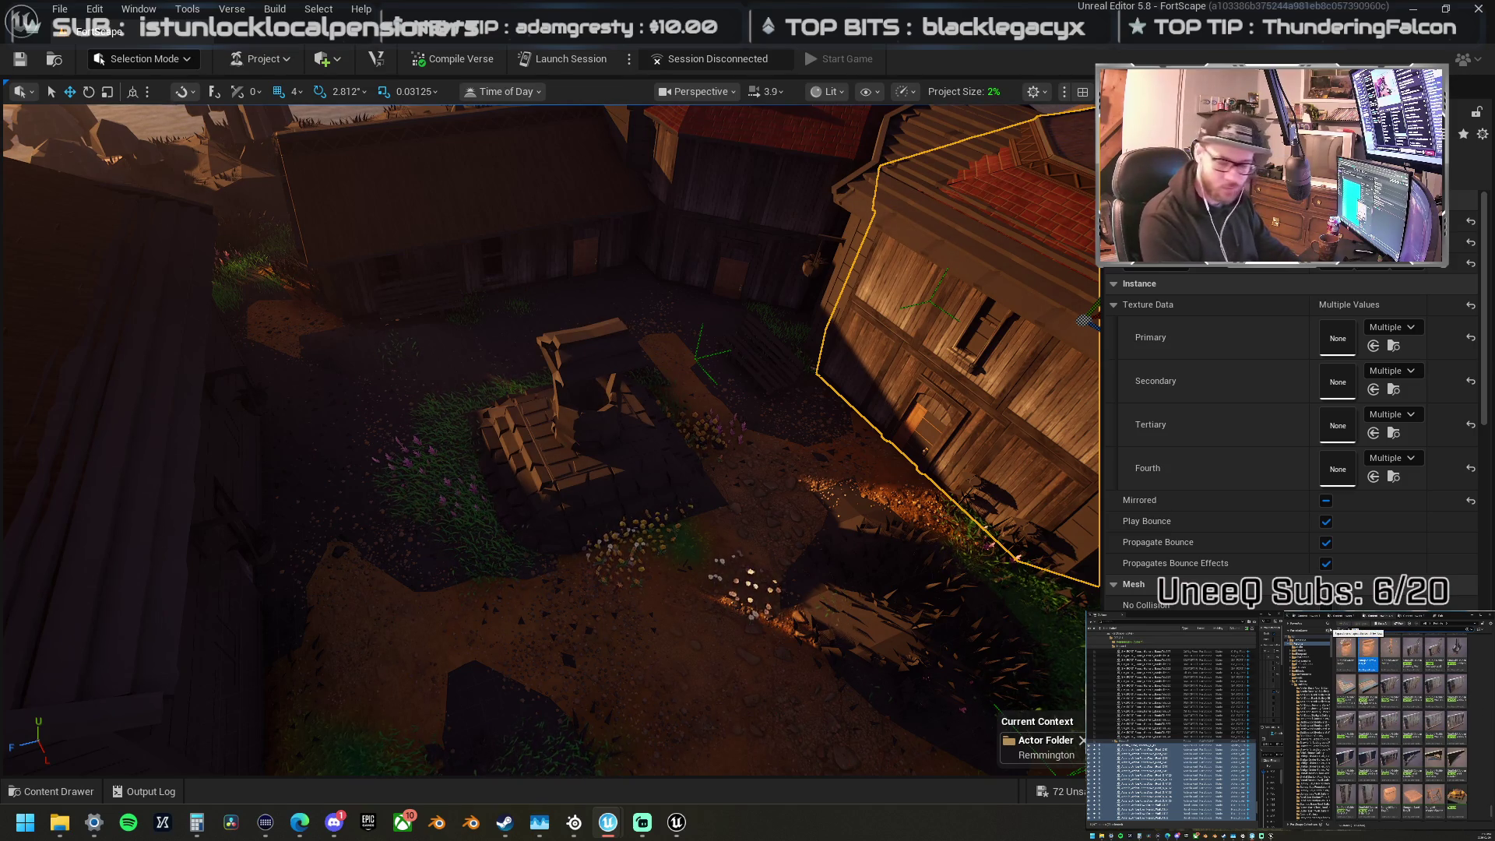
{"action": "scroll", "coordinate": [1402, 724], "scroll_direction": "down", "scroll_amount": 3}
{"action": "left_click", "coordinate": [1456, 648]}
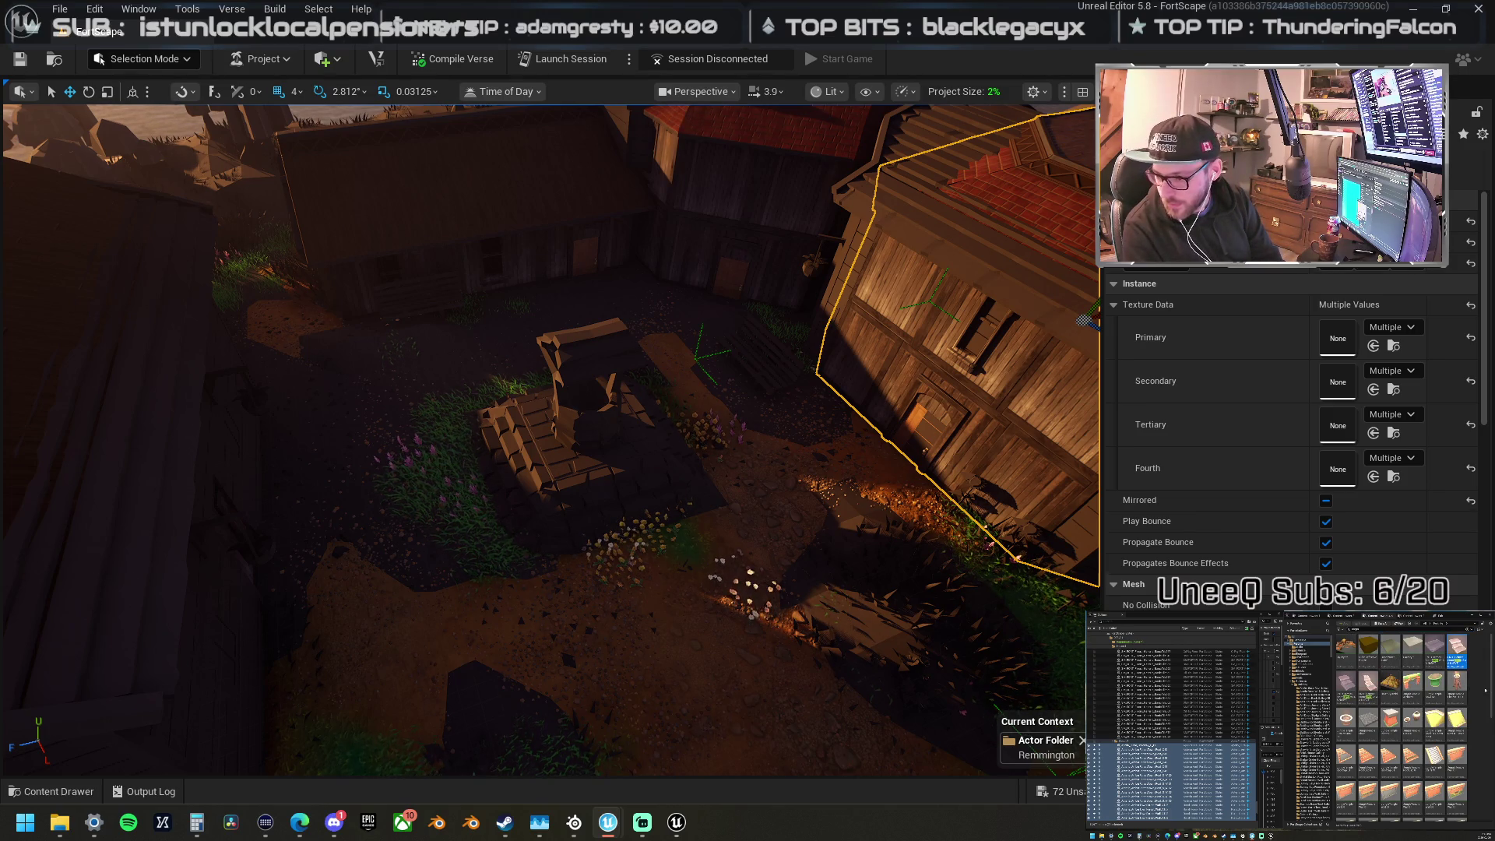
{"action": "key", "text": "Down"}
{"action": "key", "text": "Down"}
{"action": "key", "text": "Down"}
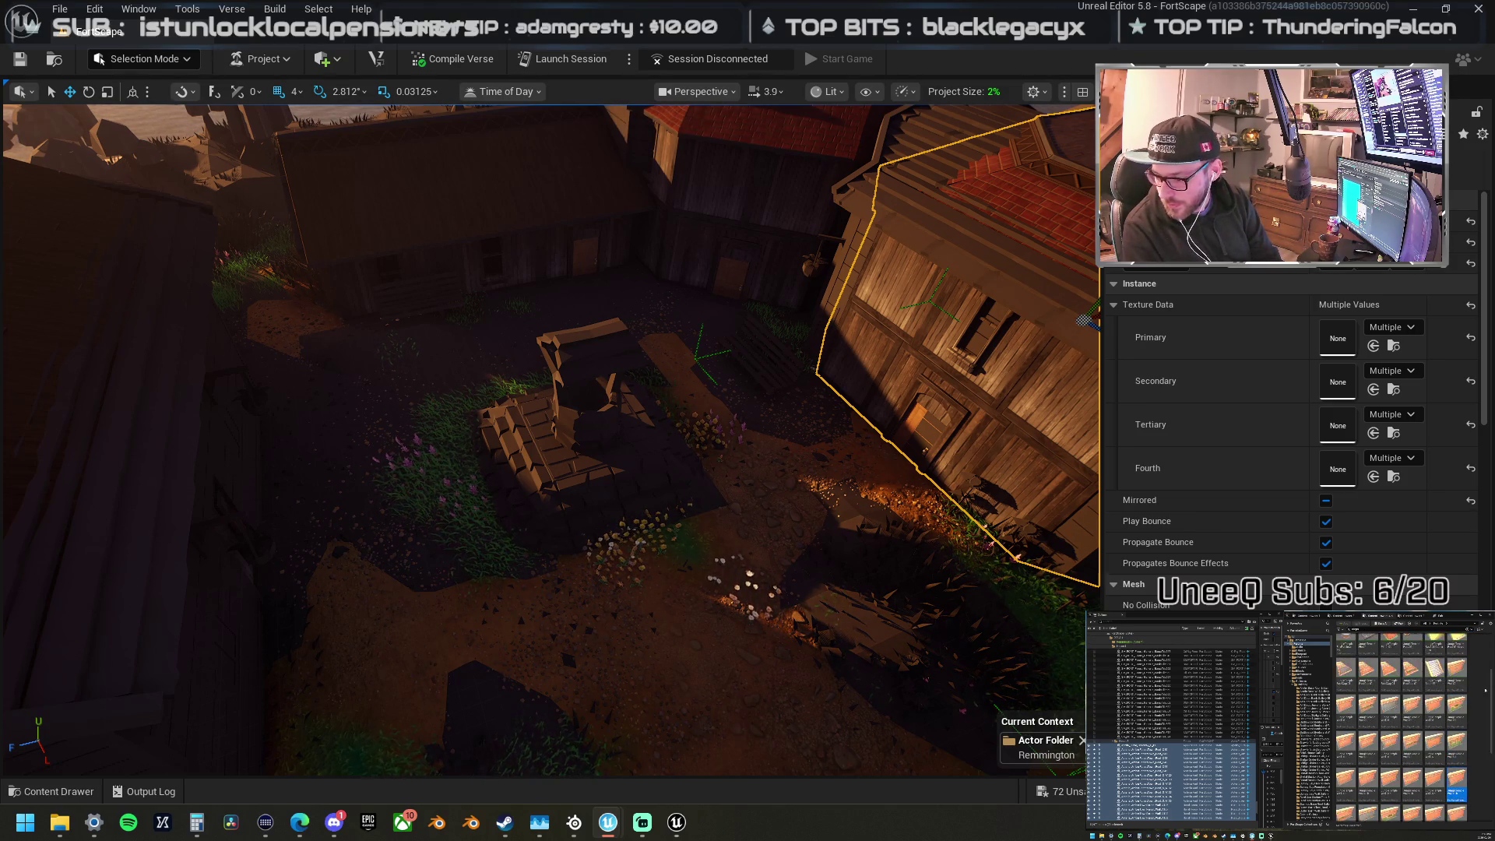
{"action": "key", "text": "Up"}
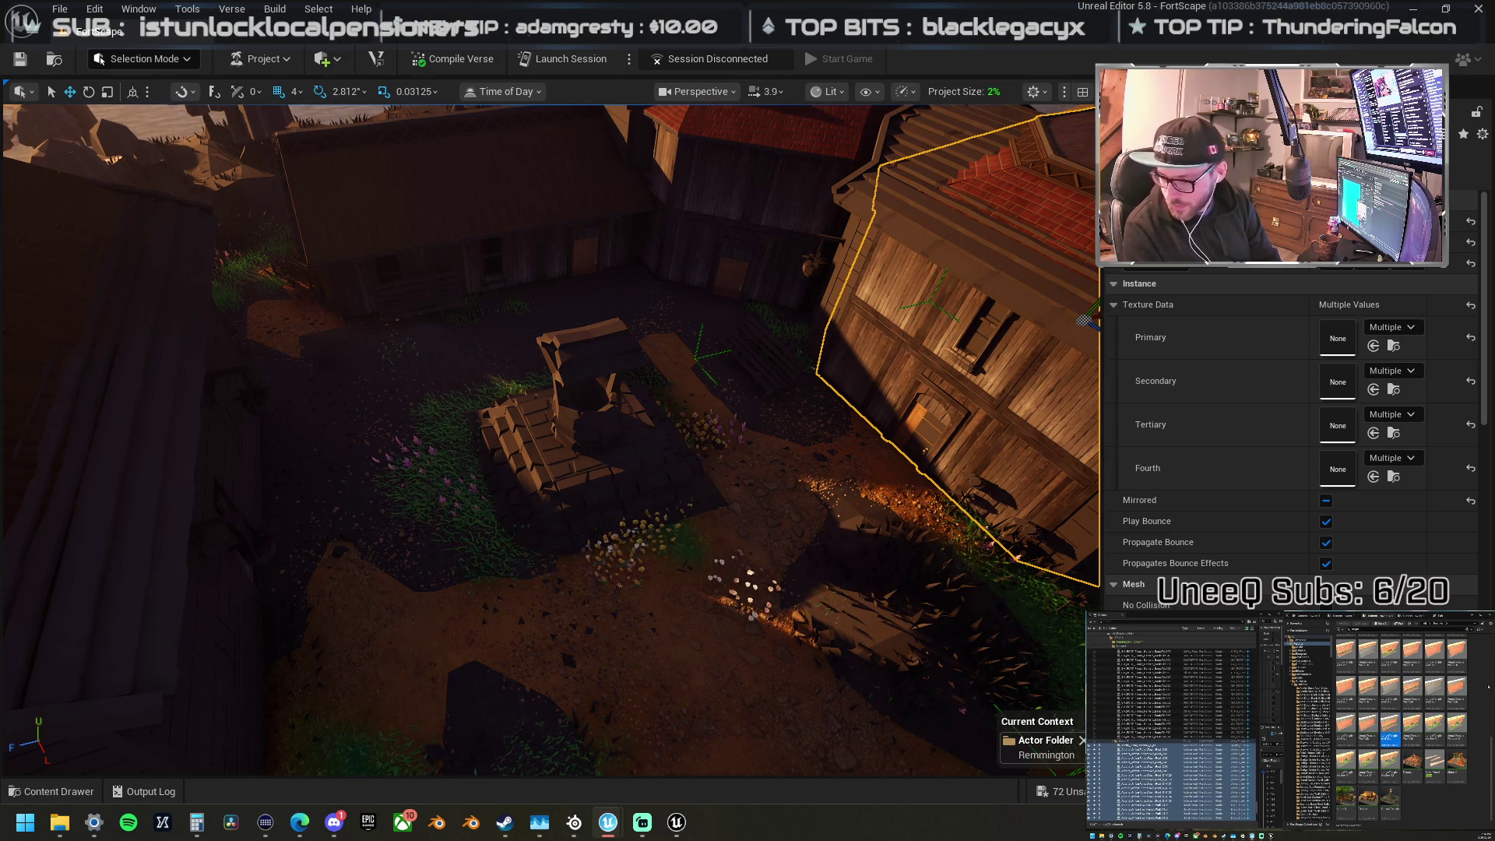
{"action": "key", "text": "Up"}
{"action": "key", "text": "Up"}
{"action": "key", "text": "Up"}
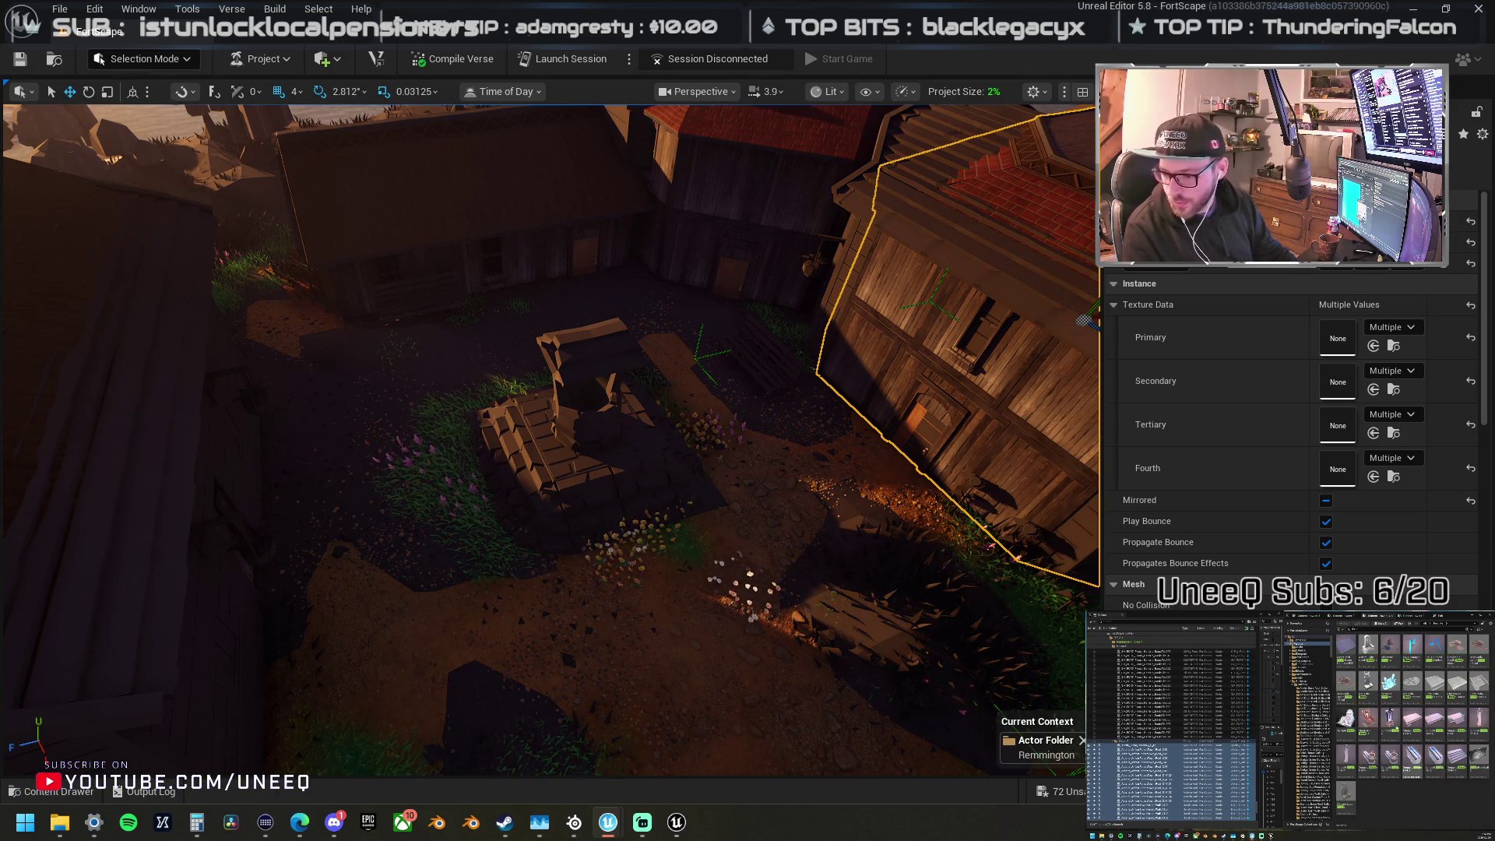
{"action": "mouse_move", "coordinate": [1346, 693]}
{"action": "left_mouse_down"}
{"action": "mouse_move", "coordinate": [1046, 582]}
{"action": "mouse_move", "coordinate": [651, 568]}
{"action": "mouse_move", "coordinate": [644, 594]}
{"action": "mouse_move", "coordinate": [698, 657]}
{"action": "mouse_move", "coordinate": [751, 613]}
{"action": "left_mouse_up"}
{"action": "left_click", "coordinate": [752, 613]}
{"action": "scroll", "coordinate": [751, 613], "scroll_direction": "up", "scroll_amount": 10}
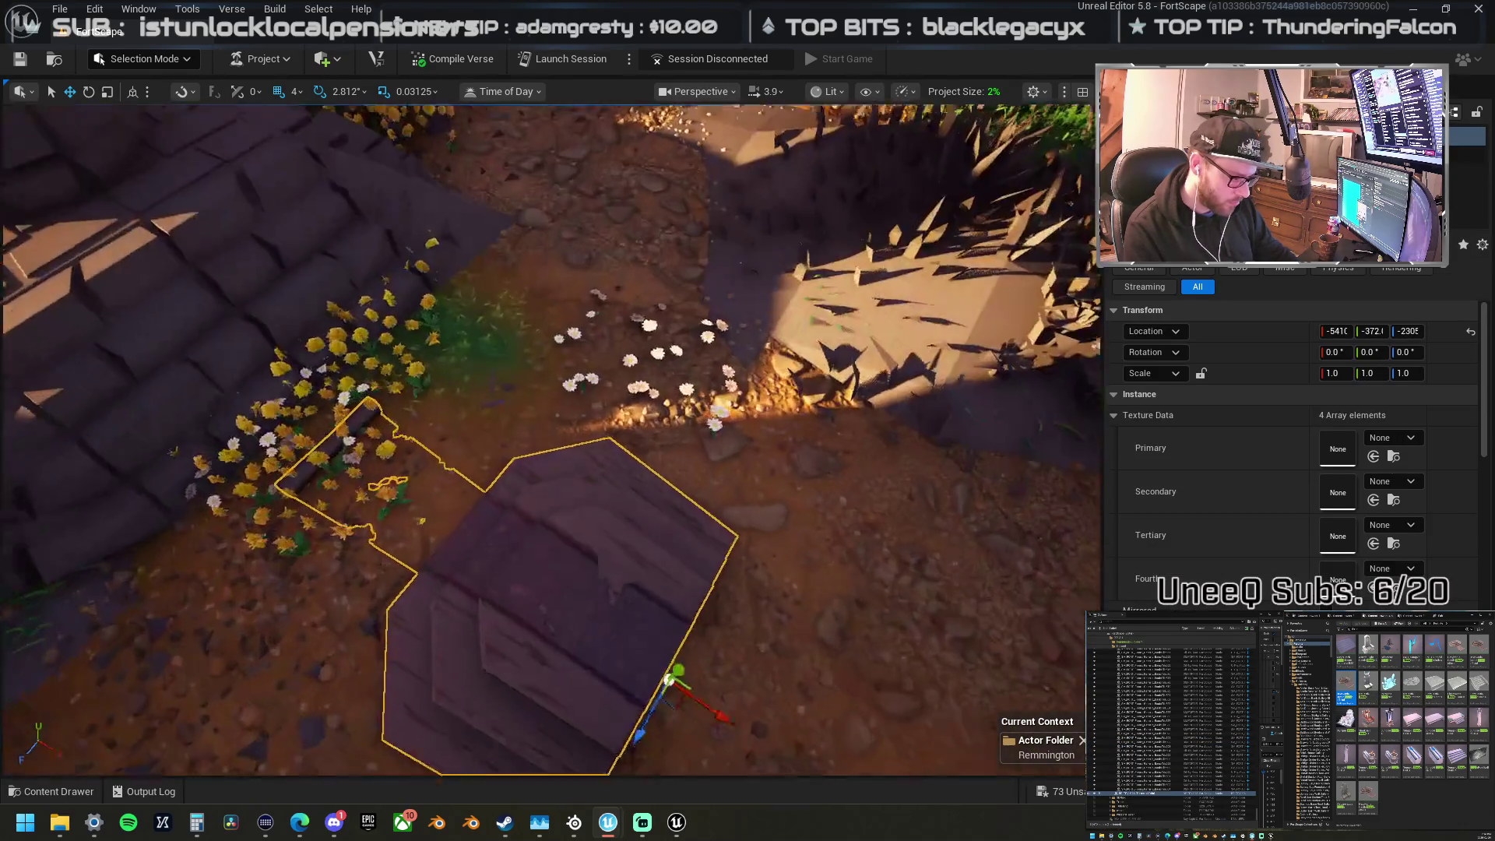
{"action": "scroll", "coordinate": [545, 436], "scroll_direction": "down", "scroll_amount": 10}
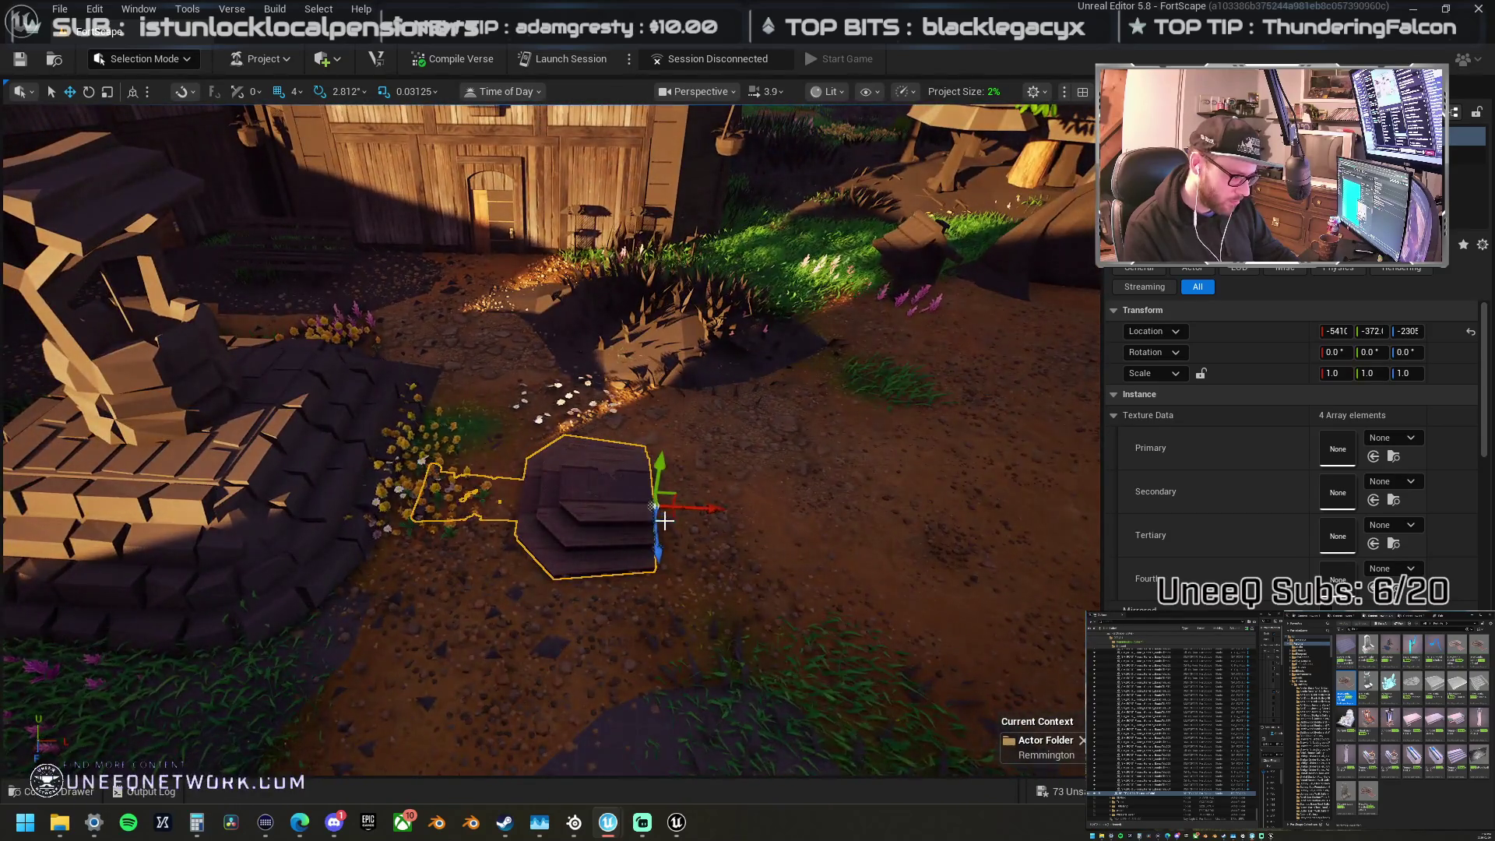
{"action": "key", "text": "r"}
{"action": "left_click_drag", "start_coordinate": [660, 468], "coordinate": [660, 432]}
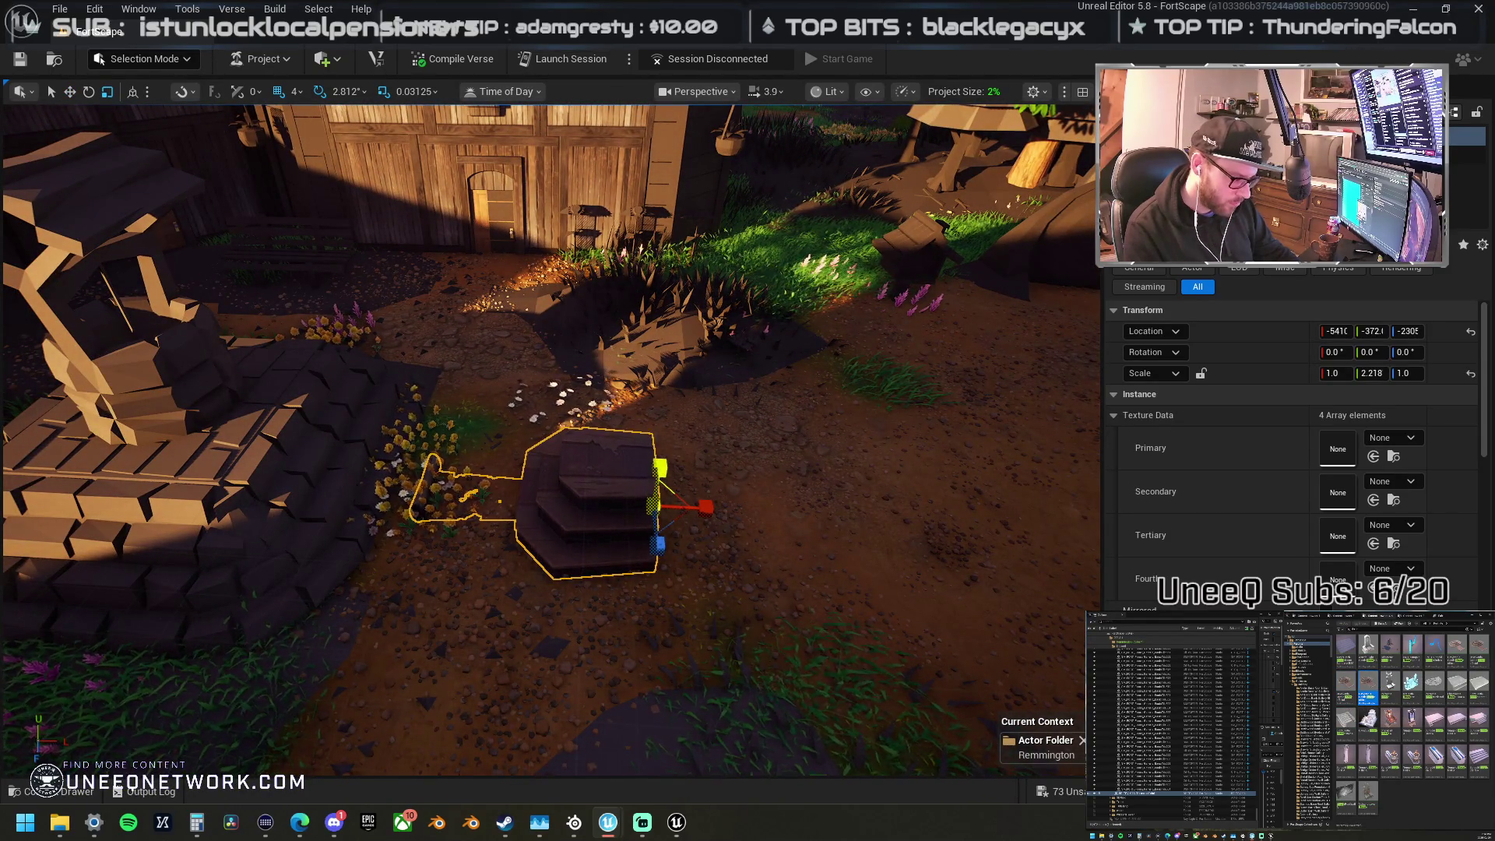
{"action": "key", "text": "f"}
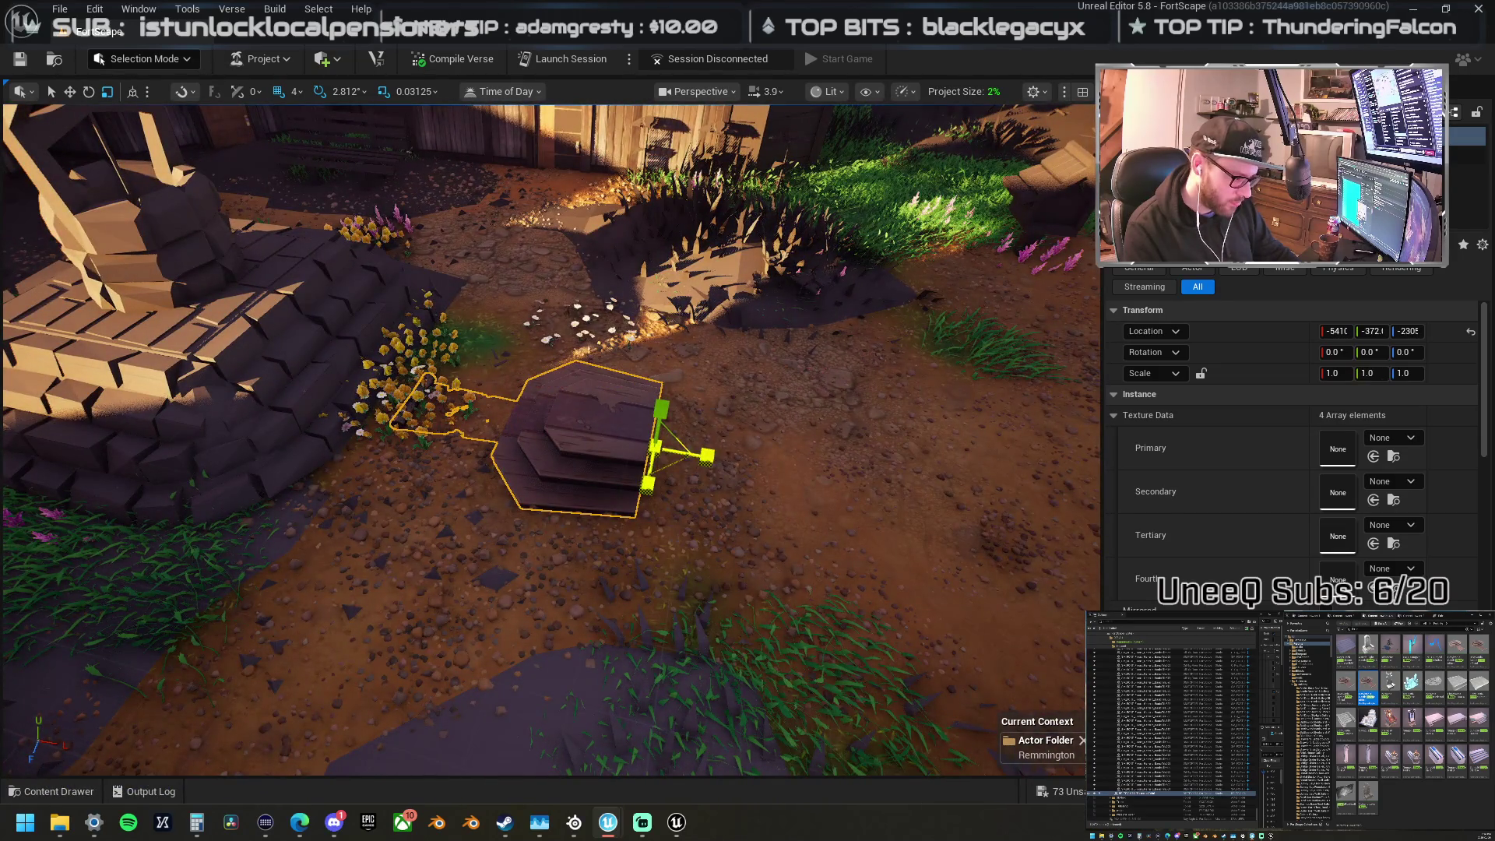
{"action": "key", "text": "ctrl+z"}
{"action": "scroll", "coordinate": [729, 488], "scroll_direction": "down", "scroll_amount": 5}
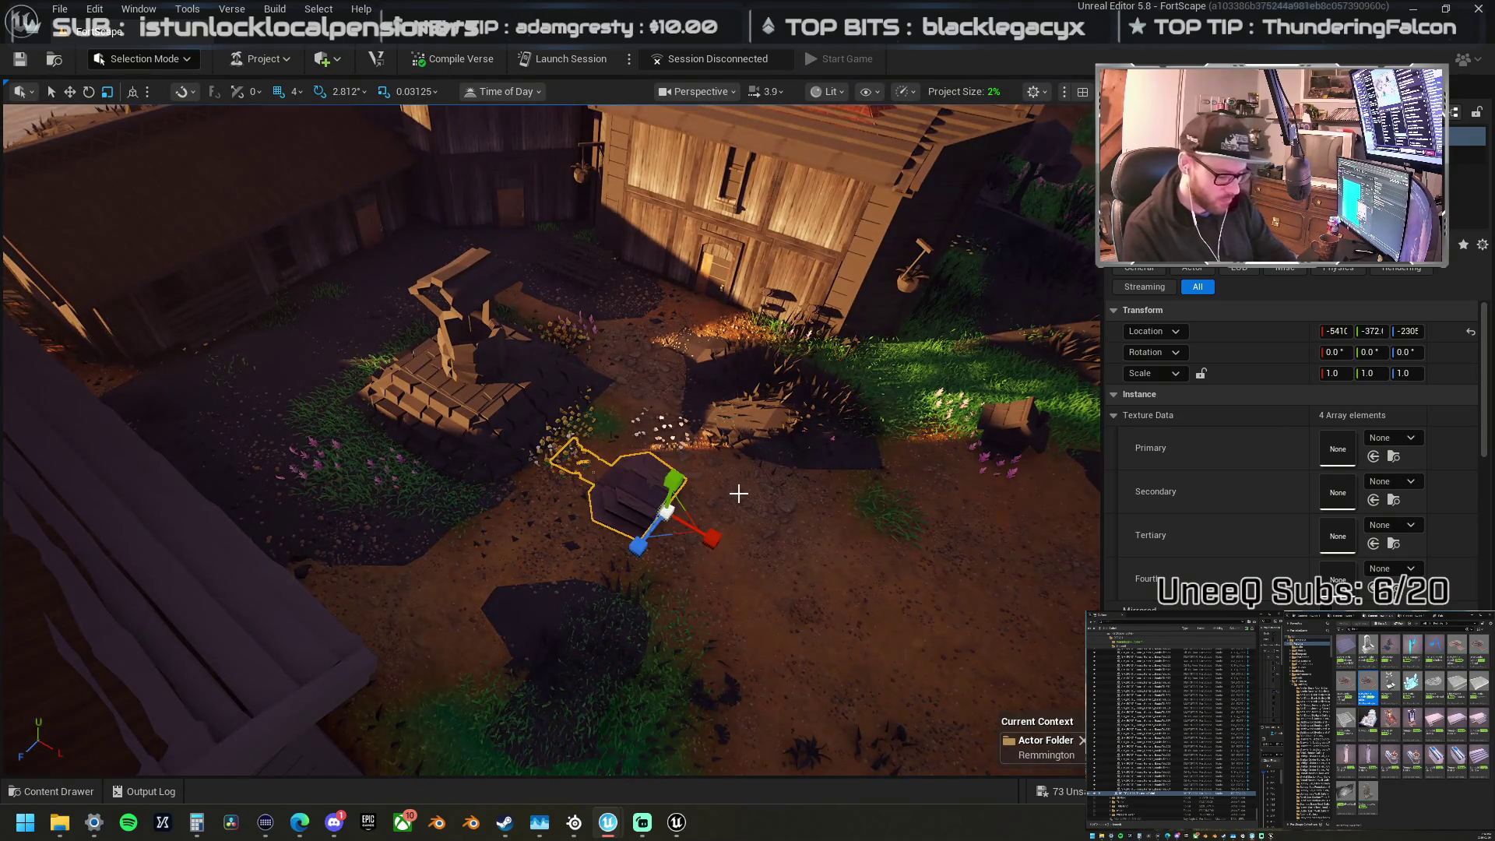
{"action": "key", "text": "ctrl+z"}
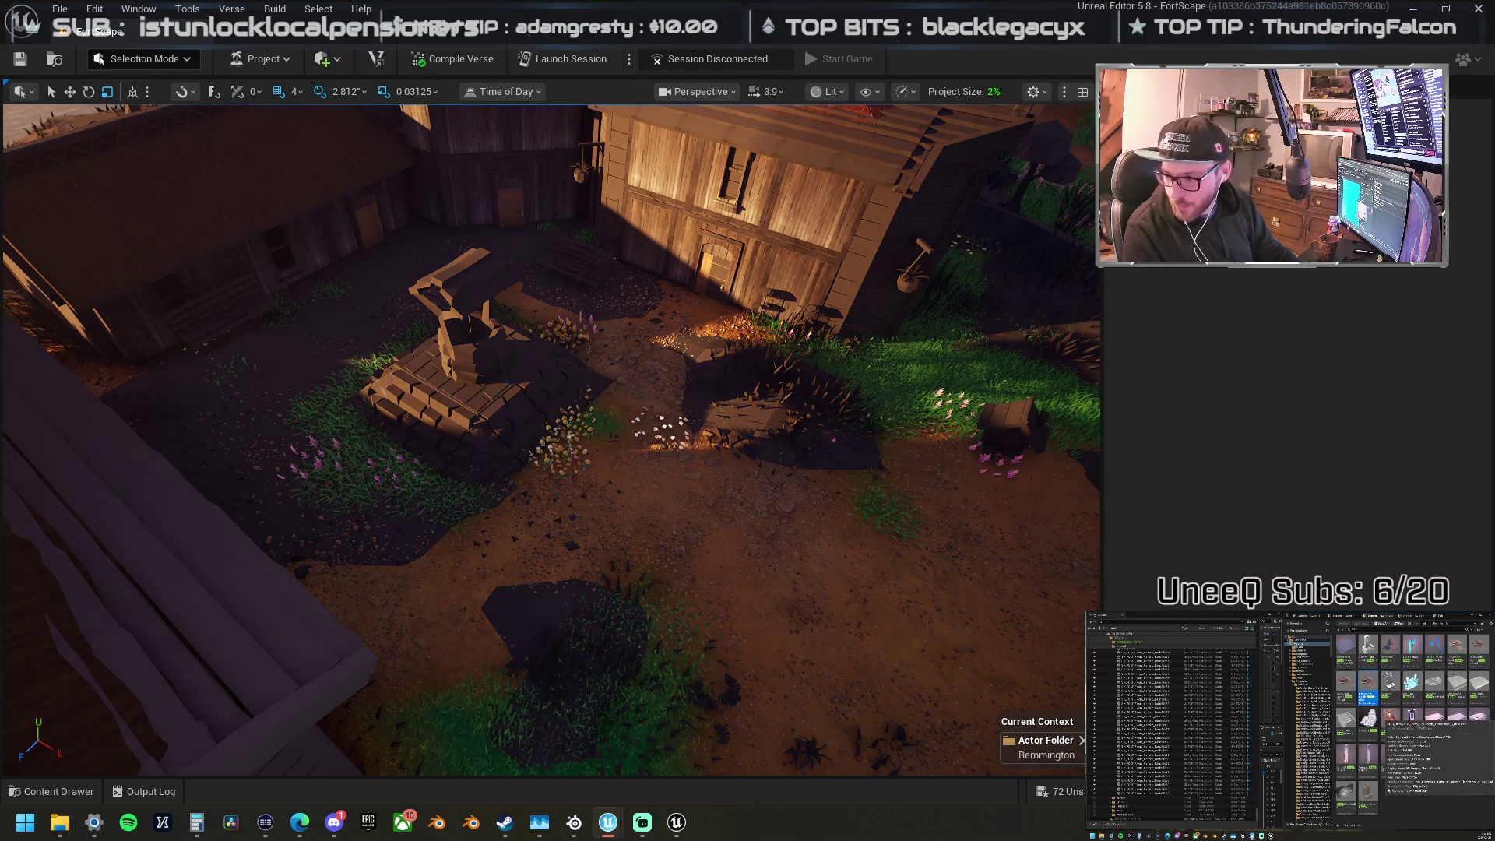
{"action": "mouse_move", "coordinate": [1492, 498]}
{"action": "left_mouse_down"}
{"action": "mouse_move", "coordinate": [1139, 494]}
{"action": "mouse_move", "coordinate": [863, 529]}
{"action": "mouse_move", "coordinate": [619, 445]}
{"action": "left_mouse_up"}
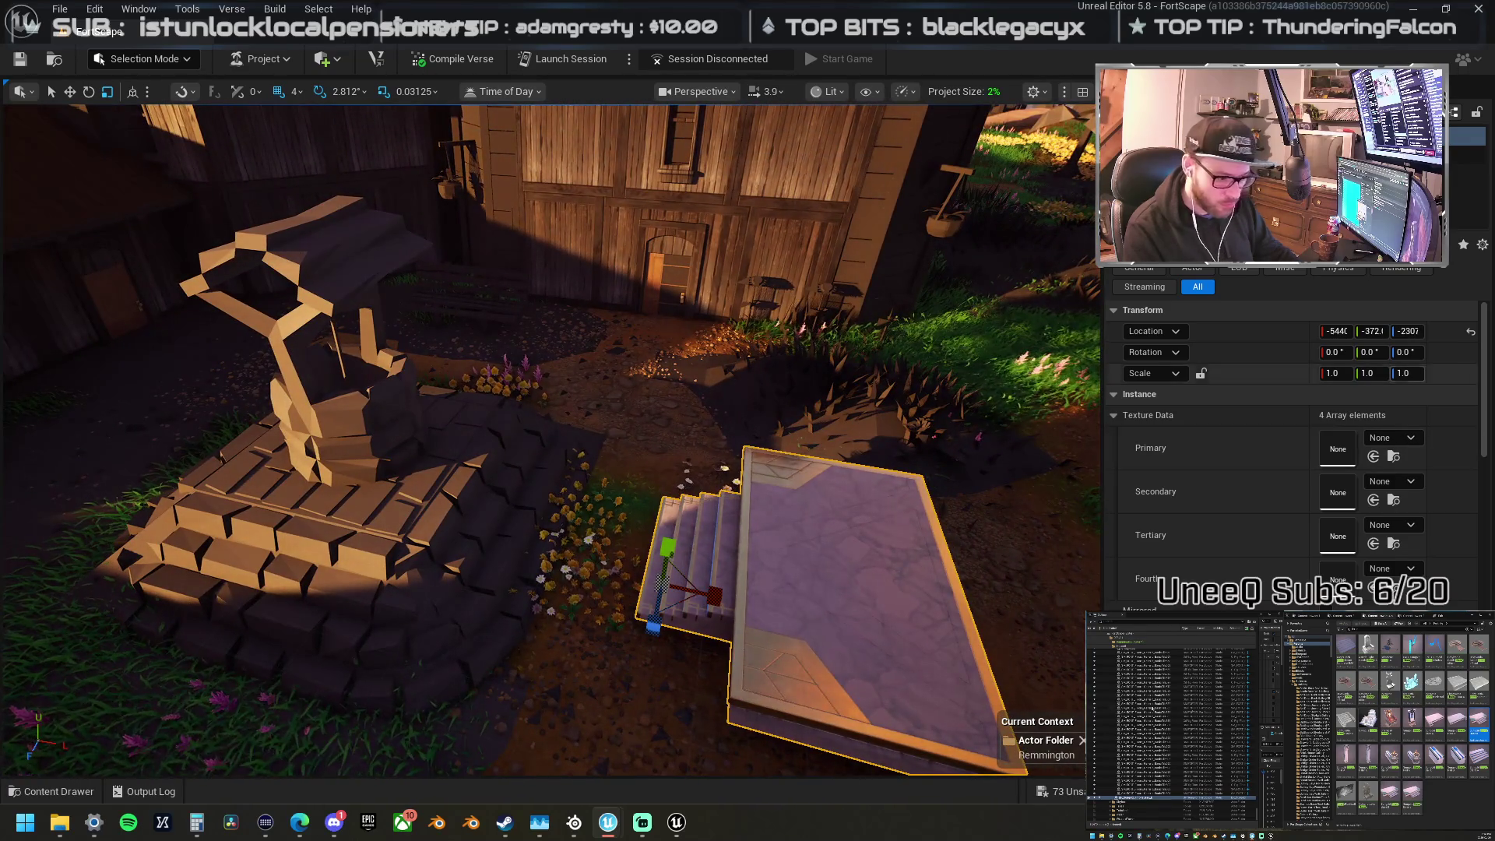
Step: Place a brick wall beside the well after undoing a trial extra asset
{"action": "left_click_drag", "start_coordinate": [1492, 506], "coordinate": [907, 515]}
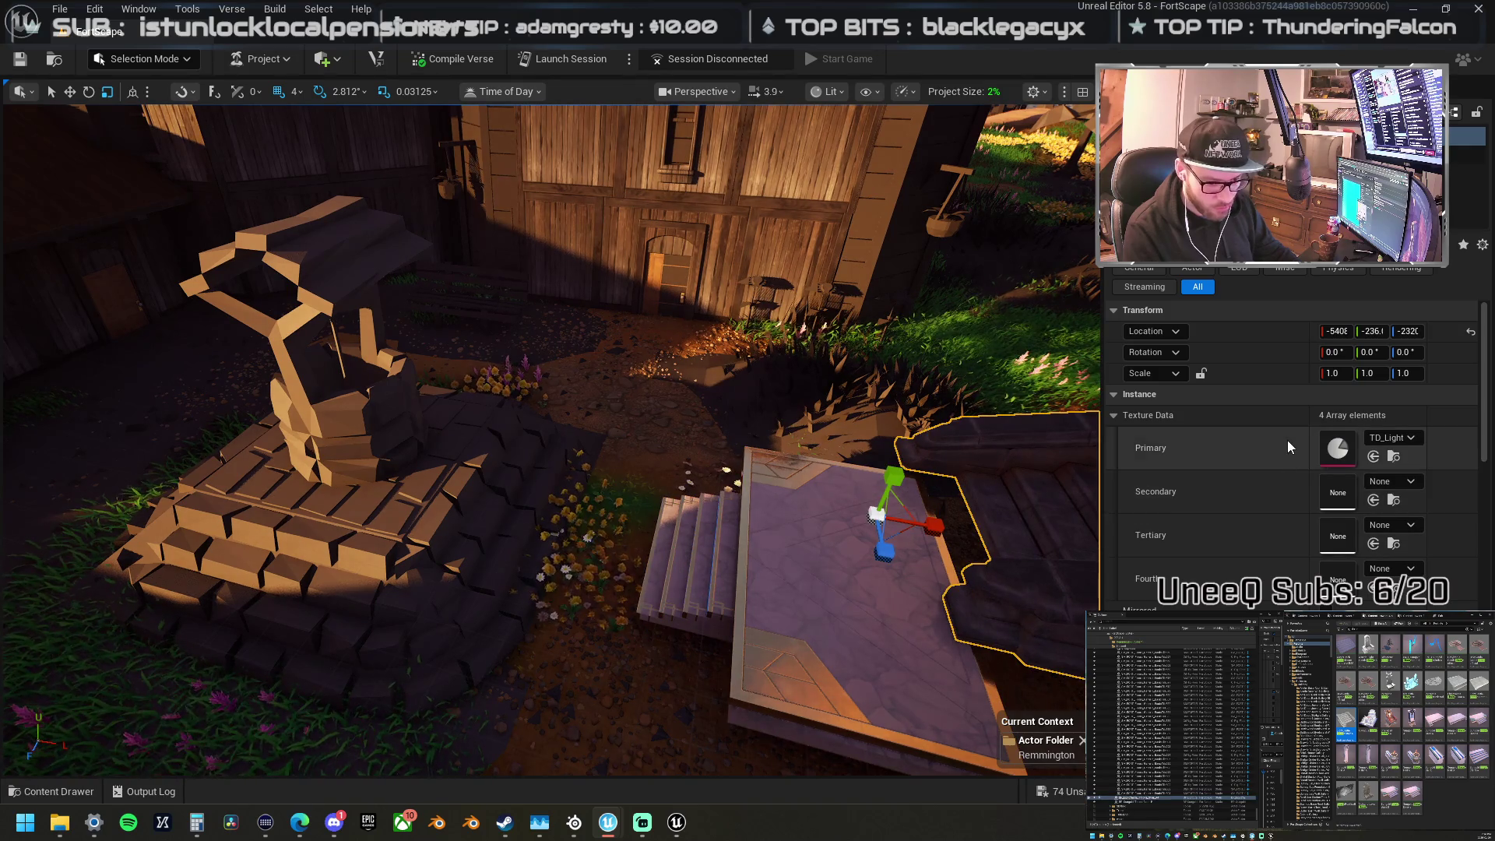
{"action": "key", "text": "ctrl+z"}
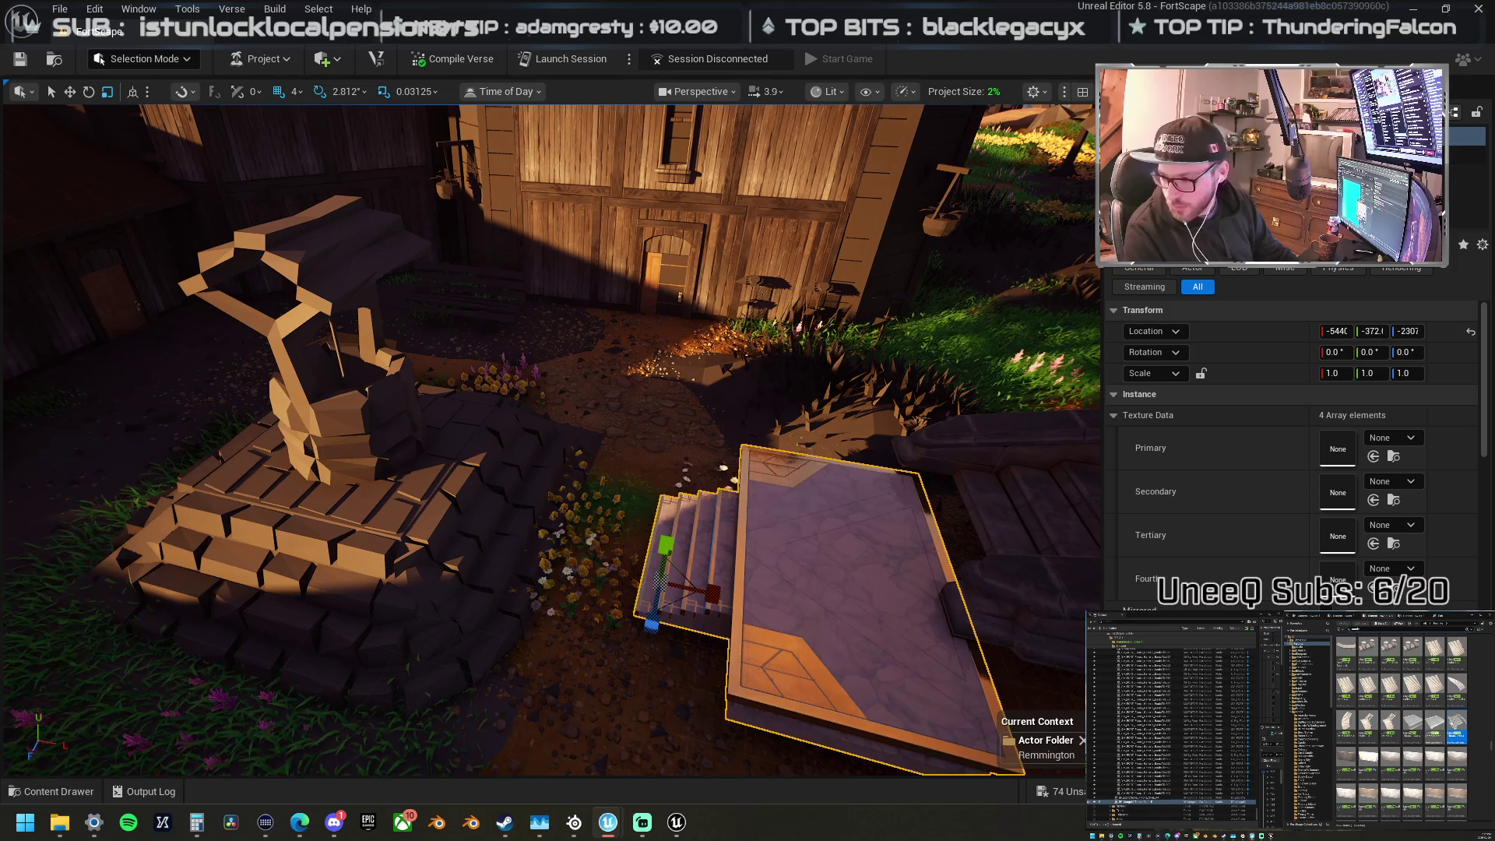
{"action": "scroll", "coordinate": [1401, 724], "scroll_direction": "down", "scroll_amount": 1}
{"action": "scroll", "coordinate": [1402, 732], "scroll_direction": "up", "scroll_amount": 1}
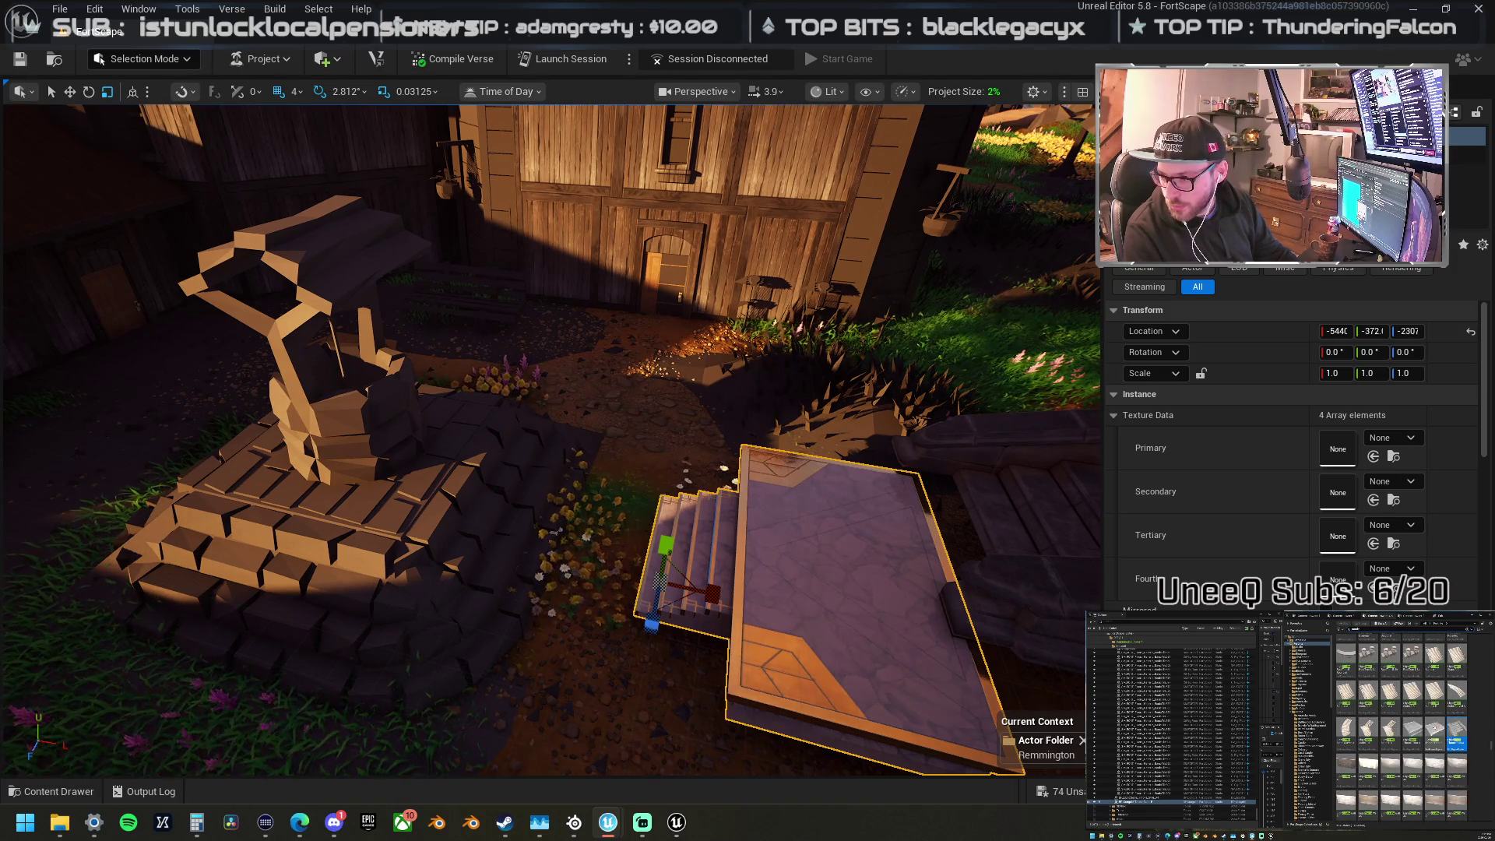
{"action": "scroll", "coordinate": [1402, 770], "scroll_direction": "down", "scroll_amount": 1}
{"action": "left_click", "coordinate": [1391, 777]}
{"action": "mouse_move", "coordinate": [1391, 777]}
{"action": "left_mouse_down"}
{"action": "mouse_move", "coordinate": [851, 534]}
{"action": "mouse_move", "coordinate": [883, 517]}
{"action": "left_mouse_up"}
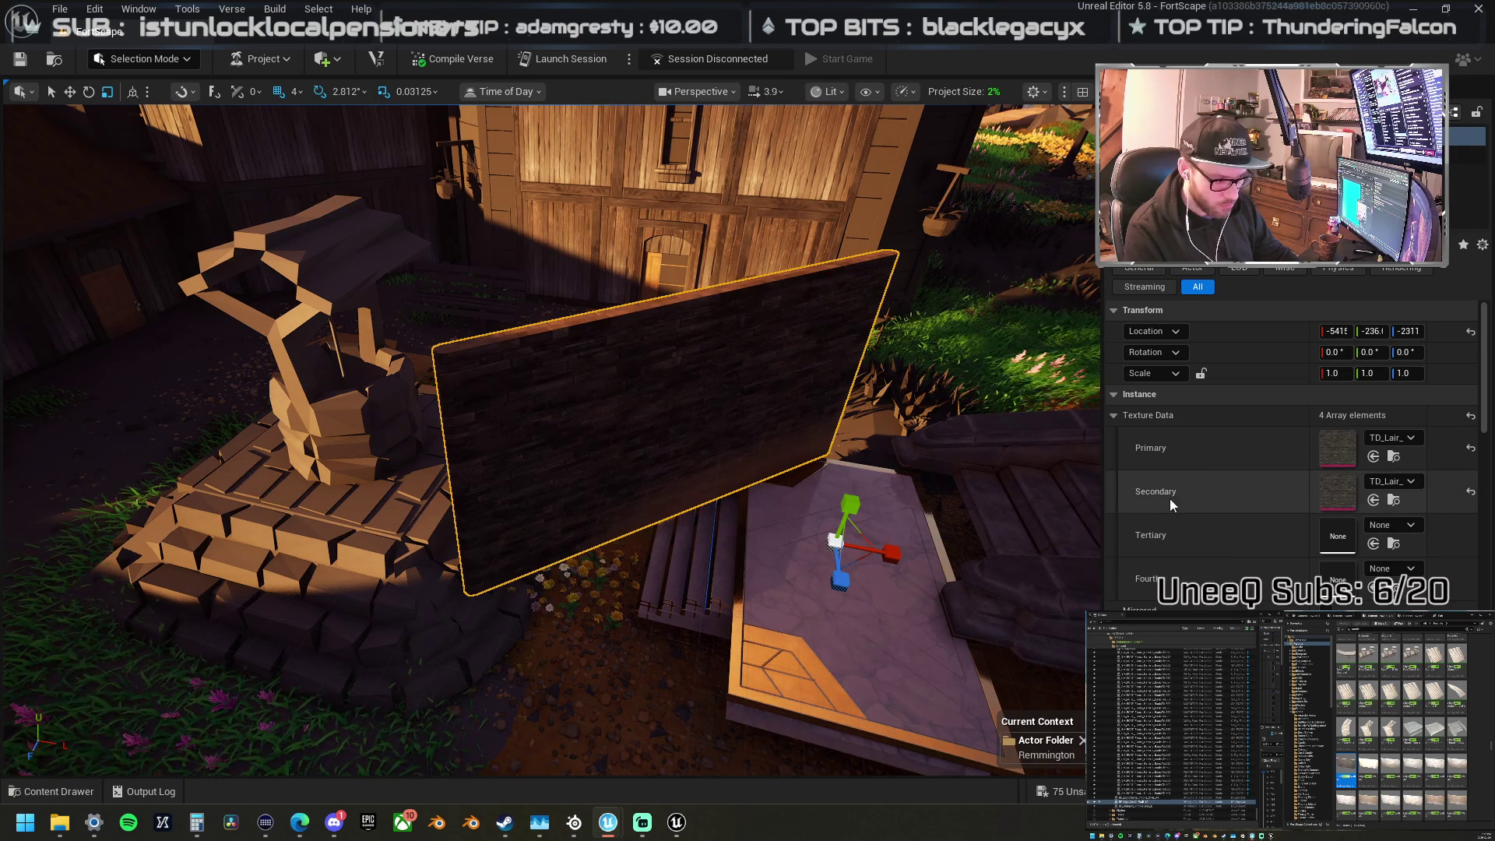
Step: Set all four of the stone platform's Texture Data slots to TD_Lair
{"action": "left_click", "coordinate": [865, 560]}
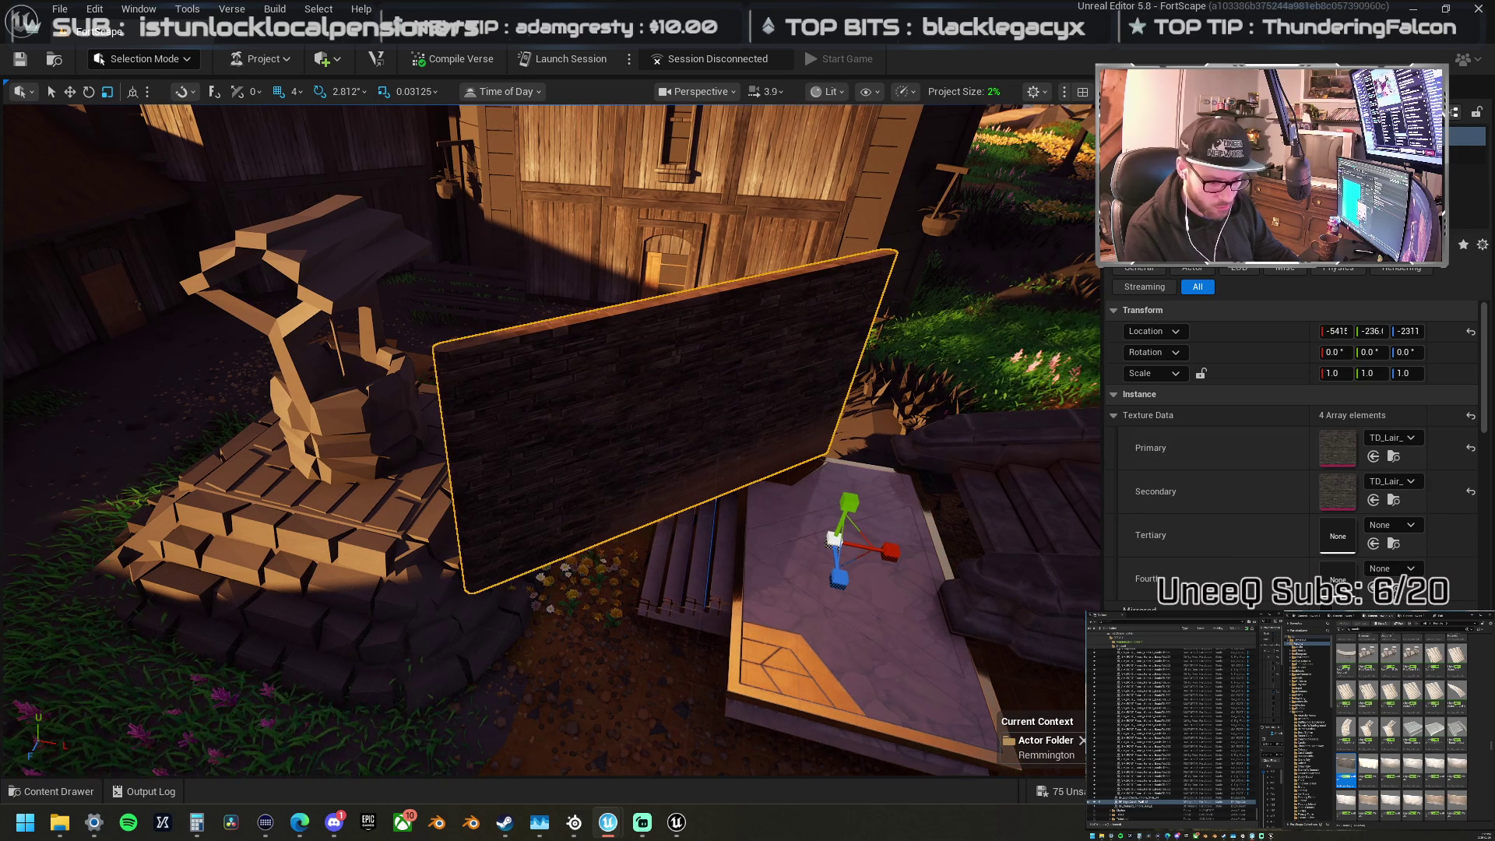
{"action": "left_click", "coordinate": [1283, 446], "text": "shift"}
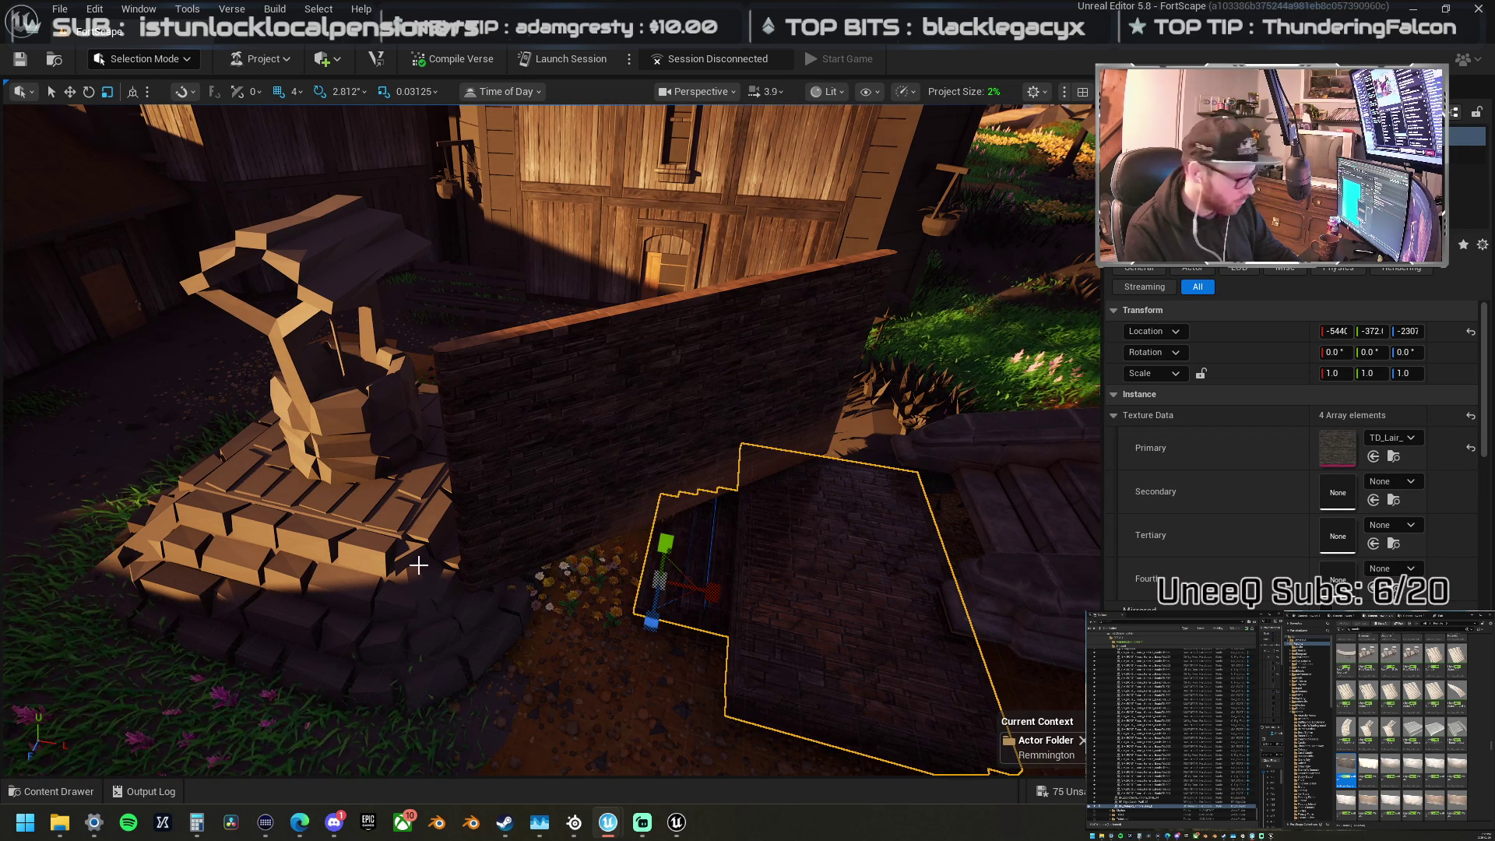
{"action": "key", "text": "f"}
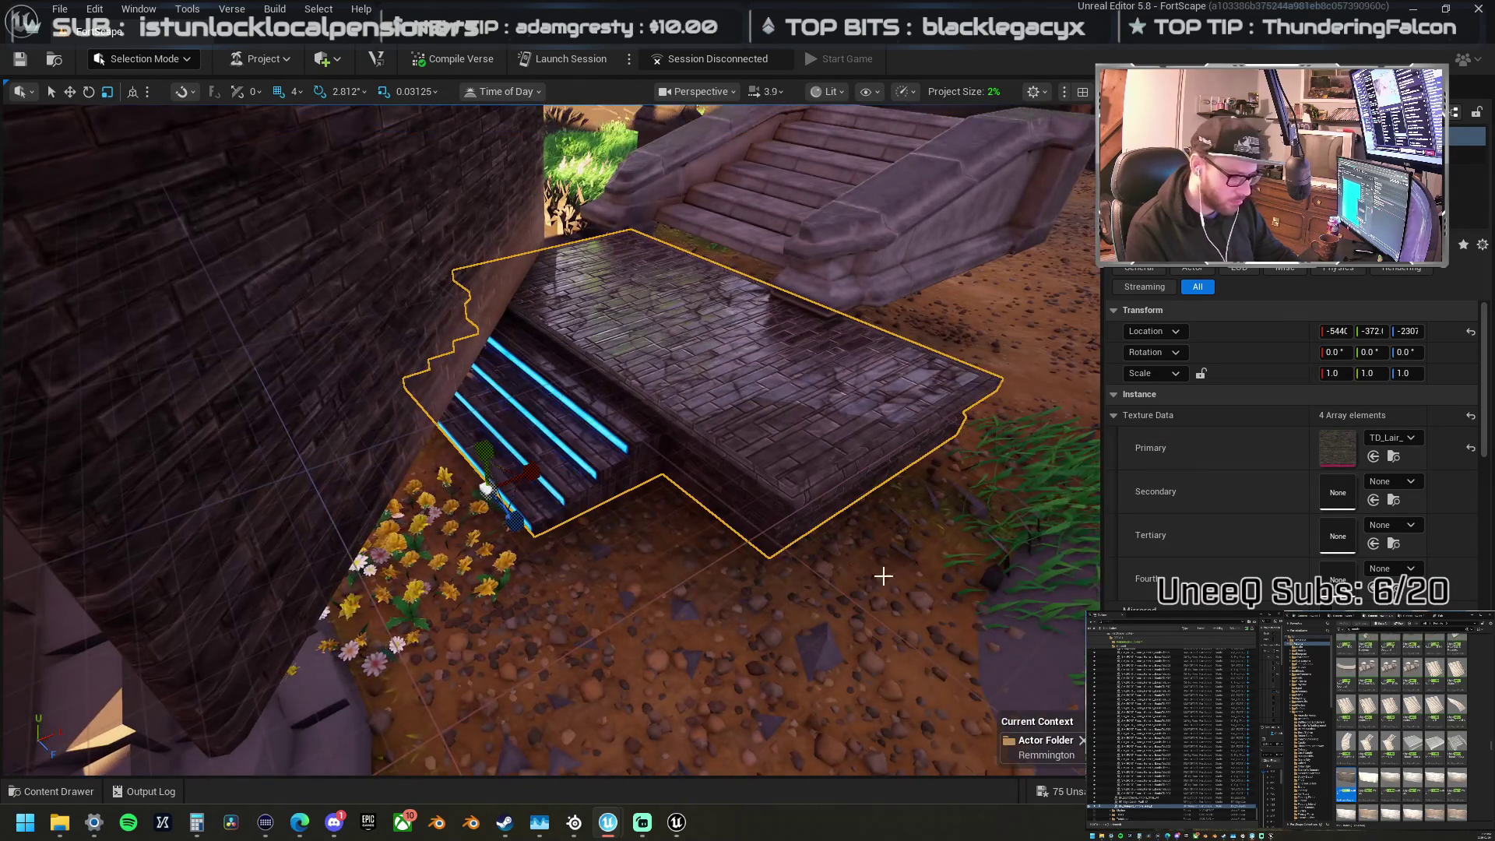
{"action": "left_click", "coordinate": [1267, 502], "text": "shift"}
{"action": "left_click", "coordinate": [1249, 527], "text": "shift"}
{"action": "left_click", "coordinate": [1268, 566], "text": "shift"}
{"action": "scroll", "coordinate": [768, 494], "scroll_direction": "up", "scroll_amount": 3}
{"action": "scroll", "coordinate": [768, 494], "scroll_direction": "down", "scroll_amount": 3}
{"action": "mouse_move", "coordinate": [768, 493]}
{"action": "left_mouse_down"}
{"action": "mouse_move", "coordinate": [436, 463]}
{"action": "mouse_move", "coordinate": [770, 487]}
{"action": "left_mouse_up"}
Step: Delete the stone platform and the wooden plank slab
{"action": "key", "text": "Delete"}
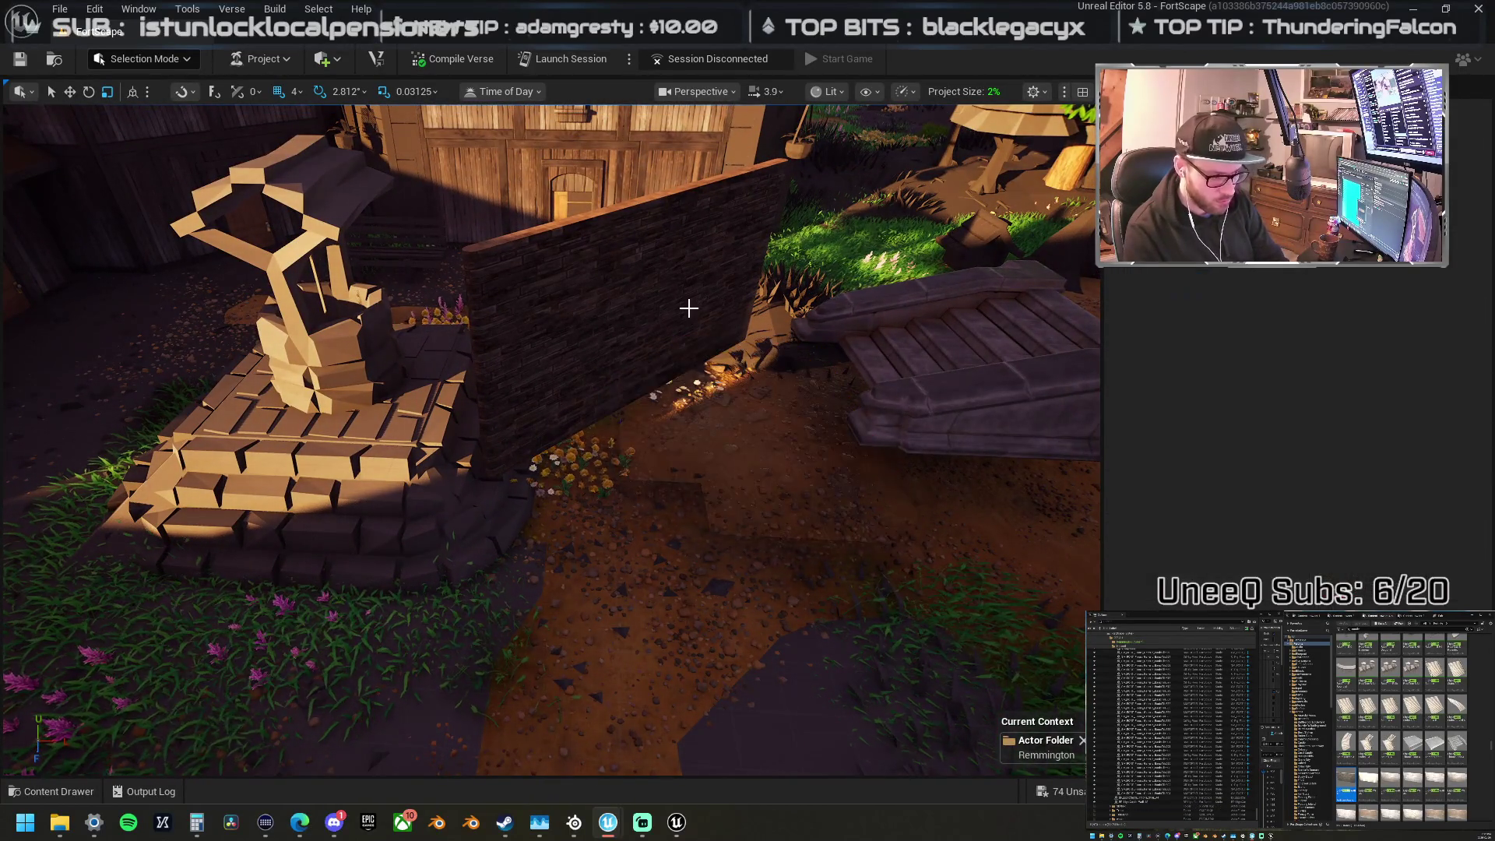
{"action": "left_click", "coordinate": [893, 367]}
{"action": "key", "text": "Delete"}
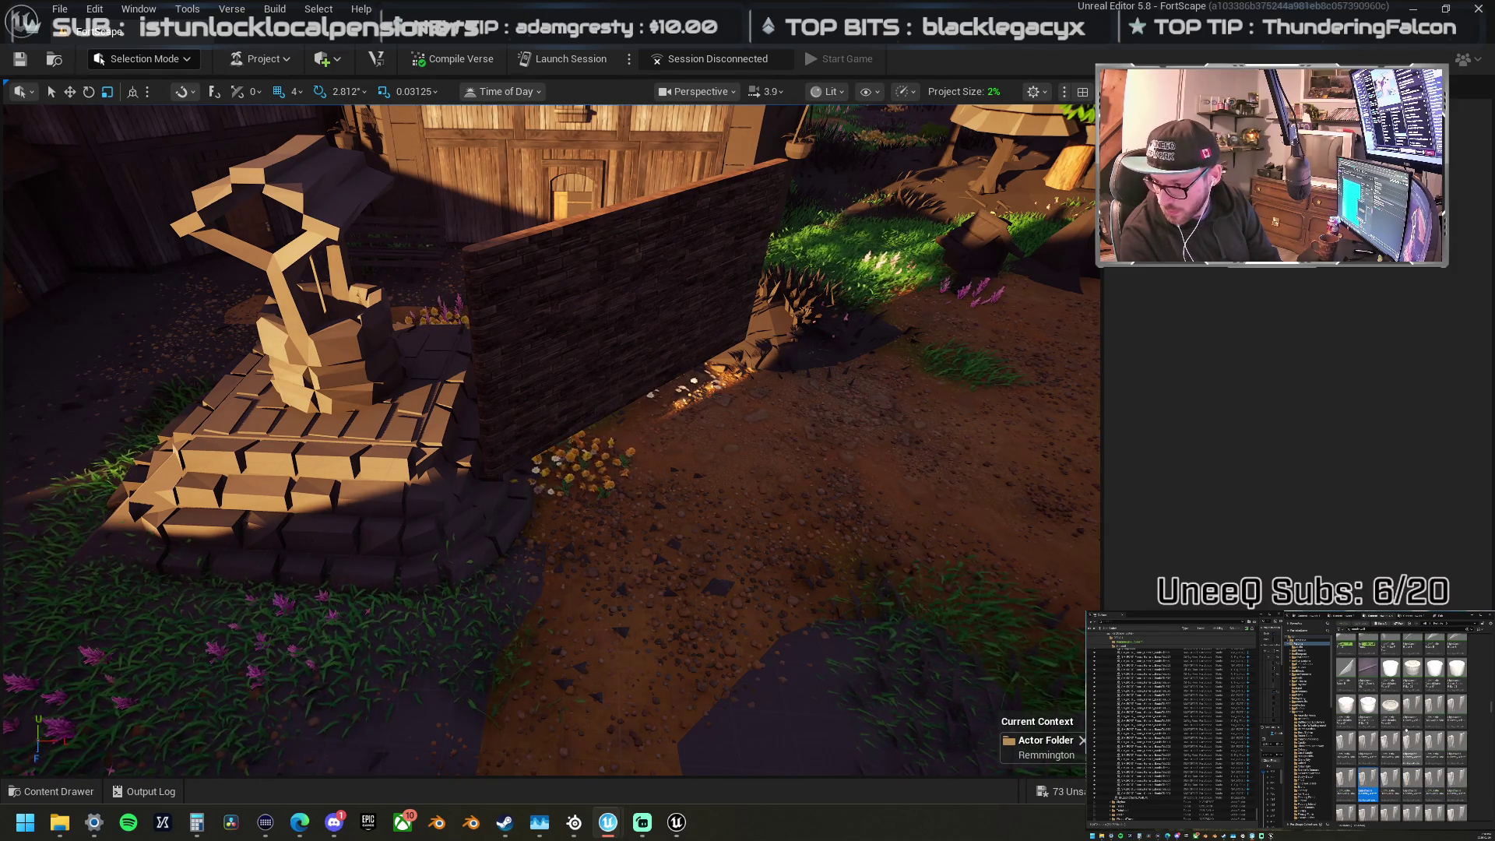
Step: Drop in another round basin and scale its width and depth down to 0.812
{"action": "mouse_move", "coordinate": [1390, 705]}
{"action": "left_mouse_down"}
{"action": "mouse_move", "coordinate": [1124, 434]}
{"action": "mouse_move", "coordinate": [810, 514]}
{"action": "mouse_move", "coordinate": [755, 464]}
{"action": "mouse_move", "coordinate": [737, 412]}
{"action": "left_mouse_up"}
{"action": "key", "text": "w"}
{"action": "key", "text": "r"}
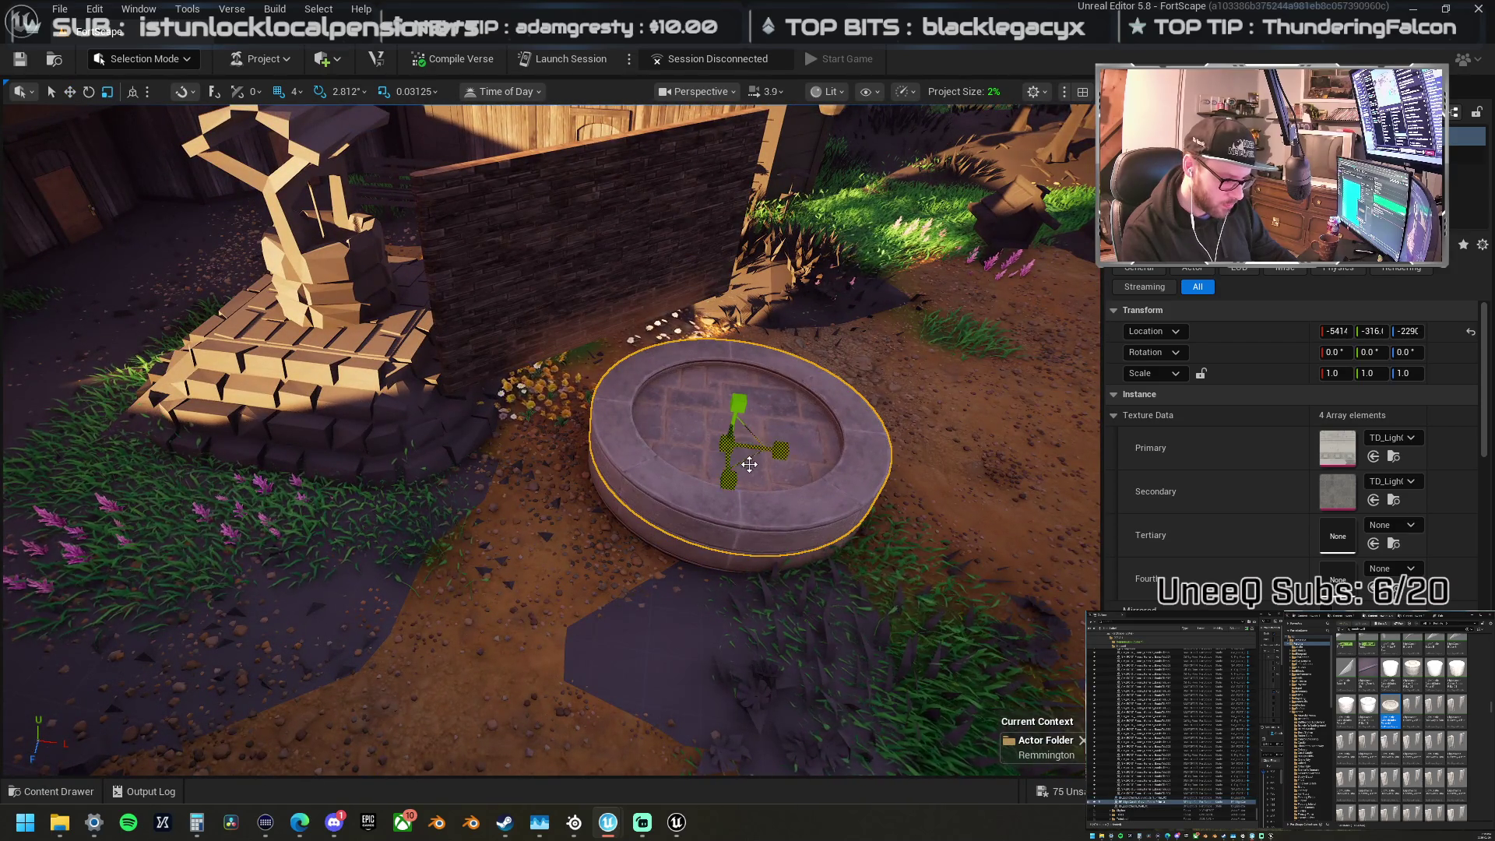
{"action": "mouse_move", "coordinate": [740, 460]}
{"action": "left_mouse_down"}
{"action": "mouse_move", "coordinate": [722, 478]}
{"action": "mouse_move", "coordinate": [752, 444]}
{"action": "mouse_move", "coordinate": [763, 487]}
{"action": "mouse_move", "coordinate": [773, 475]}
{"action": "mouse_move", "coordinate": [731, 442]}
{"action": "mouse_move", "coordinate": [739, 423]}
{"action": "mouse_move", "coordinate": [701, 436]}
{"action": "mouse_move", "coordinate": [782, 436]}
{"action": "left_mouse_up"}
{"action": "key", "text": "w"}
{"action": "key", "text": "r"}
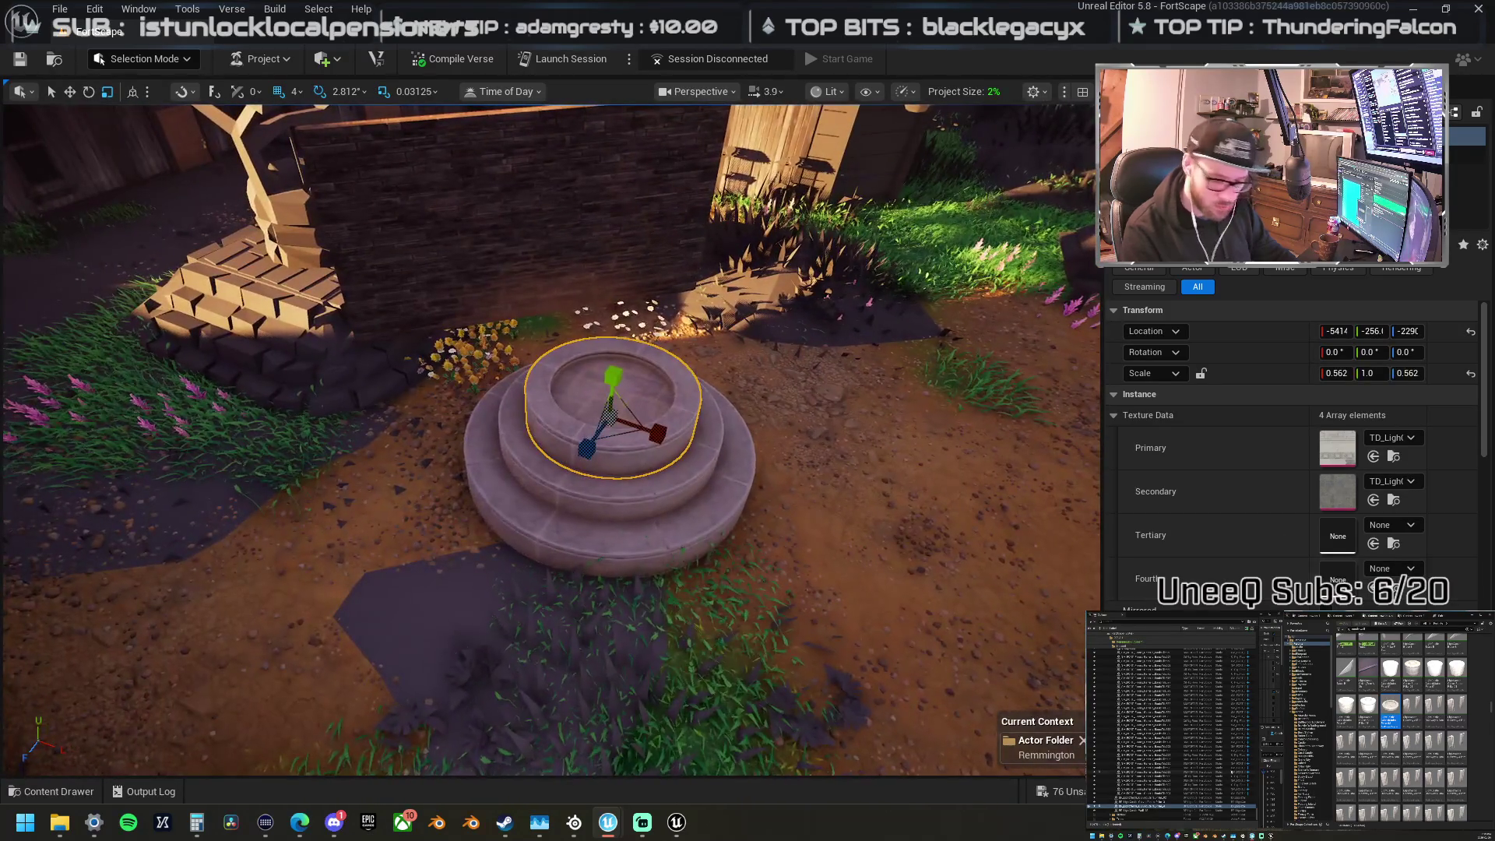
{"action": "scroll", "coordinate": [1401, 732], "scroll_direction": "up", "scroll_amount": 3}
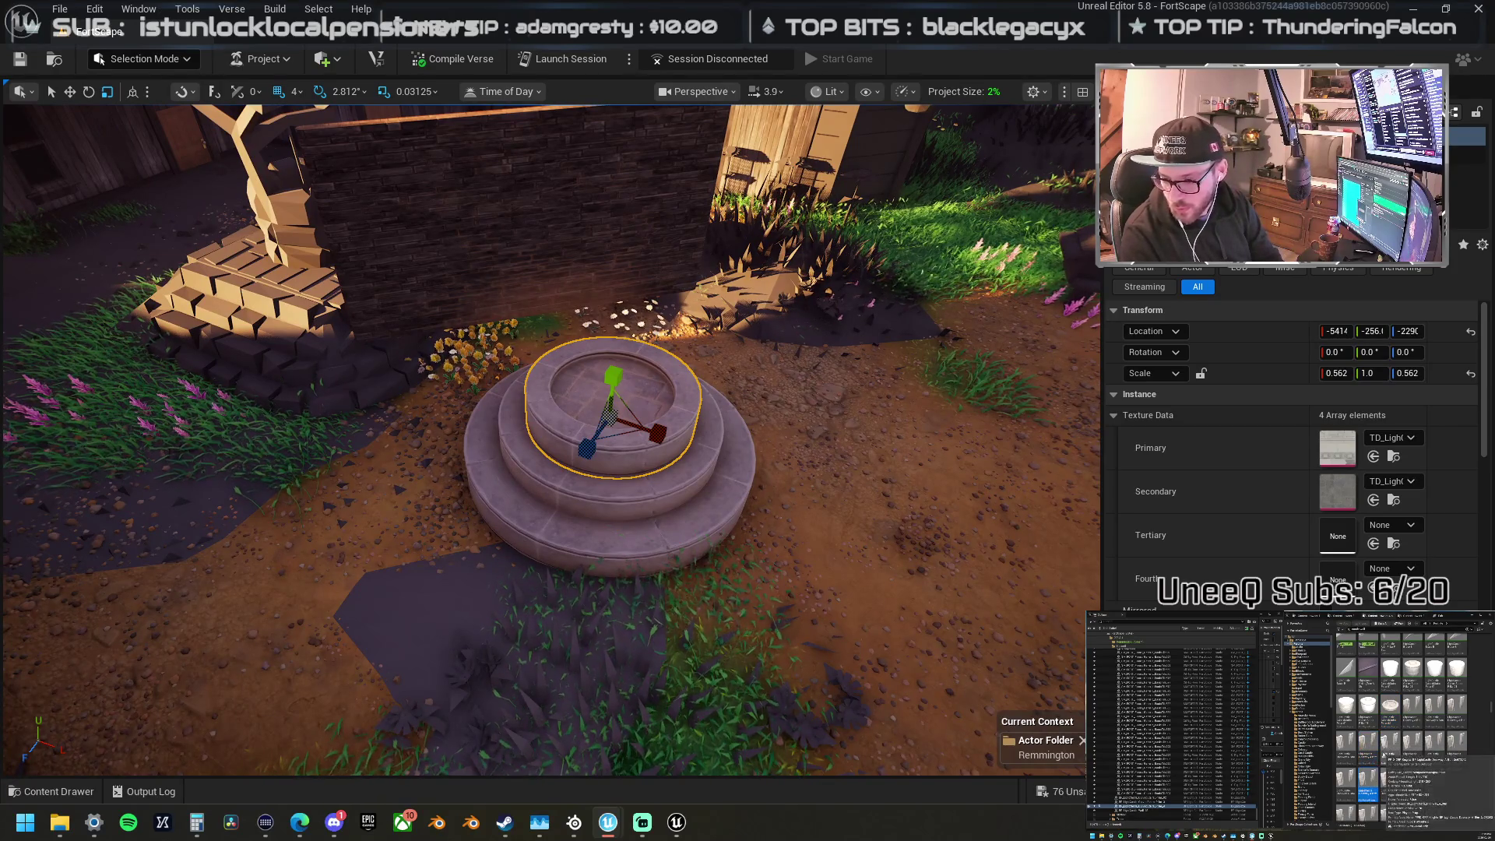
Step: Search the Content Browser for 'wall' and open the grey building-mesh folder
{"action": "scroll", "coordinate": [1402, 748], "scroll_direction": "down", "scroll_amount": 5}
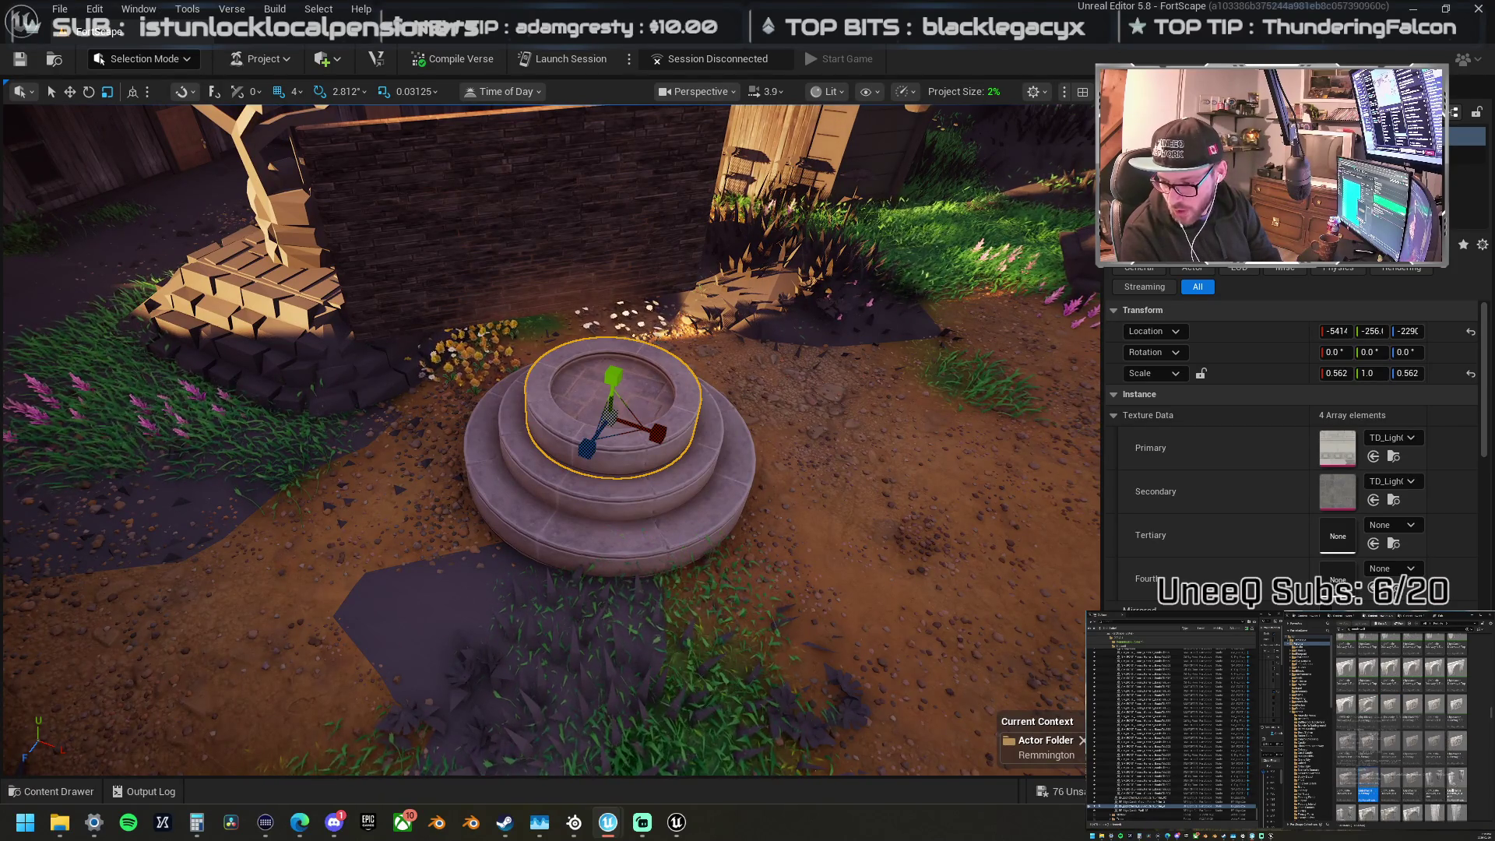
{"action": "scroll", "coordinate": [1402, 724], "scroll_direction": "down", "scroll_amount": 5}
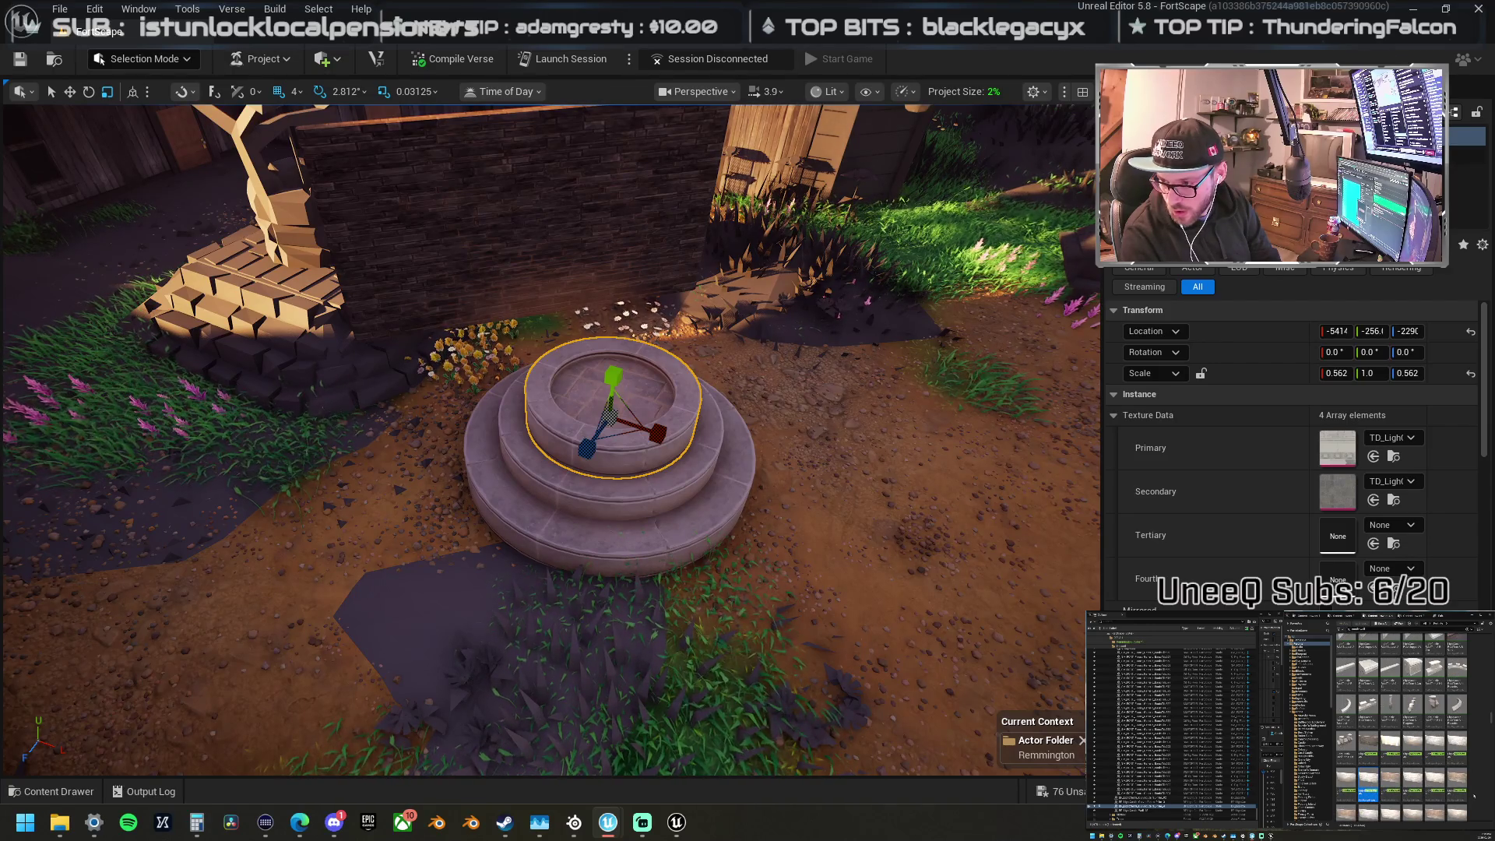
{"action": "scroll", "coordinate": [1402, 732], "scroll_direction": "down", "scroll_amount": 3}
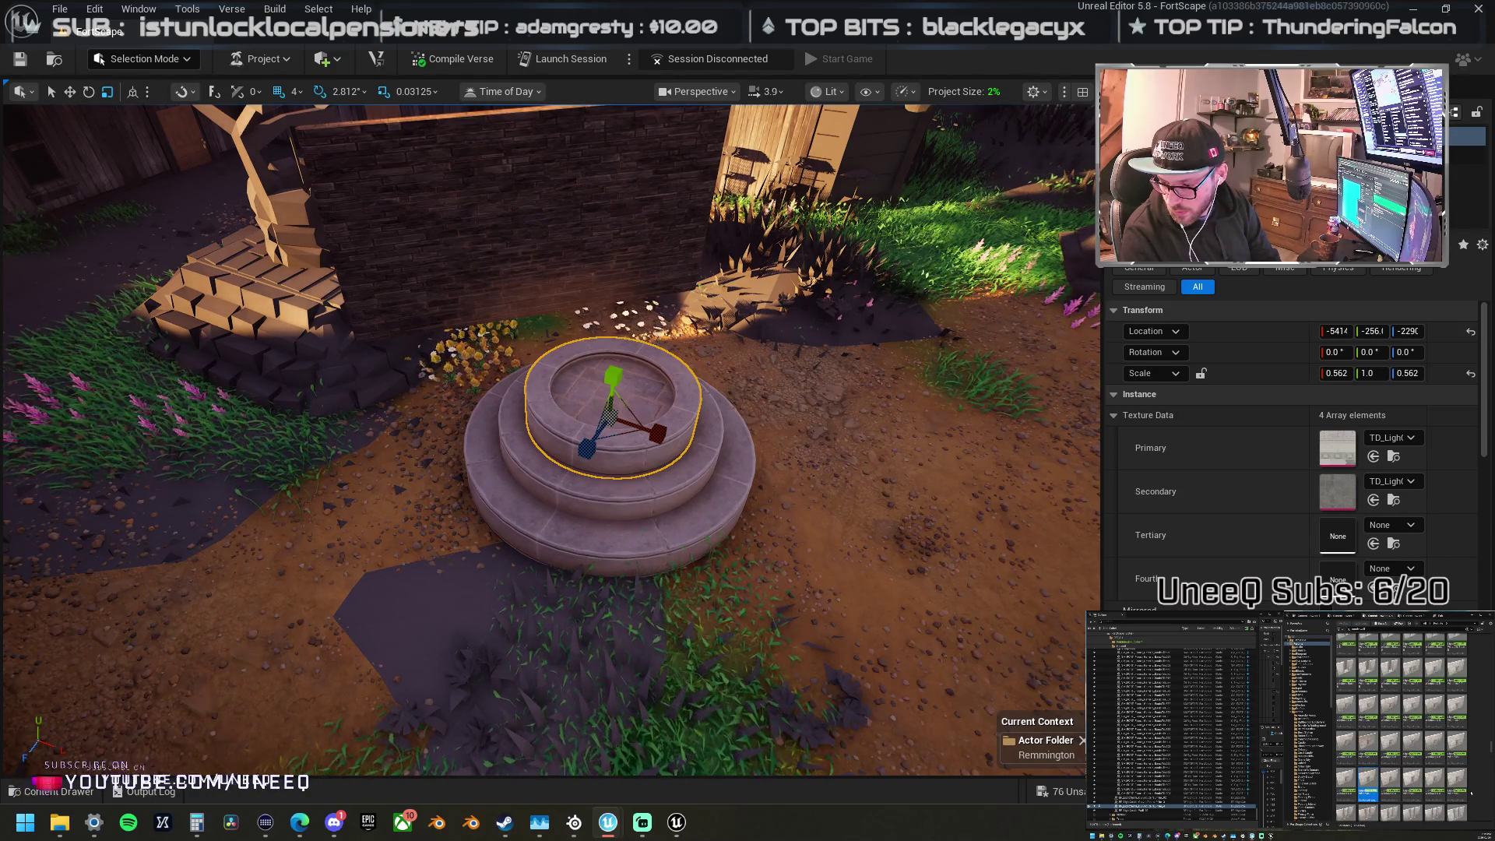
{"action": "scroll", "coordinate": [1402, 732], "scroll_direction": "down", "scroll_amount": 3}
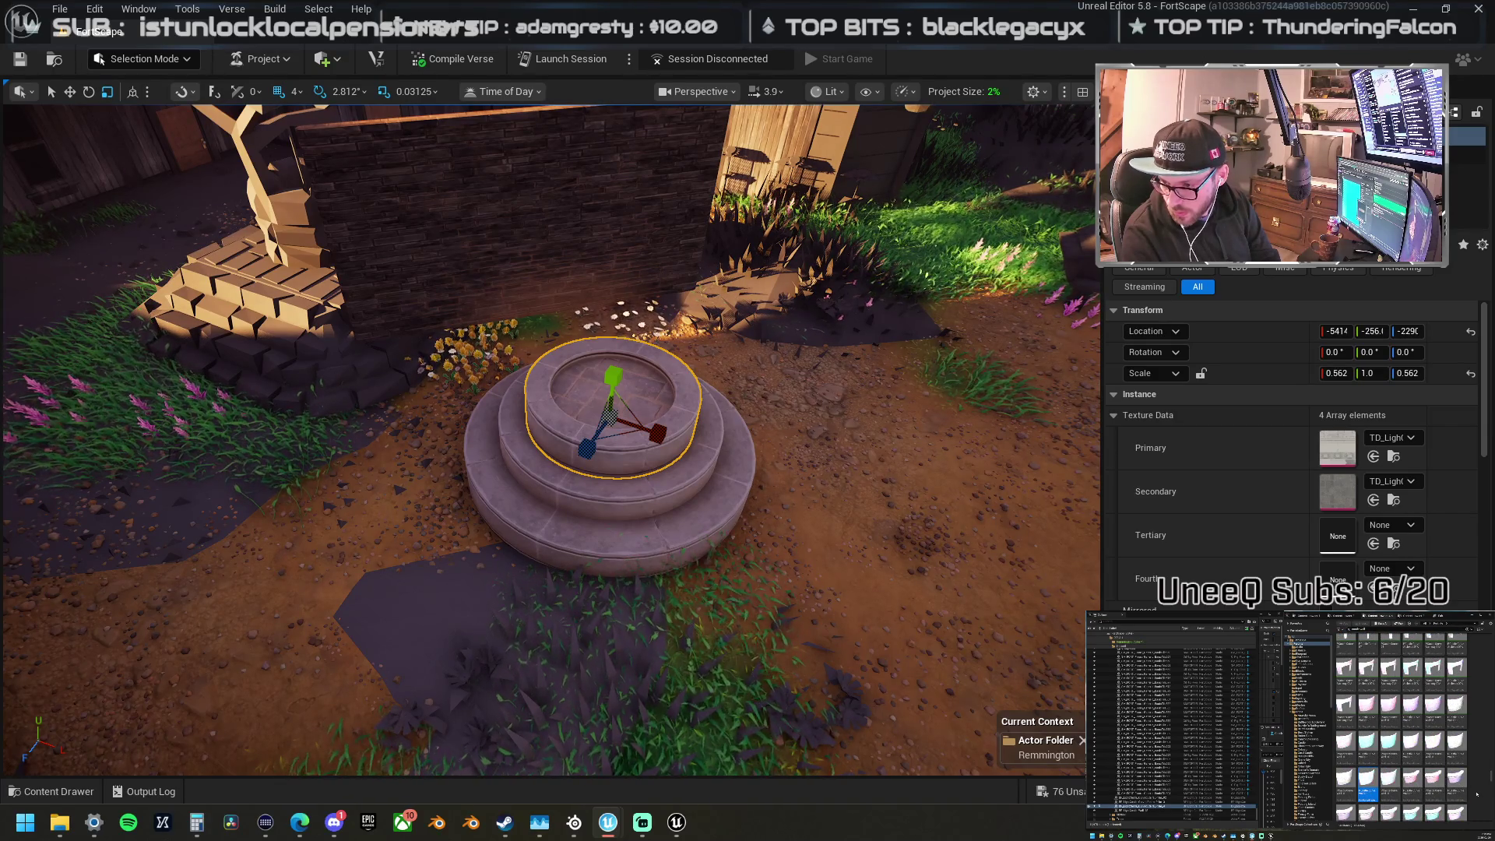
{"action": "scroll", "coordinate": [1402, 731], "scroll_direction": "down", "scroll_amount": 3}
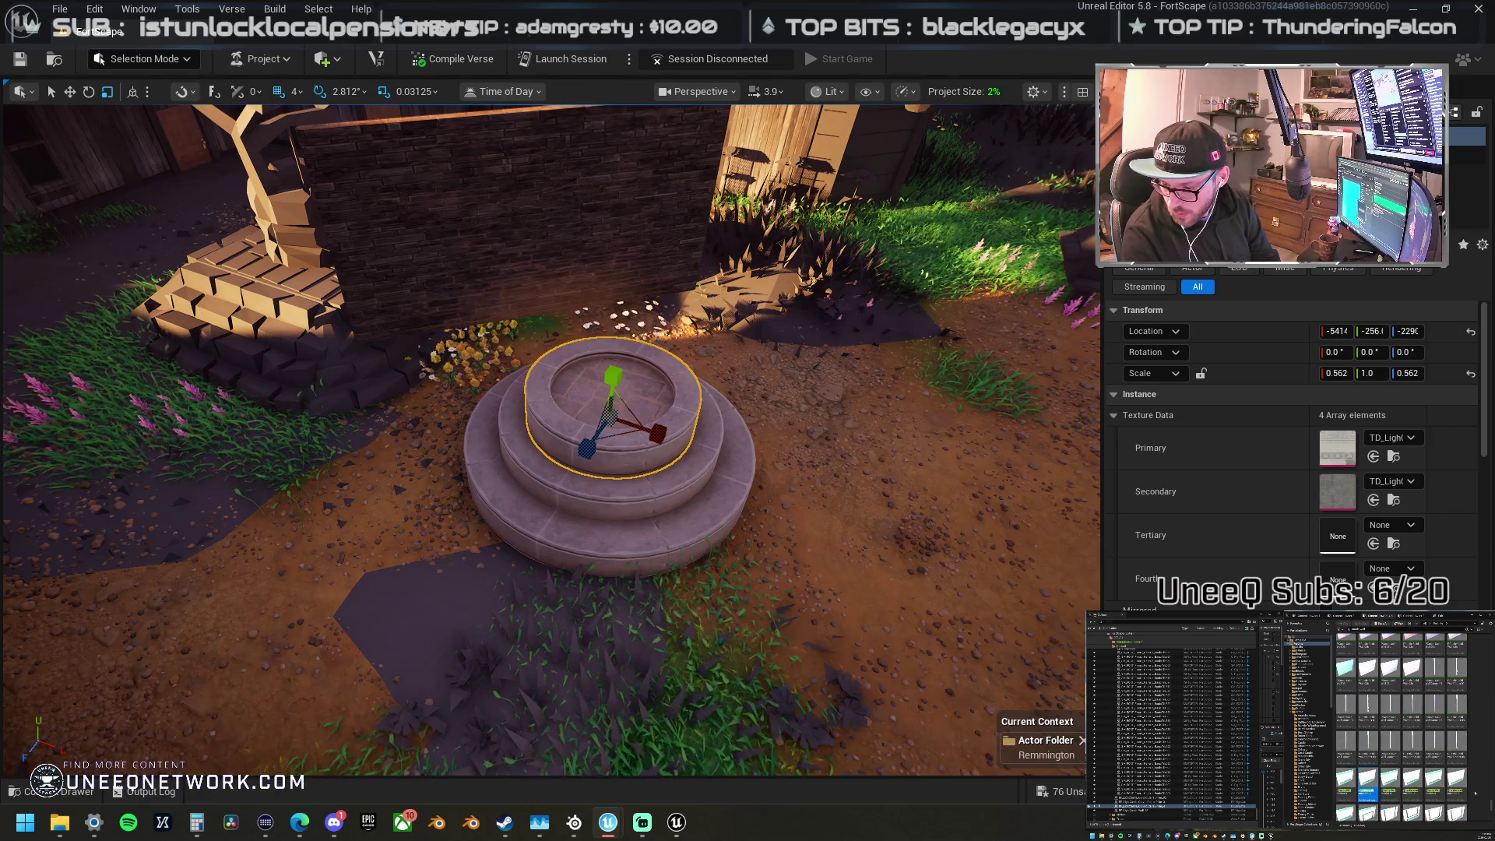
{"action": "scroll", "coordinate": [1402, 725], "scroll_direction": "down", "scroll_amount": 5}
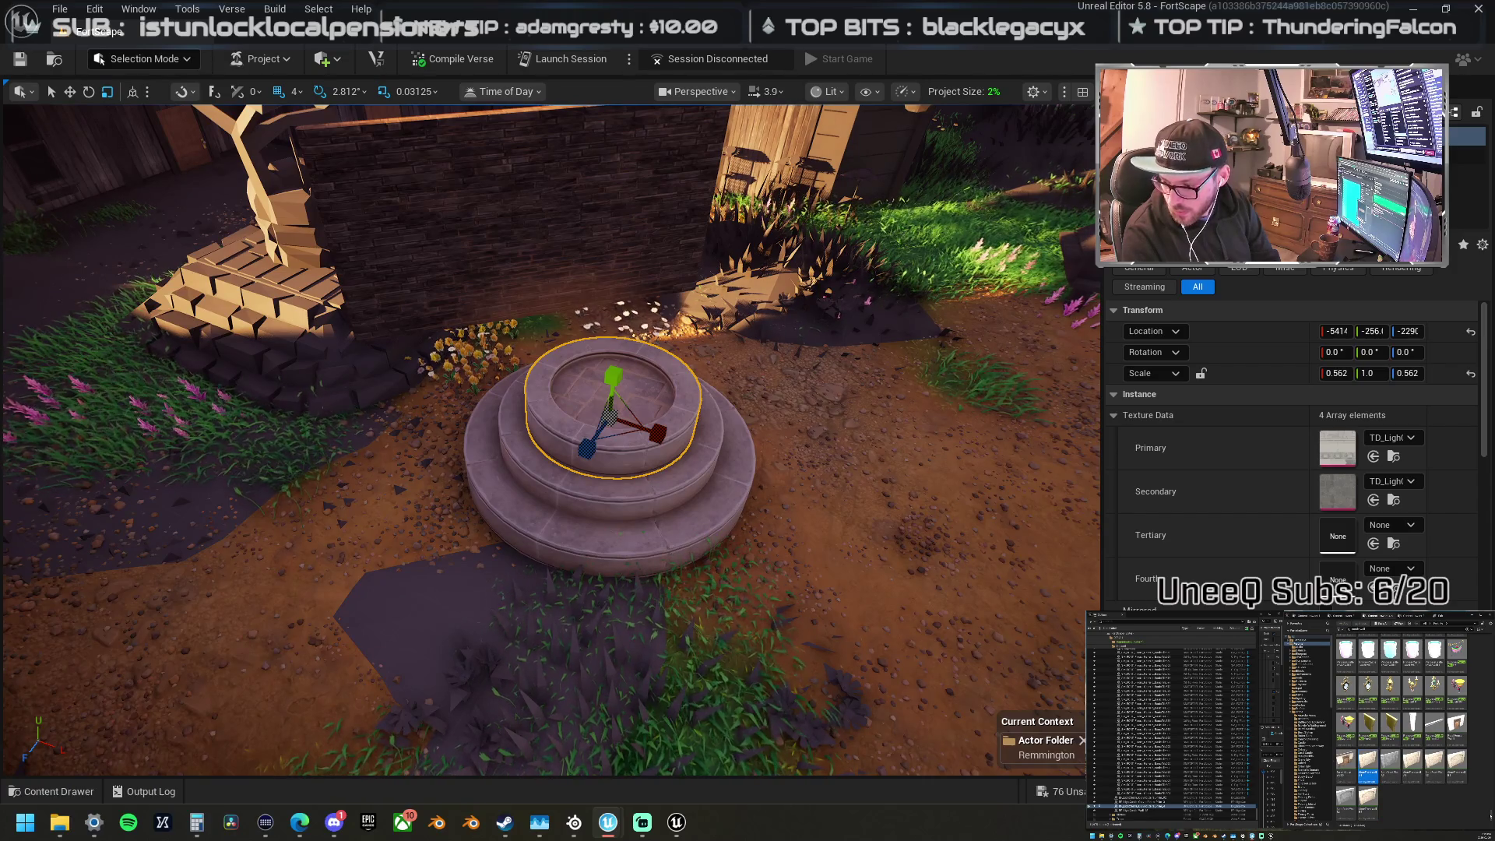
{"action": "scroll", "coordinate": [1402, 725], "scroll_direction": "up", "scroll_amount": 5}
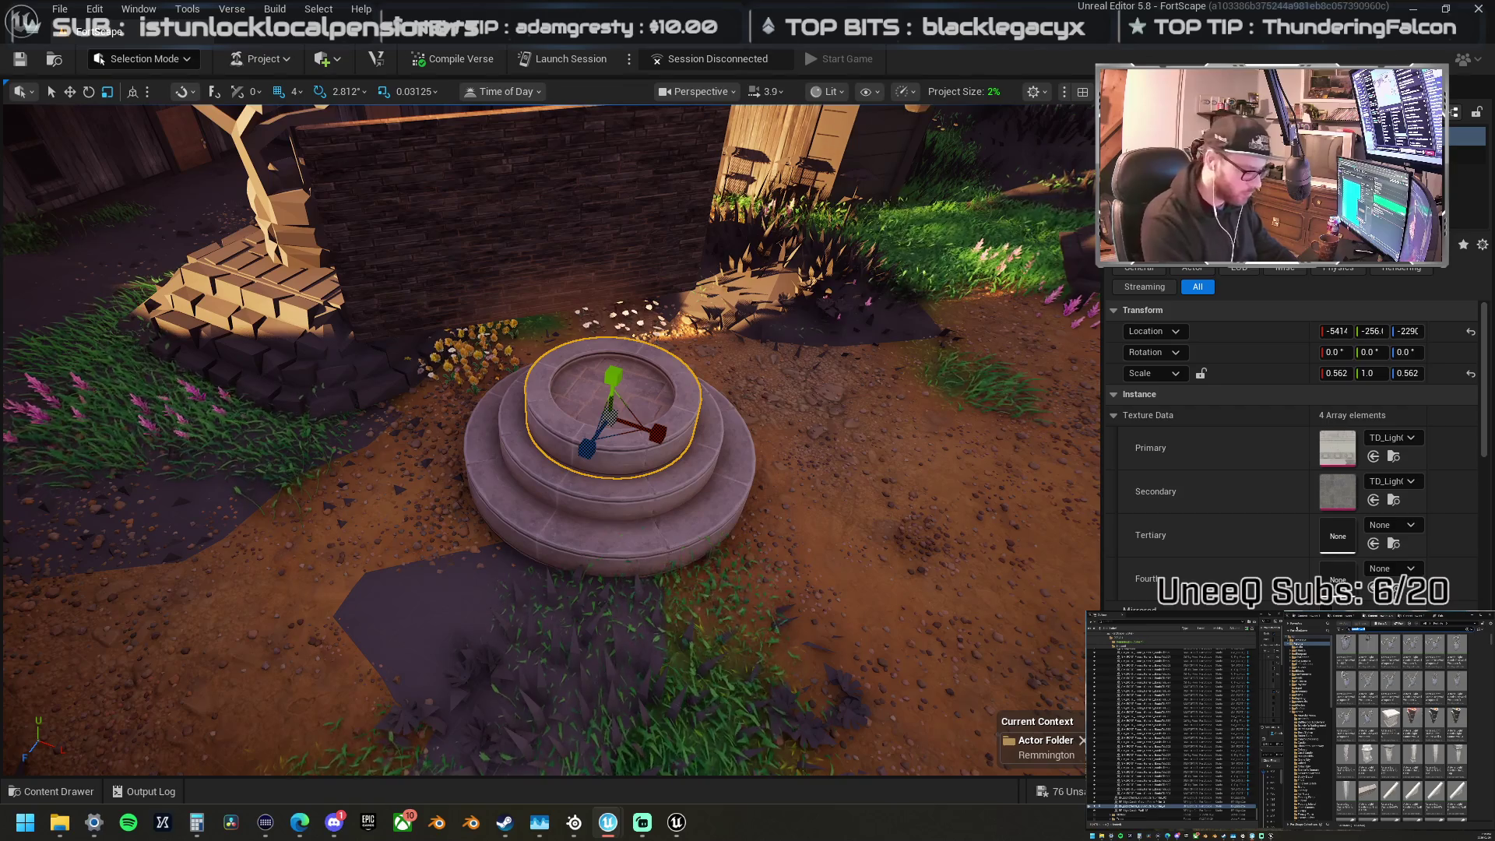
{"action": "type", "text": "wall"}
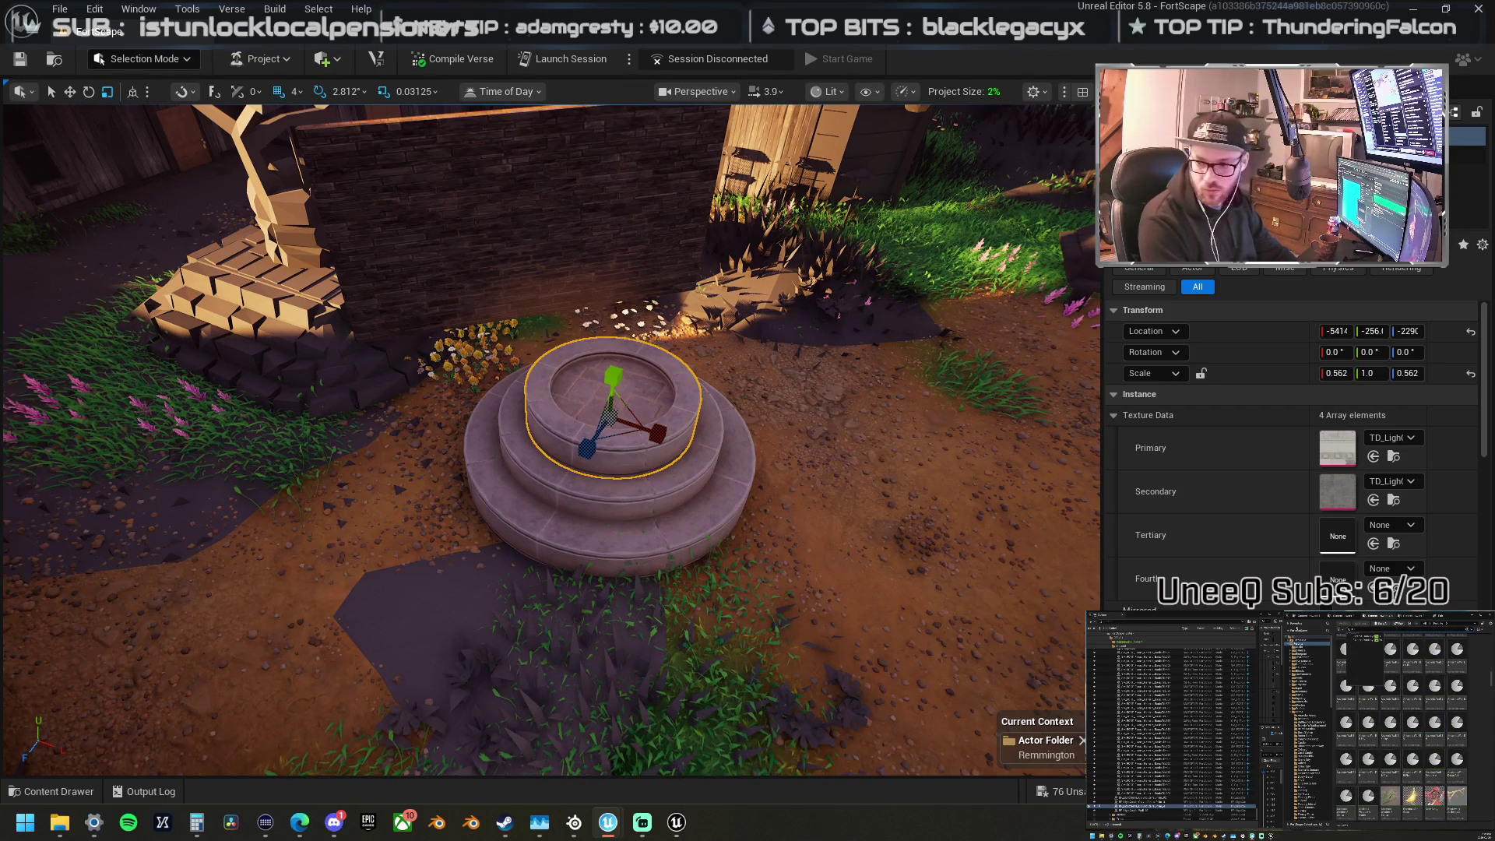
{"action": "key", "text": "Escape"}
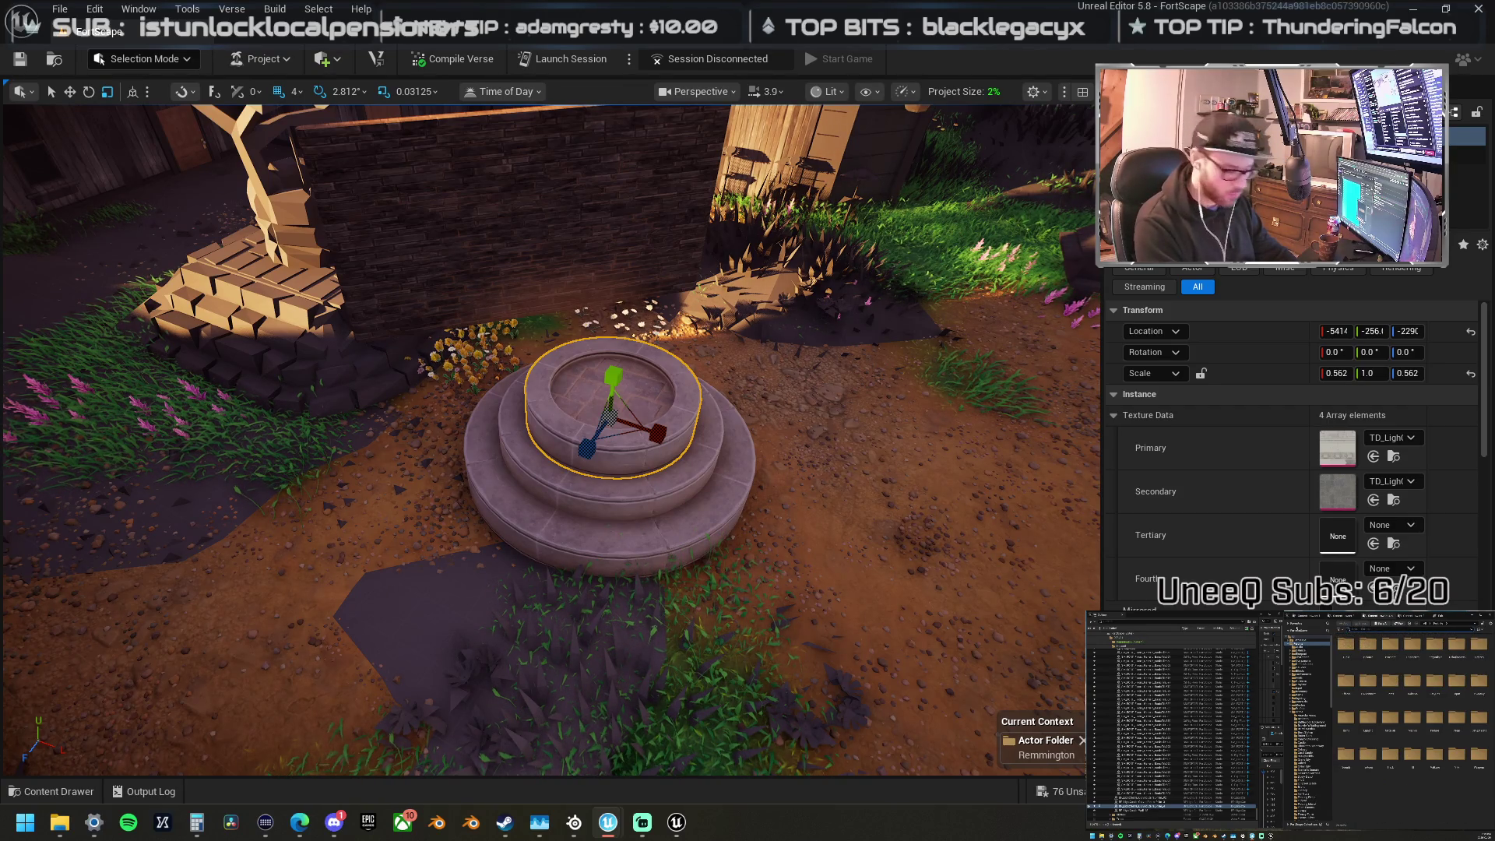
{"action": "double_click", "coordinate": [1346, 644]}
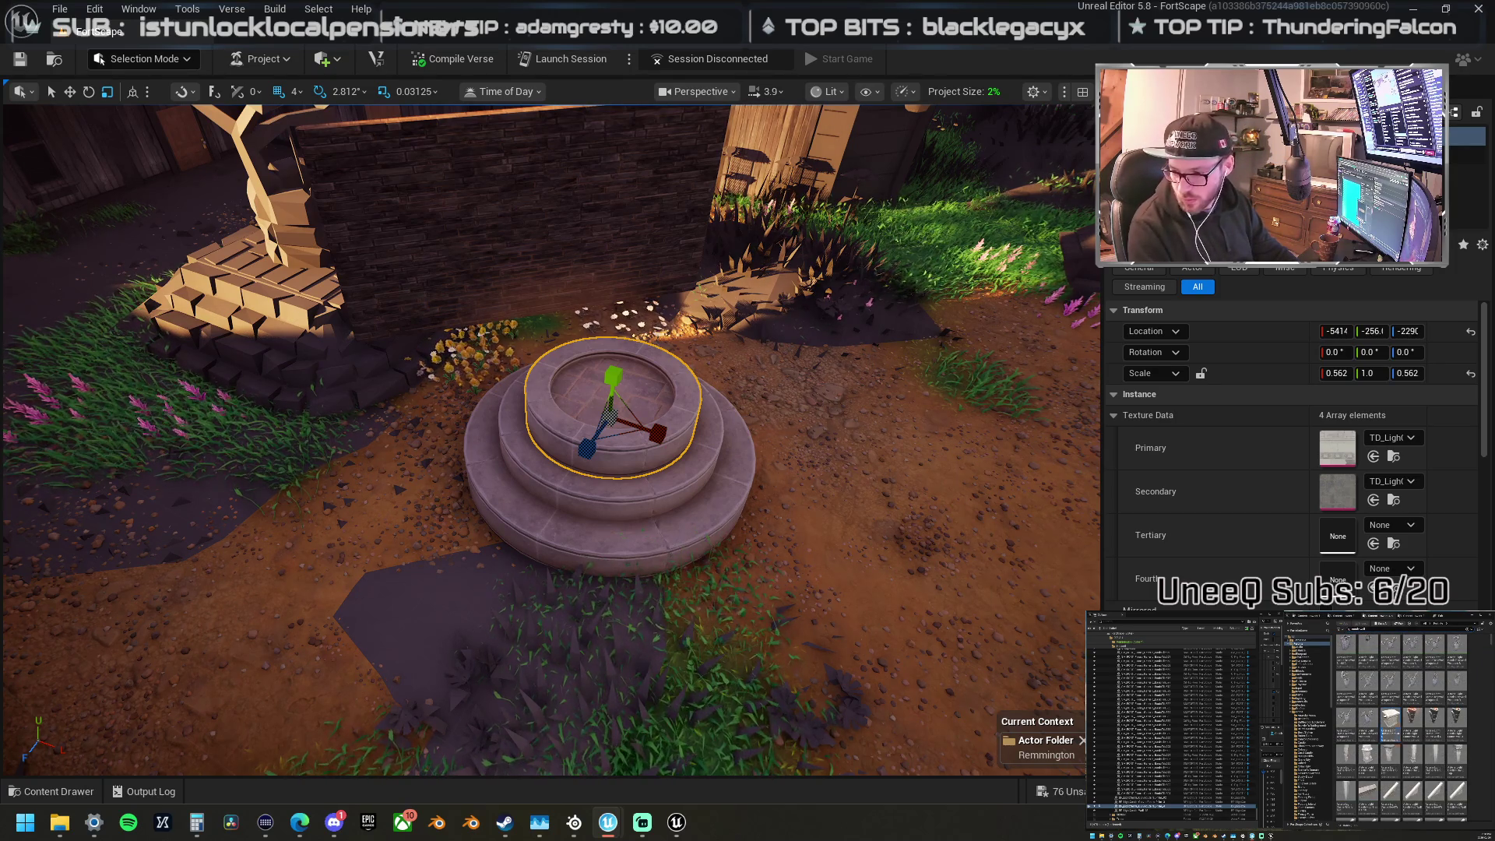
Step: Place a trial end pillar in the courtyard, inspect it, then delete it
{"action": "mouse_move", "coordinate": [1390, 721]}
{"action": "left_mouse_down"}
{"action": "mouse_move", "coordinate": [675, 634]}
{"action": "mouse_move", "coordinate": [467, 634]}
{"action": "mouse_move", "coordinate": [311, 584]}
{"action": "left_mouse_up"}
{"action": "key", "text": "f"}
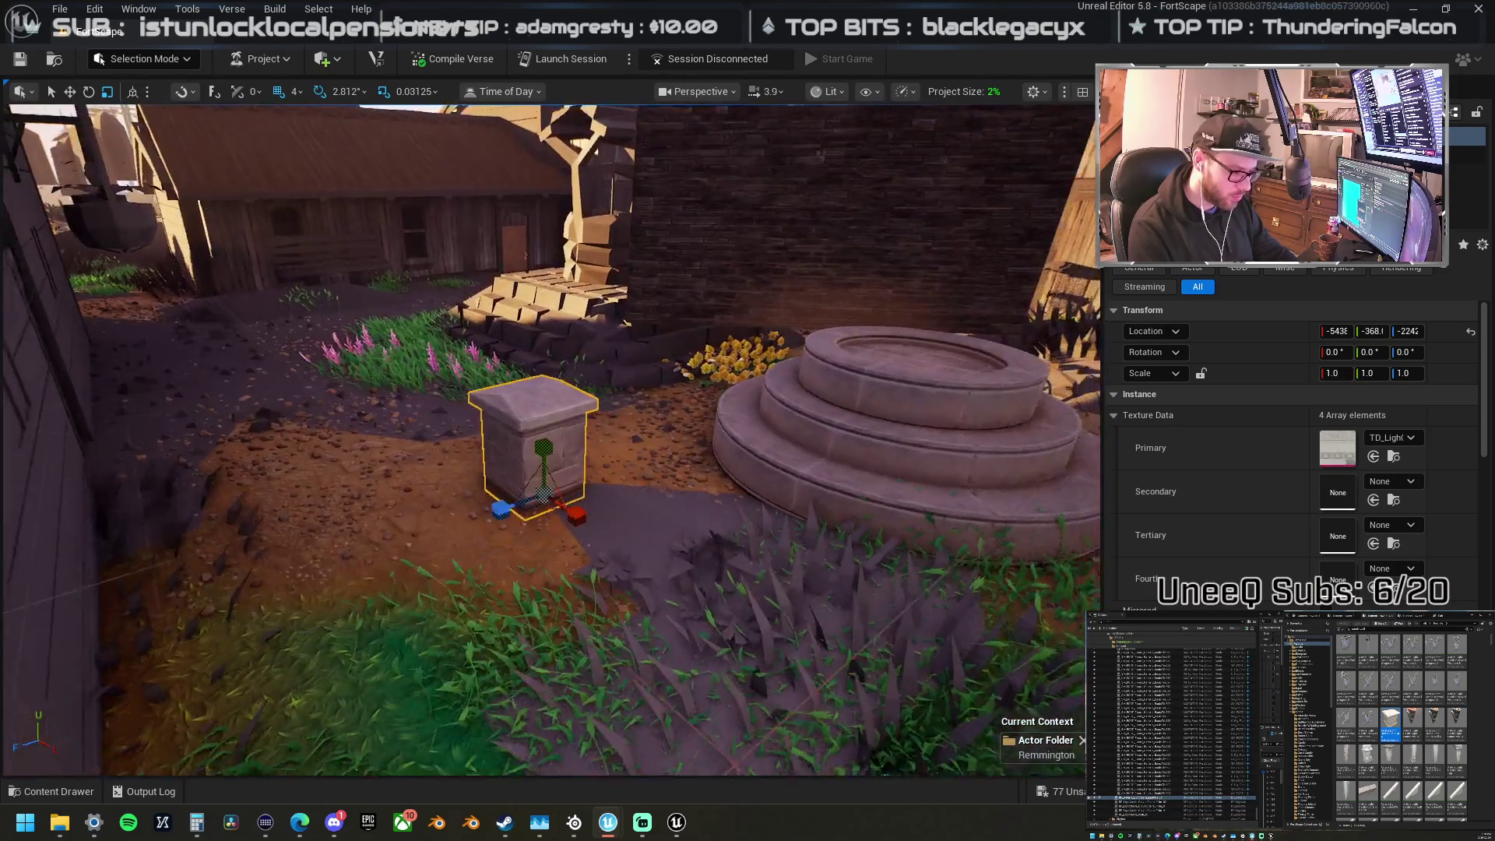
{"action": "left_click_drag", "start_coordinate": [543, 549], "coordinate": [543, 550]}
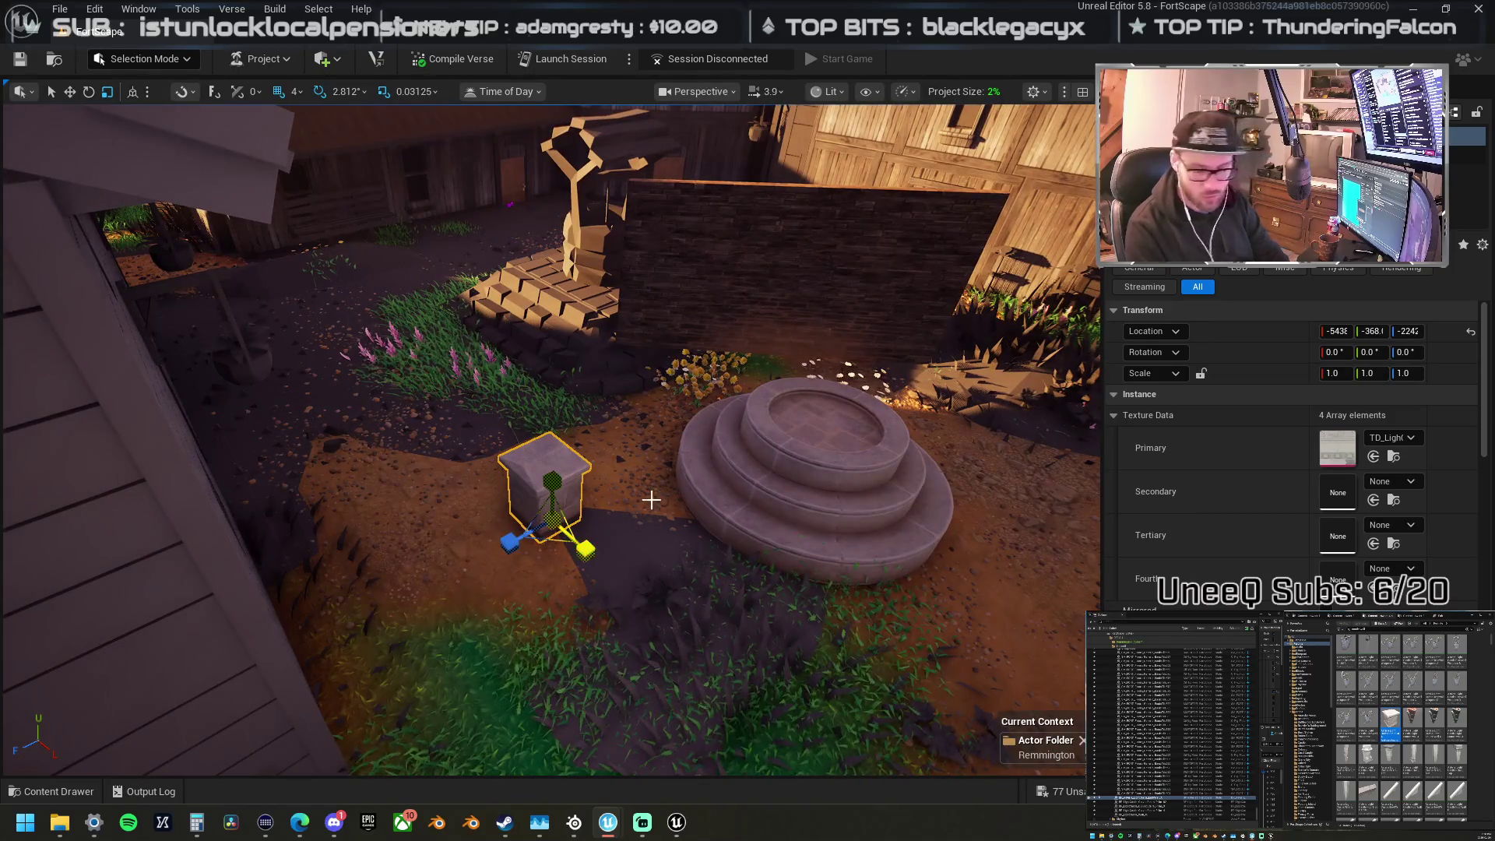
{"action": "key", "text": "Delete"}
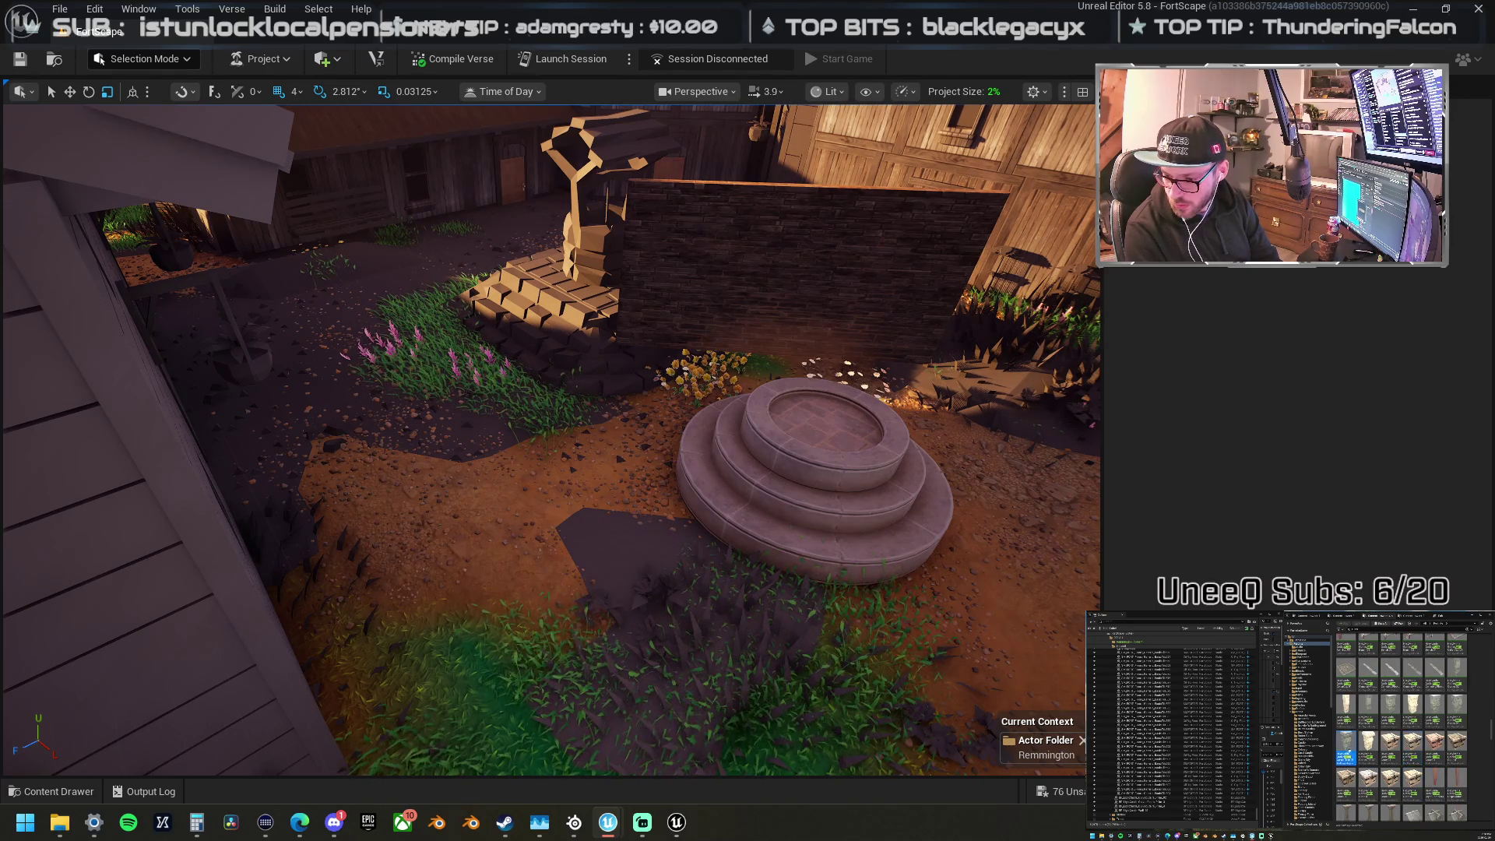
Step: Place a Gothic ruin pillar, scale it to about 4.09 and set it on the steps
{"action": "mouse_move", "coordinate": [787, 600]}
{"action": "left_mouse_down"}
{"action": "mouse_move", "coordinate": [501, 527]}
{"action": "mouse_move", "coordinate": [514, 501]}
{"action": "mouse_move", "coordinate": [518, 529]}
{"action": "mouse_move", "coordinate": [534, 499]}
{"action": "mouse_move", "coordinate": [513, 596]}
{"action": "mouse_move", "coordinate": [462, 516]}
{"action": "mouse_move", "coordinate": [501, 496]}
{"action": "mouse_move", "coordinate": [472, 573]}
{"action": "mouse_move", "coordinate": [618, 491]}
{"action": "mouse_move", "coordinate": [745, 461]}
{"action": "mouse_move", "coordinate": [749, 484]}
{"action": "mouse_move", "coordinate": [646, 440]}
{"action": "mouse_move", "coordinate": [677, 491]}
{"action": "mouse_move", "coordinate": [660, 512]}
{"action": "mouse_move", "coordinate": [632, 490]}
{"action": "left_mouse_up"}
{"action": "key", "text": "w"}
{"action": "key", "text": "r"}
{"action": "key", "text": "w"}
{"action": "key", "text": "r"}
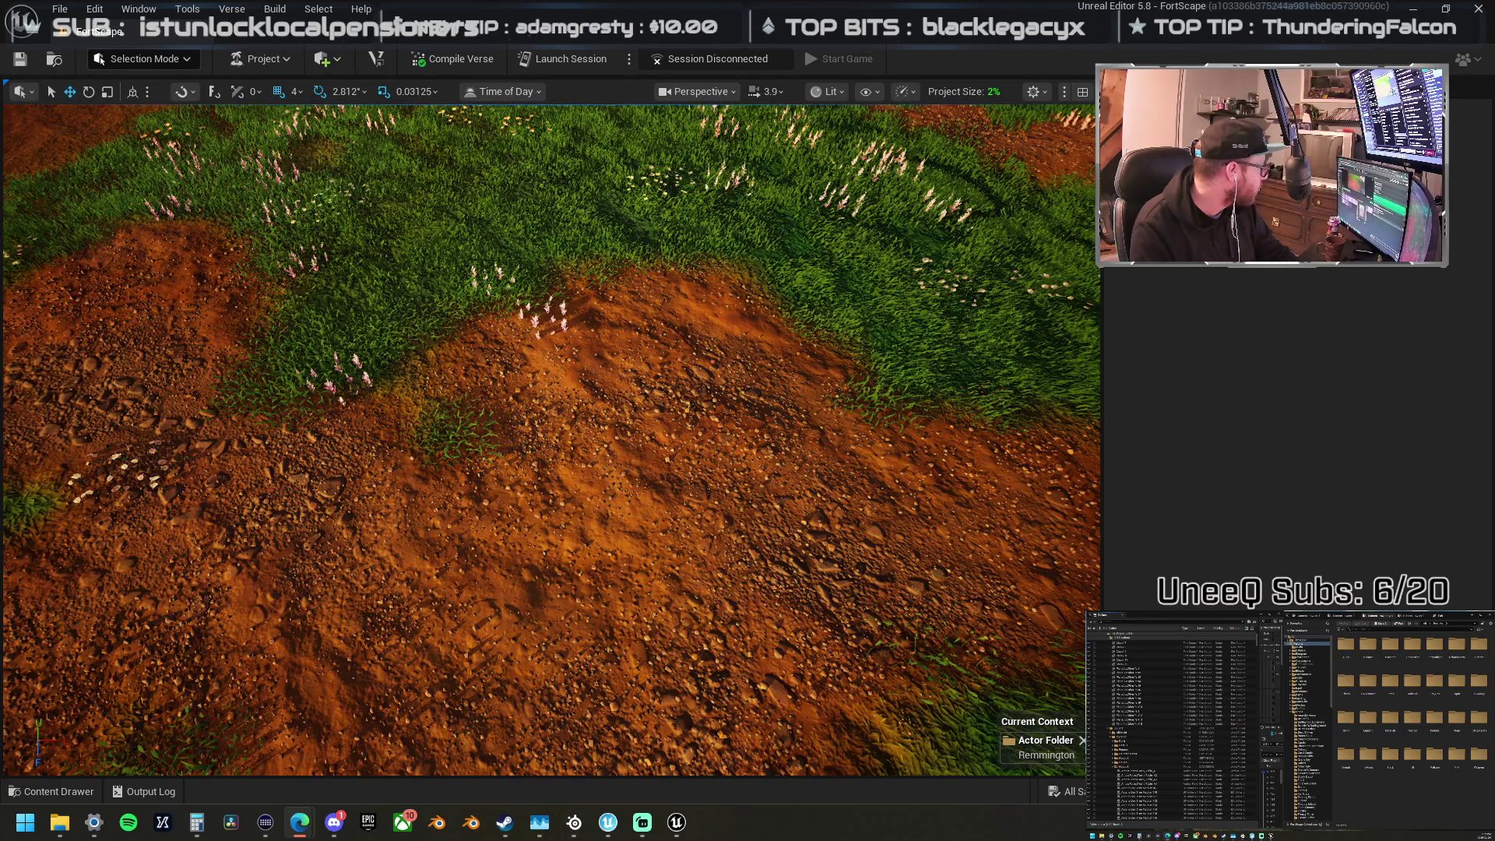
{"action": "left_click_drag", "start_coordinate": [119, 505], "coordinate": [118, 505]}
{"action": "left_click_drag", "start_coordinate": [711, 484], "coordinate": [711, 483]}
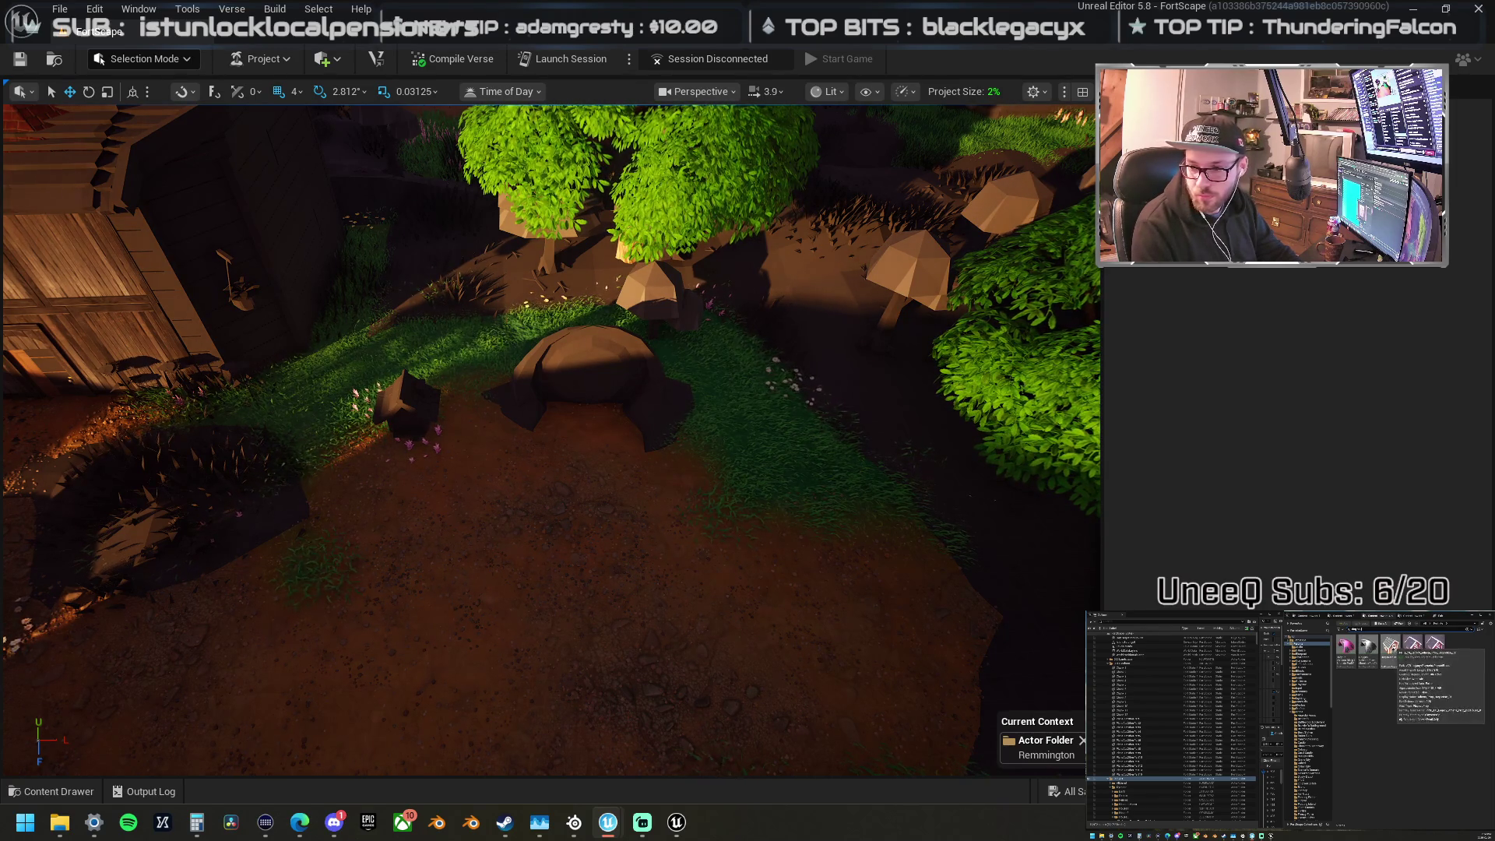
{"action": "mouse_move", "coordinate": [1390, 651]}
{"action": "left_mouse_down"}
{"action": "mouse_move", "coordinate": [1141, 441]}
{"action": "mouse_move", "coordinate": [493, 501]}
{"action": "mouse_move", "coordinate": [448, 464]}
{"action": "left_mouse_up"}
{"action": "key", "text": "f"}
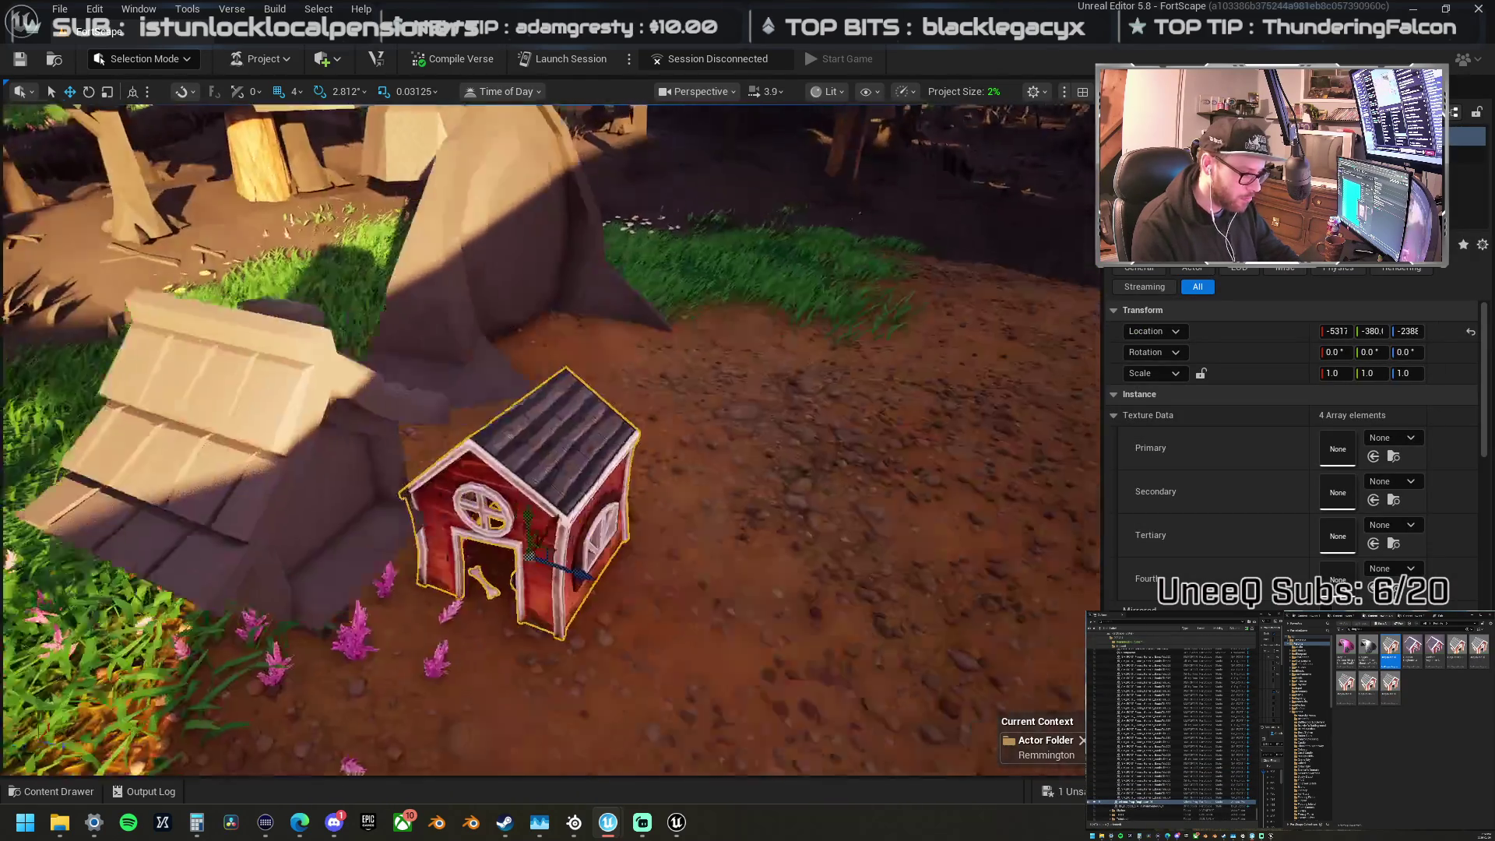
{"action": "mouse_move", "coordinate": [551, 439]}
{"action": "left_mouse_down"}
{"action": "mouse_move", "coordinate": [491, 428]}
{"action": "mouse_move", "coordinate": [551, 439]}
{"action": "left_mouse_up"}
{"action": "mouse_move", "coordinate": [538, 506]}
{"action": "left_mouse_down"}
{"action": "mouse_move", "coordinate": [670, 479]}
{"action": "mouse_move", "coordinate": [658, 436]}
{"action": "mouse_move", "coordinate": [662, 448]}
{"action": "mouse_move", "coordinate": [506, 436]}
{"action": "mouse_move", "coordinate": [541, 499]}
{"action": "left_mouse_up"}
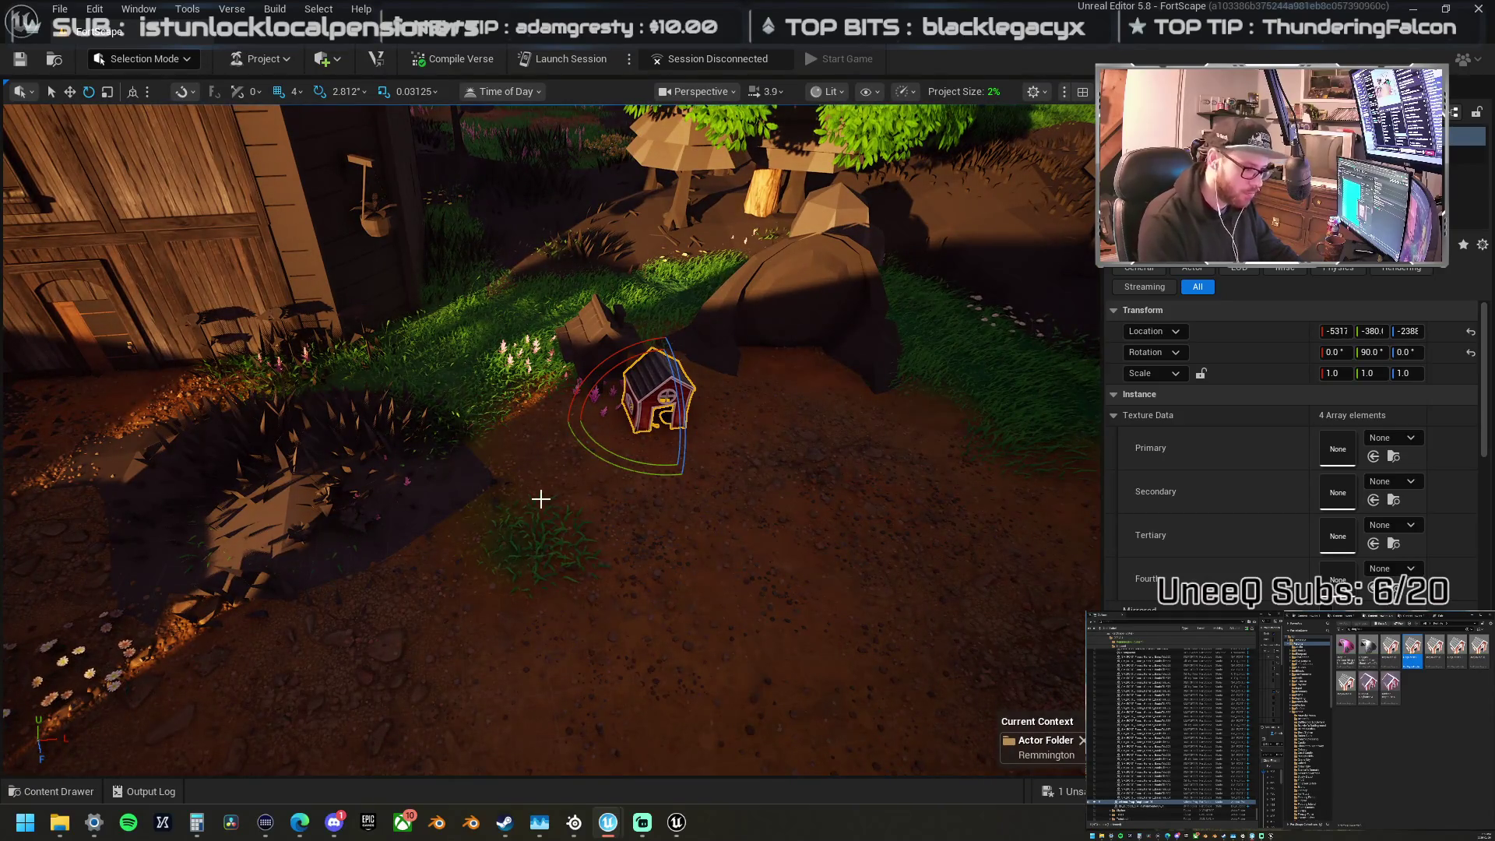
{"action": "key", "text": "Delete"}
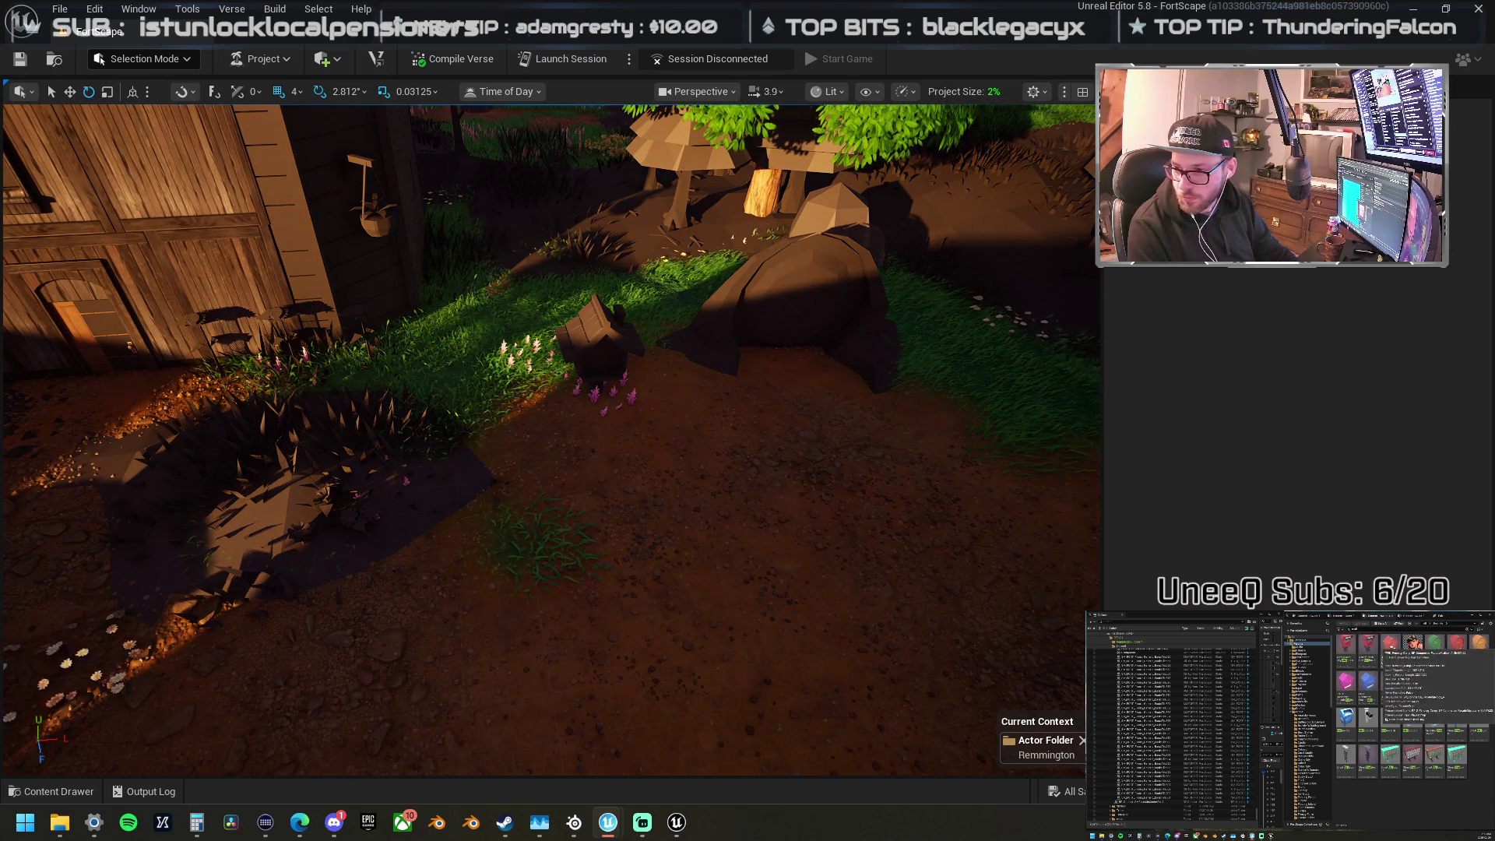
{"action": "left_click_drag", "start_coordinate": [1494, 436], "coordinate": [631, 397]}
Step: Turn the new mailbox 90°, scale it about 2x and move it onto the grey post
{"action": "key", "text": "w"}
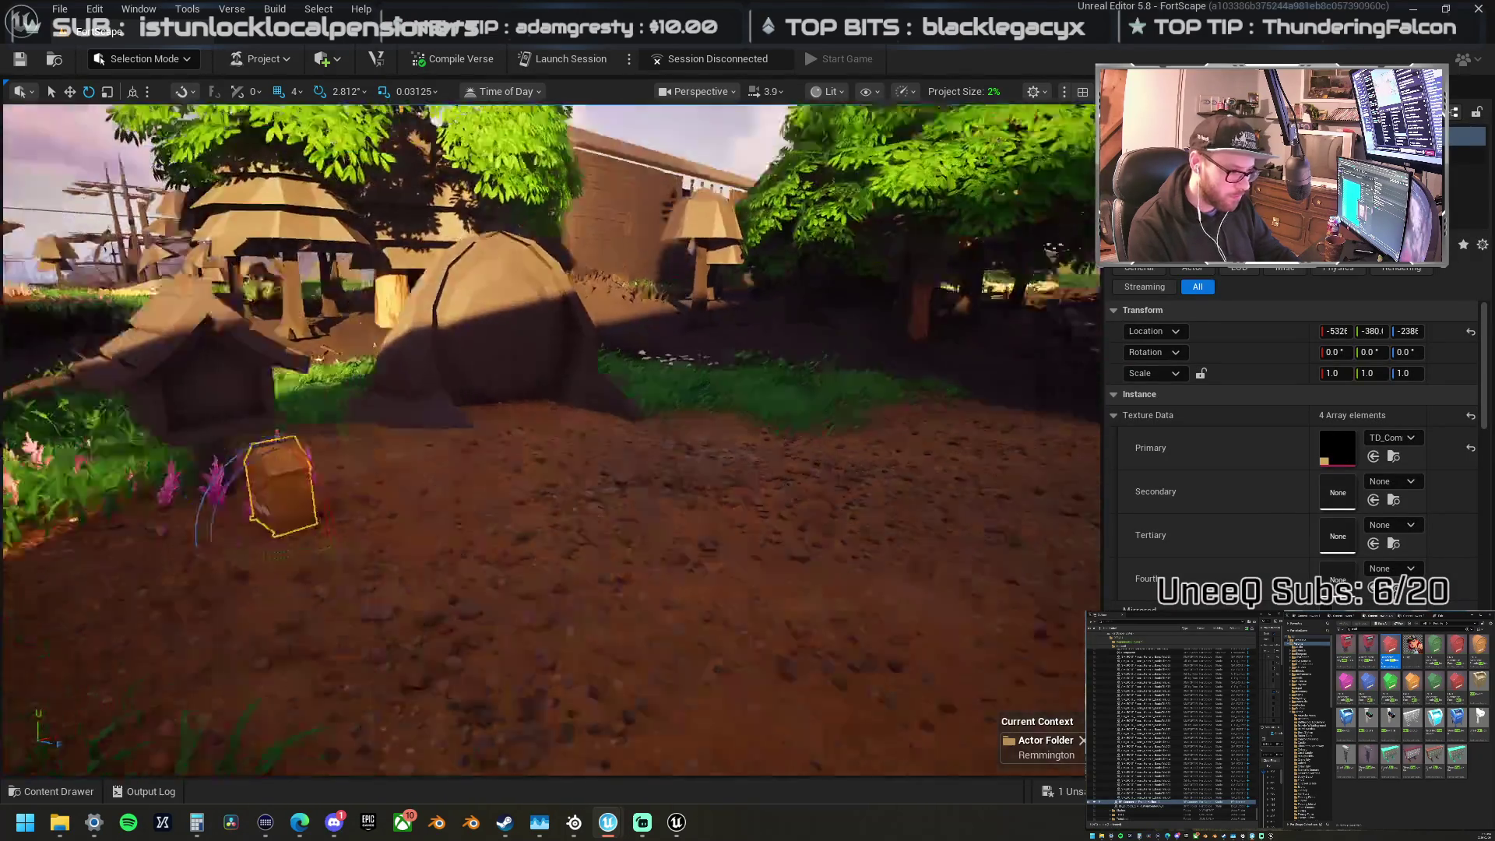
{"action": "key", "text": "f"}
{"action": "mouse_move", "coordinate": [705, 487]}
{"action": "left_mouse_down"}
{"action": "mouse_move", "coordinate": [736, 445]}
{"action": "mouse_move", "coordinate": [678, 451]}
{"action": "left_mouse_up"}
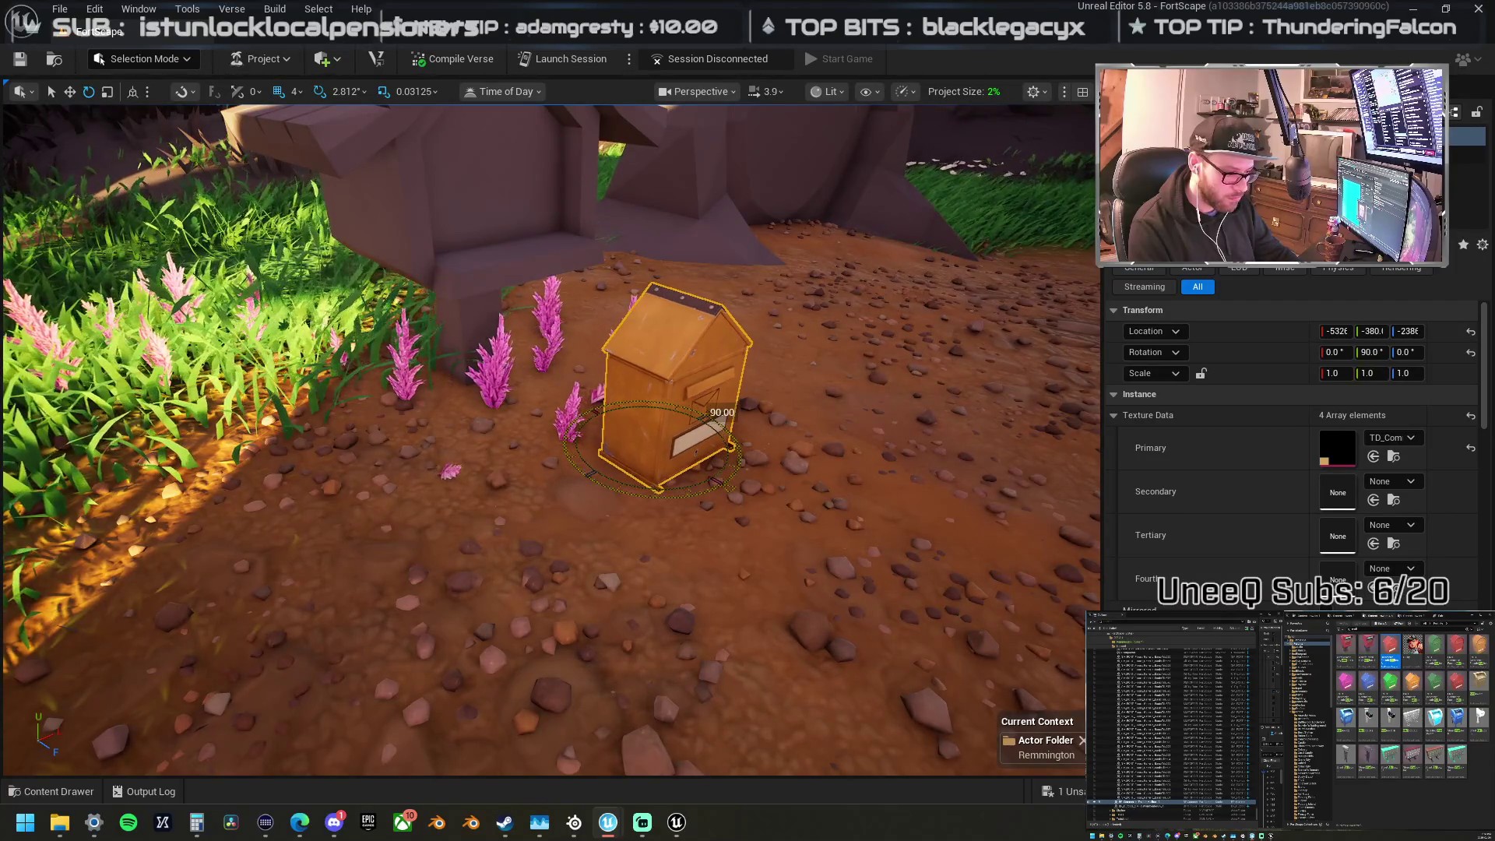
{"action": "key", "text": "r"}
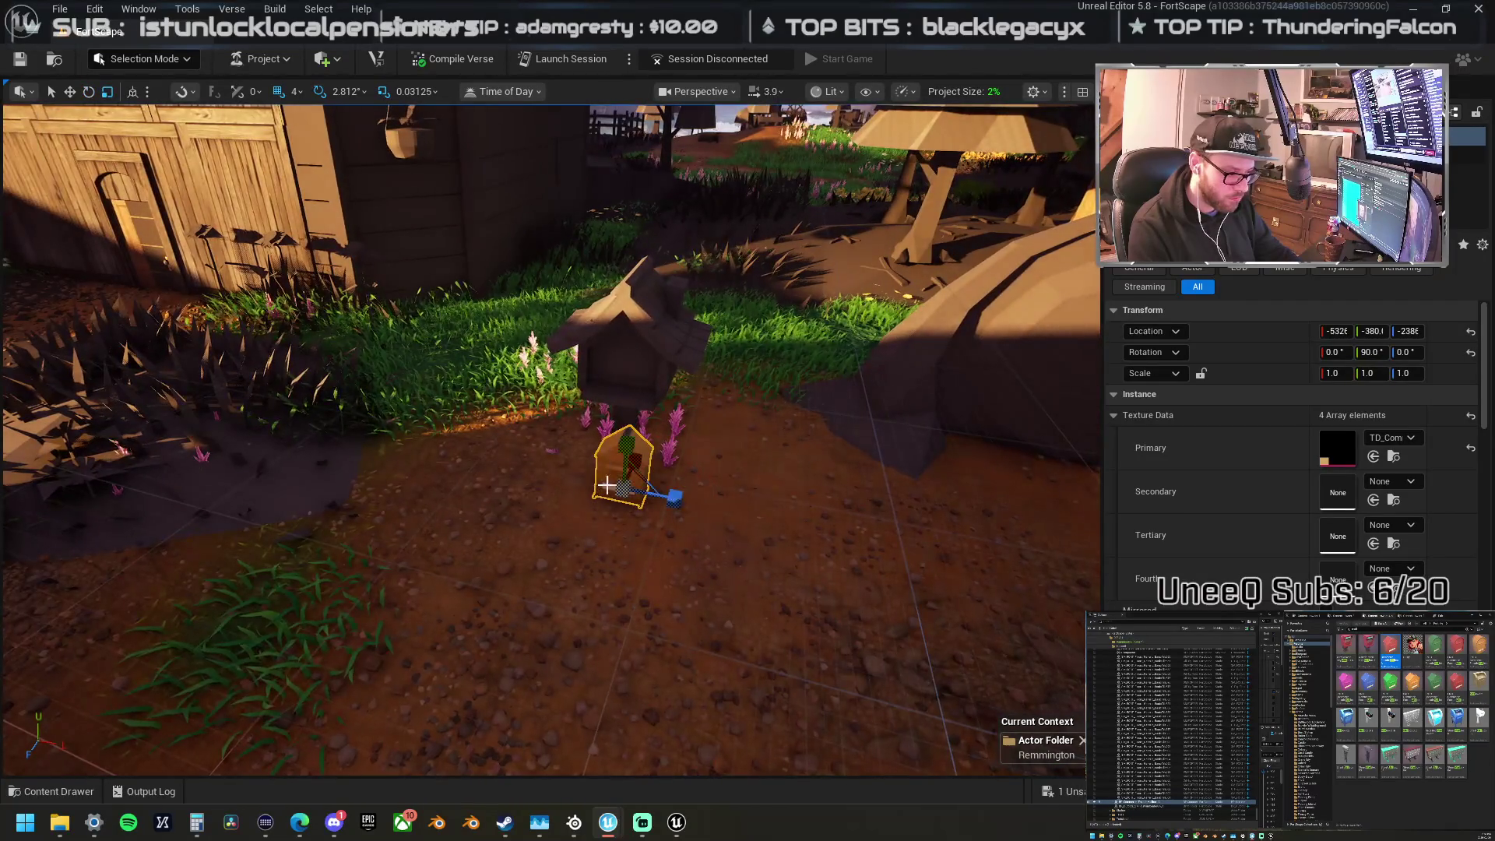
{"action": "left_click_drag", "start_coordinate": [625, 492], "coordinate": [689, 502]}
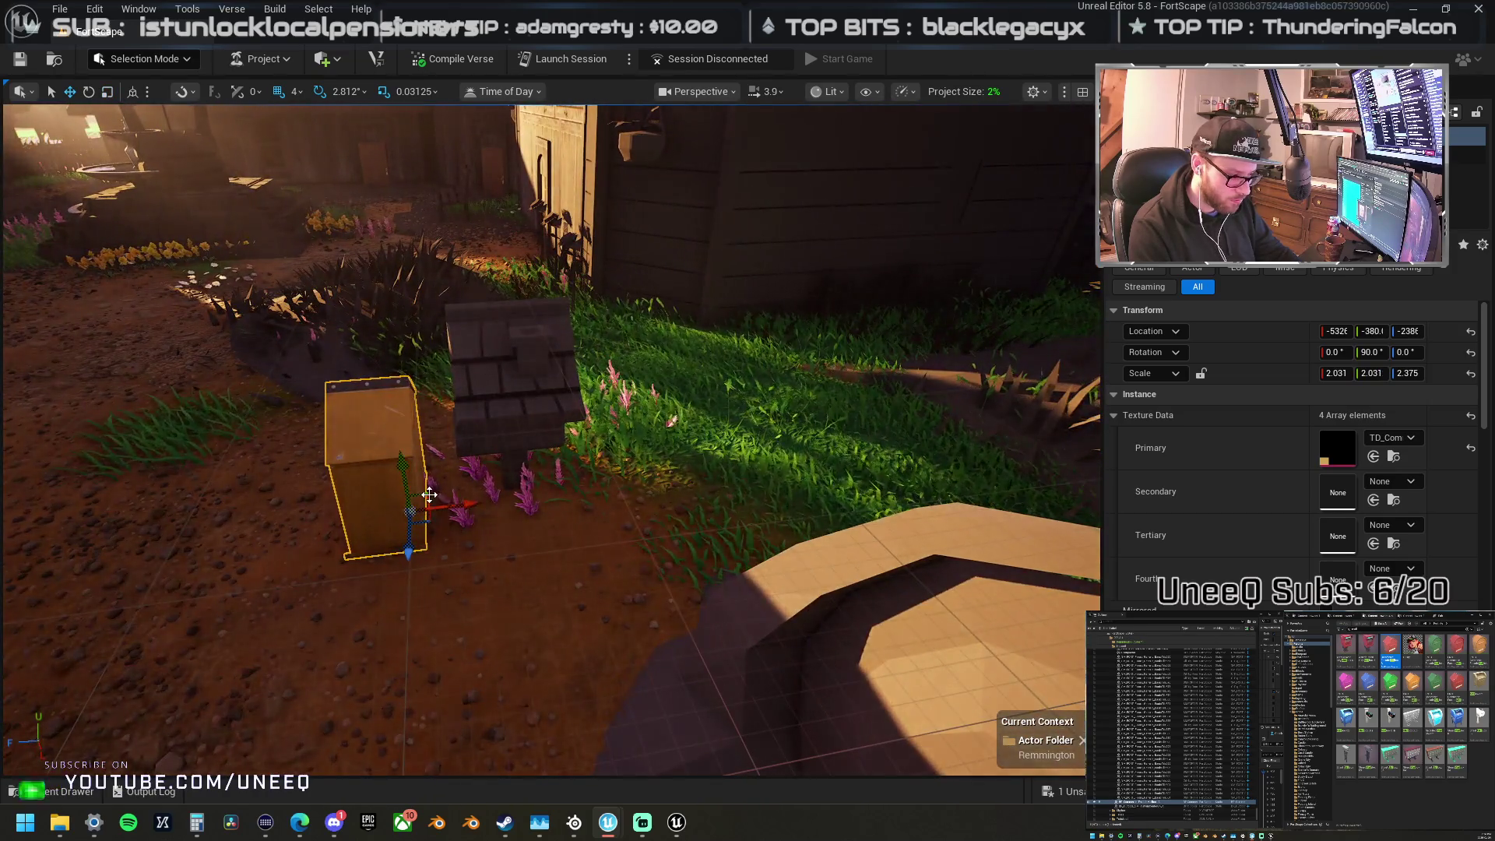
{"action": "mouse_move", "coordinate": [423, 512]}
{"action": "left_mouse_down"}
{"action": "mouse_move", "coordinate": [562, 444]}
{"action": "mouse_move", "coordinate": [606, 445]}
{"action": "left_mouse_up"}
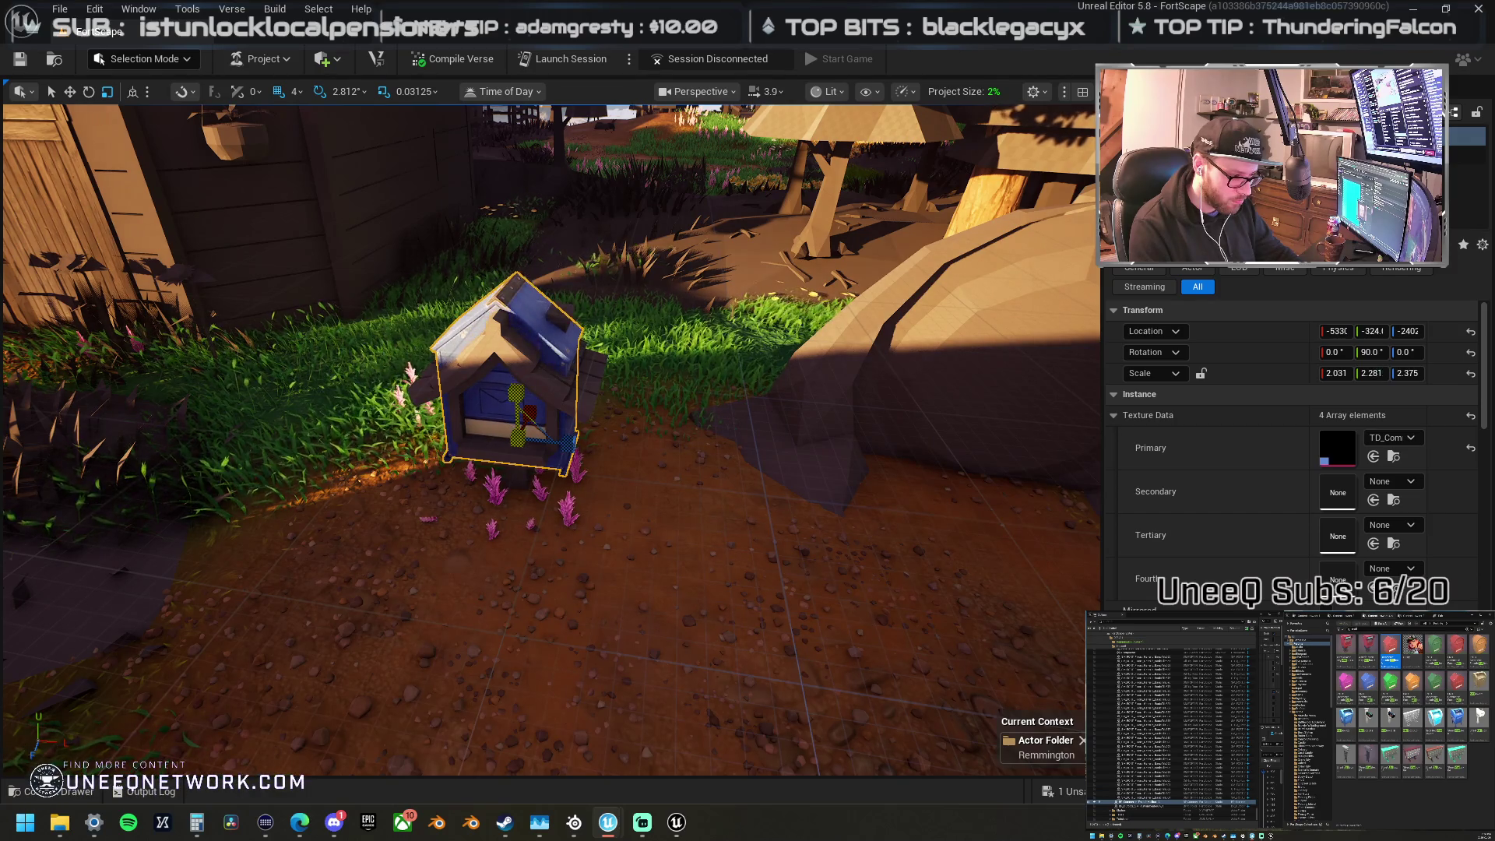
{"action": "mouse_move", "coordinate": [518, 391]}
{"action": "left_mouse_down", "text": "alt"}
{"action": "mouse_move", "coordinate": [570, 404]}
{"action": "mouse_move", "coordinate": [537, 406]}
{"action": "left_mouse_up", "text": "alt"}
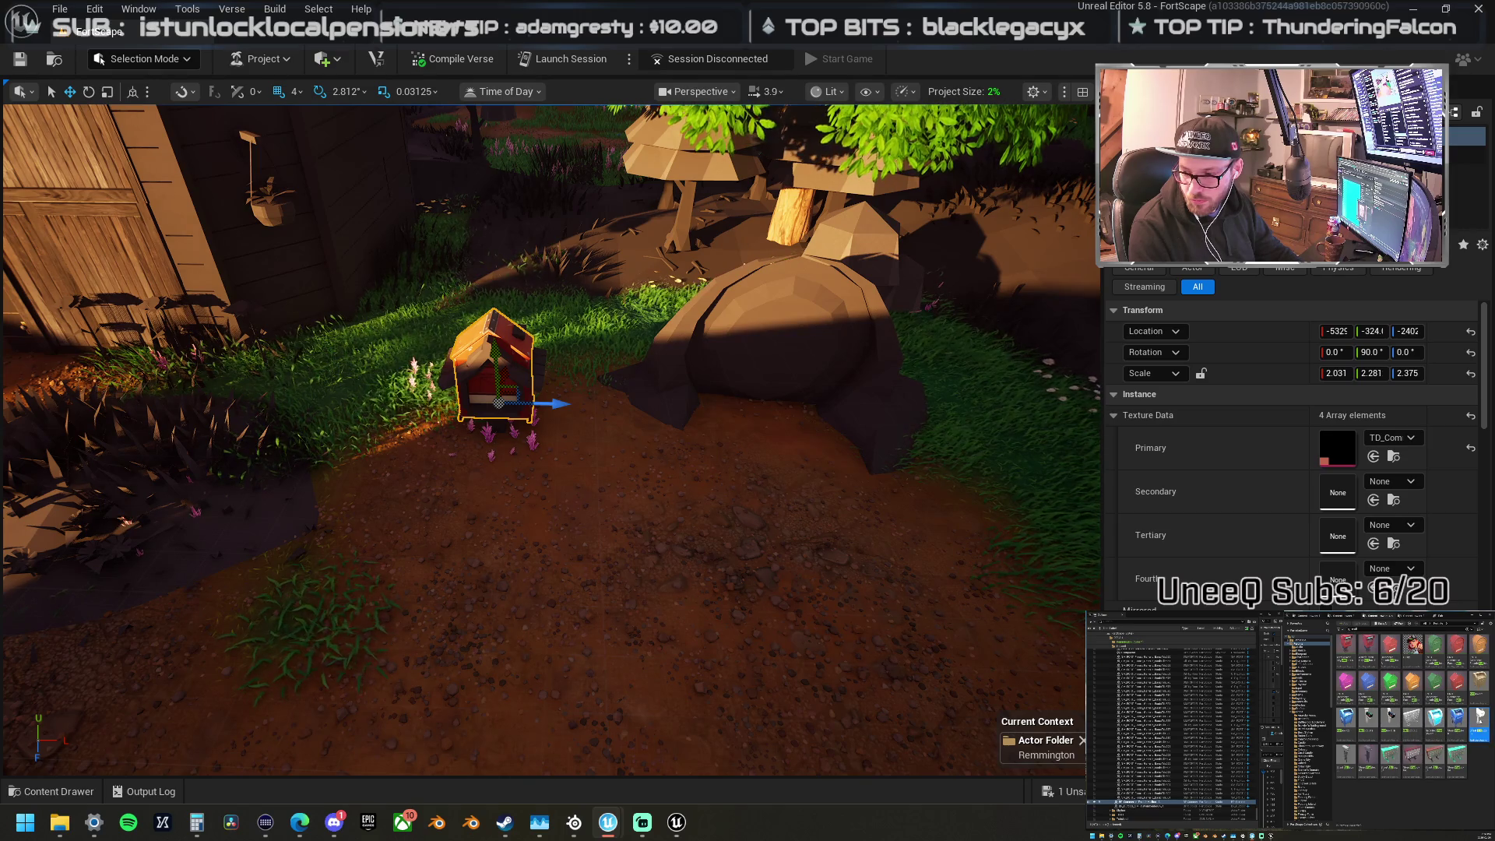
{"action": "mouse_move", "coordinate": [1090, 669]}
{"action": "left_mouse_down"}
{"action": "mouse_move", "coordinate": [708, 600]}
{"action": "mouse_move", "coordinate": [567, 467]}
{"action": "mouse_move", "coordinate": [534, 460]}
{"action": "mouse_move", "coordinate": [558, 445]}
{"action": "left_mouse_up"}
Step: Frame the post mailbox and add its box to the selection alongside the post
{"action": "key", "text": "f"}
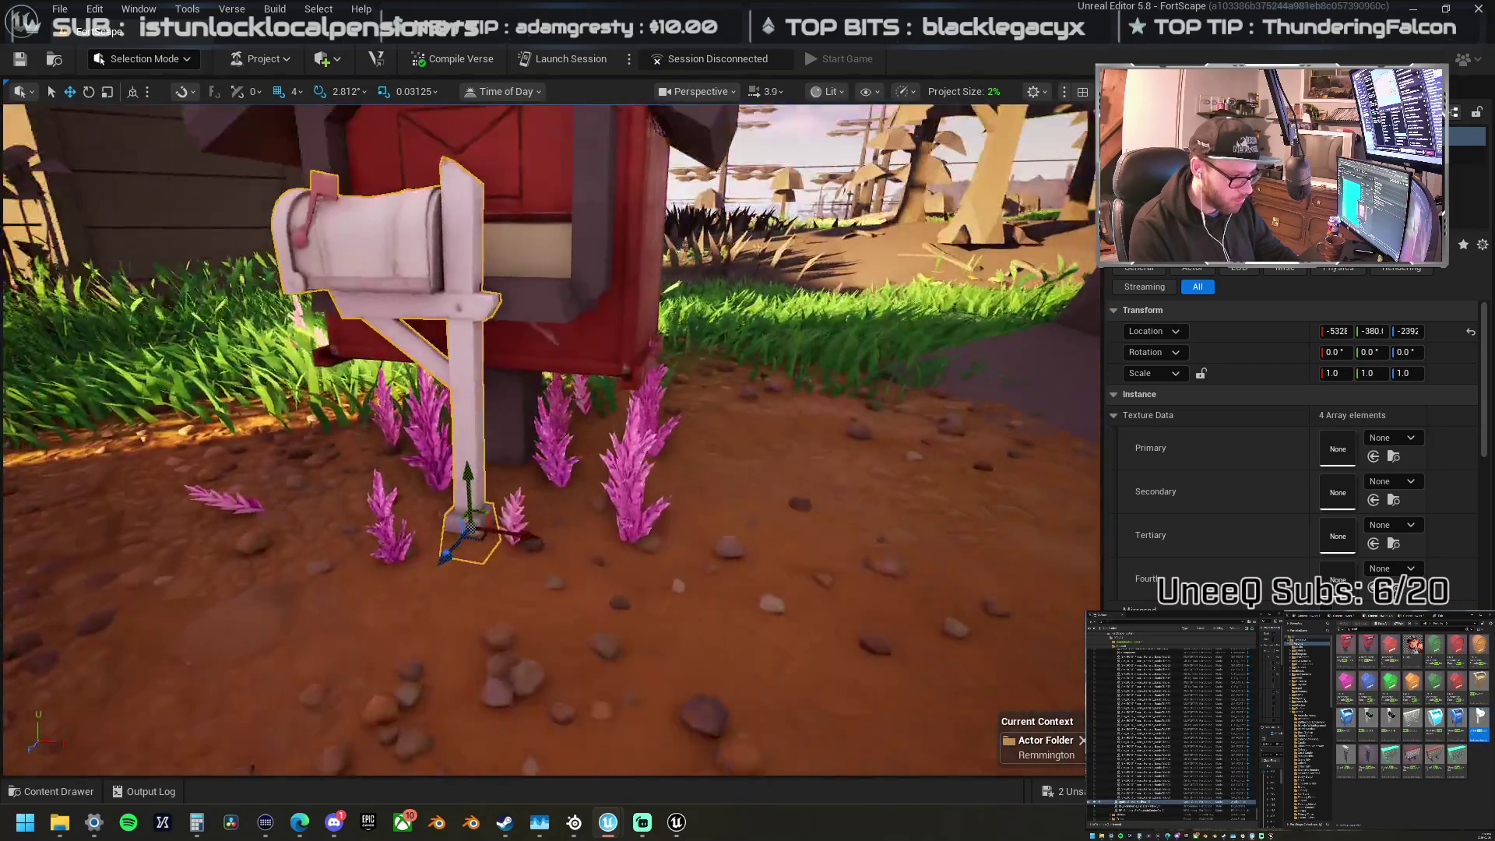
{"action": "key", "text": "e"}
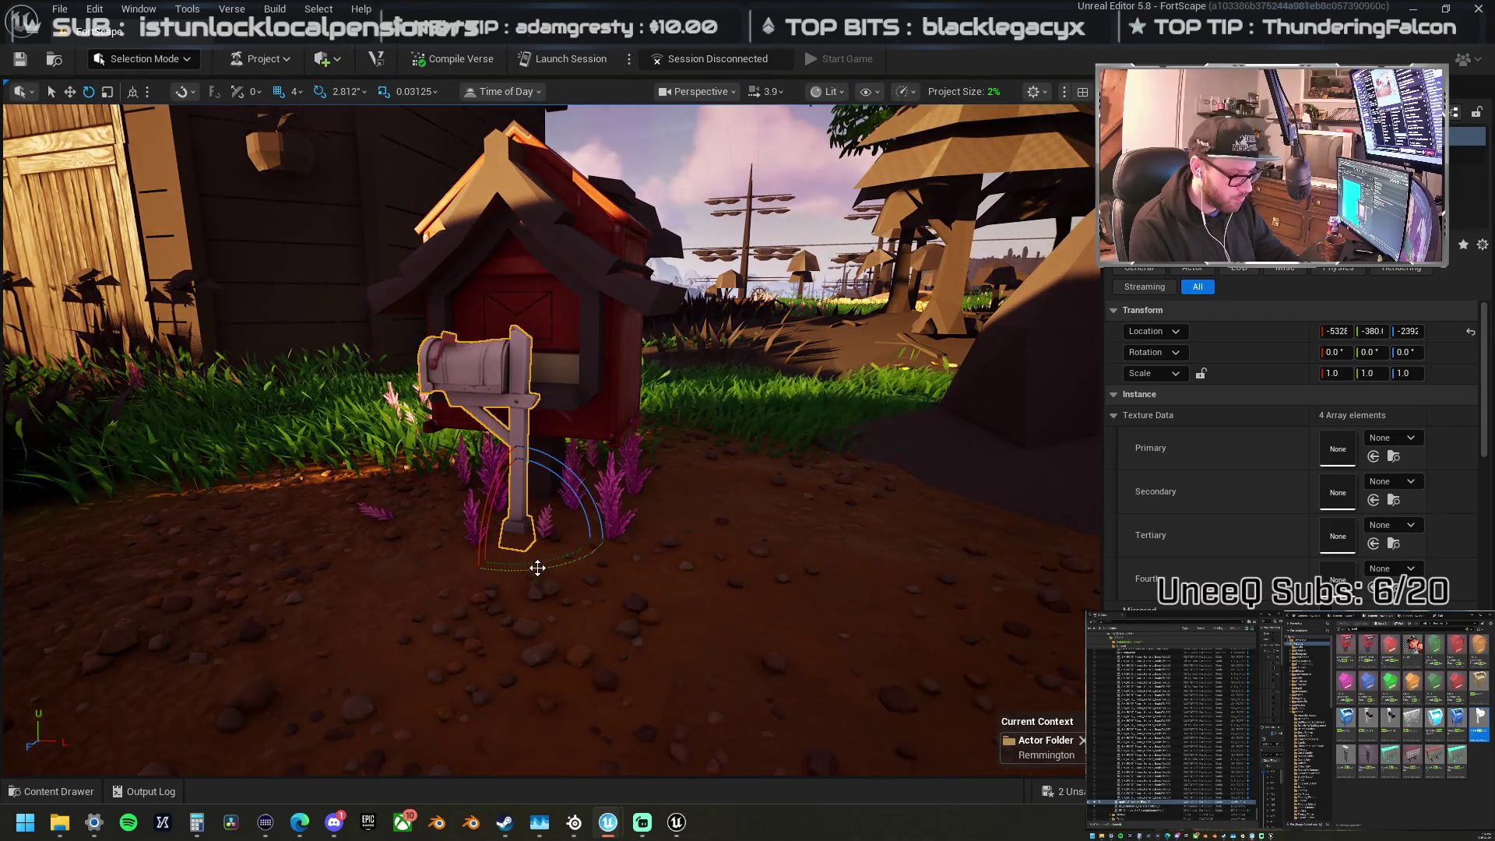
{"action": "mouse_move", "coordinate": [553, 557]}
{"action": "left_mouse_down"}
{"action": "mouse_move", "coordinate": [623, 491]}
{"action": "mouse_move", "coordinate": [447, 524]}
{"action": "left_mouse_up"}
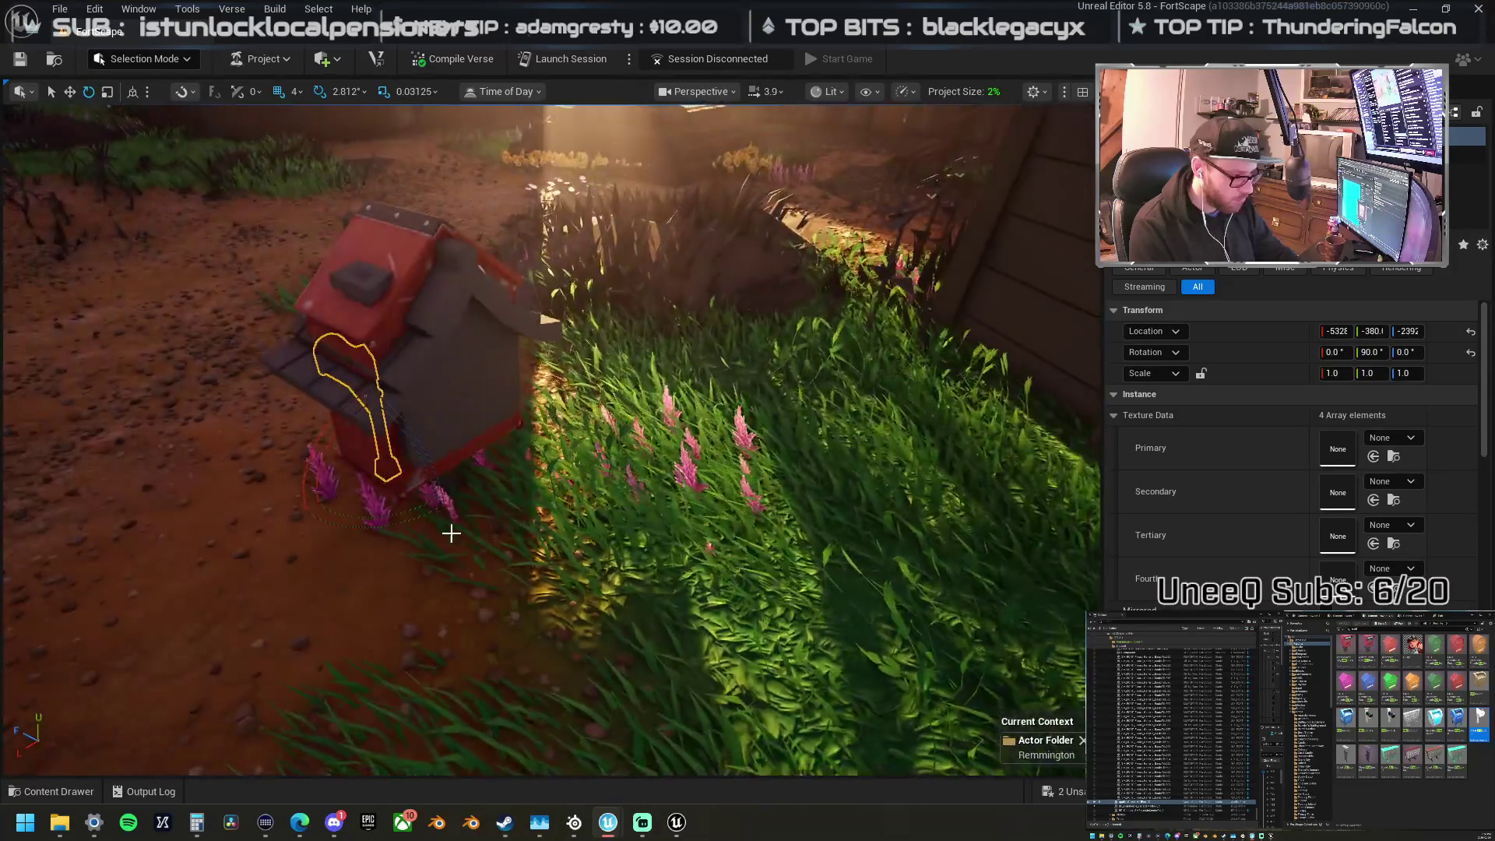
{"action": "left_click", "coordinate": [394, 467], "text": "ctrl"}
{"action": "key", "text": "f"}
{"action": "mouse_move", "coordinate": [934, 366]}
{"action": "left_mouse_down"}
{"action": "mouse_move", "coordinate": [561, 424]}
{"action": "mouse_move", "coordinate": [553, 467]}
{"action": "mouse_move", "coordinate": [522, 351]}
{"action": "left_mouse_up"}
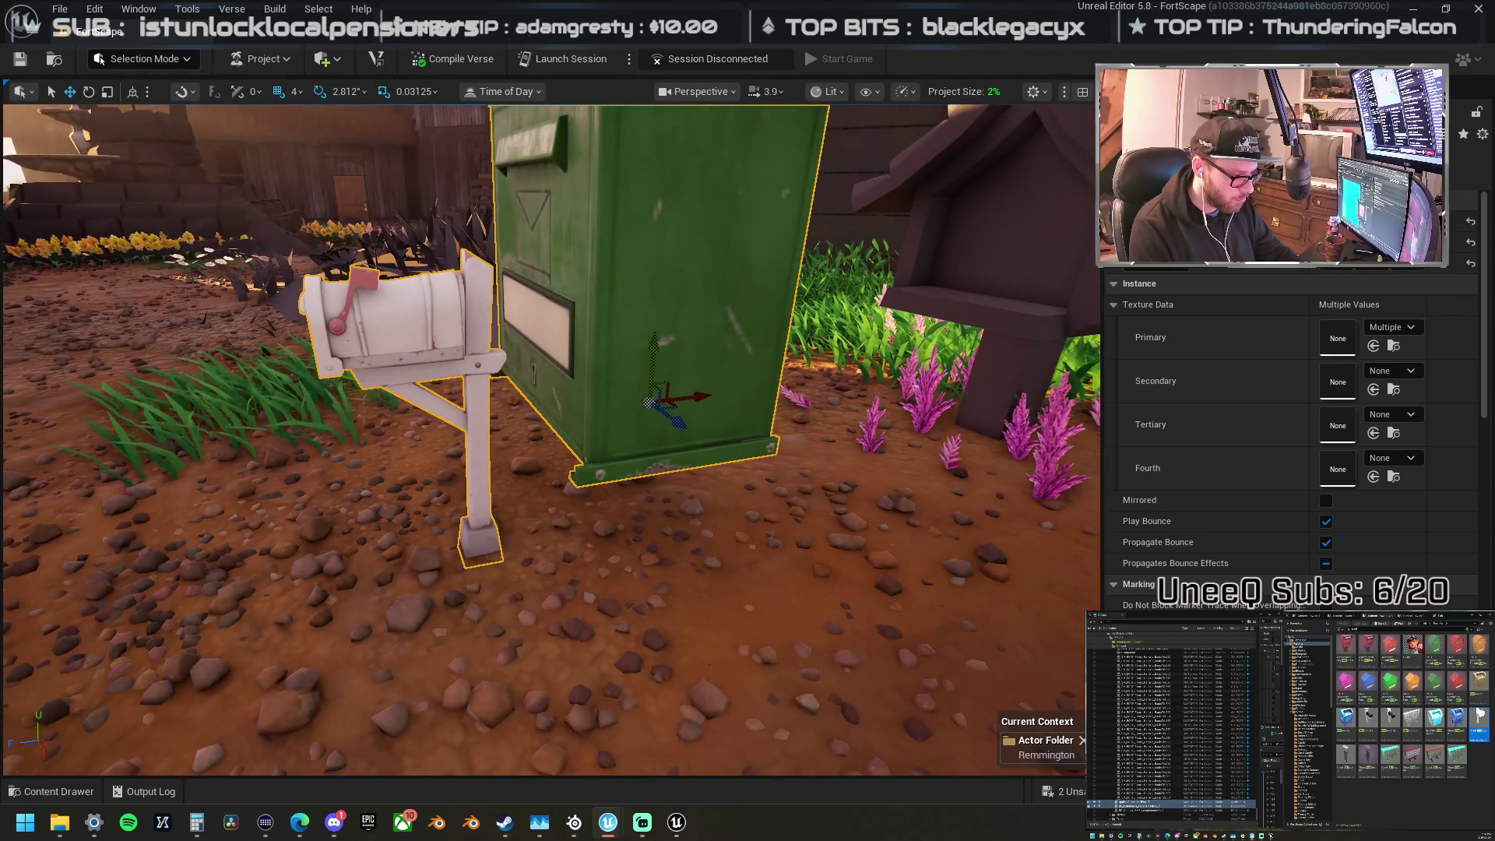
Step: Select only the mailbox box, change its Primary colour variant, and reselect it above the white post
{"action": "left_click", "coordinate": [635, 394]}
{"action": "scroll", "coordinate": [635, 395], "scroll_direction": "down", "scroll_amount": 5}
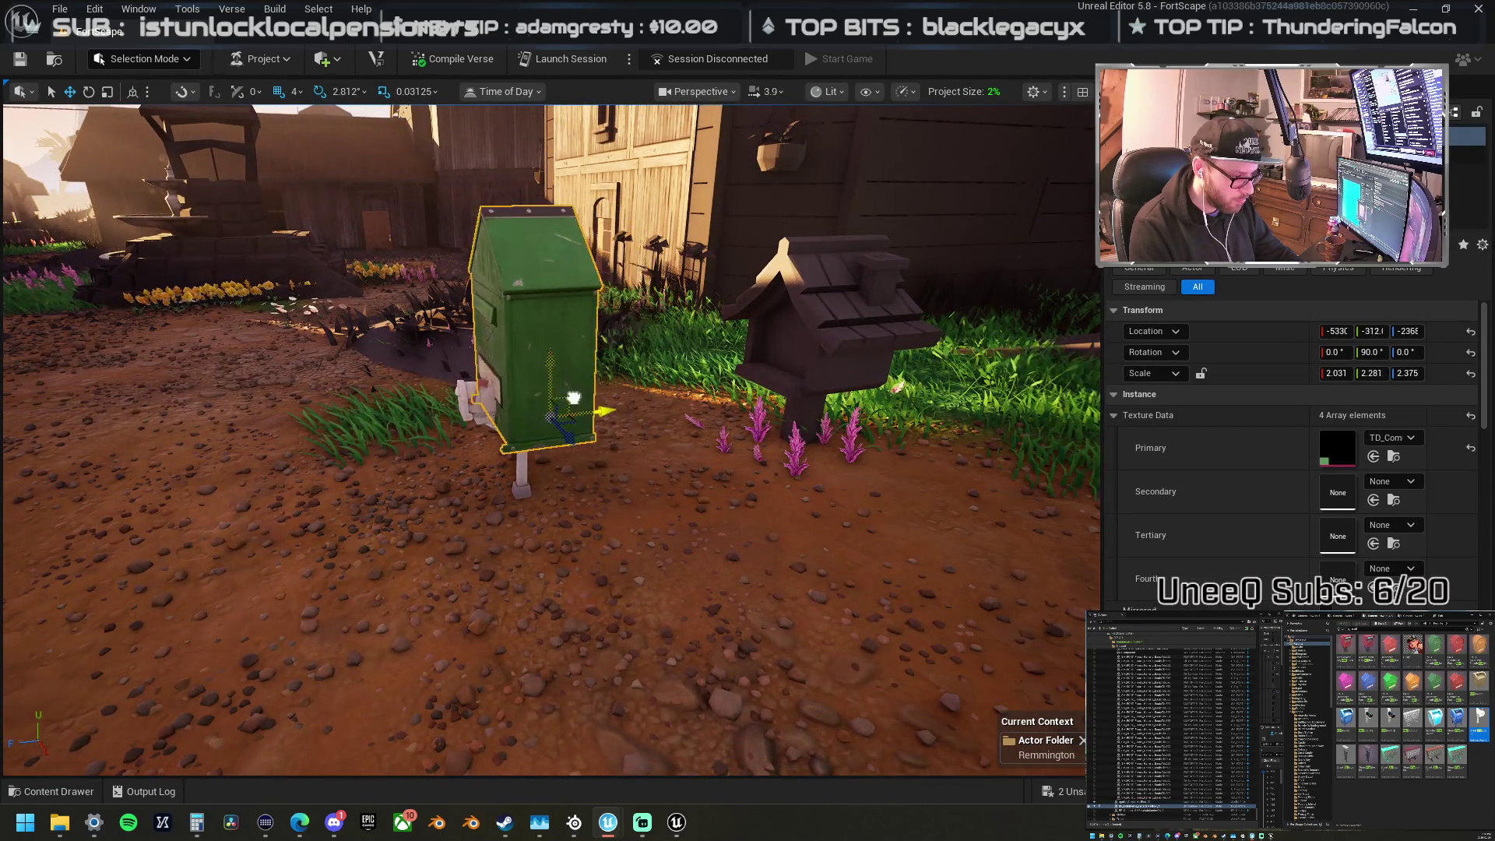
{"action": "mouse_move", "coordinate": [522, 401]}
{"action": "left_mouse_down"}
{"action": "mouse_move", "coordinate": [587, 391]}
{"action": "mouse_move", "coordinate": [565, 387]}
{"action": "left_mouse_up"}
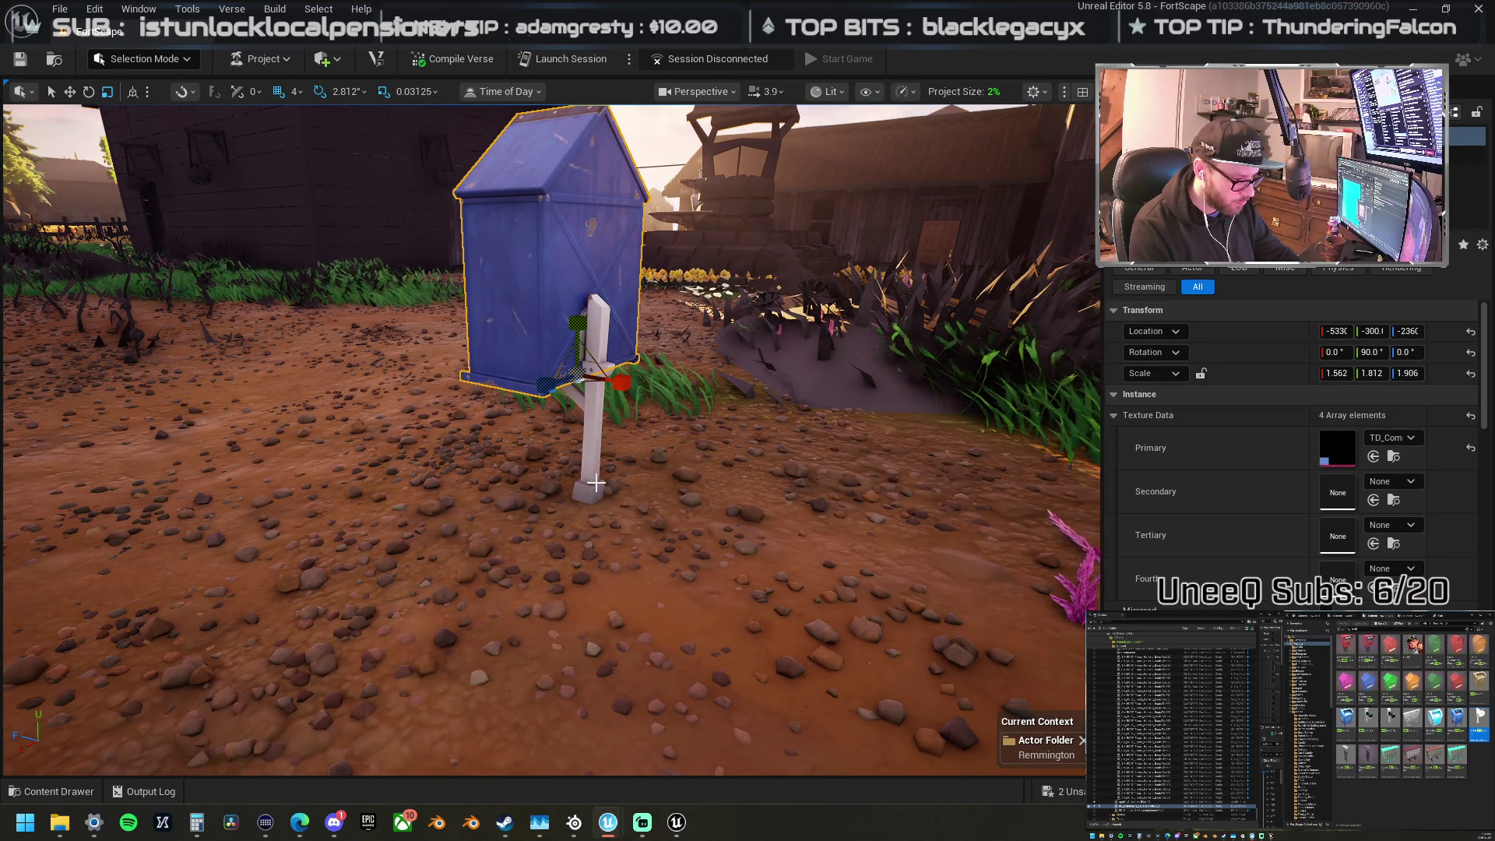
{"action": "scroll", "coordinate": [553, 405], "scroll_direction": "down", "scroll_amount": 5}
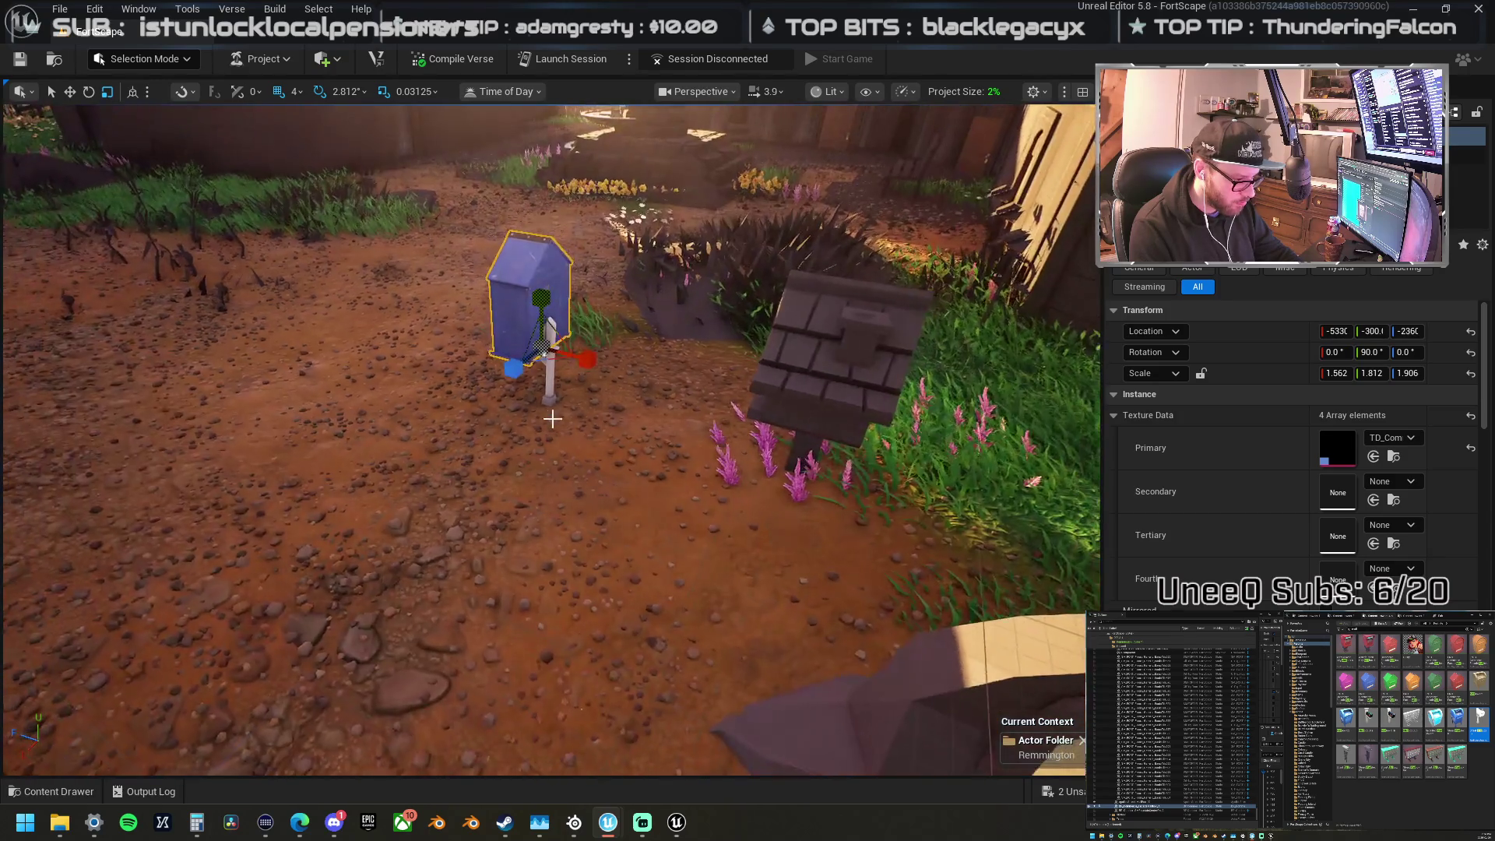
{"action": "left_click", "coordinate": [553, 406]}
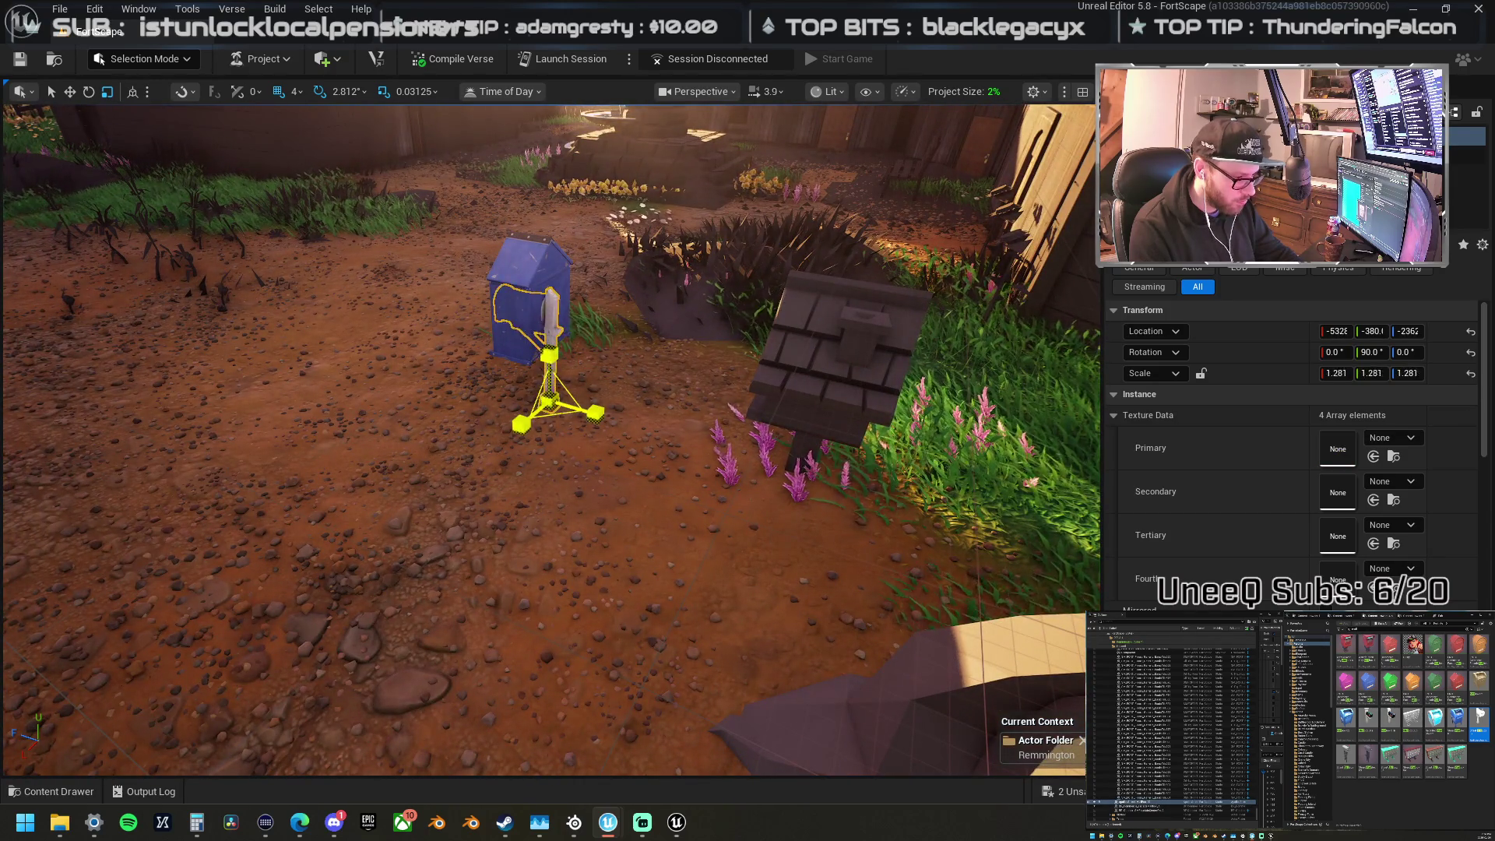
{"action": "left_click_drag", "start_coordinate": [547, 398], "coordinate": [561, 374]}
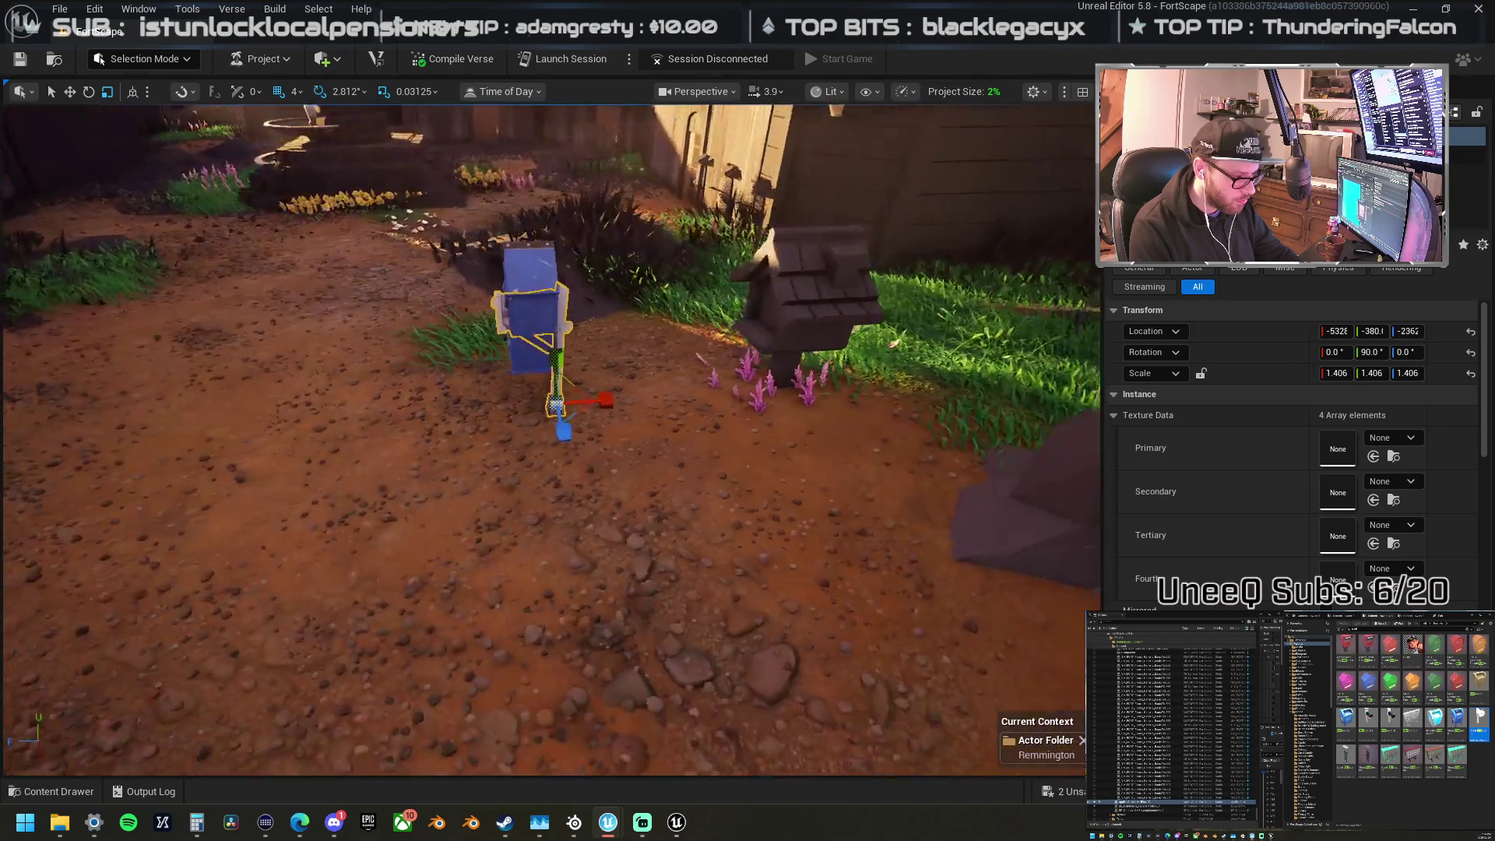
{"action": "scroll", "coordinate": [561, 374], "scroll_direction": "up", "scroll_amount": 3}
{"action": "left_click", "coordinate": [580, 375]}
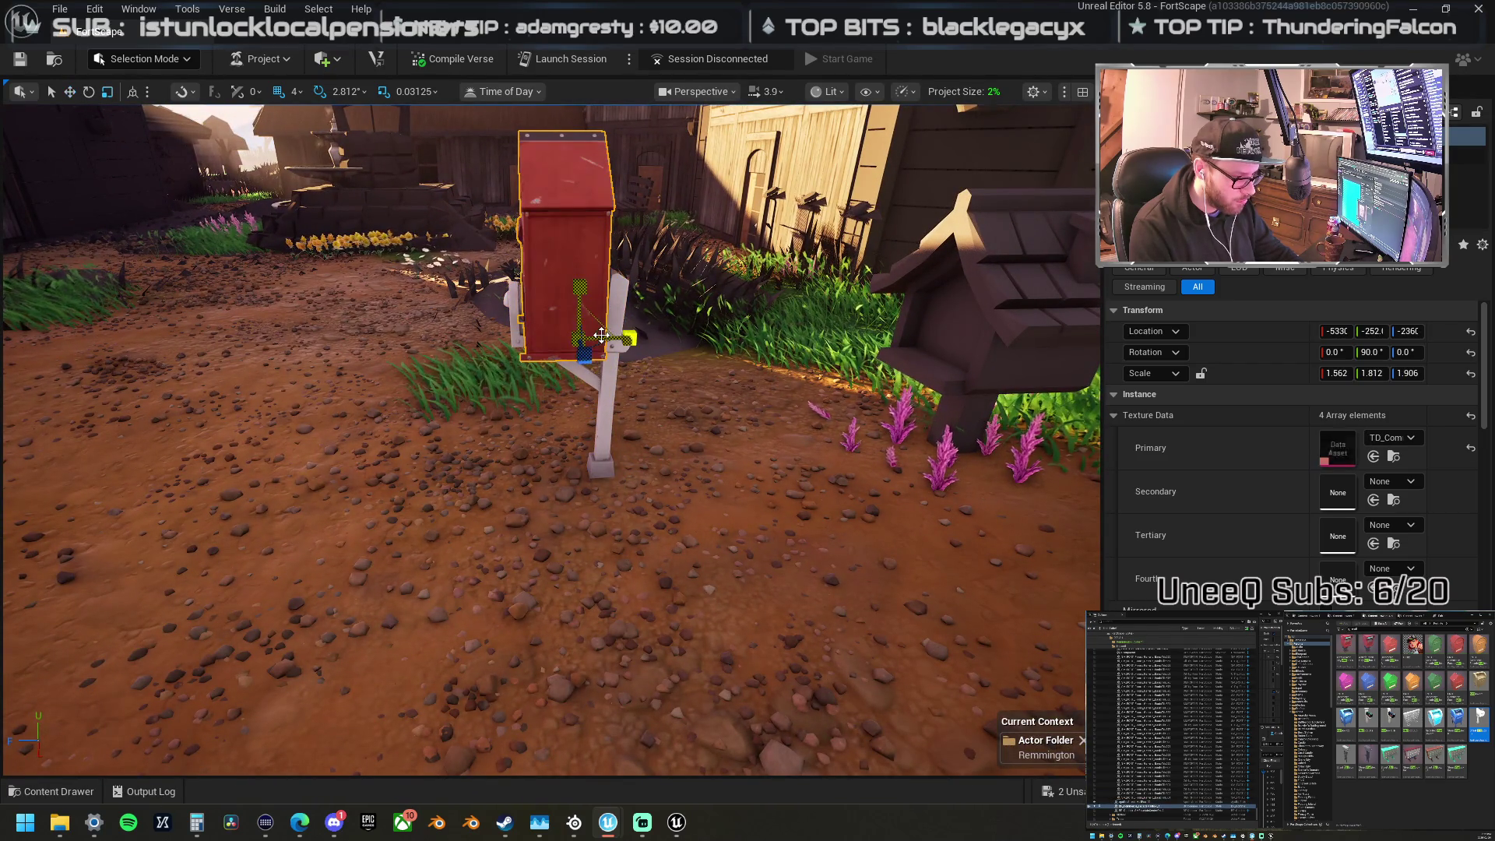
Step: Adjust the green mailbox's width to 2.25/2.125/2.218 scale, then select its white post
{"action": "mouse_move", "coordinate": [629, 339]}
{"action": "left_mouse_down"}
{"action": "mouse_move", "coordinate": [531, 348]}
{"action": "mouse_move", "coordinate": [599, 349]}
{"action": "mouse_move", "coordinate": [547, 333]}
{"action": "mouse_move", "coordinate": [759, 298]}
{"action": "left_mouse_up"}
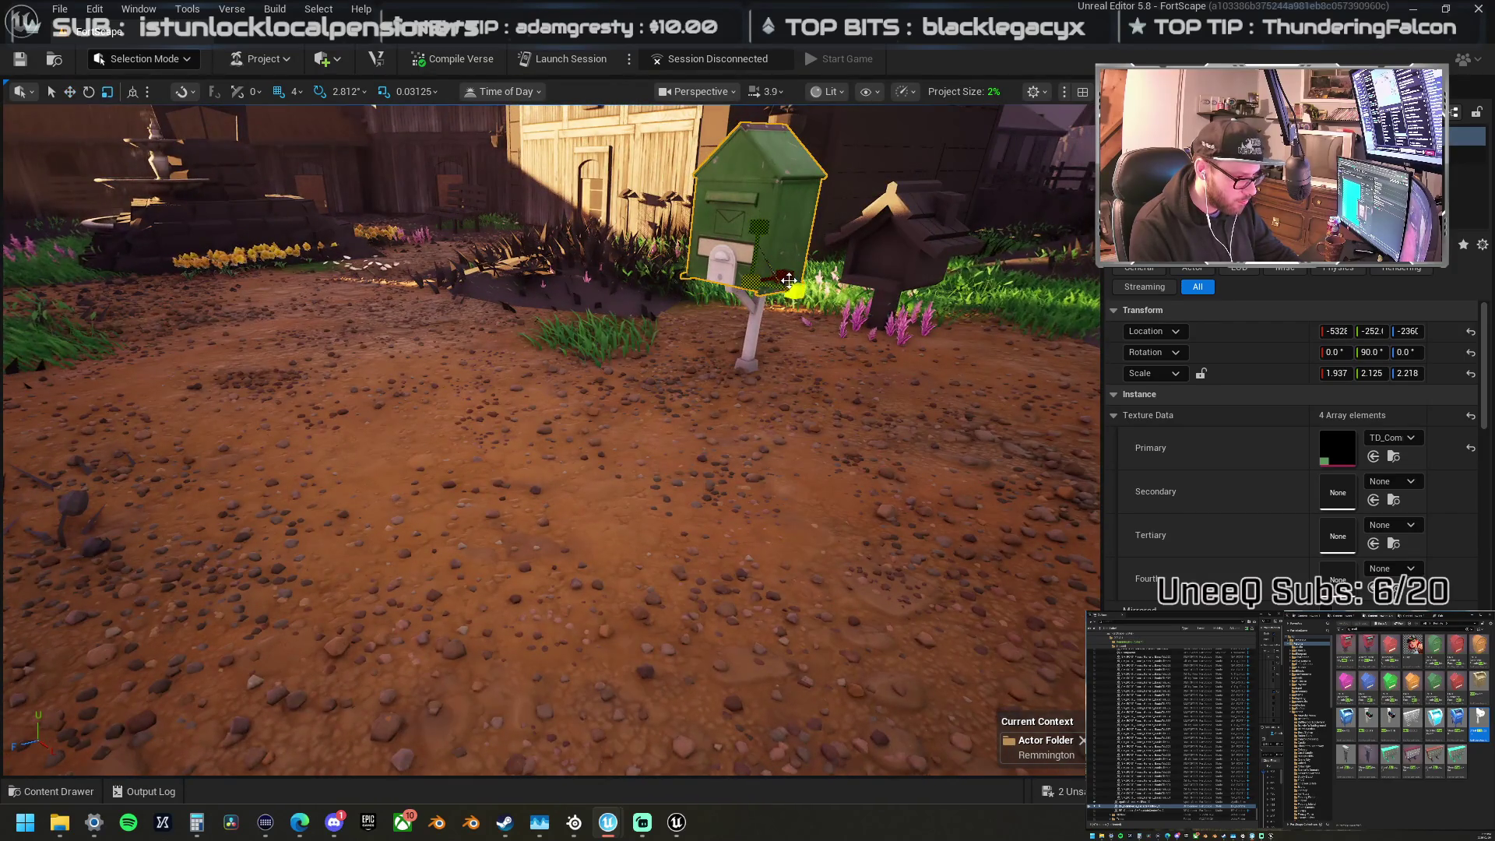
{"action": "left_click_drag", "start_coordinate": [545, 436], "coordinate": [646, 421]}
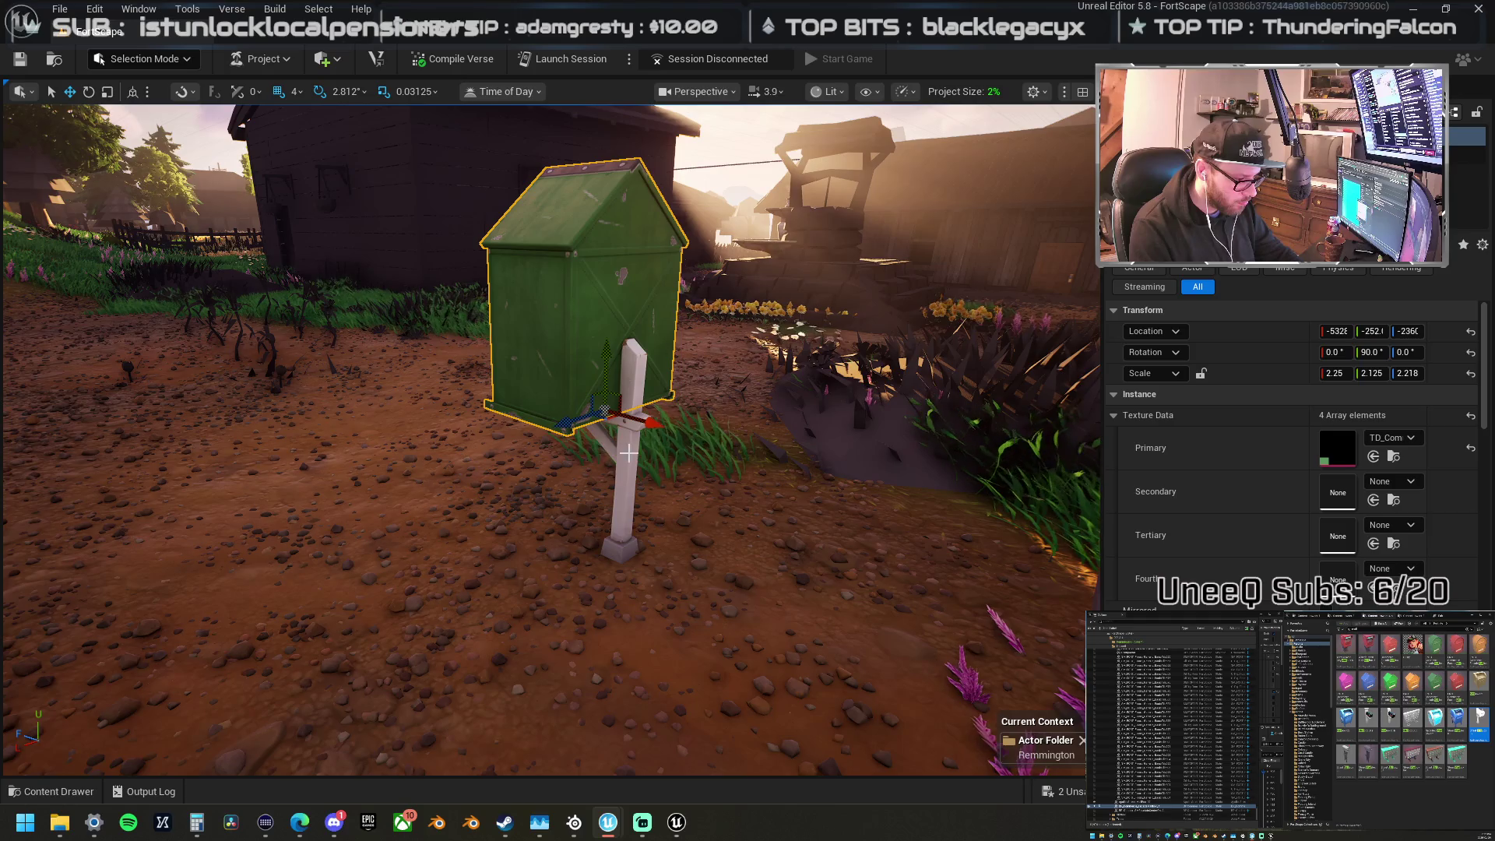
{"action": "mouse_move", "coordinate": [623, 534]}
{"action": "left_mouse_down"}
{"action": "mouse_move", "coordinate": [625, 366]}
{"action": "mouse_move", "coordinate": [487, 528]}
{"action": "mouse_move", "coordinate": [470, 488]}
{"action": "mouse_move", "coordinate": [578, 456]}
{"action": "mouse_move", "coordinate": [562, 494]}
{"action": "left_mouse_up"}
{"action": "left_click", "coordinate": [630, 429]}
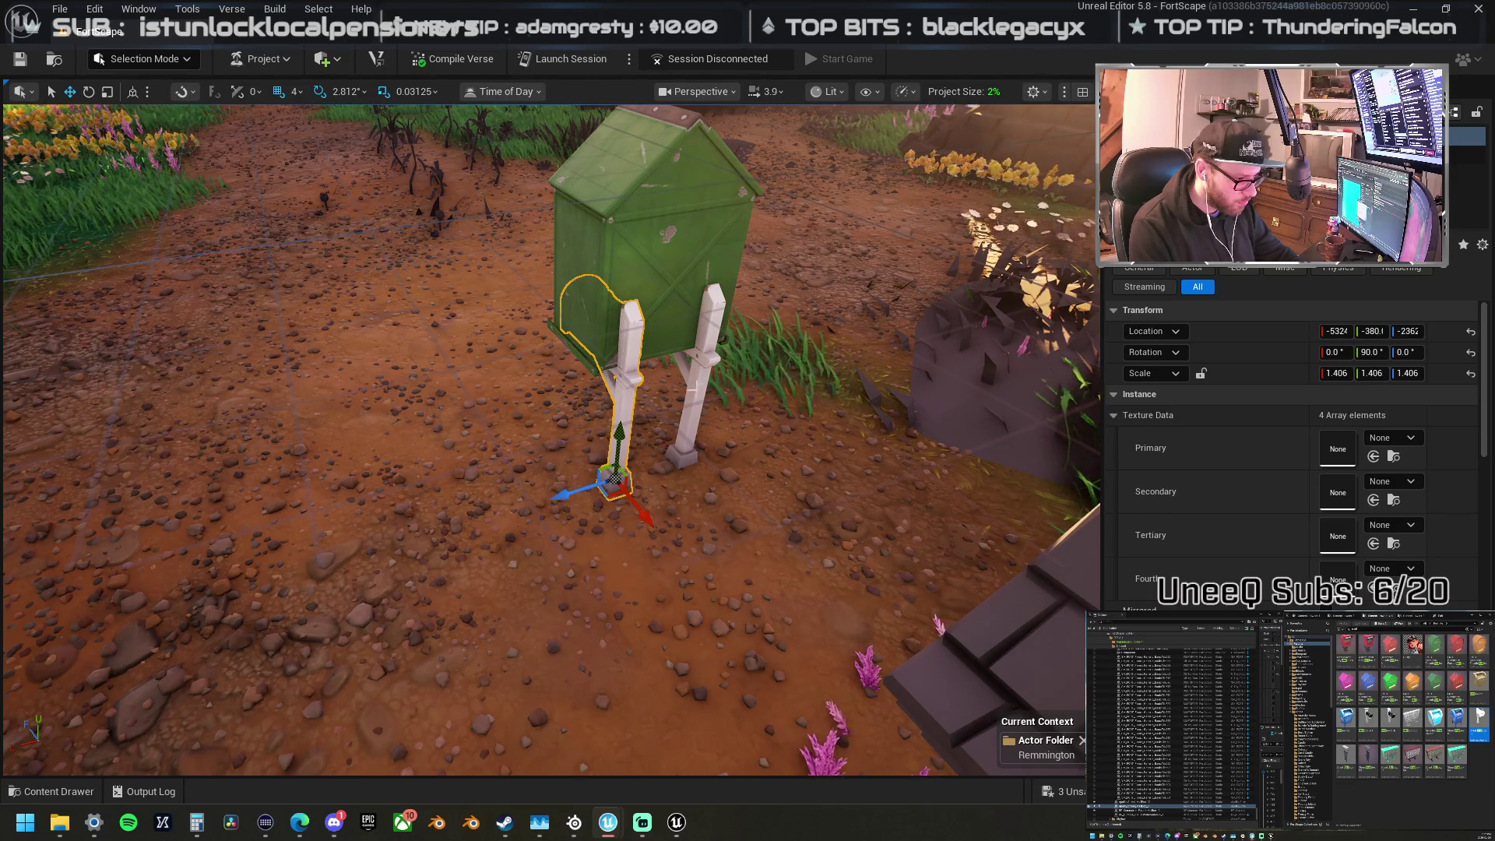
{"action": "left_click", "coordinate": [697, 374], "text": "ctrl"}
{"action": "left_click", "coordinate": [668, 291], "text": "ctrl"}
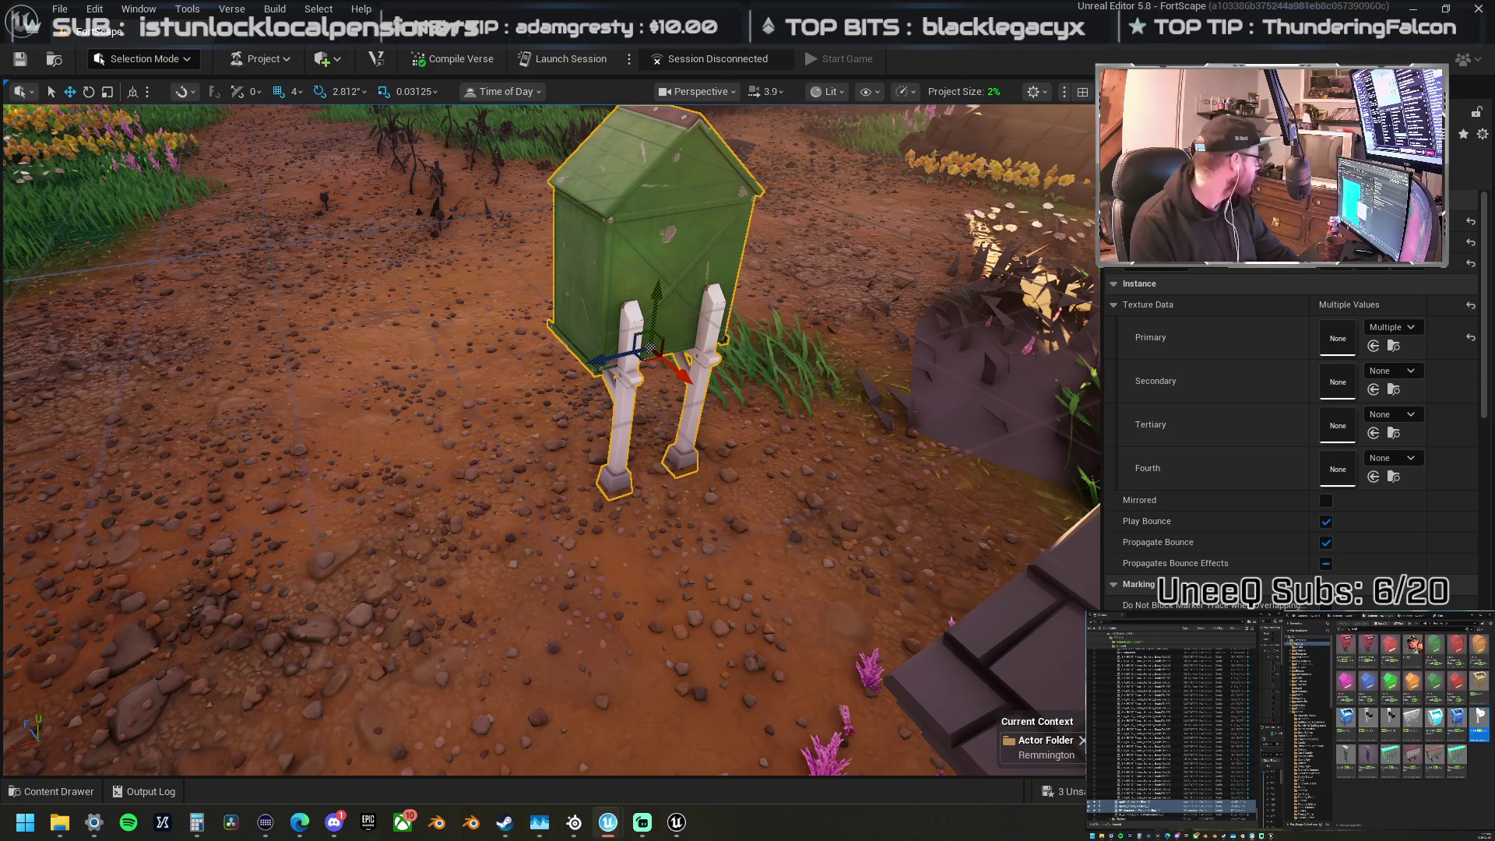
{"action": "key", "text": "alt+Tab"}
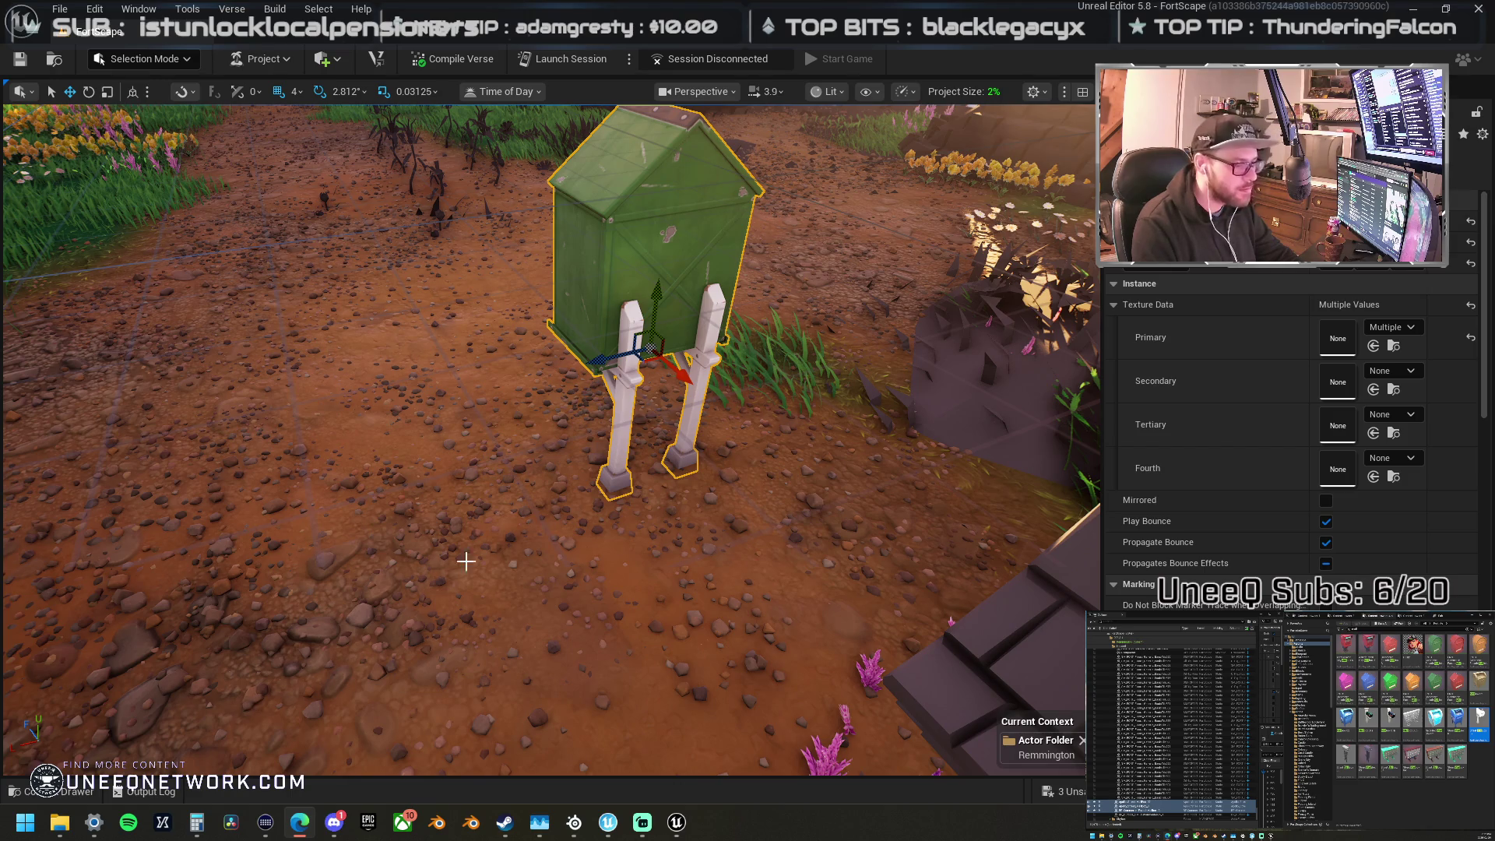
{"action": "mouse_move", "coordinate": [466, 561]}
{"action": "left_mouse_down"}
{"action": "mouse_move", "coordinate": [390, 498]}
{"action": "mouse_move", "coordinate": [345, 433]}
{"action": "mouse_move", "coordinate": [600, 507]}
{"action": "mouse_move", "coordinate": [507, 502]}
{"action": "left_mouse_up"}
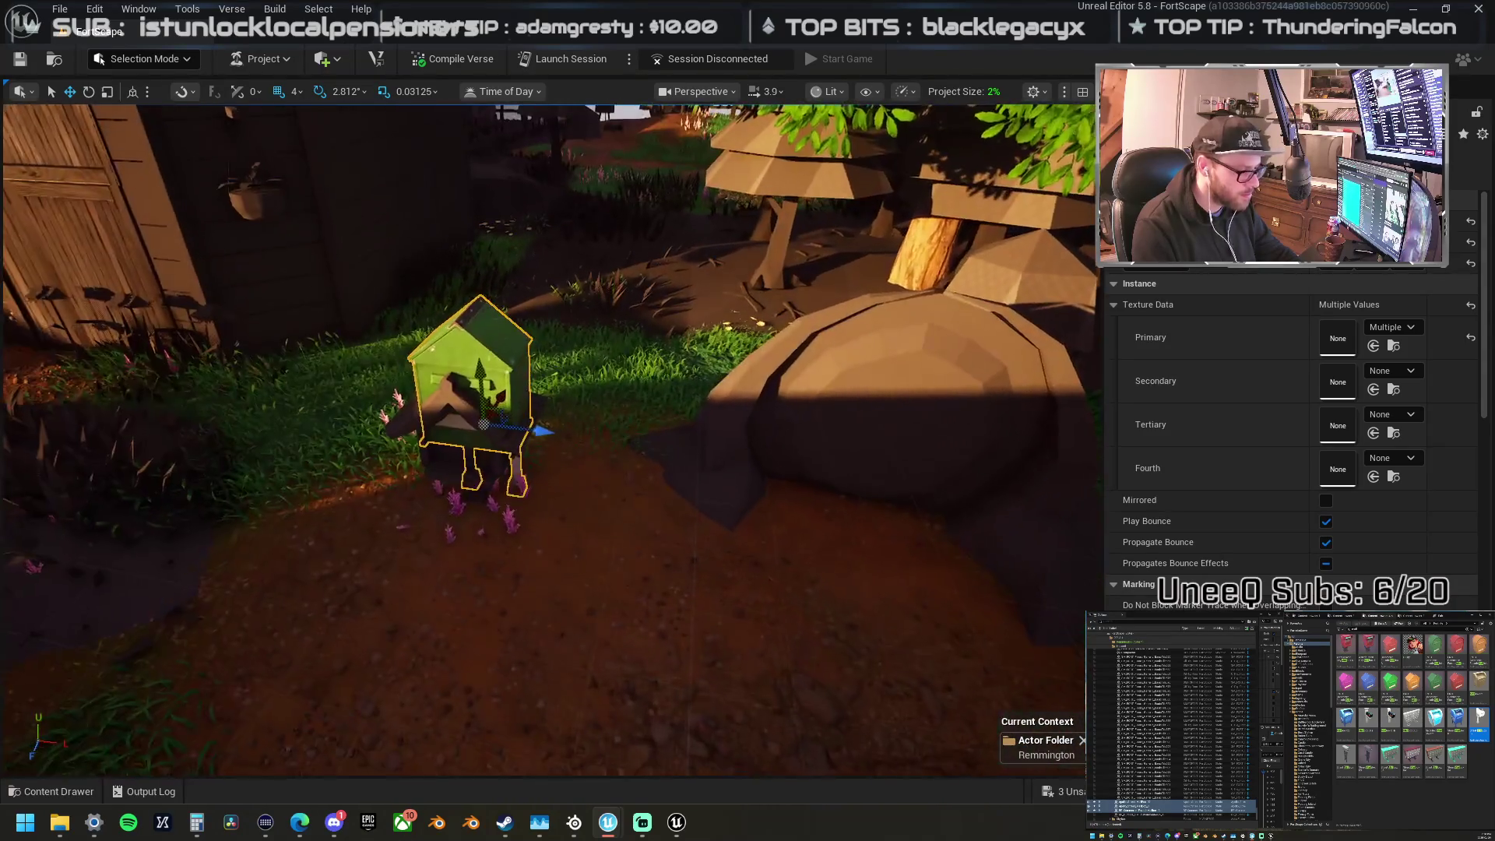
{"action": "left_click_drag", "start_coordinate": [218, 618], "coordinate": [628, 517]}
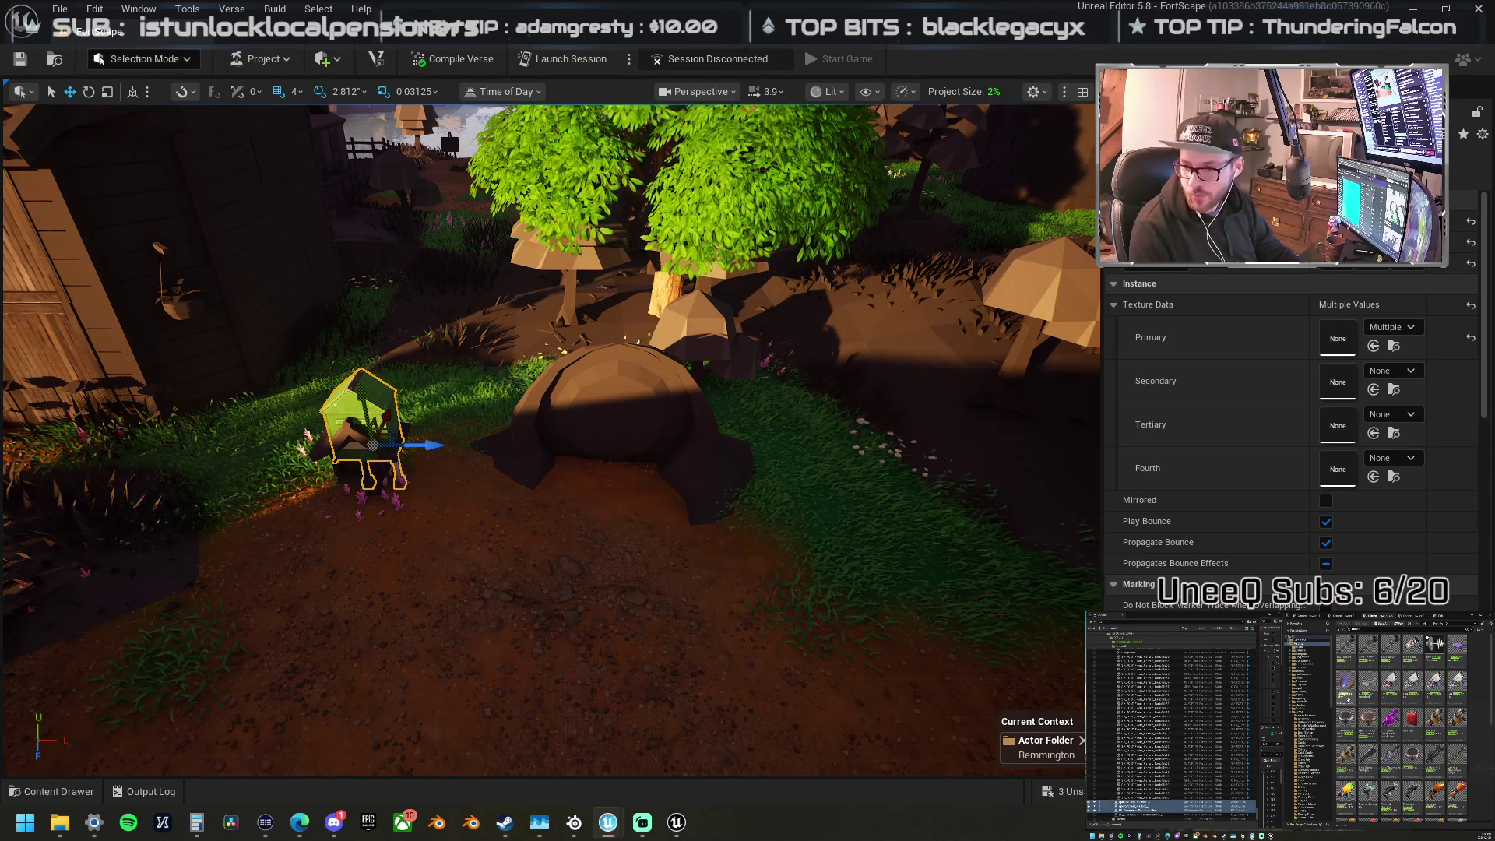
Step: Drop the PID_CP_Device_DLauncherPrimal launcher at the rock's foot, tilt it toward the rock, and sink it slightly
{"action": "left_click_drag", "start_coordinate": [670, 701], "coordinate": [601, 508]}
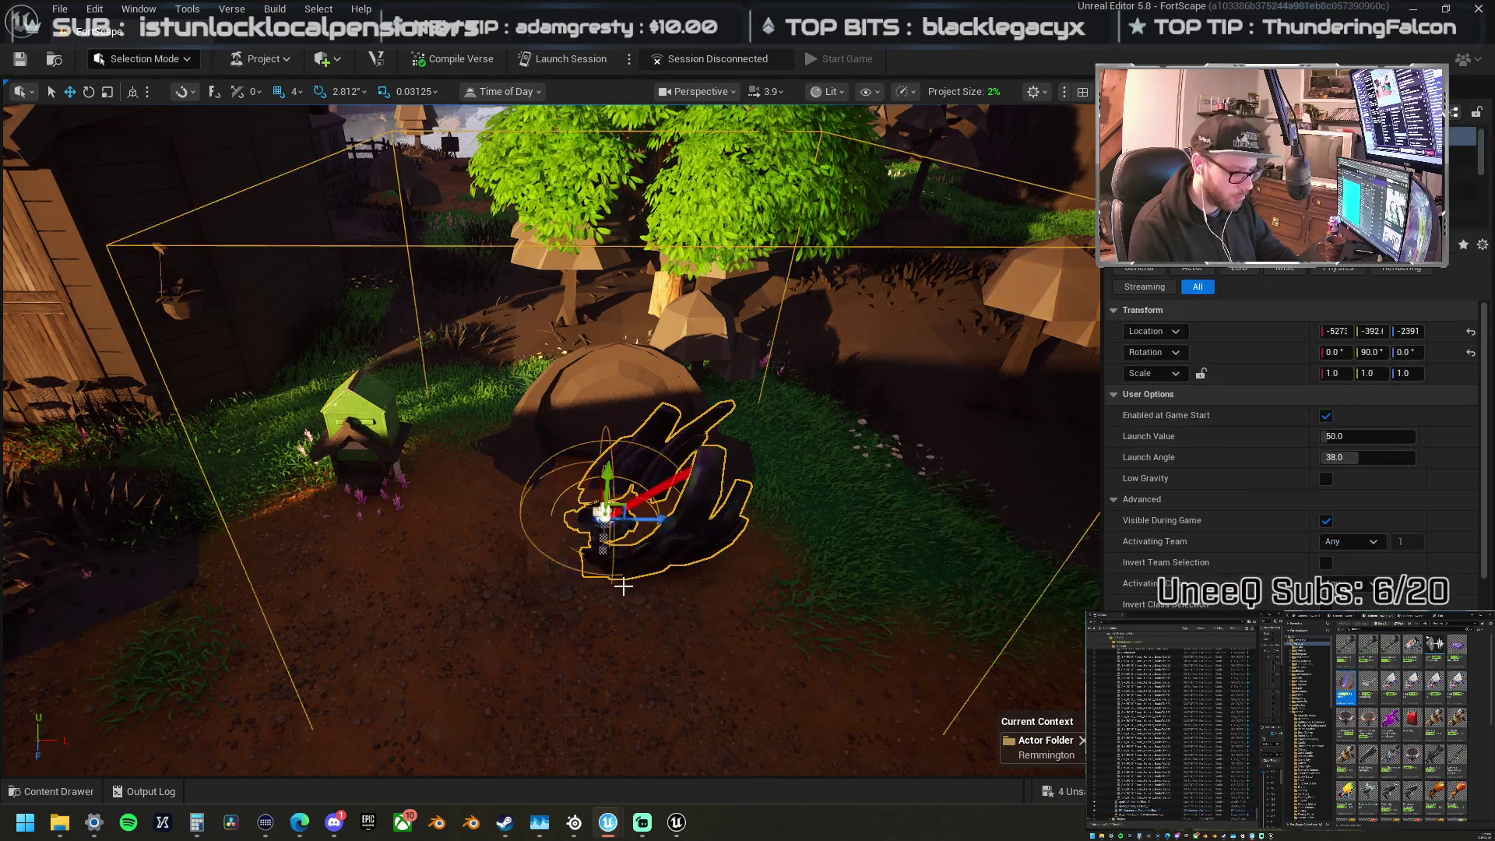
{"action": "key", "text": "f"}
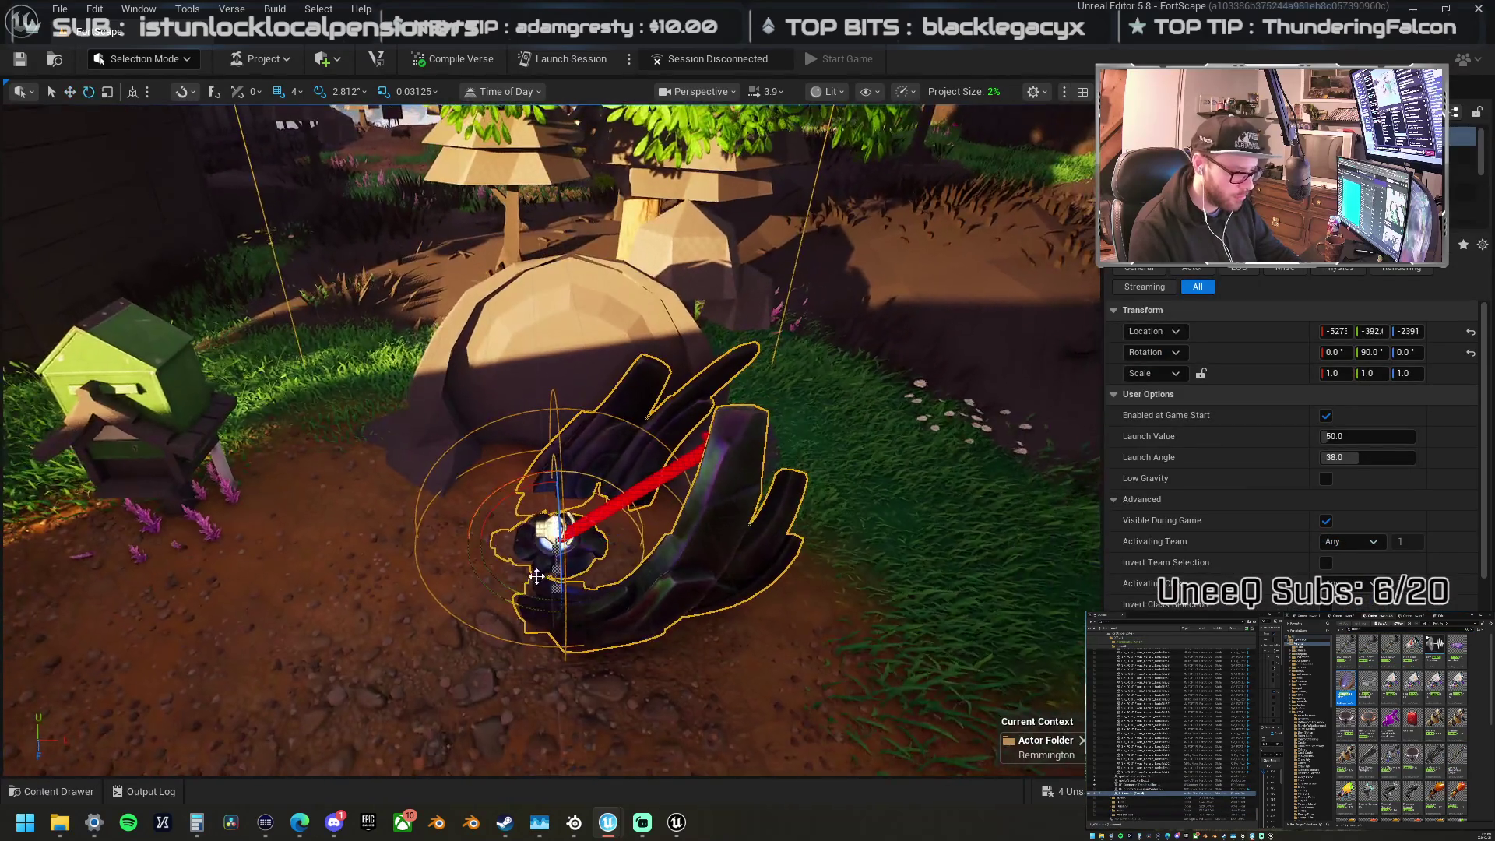
{"action": "key", "text": "e"}
{"action": "mouse_move", "coordinate": [592, 600]}
{"action": "left_mouse_down"}
{"action": "mouse_move", "coordinate": [570, 477]}
{"action": "mouse_move", "coordinate": [555, 476]}
{"action": "mouse_move", "coordinate": [622, 530]}
{"action": "mouse_move", "coordinate": [627, 564]}
{"action": "mouse_move", "coordinate": [615, 530]}
{"action": "mouse_move", "coordinate": [740, 530]}
{"action": "left_mouse_up"}
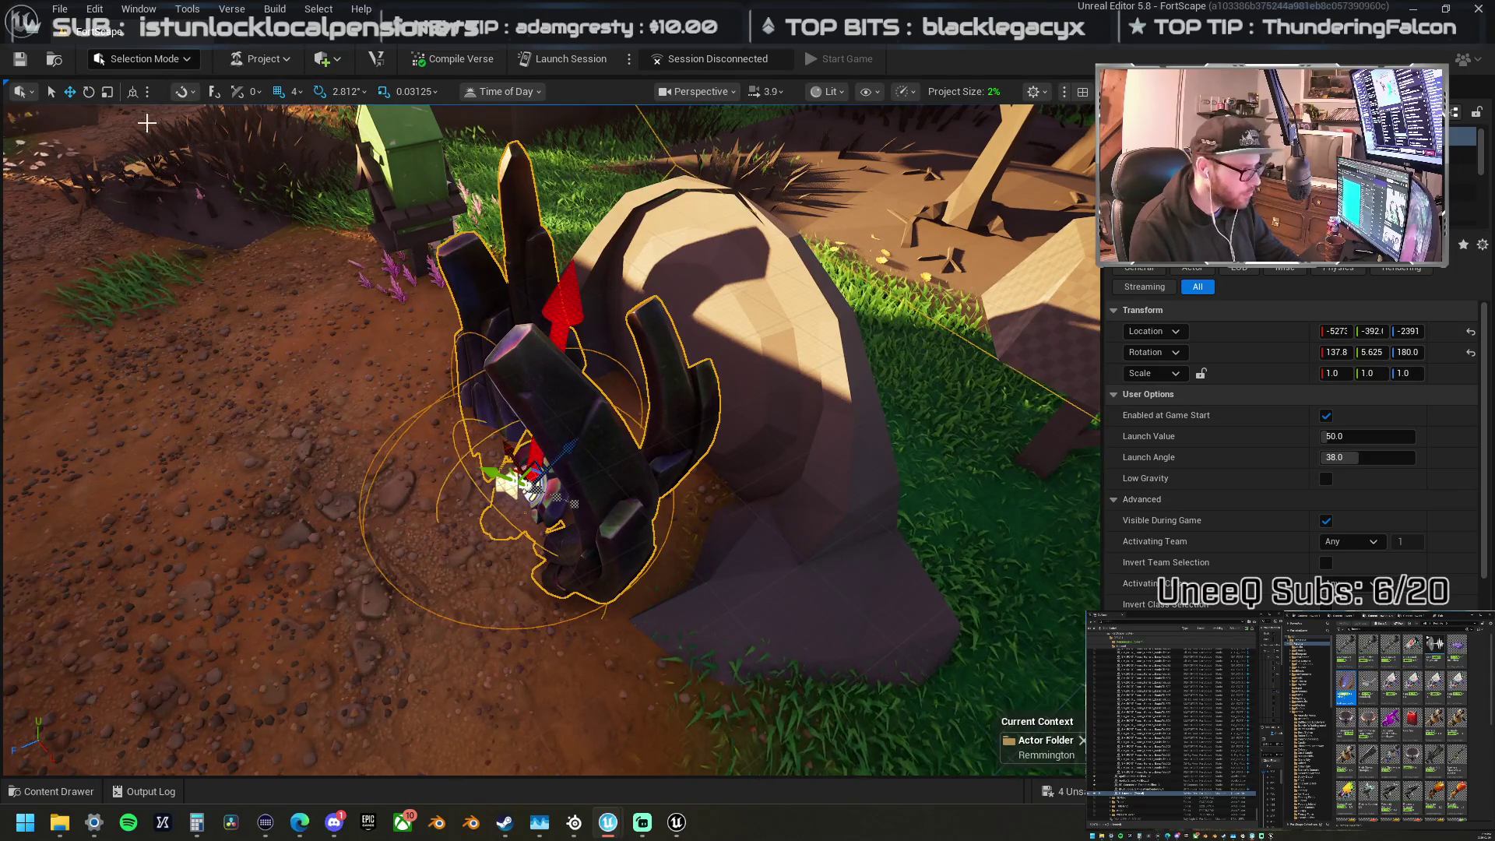
{"action": "left_click_drag", "start_coordinate": [490, 510], "coordinate": [638, 514]}
{"action": "key", "text": "f"}
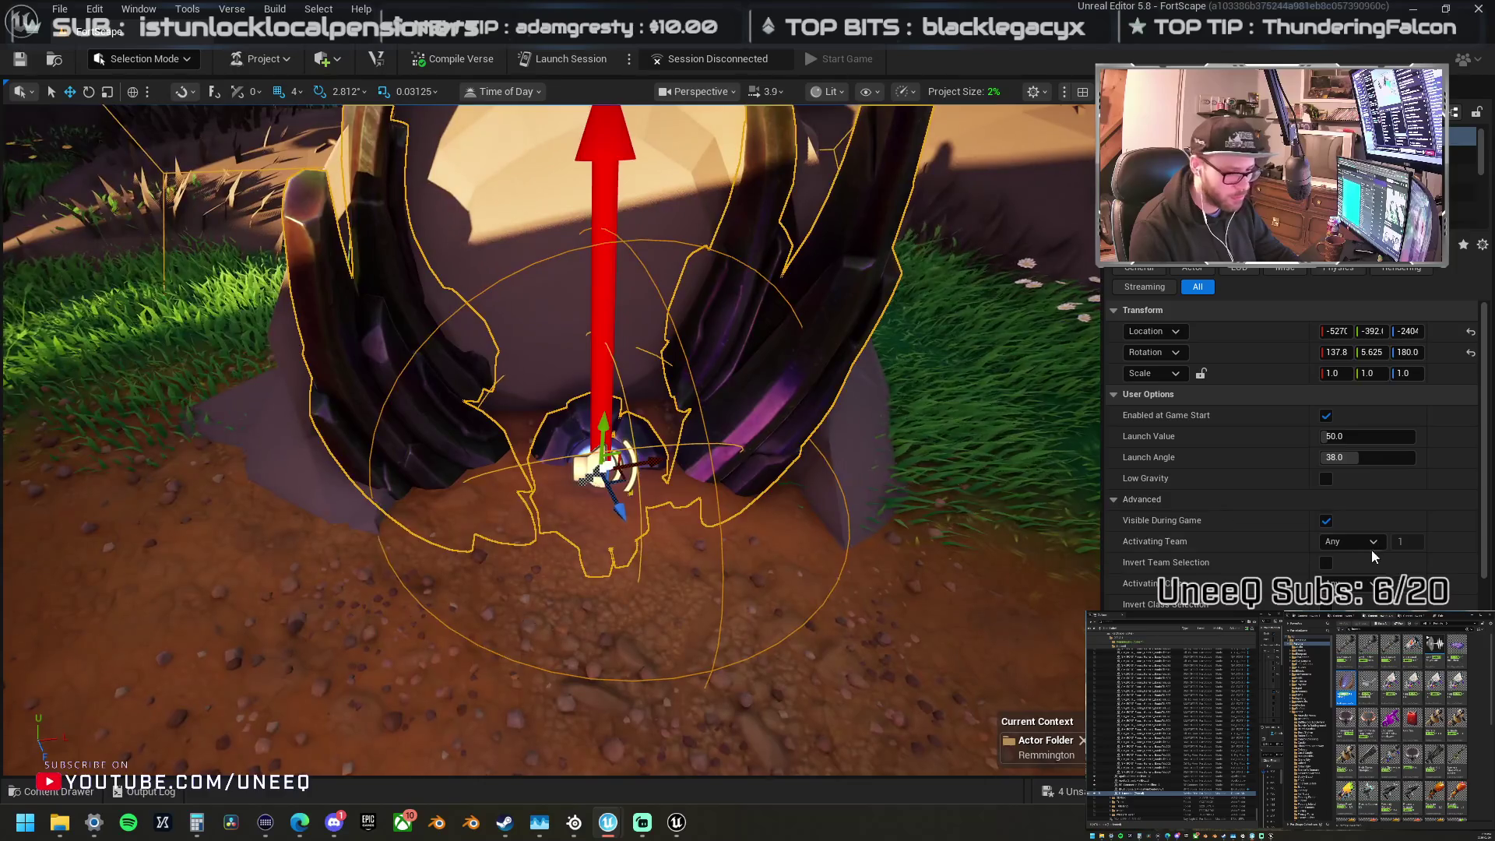
Step: Uncheck Enabled at Game Start, Allow Players, Allow Creatures and Allow Wildlife, then nudge the launcher along Z
{"action": "left_click", "coordinate": [1326, 417]}
{"action": "scroll", "coordinate": [1312, 482], "scroll_direction": "down", "scroll_amount": 2}
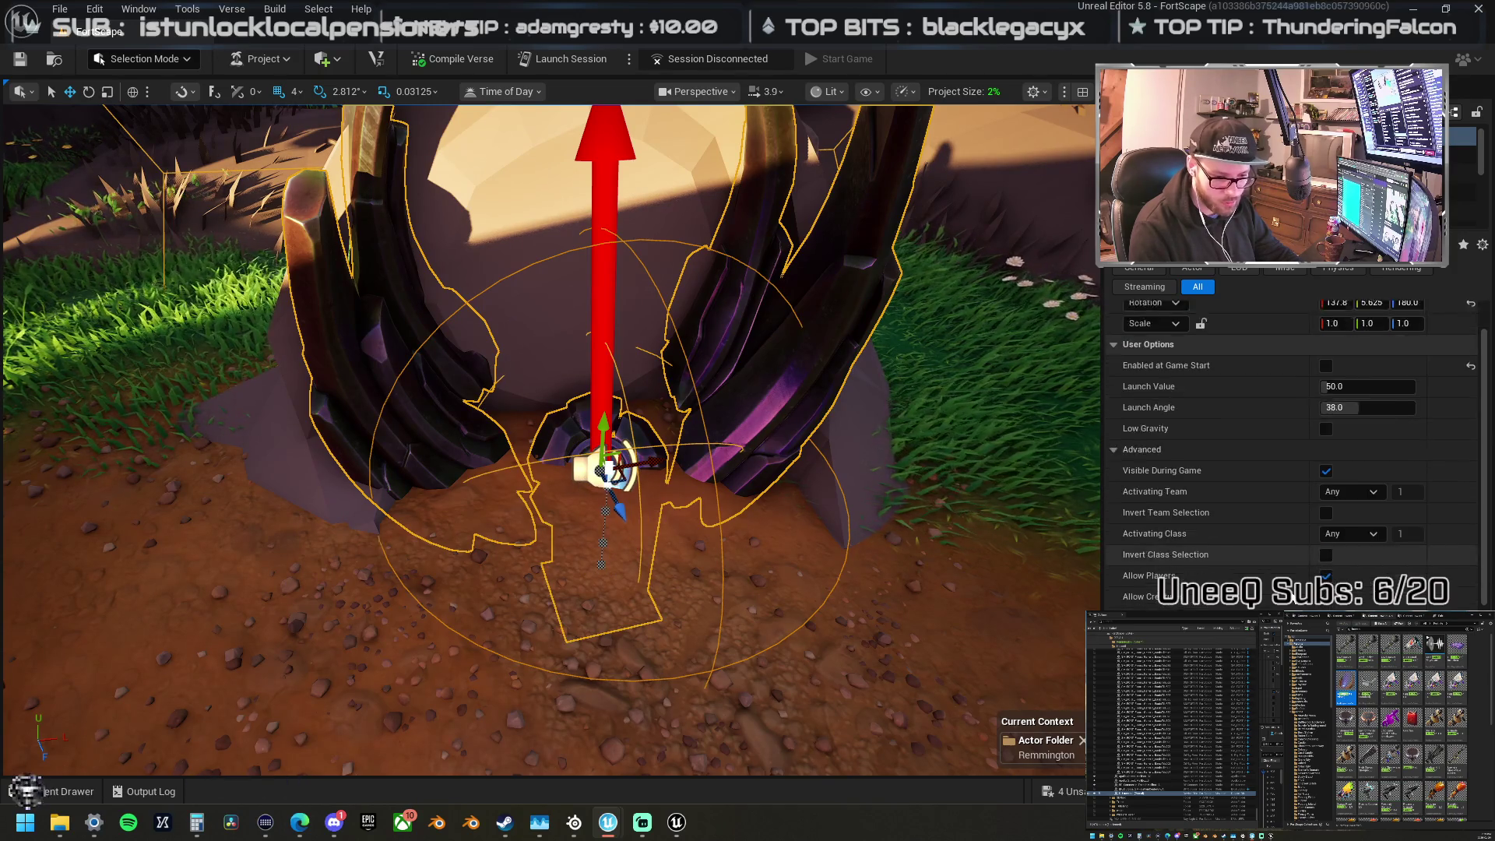
{"action": "left_click", "coordinate": [1326, 550]}
{"action": "left_click", "coordinate": [1326, 572]}
{"action": "left_click", "coordinate": [1327, 592]}
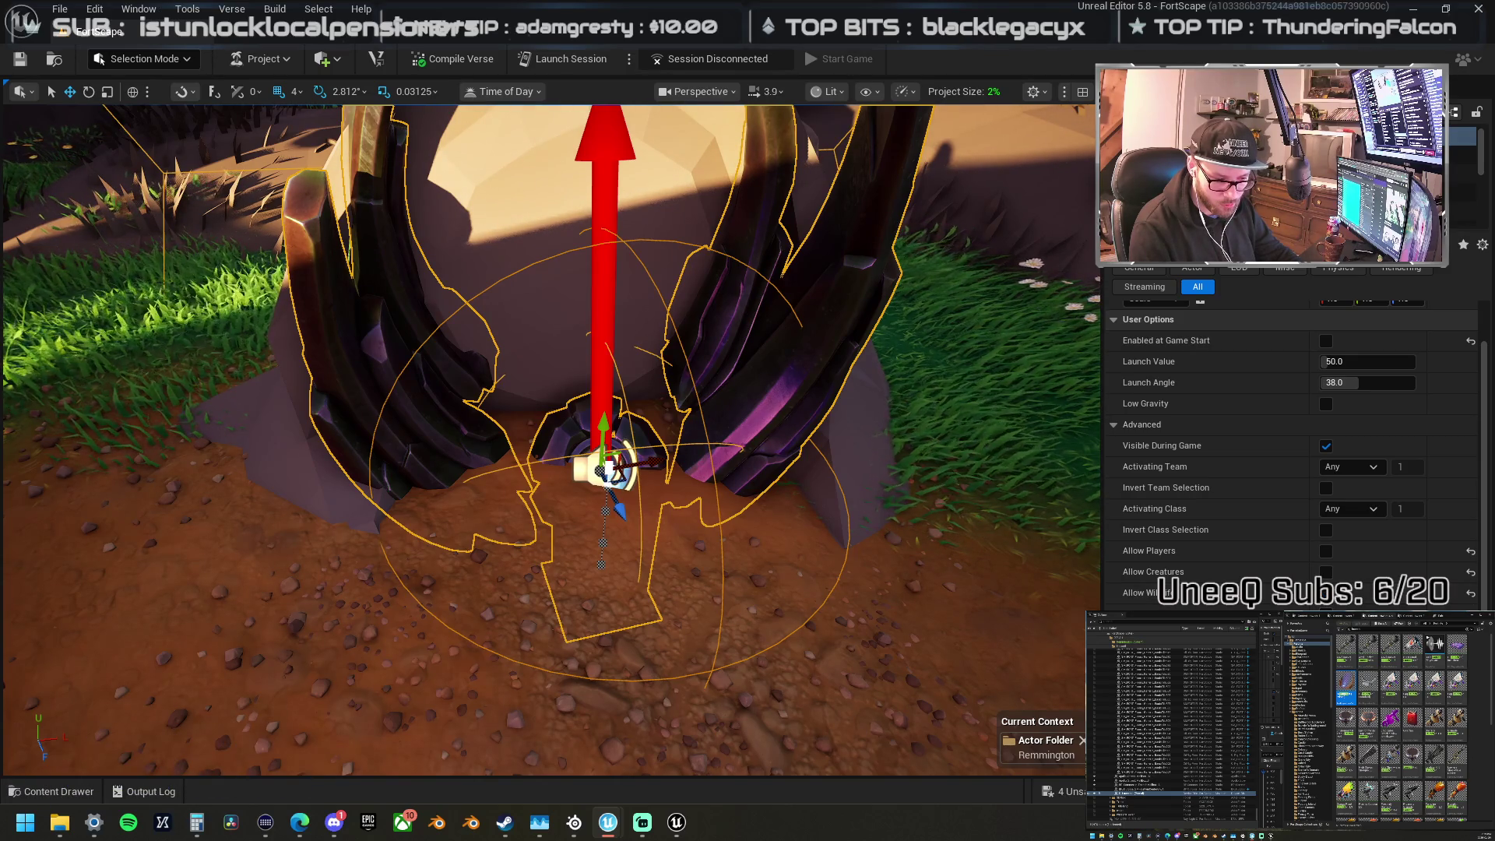
{"action": "scroll", "coordinate": [1293, 452], "scroll_direction": "down", "scroll_amount": 8}
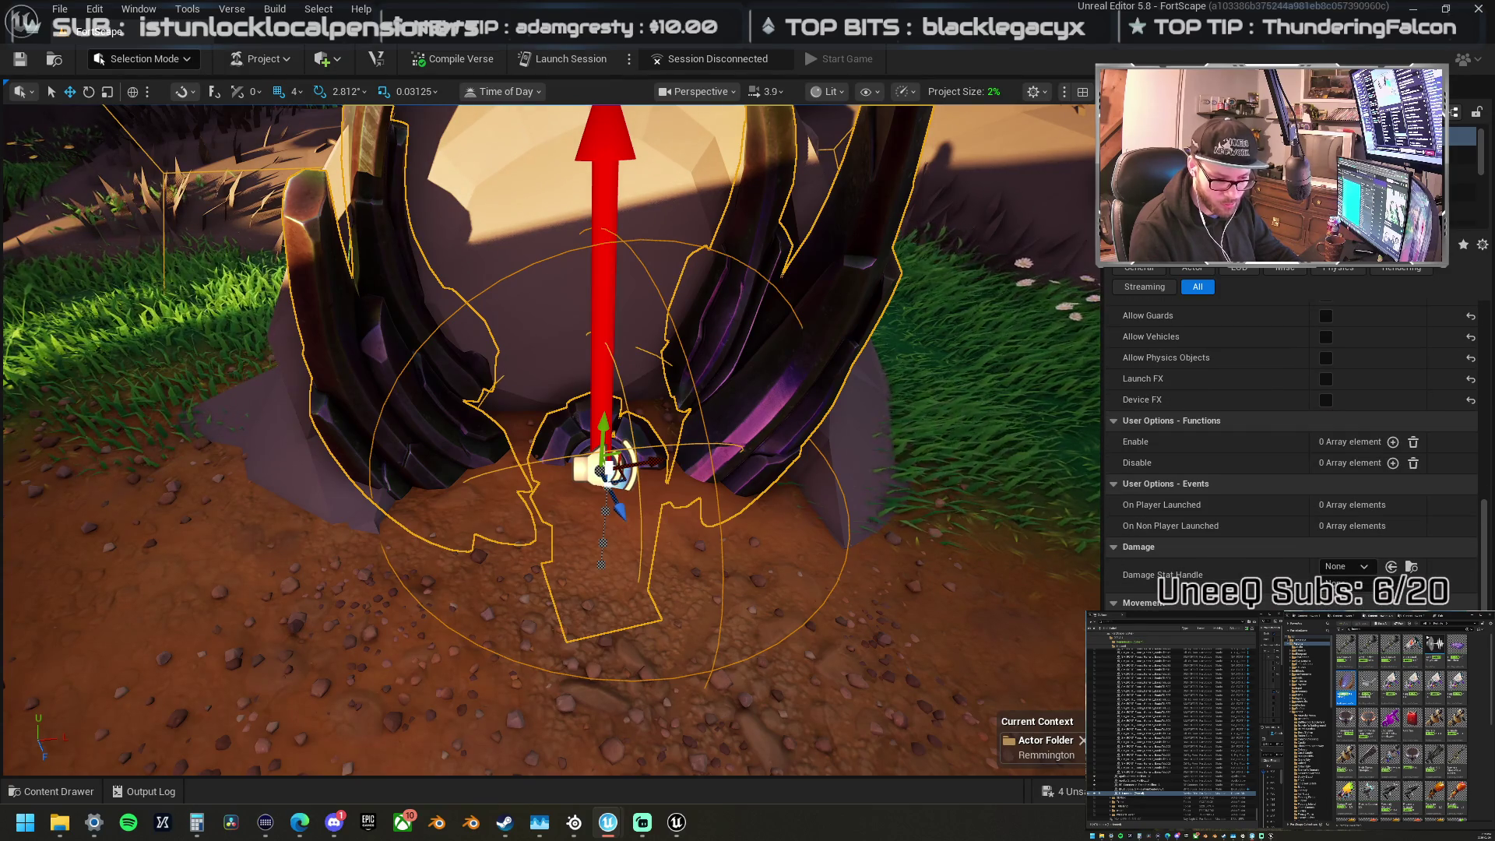
{"action": "scroll", "coordinate": [1293, 452], "scroll_direction": "up", "scroll_amount": 8}
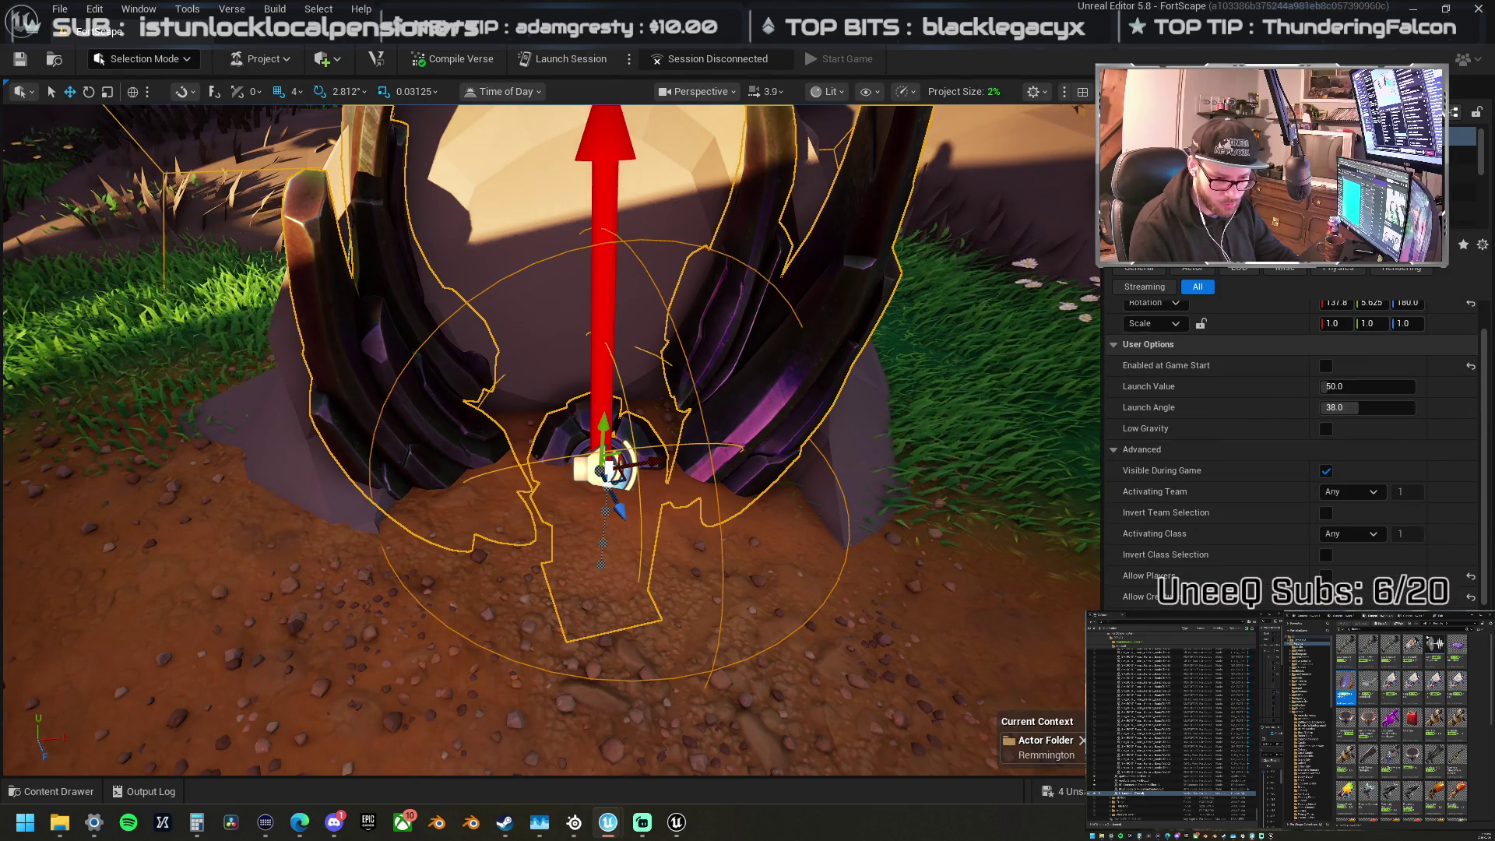
{"action": "mouse_move", "coordinate": [545, 436]}
{"action": "left_mouse_down"}
{"action": "mouse_move", "coordinate": [592, 350]}
{"action": "mouse_move", "coordinate": [623, 335]}
{"action": "mouse_move", "coordinate": [639, 351]}
{"action": "mouse_move", "coordinate": [717, 300]}
{"action": "mouse_move", "coordinate": [637, 492]}
{"action": "left_mouse_up"}
{"action": "left_click_drag", "start_coordinate": [608, 592], "coordinate": [609, 594]}
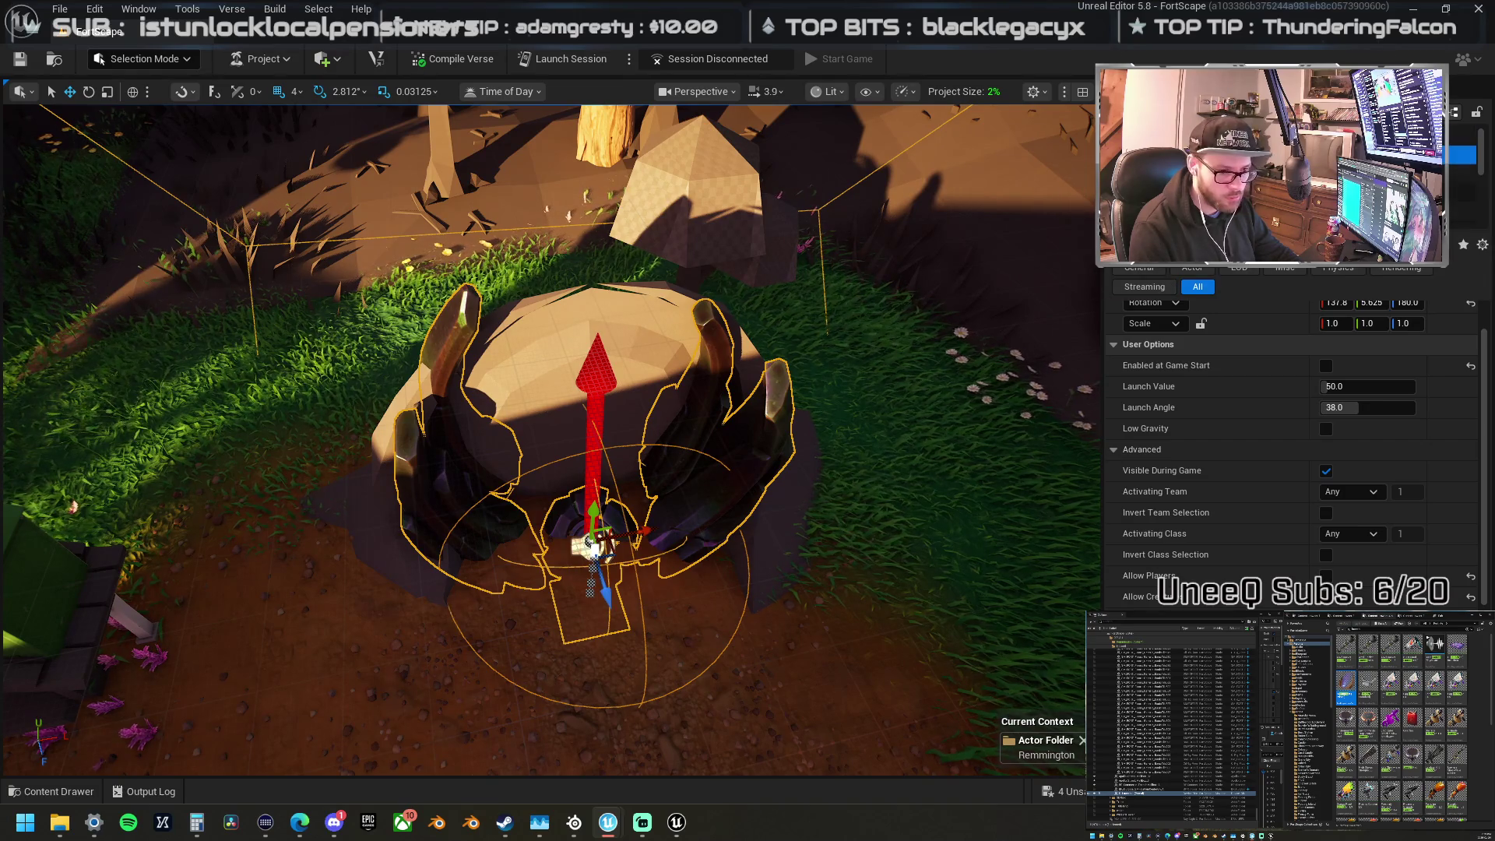
Step: Inspect the launcher's components: arrow, static mesh, sound, plane mesh and Niagara effect
{"action": "left_click", "coordinate": [1168, 170]}
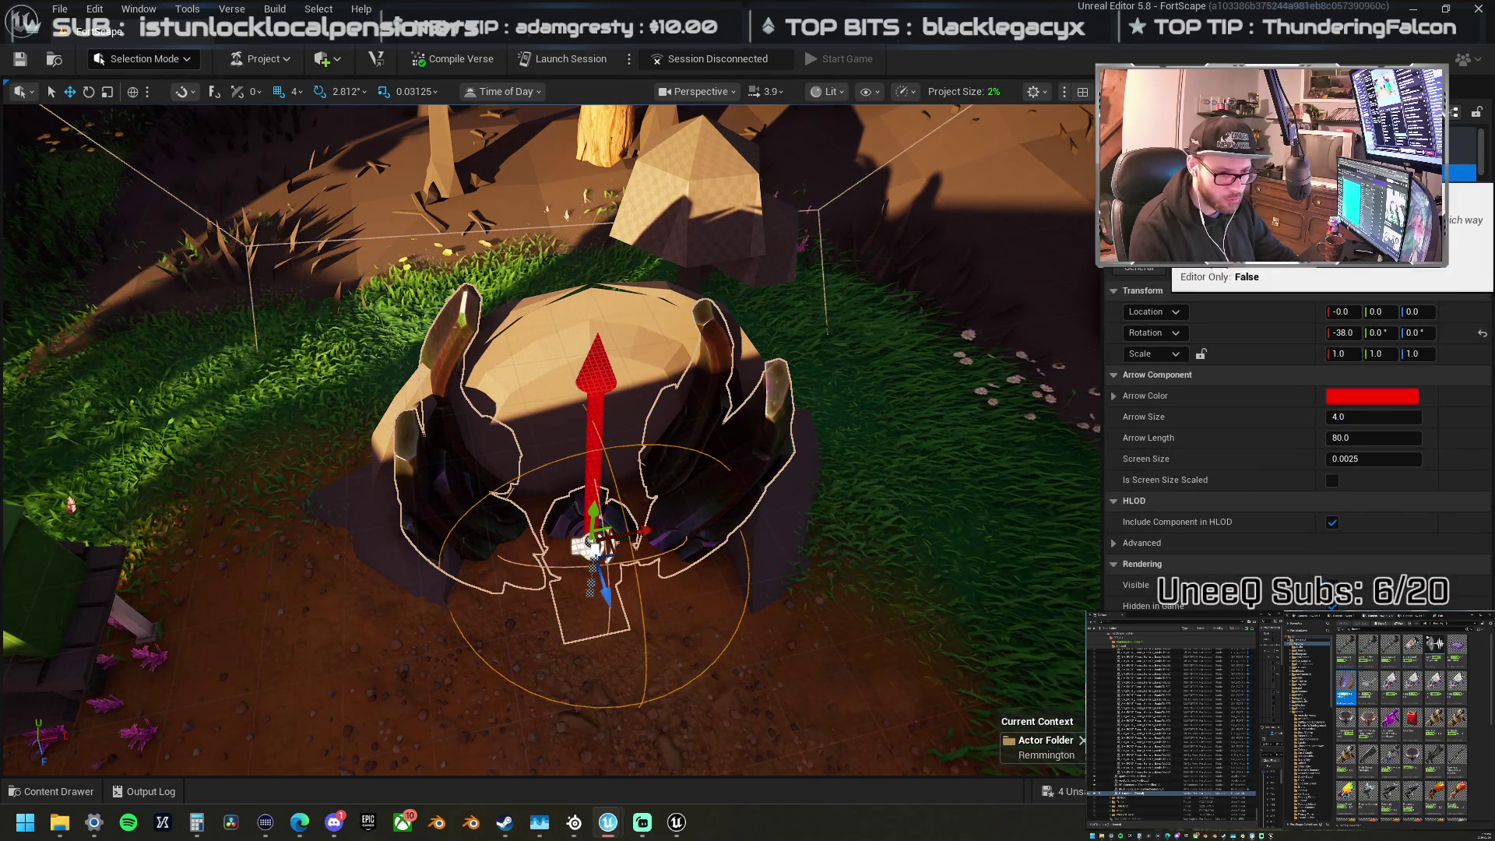
{"action": "left_click", "coordinate": [1168, 181]}
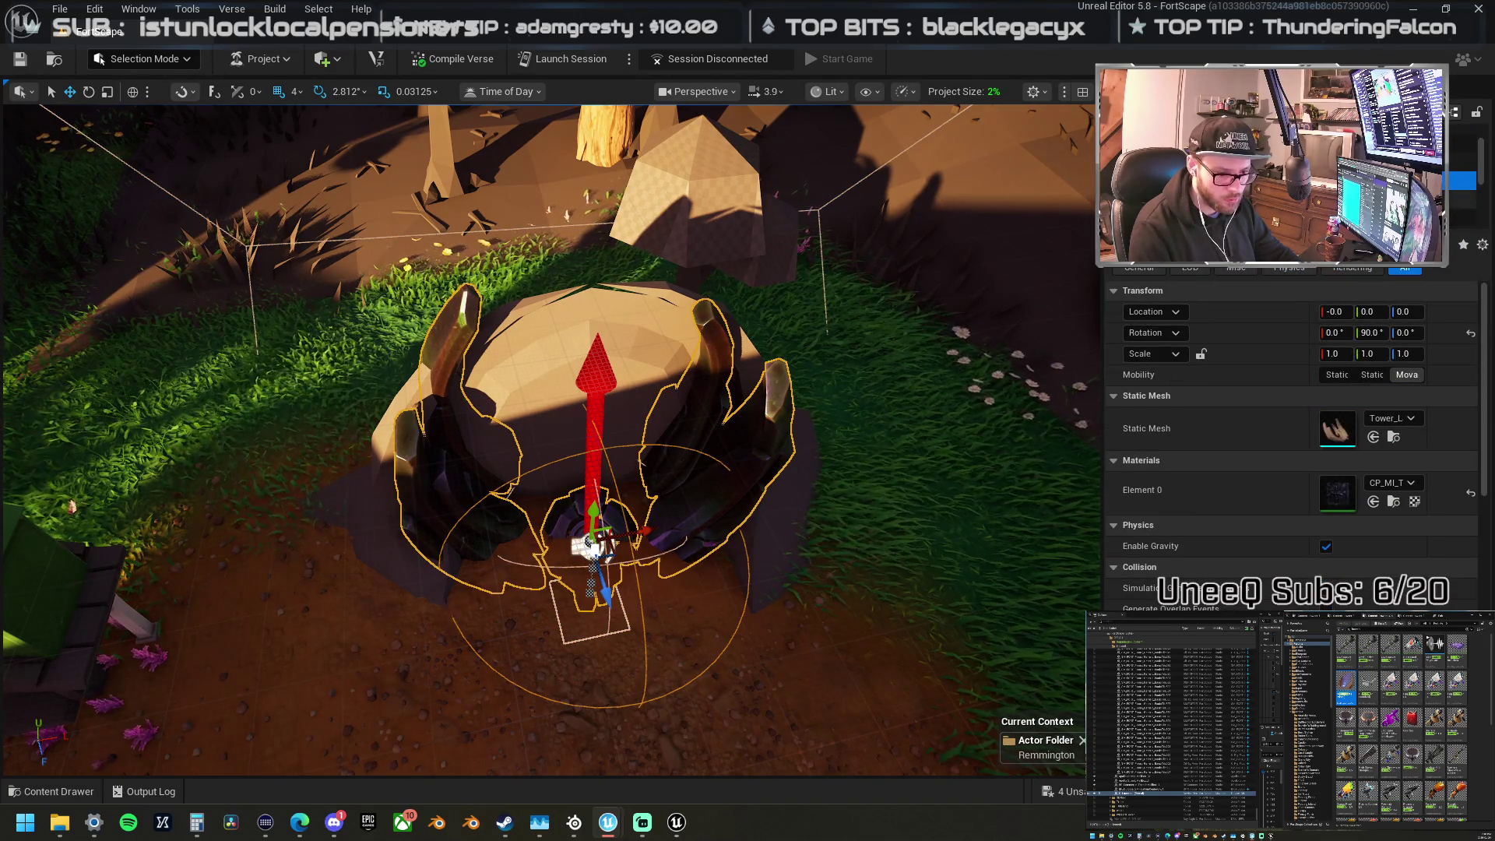
{"action": "left_click", "coordinate": [1168, 168]}
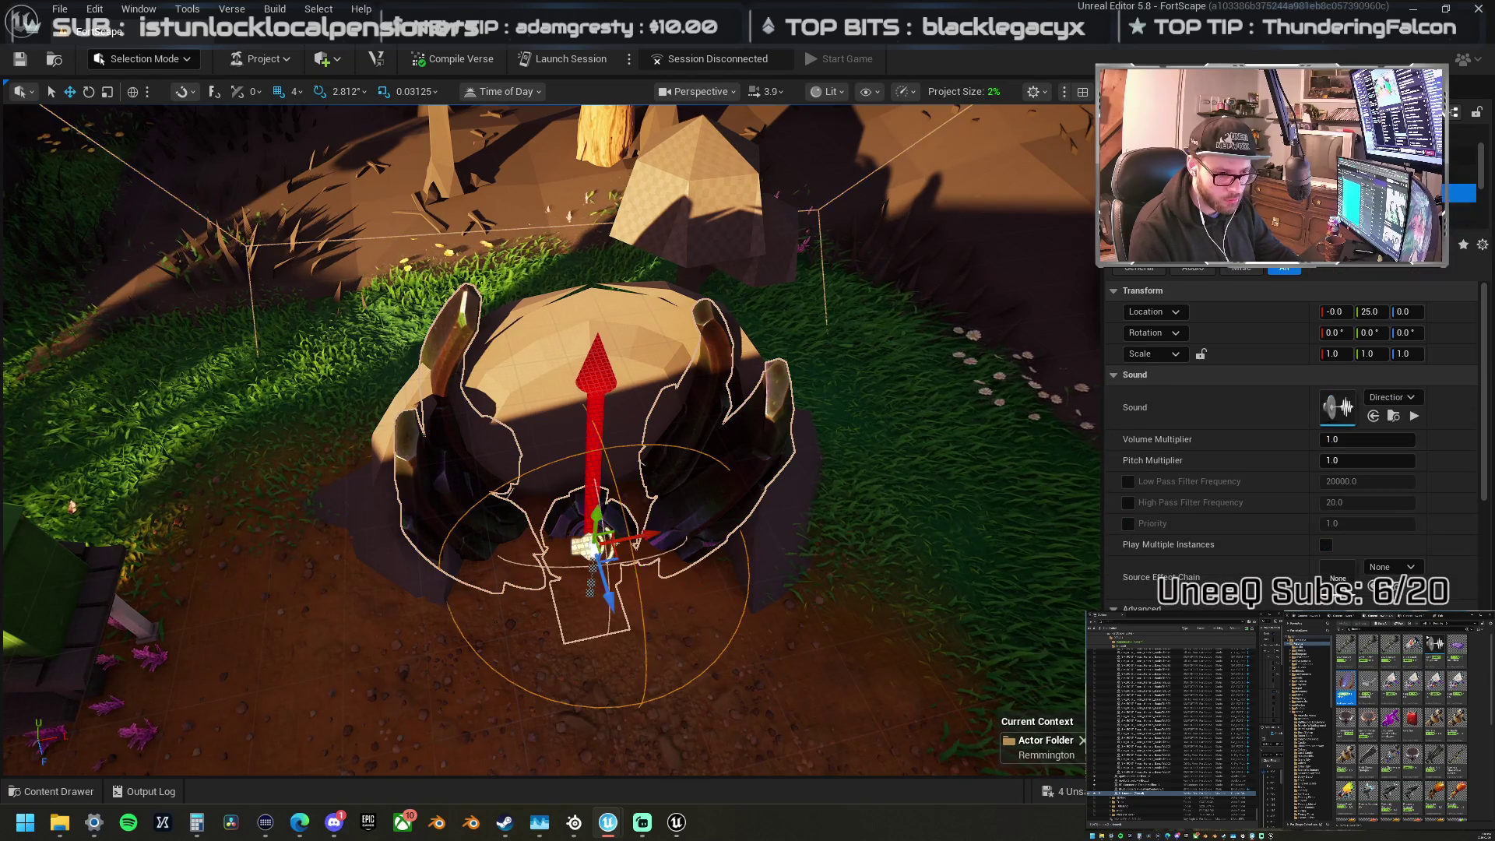
{"action": "left_click", "coordinate": [1168, 187]}
{"action": "left_click", "coordinate": [1168, 193]}
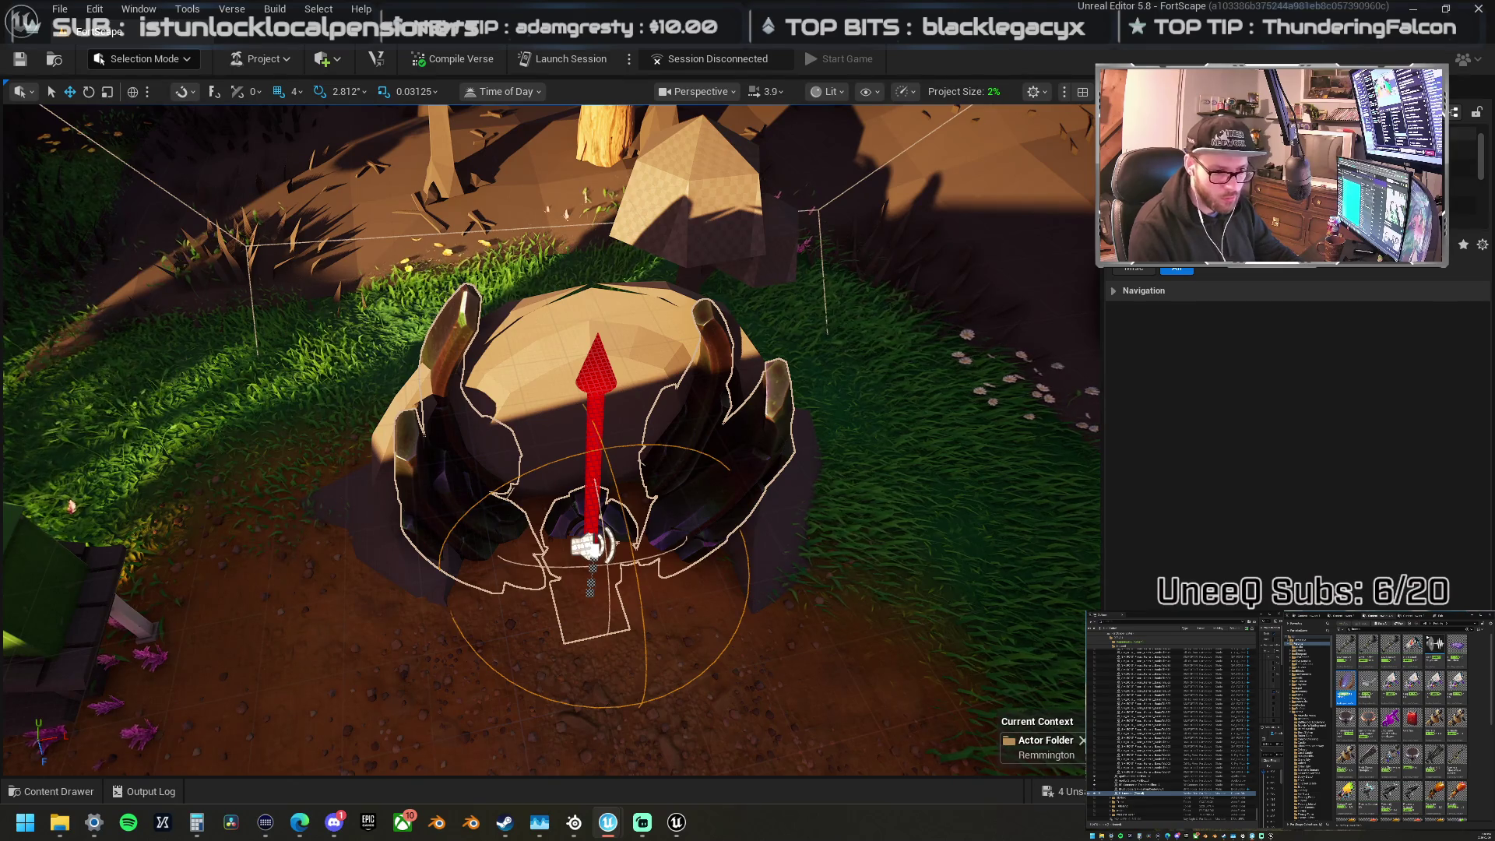
{"action": "left_click", "coordinate": [1168, 168]}
{"action": "left_click", "coordinate": [1168, 149]}
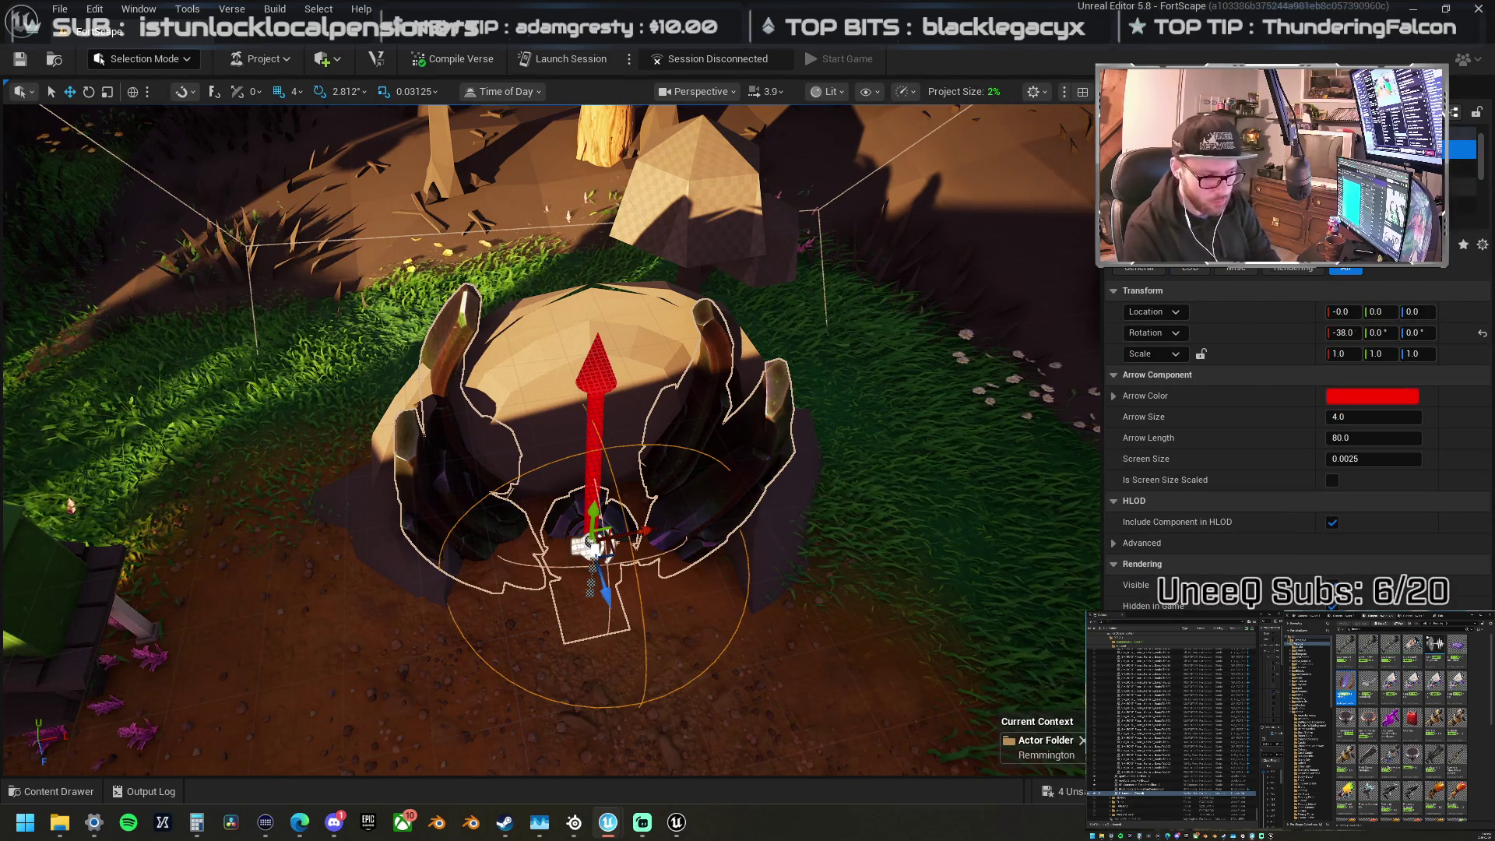
{"action": "left_click", "coordinate": [1168, 168]}
{"action": "left_click", "coordinate": [611, 520]}
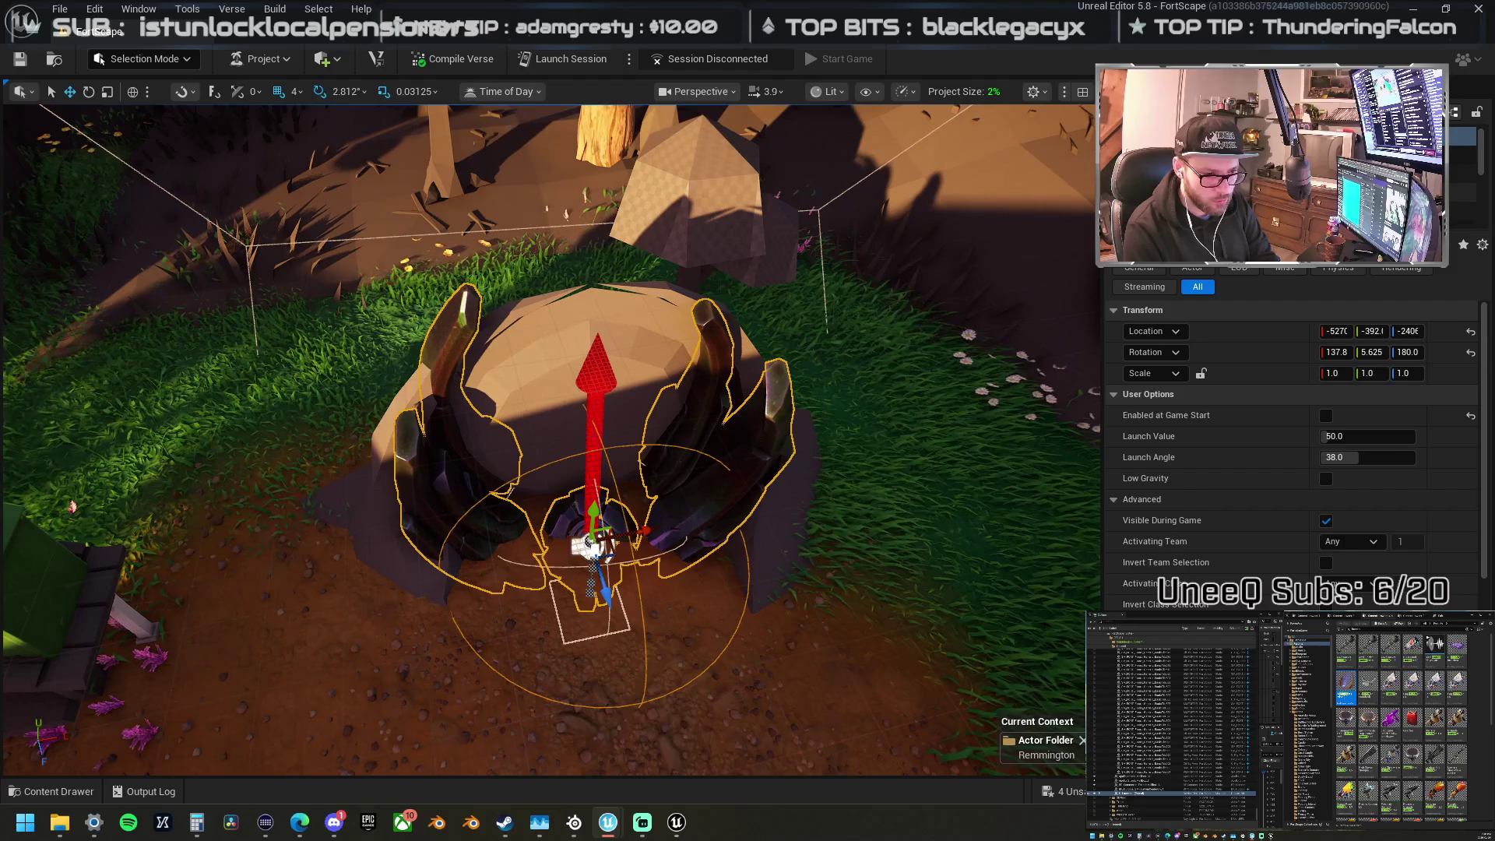
{"action": "left_click", "coordinate": [1463, 154]}
{"action": "left_click", "coordinate": [1462, 173]}
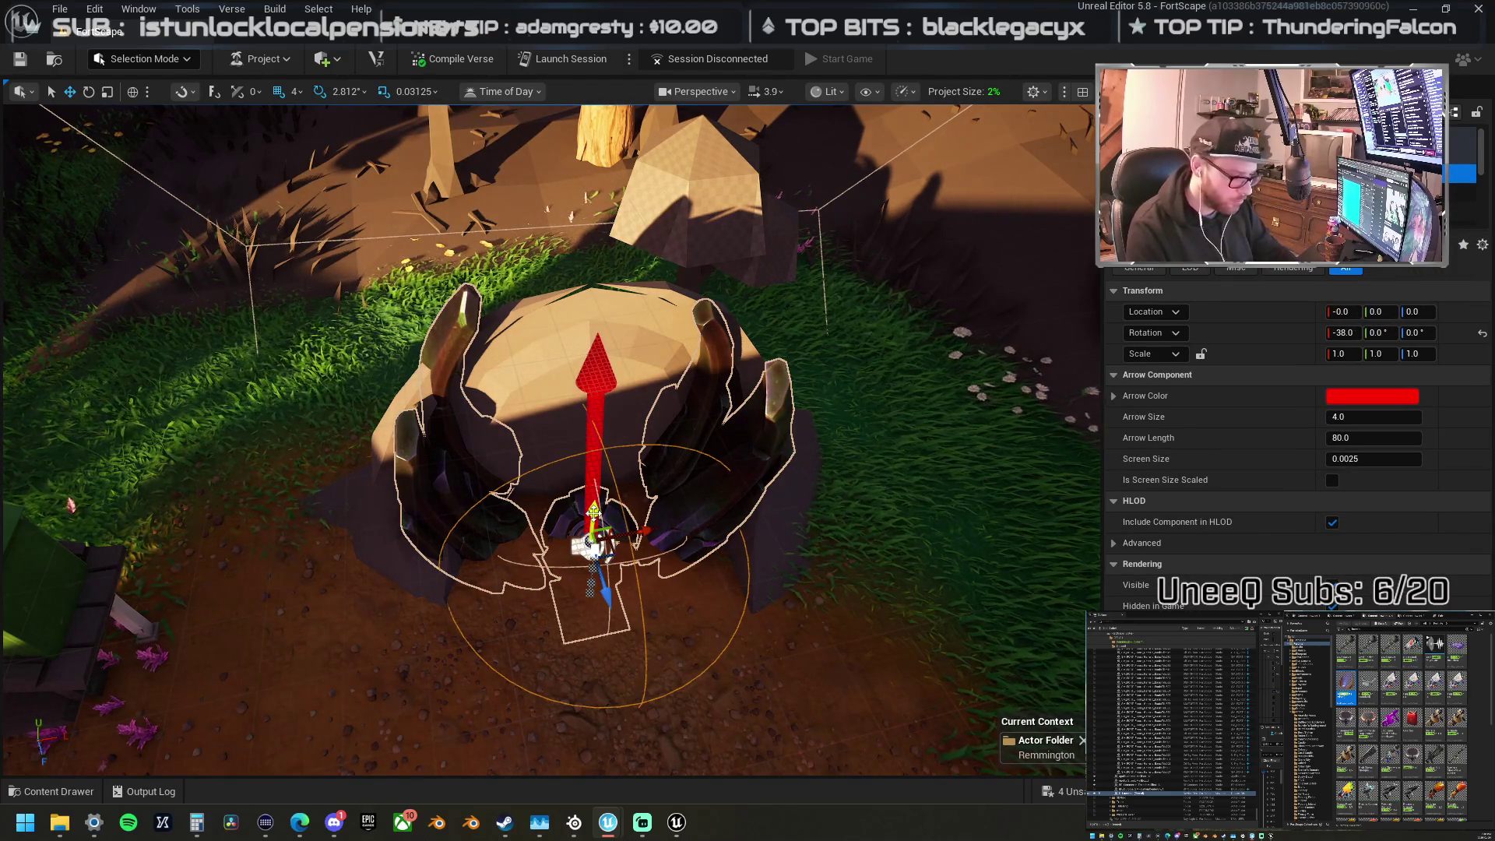
{"action": "left_click", "coordinate": [561, 504]}
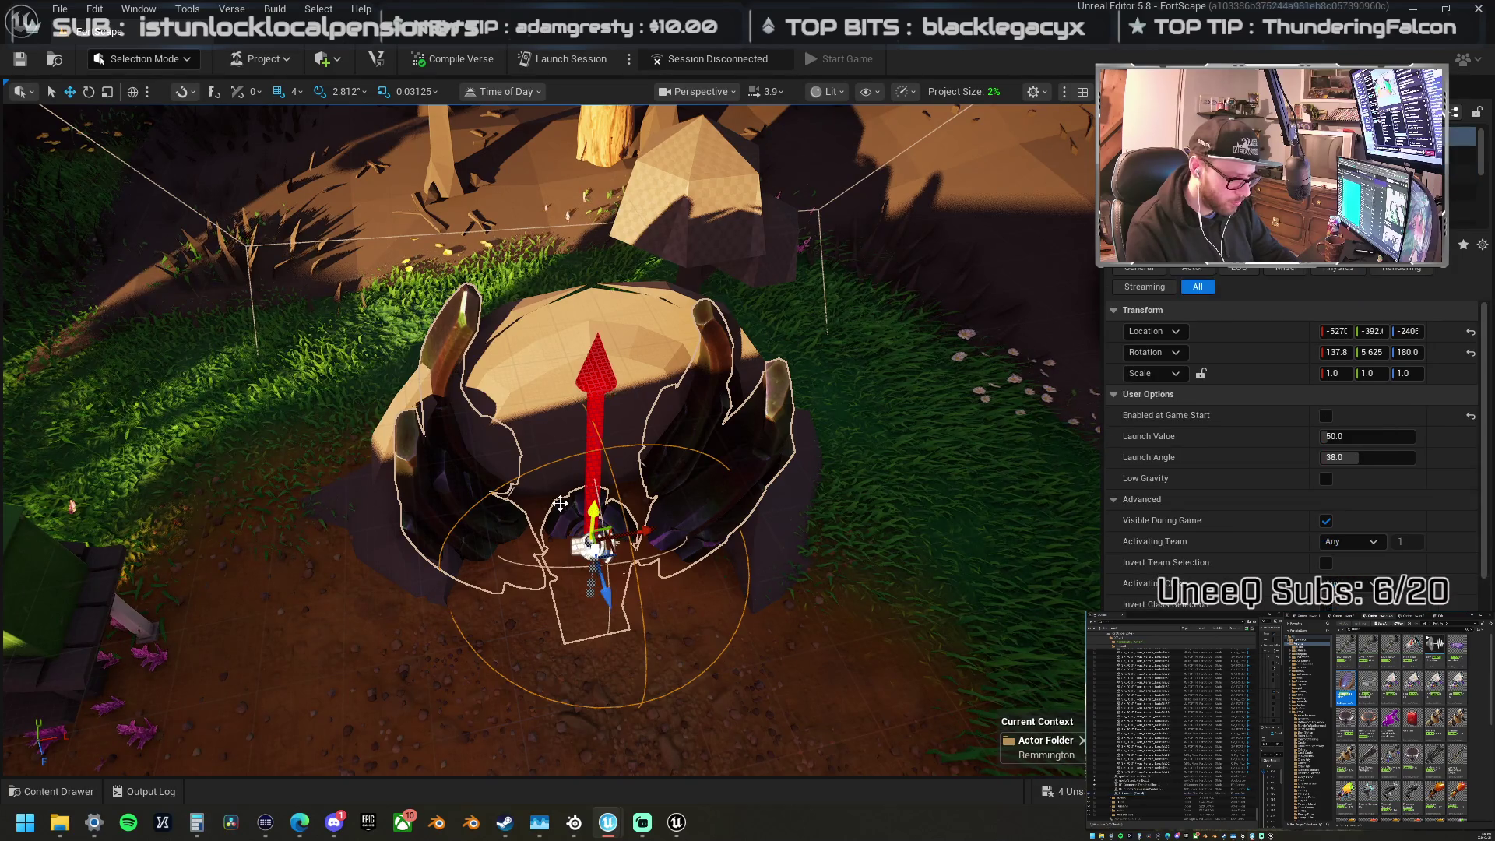
{"action": "left_click", "coordinate": [737, 528]}
Step: Slide the launcher pad back along Y, then remove it from in front of the rock
{"action": "left_click", "coordinate": [583, 517]}
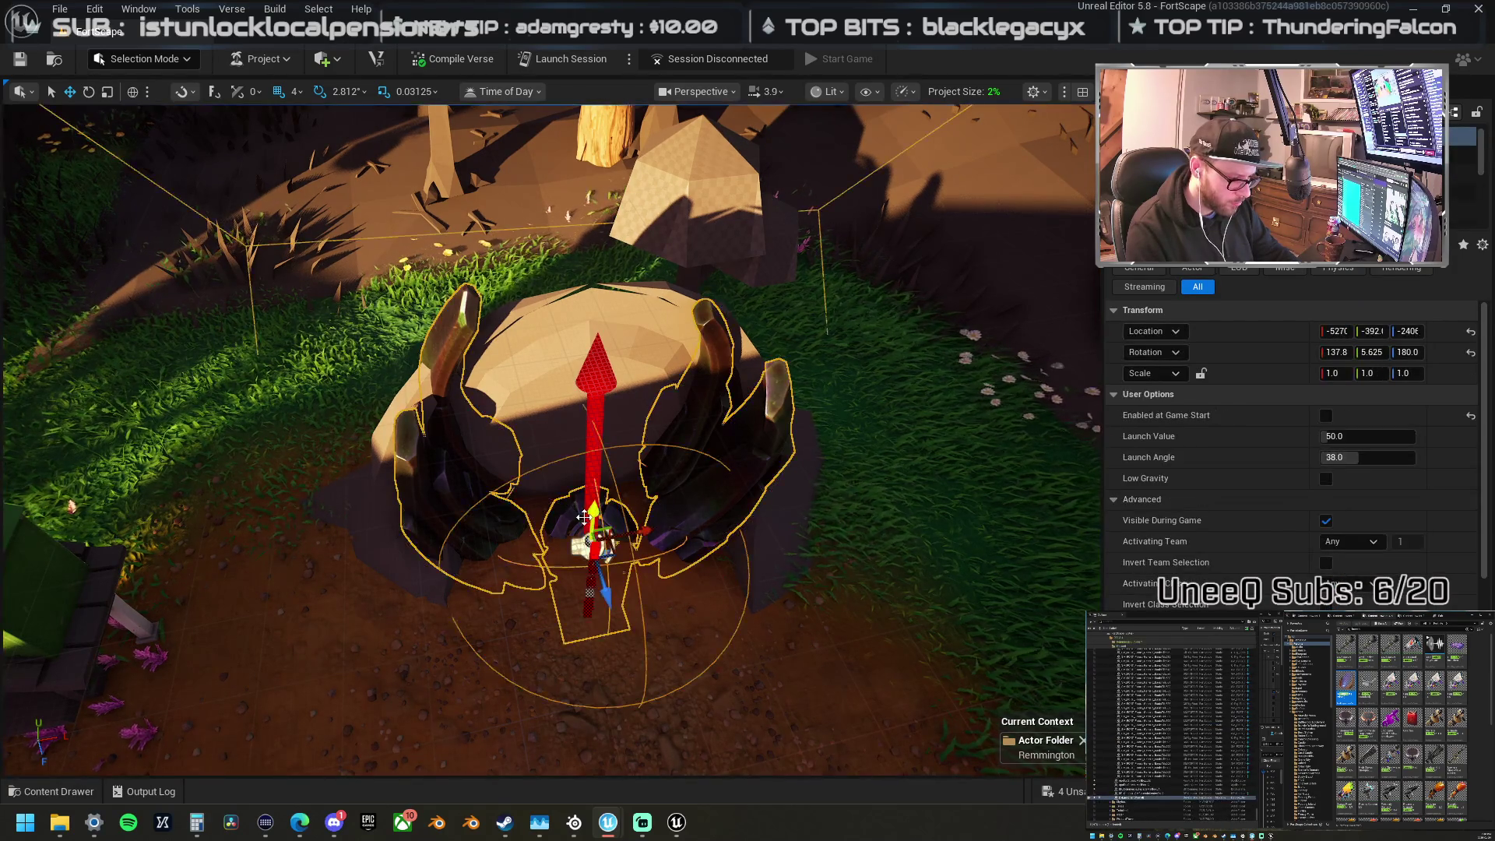
{"action": "left_click_drag", "start_coordinate": [592, 510], "coordinate": [606, 531]}
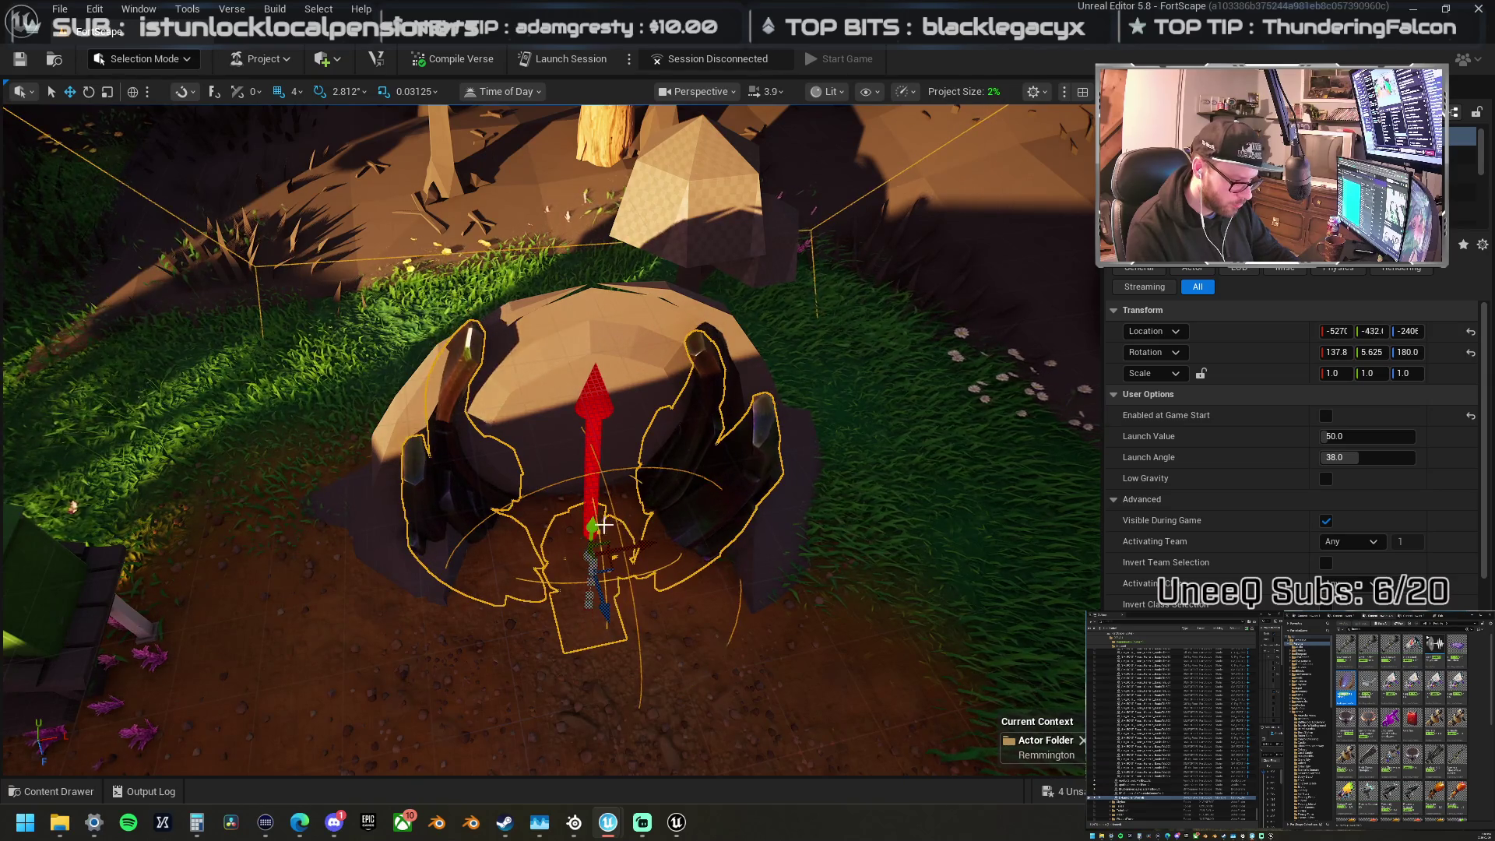
{"action": "scroll", "coordinate": [606, 530], "scroll_direction": "up", "scroll_amount": 3}
{"action": "scroll", "coordinate": [522, 423], "scroll_direction": "down", "scroll_amount": 10}
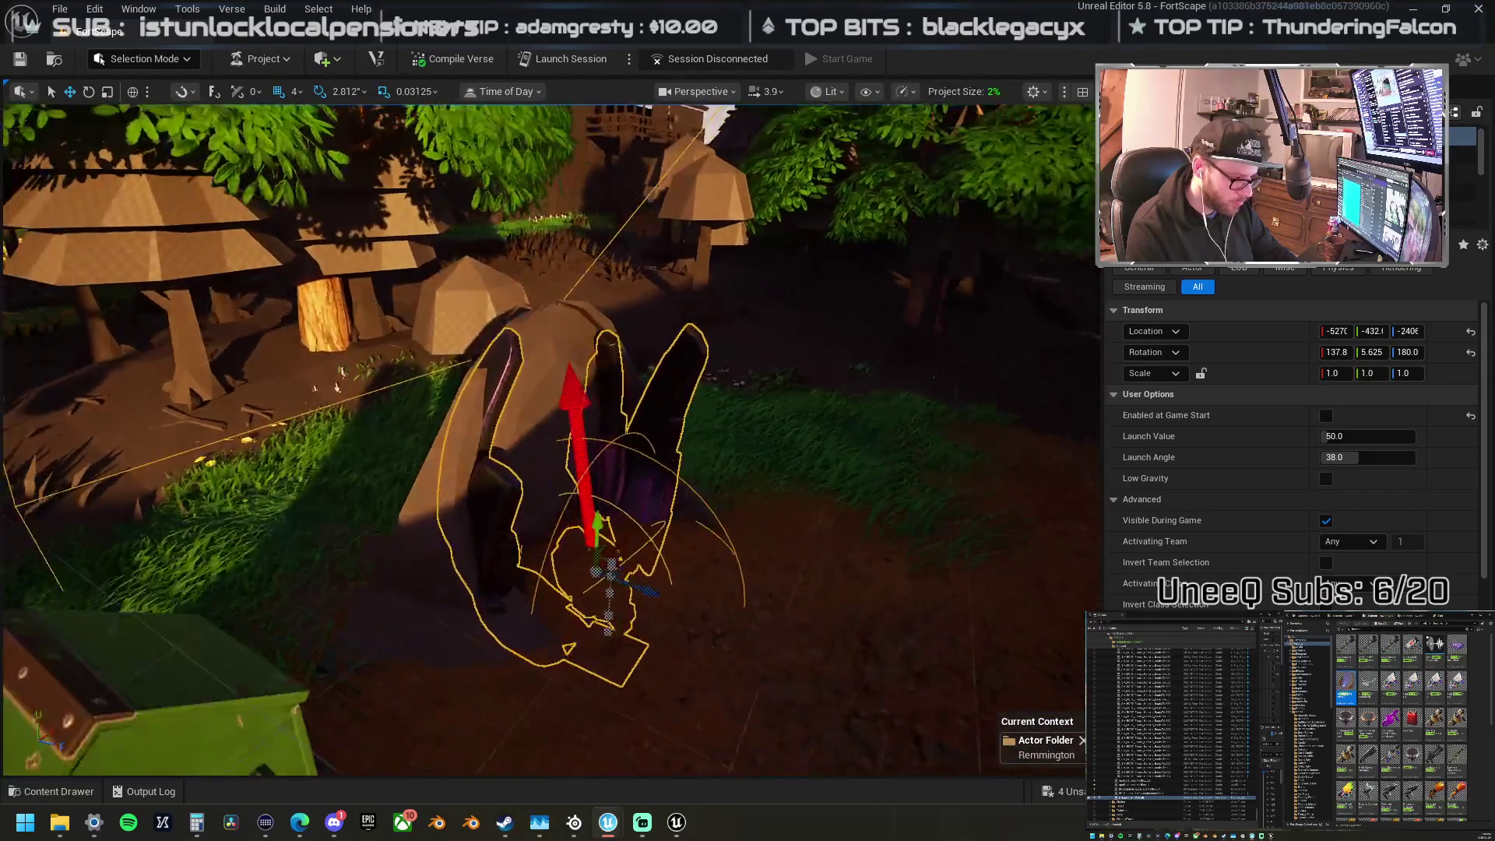
{"action": "left_click", "coordinate": [1122, 732]}
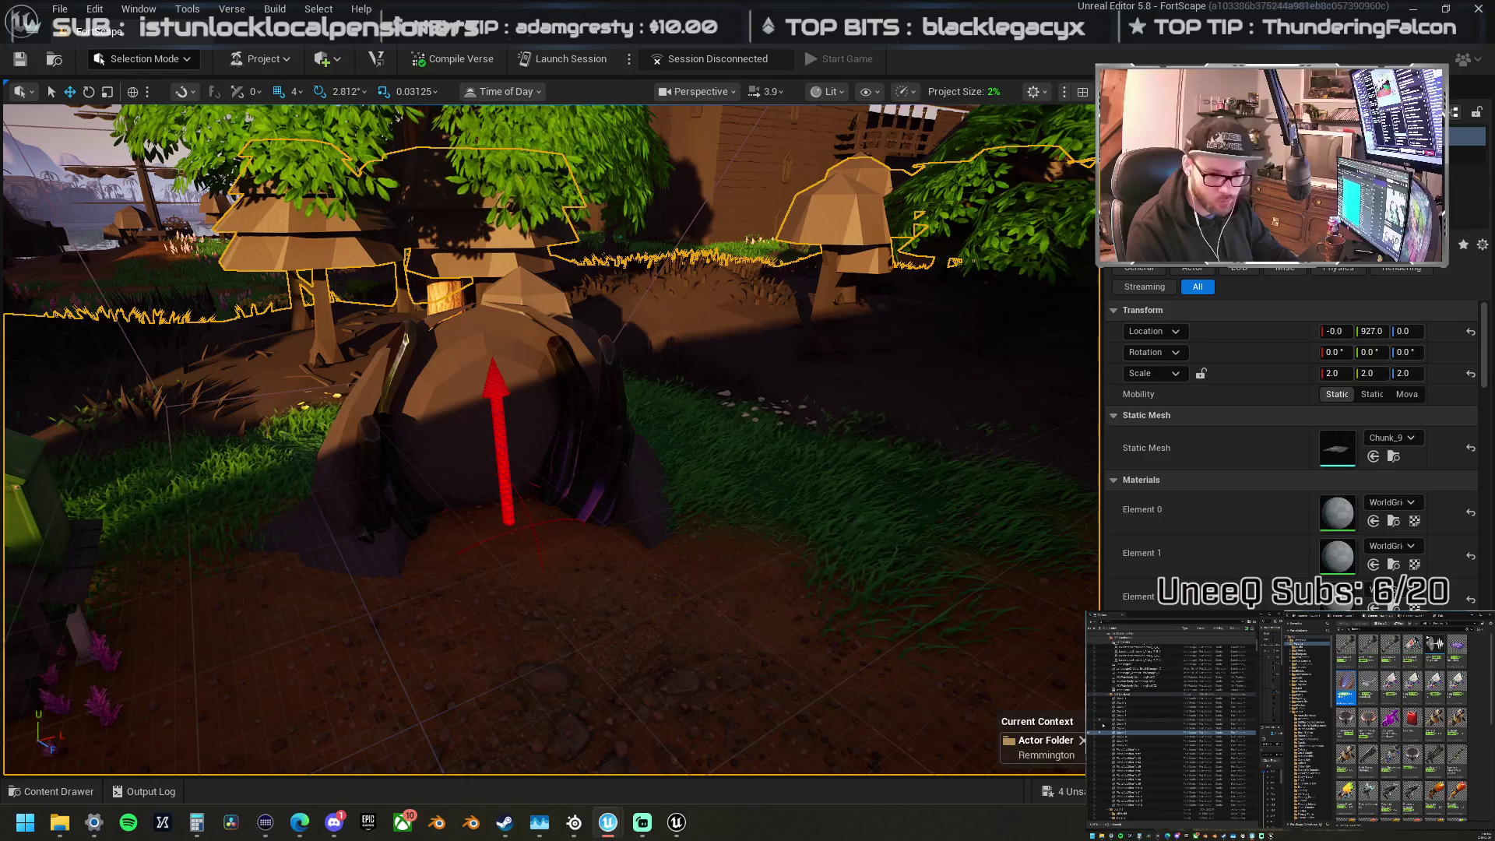
{"action": "key", "text": "w"}
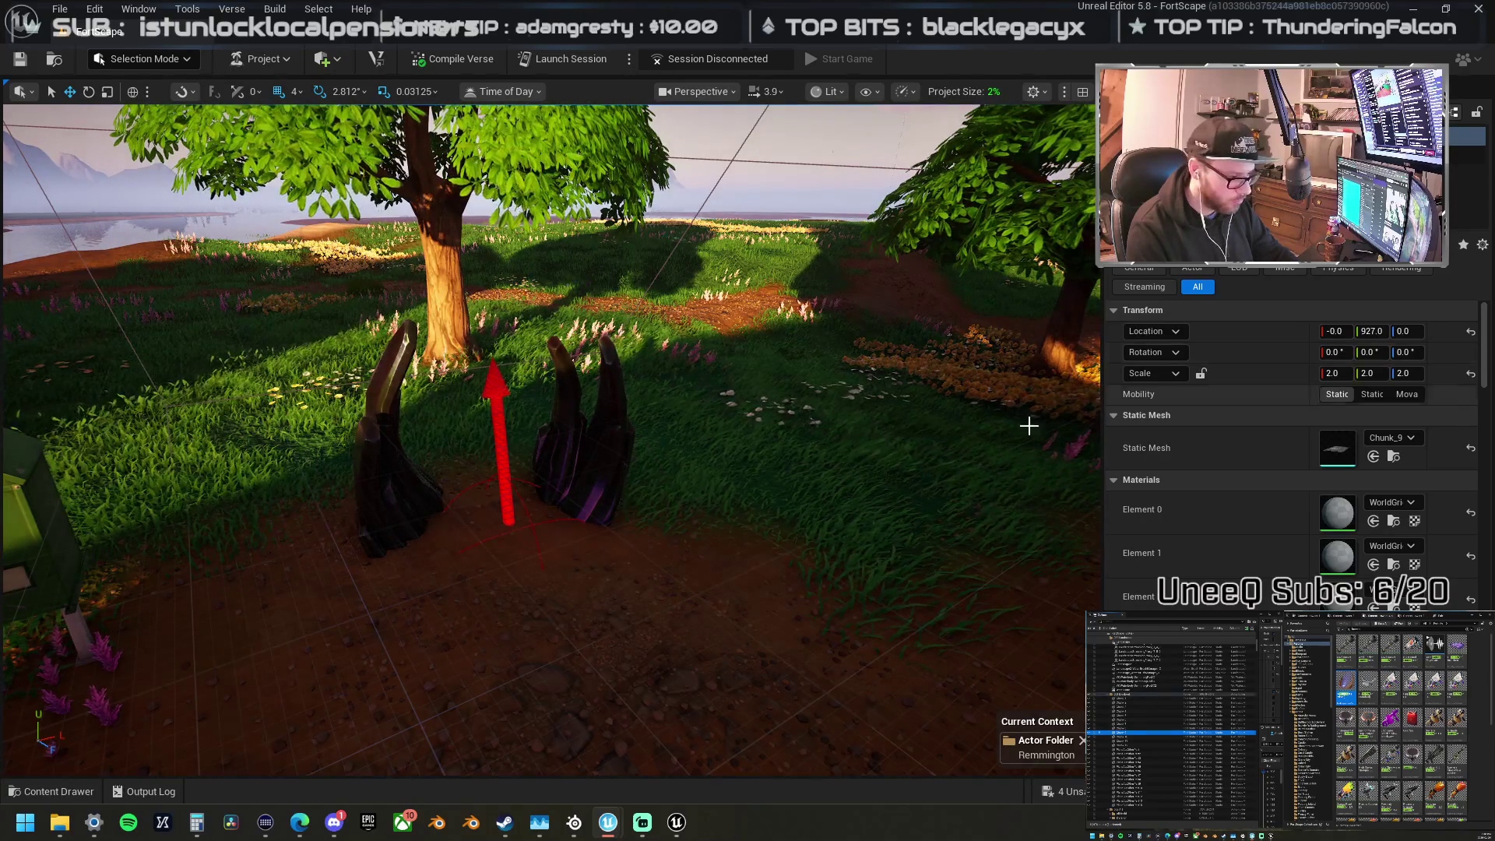
{"action": "key", "text": "s"}
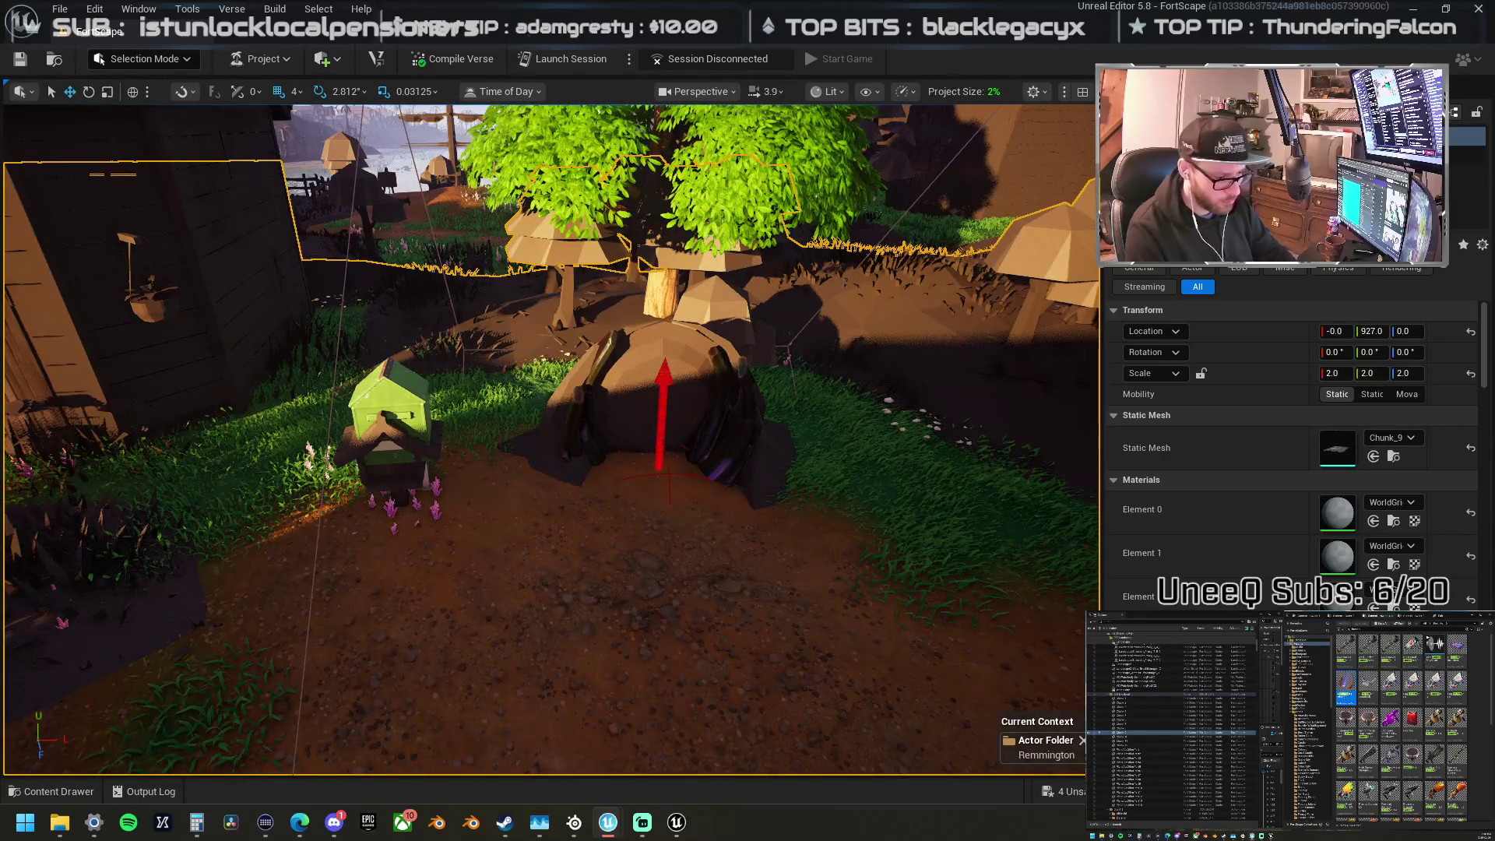
{"action": "key", "text": "ctrl+z"}
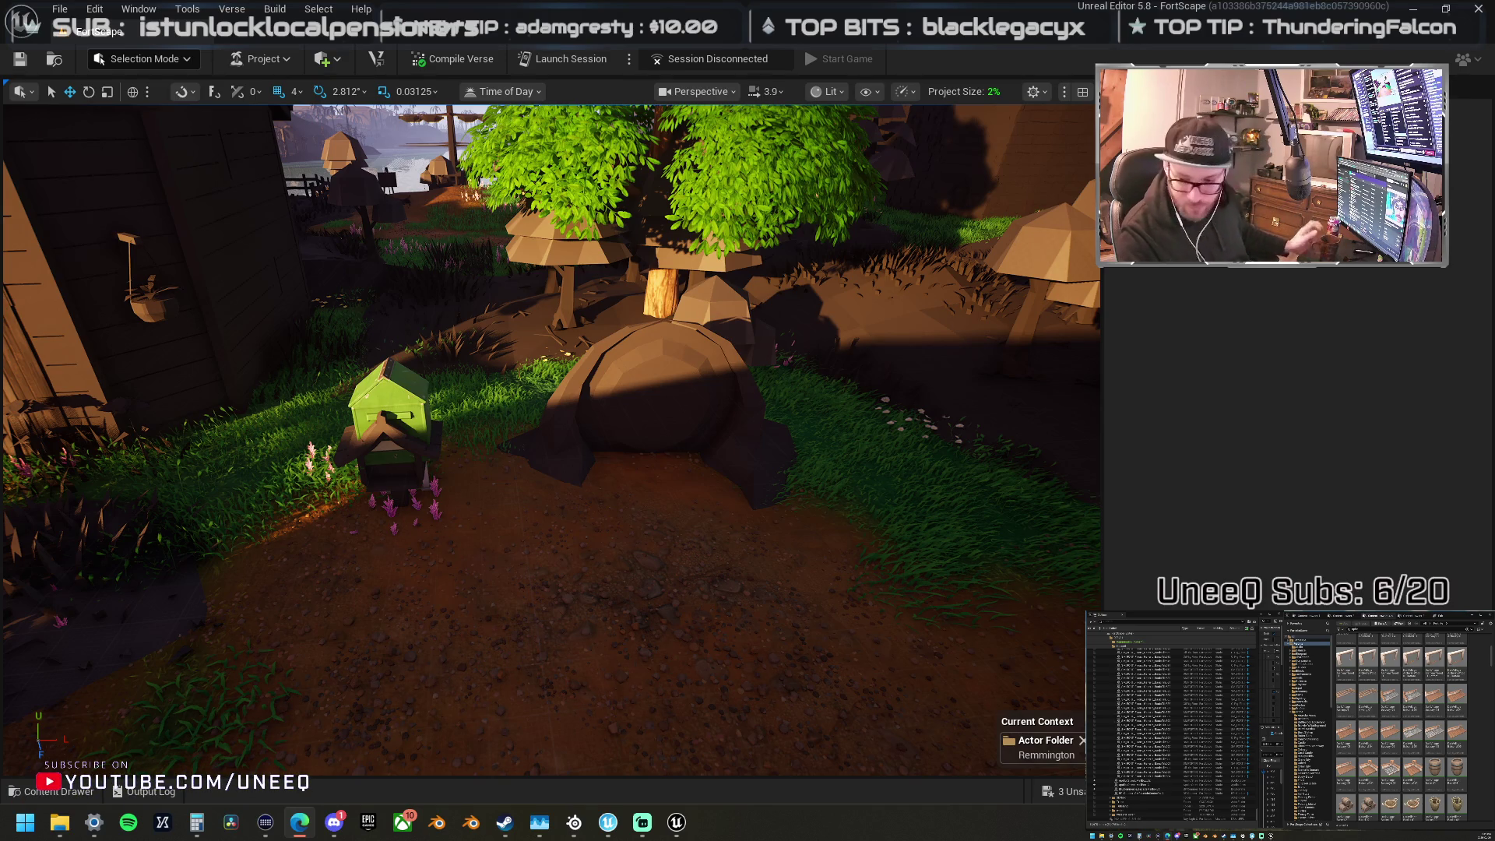
{"action": "scroll", "coordinate": [1402, 728], "scroll_direction": "down", "scroll_amount": 2}
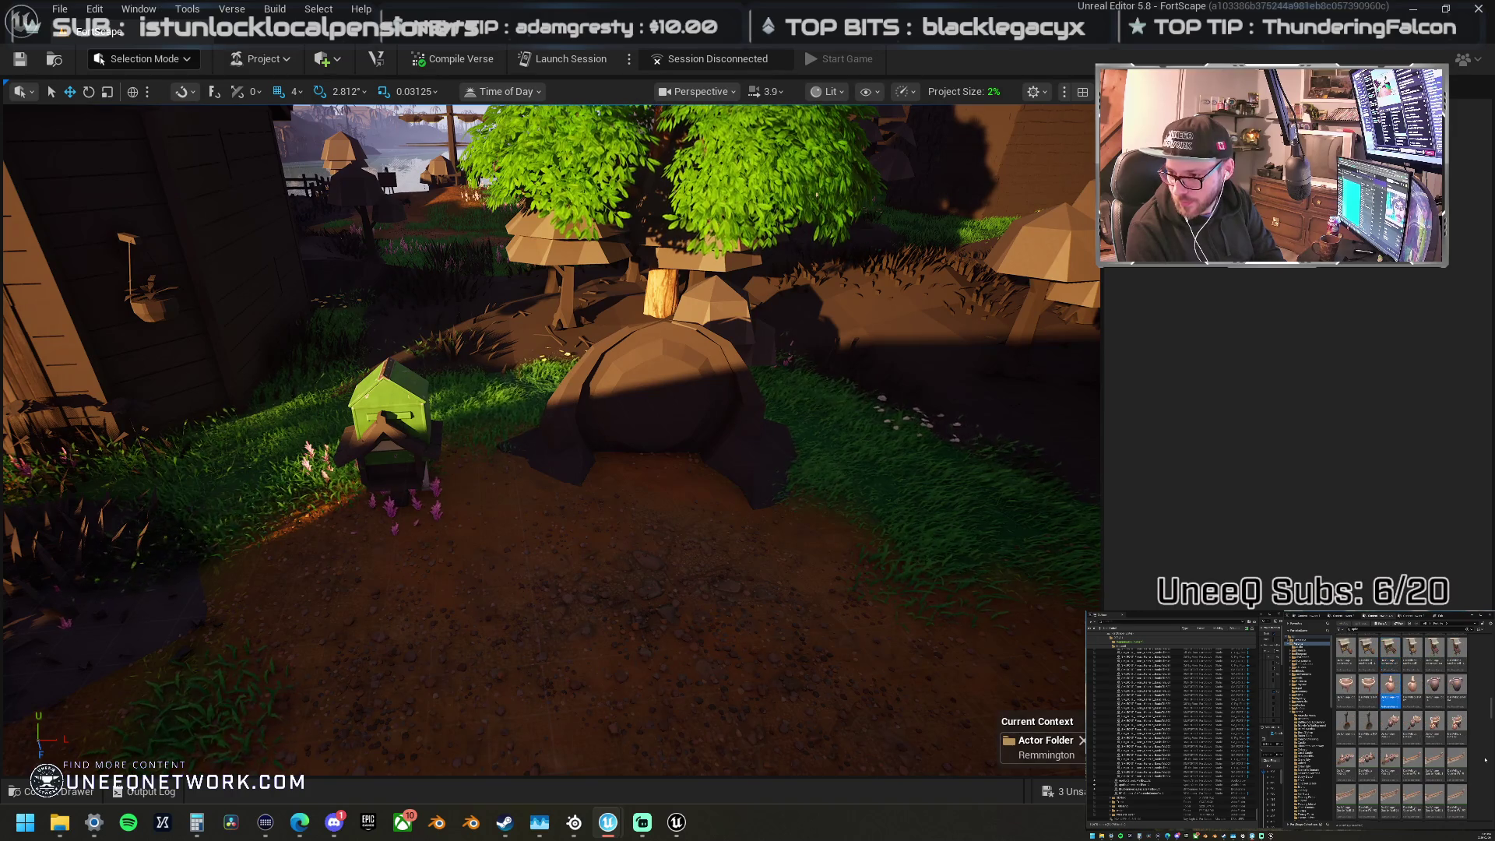
{"action": "scroll", "coordinate": [1485, 759], "scroll_direction": "down", "scroll_amount": 10}
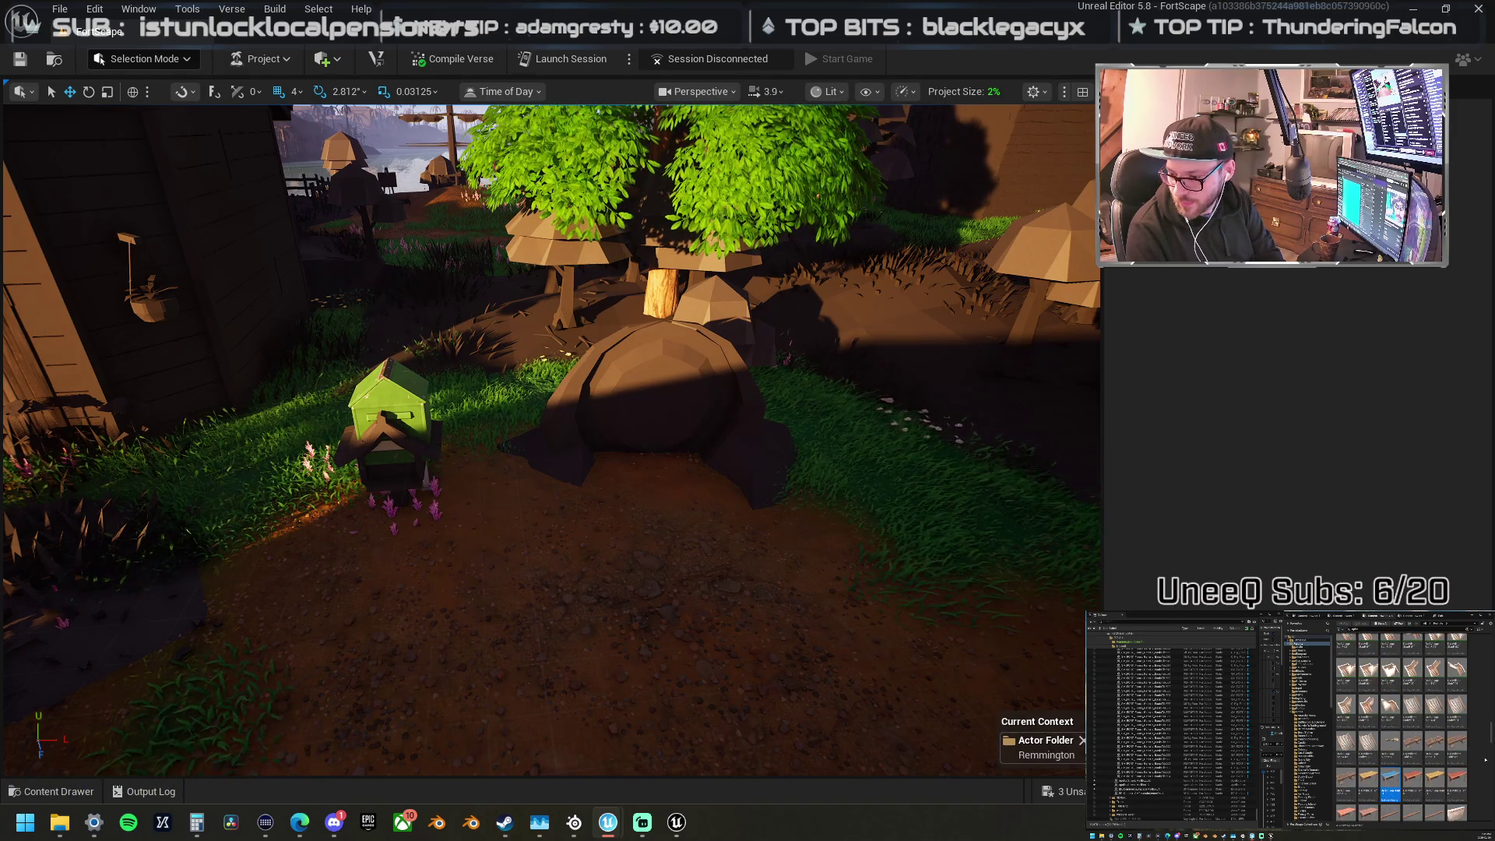
{"action": "scroll", "coordinate": [1485, 760], "scroll_direction": "down", "scroll_amount": 10}
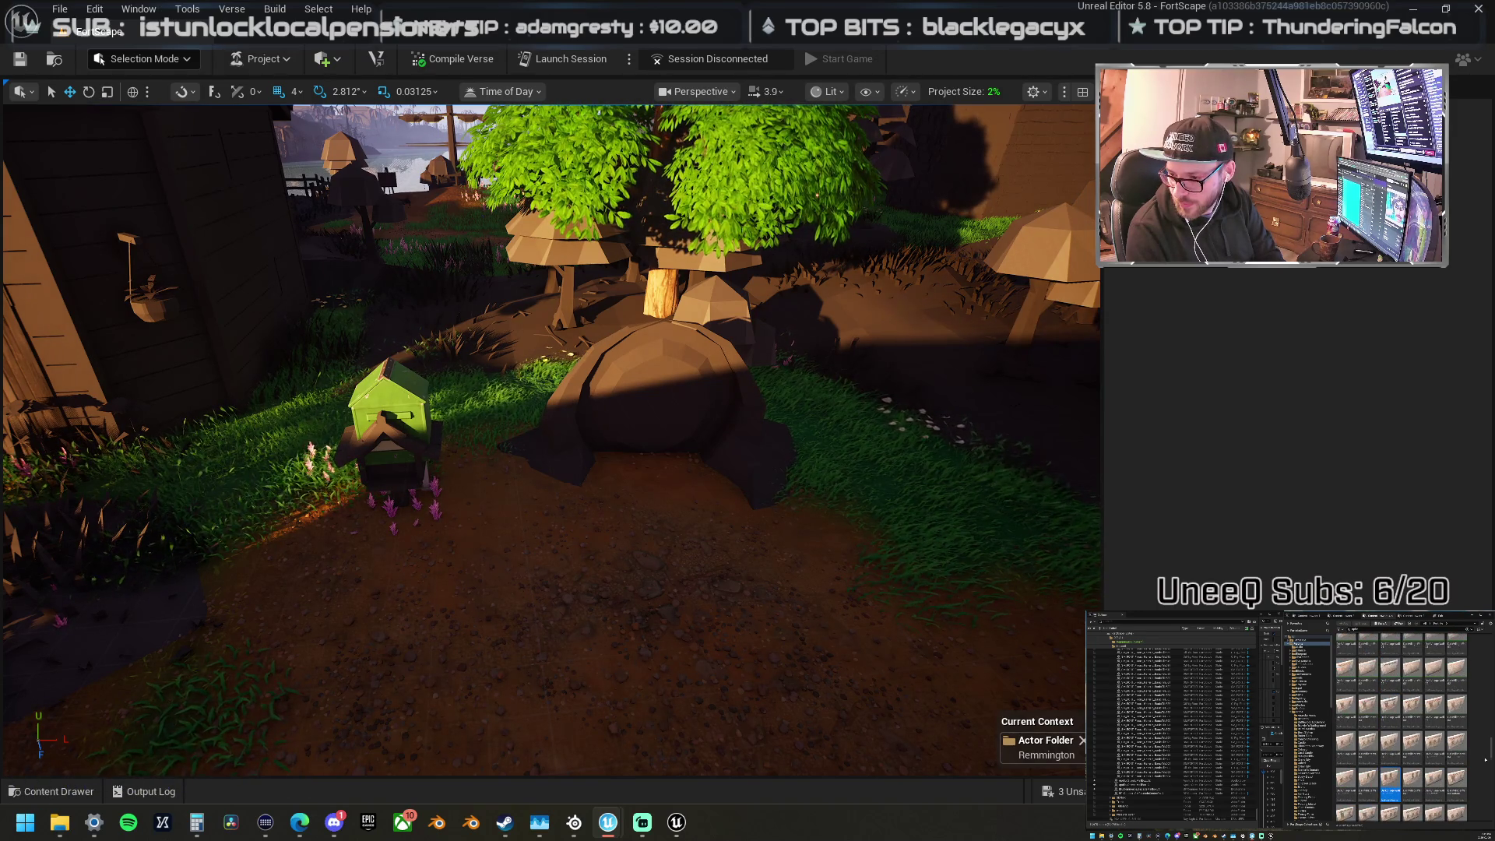
{"action": "scroll", "coordinate": [1485, 760], "scroll_direction": "down", "scroll_amount": 8}
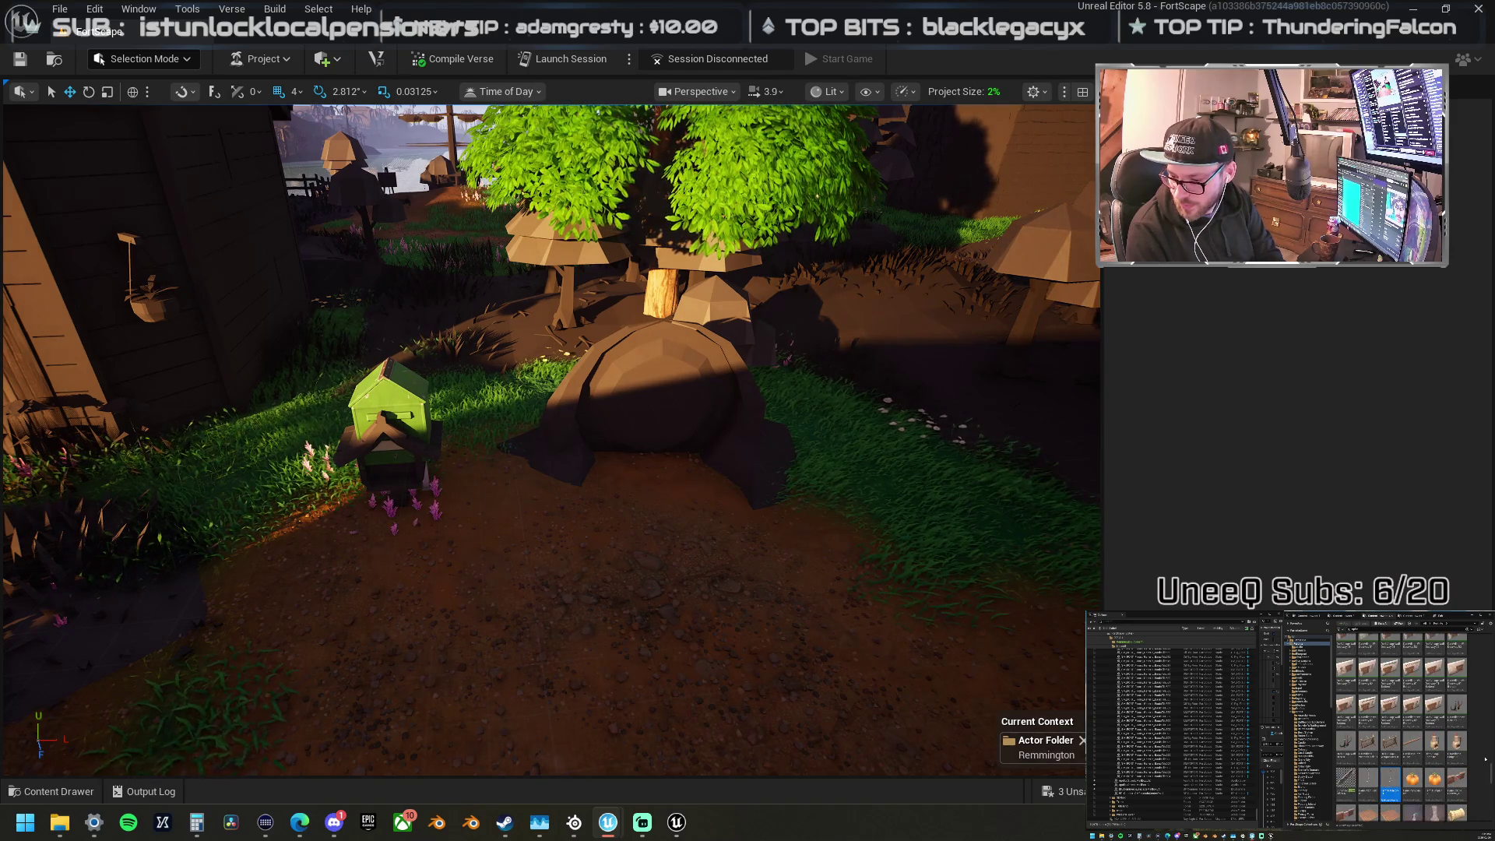
{"action": "scroll", "coordinate": [1485, 759], "scroll_direction": "down", "scroll_amount": 10}
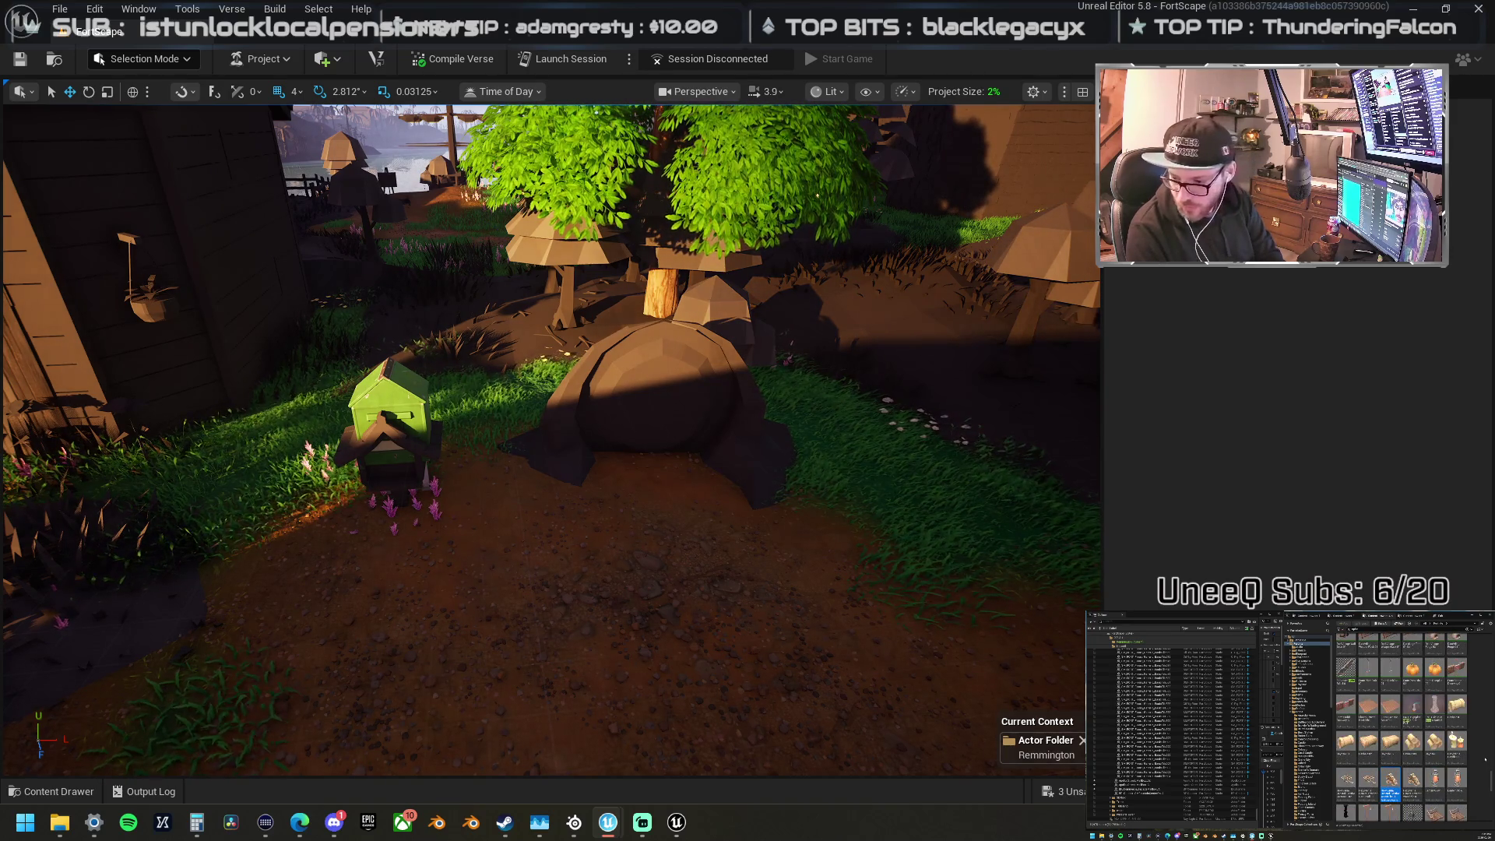
{"action": "scroll", "coordinate": [1485, 759], "scroll_direction": "down", "scroll_amount": 5}
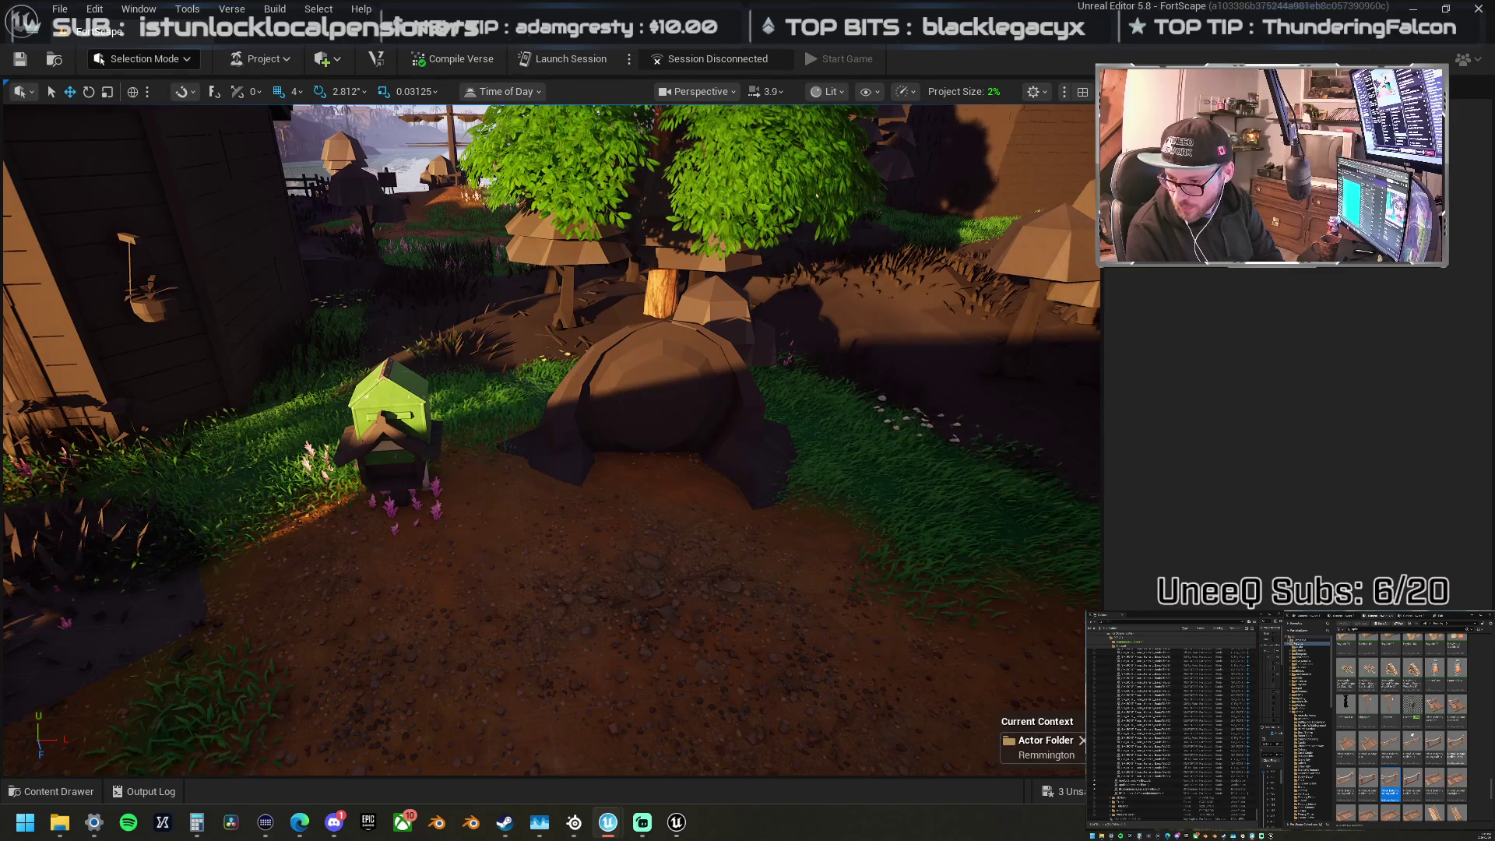
{"action": "mouse_move", "coordinate": [1494, 405]}
{"action": "left_mouse_down"}
{"action": "mouse_move", "coordinate": [1351, 410]}
{"action": "mouse_move", "coordinate": [736, 530]}
{"action": "mouse_move", "coordinate": [638, 514]}
{"action": "mouse_move", "coordinate": [637, 411]}
{"action": "mouse_move", "coordinate": [627, 510]}
{"action": "left_mouse_up"}
Step: Frame the placed LargeTower spire, then remove it from the courtyard
{"action": "scroll", "coordinate": [626, 510], "scroll_direction": "down", "scroll_amount": 5}
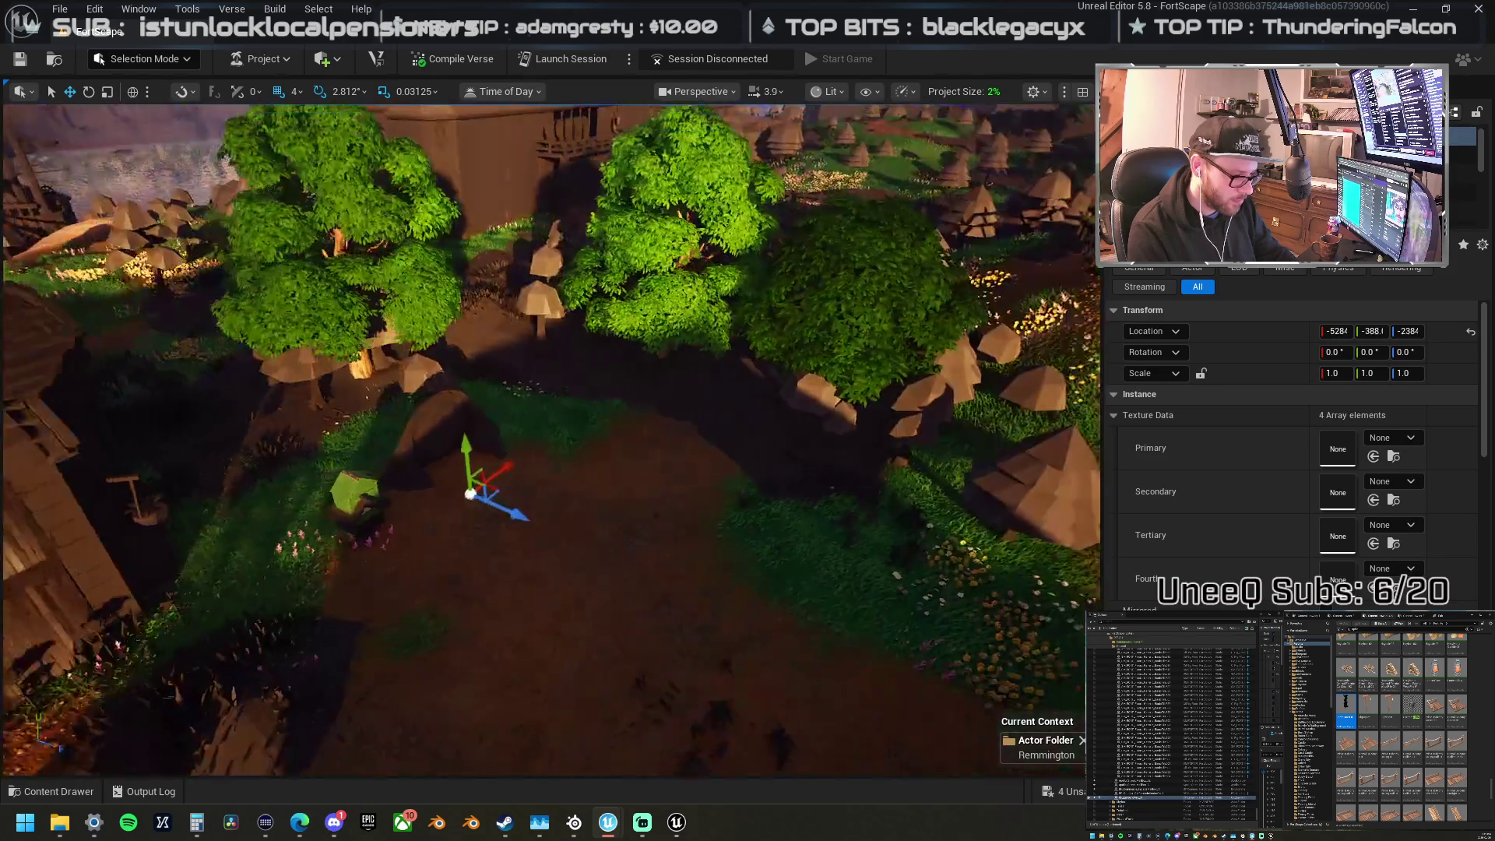
{"action": "scroll", "coordinate": [643, 499], "scroll_direction": "up", "scroll_amount": 3}
{"action": "mouse_move", "coordinate": [643, 496]}
{"action": "left_mouse_down"}
{"action": "mouse_move", "coordinate": [653, 512]}
{"action": "mouse_move", "coordinate": [664, 478]}
{"action": "left_mouse_up"}
{"action": "key", "text": "f"}
{"action": "key", "text": "ctrl+z"}
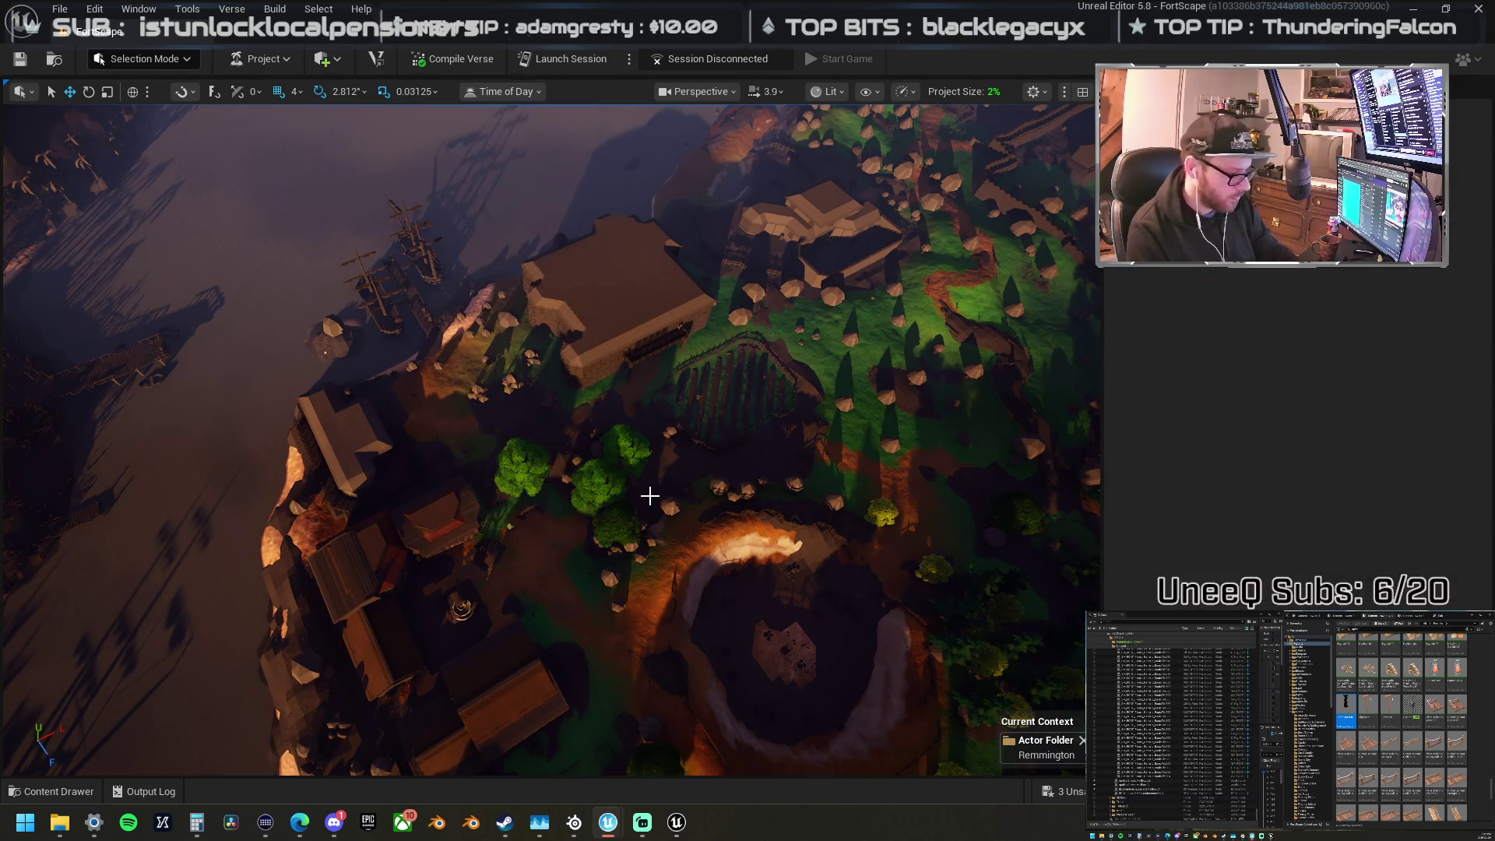
Step: Drop a dark spiky prop from the Content Browser onto the courtyard dirt path
{"action": "scroll", "coordinate": [649, 496], "scroll_direction": "up", "scroll_amount": 10}
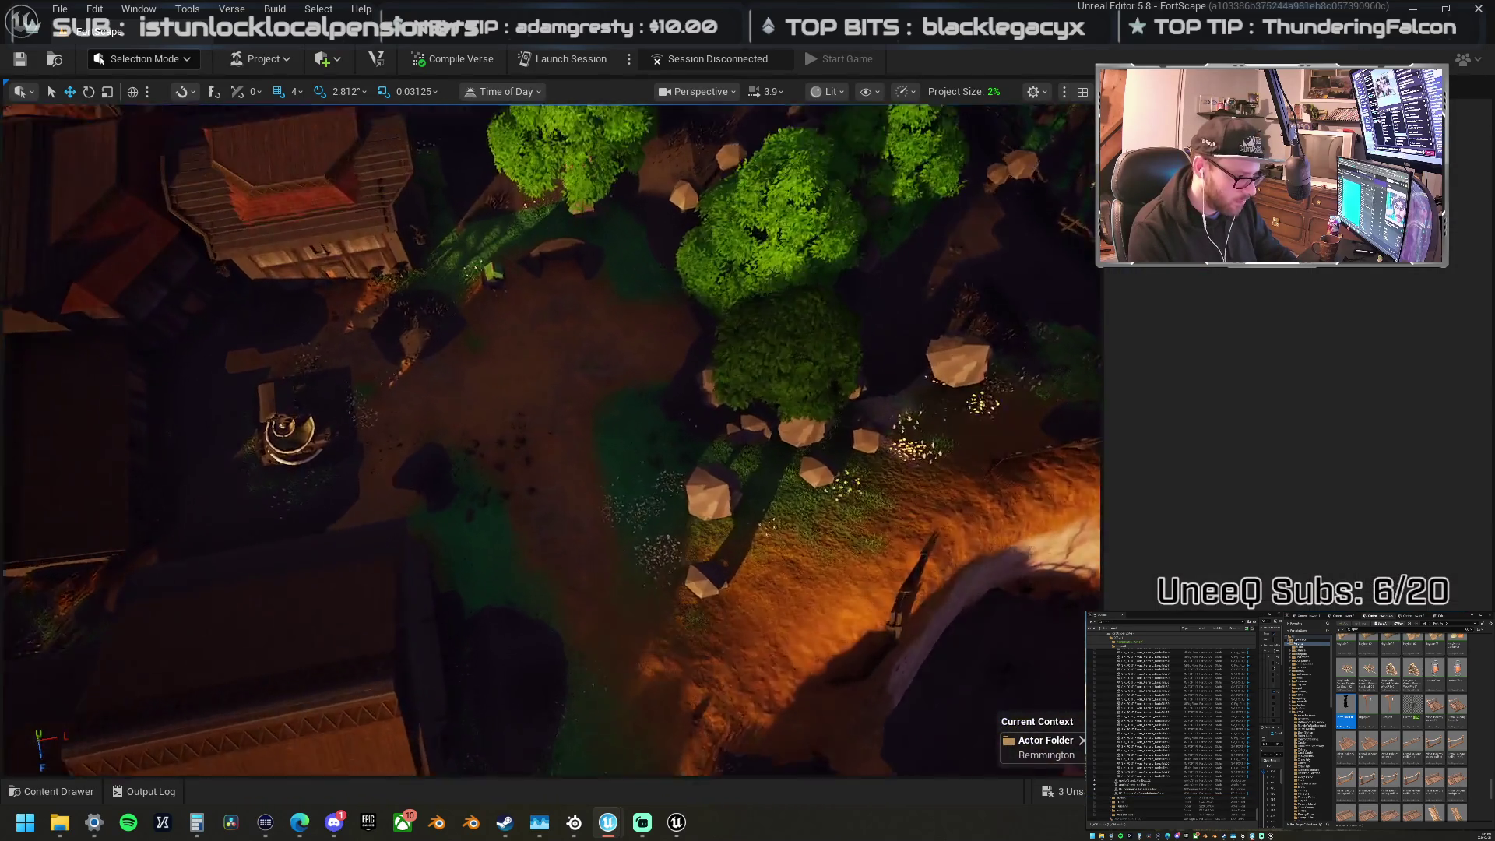
{"action": "scroll", "coordinate": [650, 496], "scroll_direction": "up", "scroll_amount": 5}
{"action": "scroll", "coordinate": [1394, 724], "scroll_direction": "up", "scroll_amount": 5}
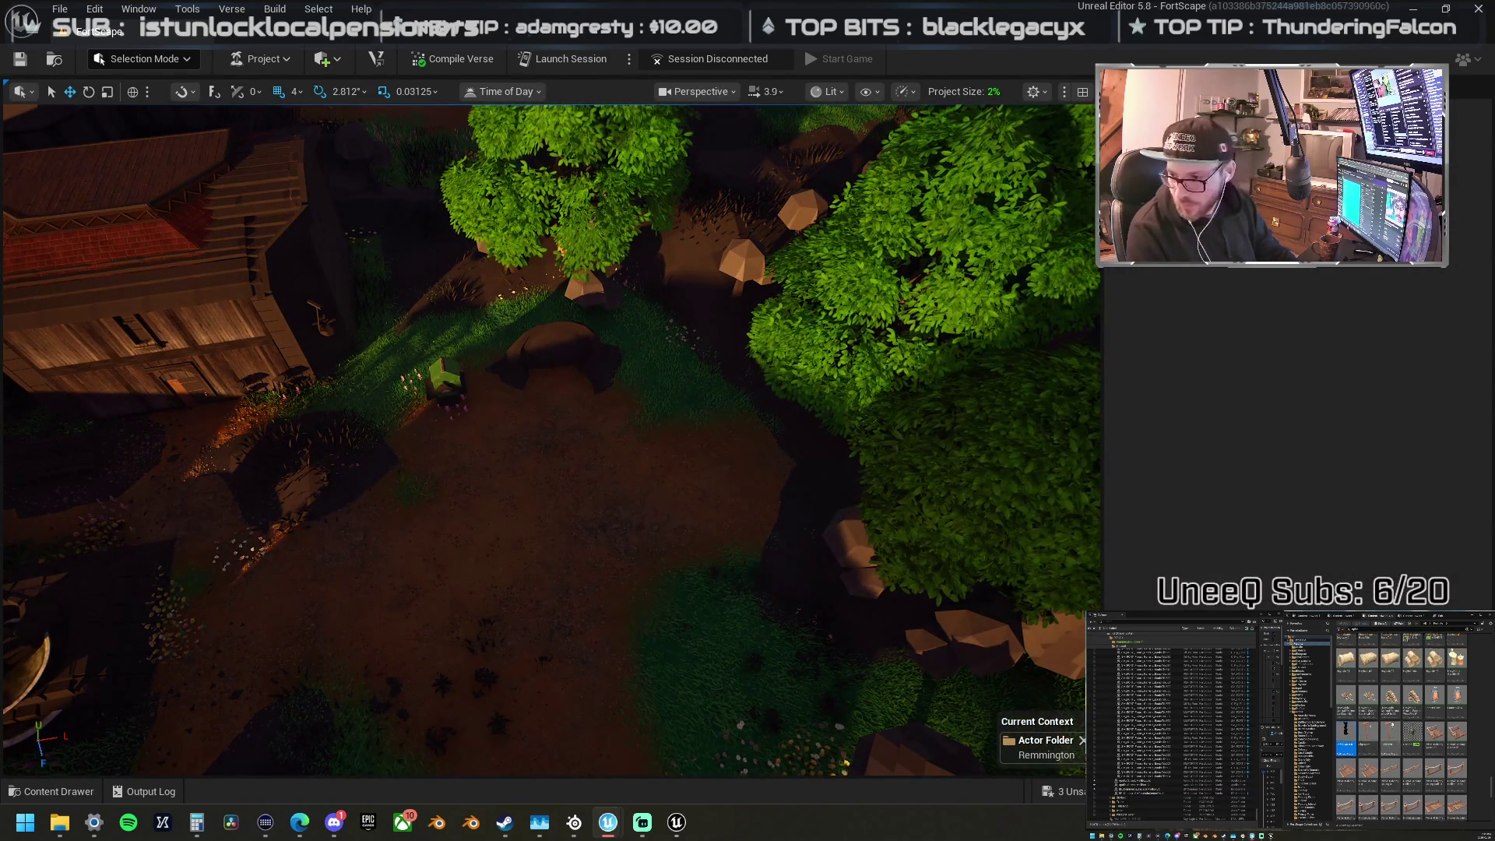
{"action": "scroll", "coordinate": [1402, 724], "scroll_direction": "up", "scroll_amount": 3}
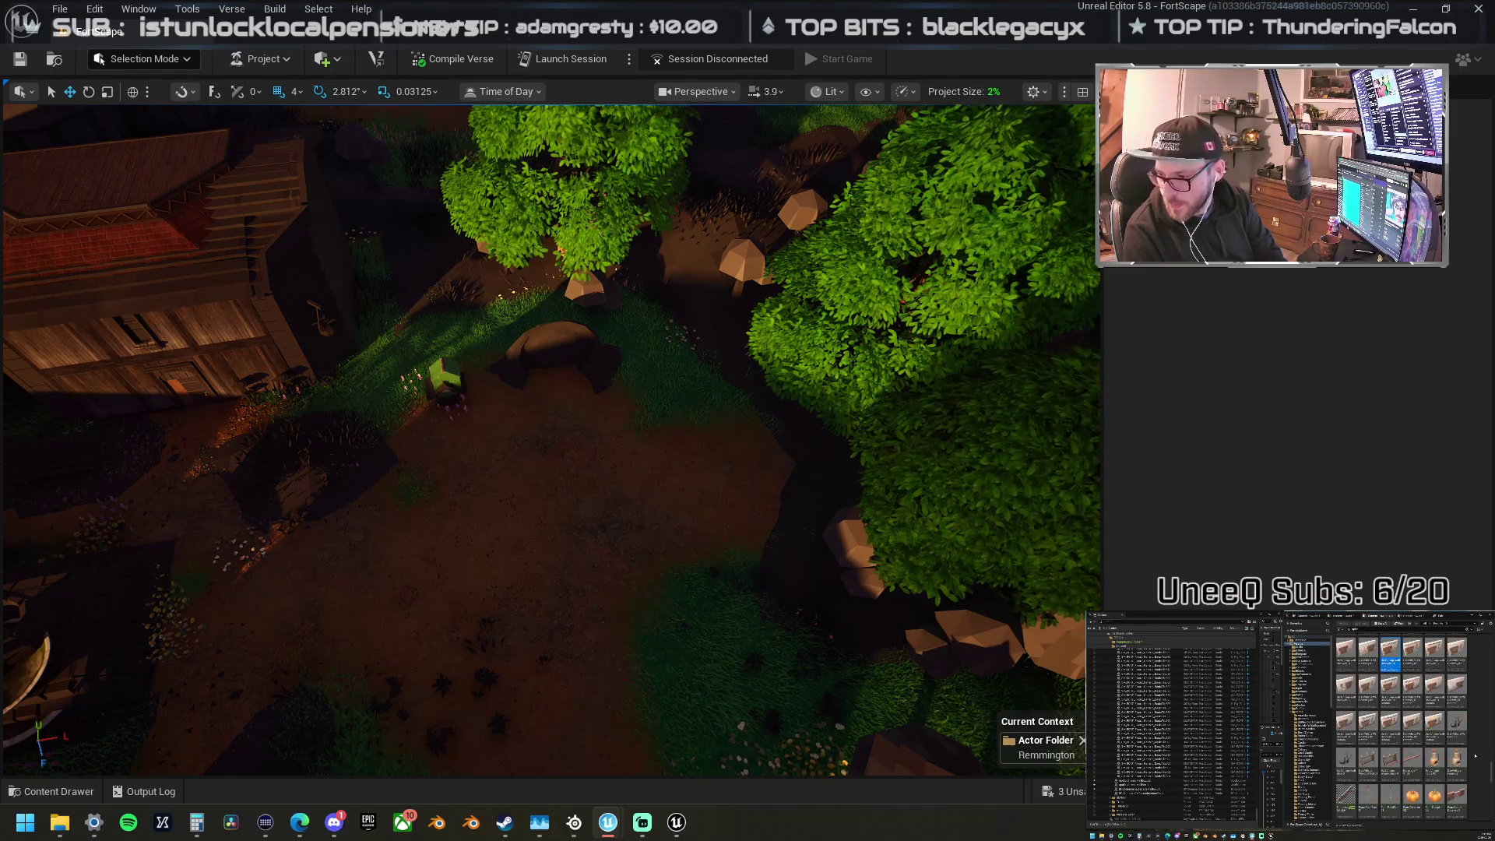
{"action": "scroll", "coordinate": [1475, 755], "scroll_direction": "up", "scroll_amount": 3}
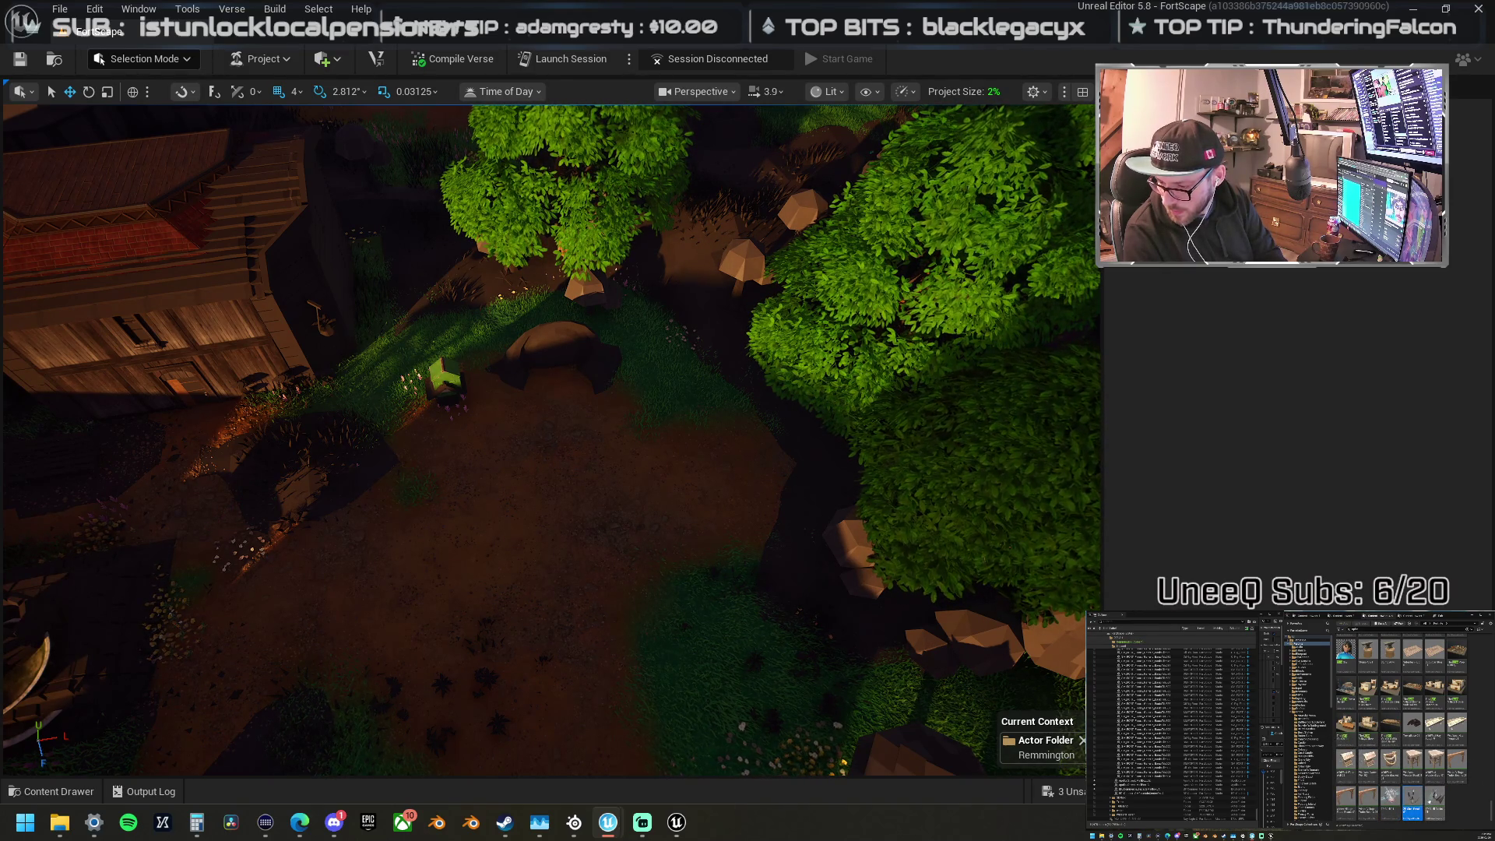
{"action": "mouse_move", "coordinate": [1494, 499]}
{"action": "left_mouse_down"}
{"action": "mouse_move", "coordinate": [550, 507]}
{"action": "mouse_move", "coordinate": [547, 447]}
{"action": "mouse_move", "coordinate": [567, 460]}
{"action": "left_mouse_up"}
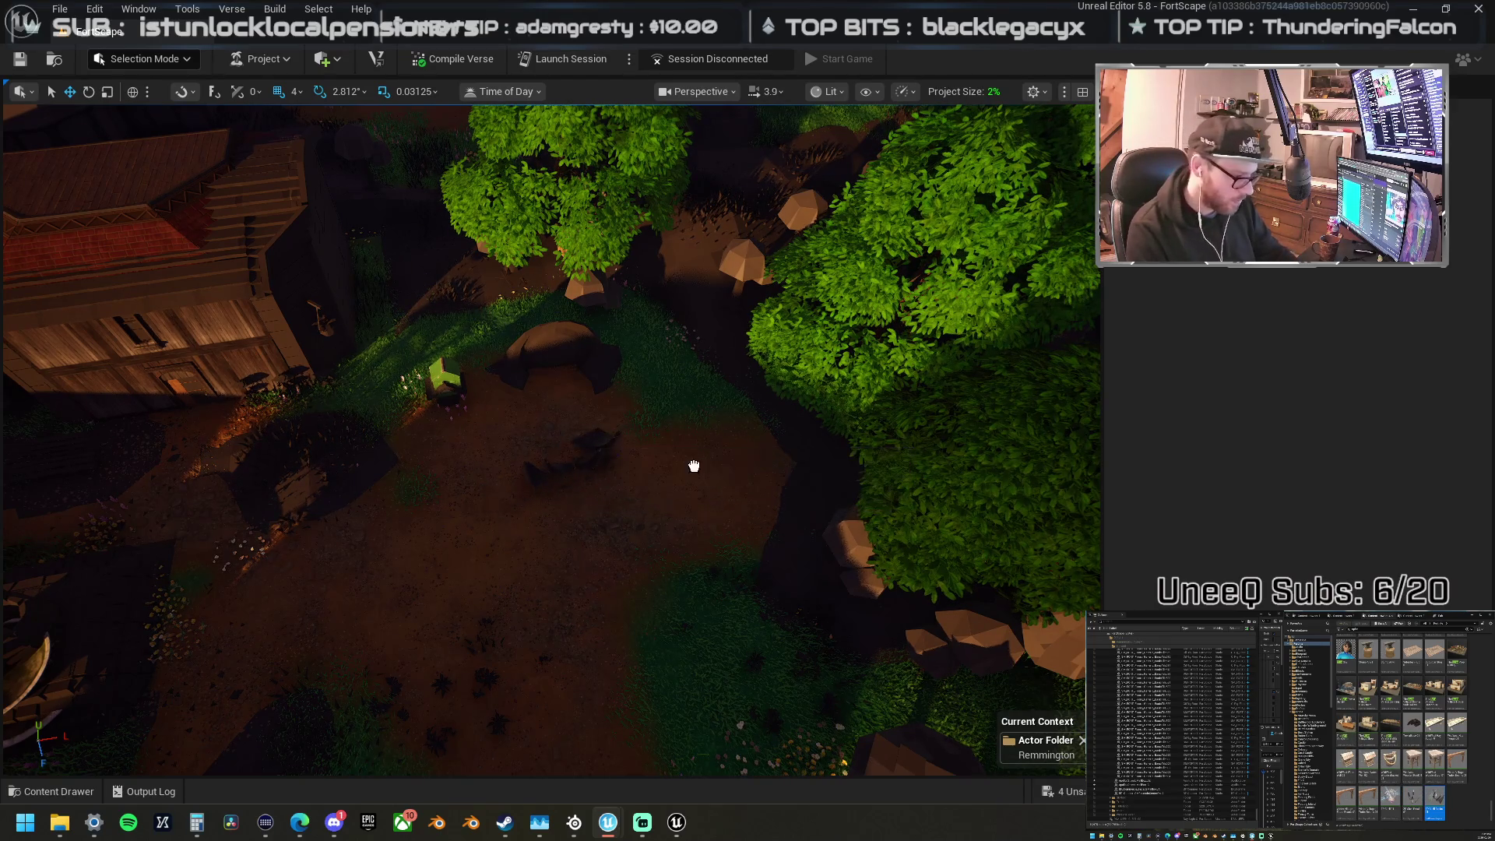
Step: Frame the spiky prop and delete it
{"action": "key", "text": "f"}
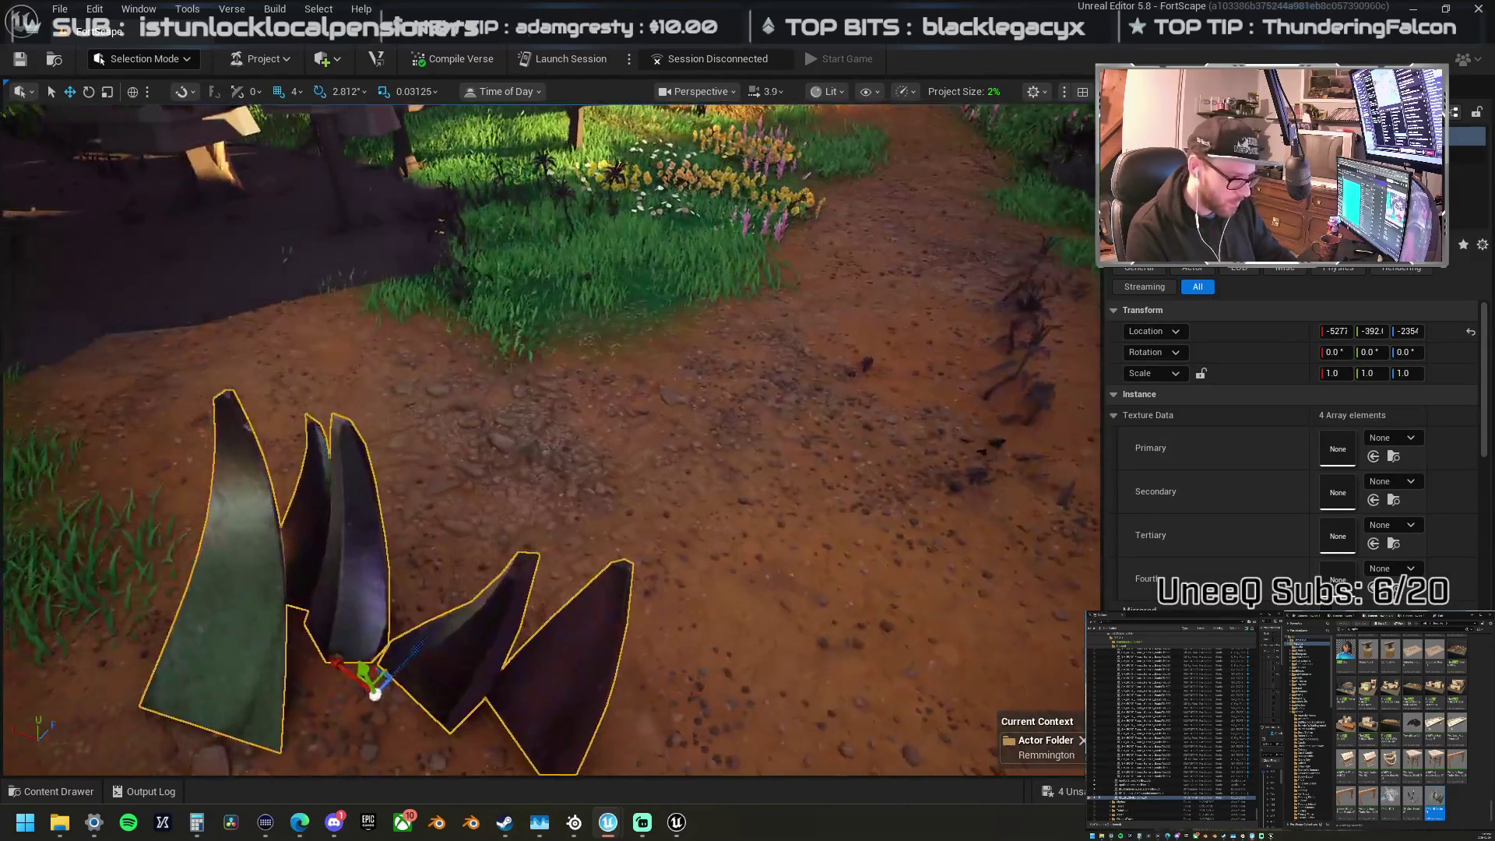
{"action": "scroll", "coordinate": [552, 439], "scroll_direction": "down", "scroll_amount": 5}
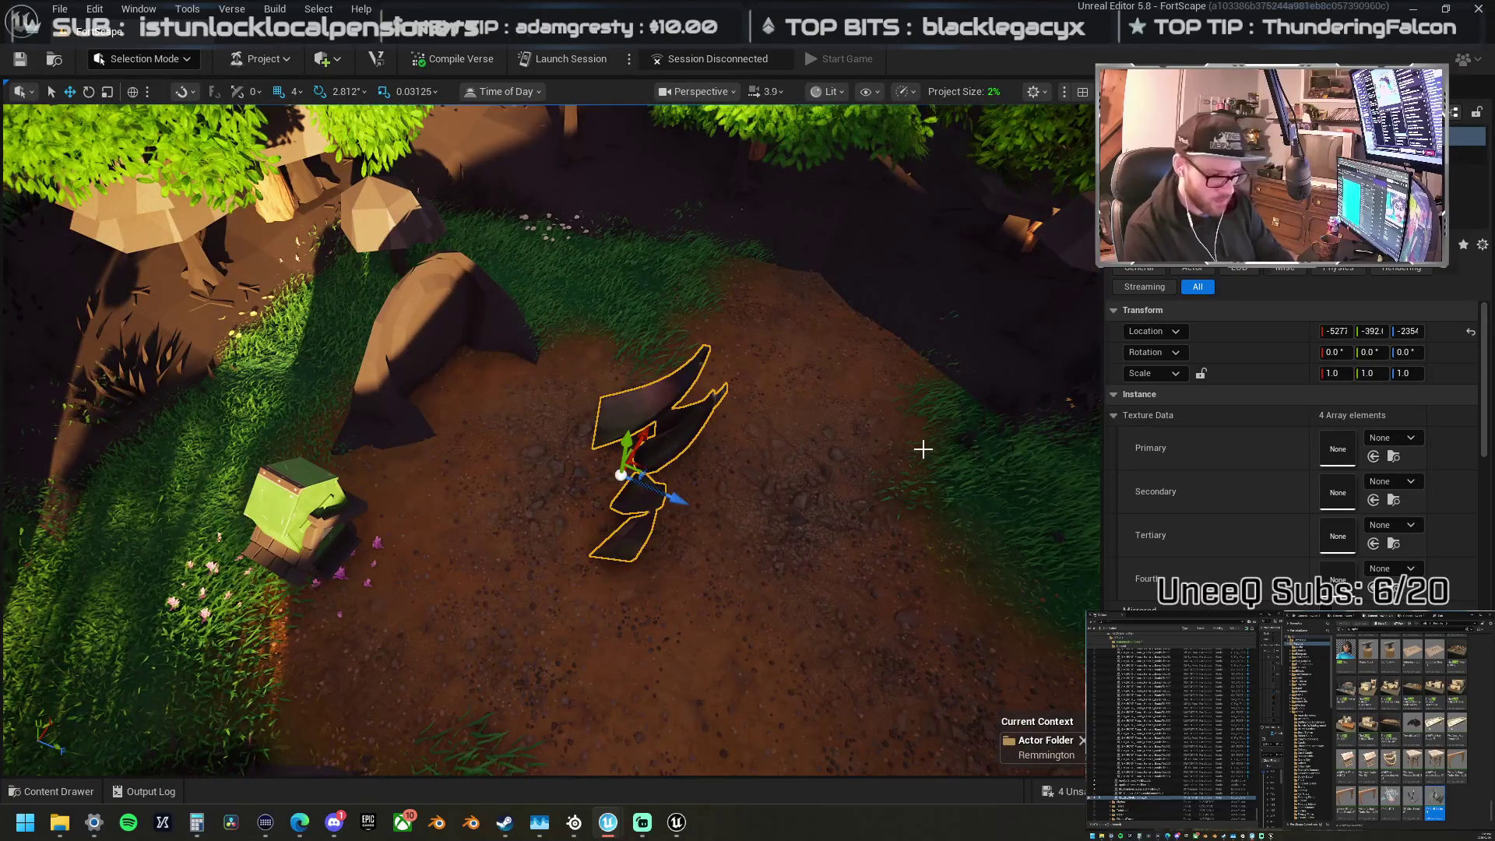
{"action": "key", "text": "Delete"}
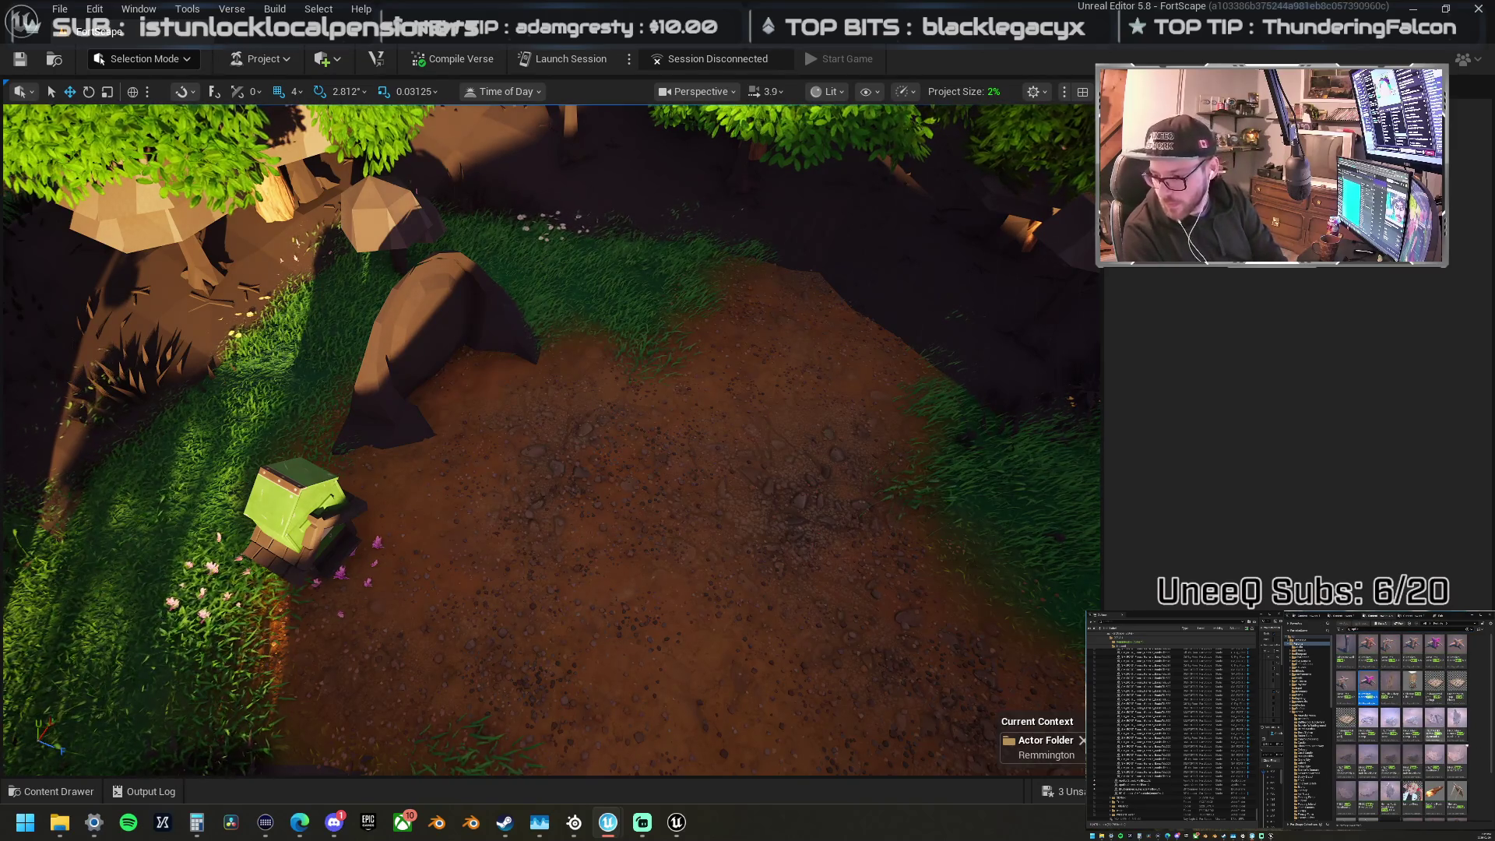
Step: Place a trial tall rock, scale it to 0.468 and reposition it, then delete it
{"action": "scroll", "coordinate": [1481, 738], "scroll_direction": "down", "scroll_amount": 2}
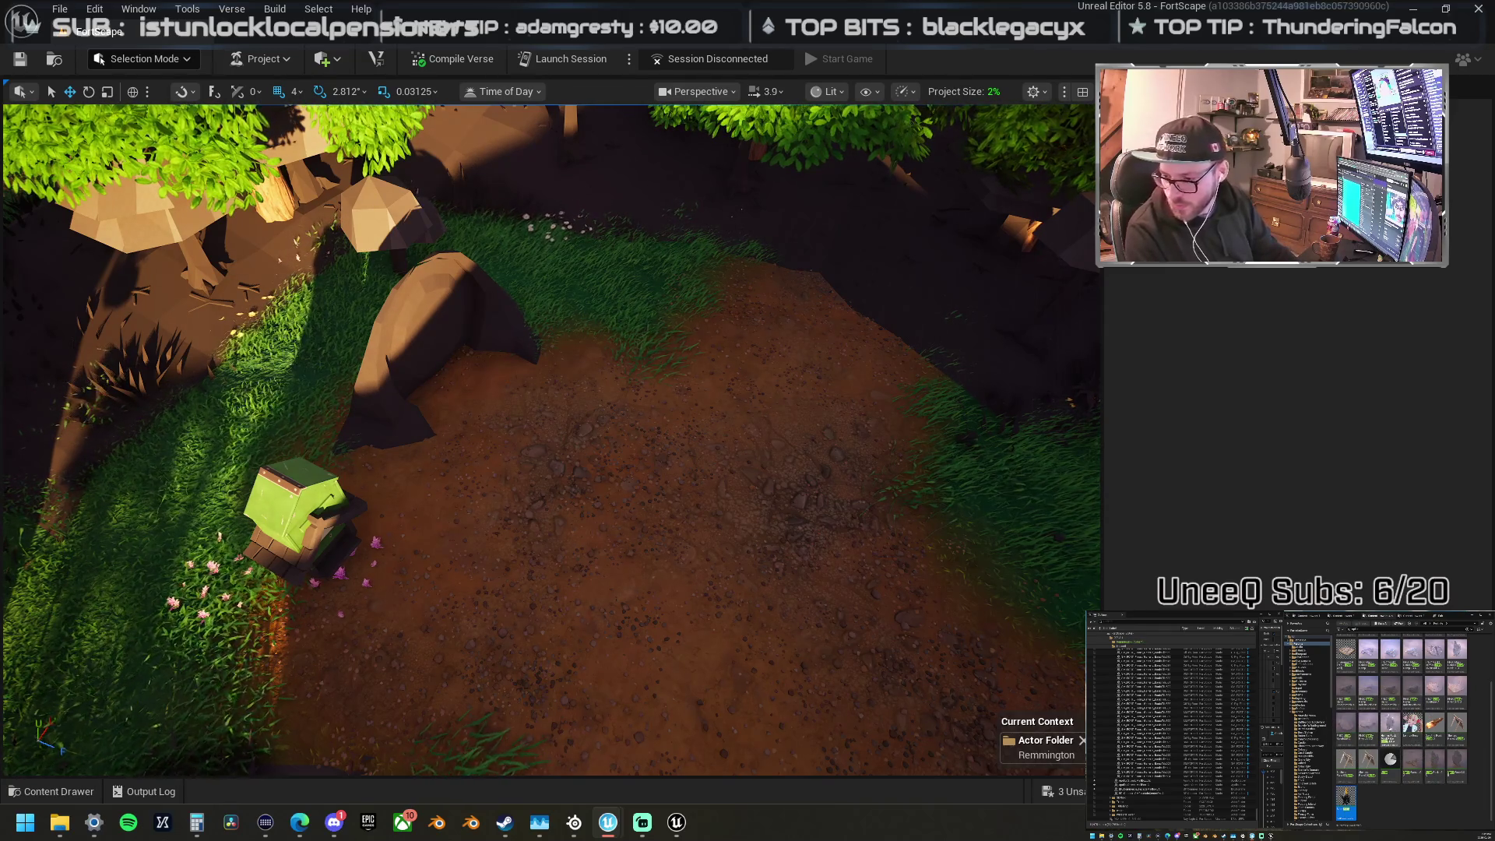
{"action": "mouse_move", "coordinate": [1390, 728]}
{"action": "left_mouse_down"}
{"action": "mouse_move", "coordinate": [645, 545]}
{"action": "mouse_move", "coordinate": [550, 490]}
{"action": "mouse_move", "coordinate": [572, 443]}
{"action": "left_mouse_up"}
{"action": "key", "text": "f"}
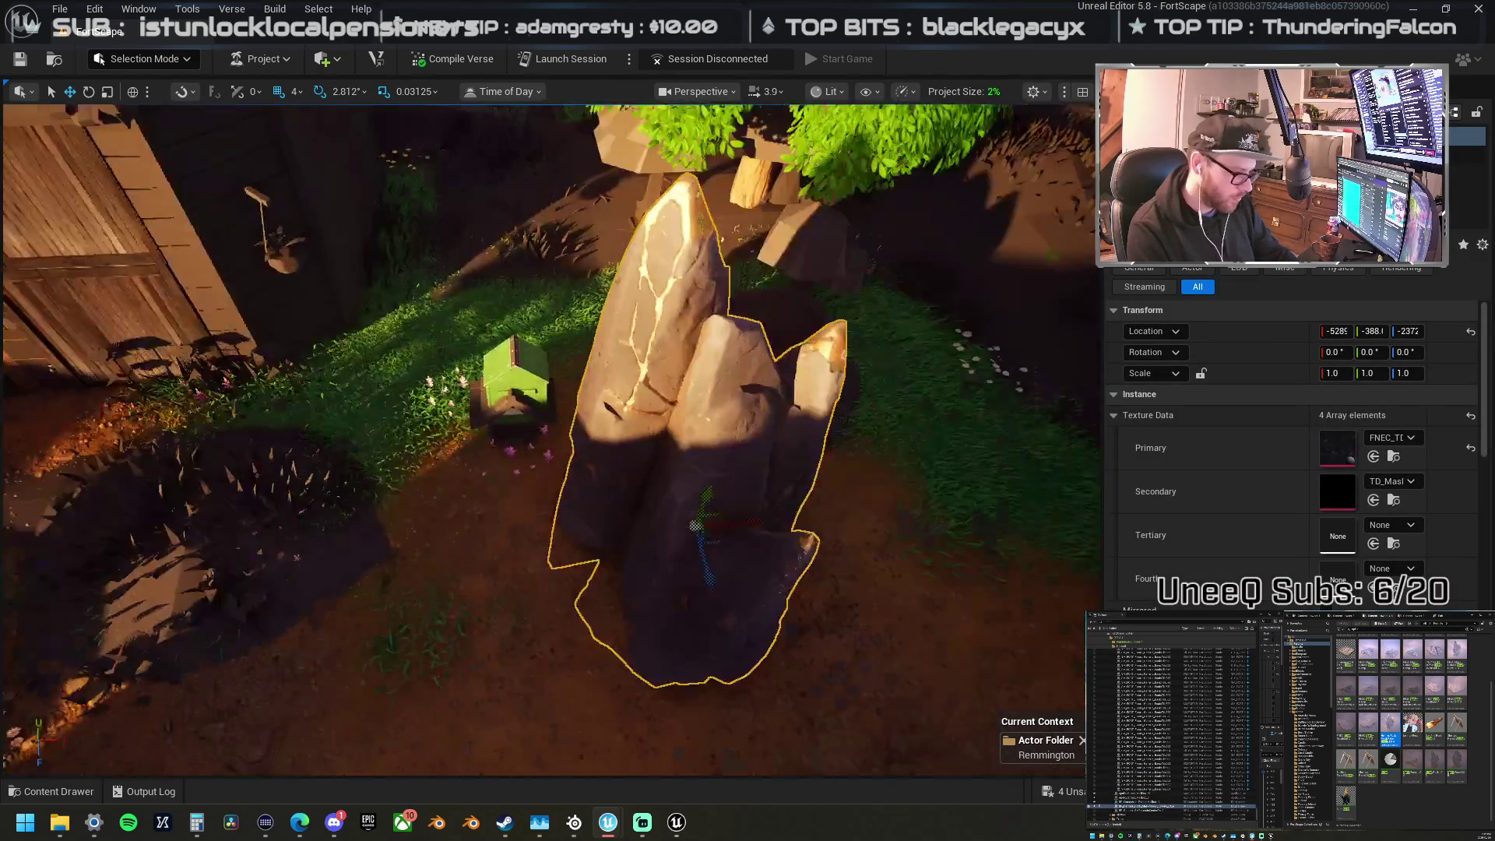
{"action": "key", "text": "s"}
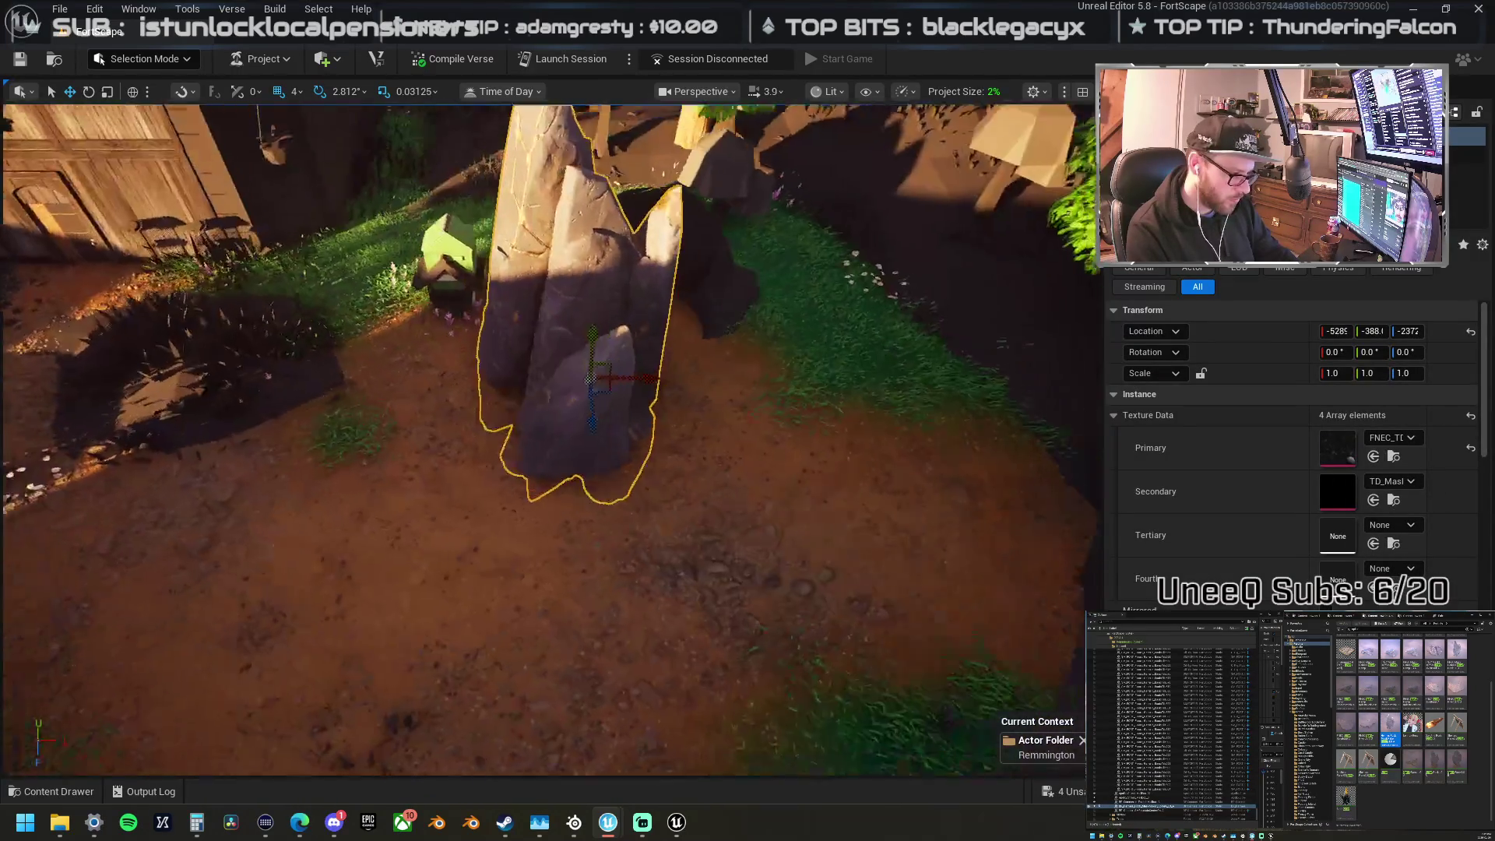
{"action": "key", "text": "r"}
{"action": "mouse_move", "coordinate": [577, 444]}
{"action": "left_mouse_down"}
{"action": "mouse_move", "coordinate": [601, 428]}
{"action": "mouse_move", "coordinate": [629, 439]}
{"action": "mouse_move", "coordinate": [576, 389]}
{"action": "left_mouse_up"}
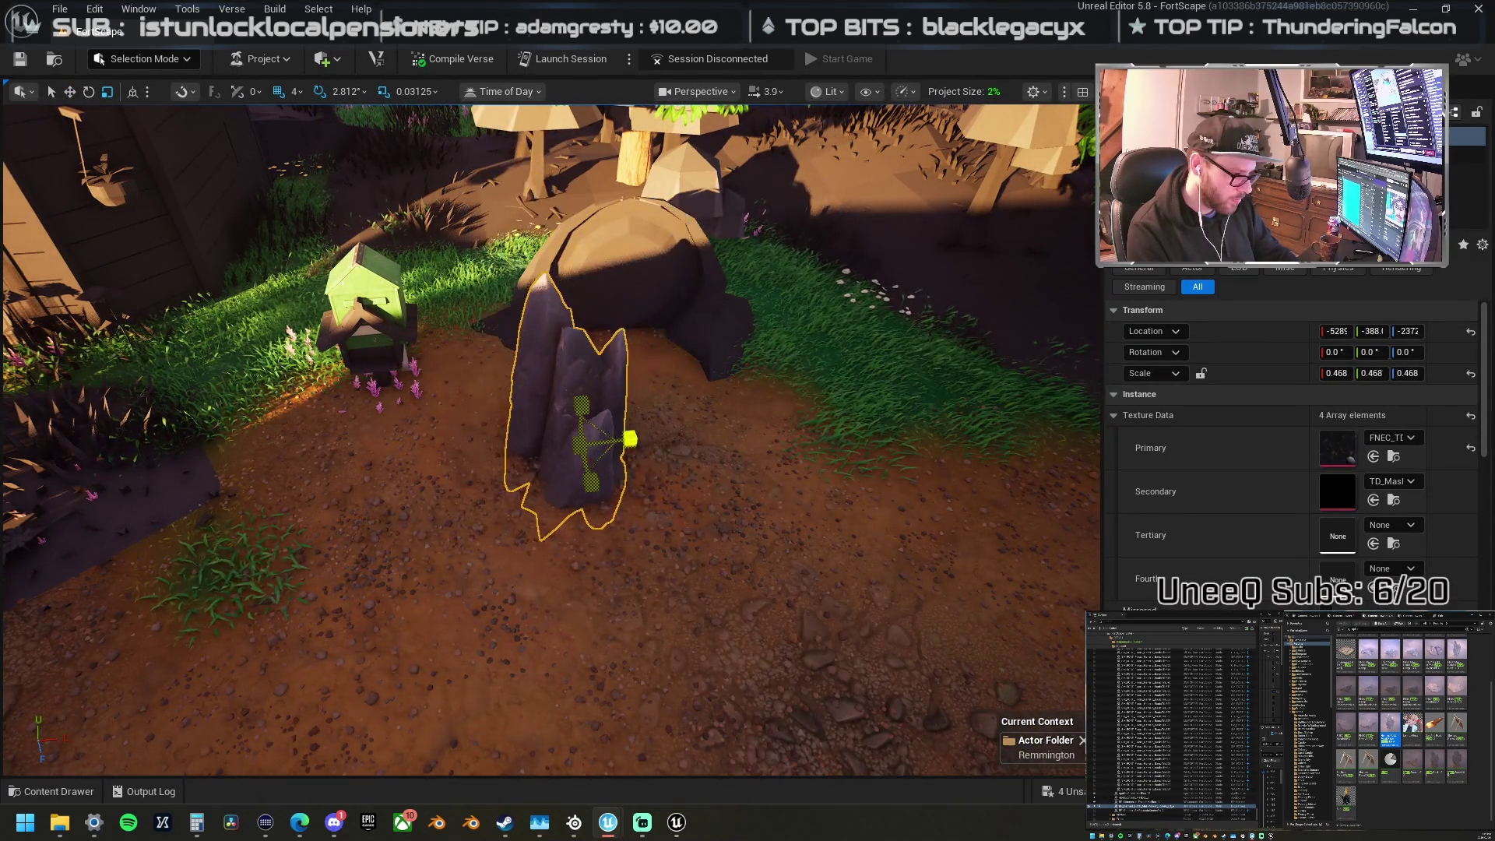
{"action": "key", "text": "w"}
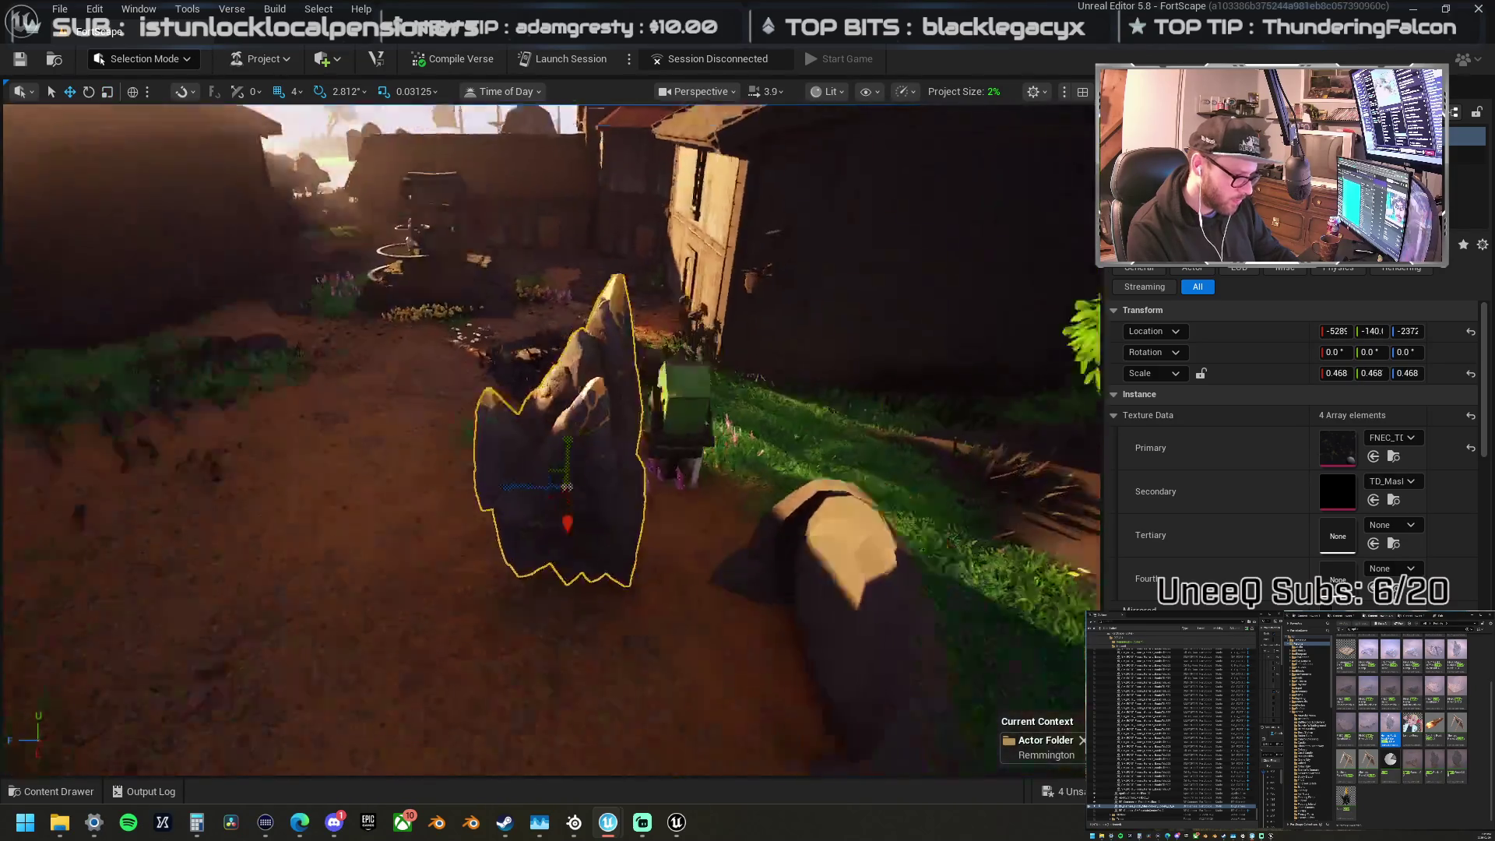
{"action": "key", "text": "w"}
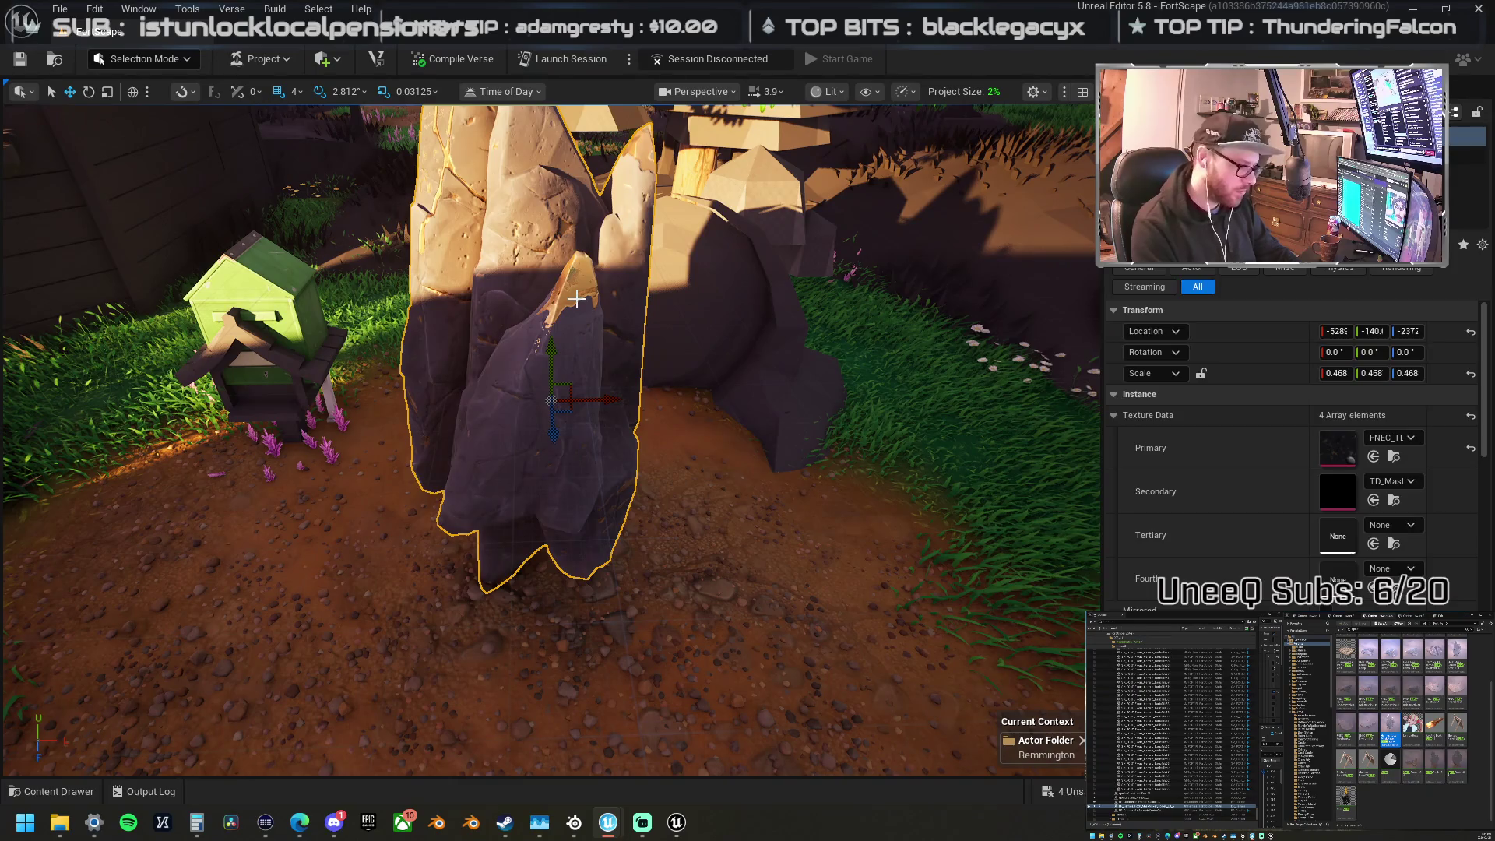
{"action": "key", "text": "Delete"}
{"action": "mouse_move", "coordinate": [553, 306]}
{"action": "left_mouse_down"}
{"action": "mouse_move", "coordinate": [537, 305]}
{"action": "mouse_move", "coordinate": [553, 306]}
{"action": "left_mouse_up"}
Step: Switch to Modeling mode and place a cylinder on the dirt beside the mailbox
{"action": "left_click", "coordinate": [144, 58]}
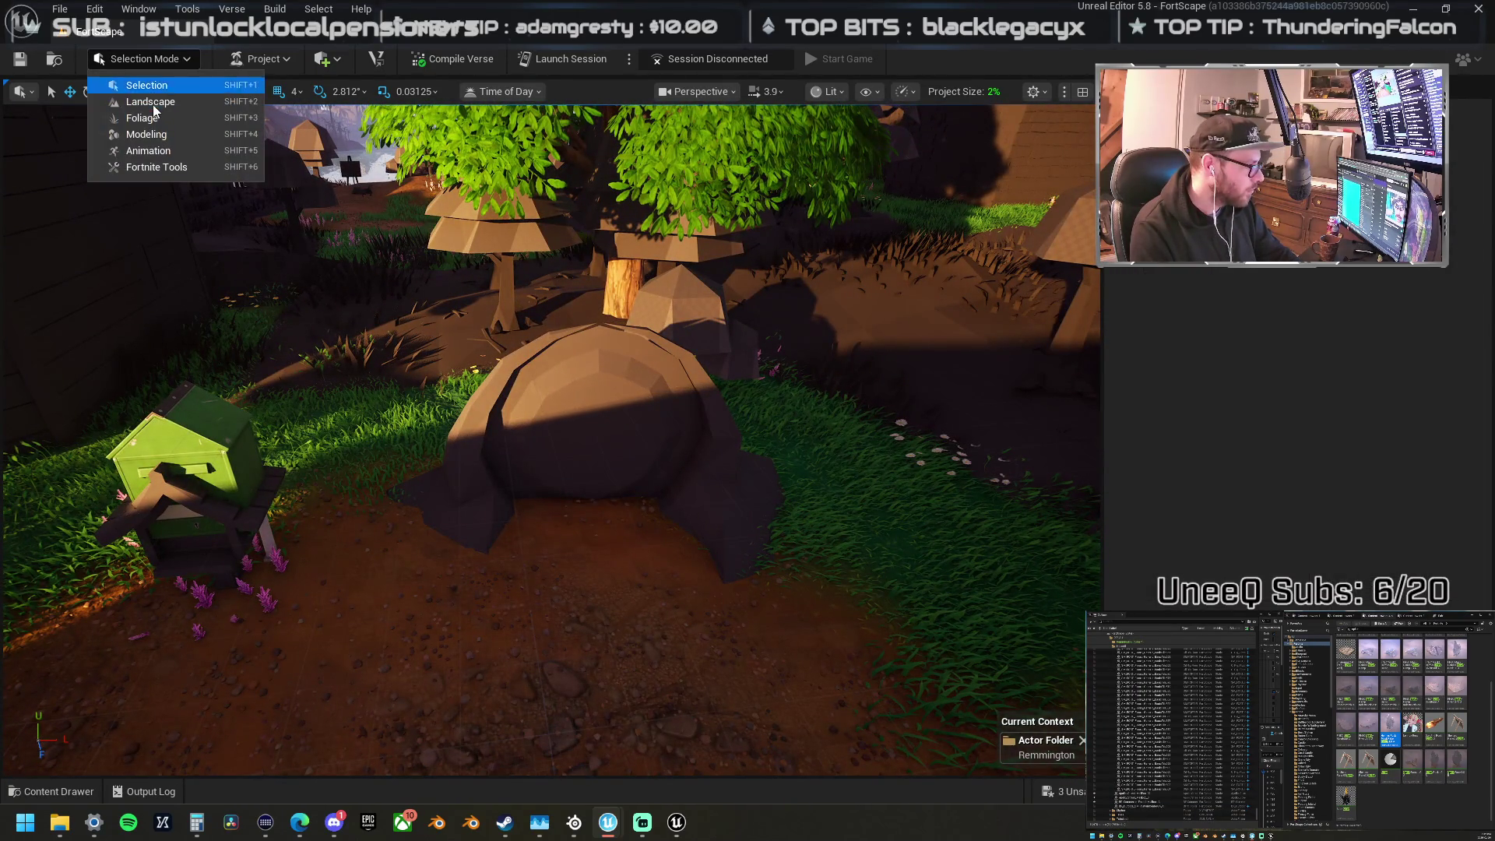
{"action": "left_click", "coordinate": [148, 133]}
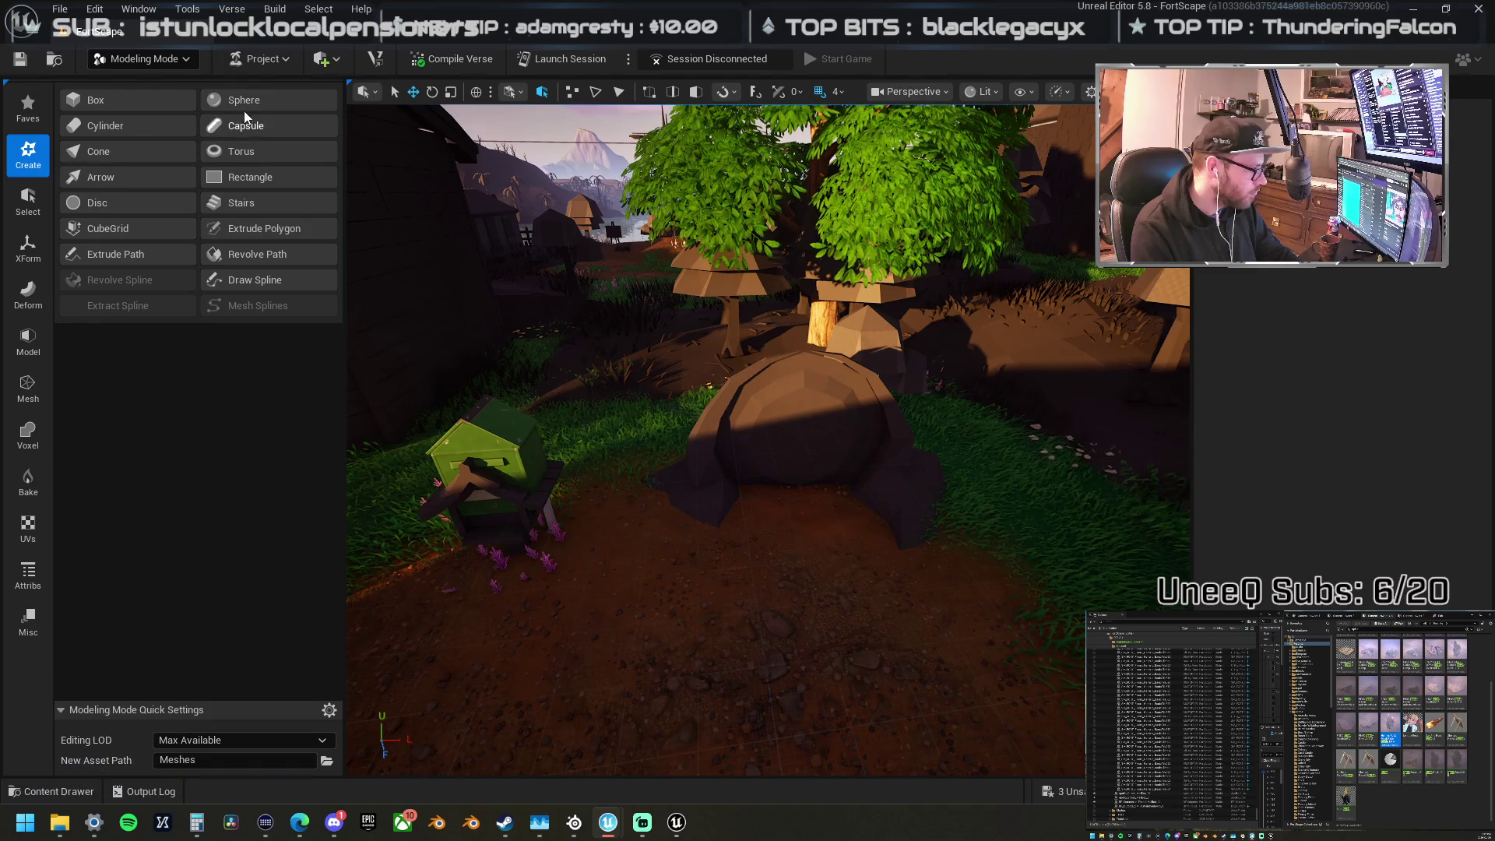
{"action": "left_click", "coordinate": [120, 128]}
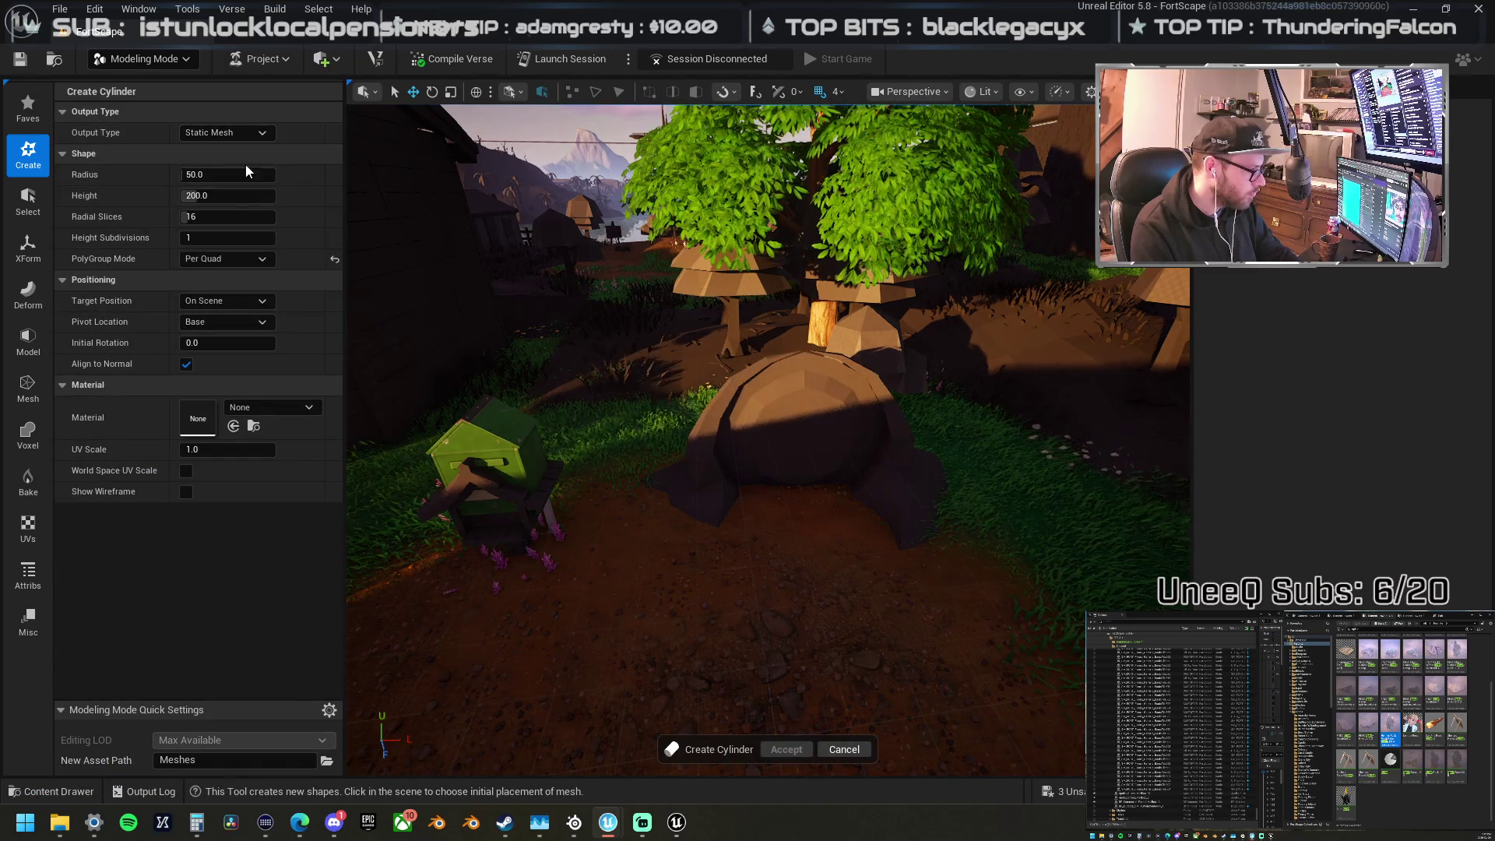
{"action": "left_click", "coordinate": [687, 592]}
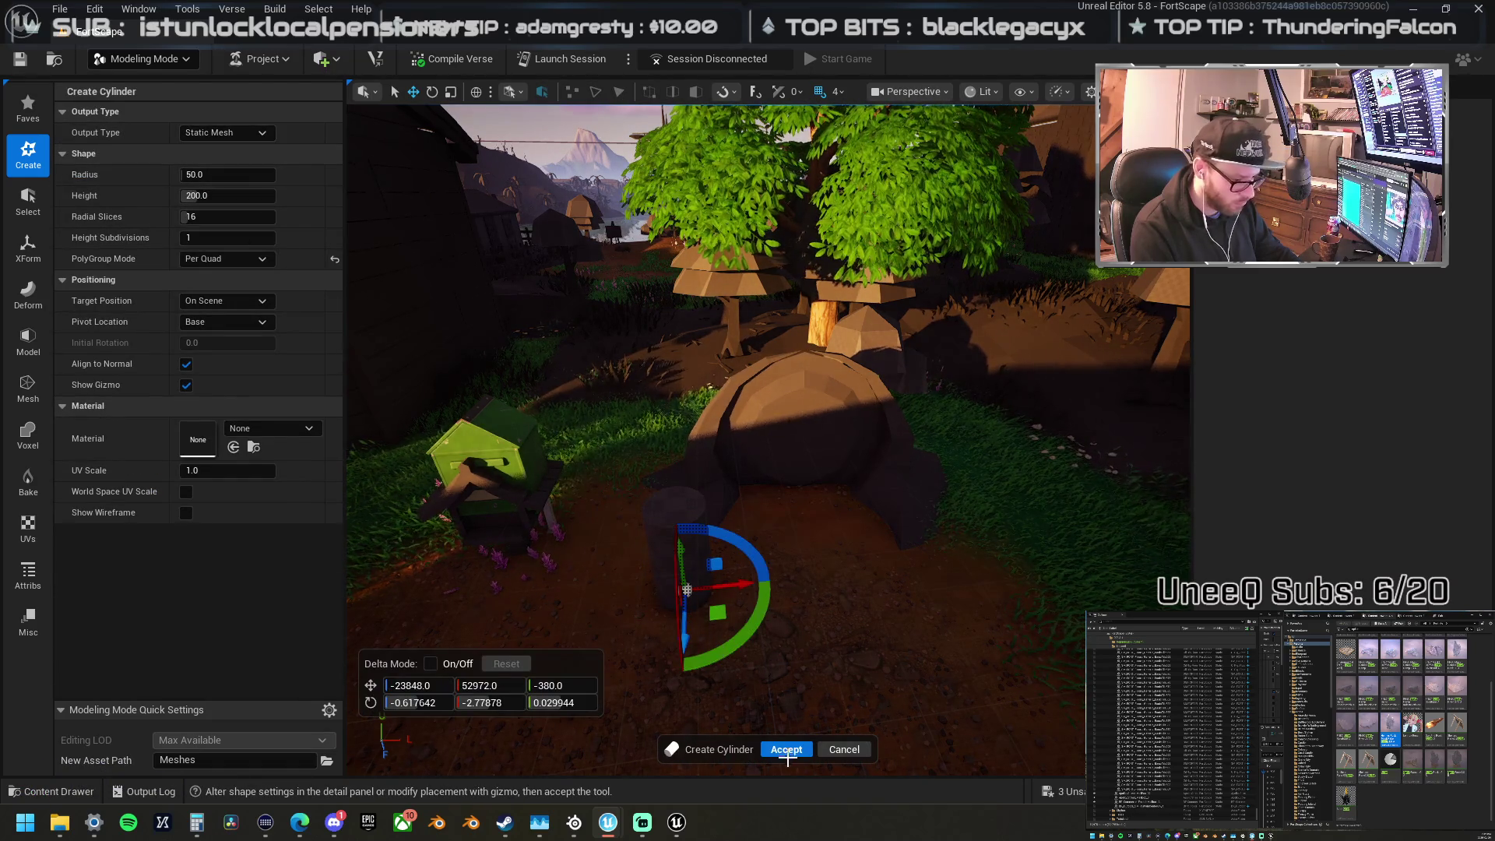
{"action": "left_click", "coordinate": [786, 749]}
Step: Try vertex sculpting and cancel it, then start PolyGroup Edit and select the cylinder's top face
{"action": "left_click_drag", "start_coordinate": [717, 579], "coordinate": [678, 584]}
{"action": "left_click", "coordinate": [28, 247]}
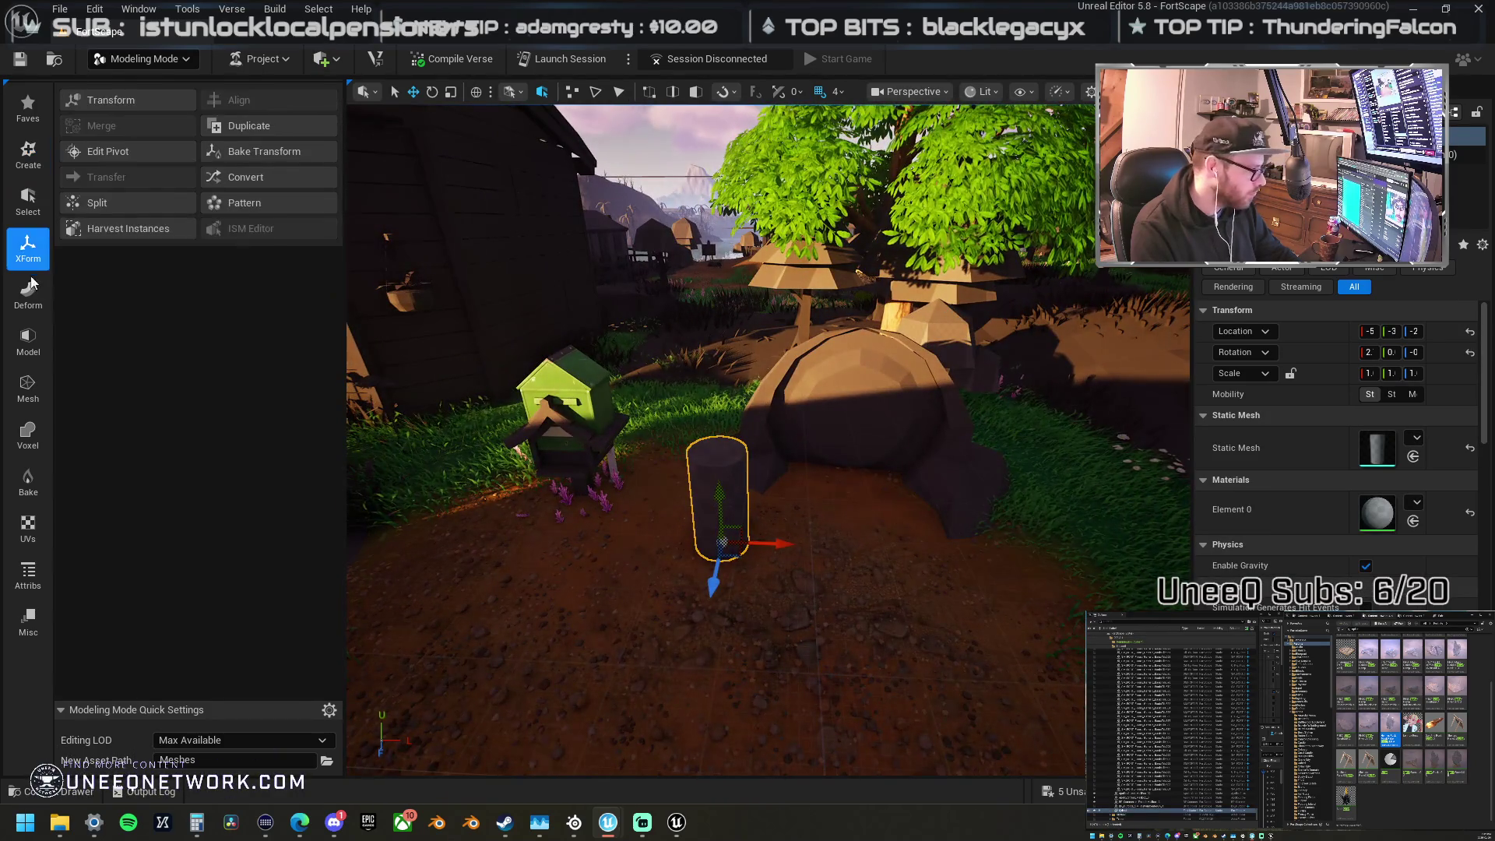
{"action": "left_click", "coordinate": [28, 294]}
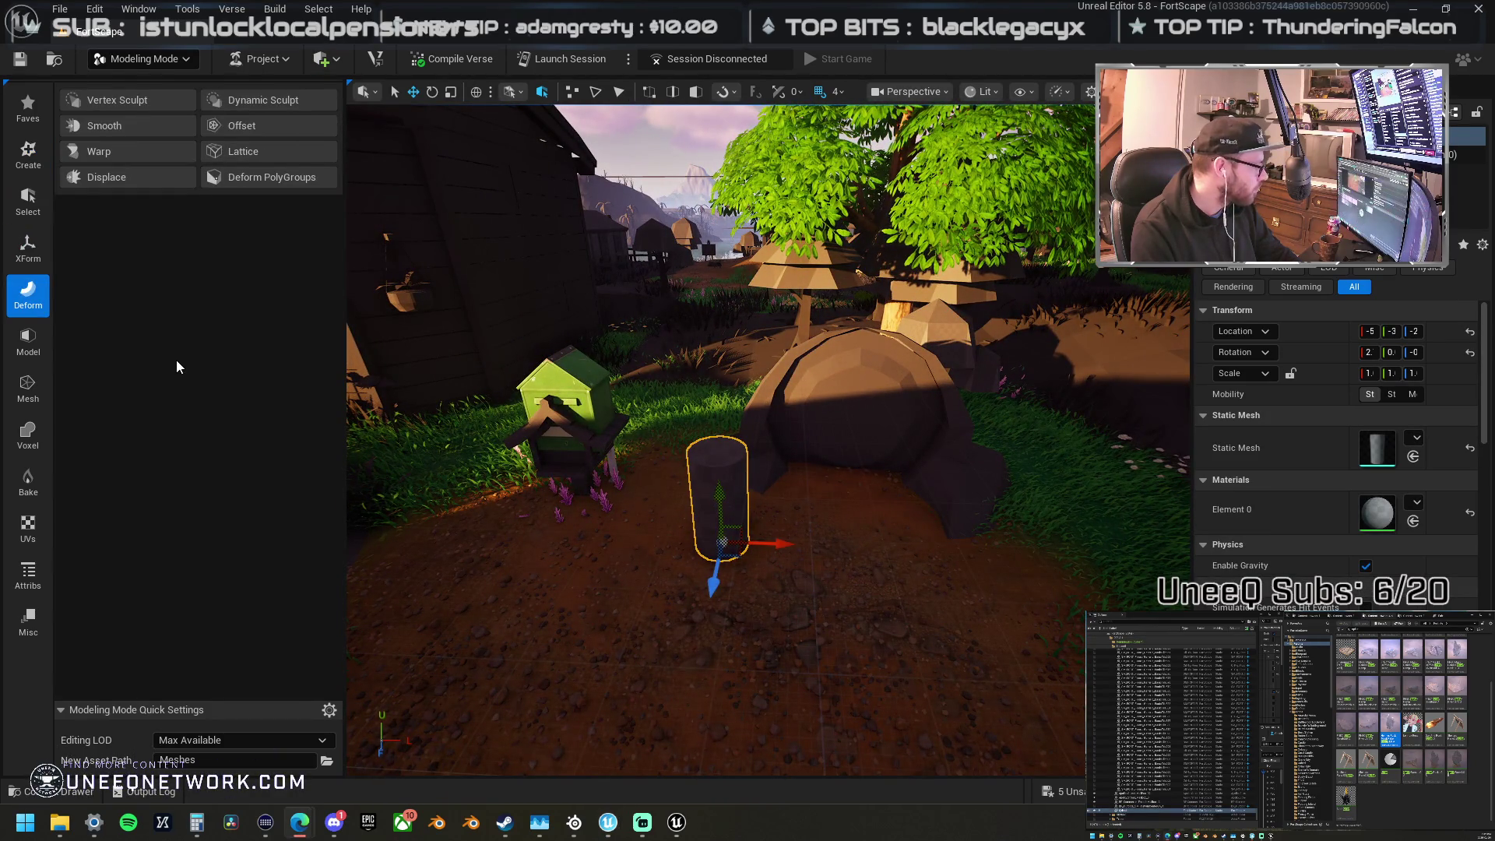
{"action": "left_click", "coordinate": [137, 106]}
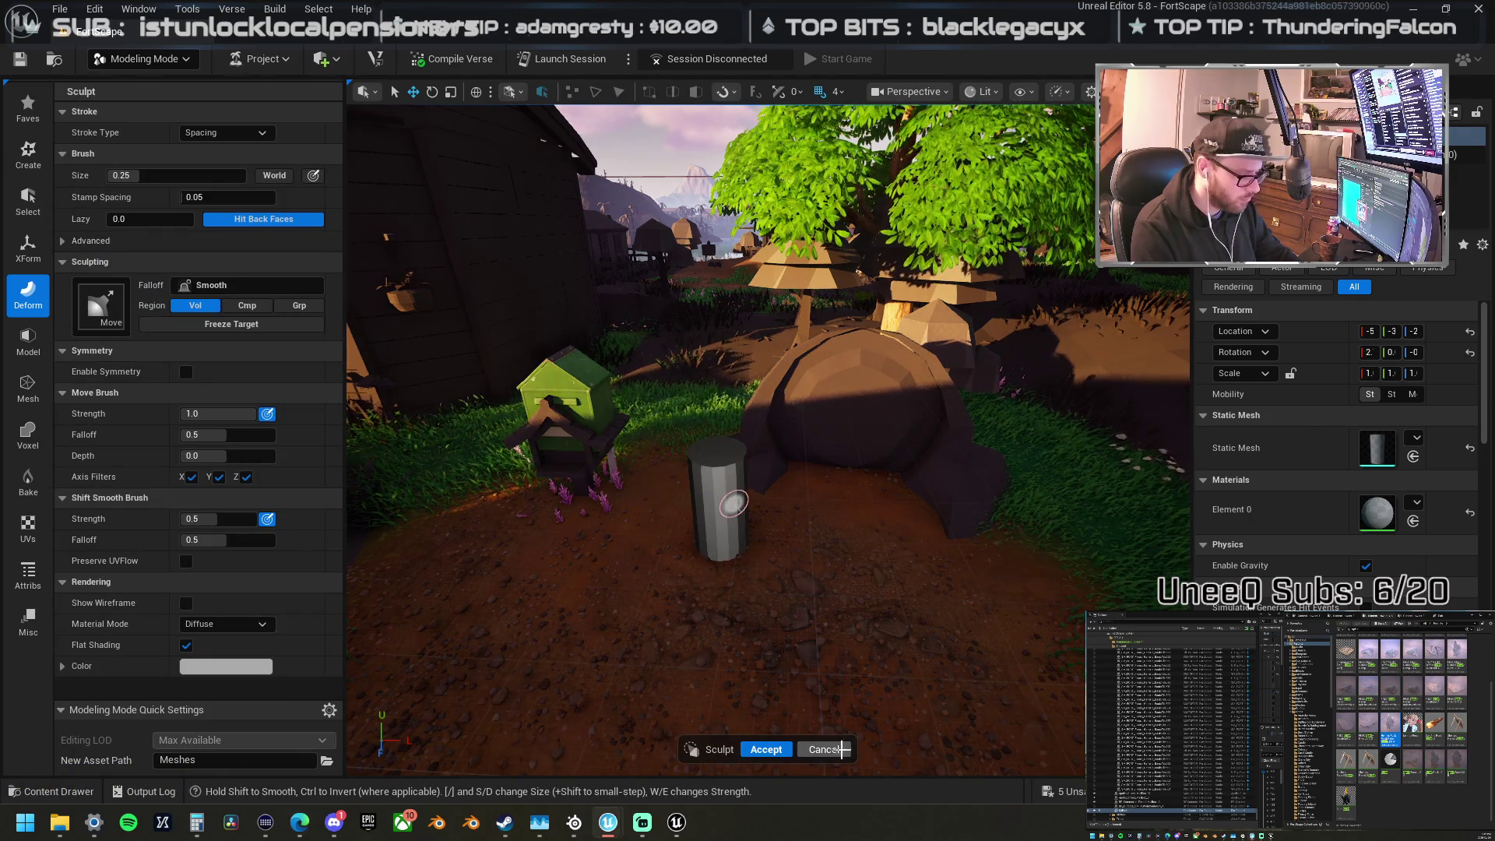
{"action": "left_click", "coordinate": [823, 749]}
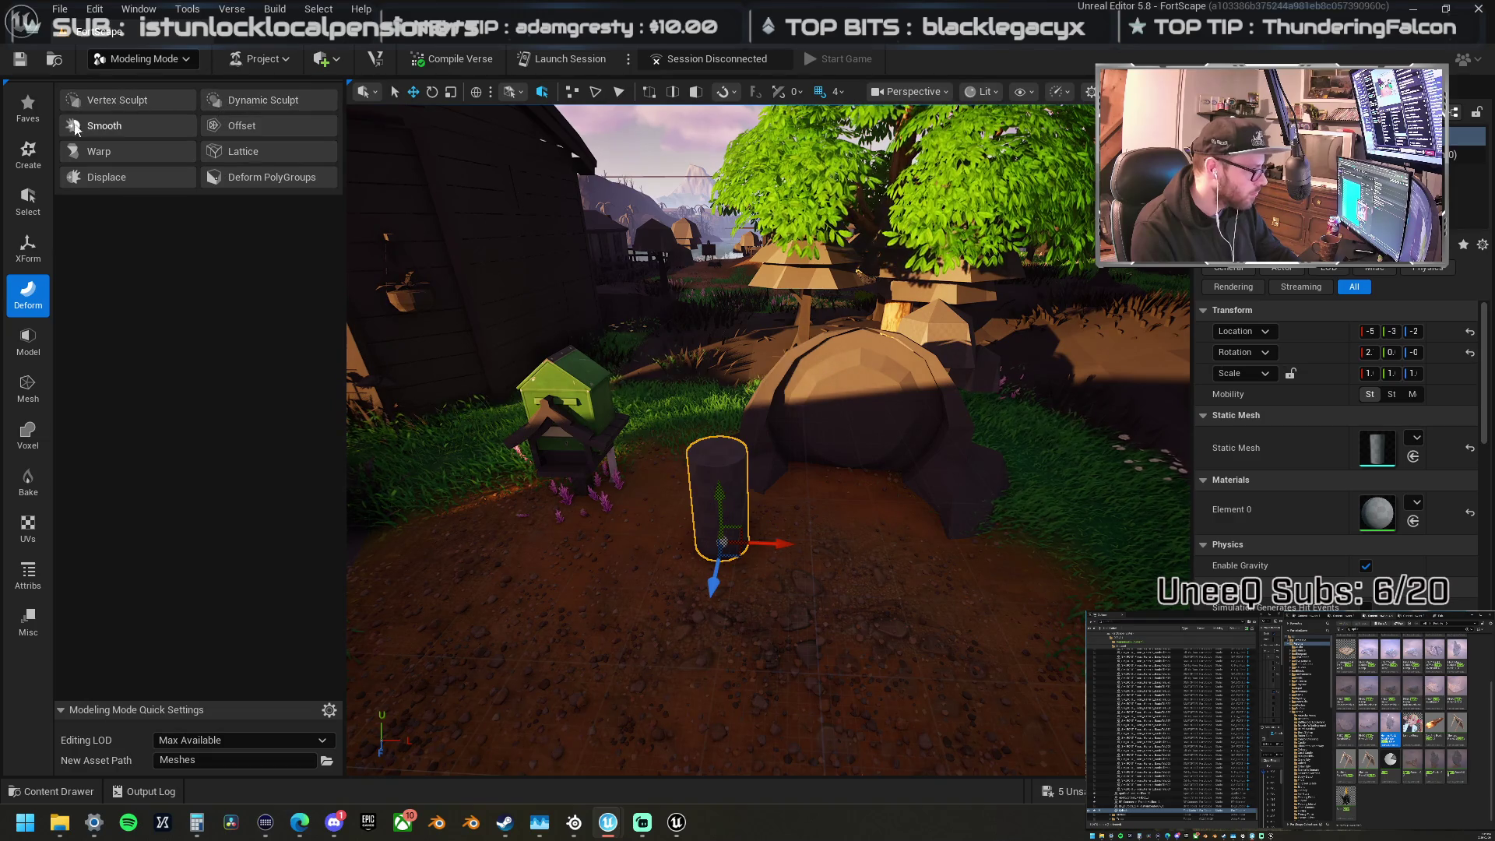
{"action": "left_click", "coordinate": [28, 248]}
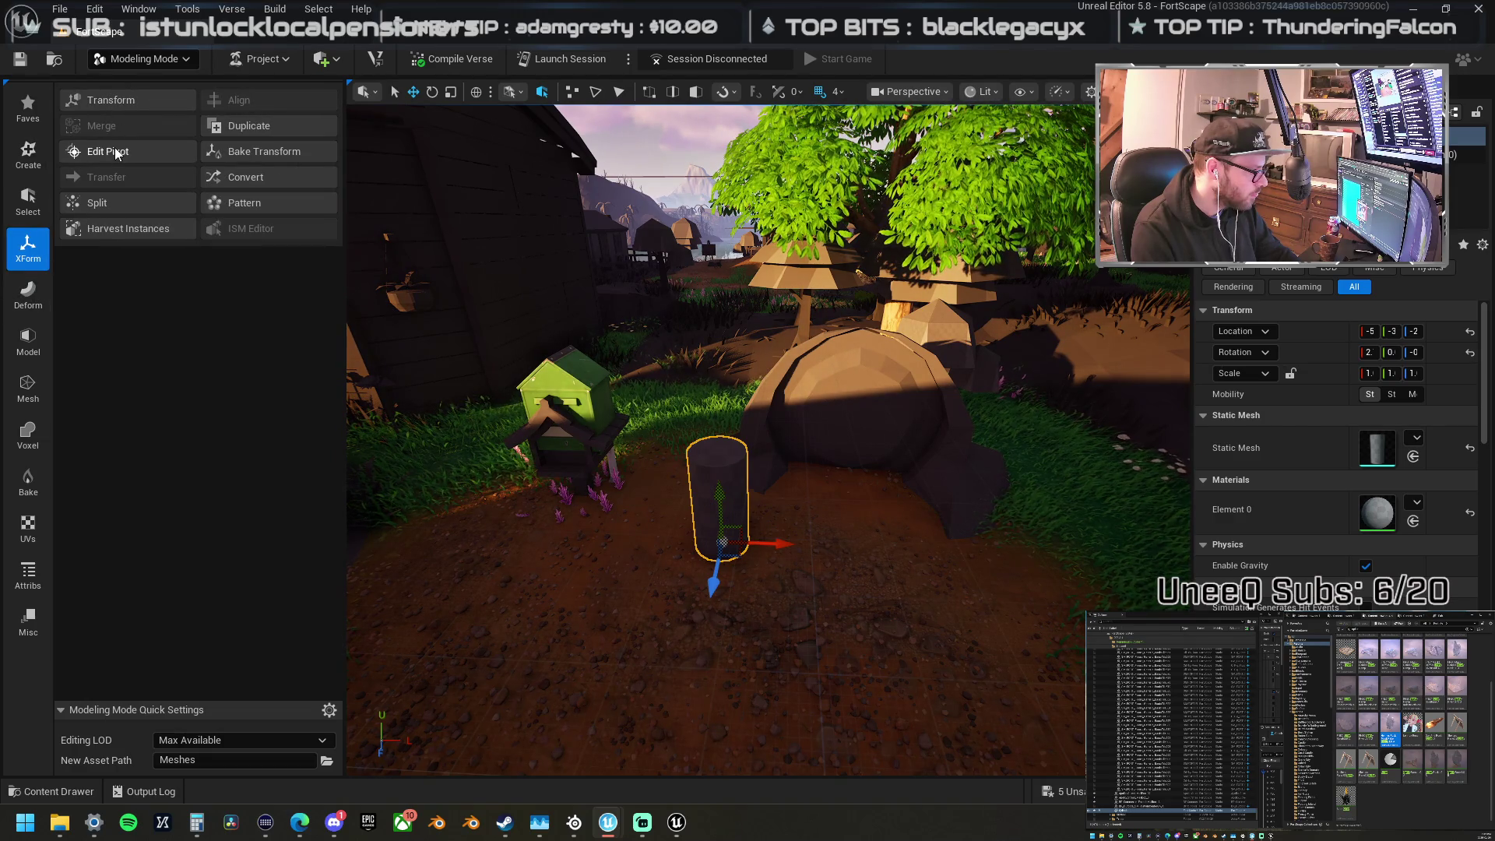
{"action": "left_click", "coordinate": [32, 357]}
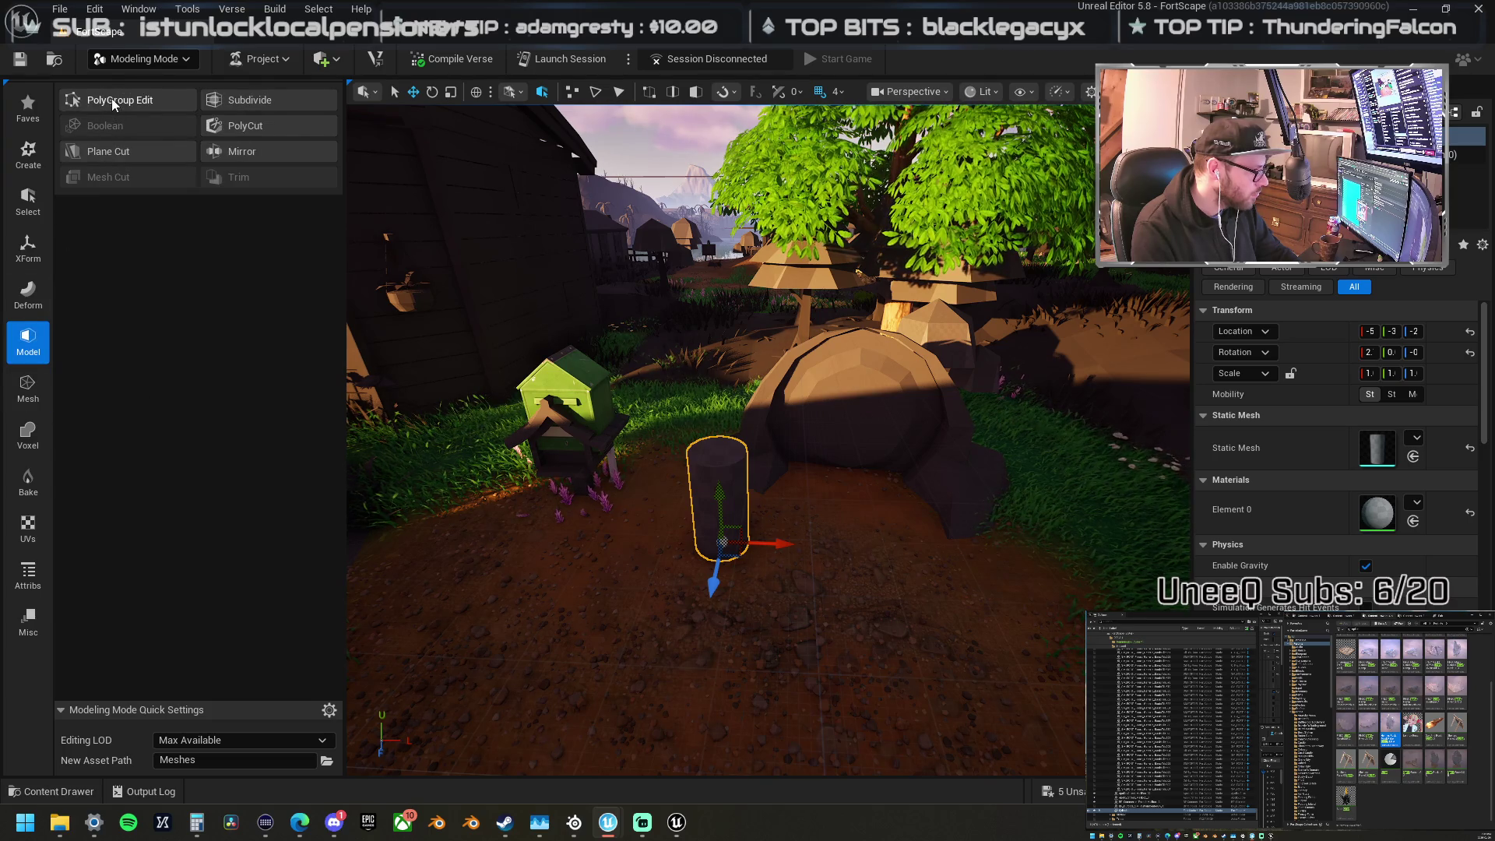
{"action": "left_click", "coordinate": [113, 102]}
{"action": "left_click", "coordinate": [715, 450]}
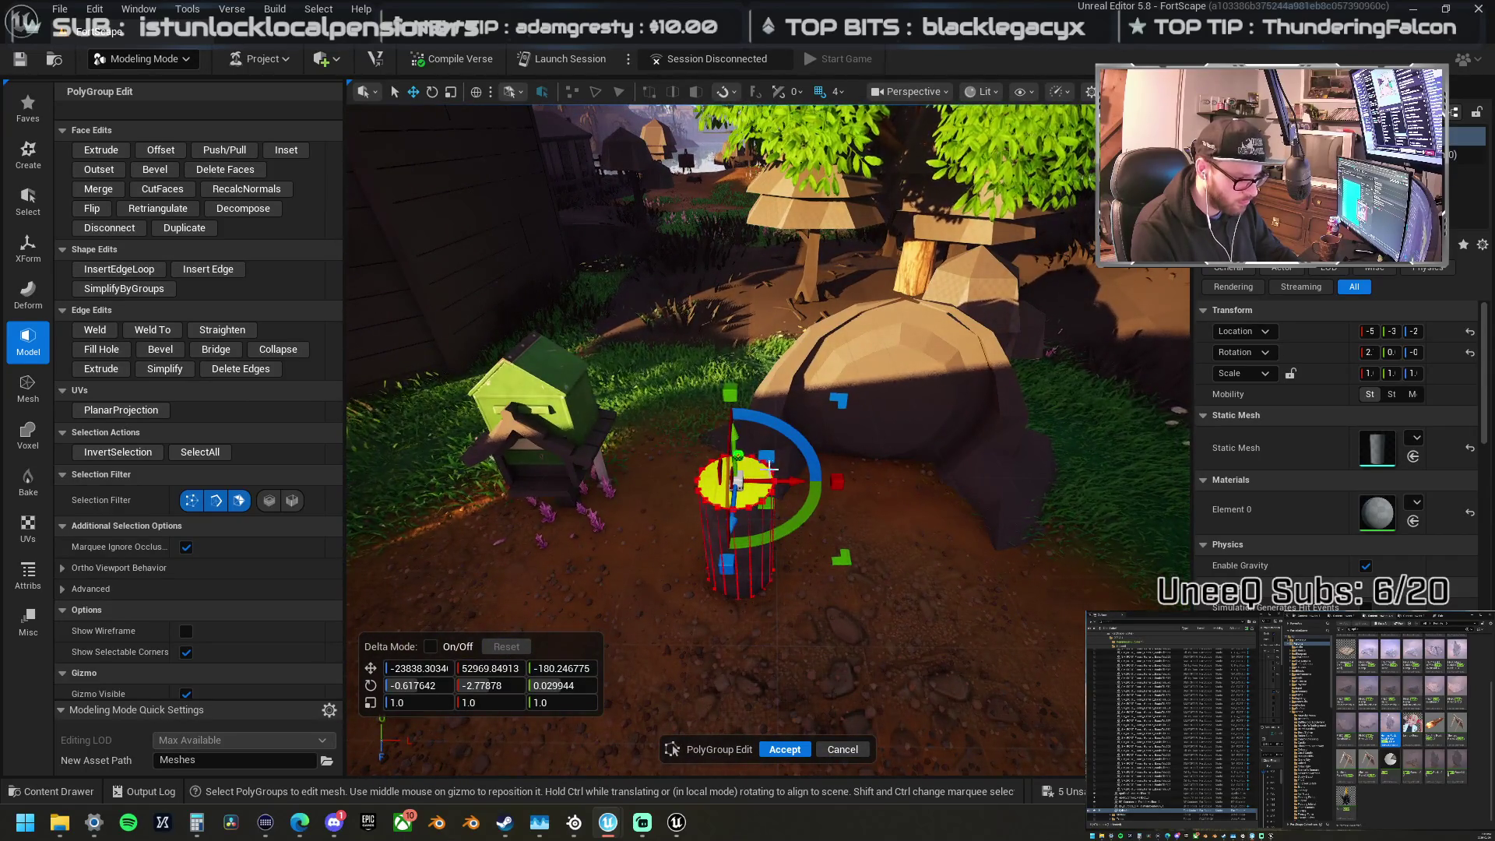
Step: Extrude the cylinder's top face upward three times, raising it each time, and accept the edits
{"action": "left_click", "coordinate": [103, 151]}
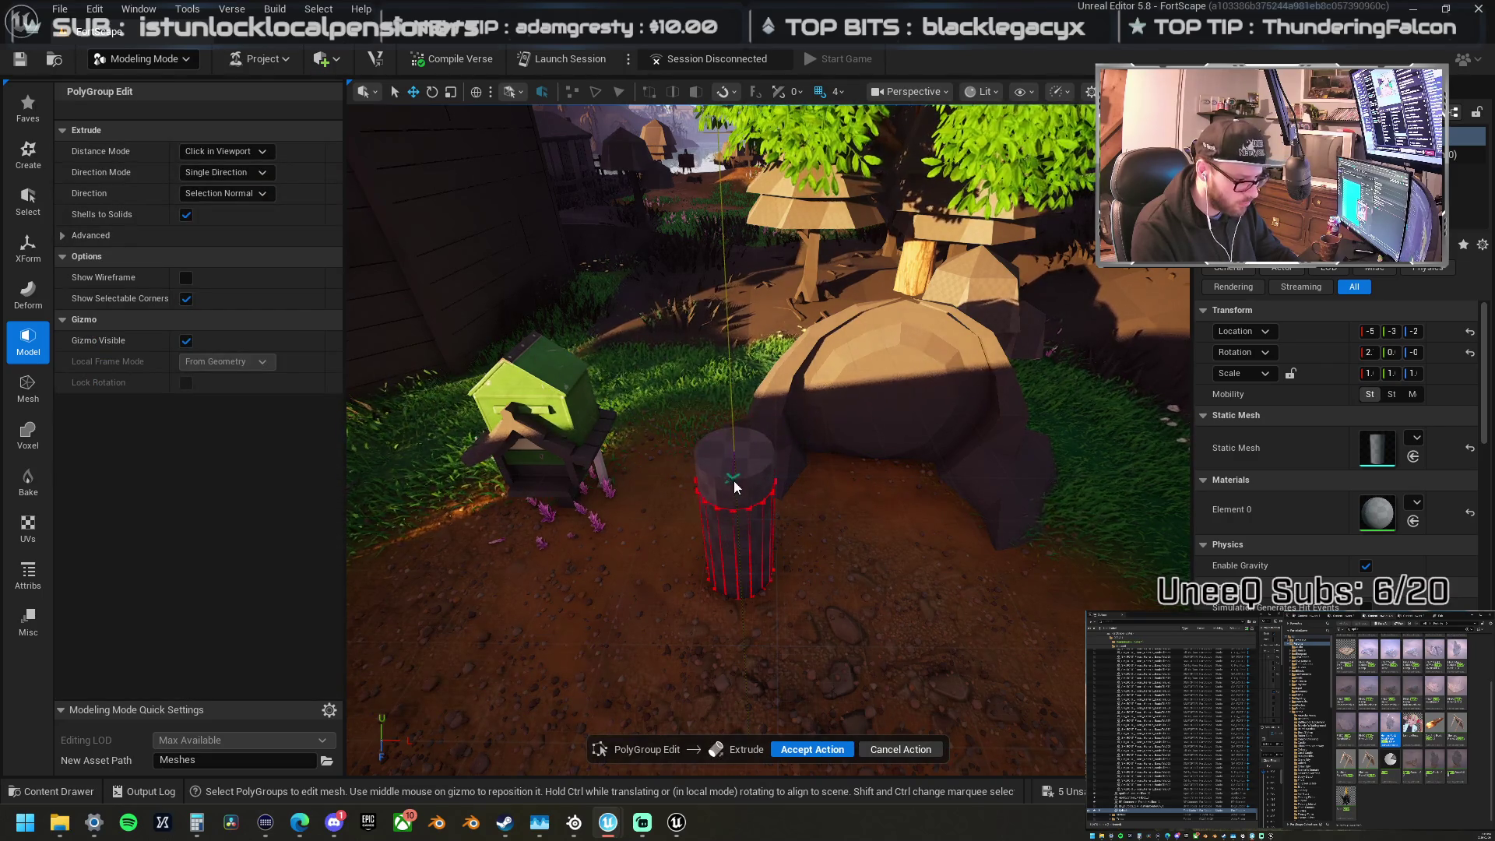
{"action": "left_click", "coordinate": [739, 397]}
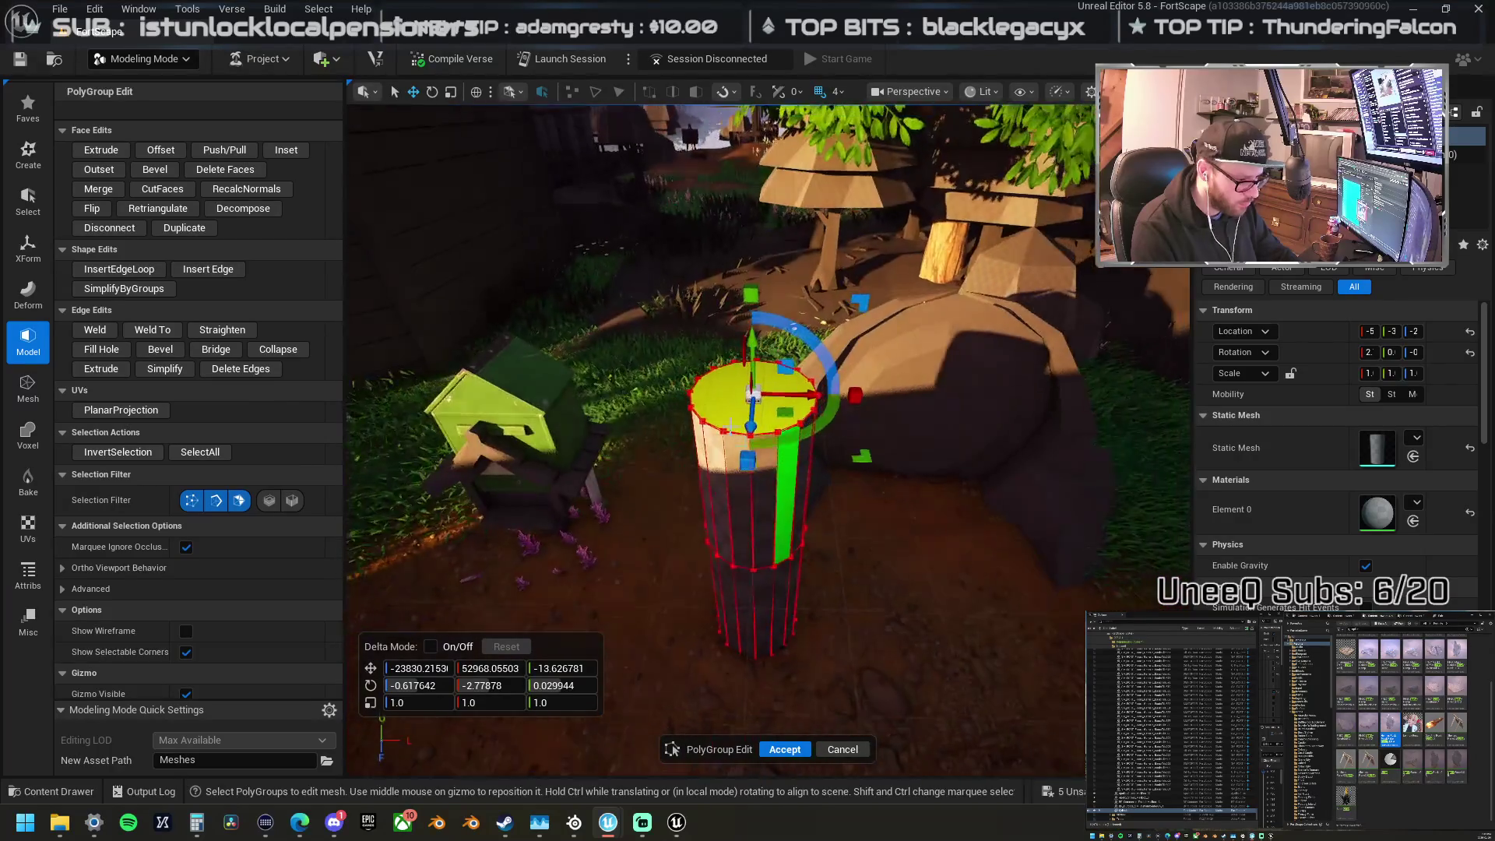
{"action": "left_click", "coordinate": [101, 150]}
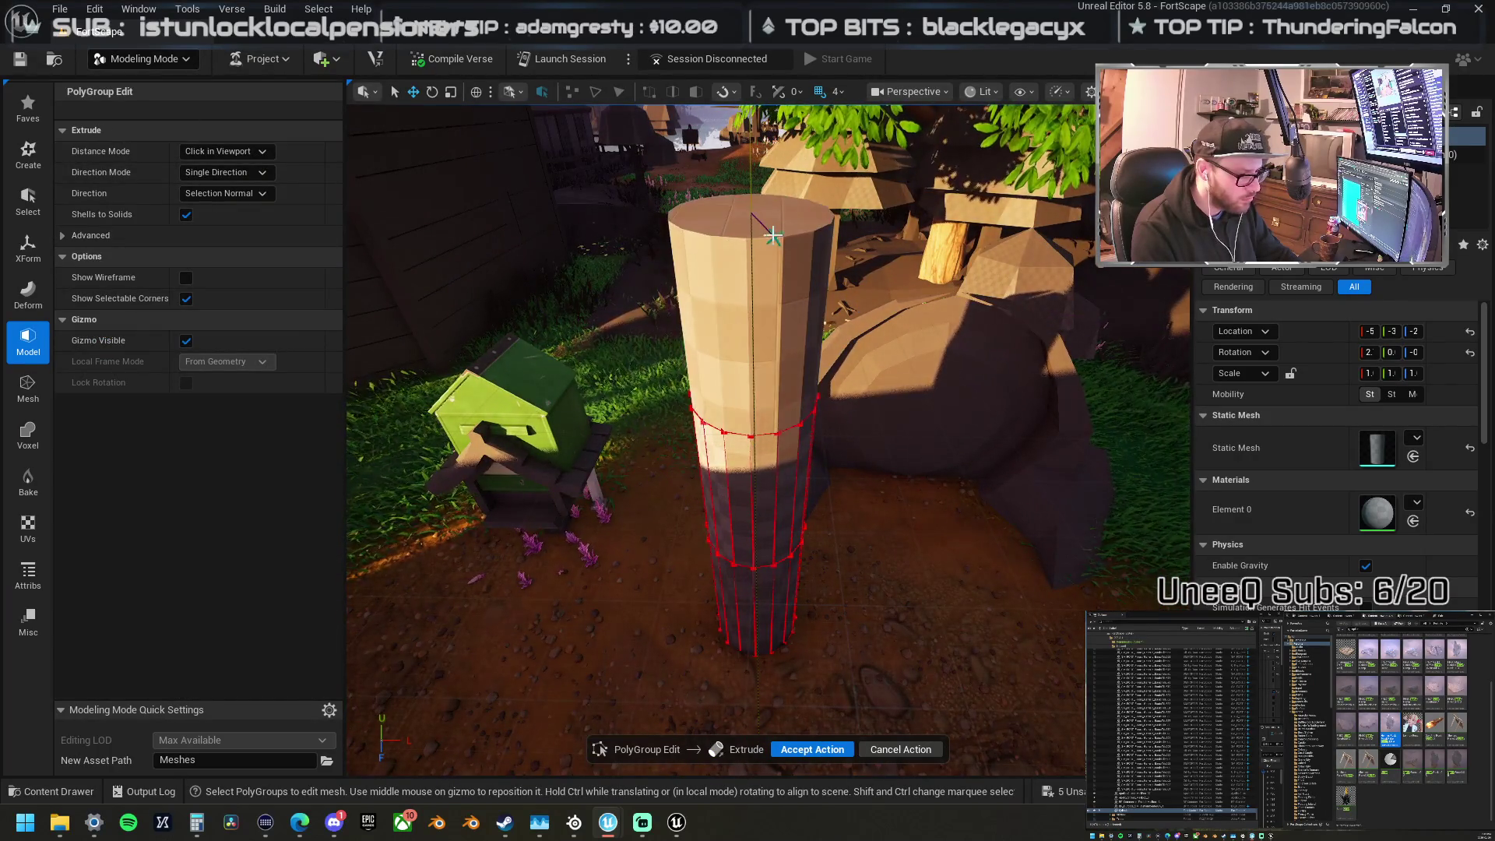
{"action": "left_click", "coordinate": [767, 272]}
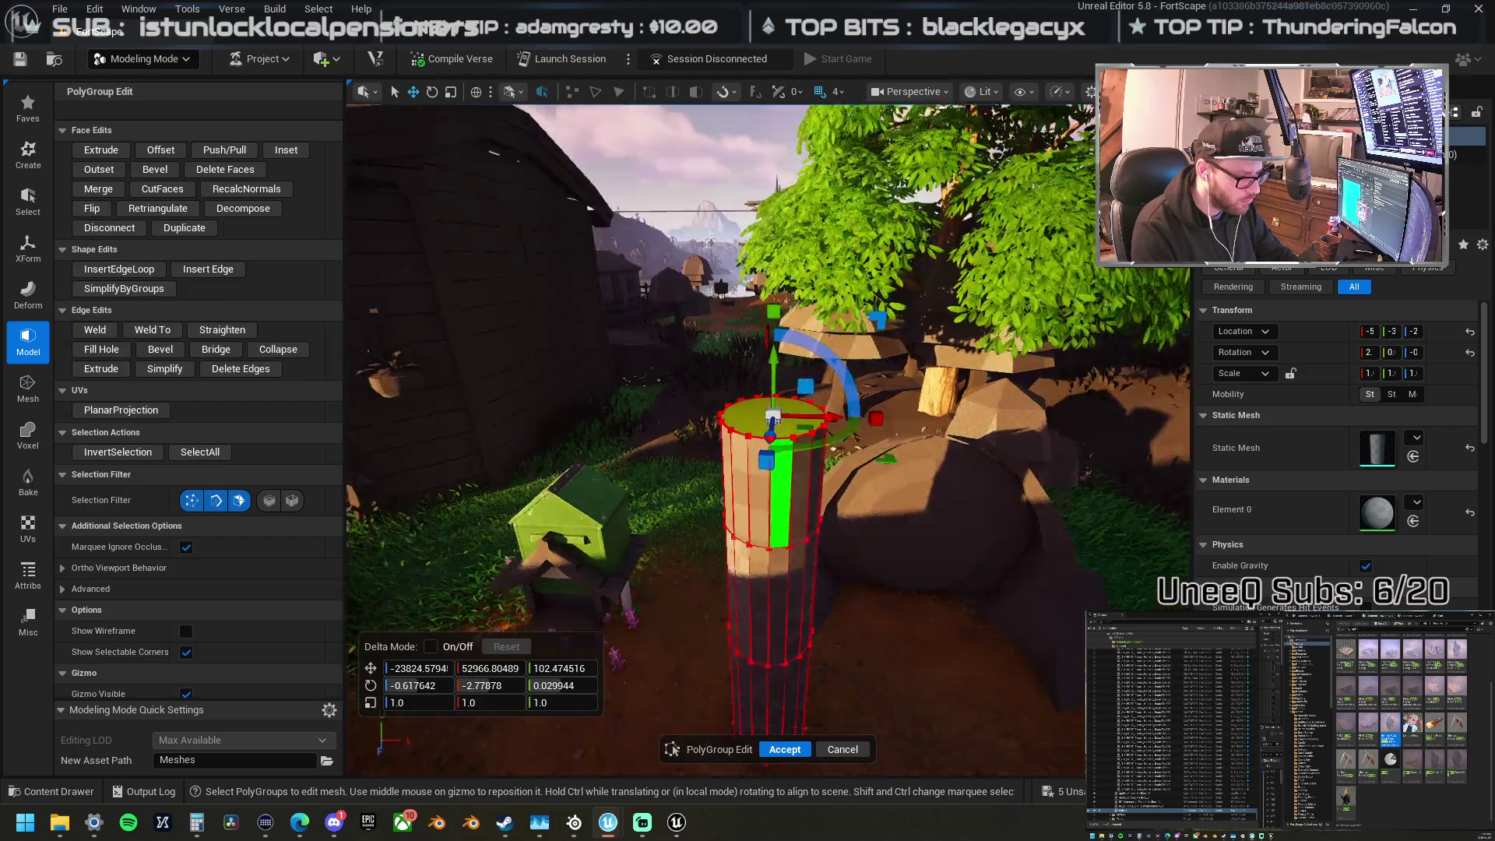
{"action": "left_click", "coordinate": [90, 151]}
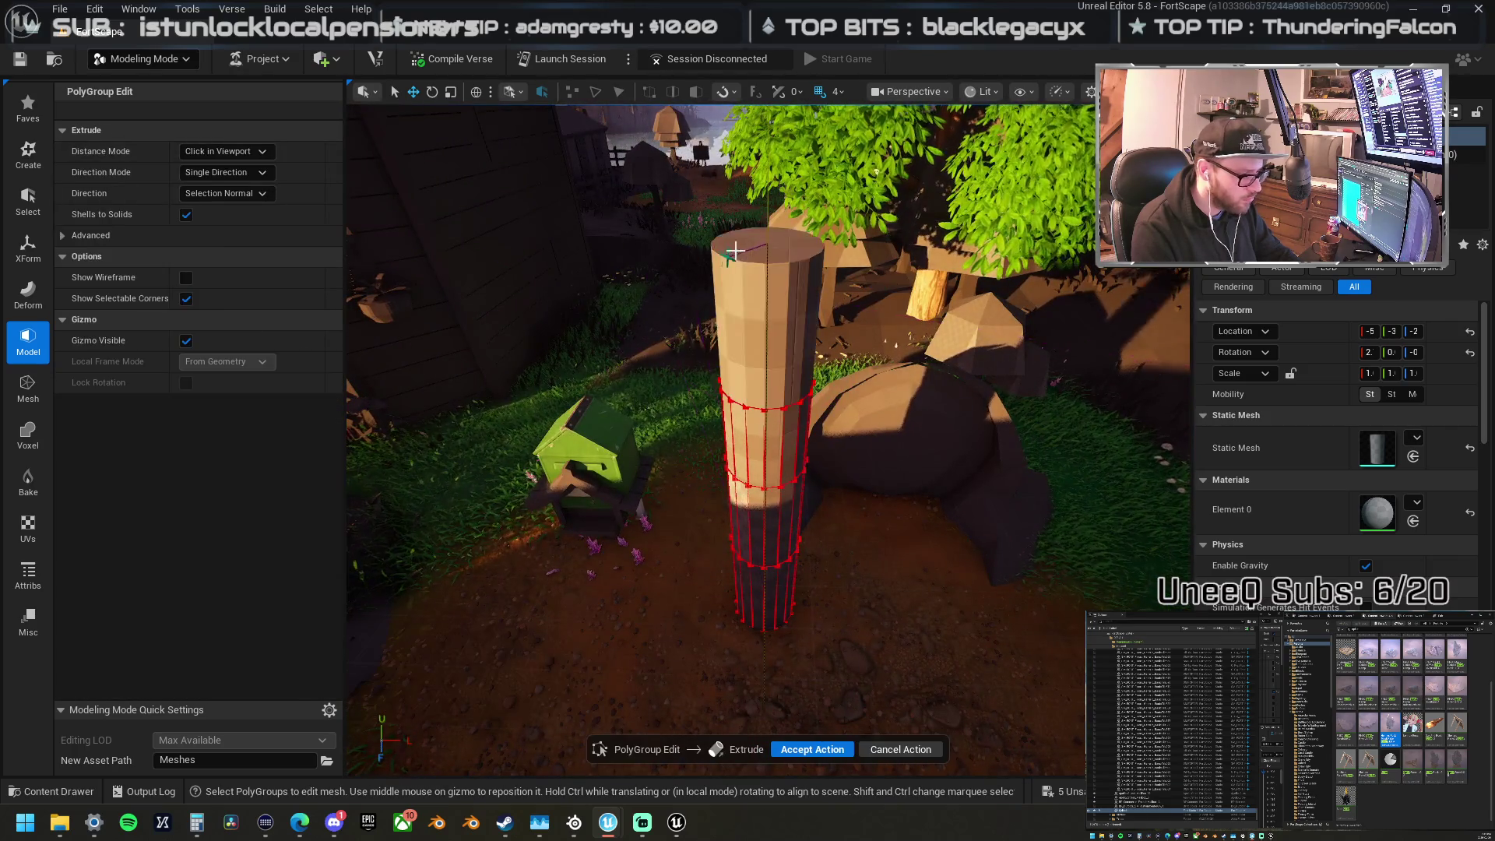
{"action": "left_click", "coordinate": [764, 311]}
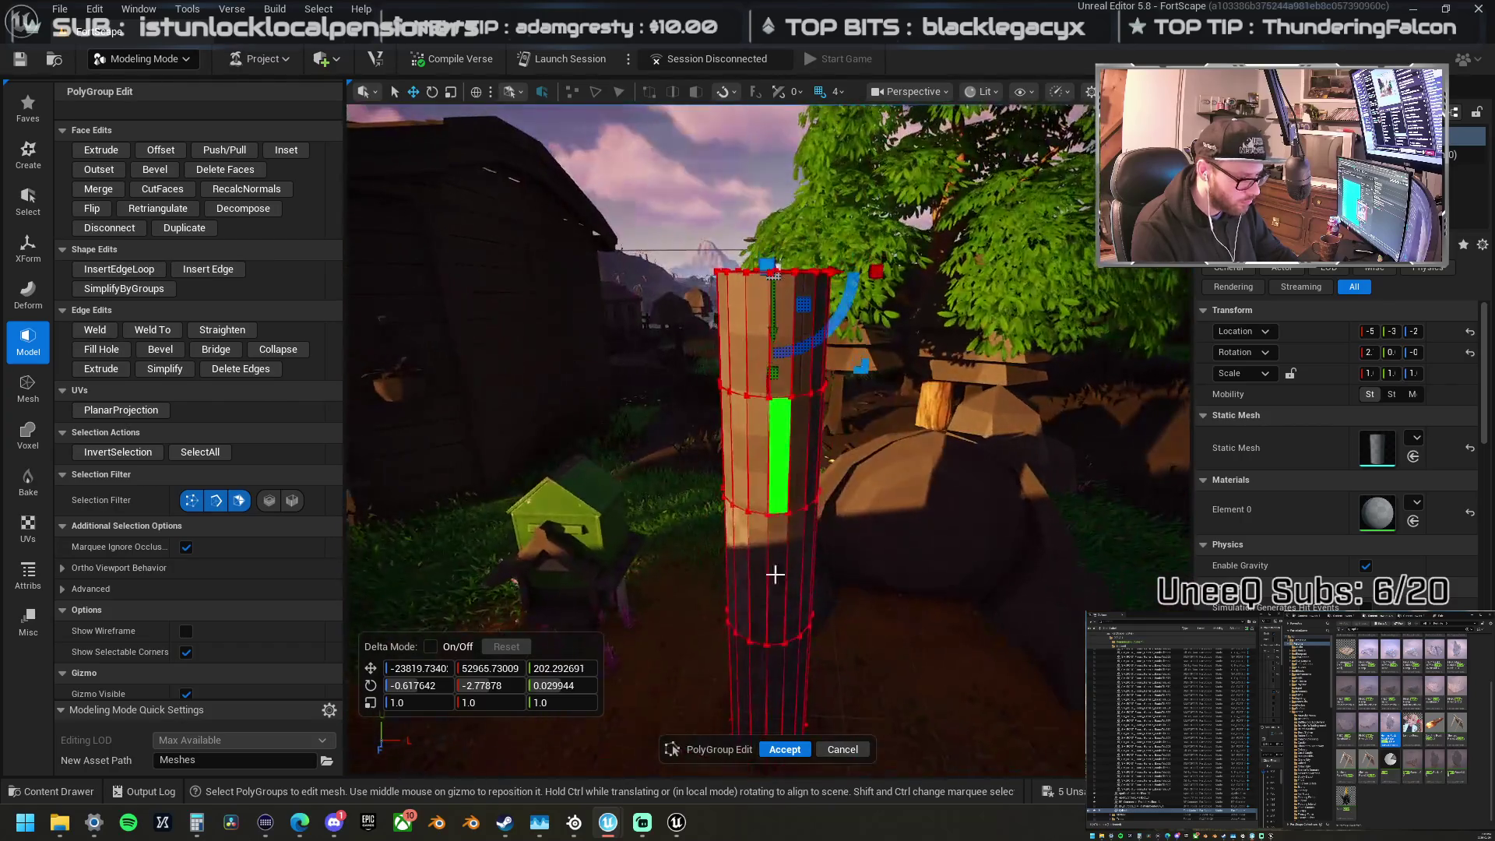
{"action": "left_click", "coordinate": [785, 749]}
{"action": "scroll", "coordinate": [788, 690], "scroll_direction": "down", "scroll_amount": 3}
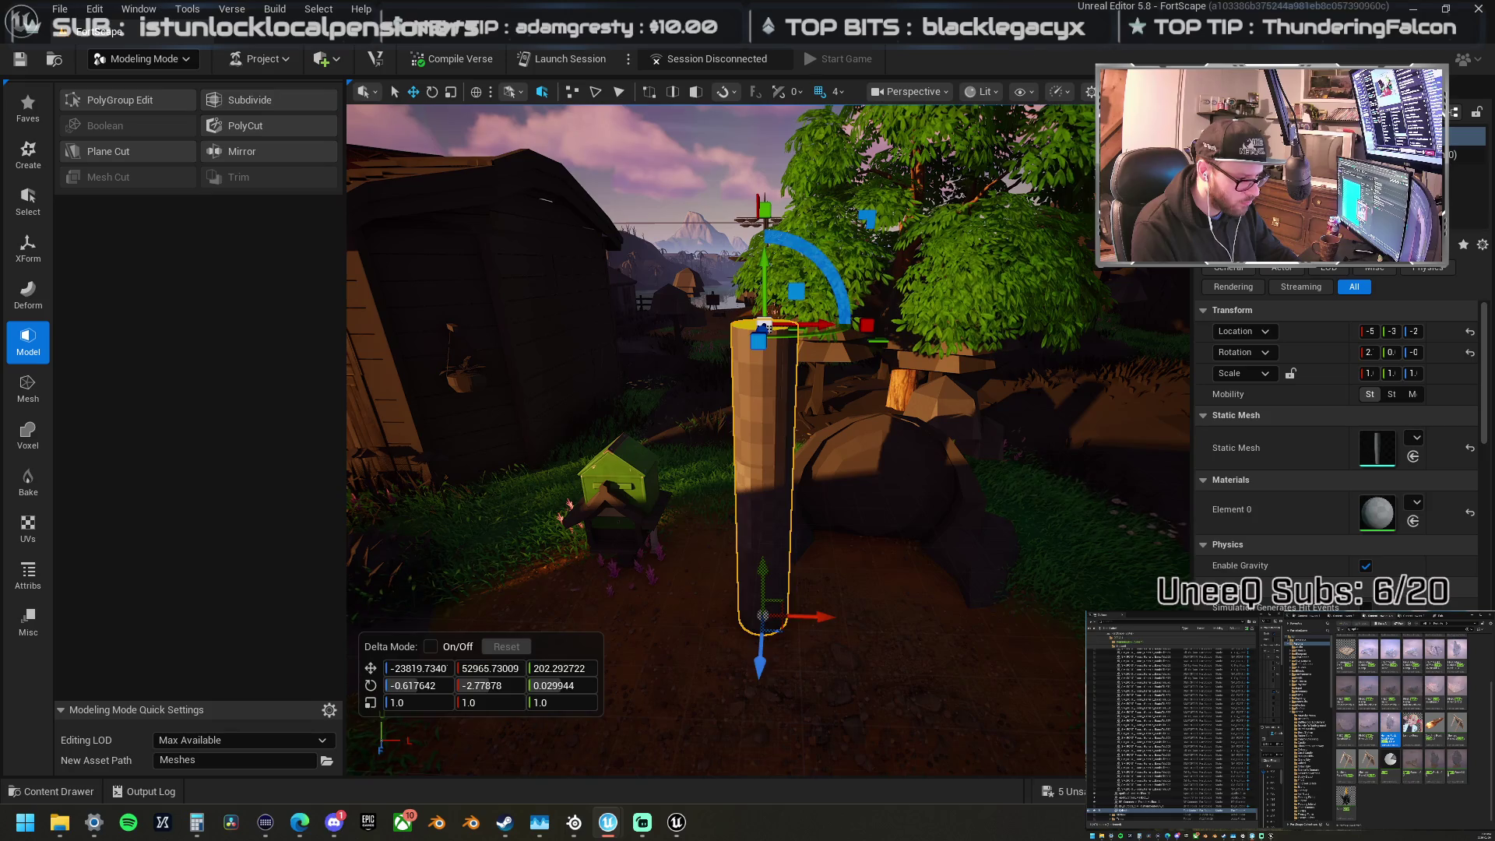
Step: Select the column and scale it shorter with the scale gizmo
{"action": "left_click", "coordinate": [793, 442]}
{"action": "left_click", "coordinate": [781, 391]}
{"action": "left_click", "coordinate": [781, 389]}
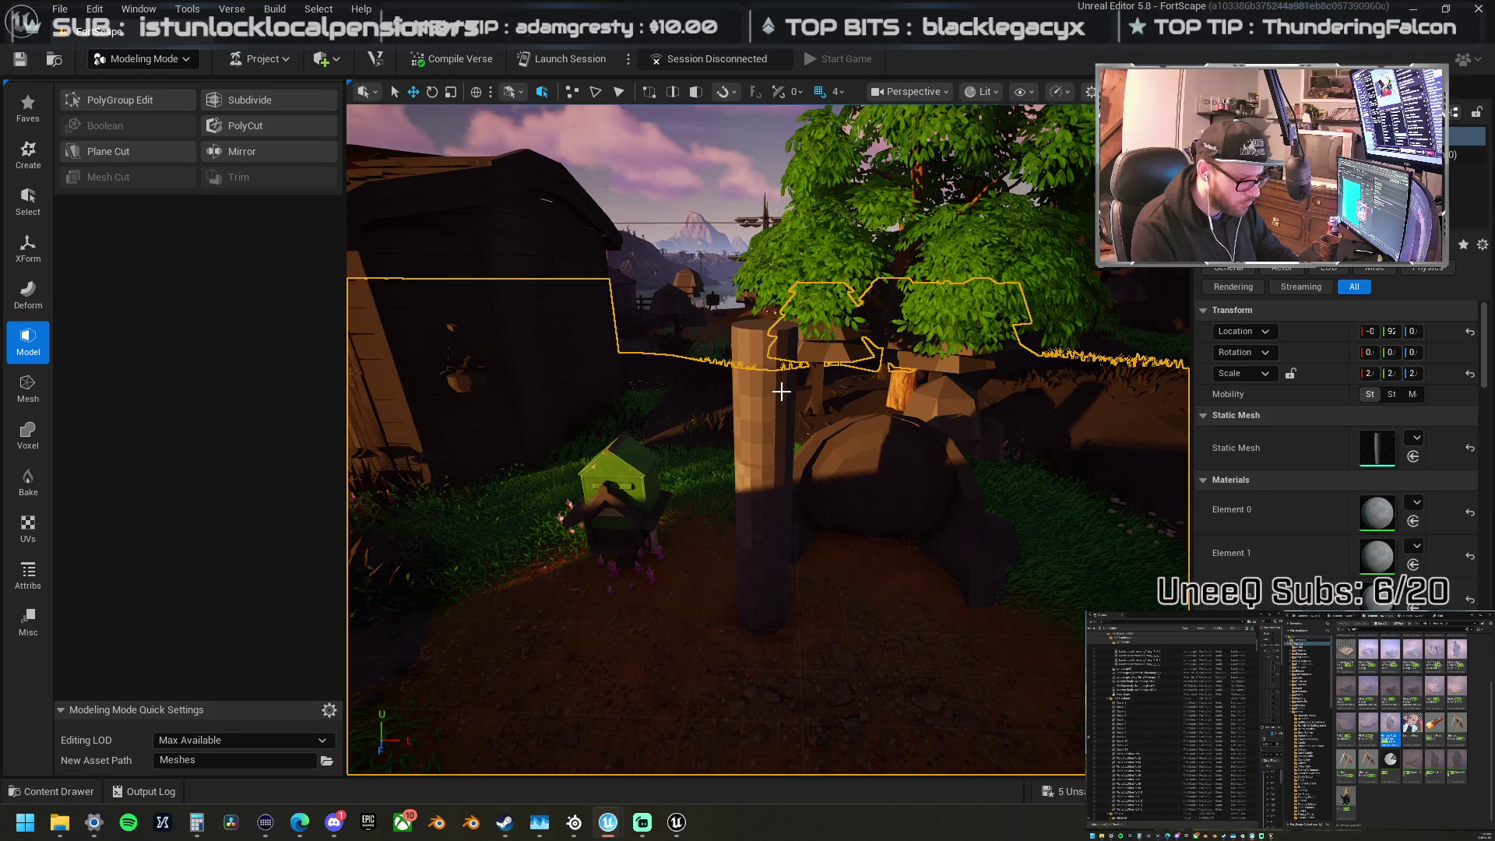
{"action": "left_click", "coordinate": [781, 390]}
{"action": "left_click", "coordinate": [767, 307]}
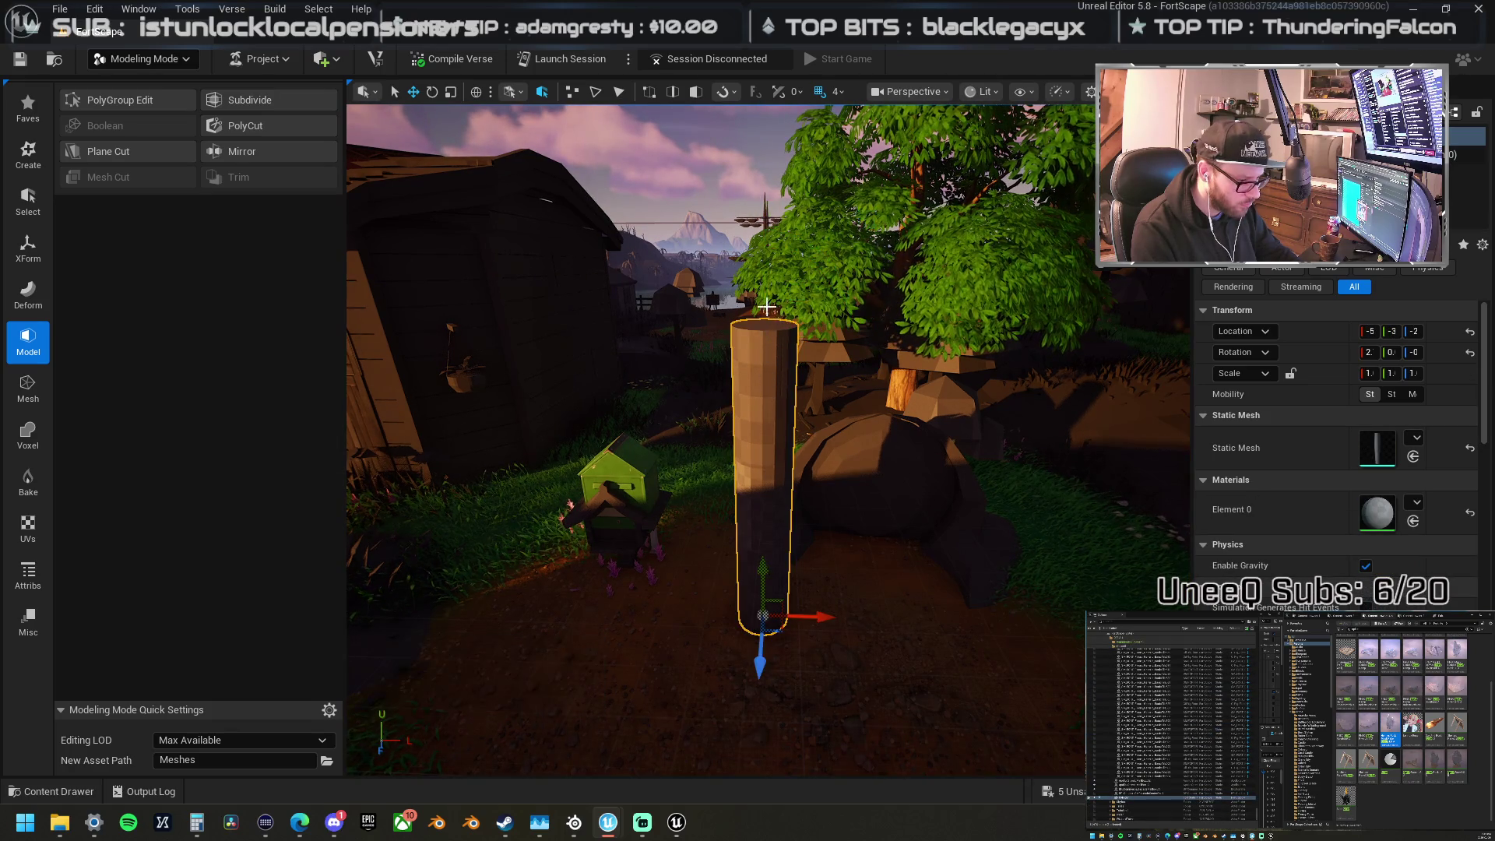
{"action": "key", "text": "r"}
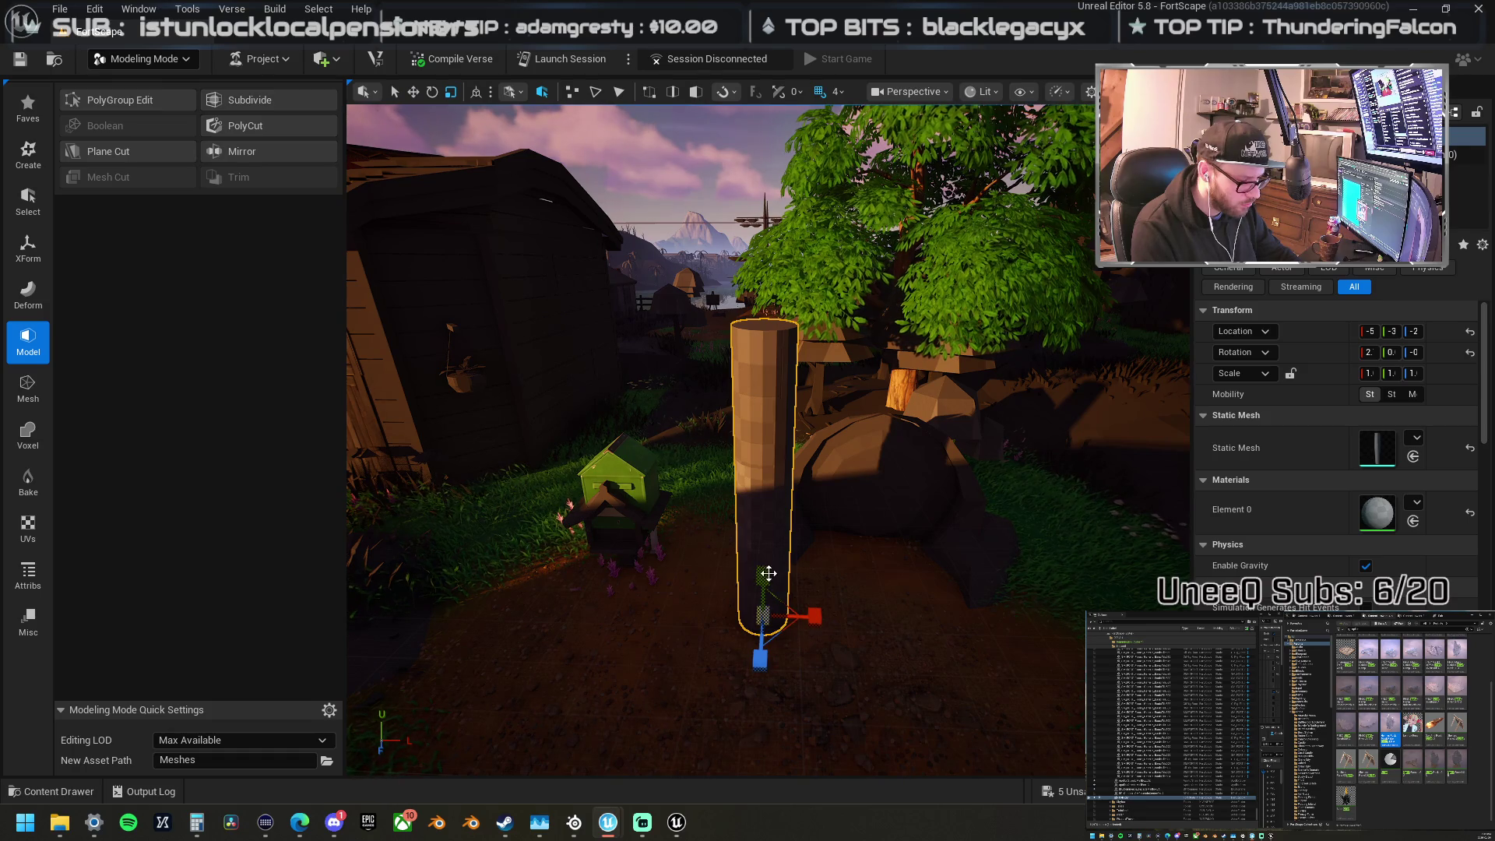
{"action": "left_click_drag", "start_coordinate": [759, 658], "coordinate": [773, 514]}
{"action": "scroll", "coordinate": [773, 585], "scroll_direction": "up", "scroll_amount": 5}
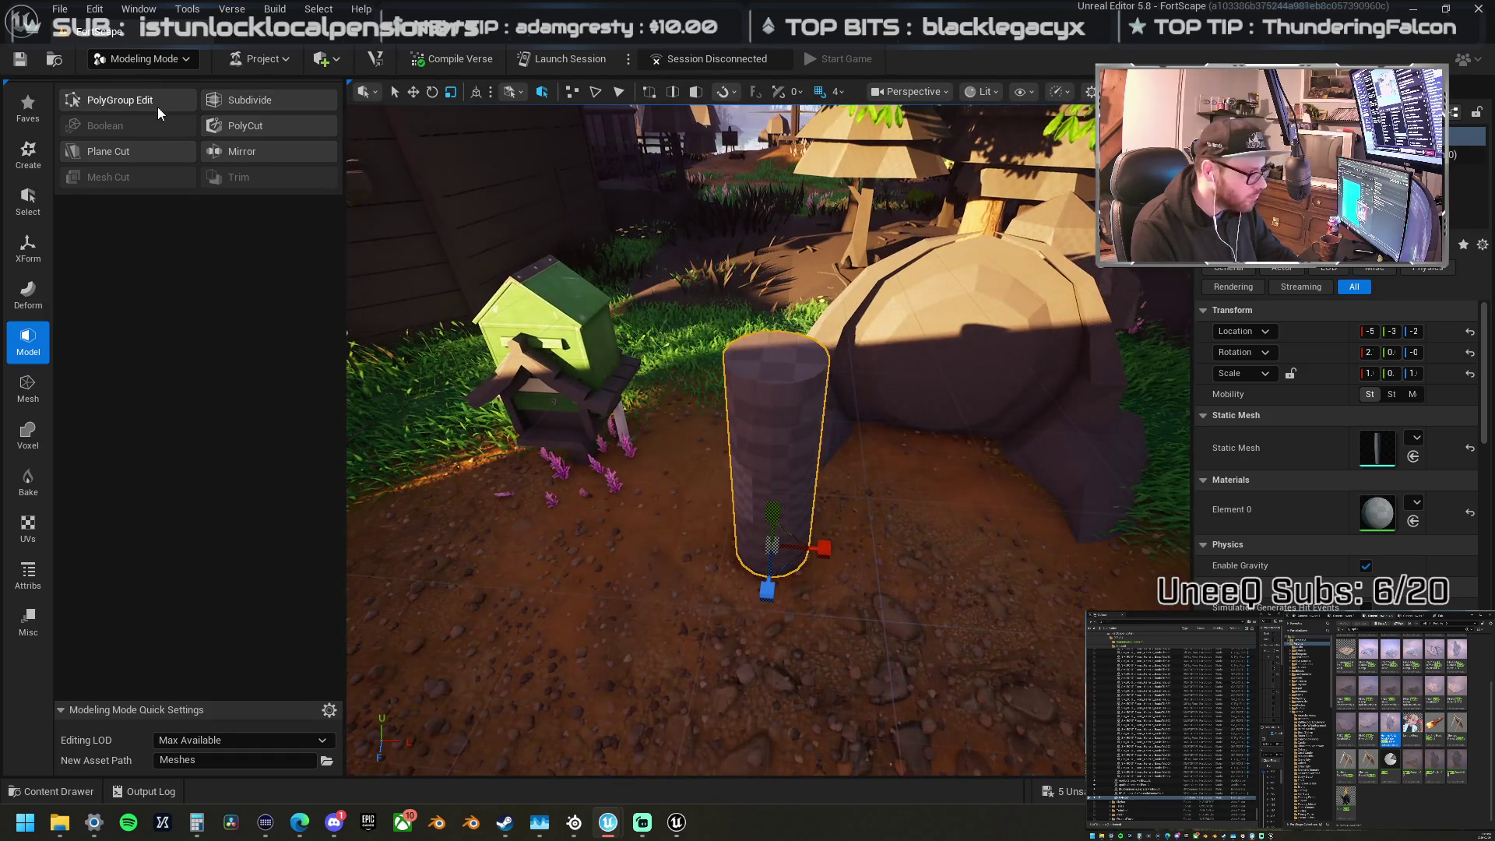
Step: Reopen PolyGroup Edit, set the Selection Filter to corners, and marquee-select the top ring's corners
{"action": "left_click", "coordinate": [157, 106]}
{"action": "left_click_drag", "start_coordinate": [701, 468], "coordinate": [467, 530]}
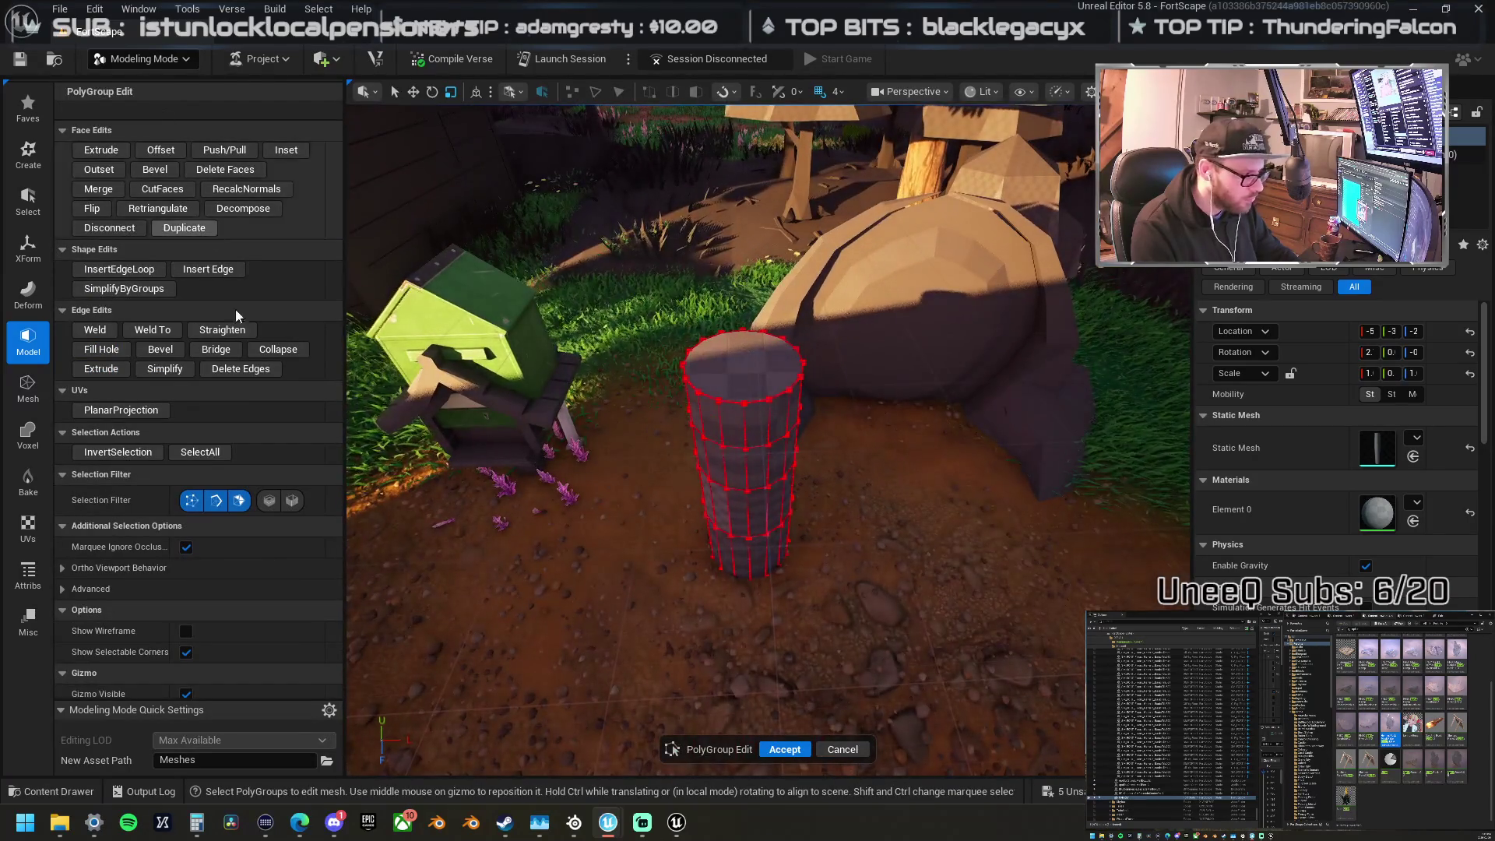
{"action": "left_click", "coordinate": [269, 500]}
{"action": "left_click", "coordinate": [239, 500]}
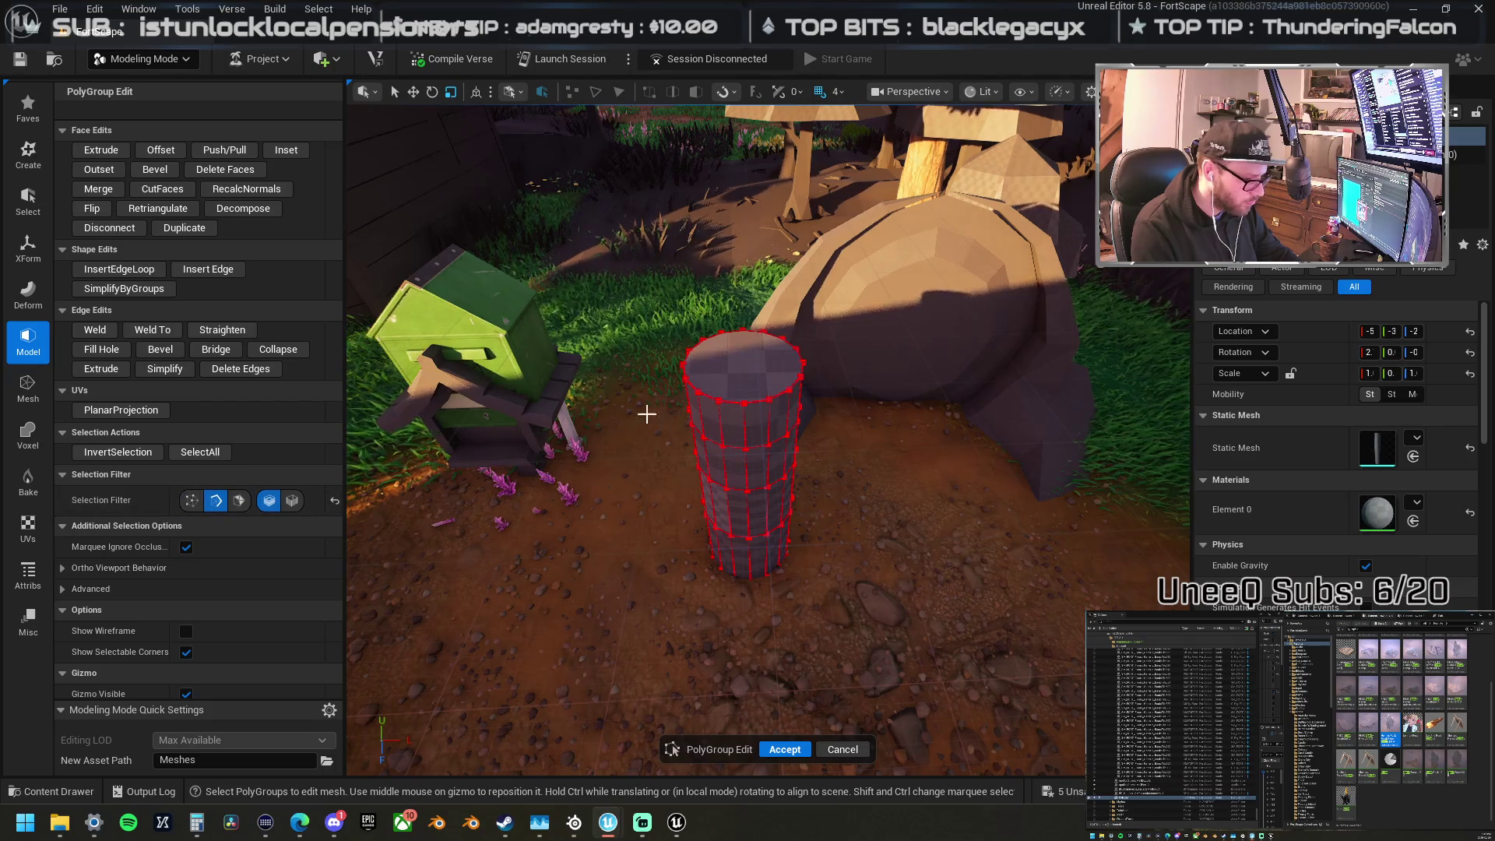
{"action": "left_click", "coordinate": [289, 502]}
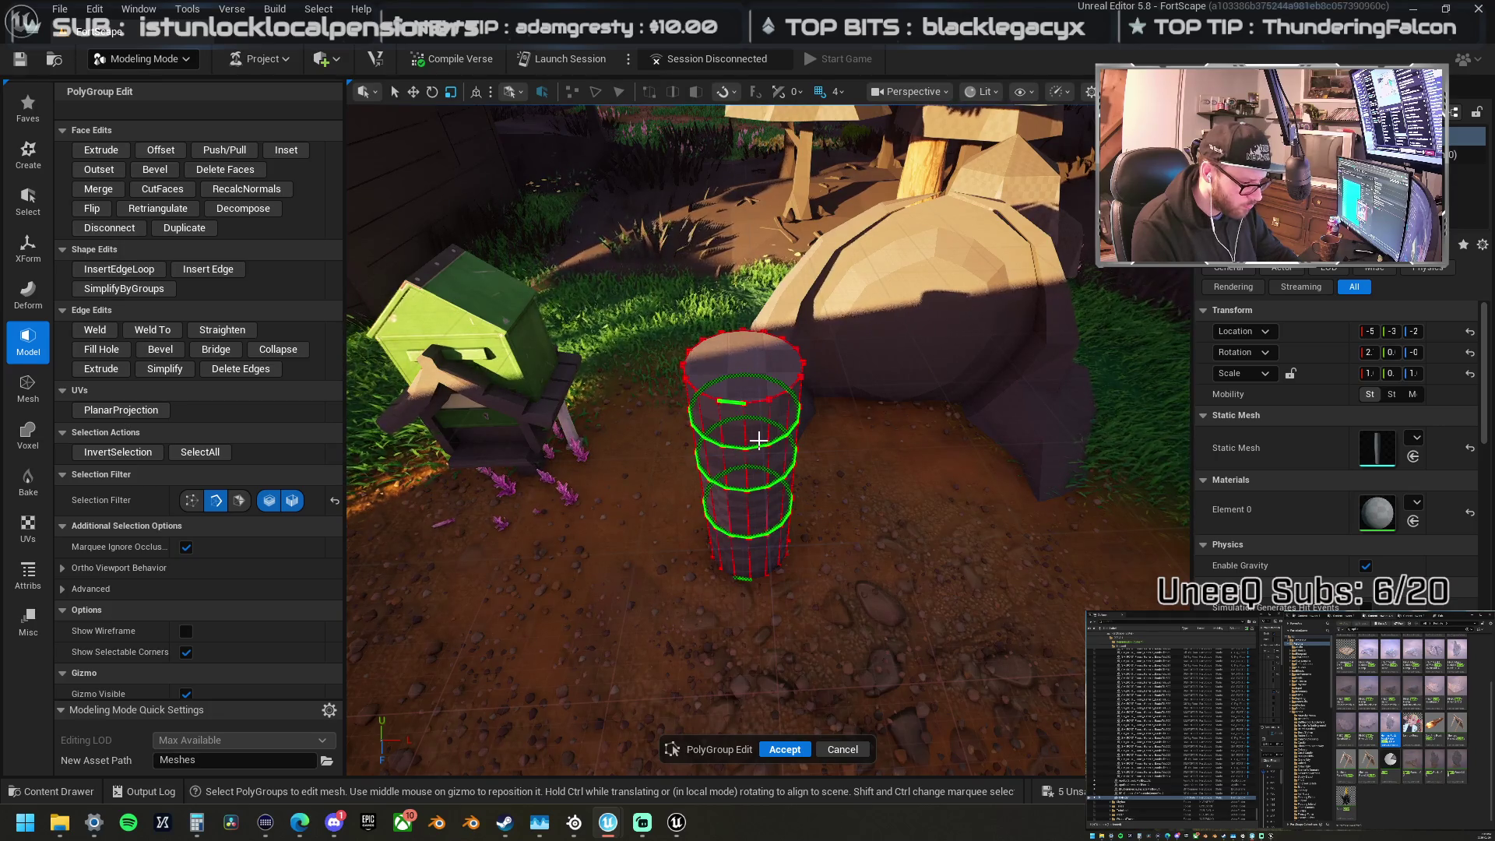
{"action": "left_click_drag", "start_coordinate": [762, 445], "coordinate": [689, 450]}
{"action": "left_click", "coordinate": [191, 500]}
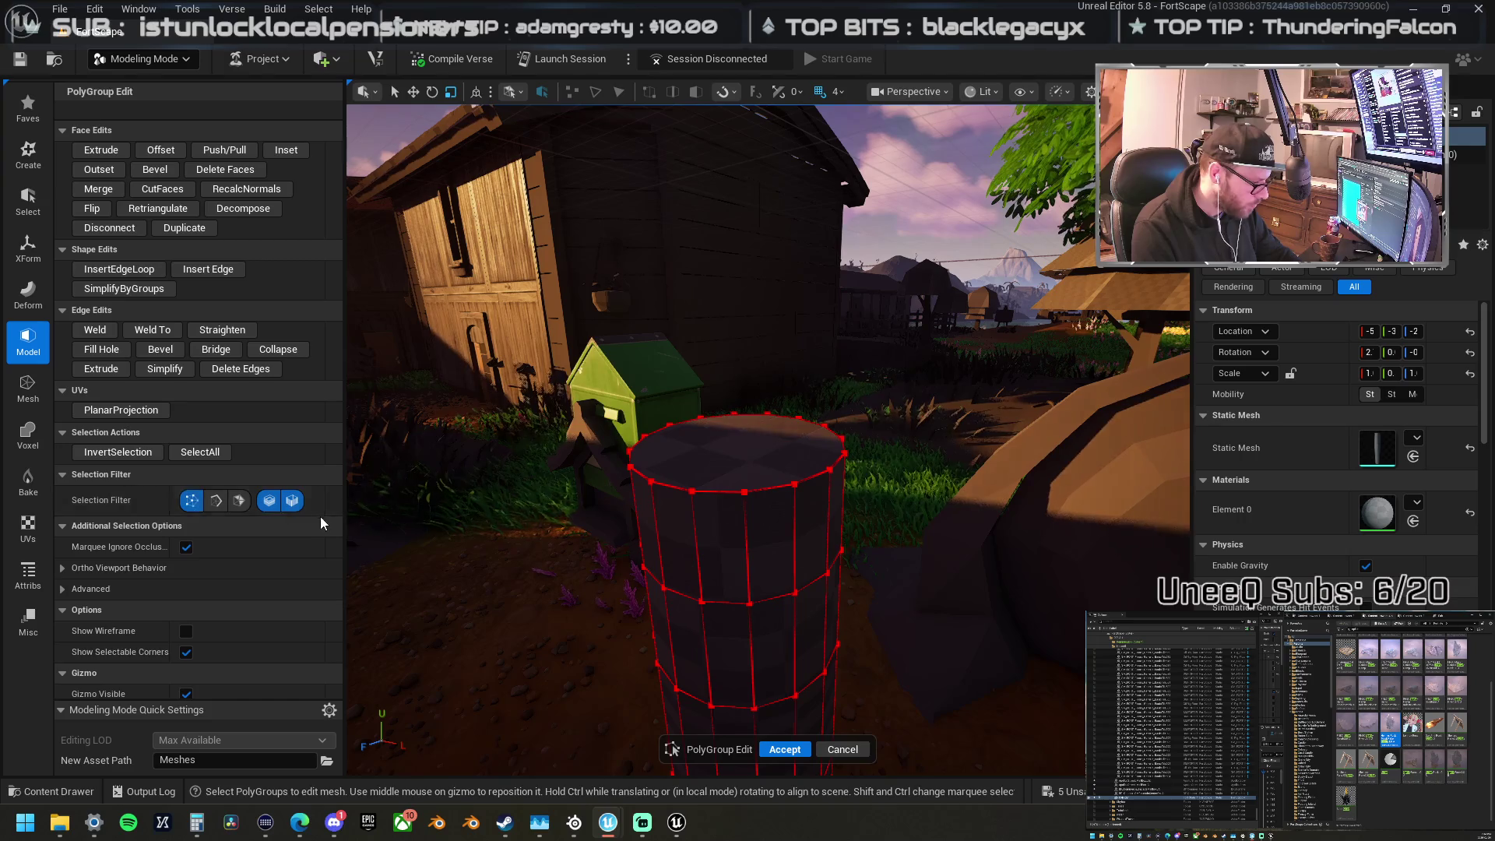
{"action": "left_click_drag", "start_coordinate": [587, 494], "coordinate": [576, 467]}
{"action": "mouse_move", "coordinate": [600, 412]}
{"action": "left_mouse_down"}
{"action": "mouse_move", "coordinate": [596, 366]}
{"action": "mouse_move", "coordinate": [600, 411]}
{"action": "left_mouse_up"}
{"action": "mouse_move", "coordinate": [841, 484]}
{"action": "left_mouse_down"}
{"action": "mouse_move", "coordinate": [717, 456]}
{"action": "mouse_move", "coordinate": [725, 473]}
{"action": "left_mouse_up"}
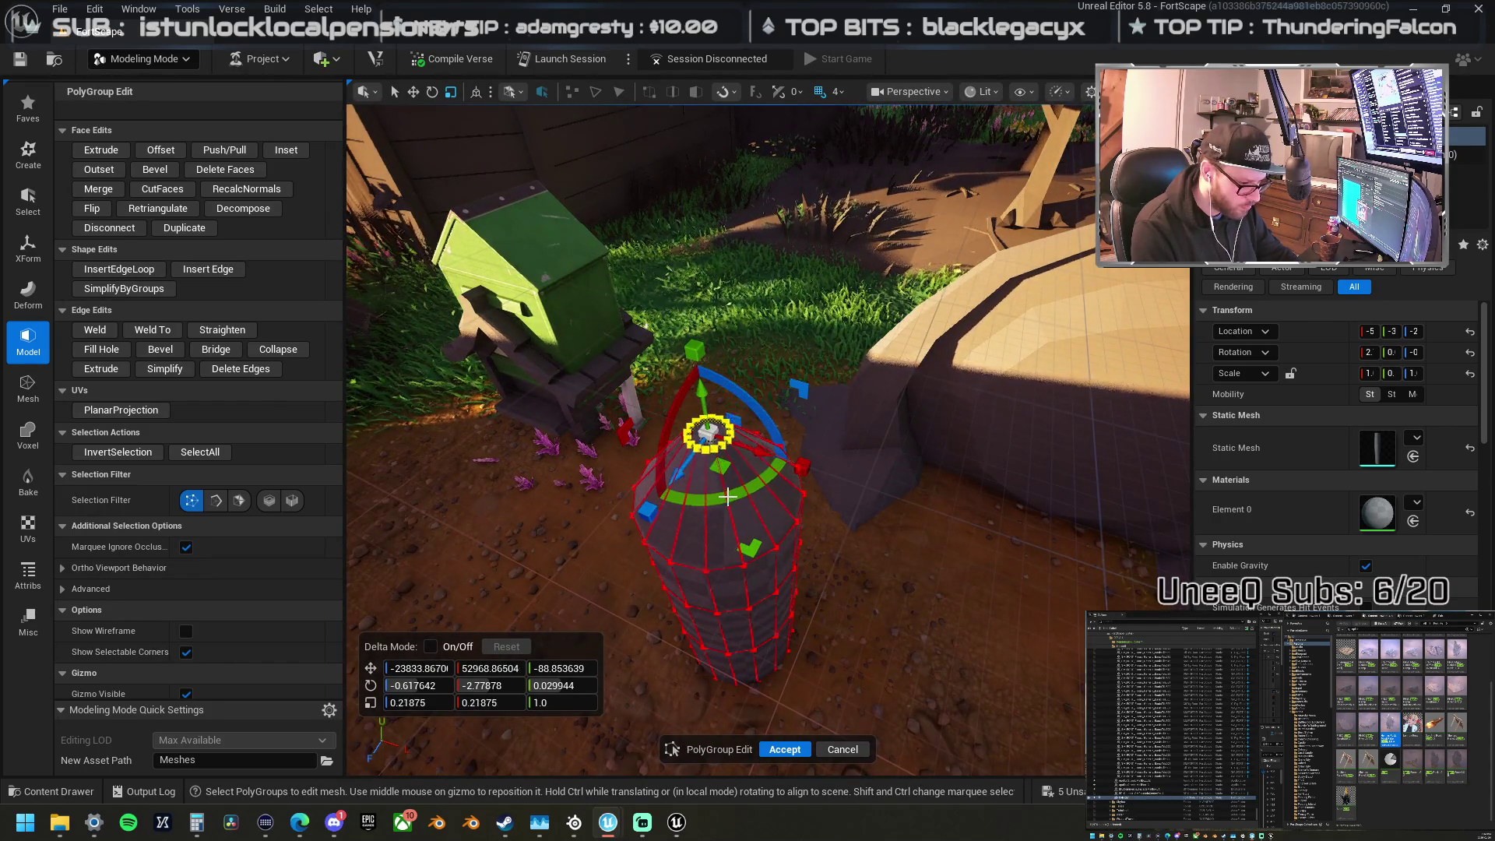
Step: Select the bottle's shoulder edge loop and shrink it slightly
{"action": "scroll", "coordinate": [723, 436], "scroll_direction": "down", "scroll_amount": 5}
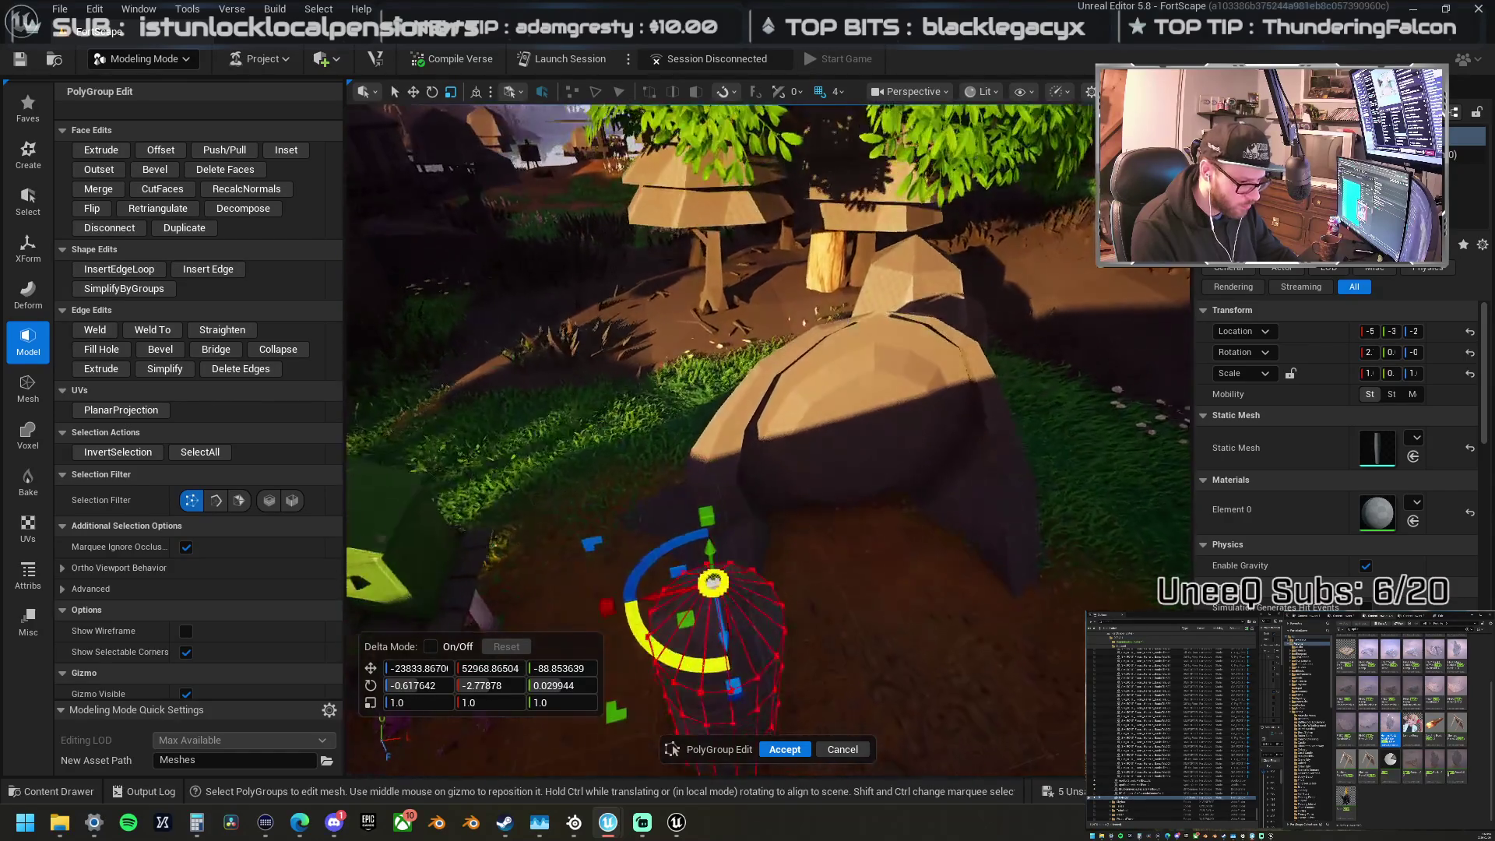
{"action": "scroll", "coordinate": [723, 436], "scroll_direction": "up", "scroll_amount": 5}
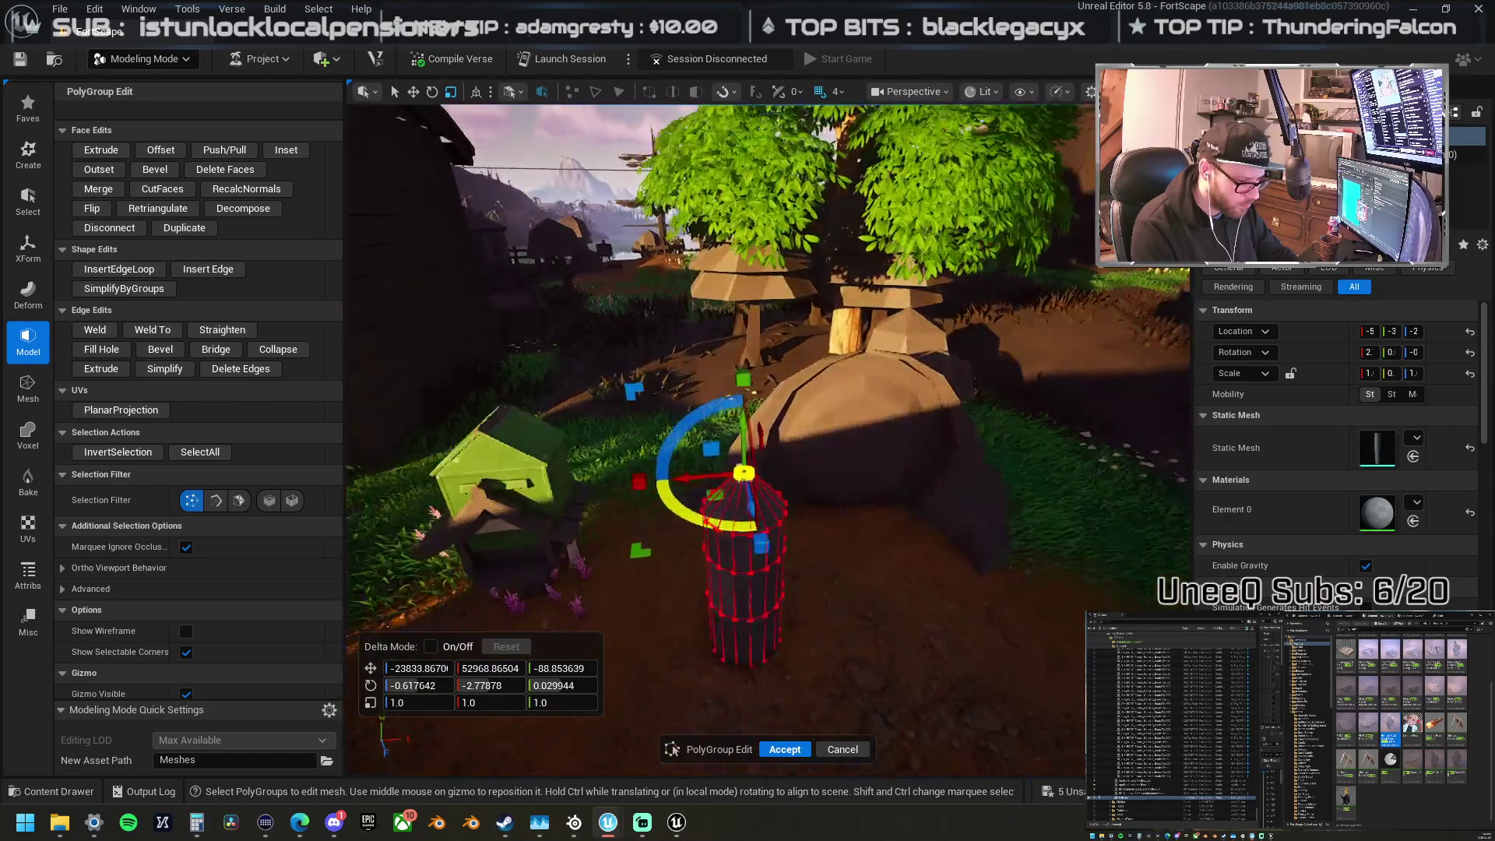
{"action": "scroll", "coordinate": [722, 436], "scroll_direction": "up", "scroll_amount": 1}
{"action": "left_click_drag", "start_coordinate": [695, 475], "coordinate": [608, 416]}
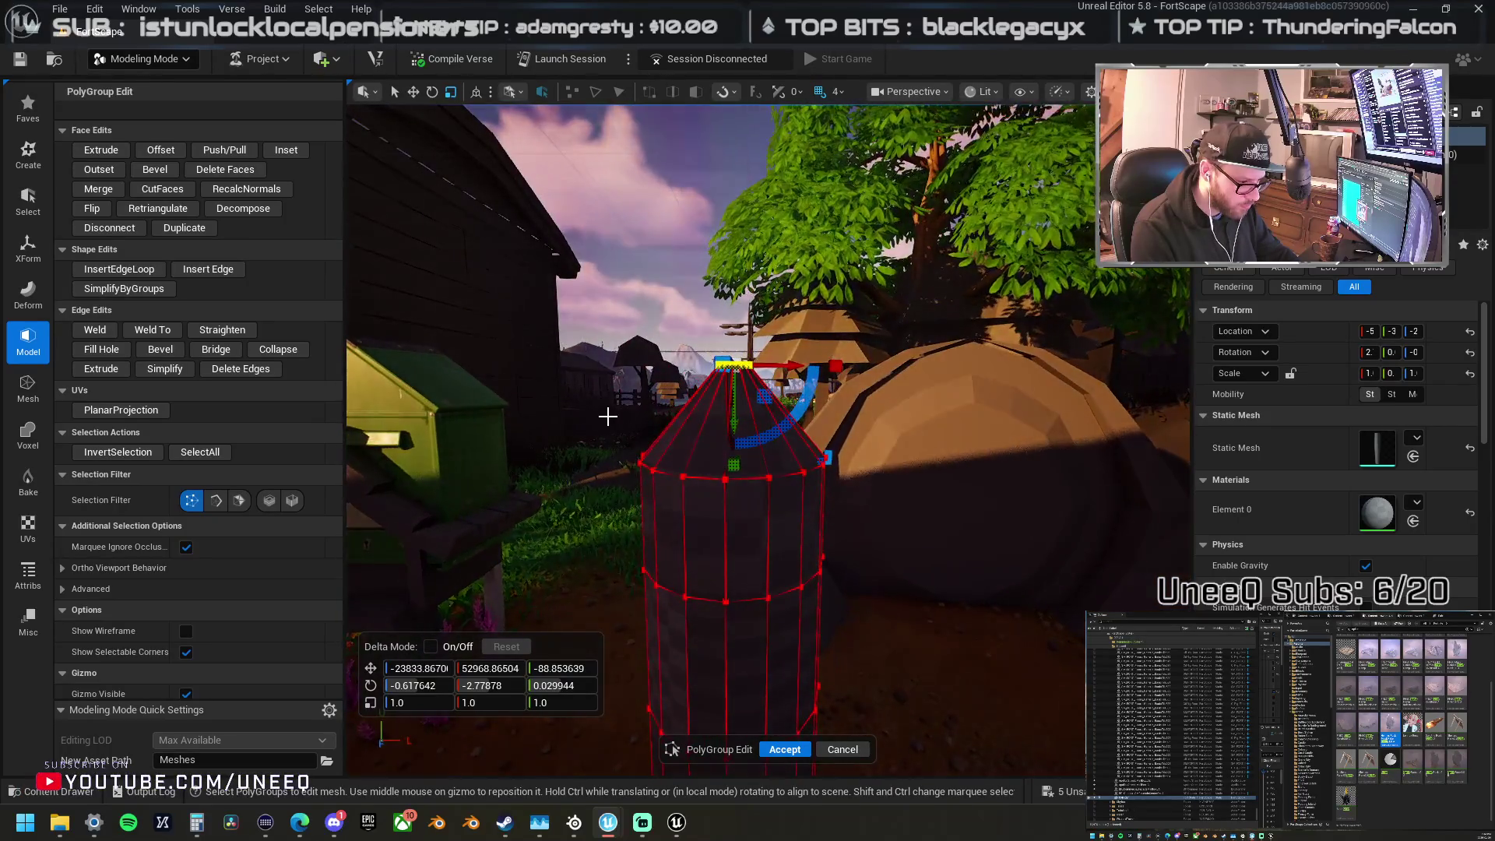
{"action": "left_click", "coordinate": [601, 401]}
{"action": "left_click_drag", "start_coordinate": [866, 499], "coordinate": [864, 496]}
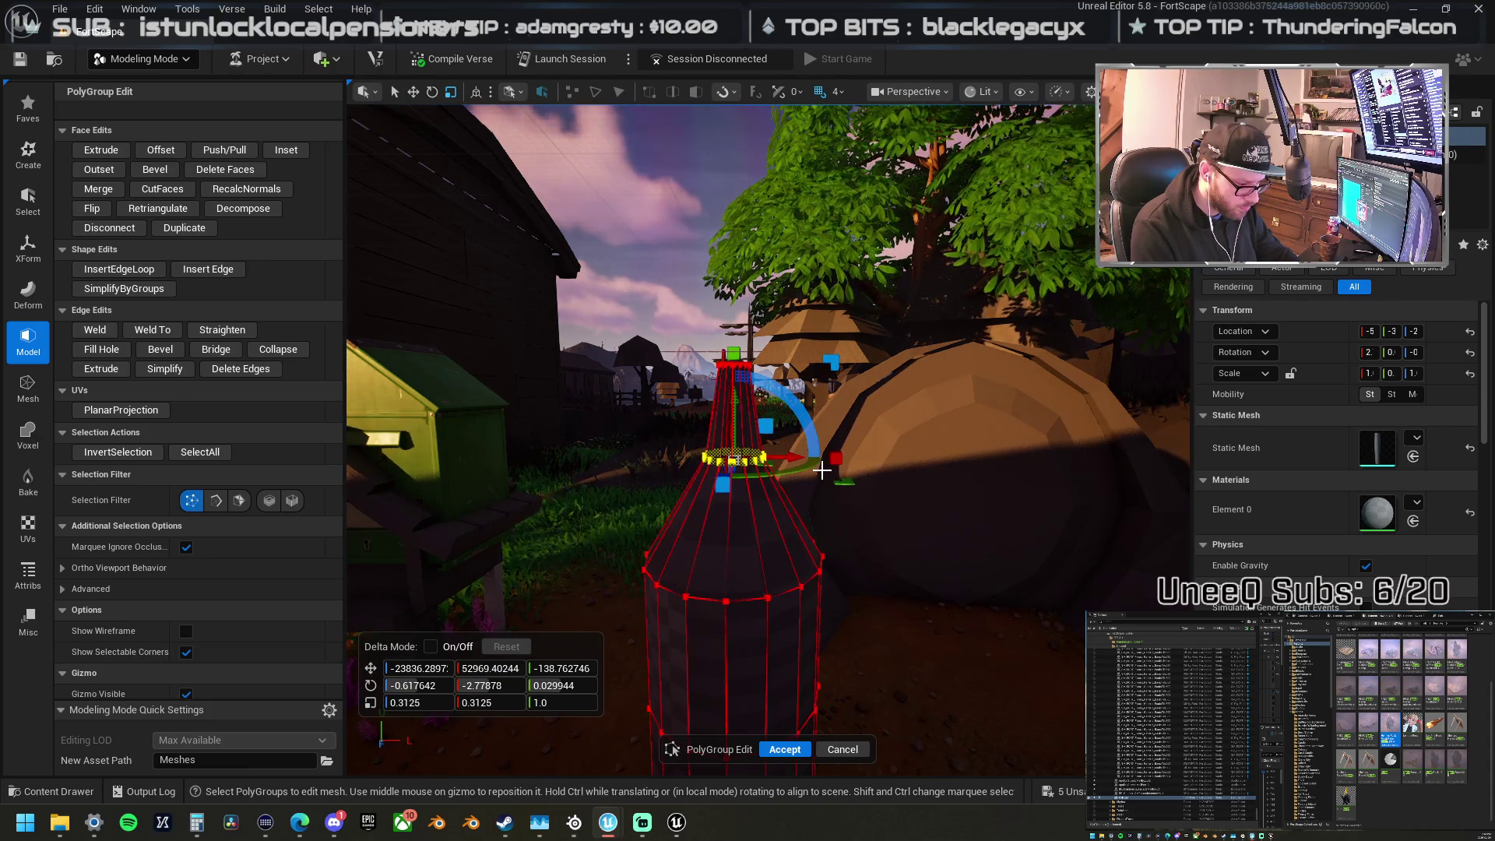
{"action": "left_click_drag", "start_coordinate": [824, 478], "coordinate": [824, 514]}
{"action": "key", "text": "f"}
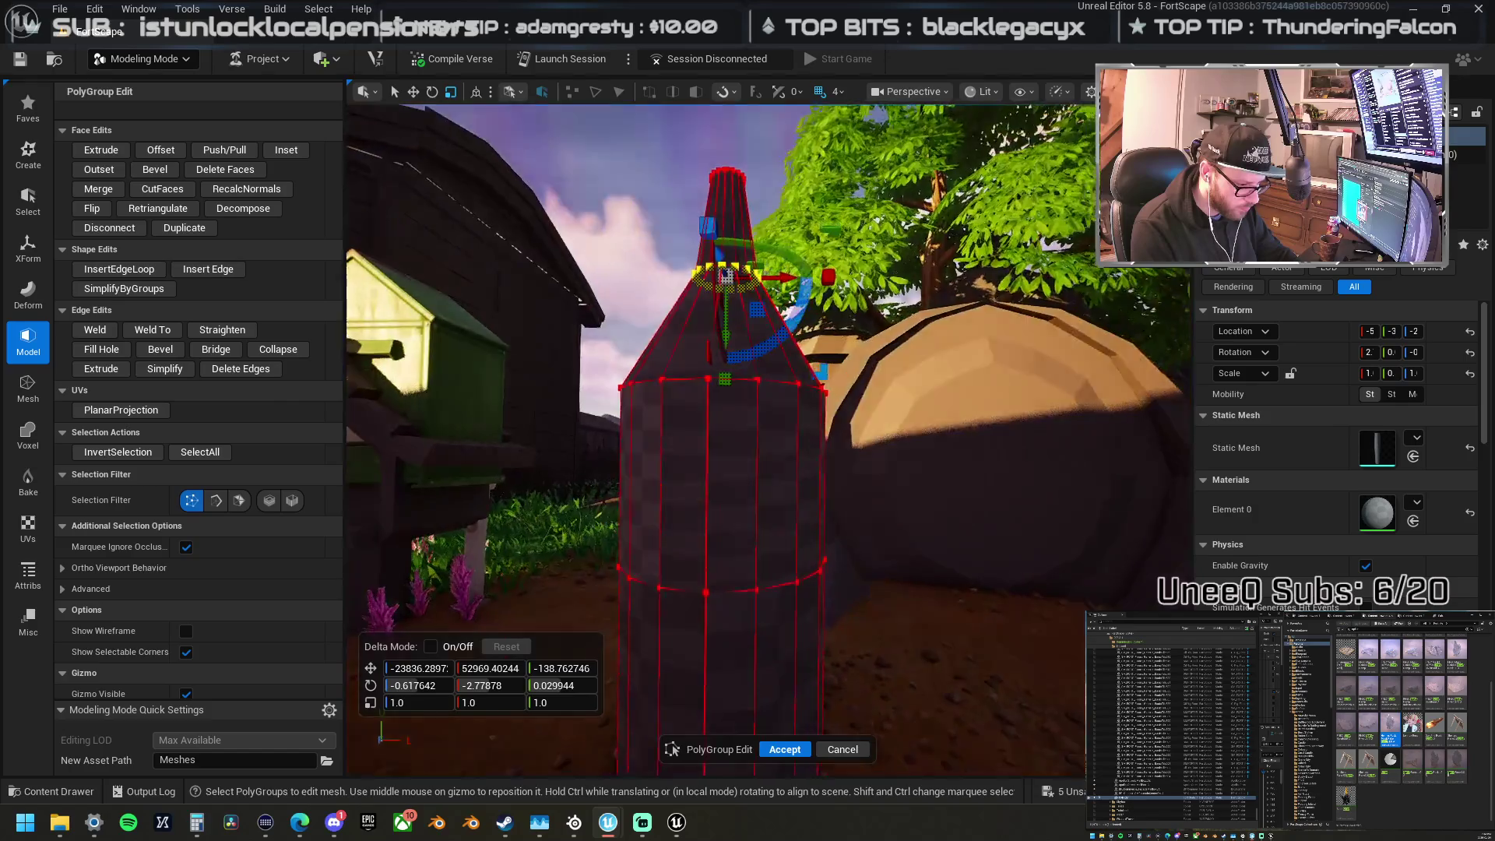
{"action": "left_click", "coordinate": [818, 405]}
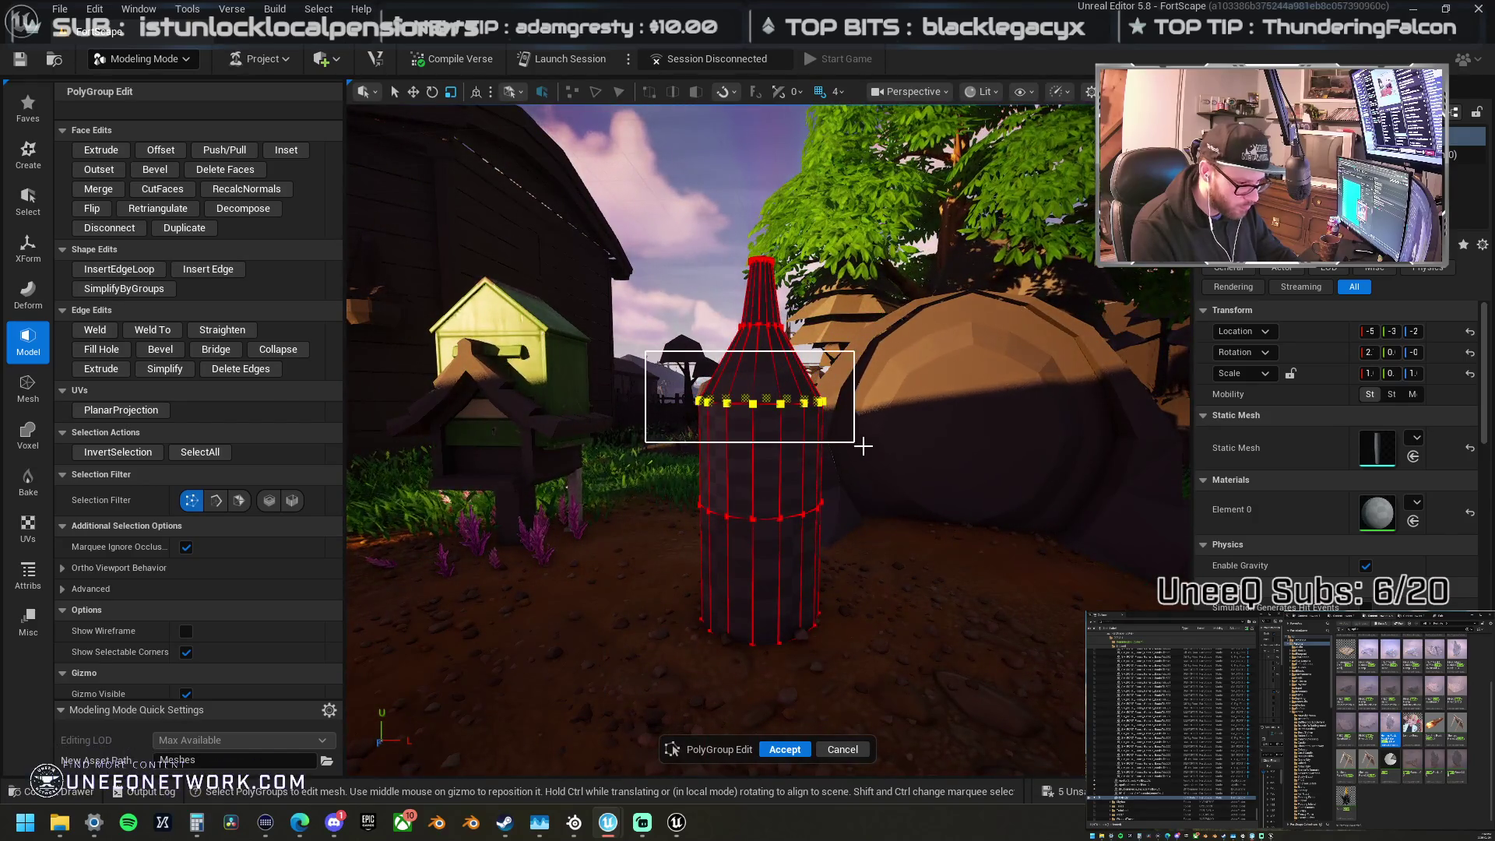
{"action": "key", "text": "f"}
{"action": "scroll", "coordinate": [849, 372], "scroll_direction": "down", "scroll_amount": 3}
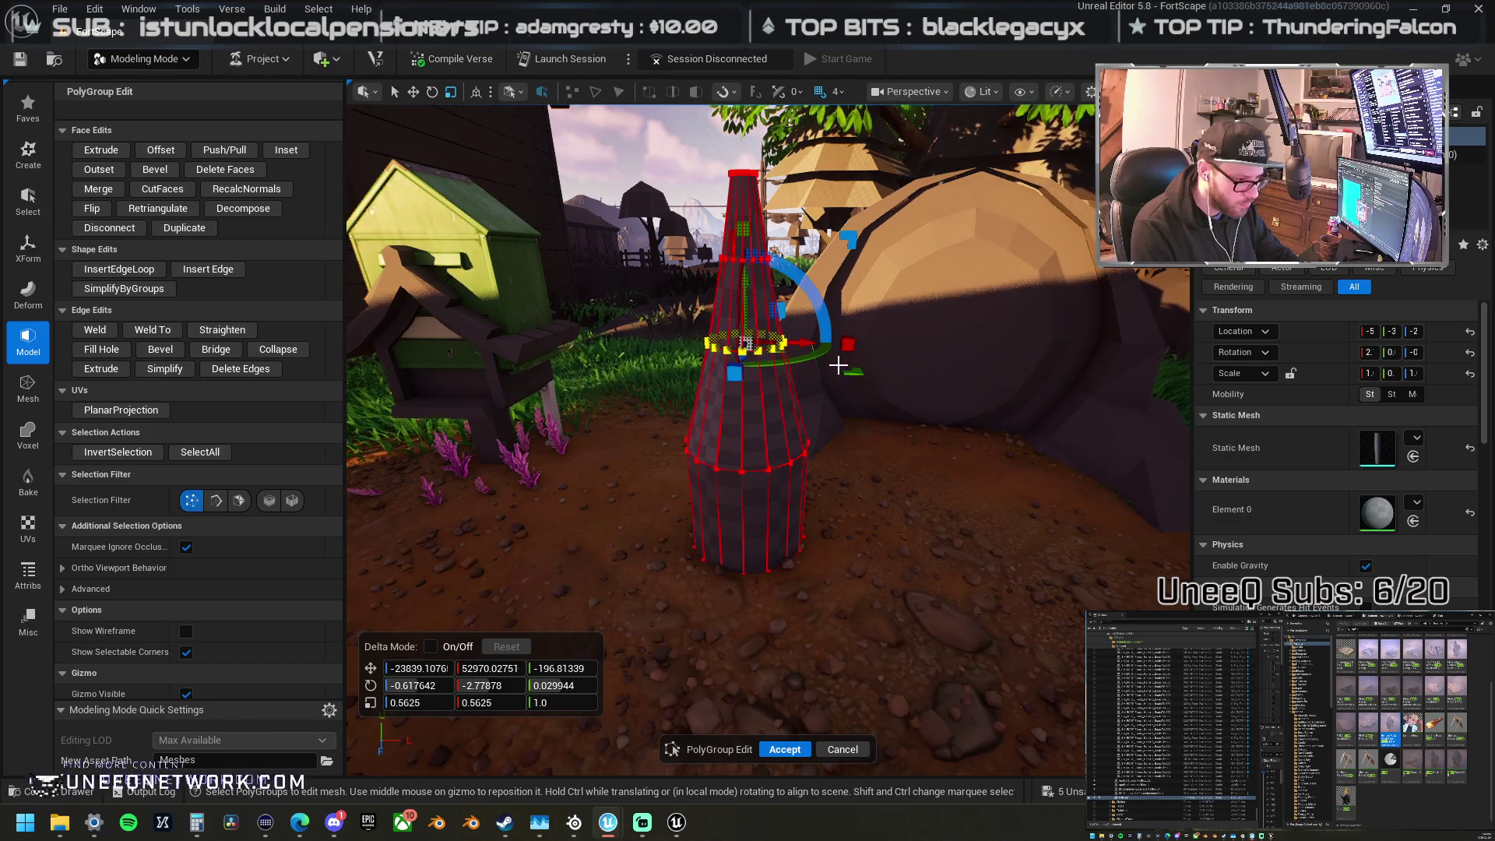
{"action": "left_click_drag", "start_coordinate": [842, 368], "coordinate": [842, 368]}
Step: Marquee-select the bottom vertex loop and widen it outward
{"action": "scroll", "coordinate": [842, 367], "scroll_direction": "up", "scroll_amount": 6}
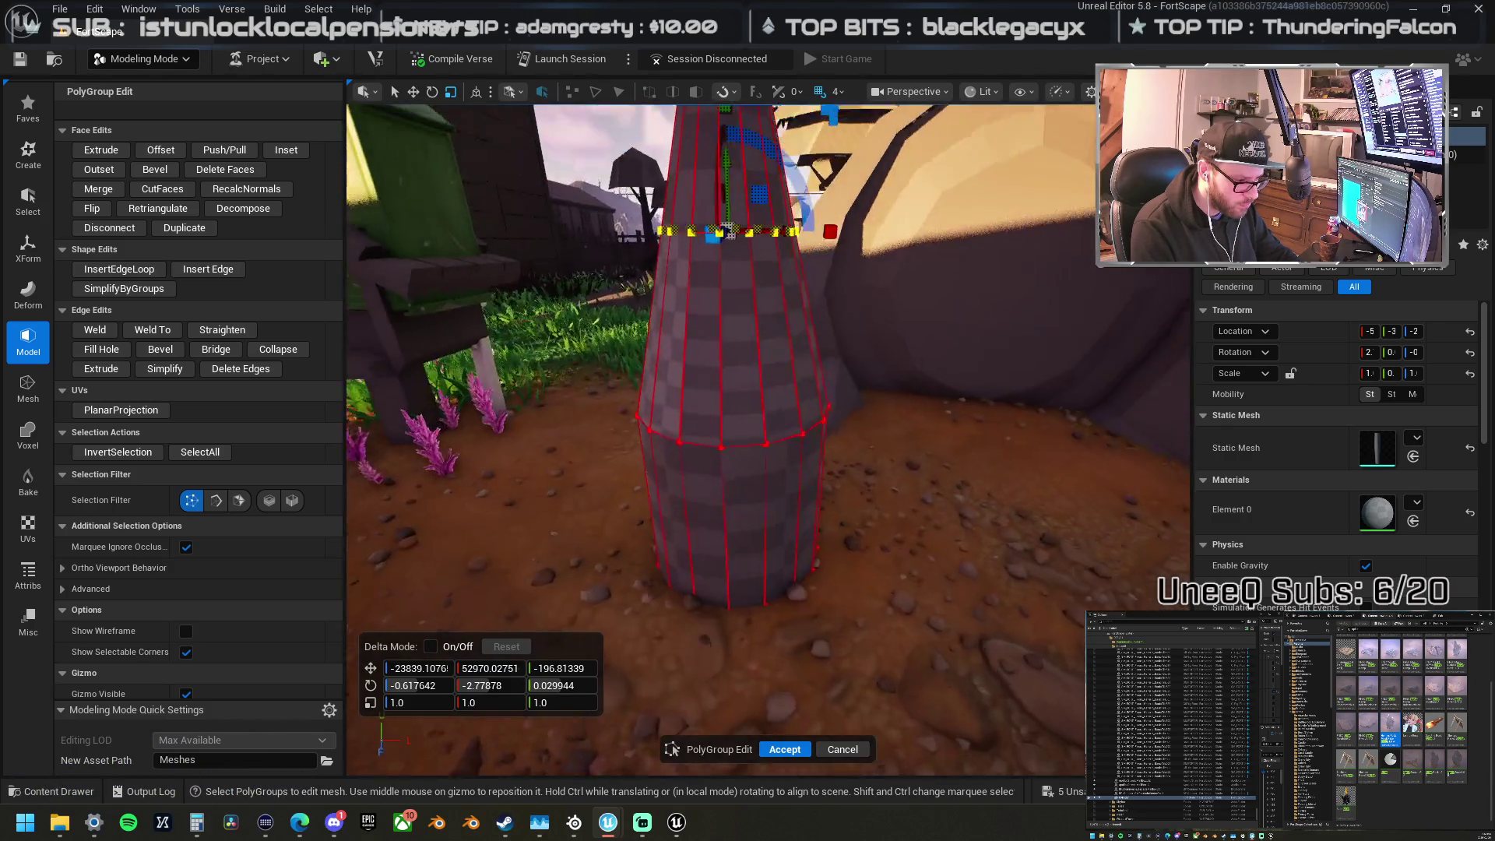
{"action": "scroll", "coordinate": [800, 603], "scroll_direction": "down", "scroll_amount": 5}
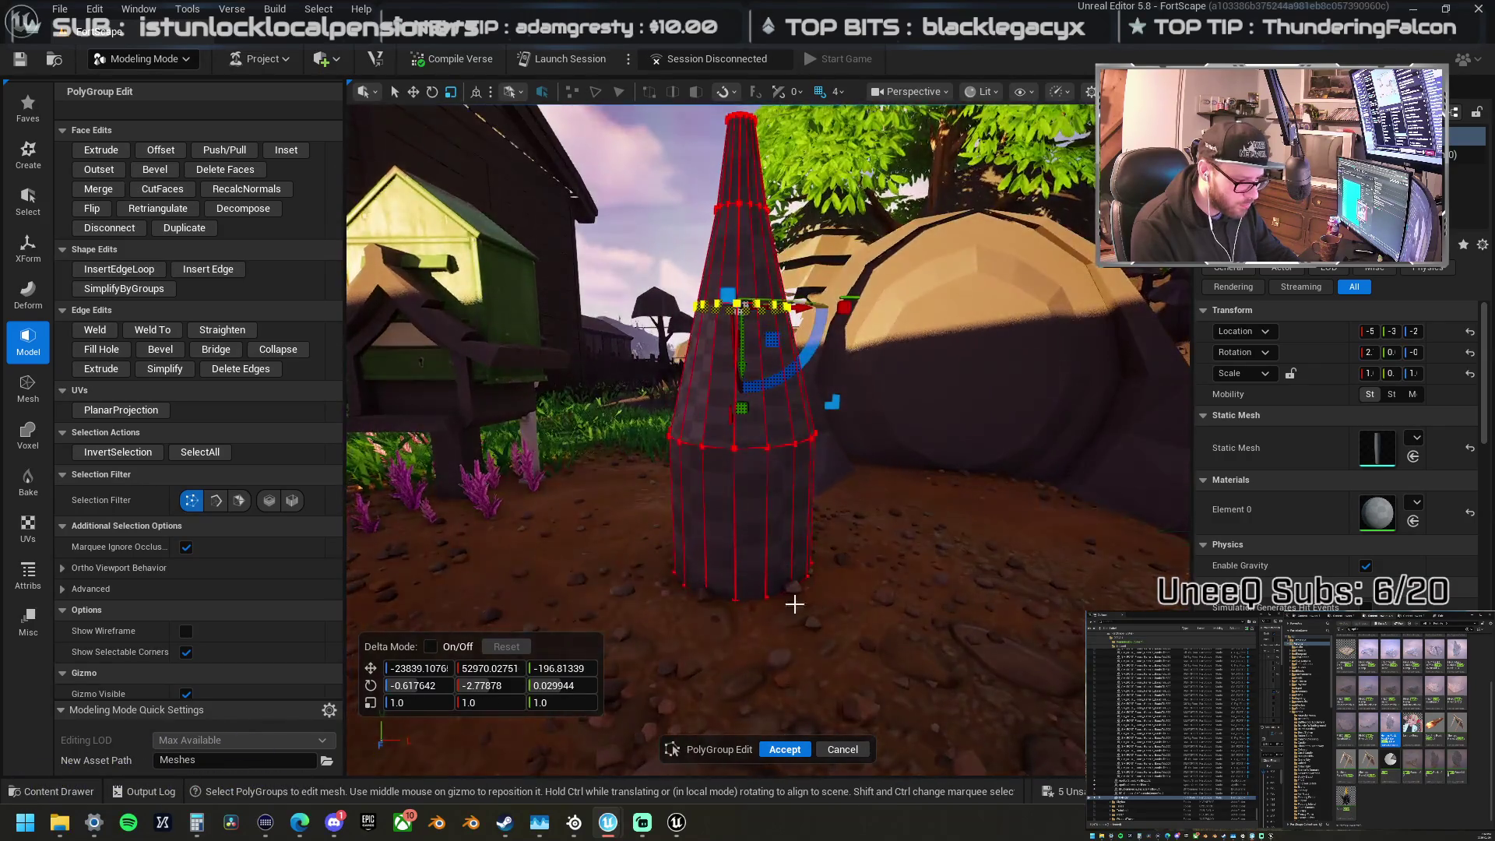
{"action": "mouse_move", "coordinate": [913, 710]}
{"action": "left_mouse_down"}
{"action": "mouse_move", "coordinate": [549, 490]}
{"action": "mouse_move", "coordinate": [551, 463]}
{"action": "left_mouse_up"}
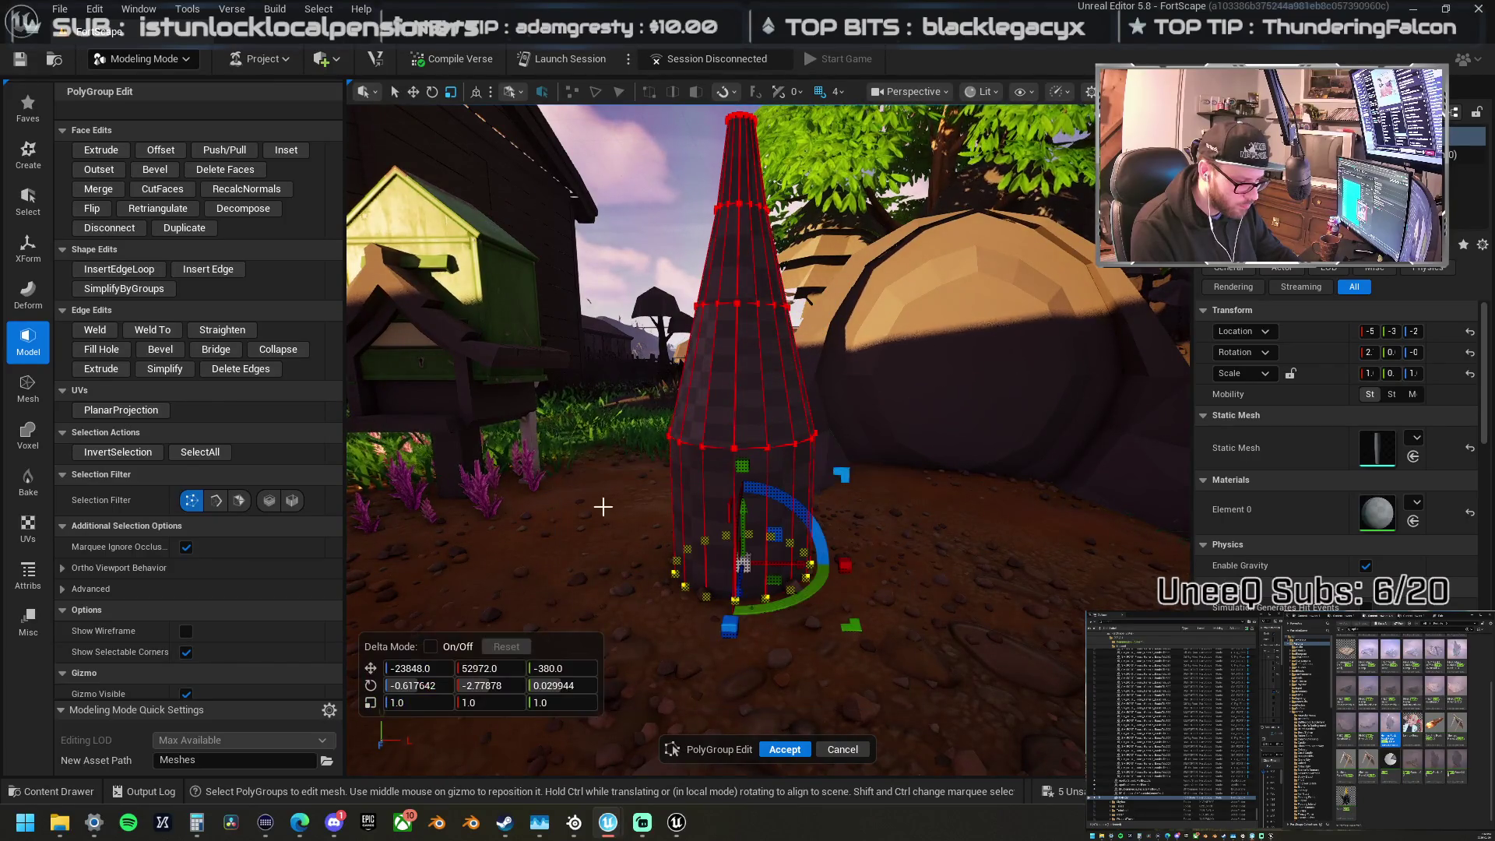
{"action": "left_click_drag", "start_coordinate": [852, 629], "coordinate": [888, 646]}
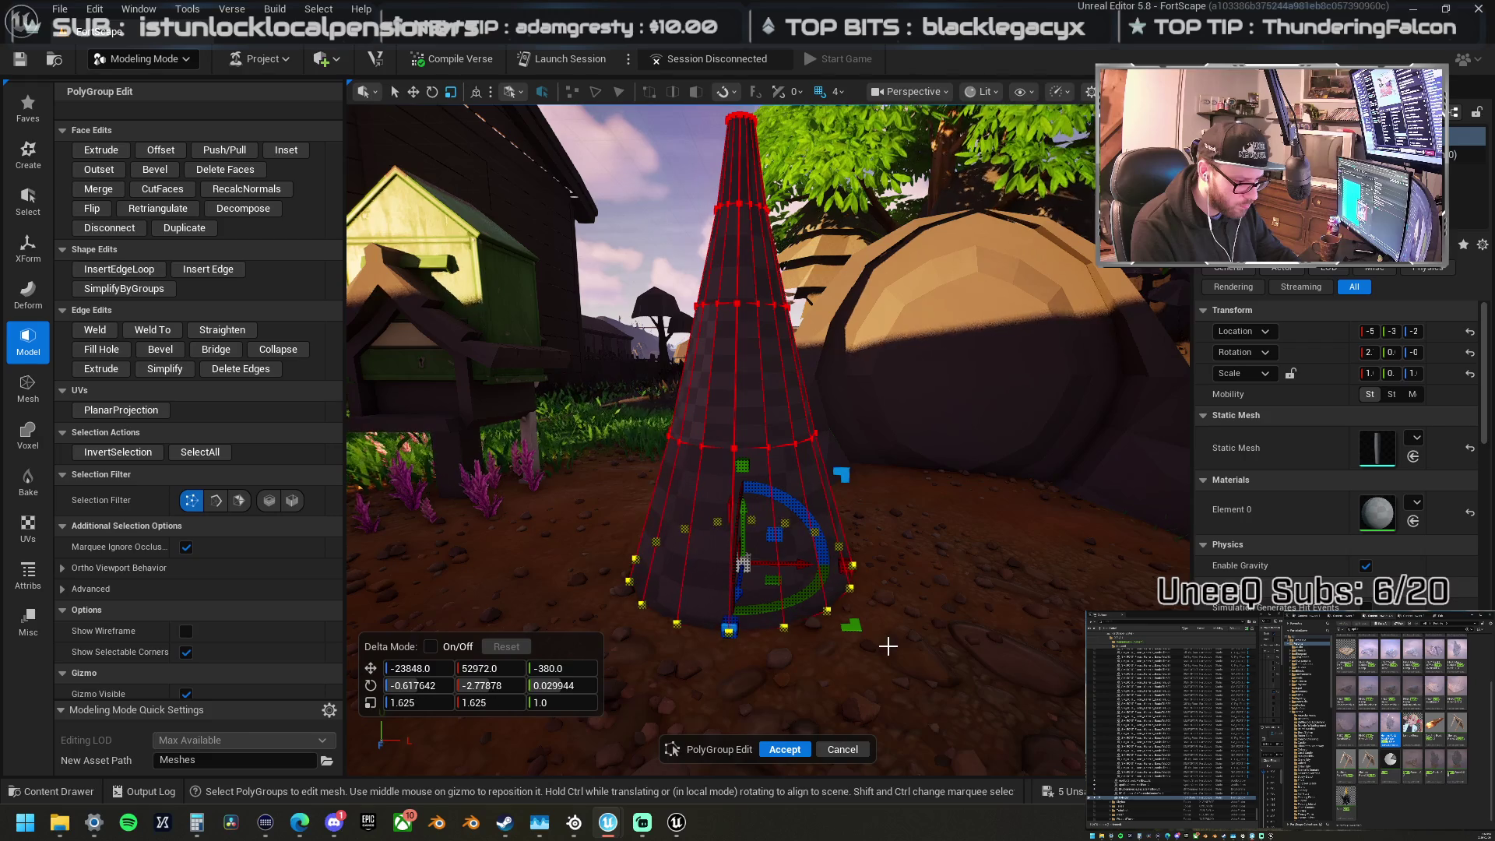
Step: Move the middle edge loop down the cone and tilt it slightly
{"action": "scroll", "coordinate": [694, 428], "scroll_direction": "up", "scroll_amount": 5}
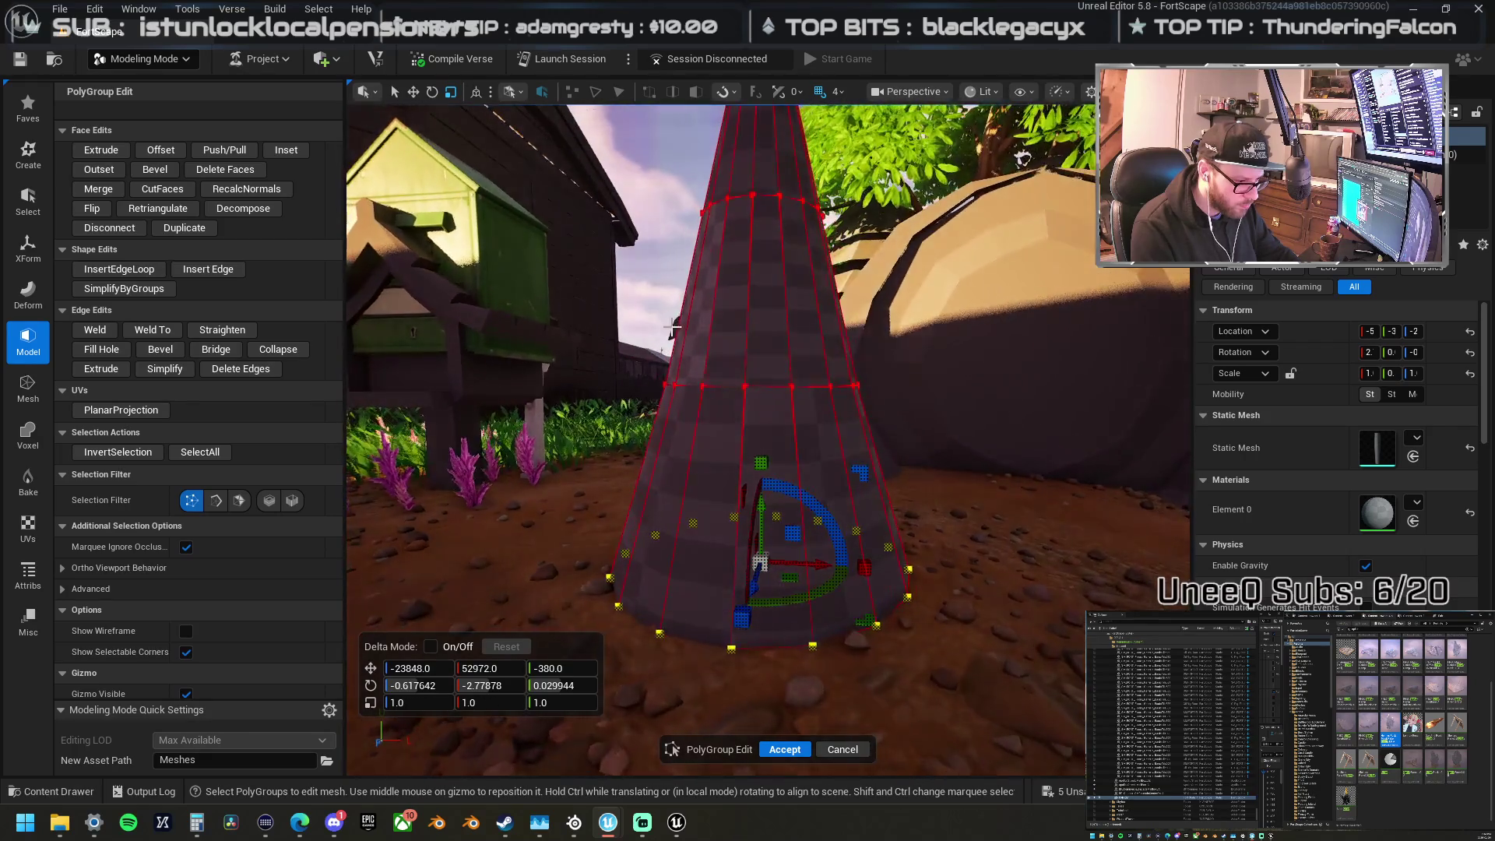
{"action": "left_click_drag", "start_coordinate": [603, 363], "coordinate": [962, 411]}
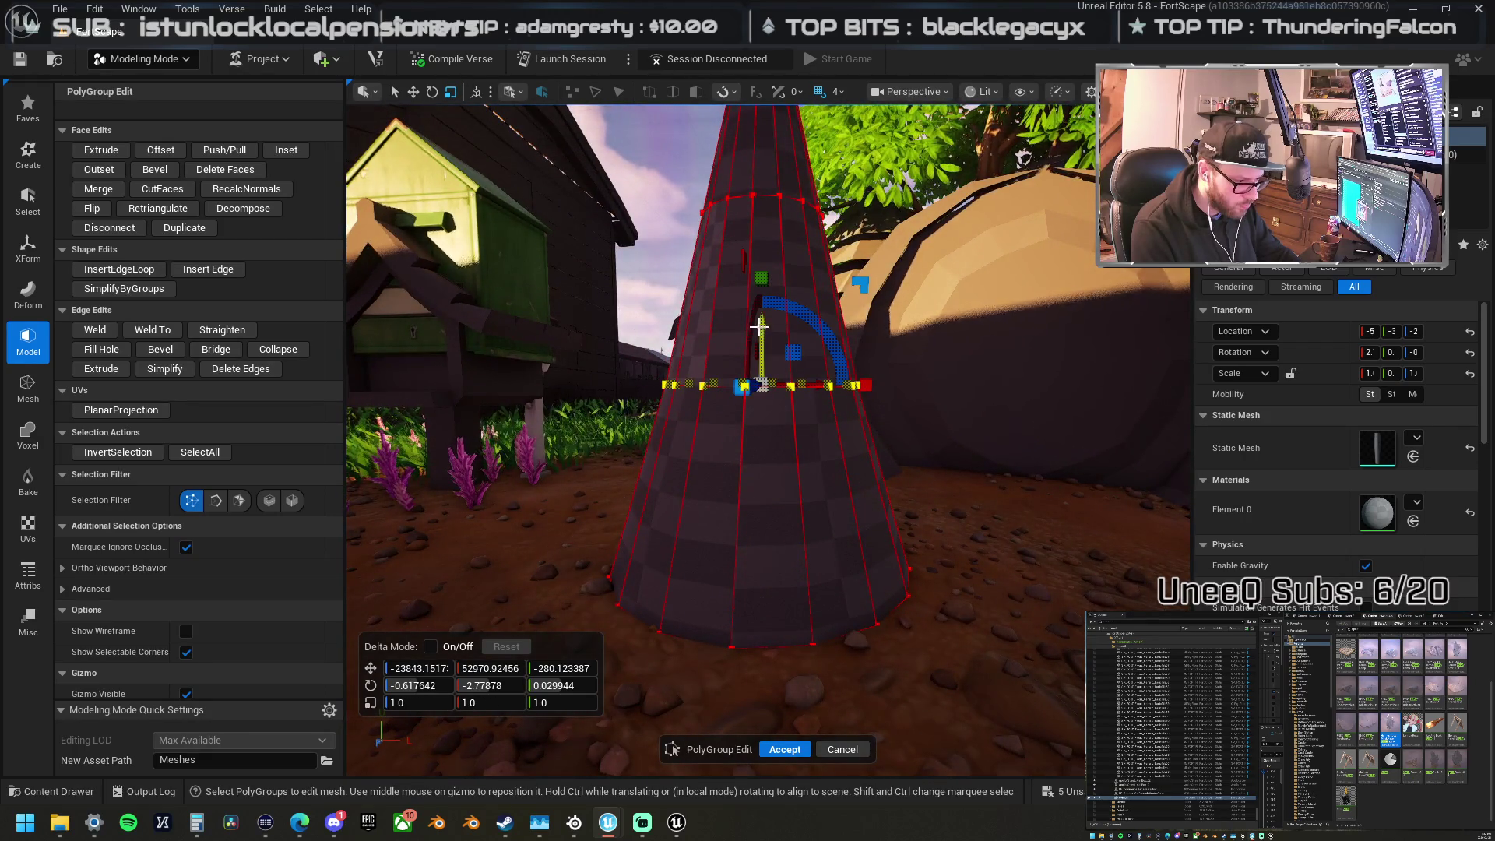
{"action": "left_click_drag", "start_coordinate": [778, 351], "coordinate": [796, 413]}
{"action": "scroll", "coordinate": [796, 418], "scroll_direction": "down", "scroll_amount": 5}
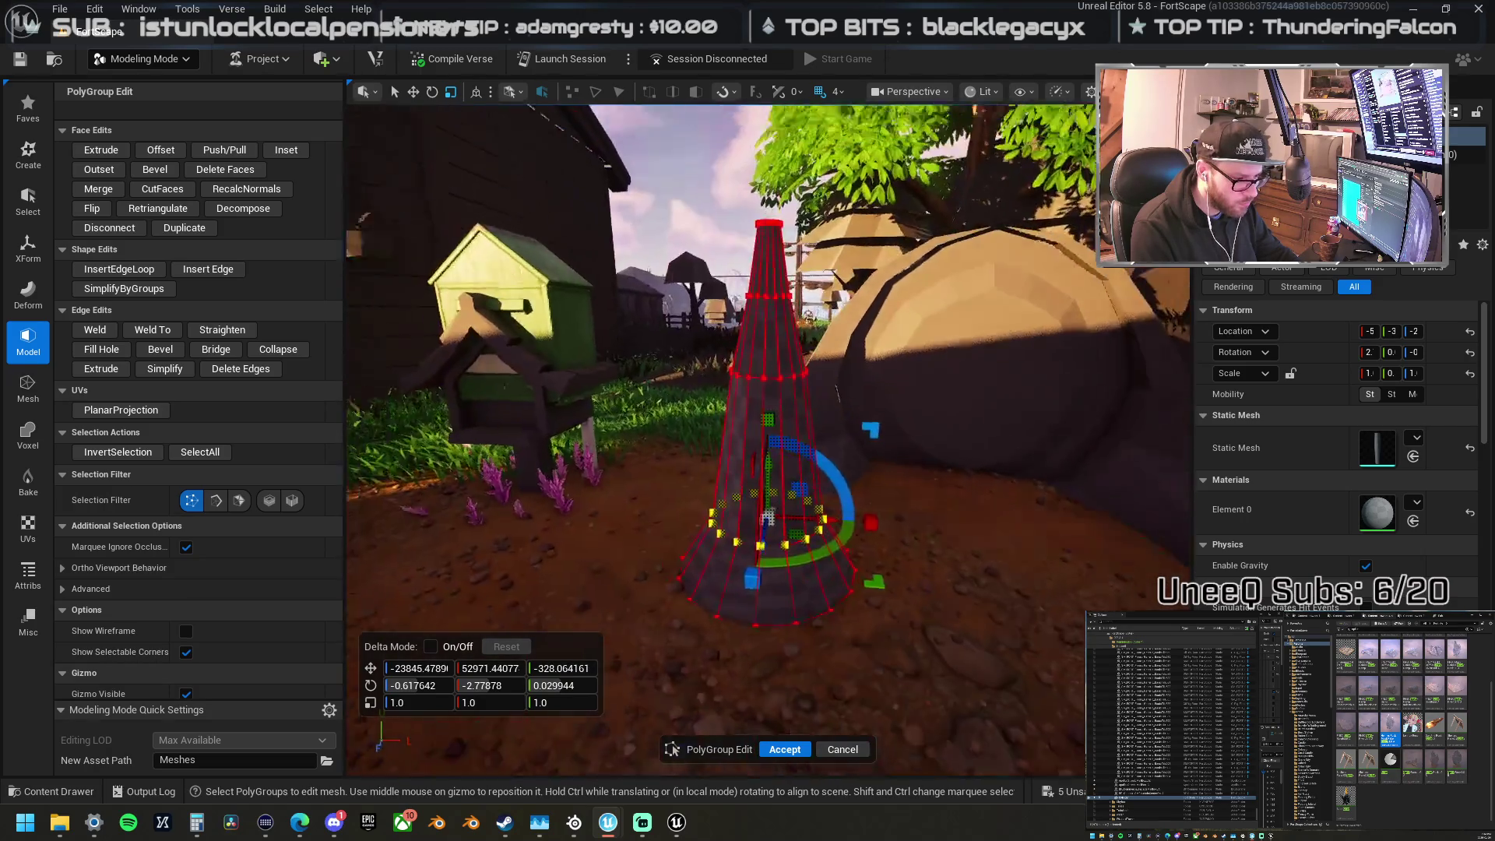
{"action": "scroll", "coordinate": [792, 477], "scroll_direction": "up", "scroll_amount": 3}
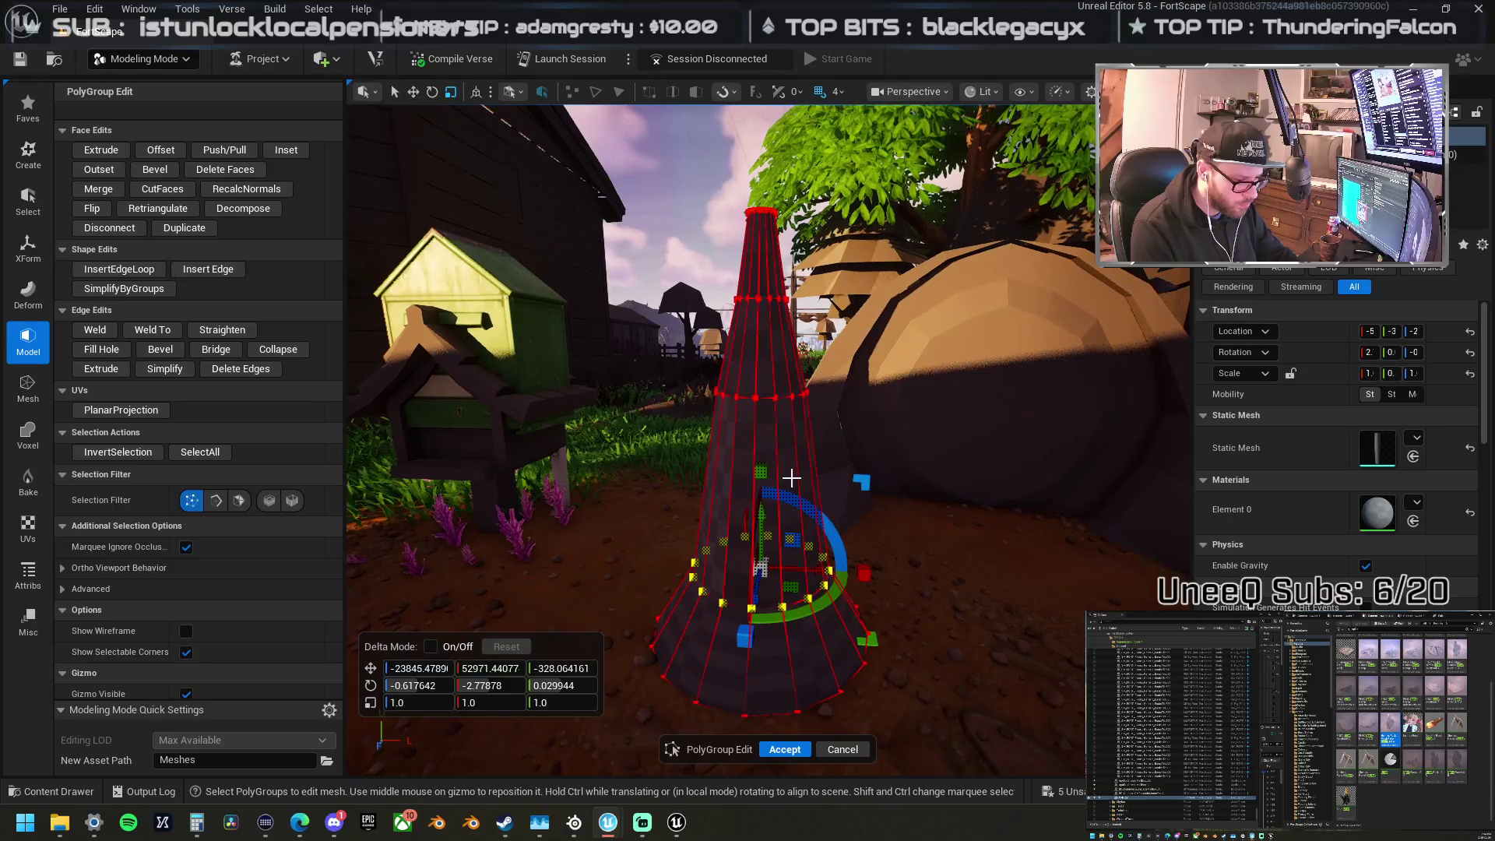
{"action": "left_click_drag", "start_coordinate": [791, 477], "coordinate": [799, 505]}
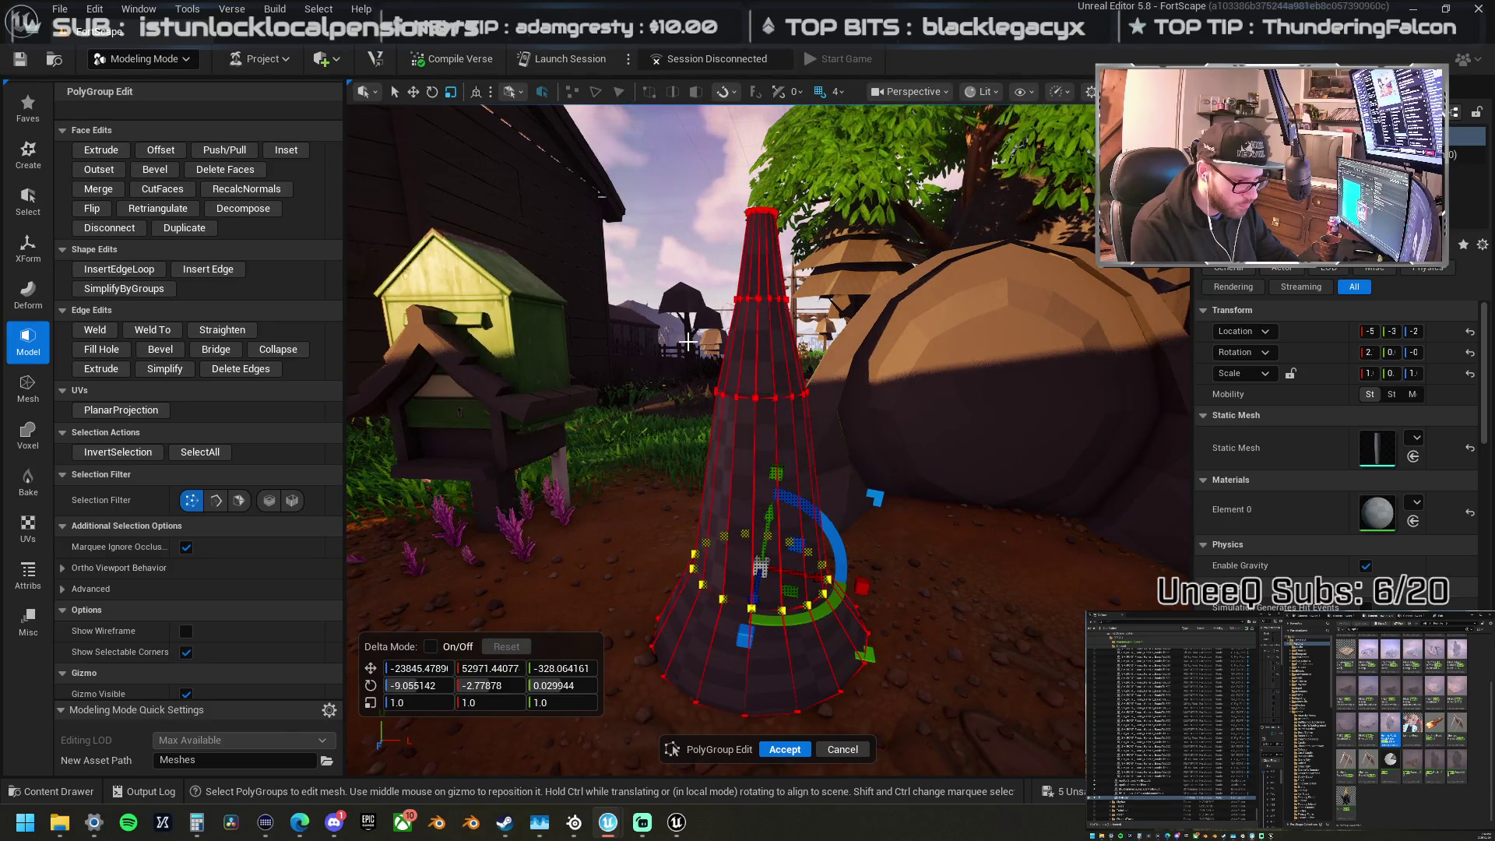
Step: Slide the upper edge loops down the cone, then select the tip loop
{"action": "double_click", "coordinate": [778, 395]}
{"action": "mouse_move", "coordinate": [767, 340]}
{"action": "left_mouse_down"}
{"action": "mouse_move", "coordinate": [854, 503]}
{"action": "mouse_move", "coordinate": [806, 485]}
{"action": "left_mouse_up"}
{"action": "left_click", "coordinate": [697, 259]}
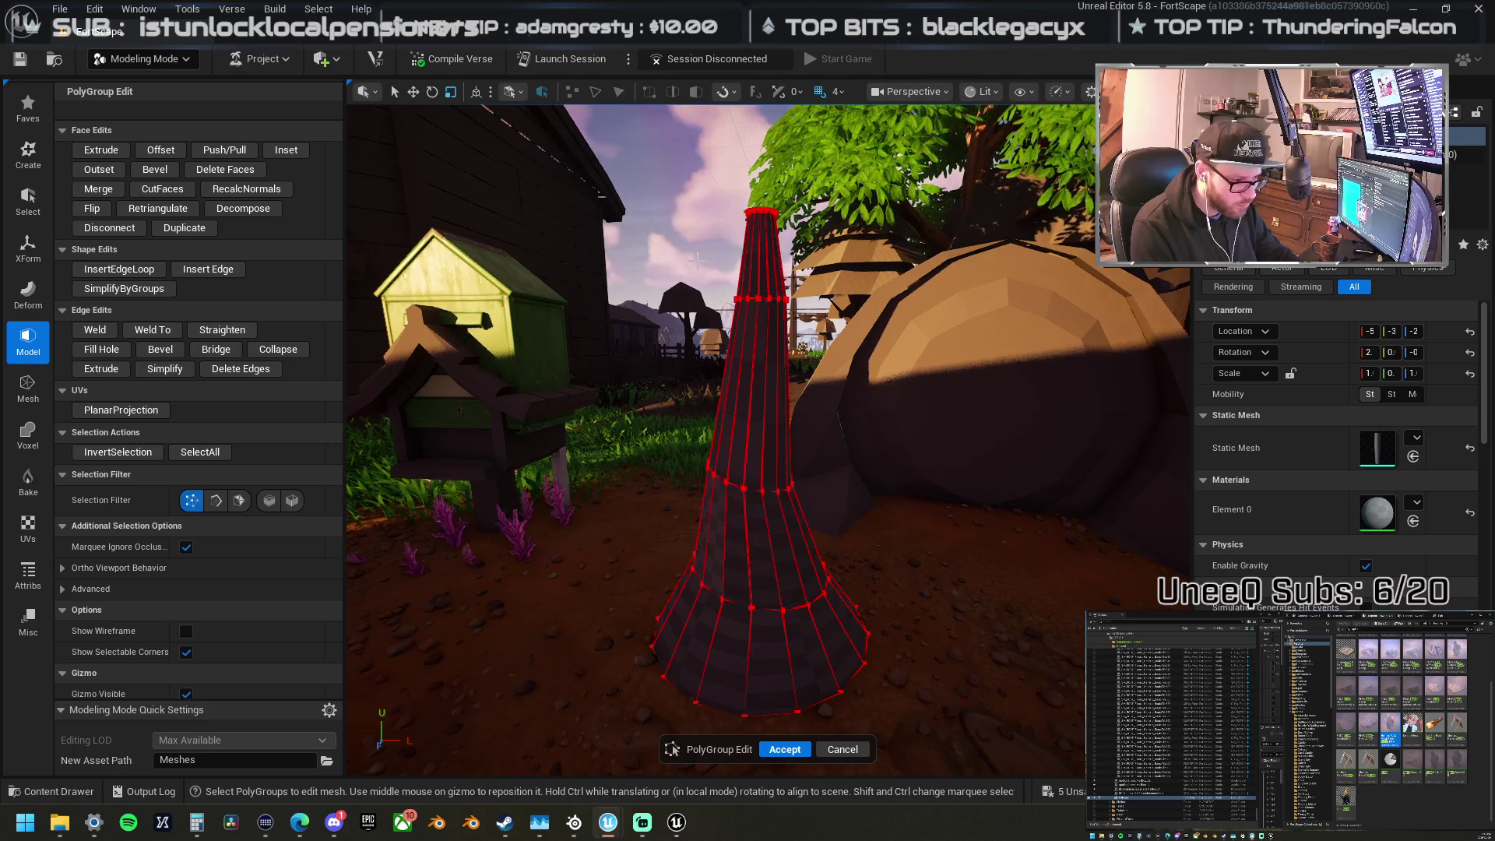
{"action": "mouse_move", "coordinate": [830, 350]}
{"action": "left_mouse_down"}
{"action": "mouse_move", "coordinate": [846, 358]}
{"action": "mouse_move", "coordinate": [823, 356]}
{"action": "left_mouse_up"}
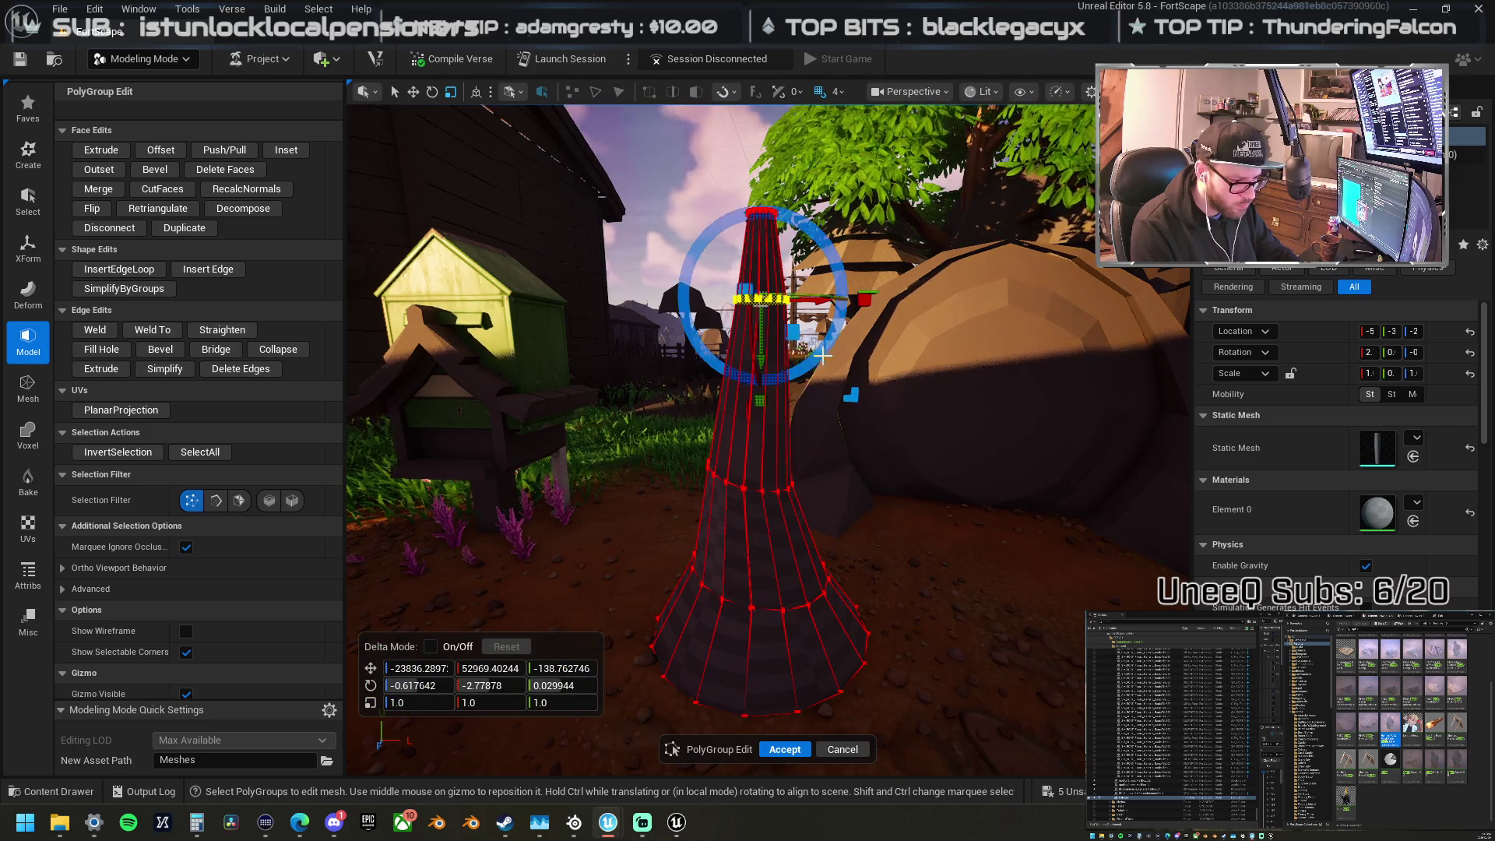
{"action": "left_click_drag", "start_coordinate": [803, 285], "coordinate": [810, 355]}
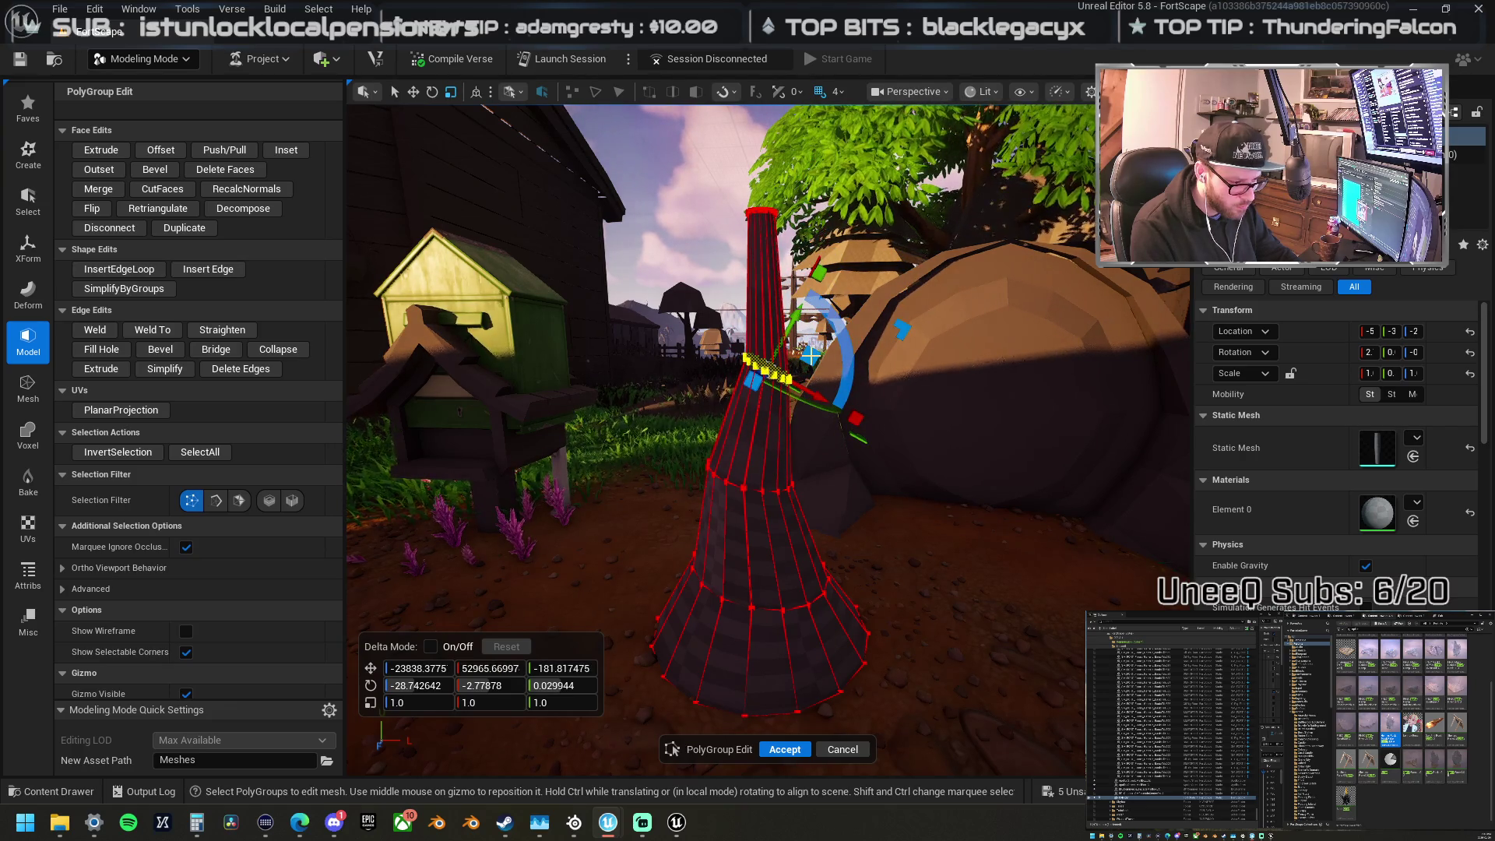
{"action": "left_click", "coordinate": [727, 173]}
{"action": "mouse_move", "coordinate": [818, 256]}
{"action": "left_mouse_down"}
{"action": "mouse_move", "coordinate": [779, 322]}
{"action": "mouse_move", "coordinate": [831, 329]}
{"action": "left_mouse_up"}
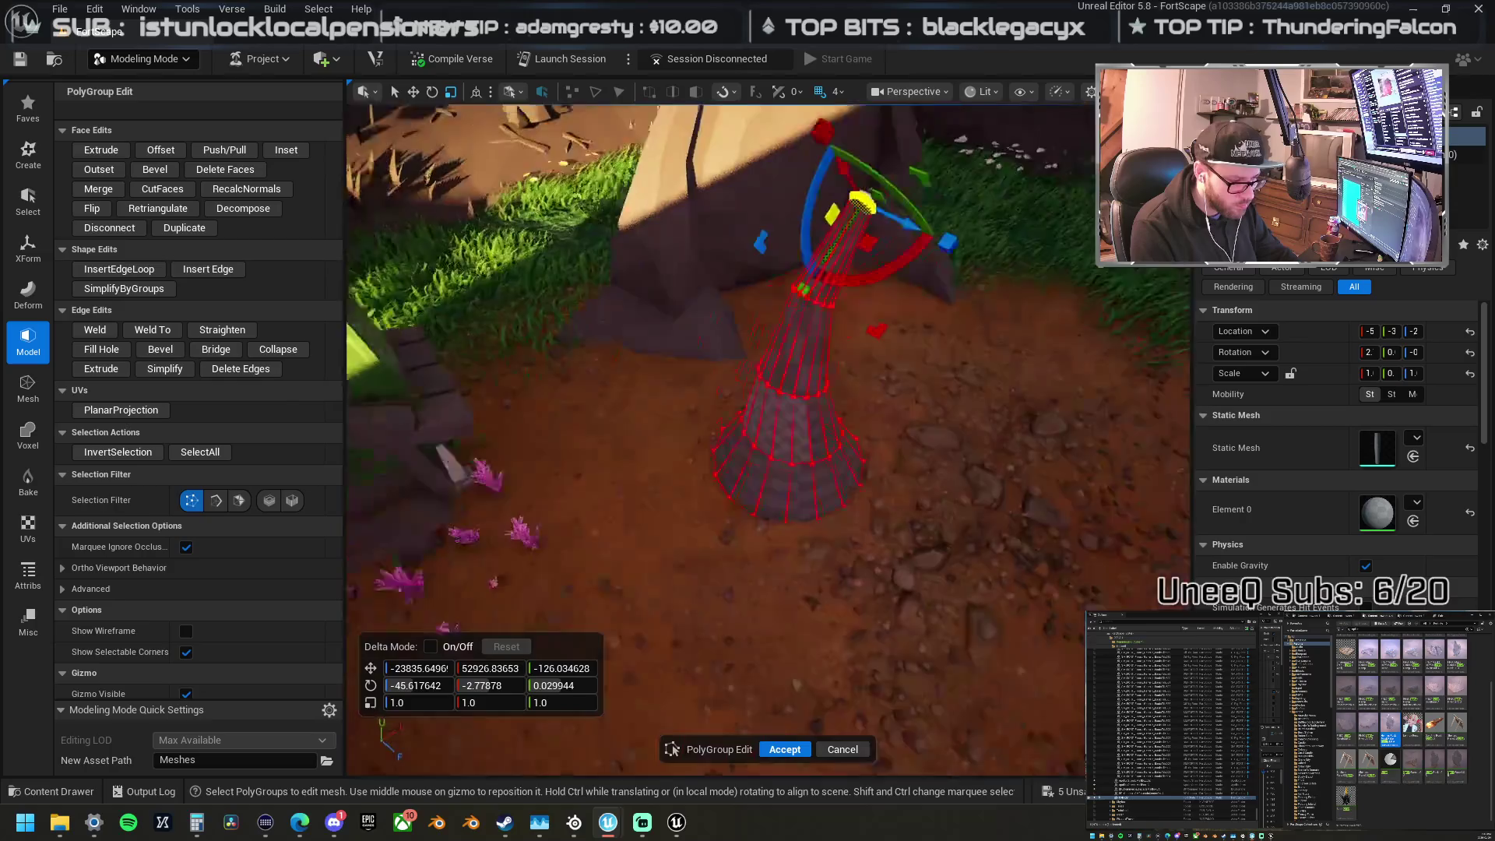
Step: Orbit down to a low close-up of the cone's base
{"action": "left_click_drag", "start_coordinate": [743, 409], "coordinate": [743, 408]}
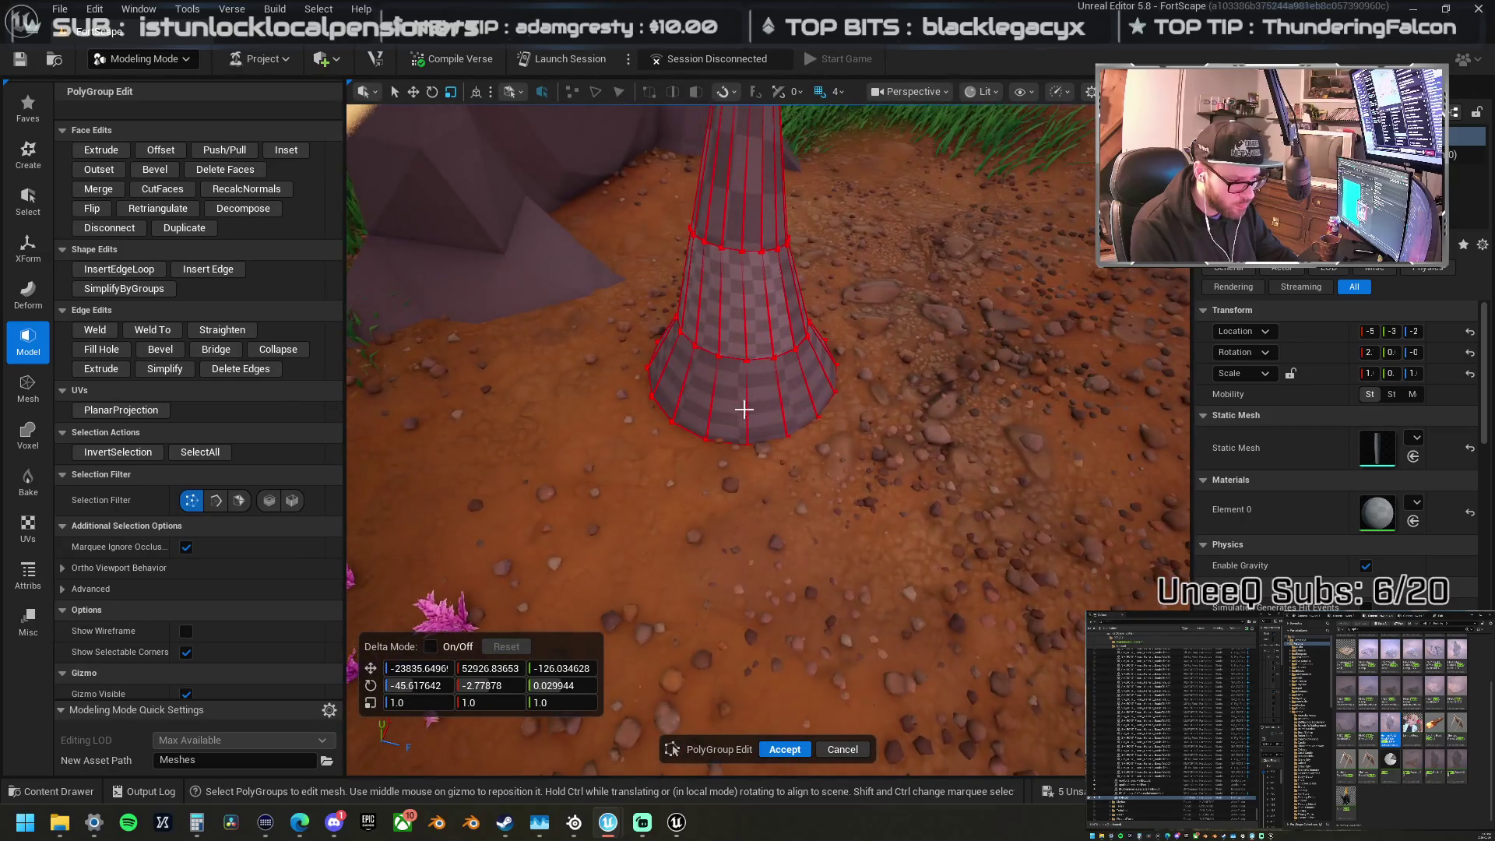
{"action": "left_click", "coordinate": [782, 482]}
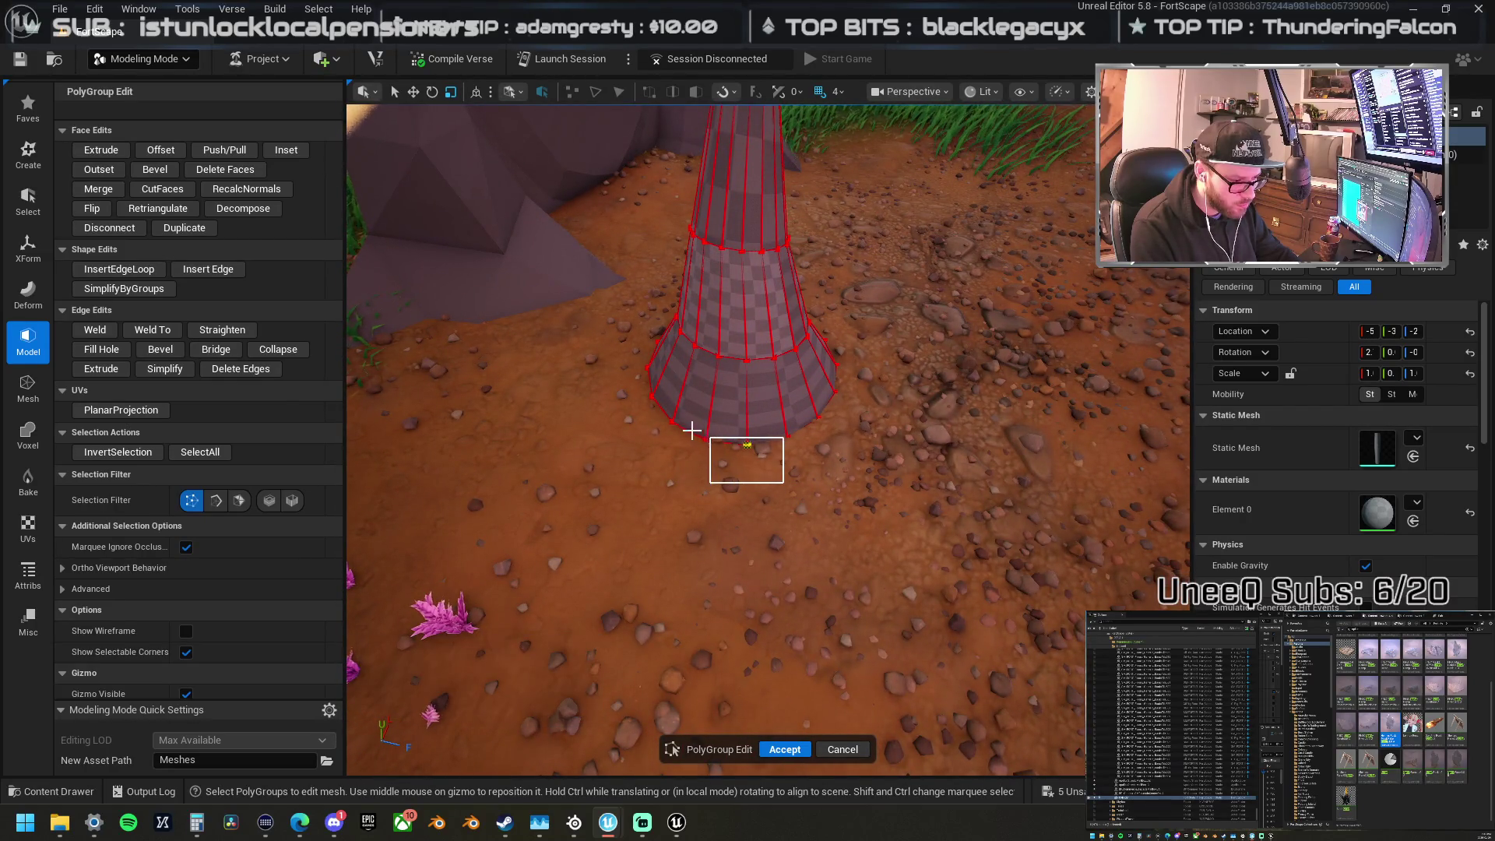
{"action": "left_click_drag", "start_coordinate": [654, 413], "coordinate": [655, 415]}
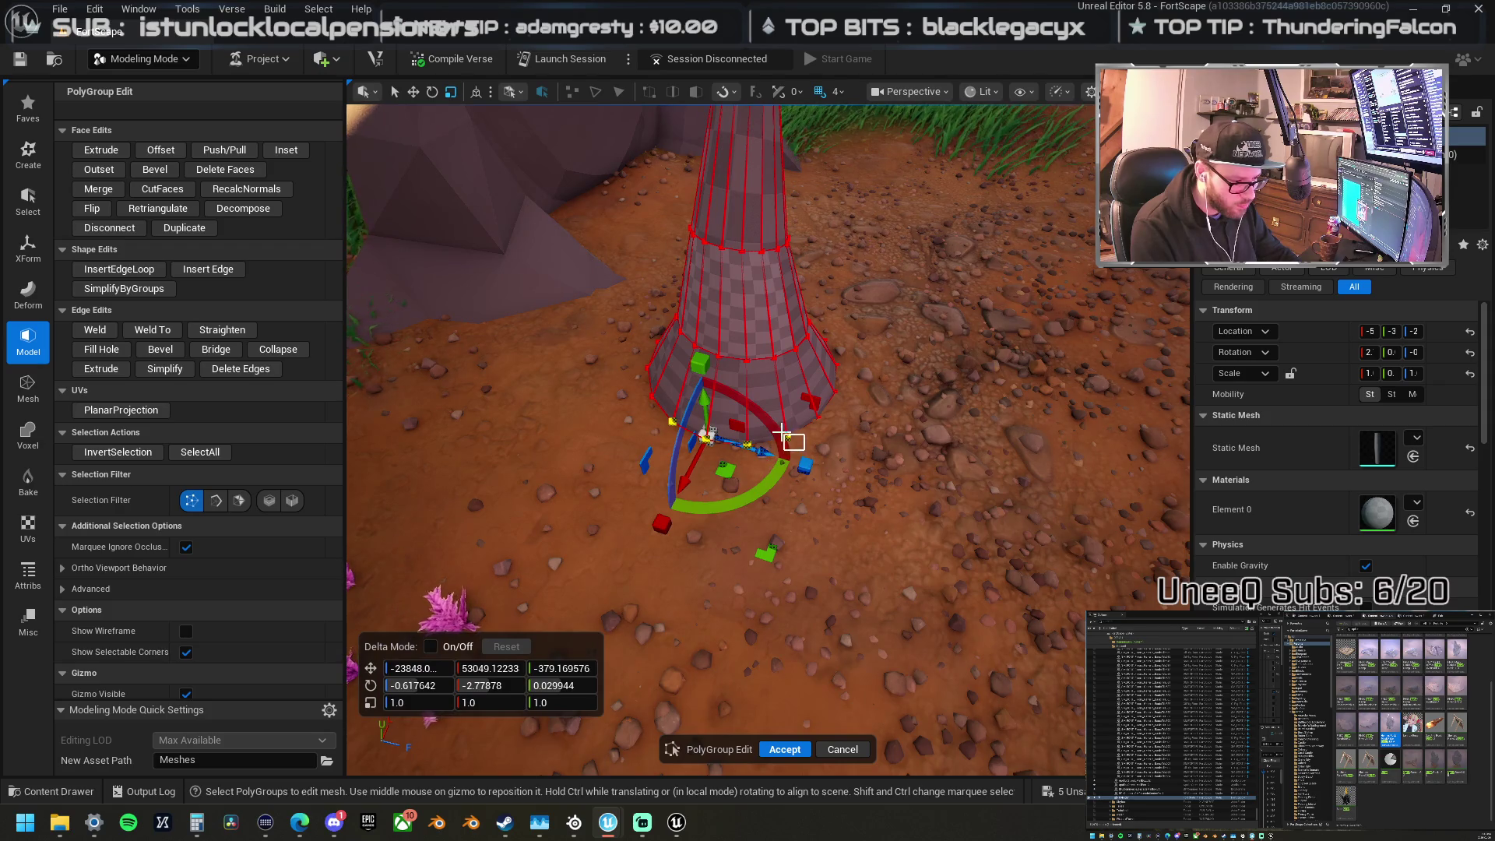
{"action": "mouse_move", "coordinate": [771, 410]}
{"action": "left_mouse_down"}
{"action": "mouse_move", "coordinate": [749, 426]}
{"action": "mouse_move", "coordinate": [649, 424]}
{"action": "left_mouse_up"}
{"action": "mouse_move", "coordinate": [729, 399]}
{"action": "left_mouse_down"}
{"action": "mouse_move", "coordinate": [793, 385]}
{"action": "mouse_move", "coordinate": [749, 352]}
{"action": "mouse_move", "coordinate": [781, 374]}
{"action": "mouse_move", "coordinate": [724, 366]}
{"action": "mouse_move", "coordinate": [748, 370]}
{"action": "mouse_move", "coordinate": [824, 490]}
{"action": "left_mouse_up"}
{"action": "key", "text": "Escape"}
Step: Select four base vertices and pull them outward to begin the flared skirt
{"action": "left_click", "coordinate": [866, 504]}
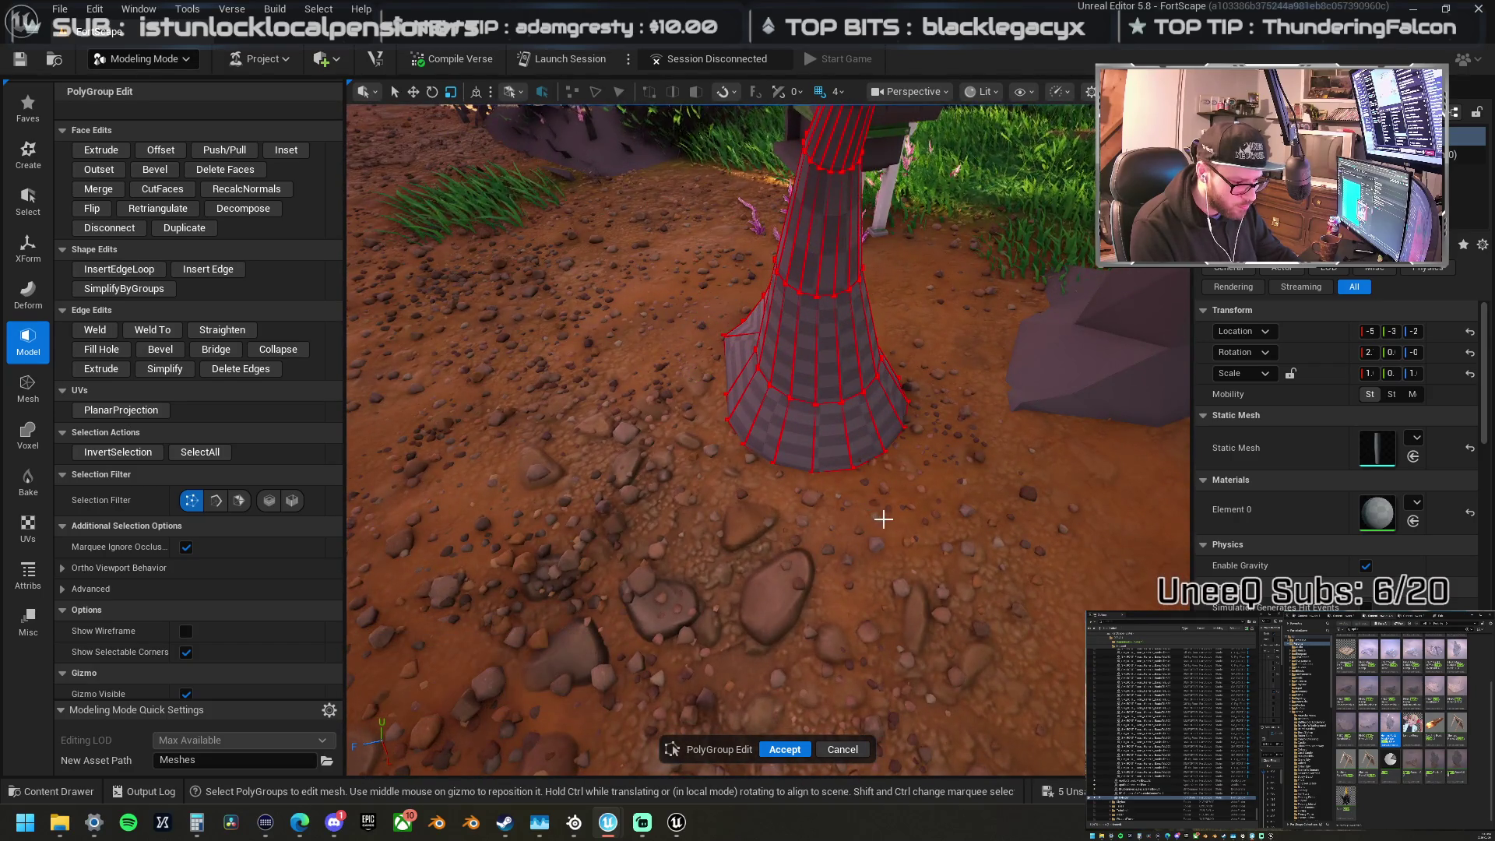
{"action": "left_click_drag", "start_coordinate": [766, 438], "coordinate": [767, 440]}
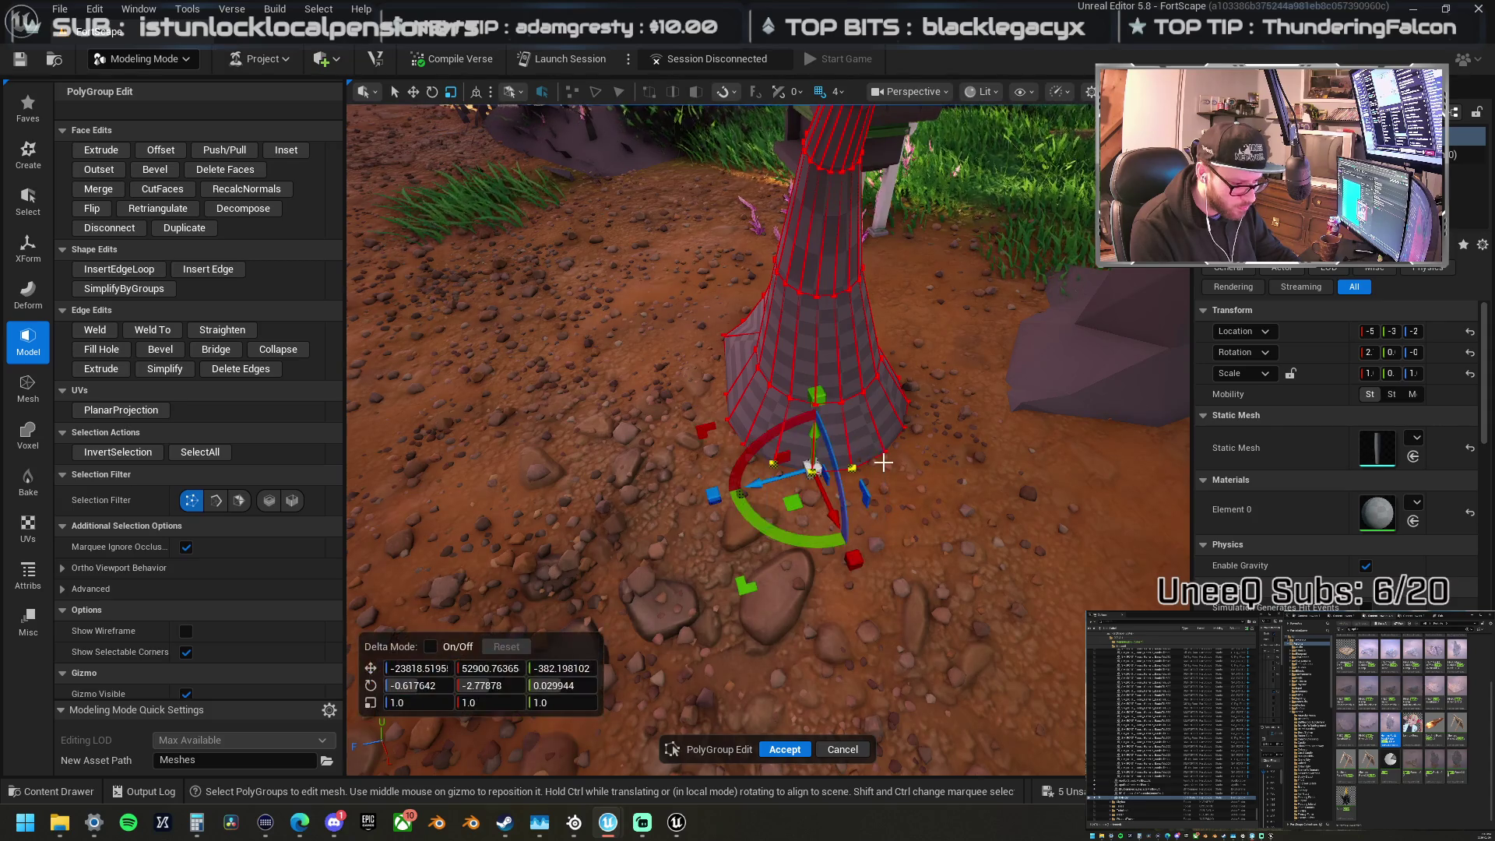
{"action": "left_click", "coordinate": [887, 450], "text": "shift"}
{"action": "mouse_move", "coordinate": [854, 505]}
{"action": "left_mouse_down"}
{"action": "mouse_move", "coordinate": [861, 552]}
{"action": "mouse_move", "coordinate": [826, 514]}
{"action": "mouse_move", "coordinate": [825, 534]}
{"action": "mouse_move", "coordinate": [900, 617]}
{"action": "mouse_move", "coordinate": [727, 611]}
{"action": "mouse_move", "coordinate": [851, 470]}
{"action": "mouse_move", "coordinate": [881, 452]}
{"action": "mouse_move", "coordinate": [921, 474]}
{"action": "left_mouse_up"}
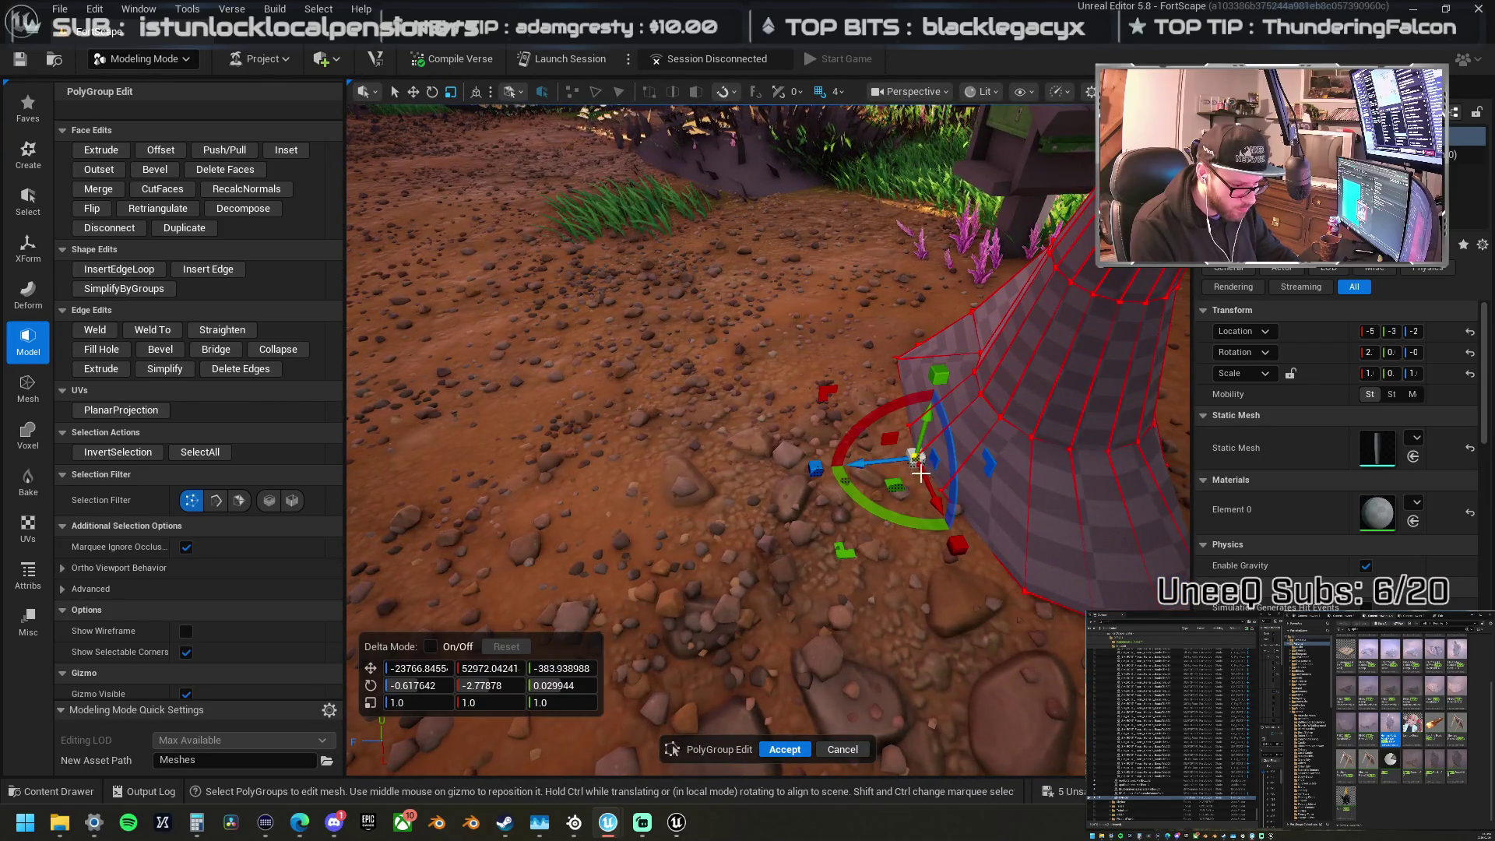
{"action": "left_click", "coordinate": [886, 451]}
{"action": "mouse_move", "coordinate": [938, 470]}
{"action": "left_mouse_down"}
{"action": "mouse_move", "coordinate": [920, 455]}
{"action": "mouse_move", "coordinate": [938, 492]}
{"action": "left_mouse_up"}
{"action": "mouse_move", "coordinate": [818, 456]}
{"action": "left_mouse_down"}
{"action": "mouse_move", "coordinate": [797, 454]}
{"action": "mouse_move", "coordinate": [810, 452]}
{"action": "mouse_move", "coordinate": [804, 470]}
{"action": "mouse_move", "coordinate": [902, 498]}
{"action": "mouse_move", "coordinate": [802, 468]}
{"action": "left_mouse_up"}
Step: Nudge a base vertex outward, then add corner vertices and spread them further apart
{"action": "mouse_move", "coordinate": [752, 368]}
{"action": "left_mouse_down"}
{"action": "mouse_move", "coordinate": [868, 468]}
{"action": "mouse_move", "coordinate": [860, 483]}
{"action": "mouse_move", "coordinate": [877, 495]}
{"action": "left_mouse_up"}
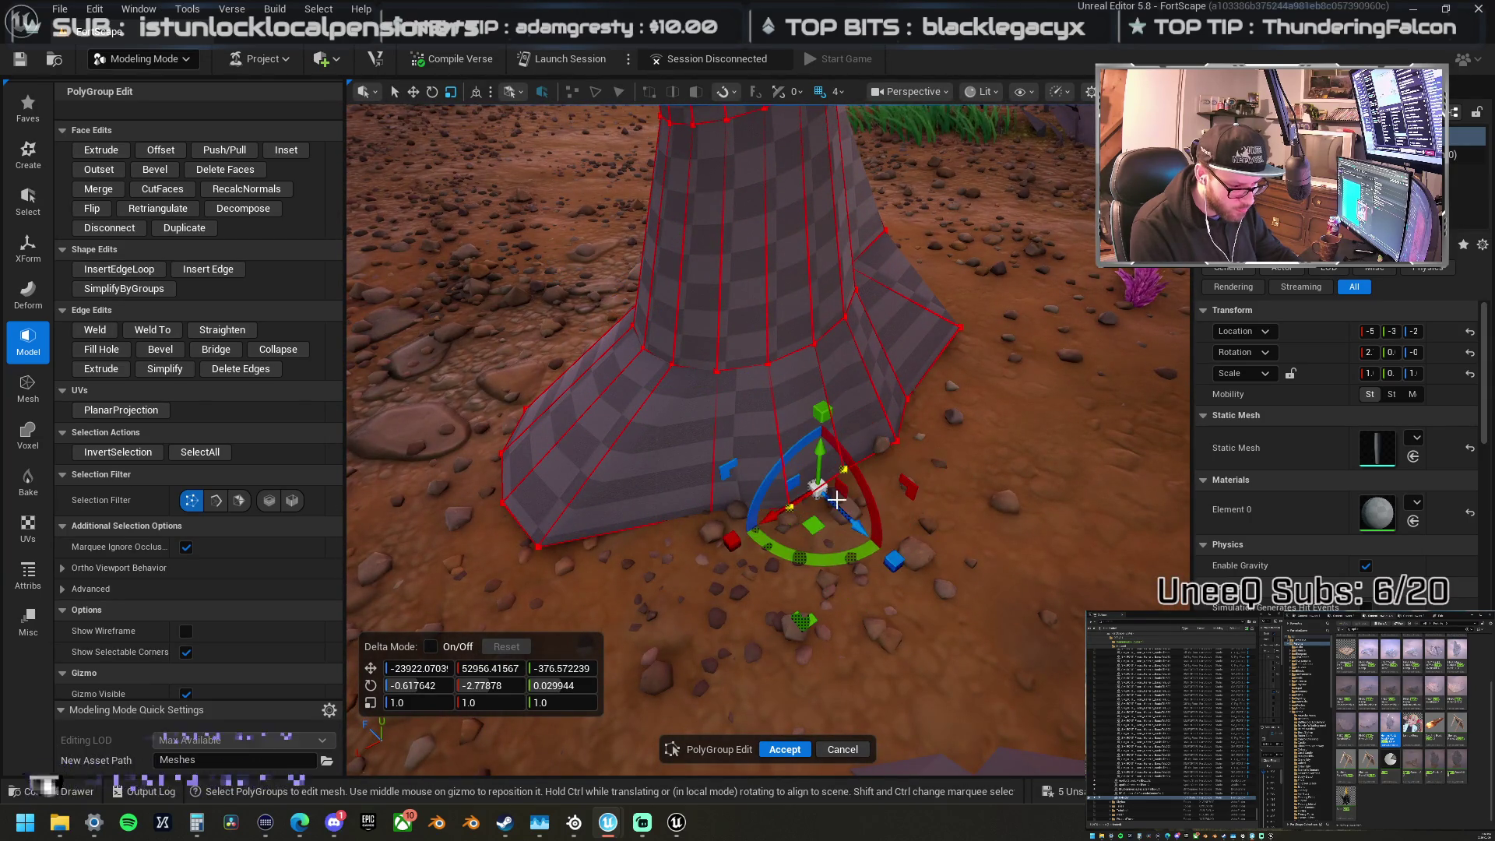
{"action": "left_click_drag", "start_coordinate": [880, 506], "coordinate": [868, 489]}
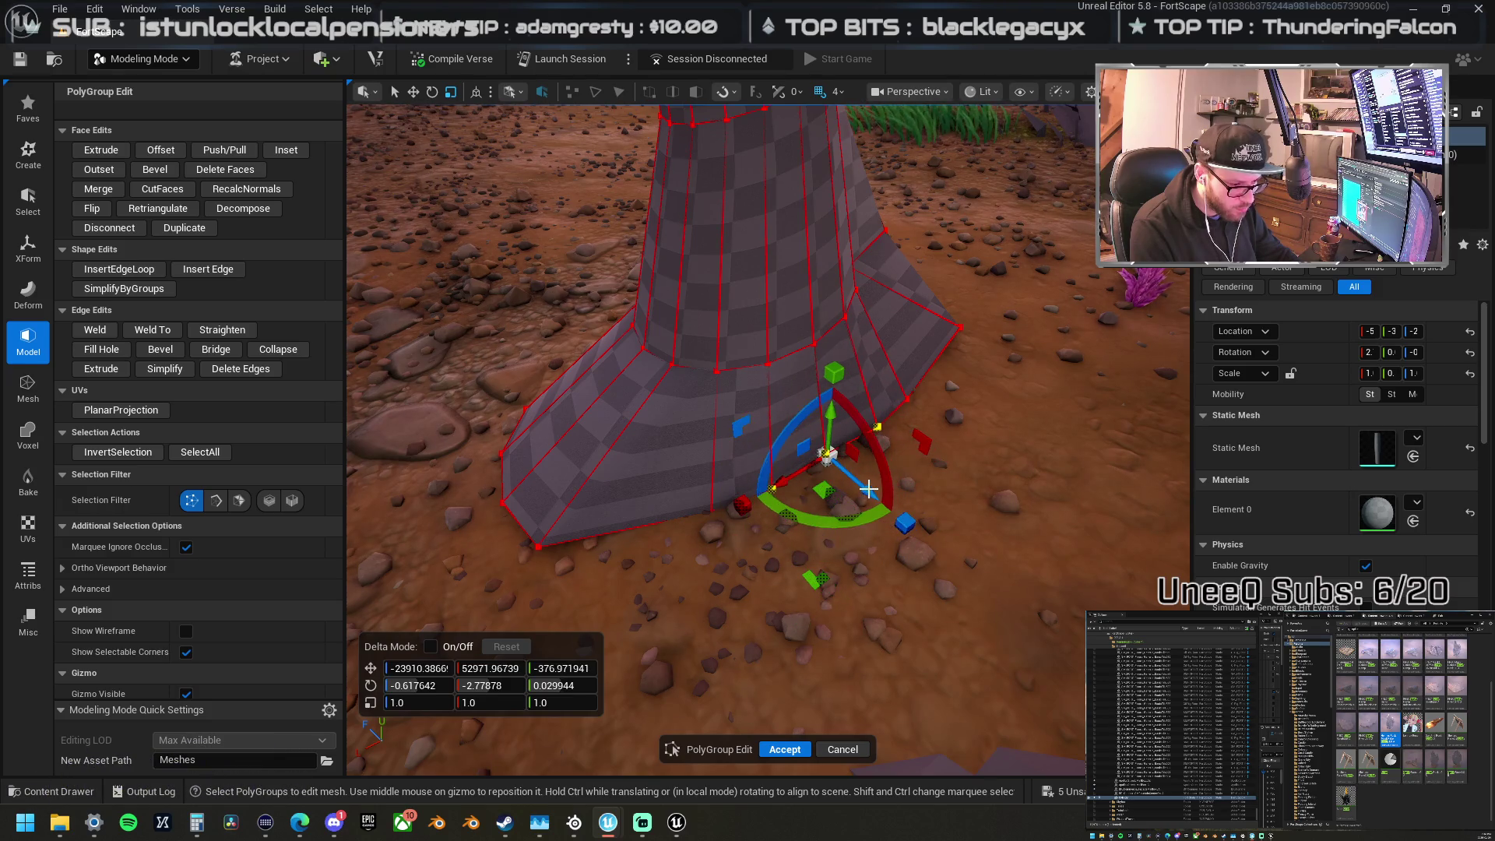
{"action": "left_click", "coordinate": [712, 512], "text": "shift"}
{"action": "left_click", "coordinate": [907, 400], "text": "shift"}
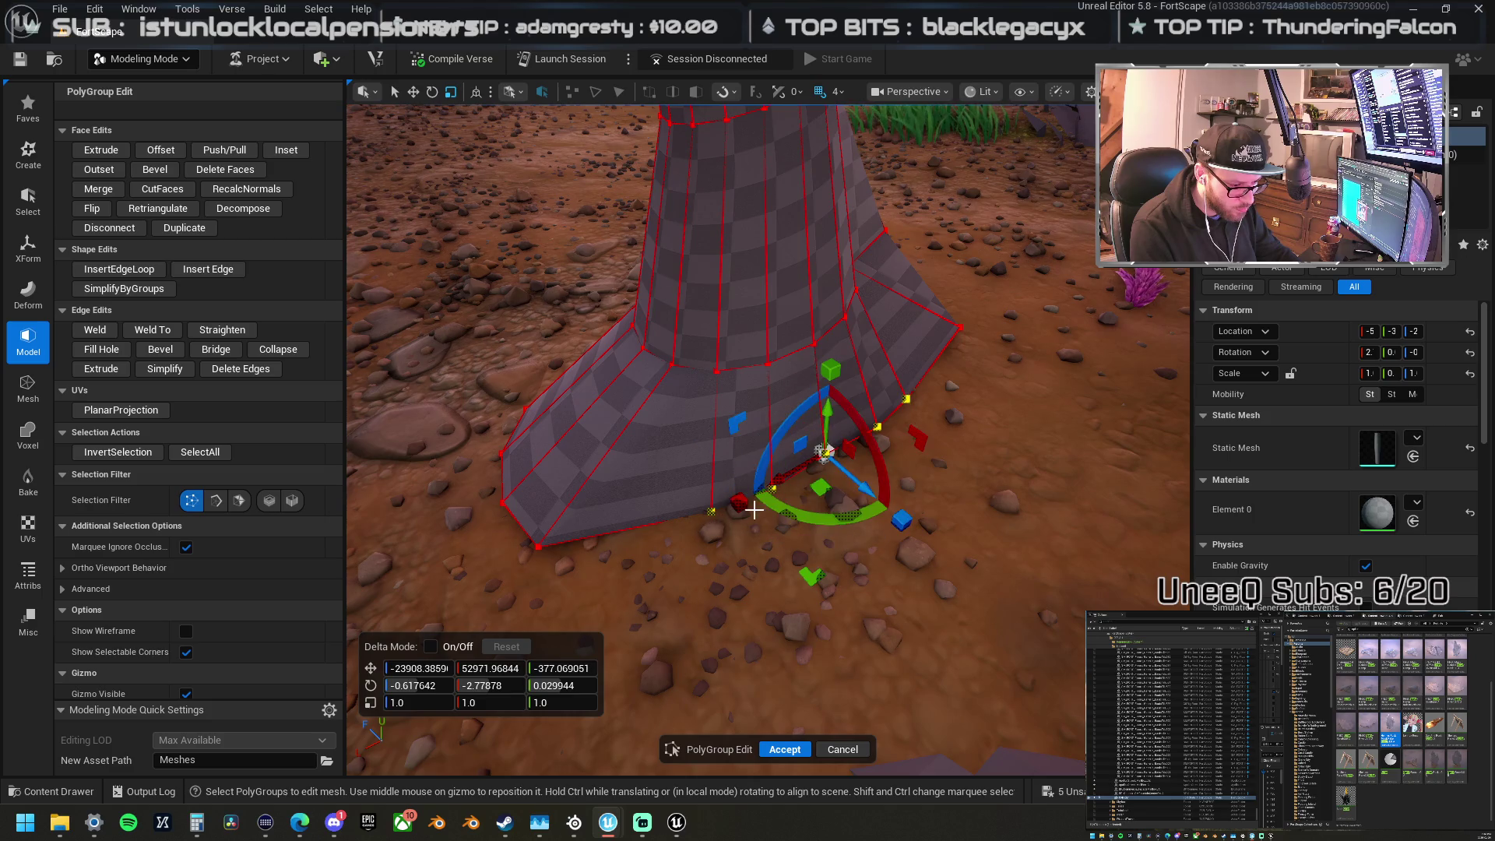
{"action": "left_click_drag", "start_coordinate": [721, 507], "coordinate": [712, 509]}
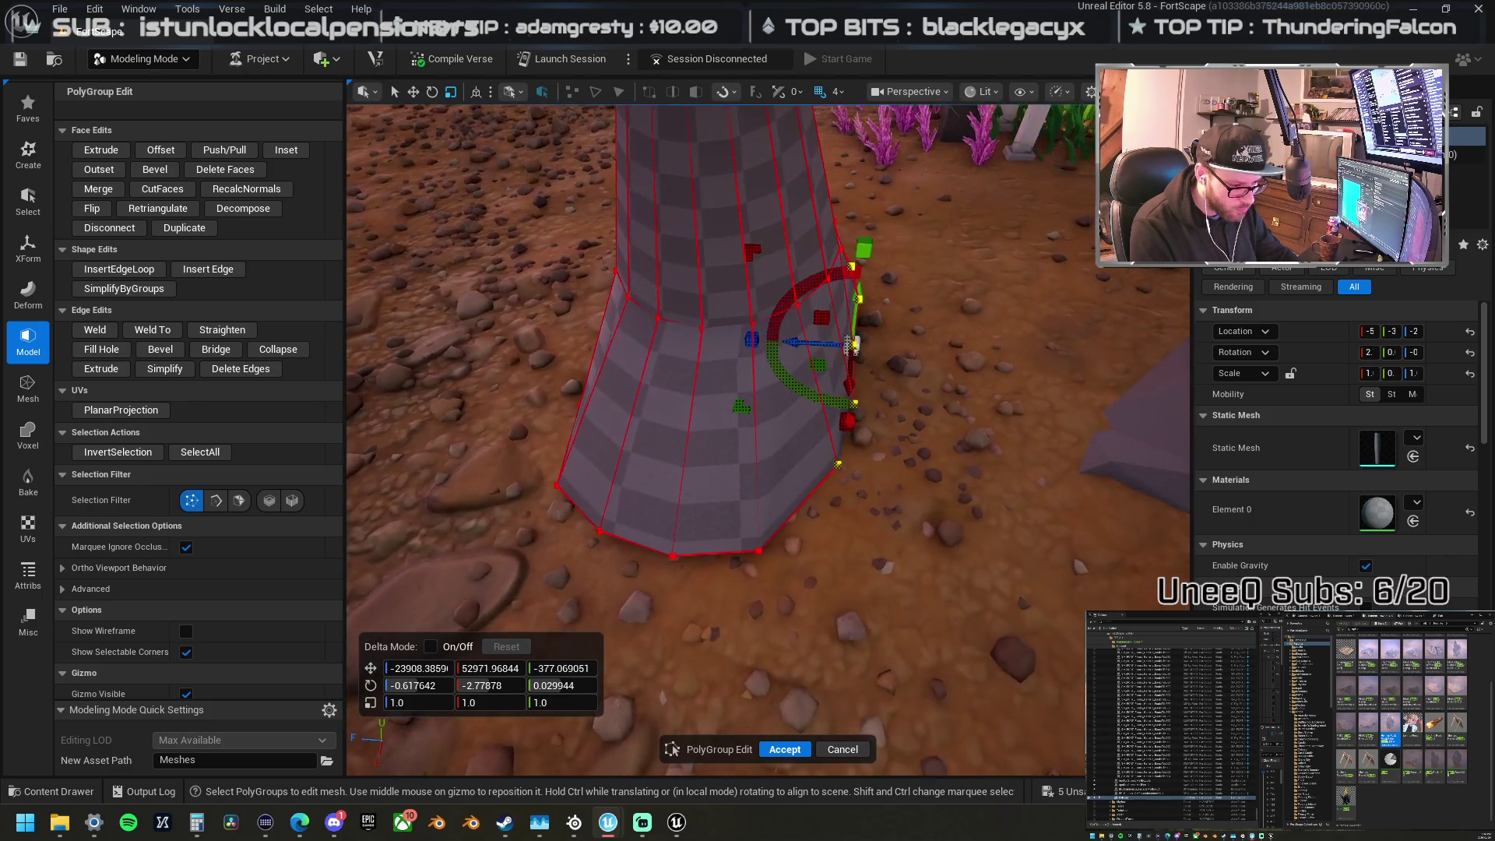
{"action": "left_click", "coordinate": [752, 586]}
{"action": "left_click_drag", "start_coordinate": [752, 586], "coordinate": [740, 568]}
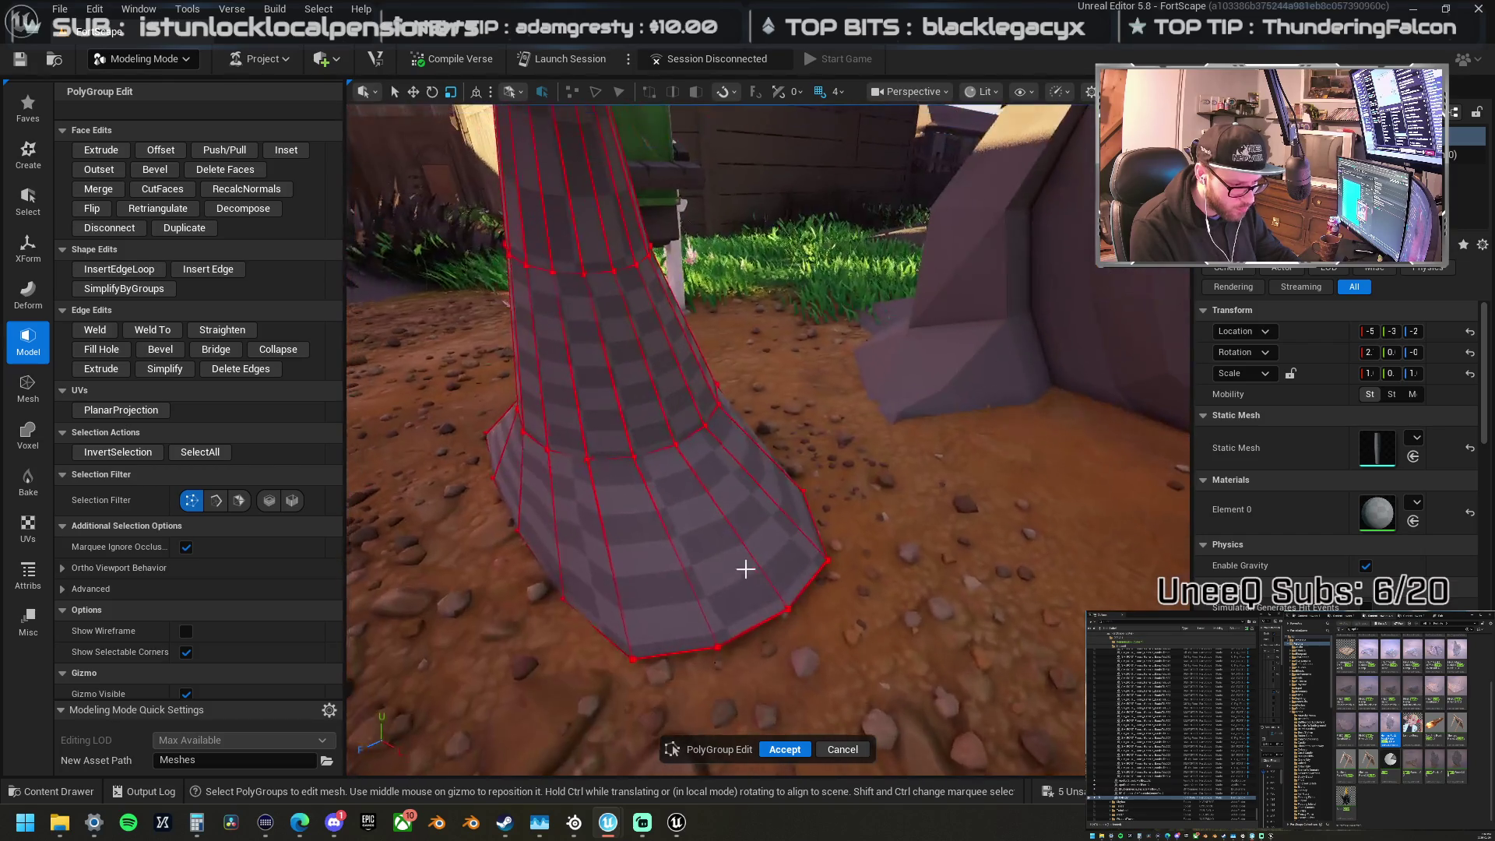
Step: Select the polygroup on the base's left side and nudge it outward
{"action": "mouse_move", "coordinate": [643, 442]}
{"action": "left_mouse_down"}
{"action": "mouse_move", "coordinate": [628, 428]}
{"action": "mouse_move", "coordinate": [747, 451]}
{"action": "mouse_move", "coordinate": [812, 495]}
{"action": "left_mouse_up"}
{"action": "scroll", "coordinate": [742, 483], "scroll_direction": "up", "scroll_amount": 2}
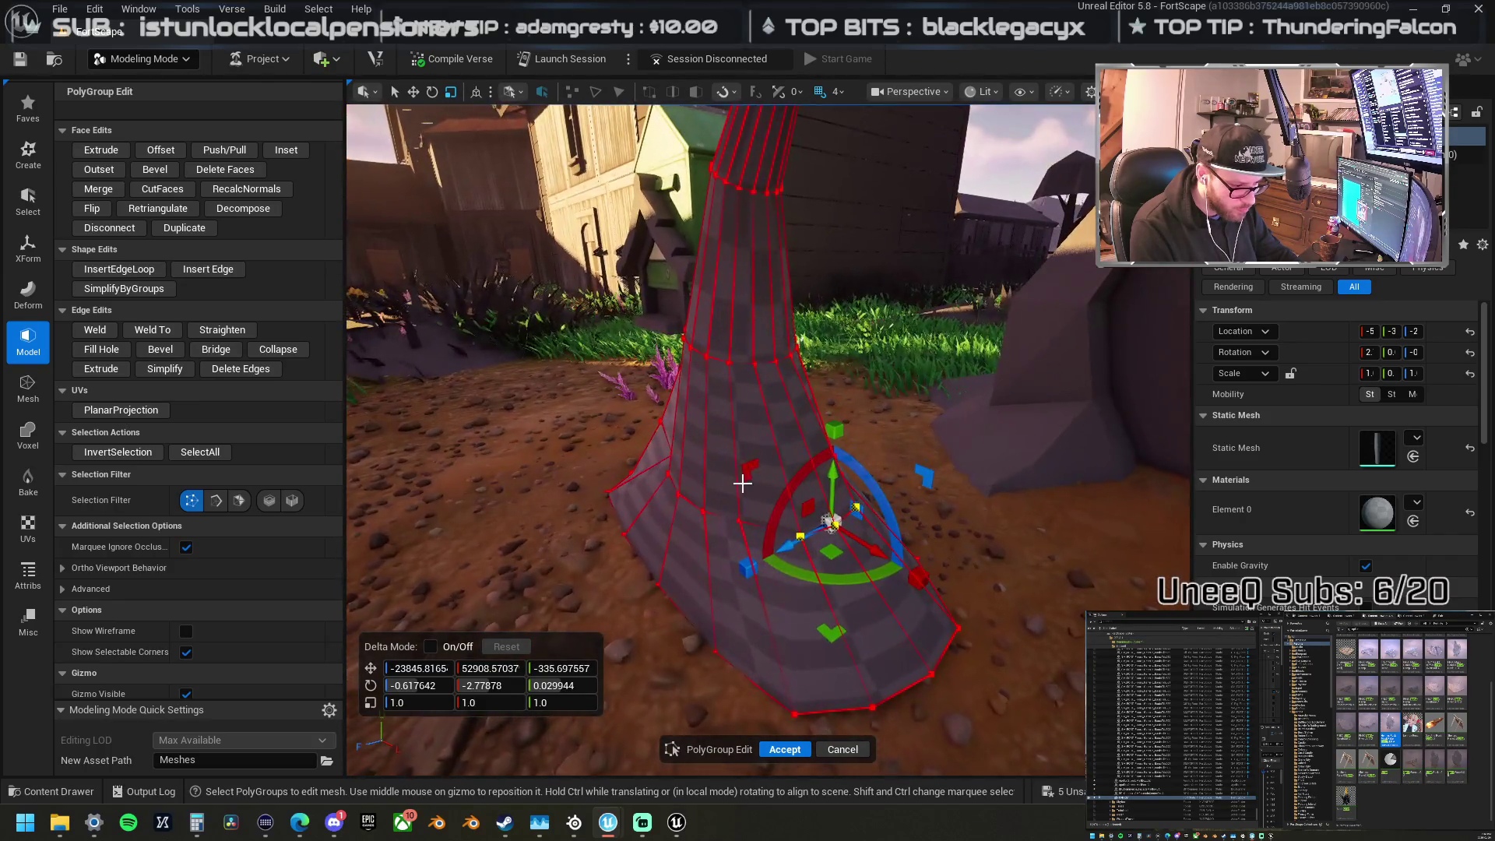
{"action": "left_click", "coordinate": [677, 496]}
{"action": "mouse_move", "coordinate": [625, 517]}
{"action": "left_mouse_down"}
{"action": "mouse_move", "coordinate": [771, 510]}
{"action": "mouse_move", "coordinate": [691, 517]}
{"action": "mouse_move", "coordinate": [711, 514]}
{"action": "left_mouse_up"}
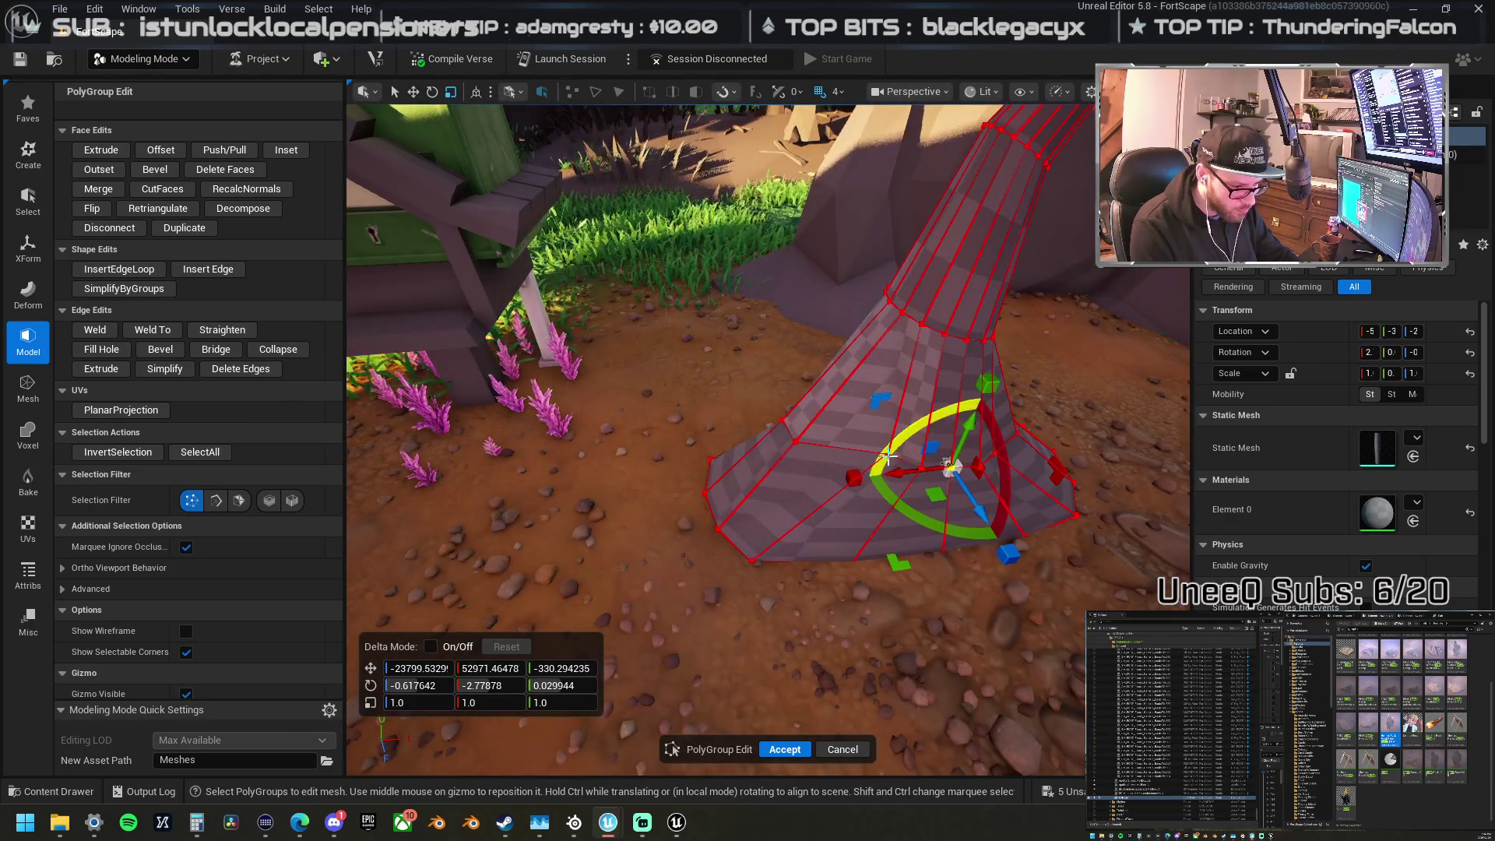
{"action": "mouse_move", "coordinate": [889, 456]}
{"action": "left_mouse_down"}
{"action": "mouse_move", "coordinate": [766, 365]}
{"action": "mouse_move", "coordinate": [708, 427]}
{"action": "mouse_move", "coordinate": [883, 424]}
{"action": "left_mouse_up"}
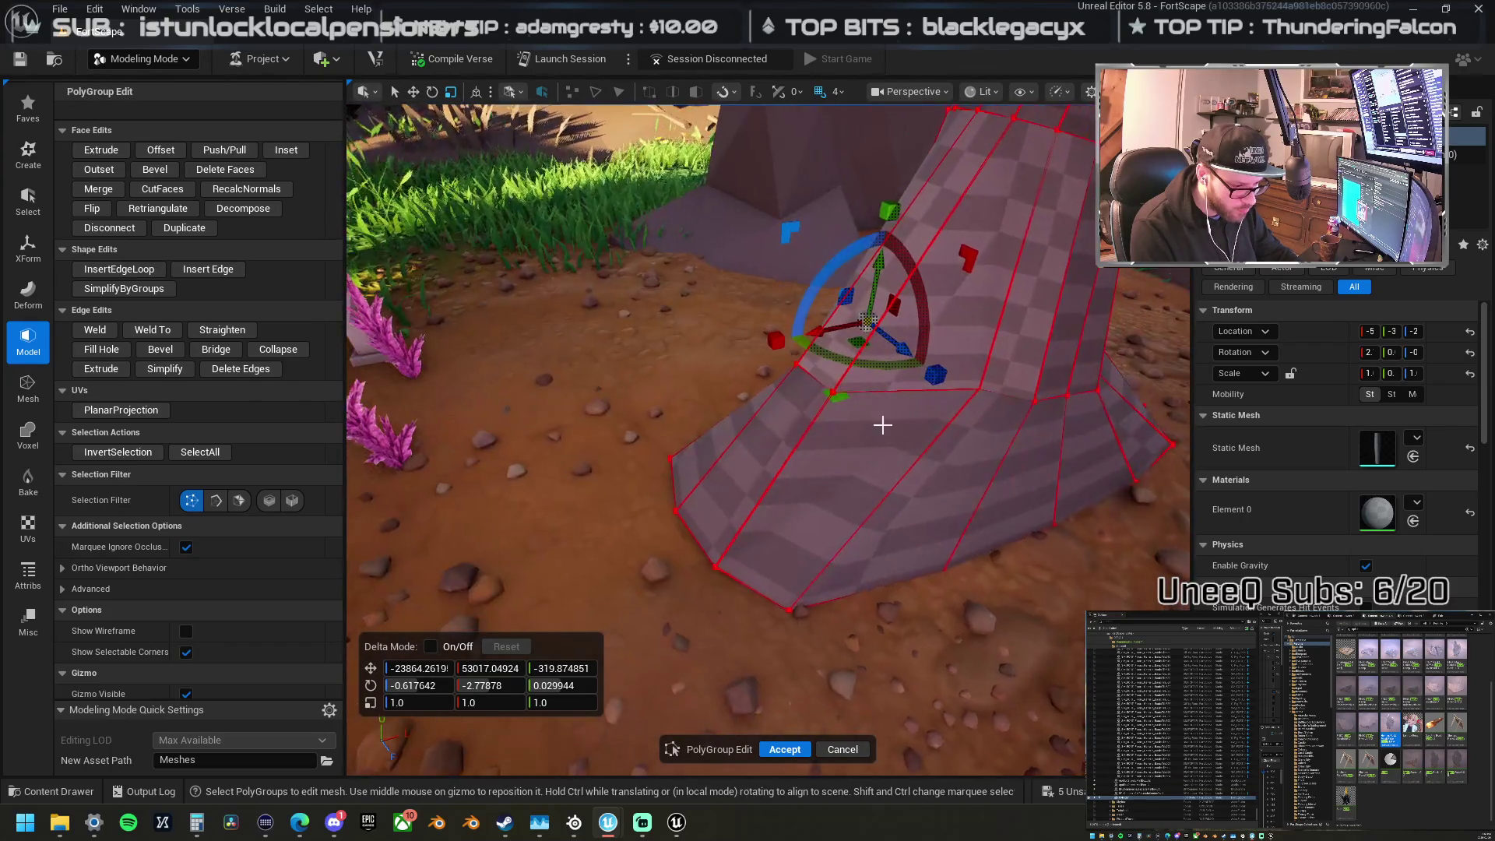
{"action": "mouse_move", "coordinate": [978, 390]}
{"action": "left_mouse_down"}
{"action": "mouse_move", "coordinate": [896, 427]}
{"action": "mouse_move", "coordinate": [869, 362]}
{"action": "mouse_move", "coordinate": [810, 461]}
{"action": "left_mouse_up"}
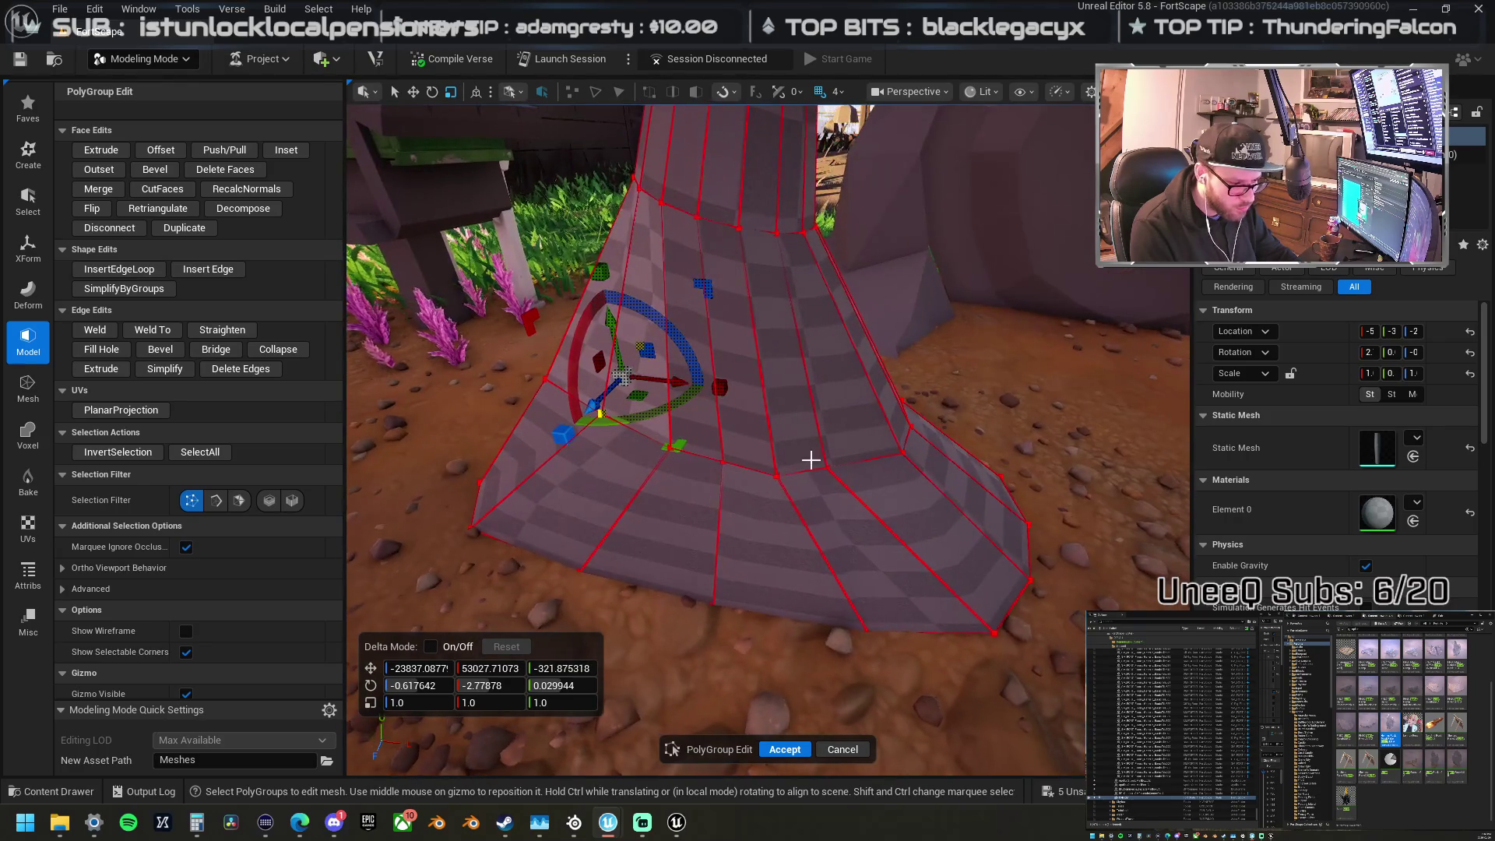
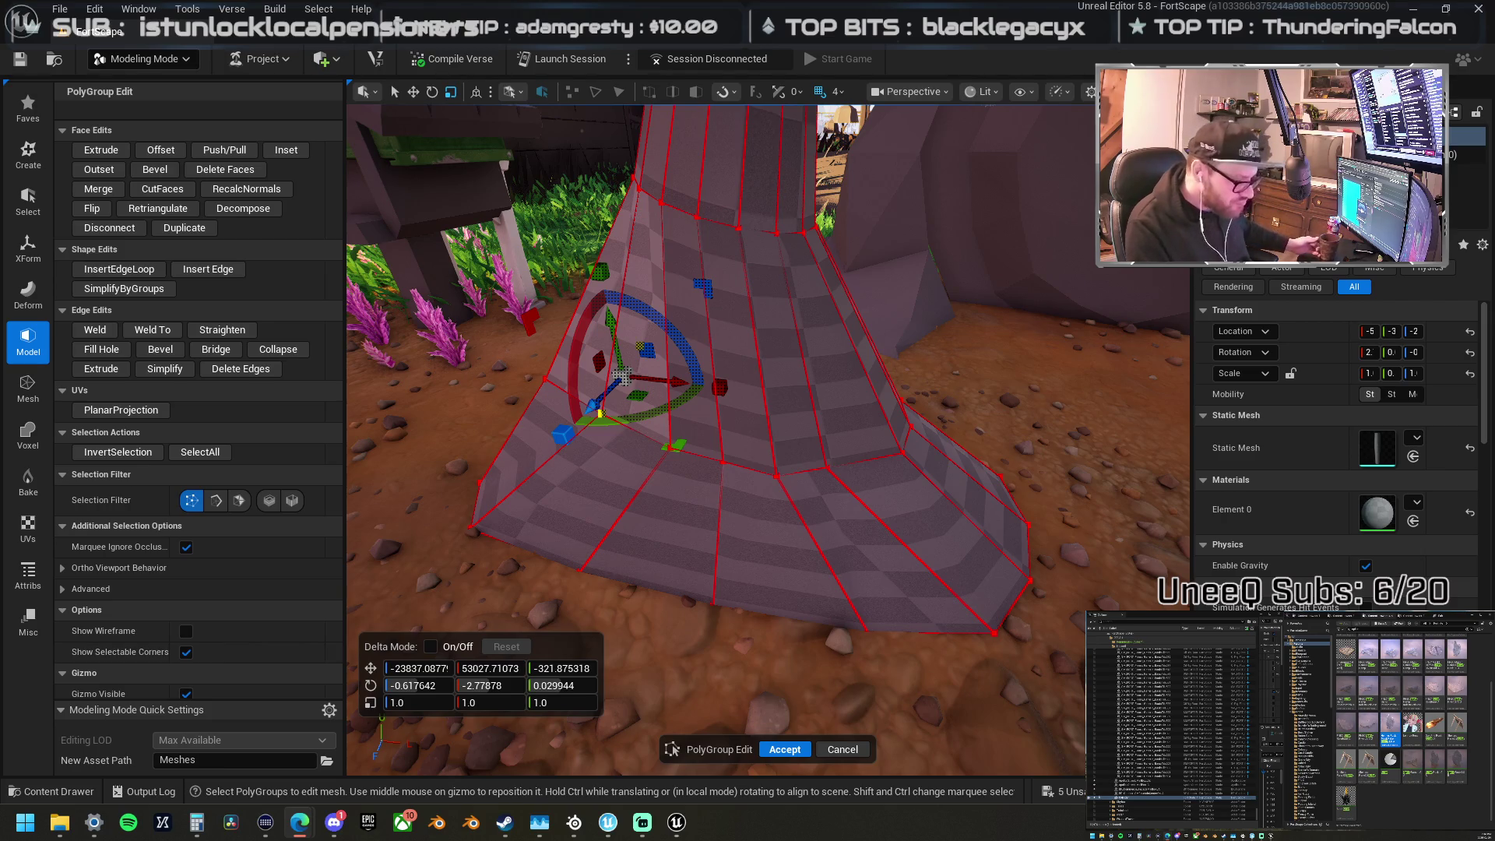
Step: Commit the PolyGroup Edit changes on the cone and clear the selection
{"action": "left_click", "coordinate": [786, 749]}
{"action": "left_click", "coordinate": [754, 531]}
{"action": "scroll", "coordinate": [754, 537], "scroll_direction": "up", "scroll_amount": 3}
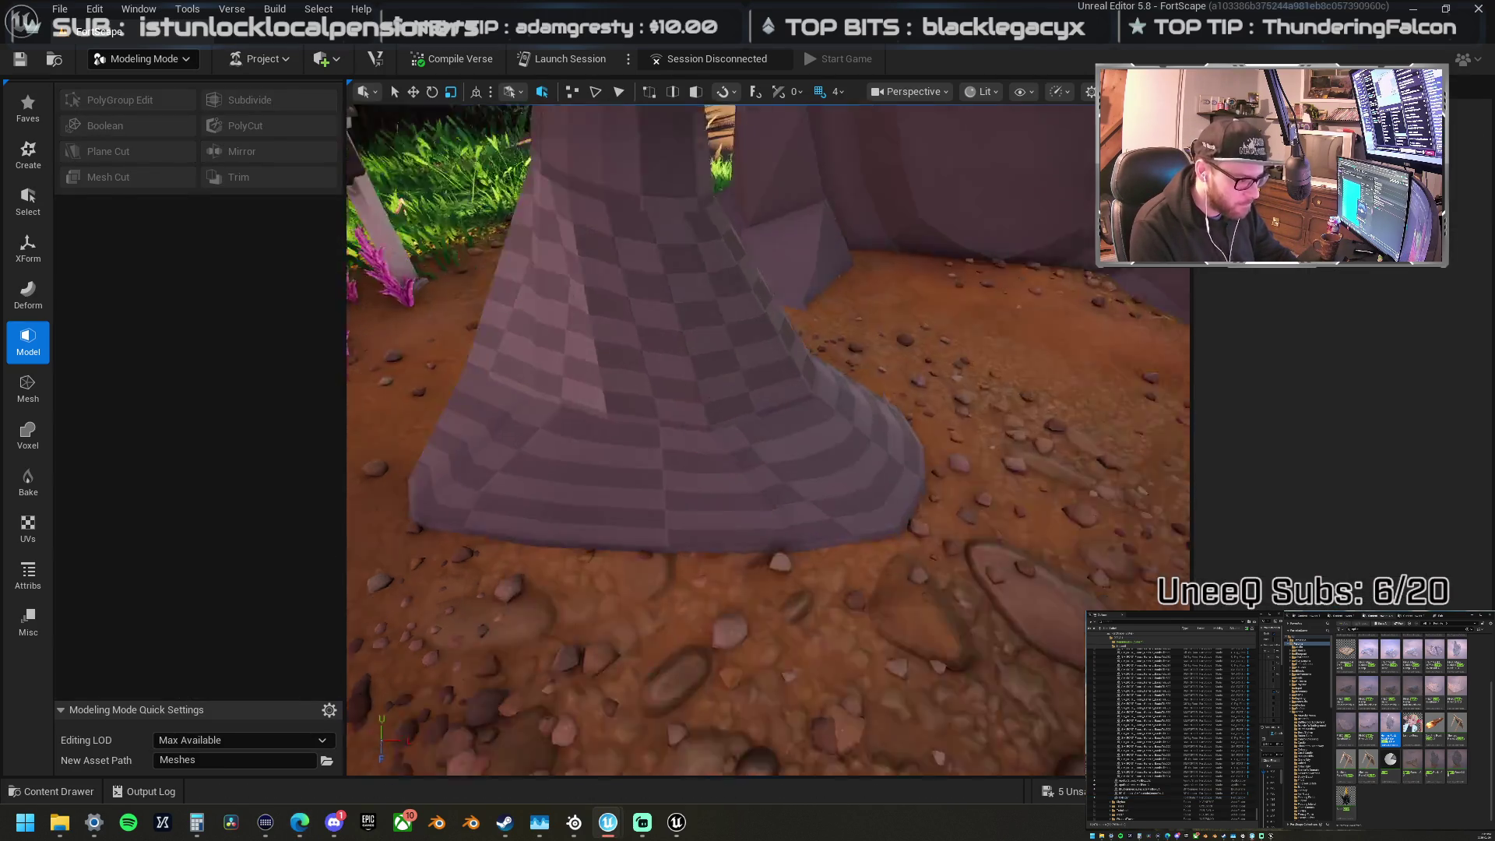
{"action": "scroll", "coordinate": [769, 439], "scroll_direction": "down", "scroll_amount": 5}
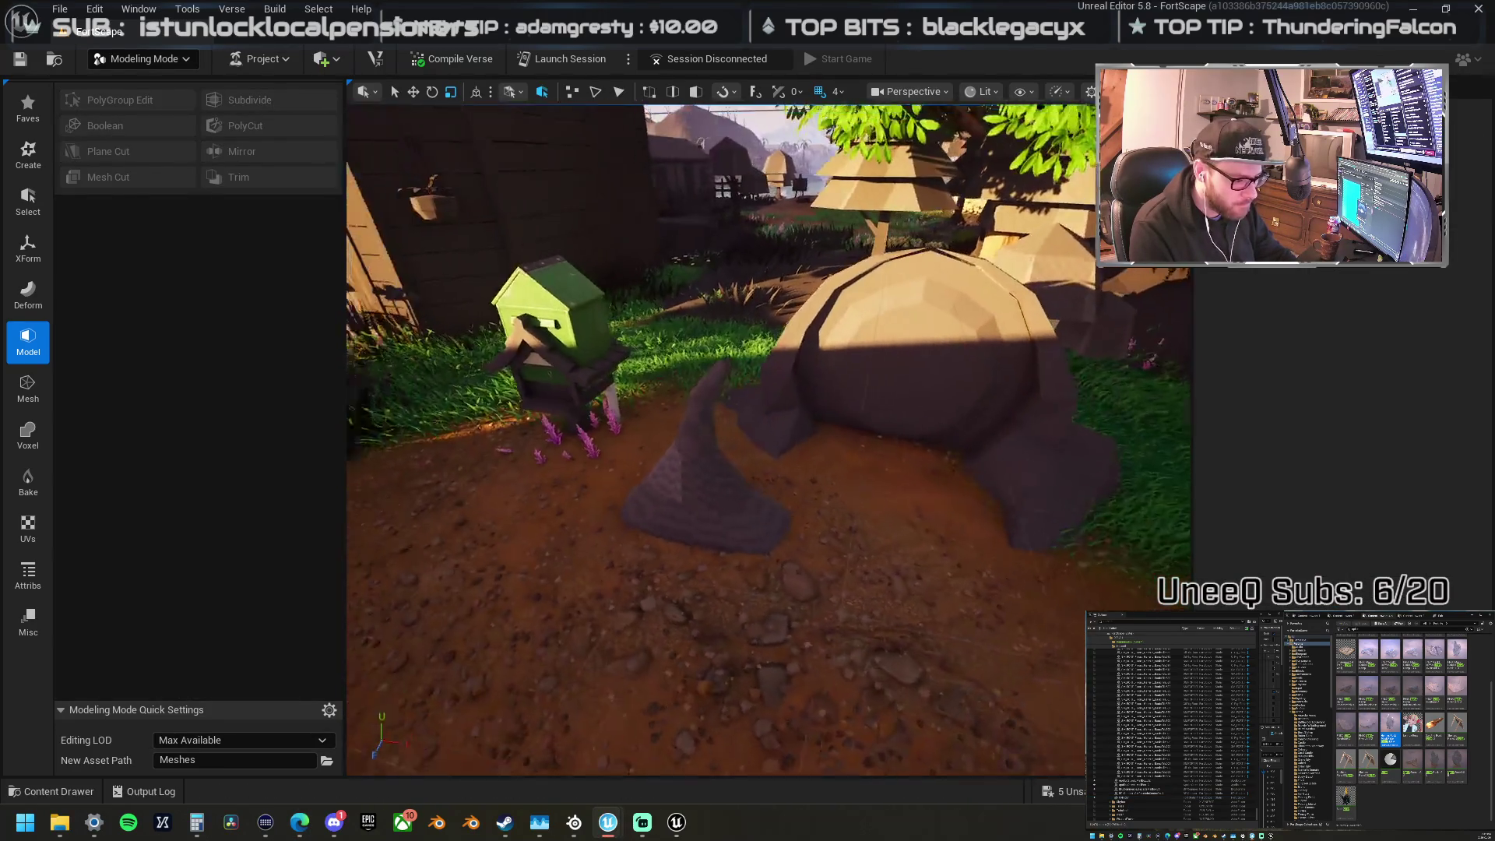
{"action": "scroll", "coordinate": [615, 591], "scroll_direction": "up", "scroll_amount": 2}
Step: Enlarge the cone beside the rock near the green birdhouse
{"action": "left_click", "coordinate": [698, 541]}
{"action": "key", "text": "f"}
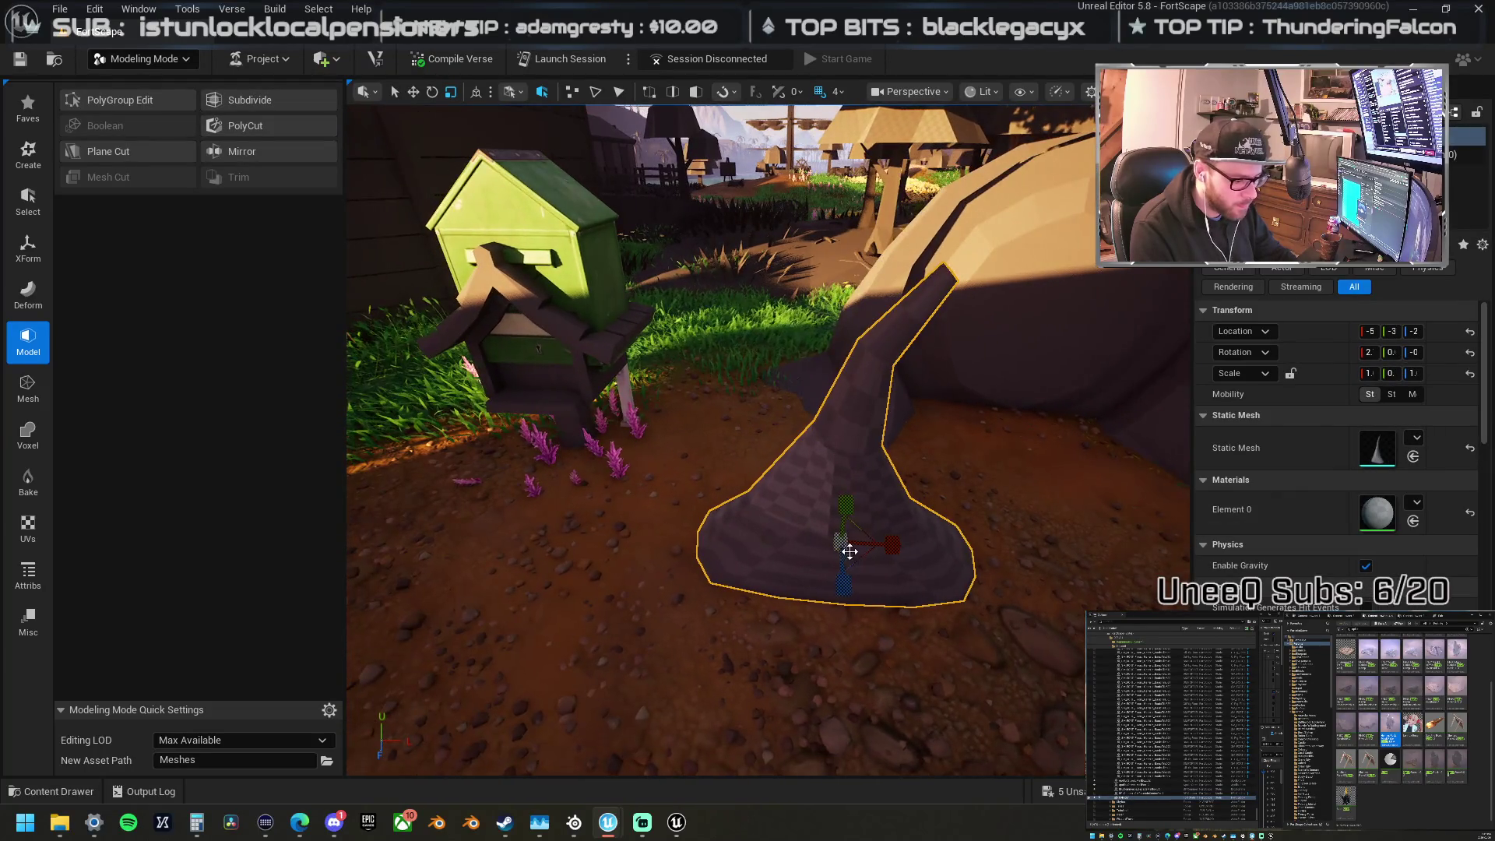
{"action": "mouse_move", "coordinate": [860, 529]}
{"action": "left_mouse_down"}
{"action": "mouse_move", "coordinate": [875, 511]}
{"action": "mouse_move", "coordinate": [787, 545]}
{"action": "mouse_move", "coordinate": [833, 537]}
{"action": "left_mouse_up"}
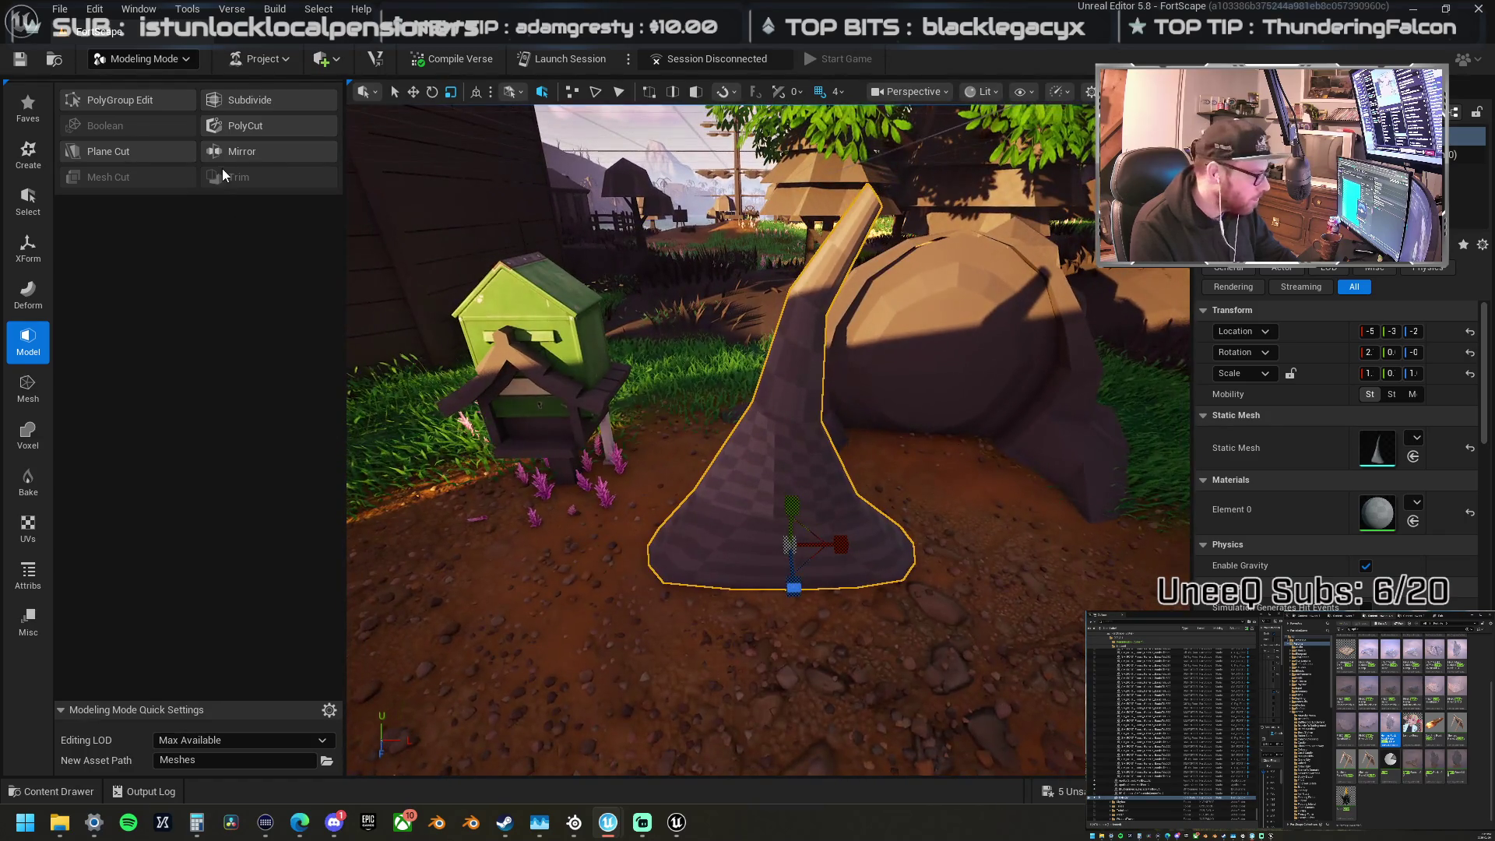
{"action": "left_click", "coordinate": [43, 392]}
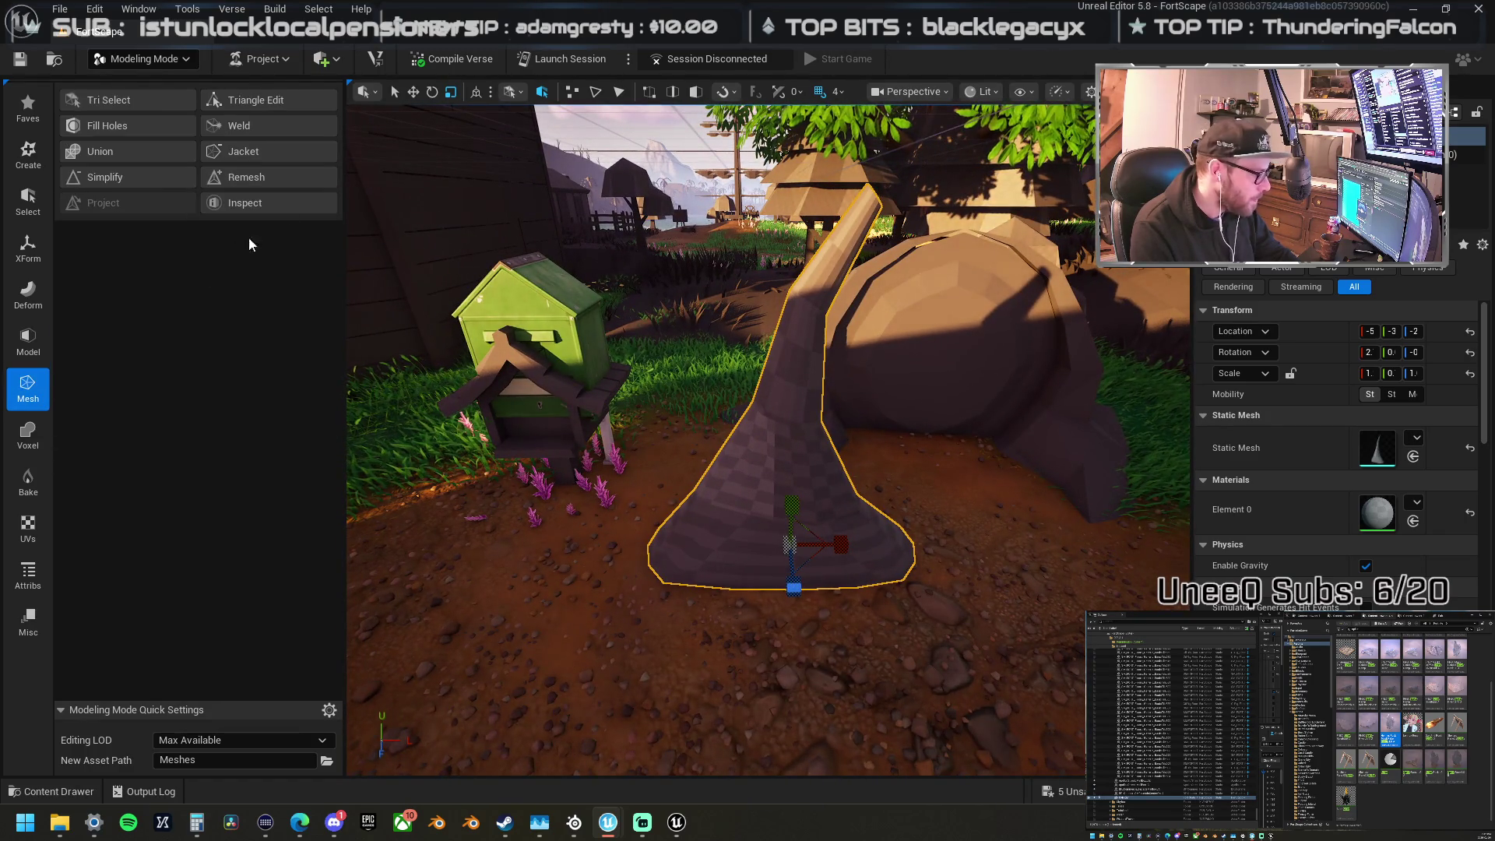
Step: Remesh the cone to a 175-triangle target and apply it
{"action": "left_click", "coordinate": [282, 183]}
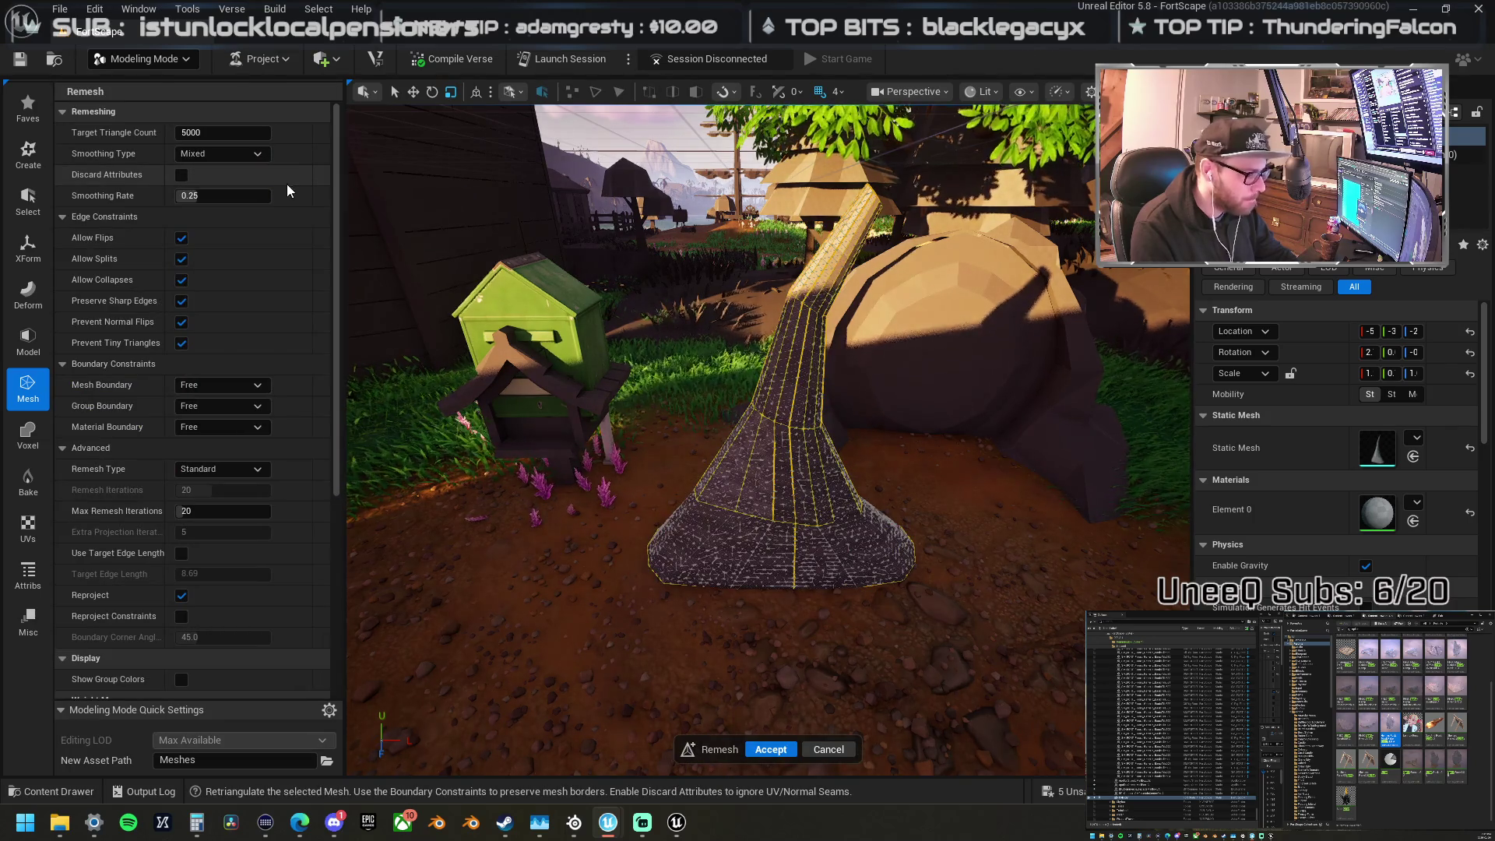
{"action": "left_click_drag", "start_coordinate": [218, 128], "coordinate": [176, 129]}
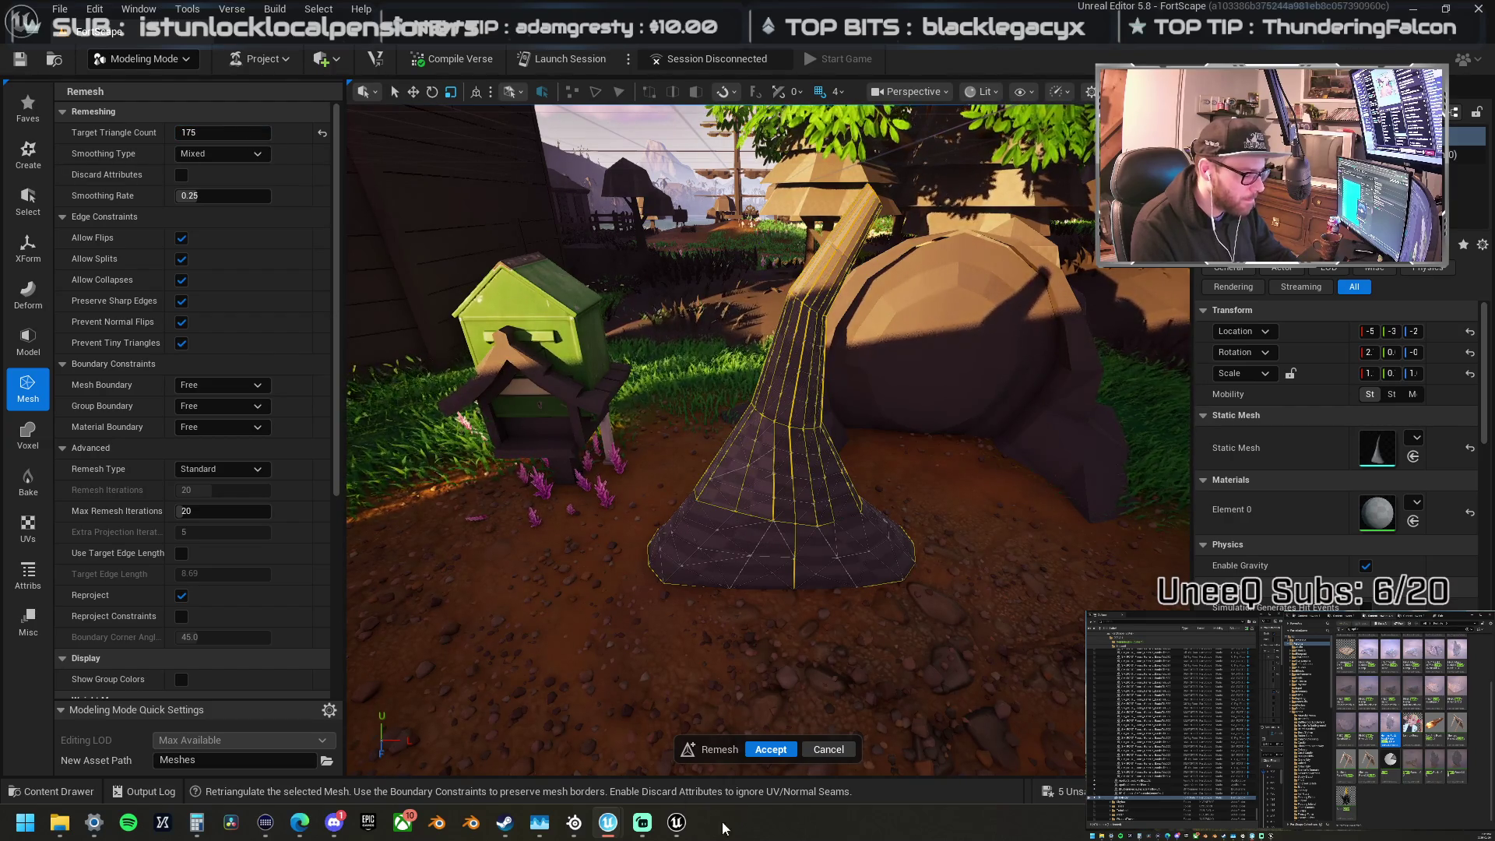
{"action": "left_click", "coordinate": [794, 750]}
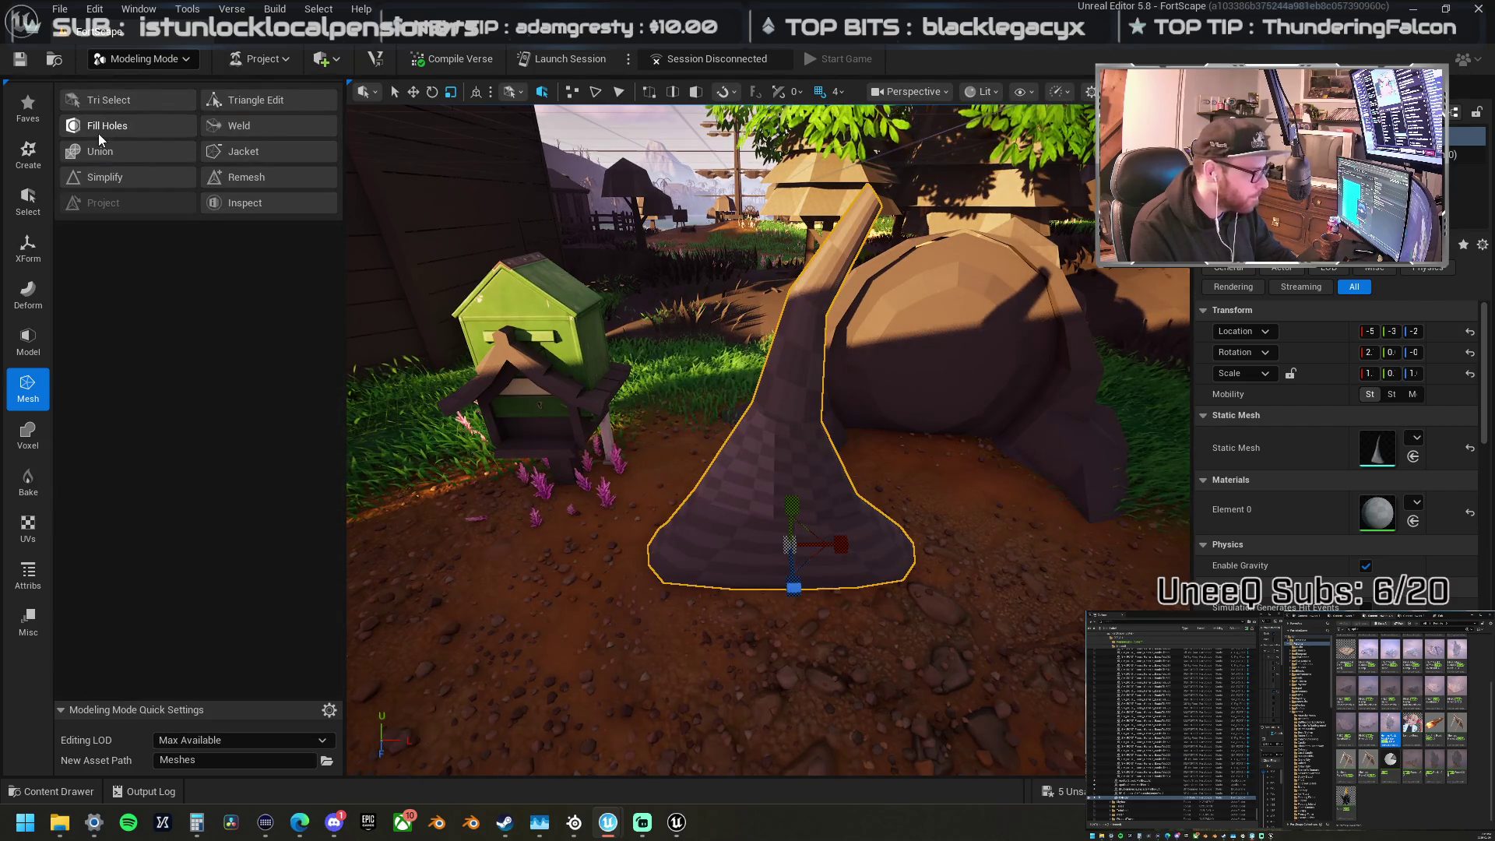
{"action": "left_click", "coordinate": [28, 294]}
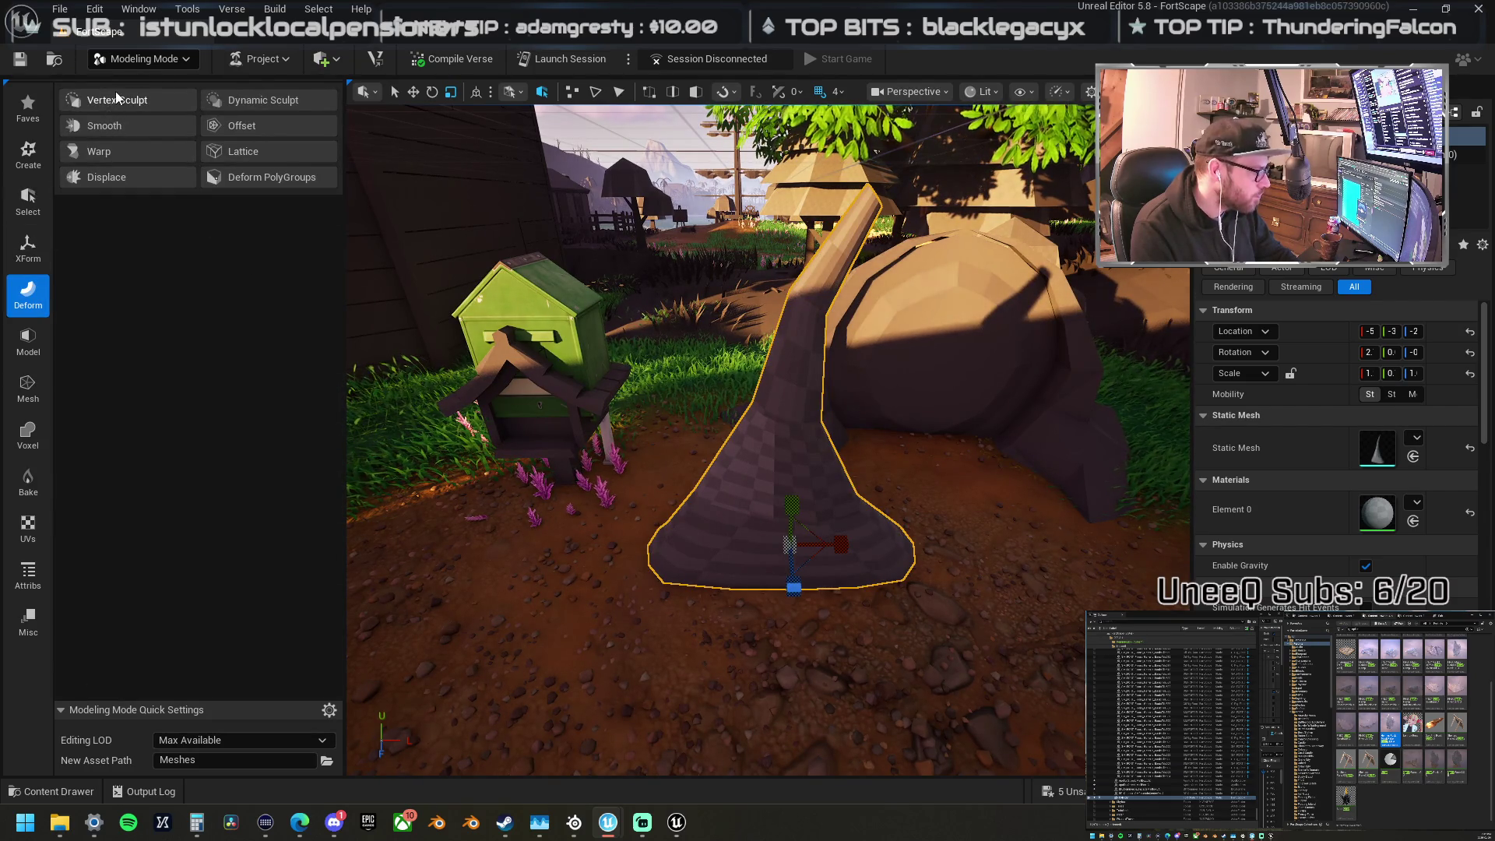
Step: Bend the stalk top up and right with Vertex Sculpt, then switch to DynaSculpt
{"action": "left_click", "coordinate": [115, 95]}
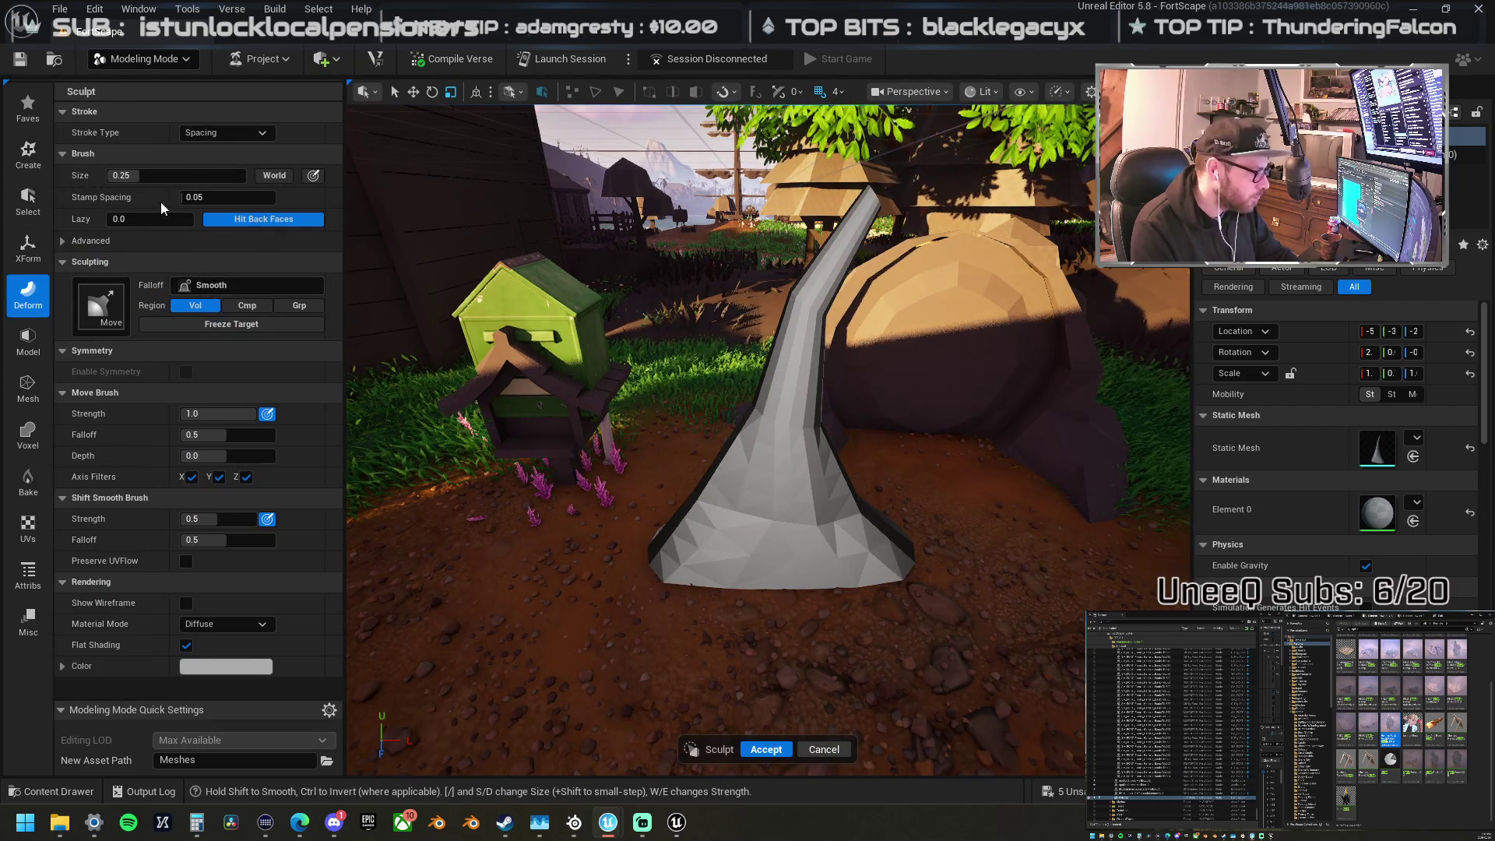
{"action": "left_click_drag", "start_coordinate": [857, 233], "coordinate": [845, 289]}
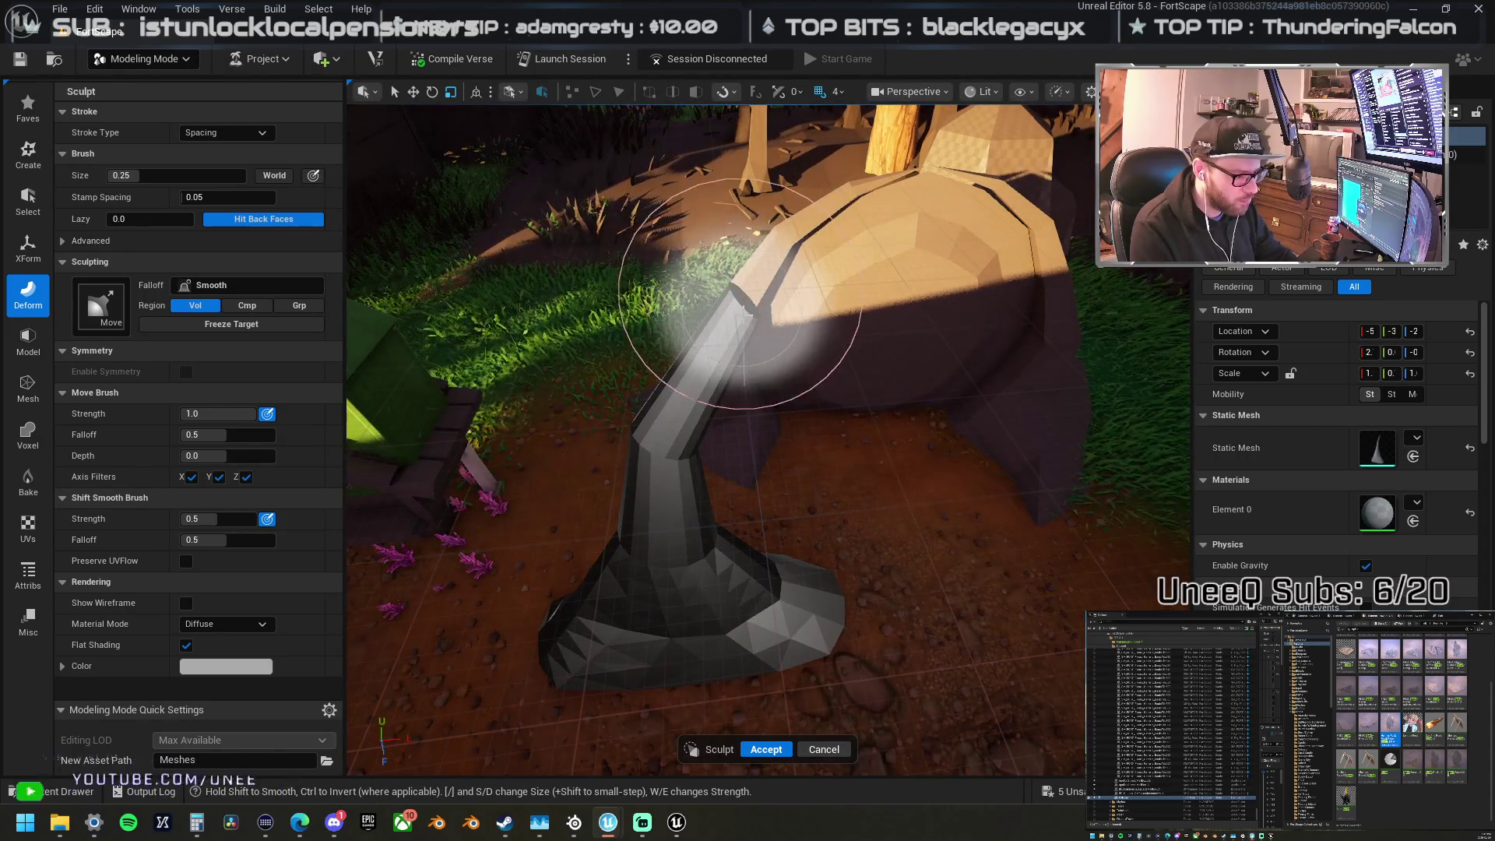
{"action": "left_click_drag", "start_coordinate": [756, 301], "coordinate": [794, 276]}
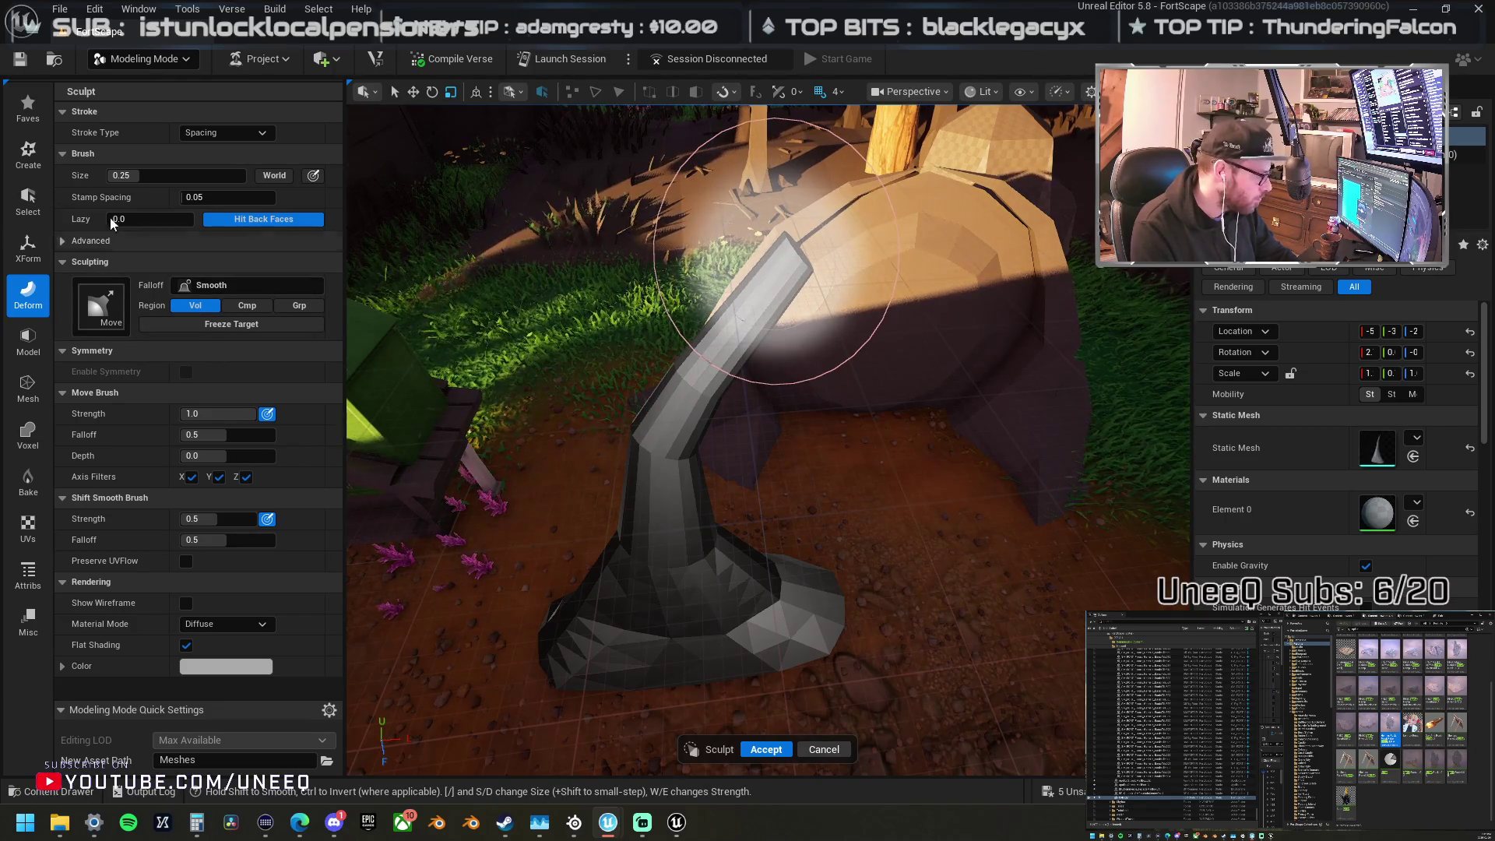
{"action": "key", "text": "Return"}
{"action": "left_click", "coordinate": [265, 98]}
{"action": "mouse_move", "coordinate": [734, 326]}
{"action": "left_mouse_down"}
{"action": "mouse_move", "coordinate": [724, 404]}
{"action": "mouse_move", "coordinate": [721, 335]}
{"action": "left_mouse_up"}
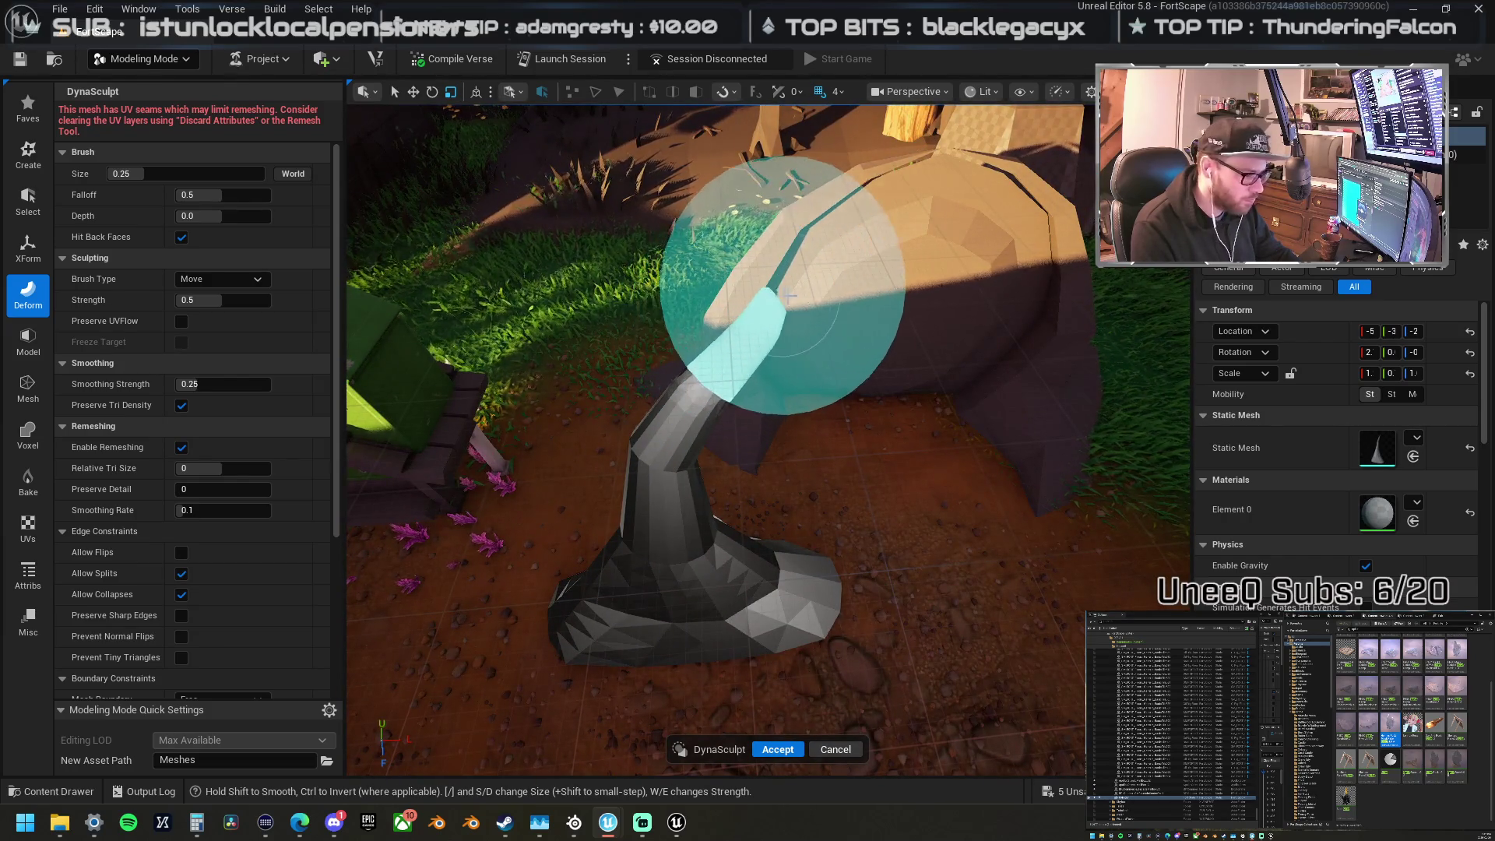
Step: Deform the stalk with the Move brush, then switch the DynaSculpt brush to Inflate
{"action": "mouse_move", "coordinate": [864, 274]}
{"action": "left_mouse_down"}
{"action": "mouse_move", "coordinate": [651, 200]}
{"action": "mouse_move", "coordinate": [718, 67]}
{"action": "mouse_move", "coordinate": [885, 49]}
{"action": "mouse_move", "coordinate": [841, 171]}
{"action": "left_mouse_up"}
{"action": "left_click_drag", "start_coordinate": [1000, 152], "coordinate": [857, 285]}
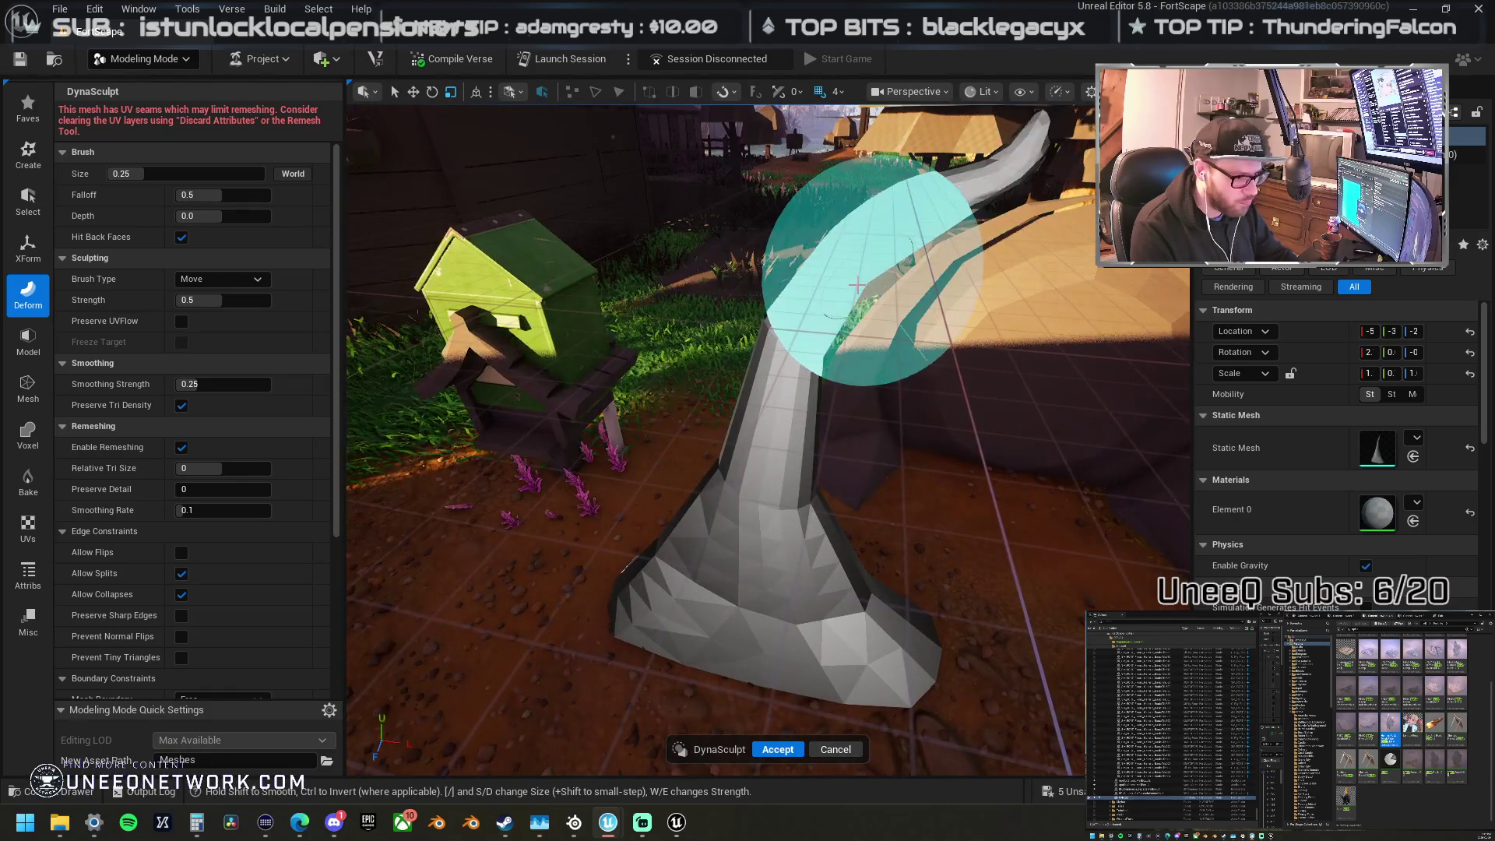
{"action": "left_click", "coordinate": [210, 280]}
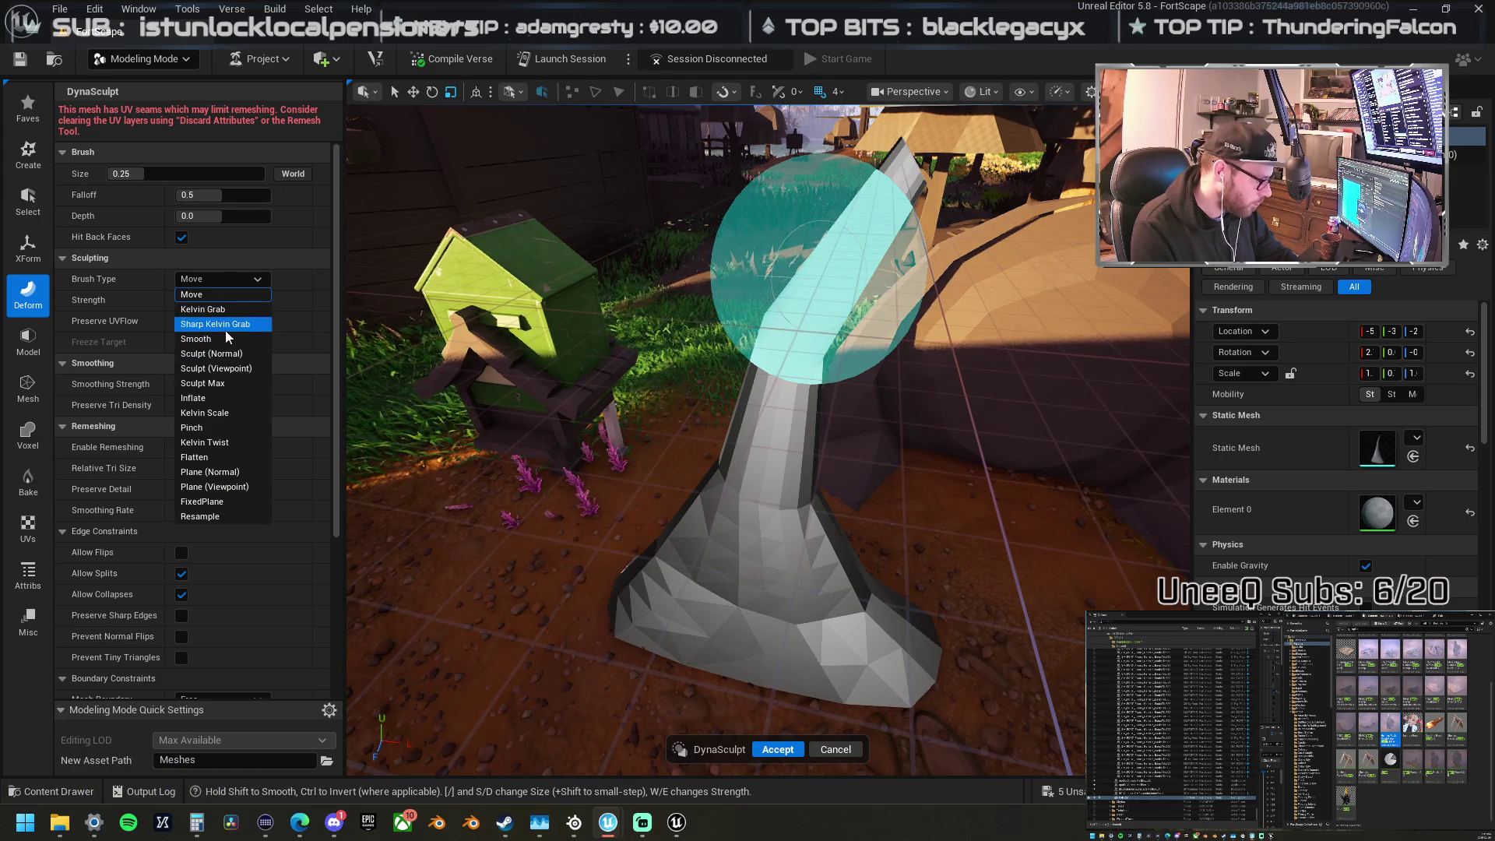
{"action": "left_click", "coordinate": [221, 397]}
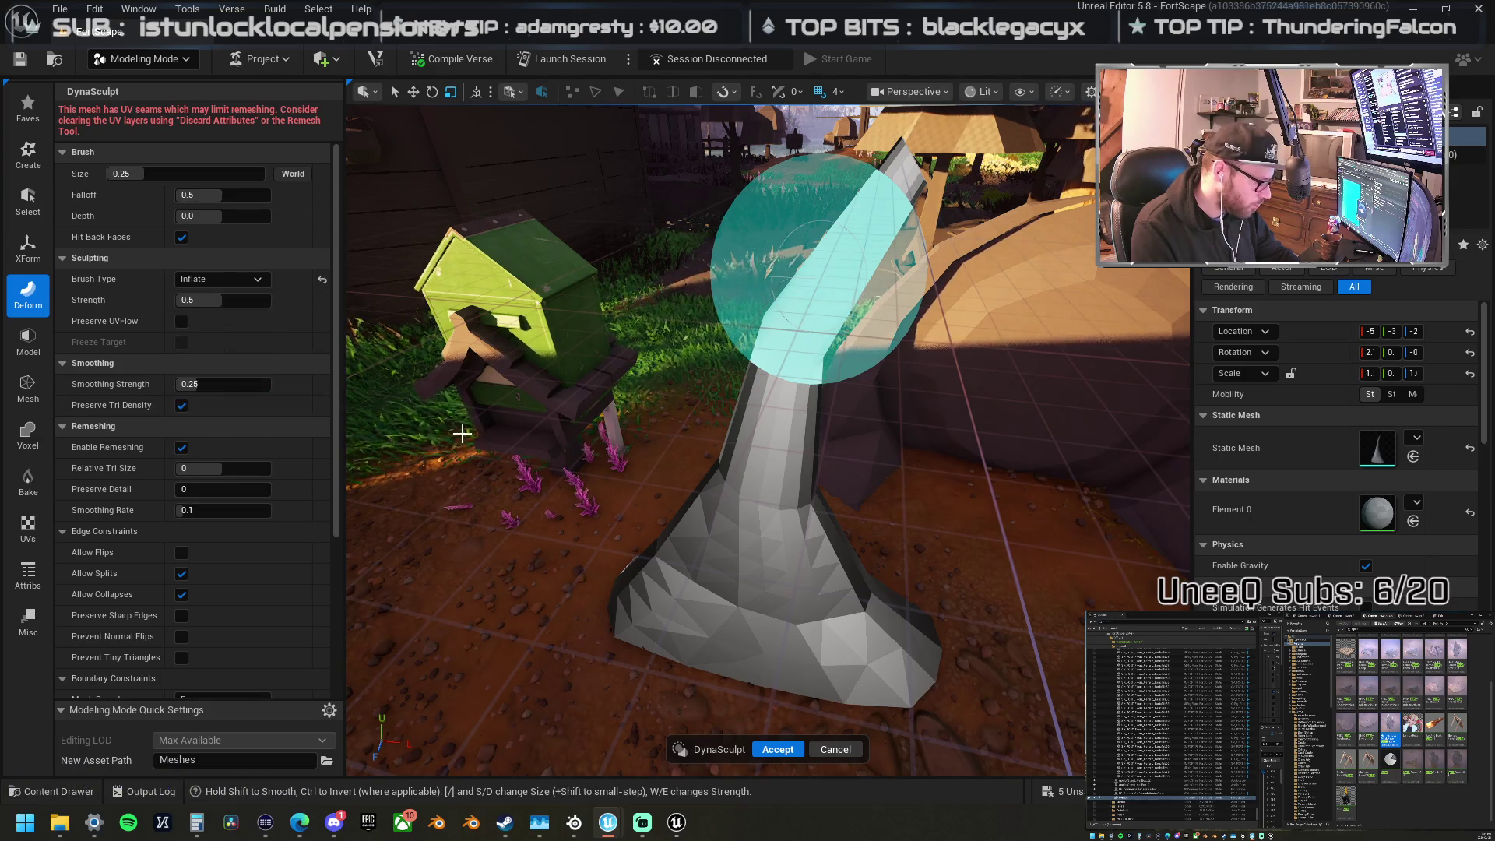
Step: Inflate the stalk's base and foot, working around it from several angles
{"action": "mouse_move", "coordinate": [664, 446]}
{"action": "left_mouse_down"}
{"action": "mouse_move", "coordinate": [771, 366]}
{"action": "mouse_move", "coordinate": [608, 623]}
{"action": "mouse_move", "coordinate": [619, 713]}
{"action": "mouse_move", "coordinate": [702, 464]}
{"action": "mouse_move", "coordinate": [650, 514]}
{"action": "mouse_move", "coordinate": [640, 628]}
{"action": "left_mouse_up"}
{"action": "mouse_move", "coordinate": [628, 685]}
{"action": "left_mouse_down"}
{"action": "mouse_move", "coordinate": [654, 530]}
{"action": "mouse_move", "coordinate": [654, 555]}
{"action": "left_mouse_up"}
{"action": "right_click", "coordinate": [721, 518]}
{"action": "left_click", "coordinate": [764, 587]}
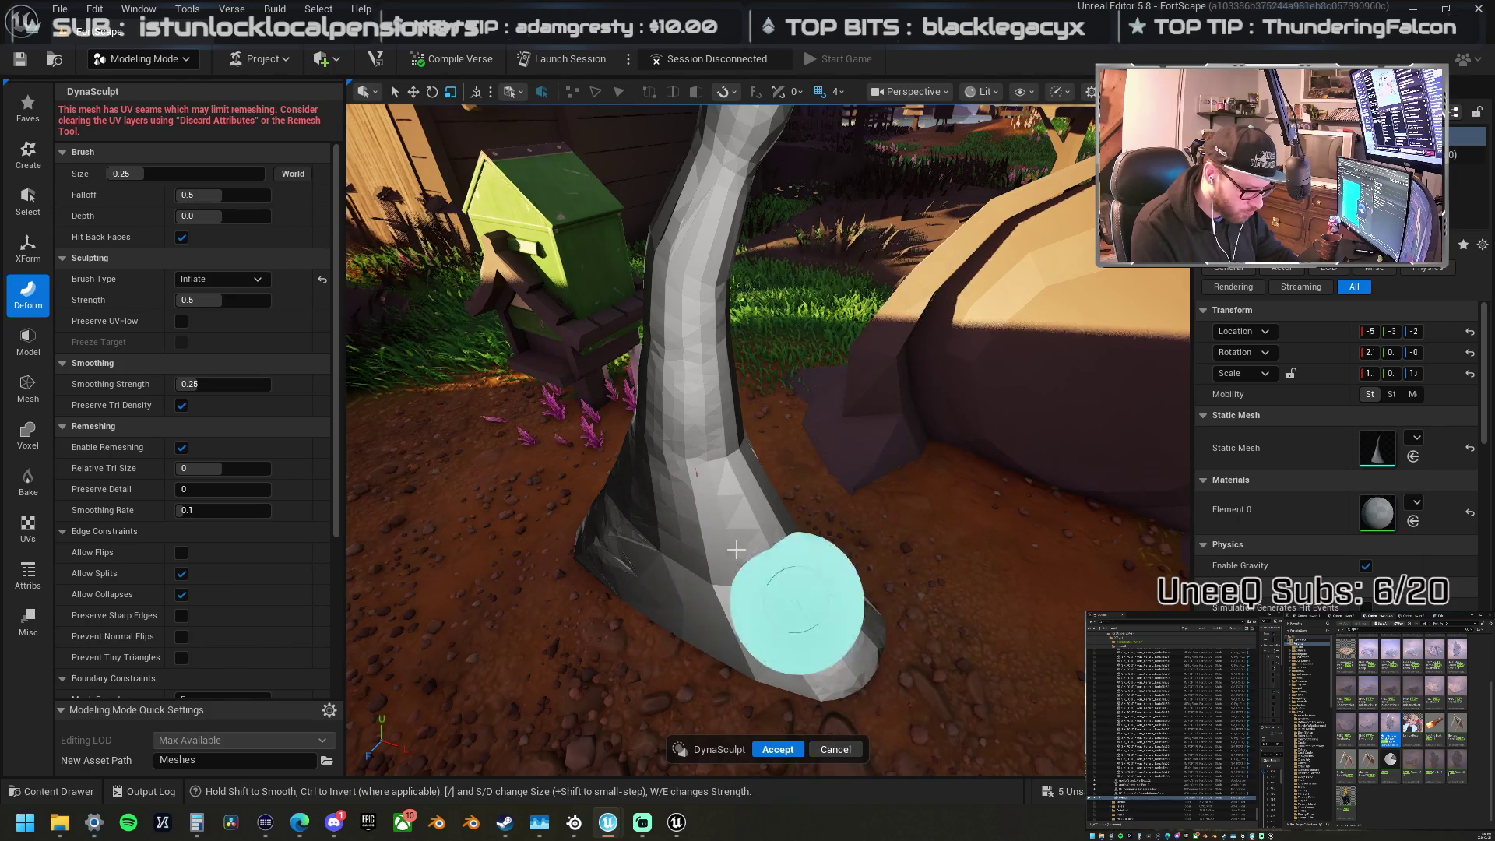
{"action": "mouse_move", "coordinate": [705, 456]}
{"action": "left_mouse_down"}
{"action": "mouse_move", "coordinate": [768, 651]}
{"action": "mouse_move", "coordinate": [671, 583]}
{"action": "mouse_move", "coordinate": [761, 501]}
{"action": "mouse_move", "coordinate": [768, 524]}
{"action": "mouse_move", "coordinate": [652, 555]}
{"action": "mouse_move", "coordinate": [801, 501]}
{"action": "mouse_move", "coordinate": [811, 517]}
{"action": "mouse_move", "coordinate": [646, 522]}
{"action": "left_mouse_up"}
{"action": "mouse_move", "coordinate": [727, 367]}
{"action": "left_mouse_down"}
{"action": "mouse_move", "coordinate": [727, 517]}
{"action": "mouse_move", "coordinate": [791, 411]}
{"action": "mouse_move", "coordinate": [750, 498]}
{"action": "mouse_move", "coordinate": [618, 517]}
{"action": "mouse_move", "coordinate": [811, 538]}
{"action": "mouse_move", "coordinate": [727, 484]}
{"action": "mouse_move", "coordinate": [693, 380]}
{"action": "mouse_move", "coordinate": [801, 267]}
{"action": "mouse_move", "coordinate": [748, 366]}
{"action": "mouse_move", "coordinate": [694, 417]}
{"action": "mouse_move", "coordinate": [701, 510]}
{"action": "mouse_move", "coordinate": [734, 484]}
{"action": "mouse_move", "coordinate": [727, 524]}
{"action": "left_mouse_up"}
{"action": "scroll", "coordinate": [727, 524], "scroll_direction": "up", "scroll_amount": 4}
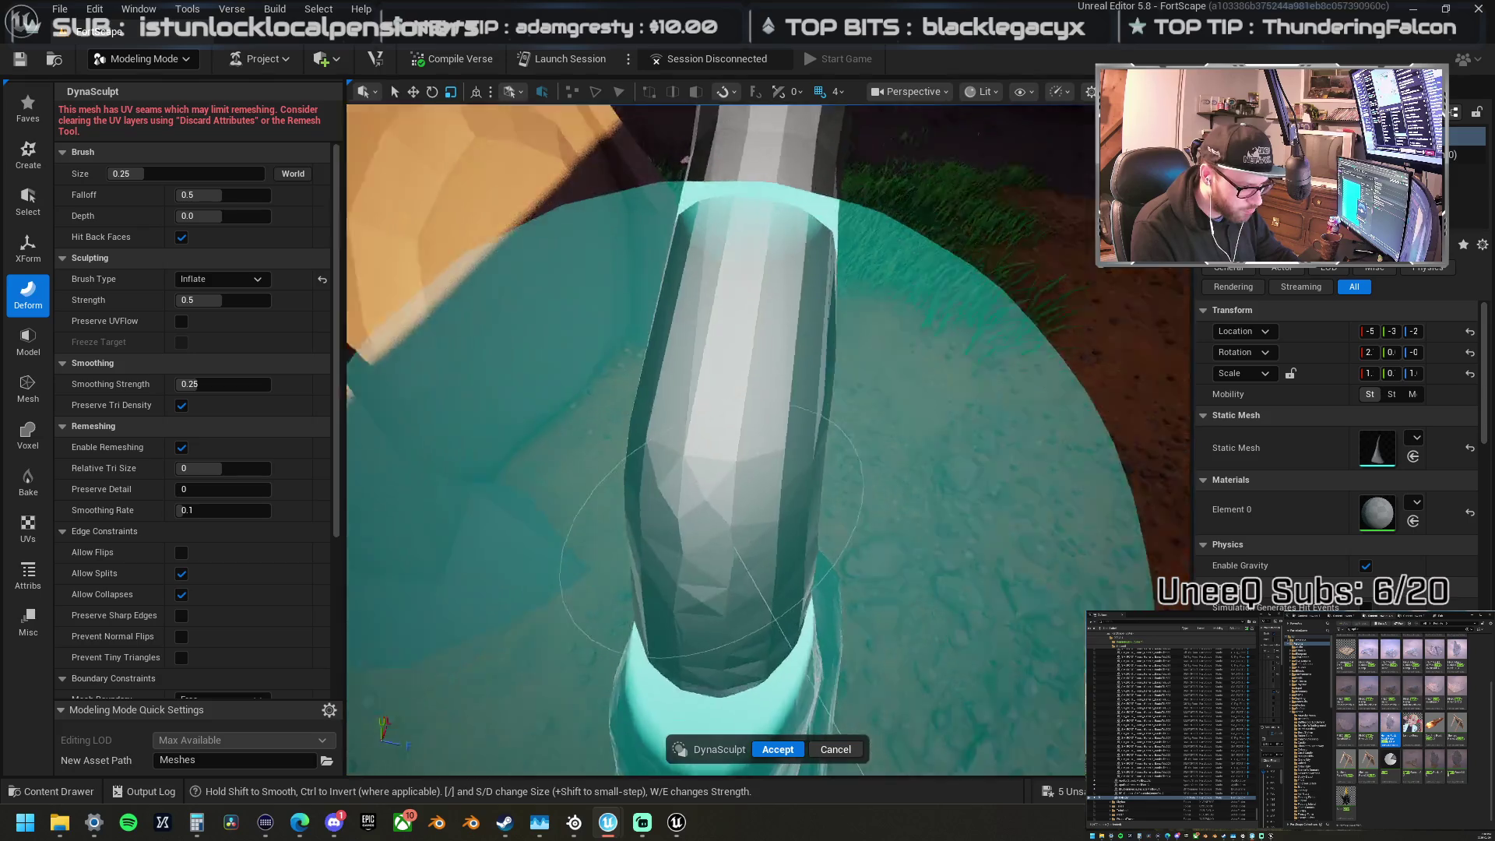
{"action": "scroll", "coordinate": [711, 529], "scroll_direction": "down", "scroll_amount": 5}
{"action": "mouse_move", "coordinate": [801, 350]}
{"action": "left_mouse_down"}
{"action": "mouse_move", "coordinate": [601, 418]}
{"action": "mouse_move", "coordinate": [684, 574]}
{"action": "left_mouse_up"}
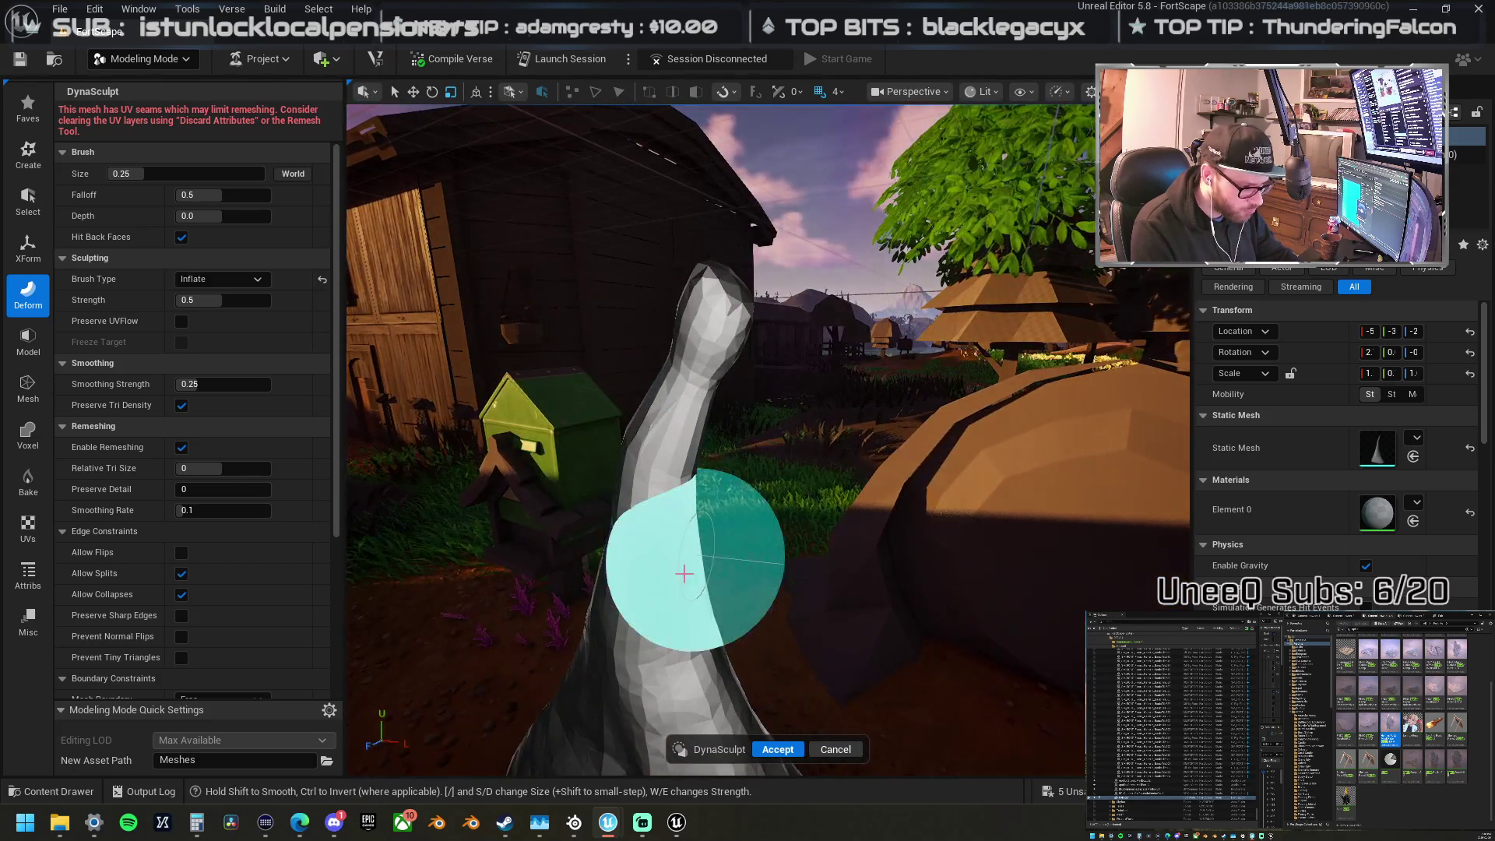
{"action": "mouse_move", "coordinate": [724, 397]}
{"action": "left_mouse_down"}
{"action": "mouse_move", "coordinate": [740, 420]}
{"action": "mouse_move", "coordinate": [708, 402]}
{"action": "left_mouse_up"}
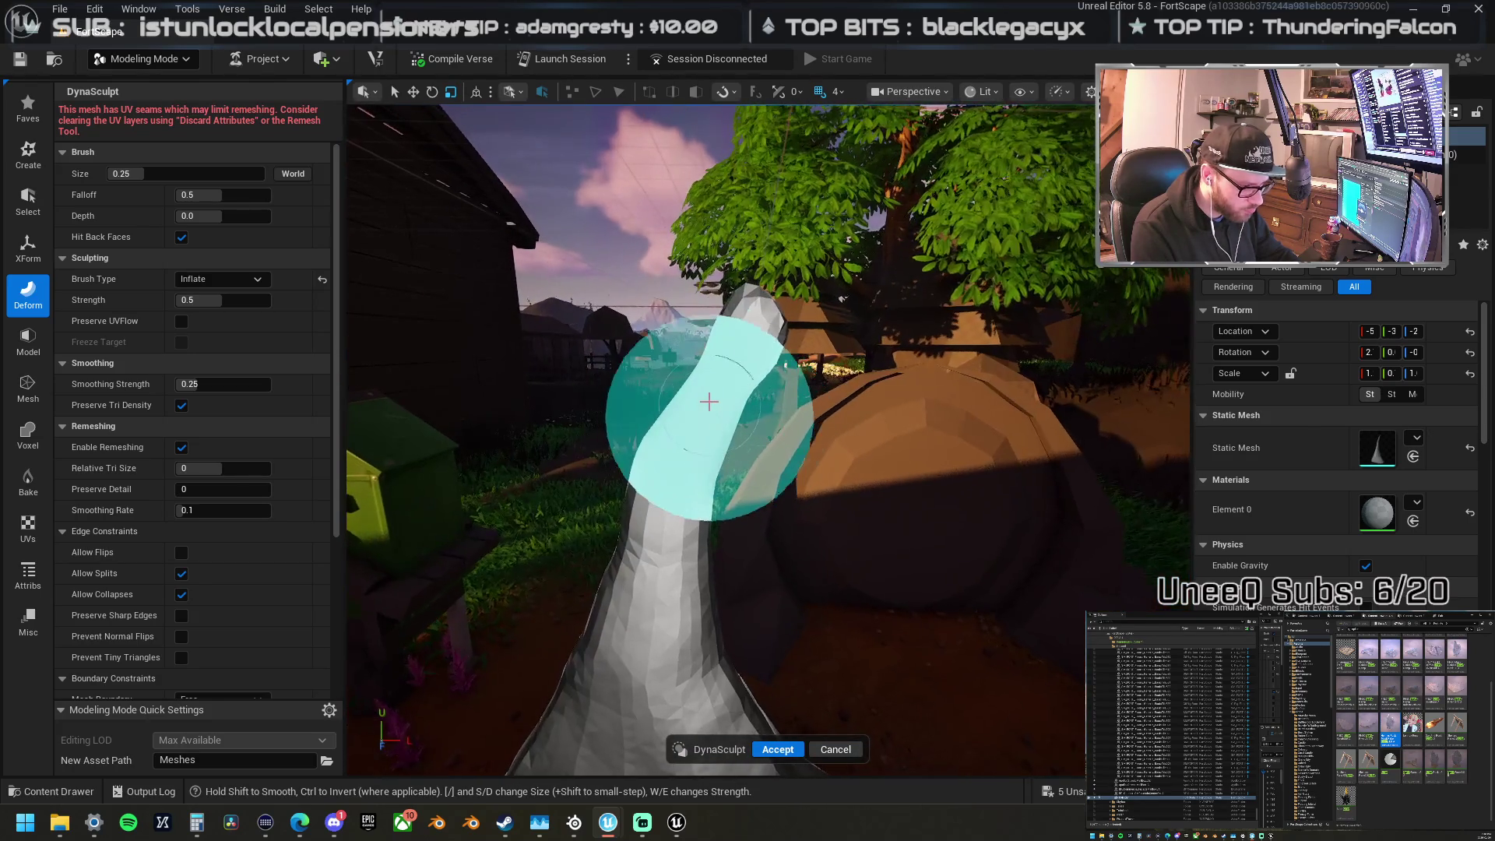
{"action": "left_click", "coordinate": [232, 281]}
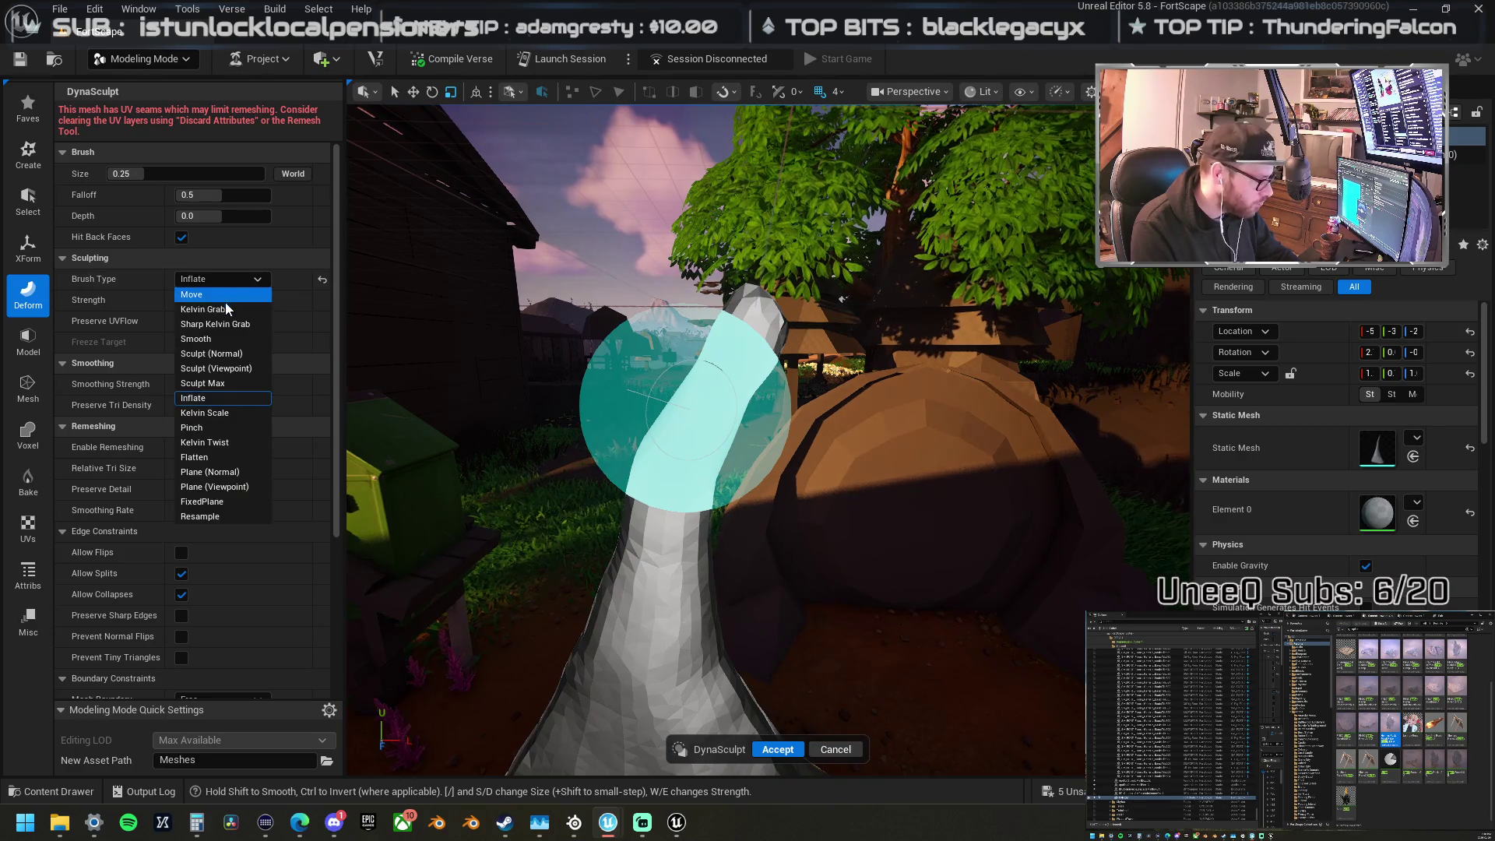
Step: Shape the stalk into a tall curved spike with the Move and Pinch brushes
{"action": "left_click", "coordinate": [224, 293]}
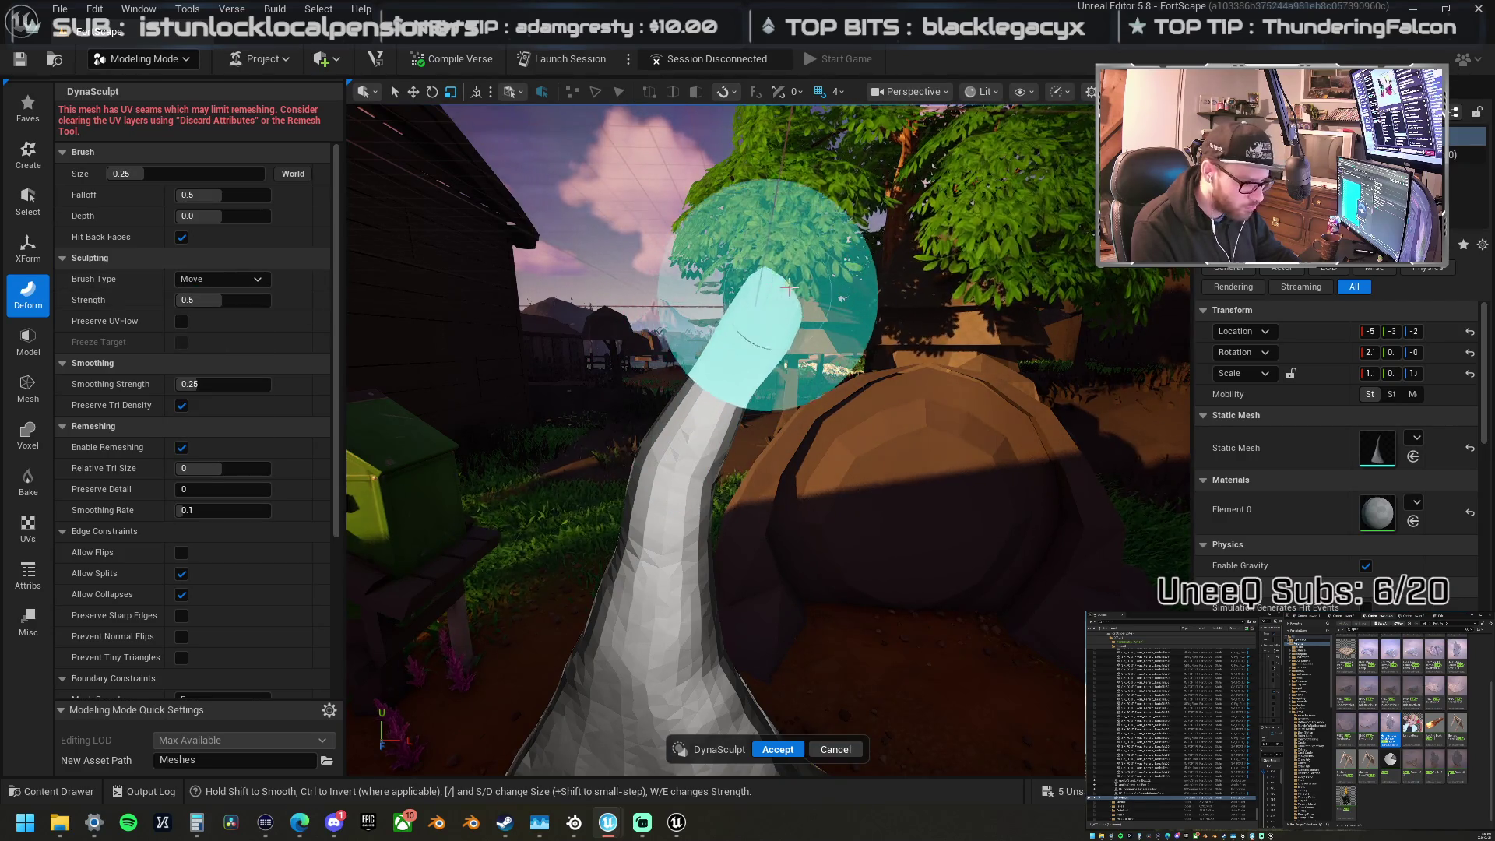
{"action": "mouse_move", "coordinate": [880, 262]}
{"action": "left_mouse_down"}
{"action": "mouse_move", "coordinate": [761, 301]}
{"action": "mouse_move", "coordinate": [627, 417]}
{"action": "mouse_move", "coordinate": [534, 217]}
{"action": "mouse_move", "coordinate": [592, 279]}
{"action": "mouse_move", "coordinate": [769, 217]}
{"action": "mouse_move", "coordinate": [670, 54]}
{"action": "mouse_move", "coordinate": [993, 144]}
{"action": "left_mouse_up"}
{"action": "scroll", "coordinate": [686, 353], "scroll_direction": "down", "scroll_amount": 3}
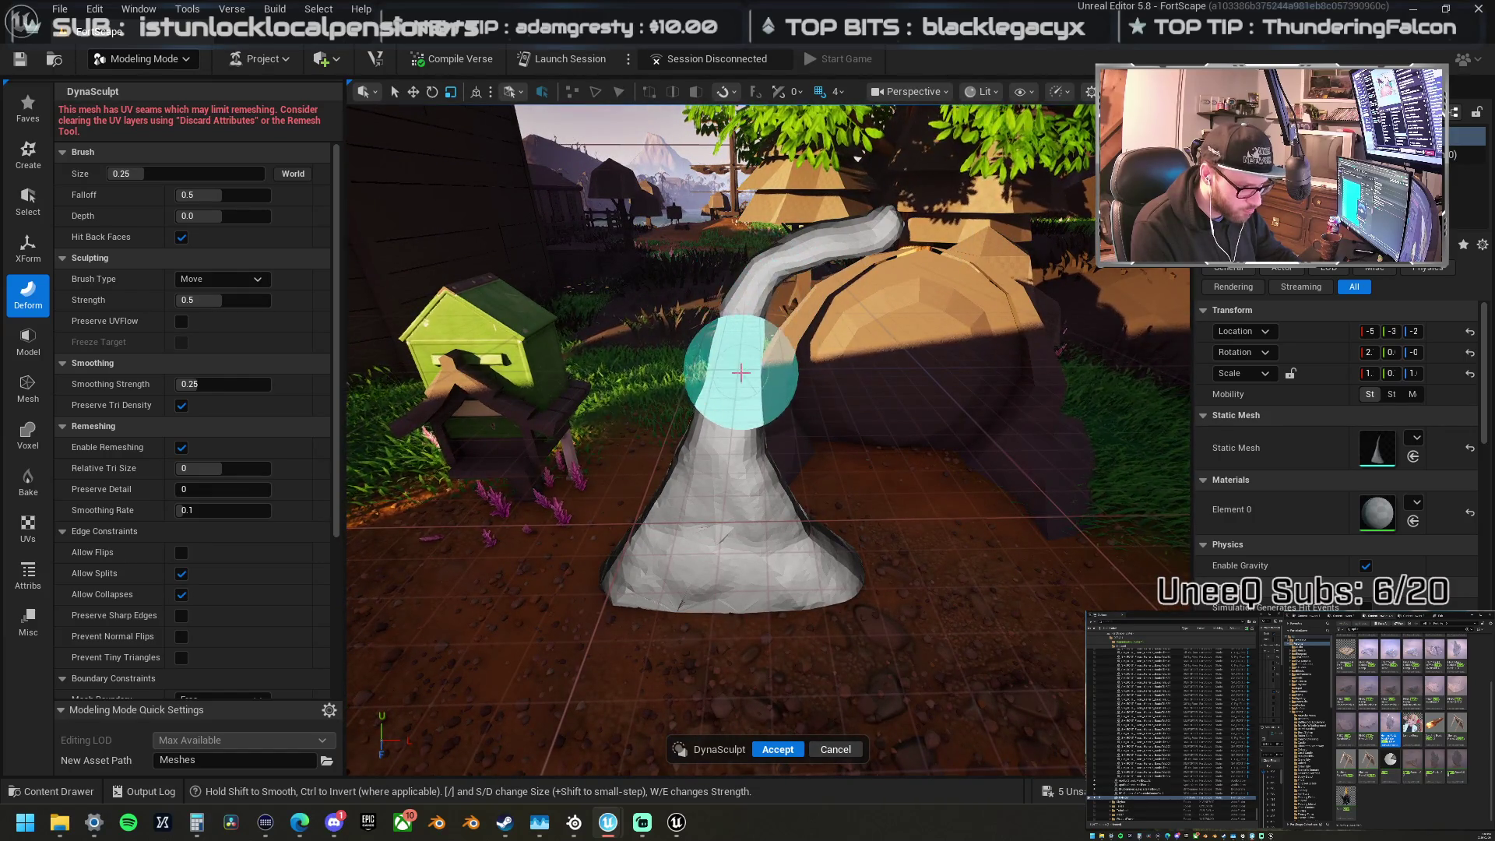
{"action": "mouse_move", "coordinate": [722, 458]}
{"action": "left_mouse_down"}
{"action": "mouse_move", "coordinate": [945, 424]}
{"action": "mouse_move", "coordinate": [861, 451]}
{"action": "mouse_move", "coordinate": [817, 432]}
{"action": "mouse_move", "coordinate": [763, 471]}
{"action": "mouse_move", "coordinate": [718, 468]}
{"action": "left_mouse_up"}
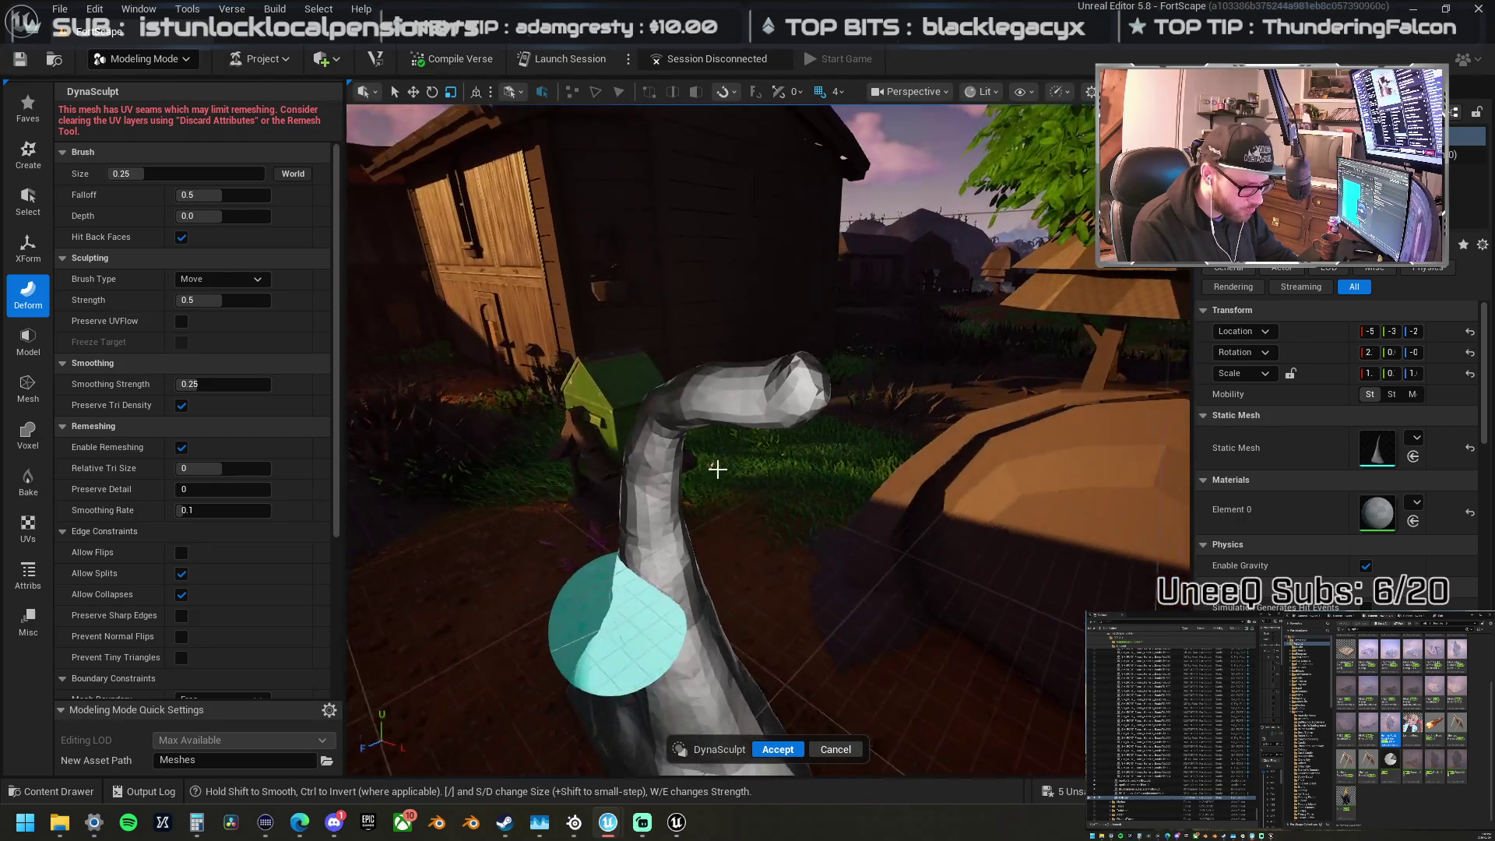
{"action": "left_click", "coordinate": [215, 280]}
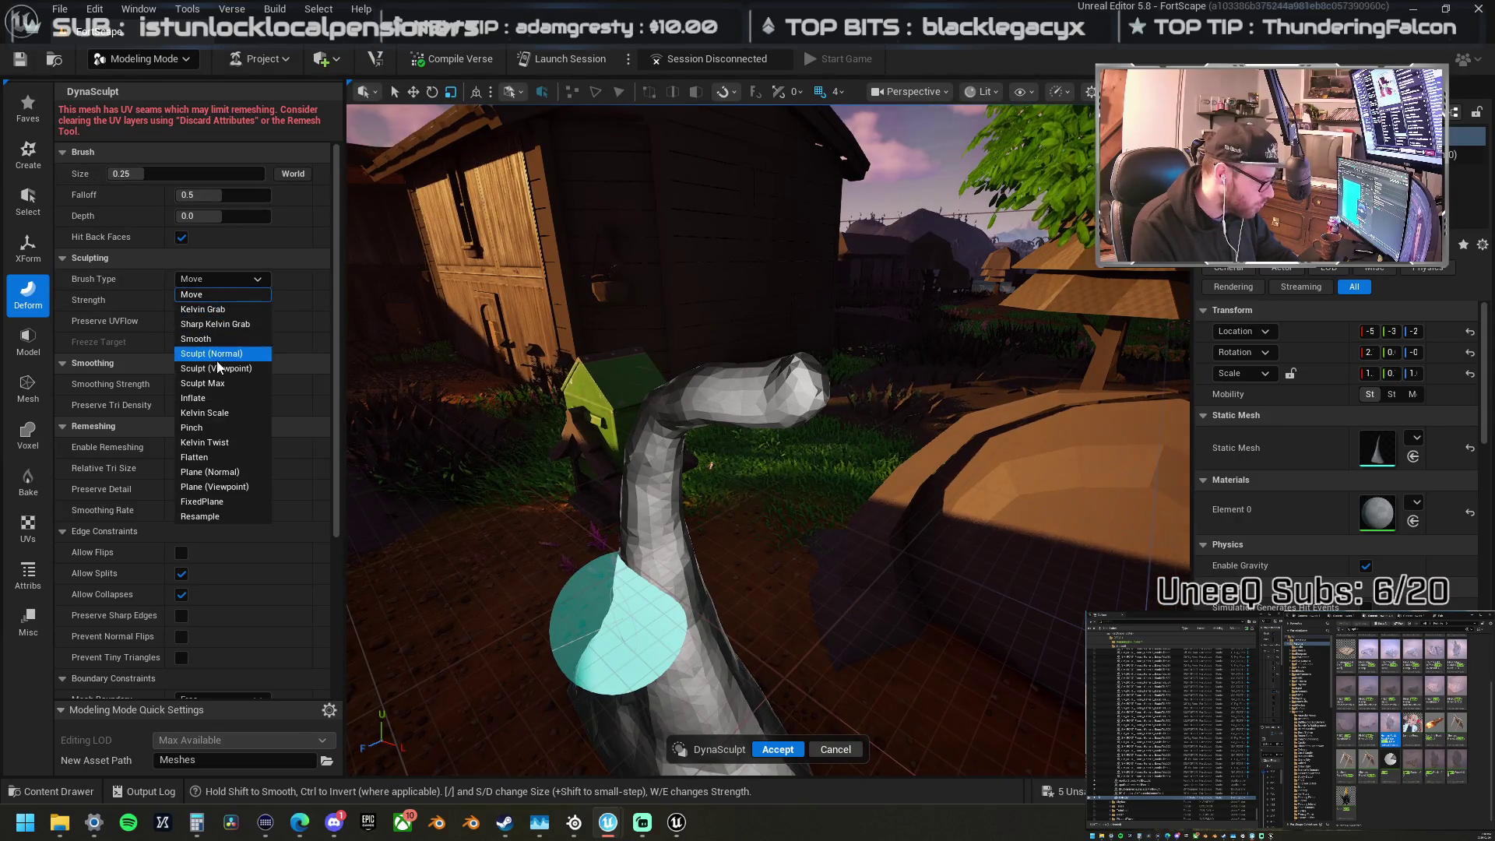
{"action": "left_click", "coordinate": [220, 427]}
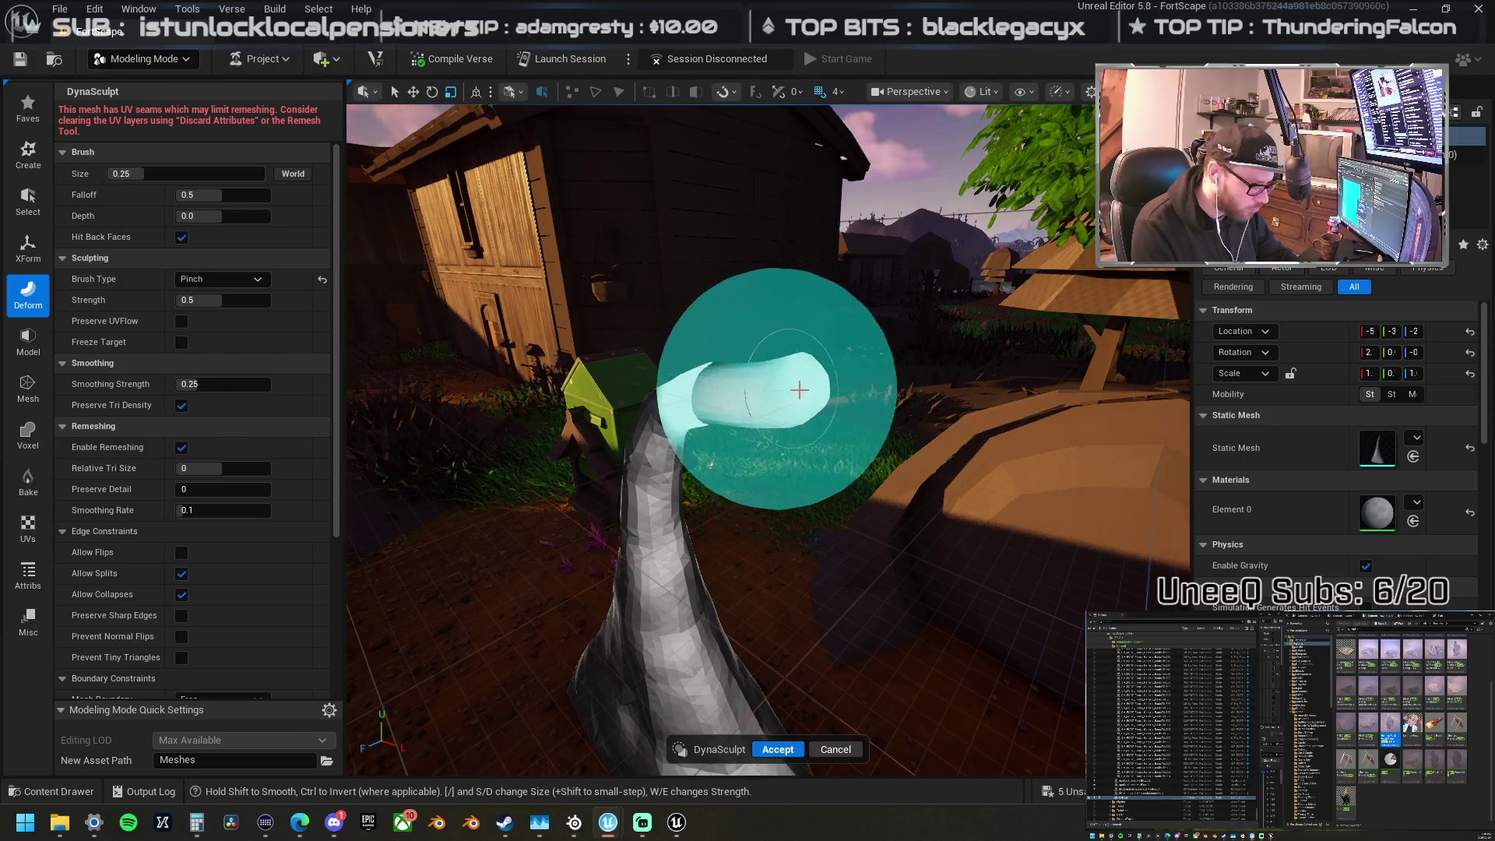
{"action": "mouse_move", "coordinate": [808, 394]}
{"action": "left_mouse_down"}
{"action": "mouse_move", "coordinate": [884, 373]}
{"action": "mouse_move", "coordinate": [874, 410]}
{"action": "mouse_move", "coordinate": [767, 406]}
{"action": "left_mouse_up"}
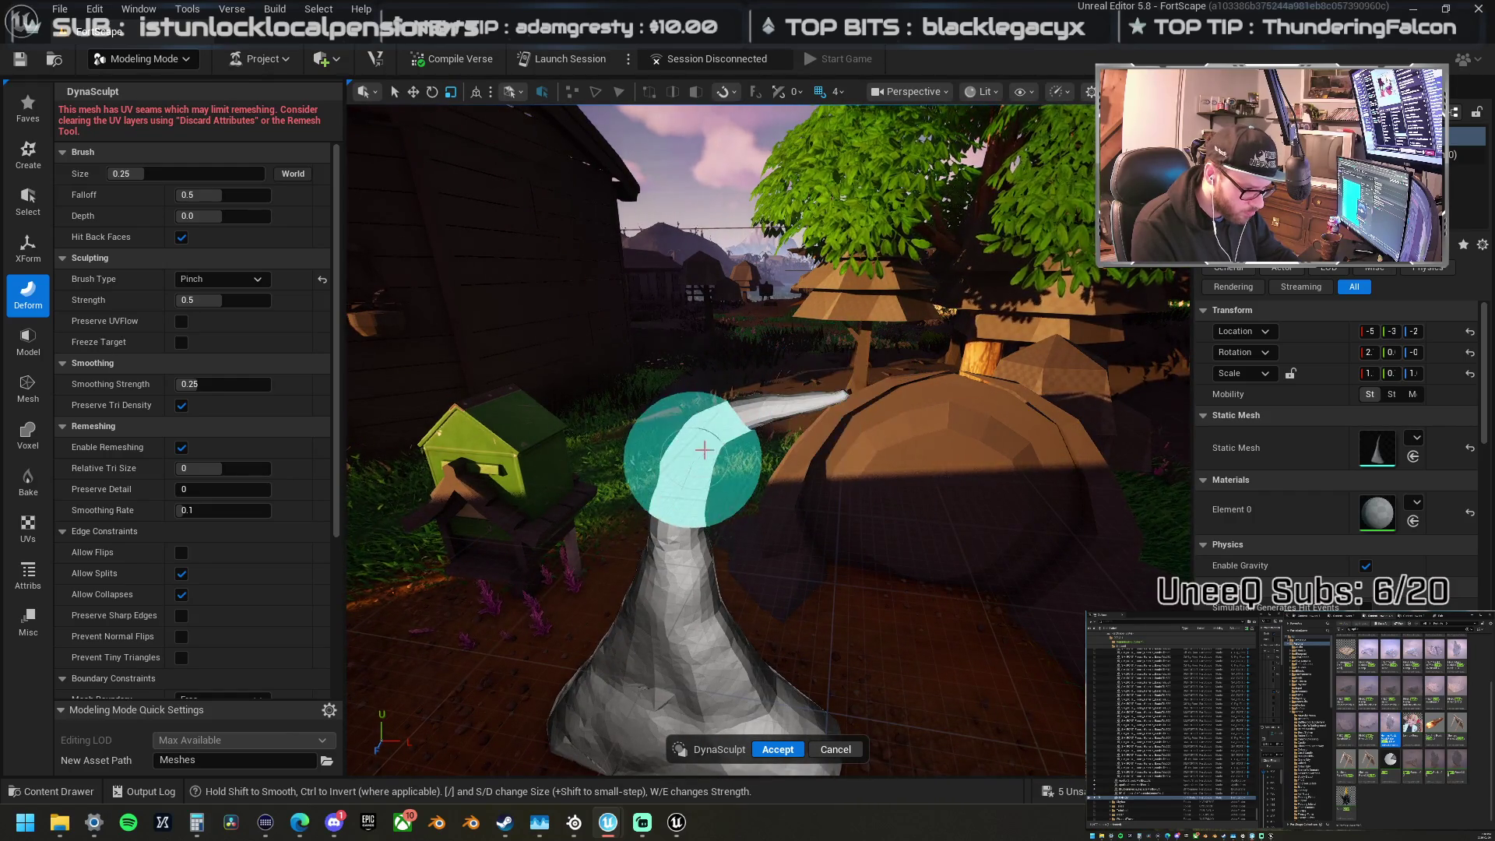
{"action": "mouse_move", "coordinate": [678, 483]}
{"action": "left_mouse_down"}
{"action": "mouse_move", "coordinate": [618, 324]}
{"action": "mouse_move", "coordinate": [434, 100]}
{"action": "mouse_move", "coordinate": [768, 167]}
{"action": "mouse_move", "coordinate": [704, 363]}
{"action": "mouse_move", "coordinate": [627, 294]}
{"action": "mouse_move", "coordinate": [967, 383]}
{"action": "mouse_move", "coordinate": [1001, 273]}
{"action": "left_mouse_up"}
Step: Smooth the spike's base with the Smooth brush and accept the sculpt
{"action": "left_click", "coordinate": [221, 278]}
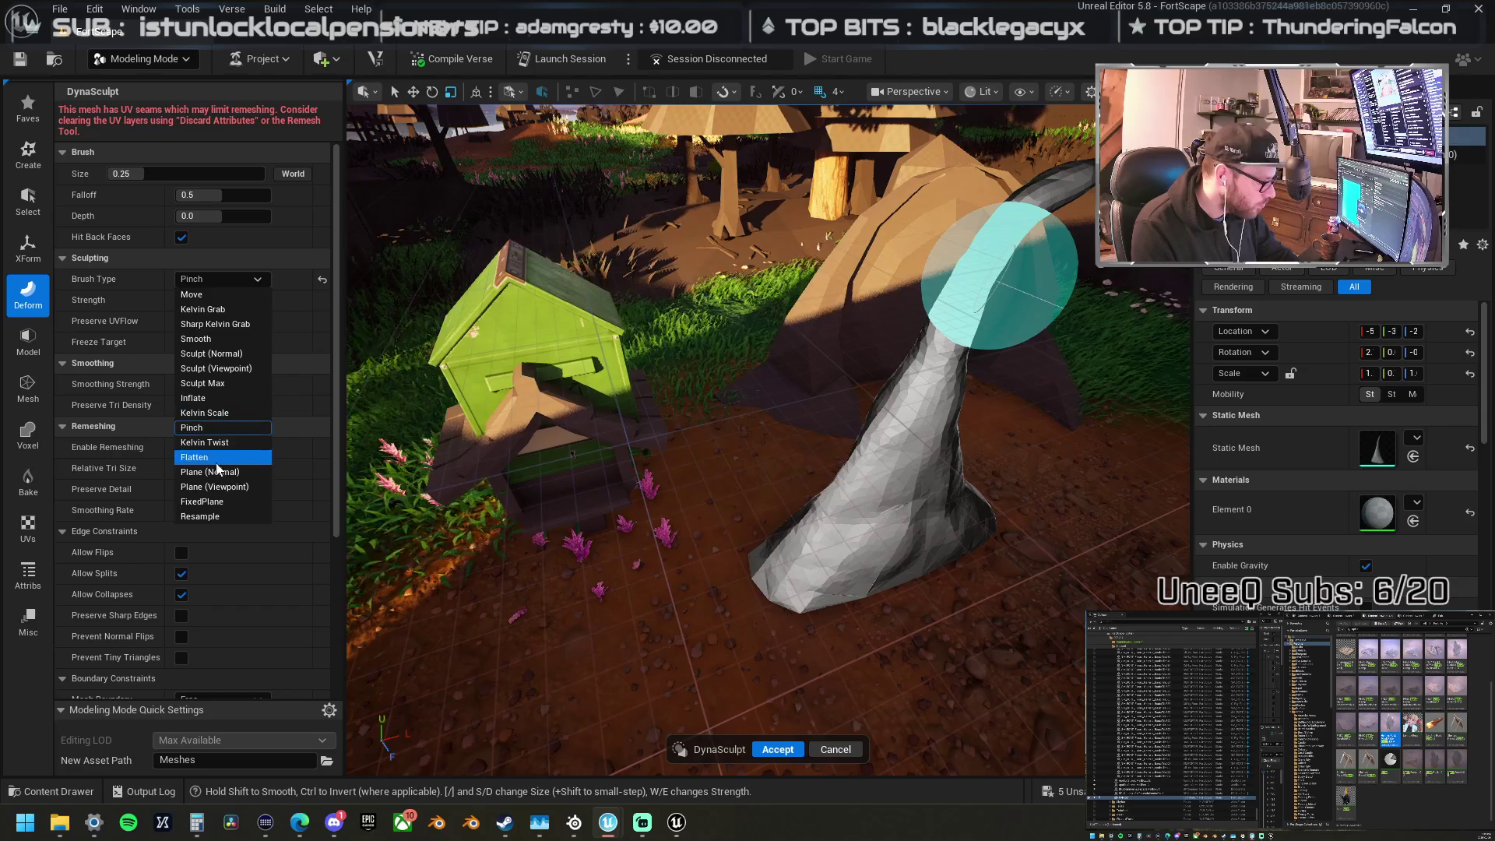
{"action": "left_click", "coordinate": [216, 343]}
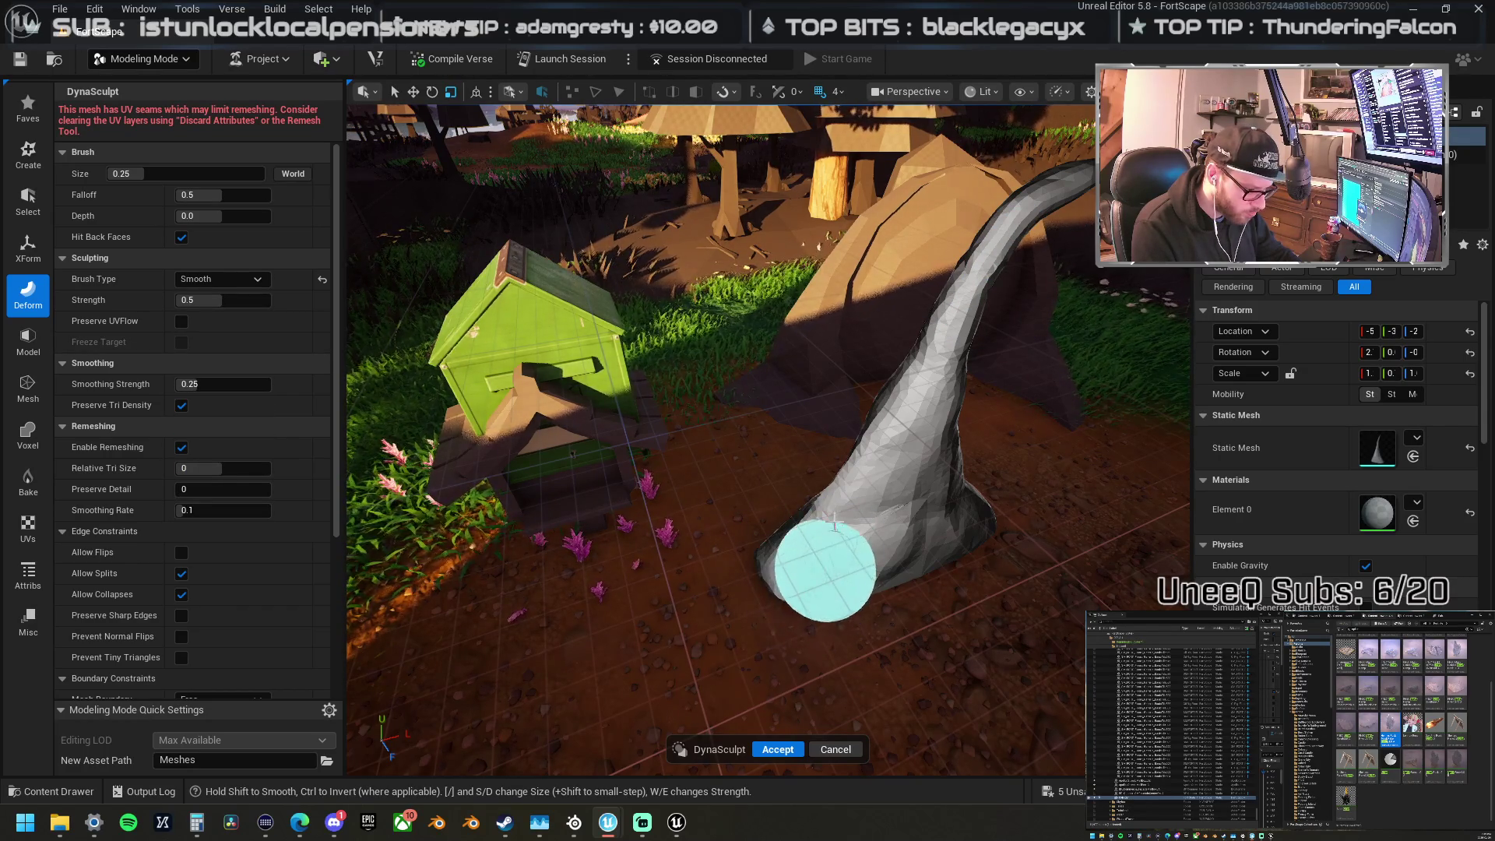
{"action": "scroll", "coordinate": [739, 597], "scroll_direction": "up", "scroll_amount": 8}
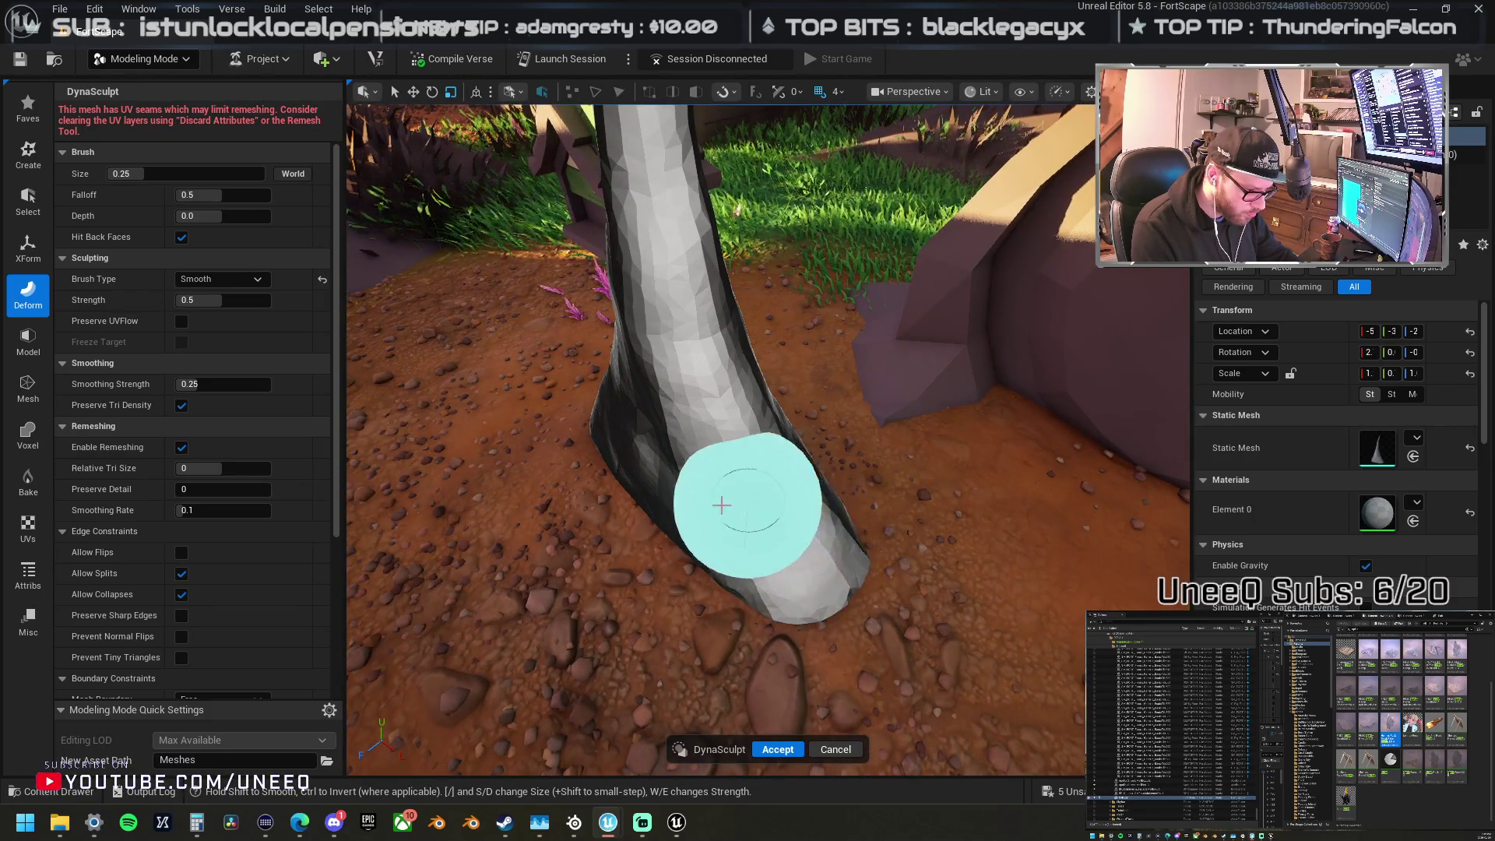
{"action": "mouse_move", "coordinate": [828, 528]}
{"action": "left_mouse_down", "text": "alt"}
{"action": "mouse_move", "coordinate": [717, 551]}
{"action": "mouse_move", "coordinate": [894, 467]}
{"action": "mouse_move", "coordinate": [821, 470]}
{"action": "mouse_move", "coordinate": [822, 542]}
{"action": "mouse_move", "coordinate": [802, 457]}
{"action": "mouse_move", "coordinate": [961, 543]}
{"action": "left_mouse_up", "text": "alt"}
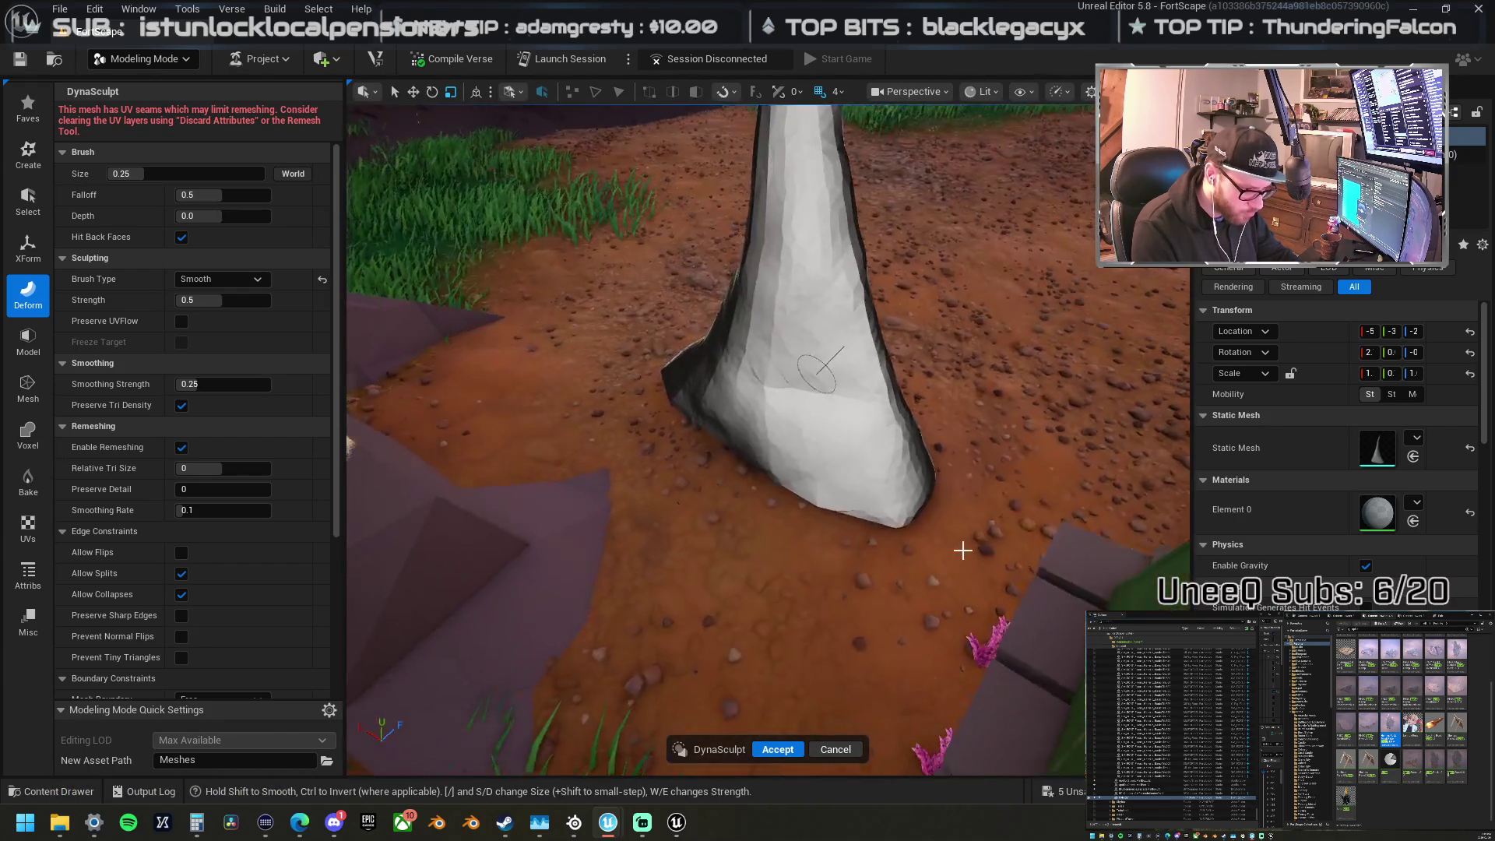
{"action": "mouse_move", "coordinate": [867, 527]}
{"action": "left_mouse_down", "text": "alt"}
{"action": "mouse_move", "coordinate": [791, 600]}
{"action": "mouse_move", "coordinate": [610, 618]}
{"action": "mouse_move", "coordinate": [549, 537]}
{"action": "mouse_move", "coordinate": [601, 562]}
{"action": "left_mouse_up", "text": "alt"}
{"action": "scroll", "coordinate": [549, 538], "scroll_direction": "down", "scroll_amount": 5}
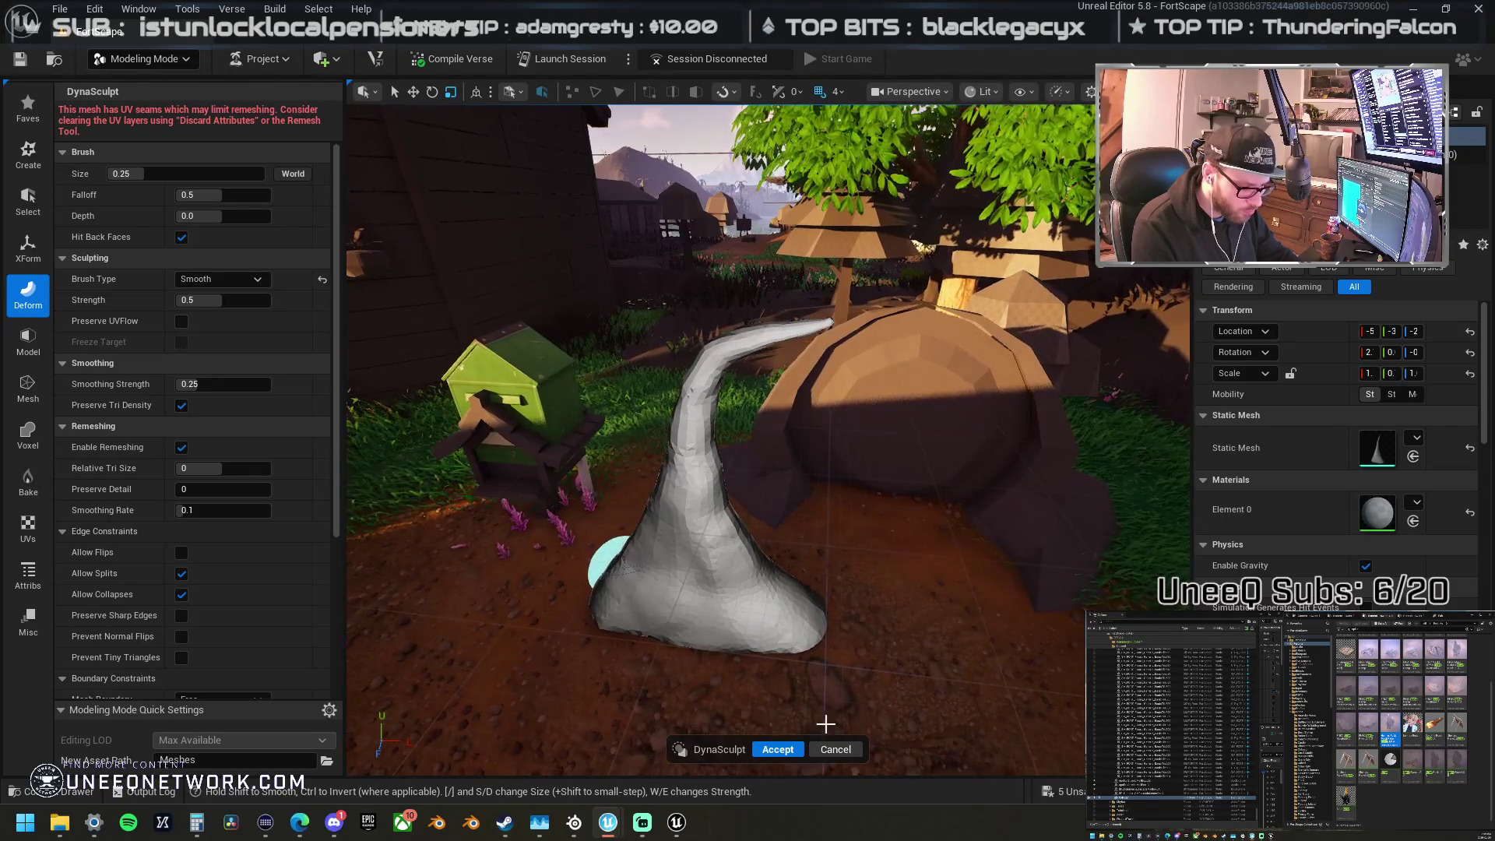
{"action": "key", "text": "Return"}
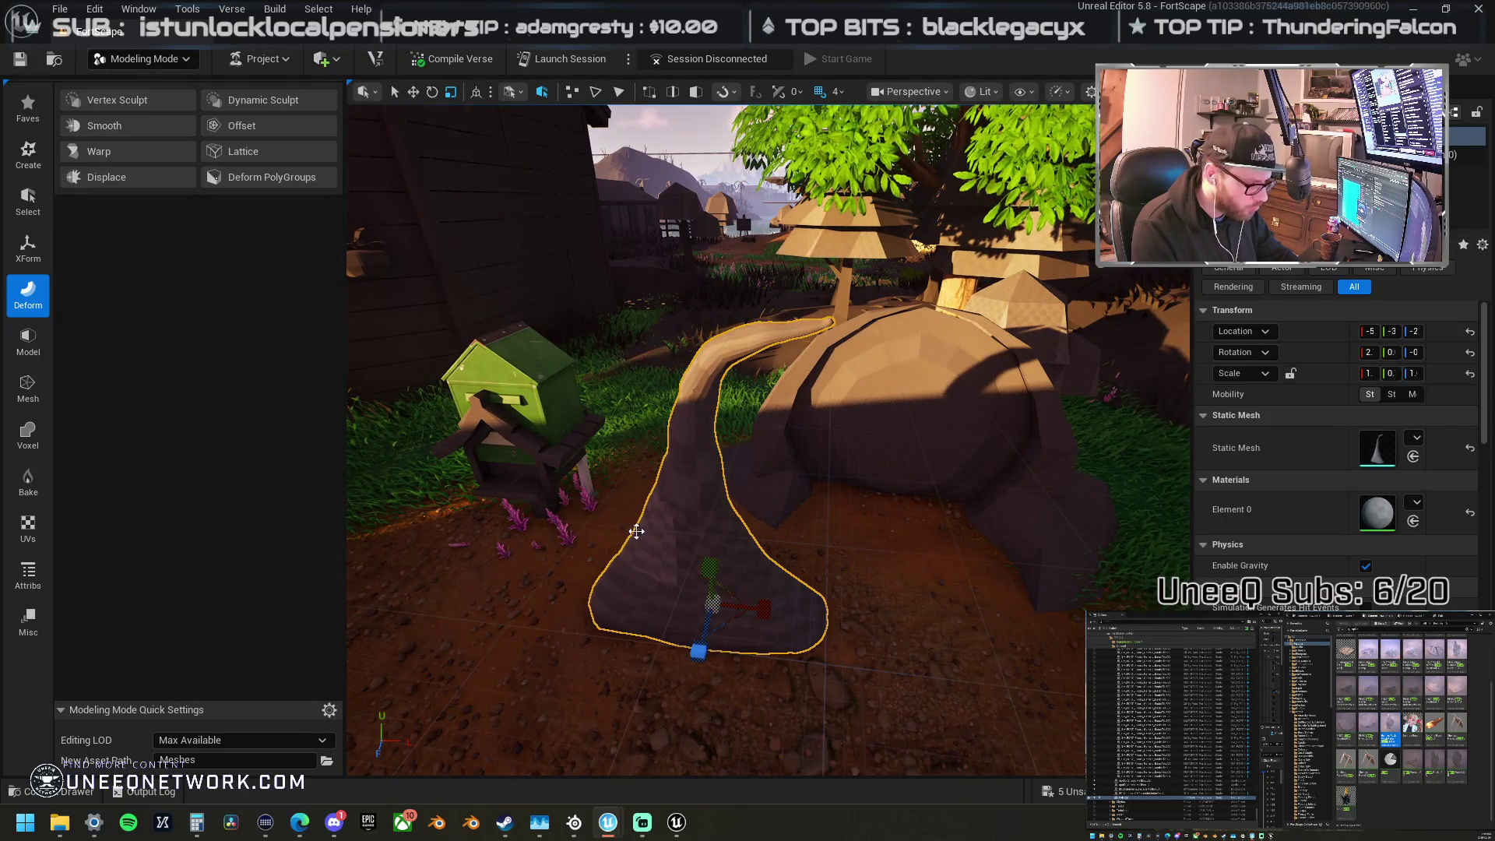
Step: Try a Remesh of the spike at 512 triangles, then cancel it
{"action": "left_click", "coordinate": [40, 344]}
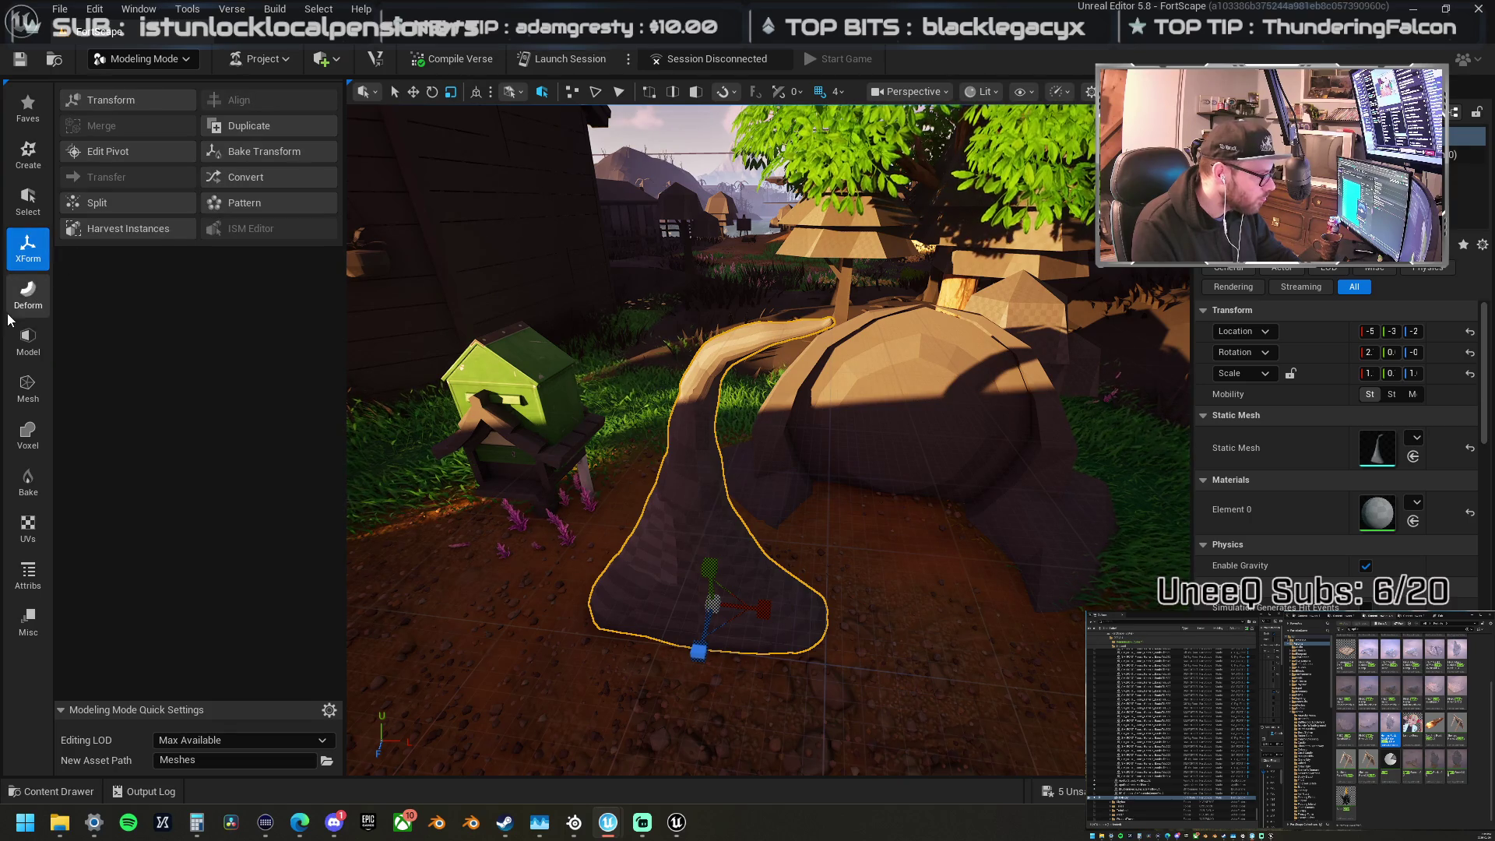
{"action": "left_click", "coordinate": [26, 389]}
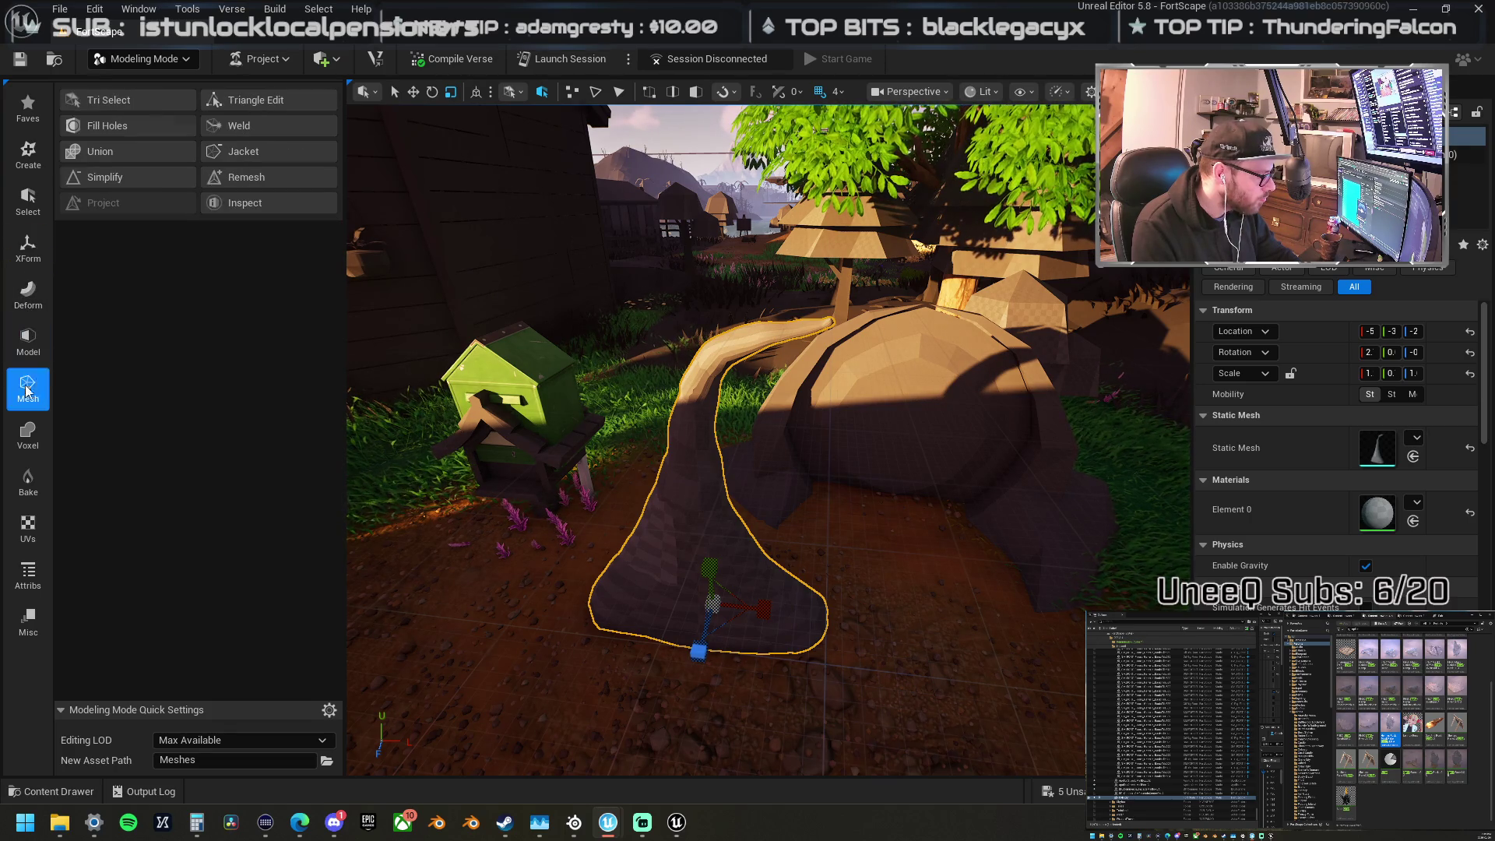
{"action": "left_click", "coordinate": [232, 178]}
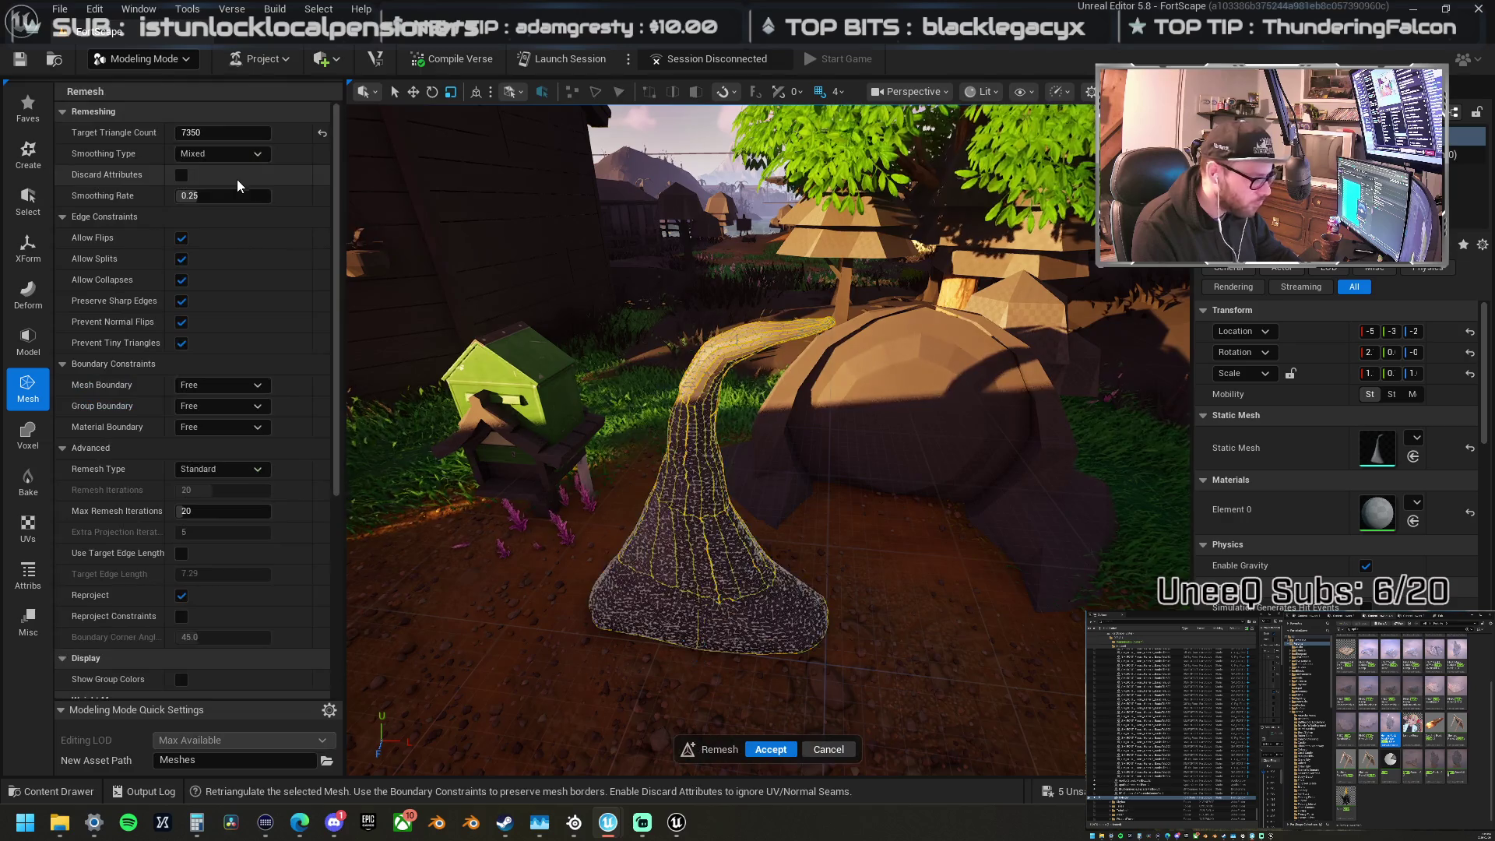
{"action": "left_click_drag", "start_coordinate": [222, 132], "coordinate": [423, 284]}
{"action": "left_click", "coordinate": [827, 749]}
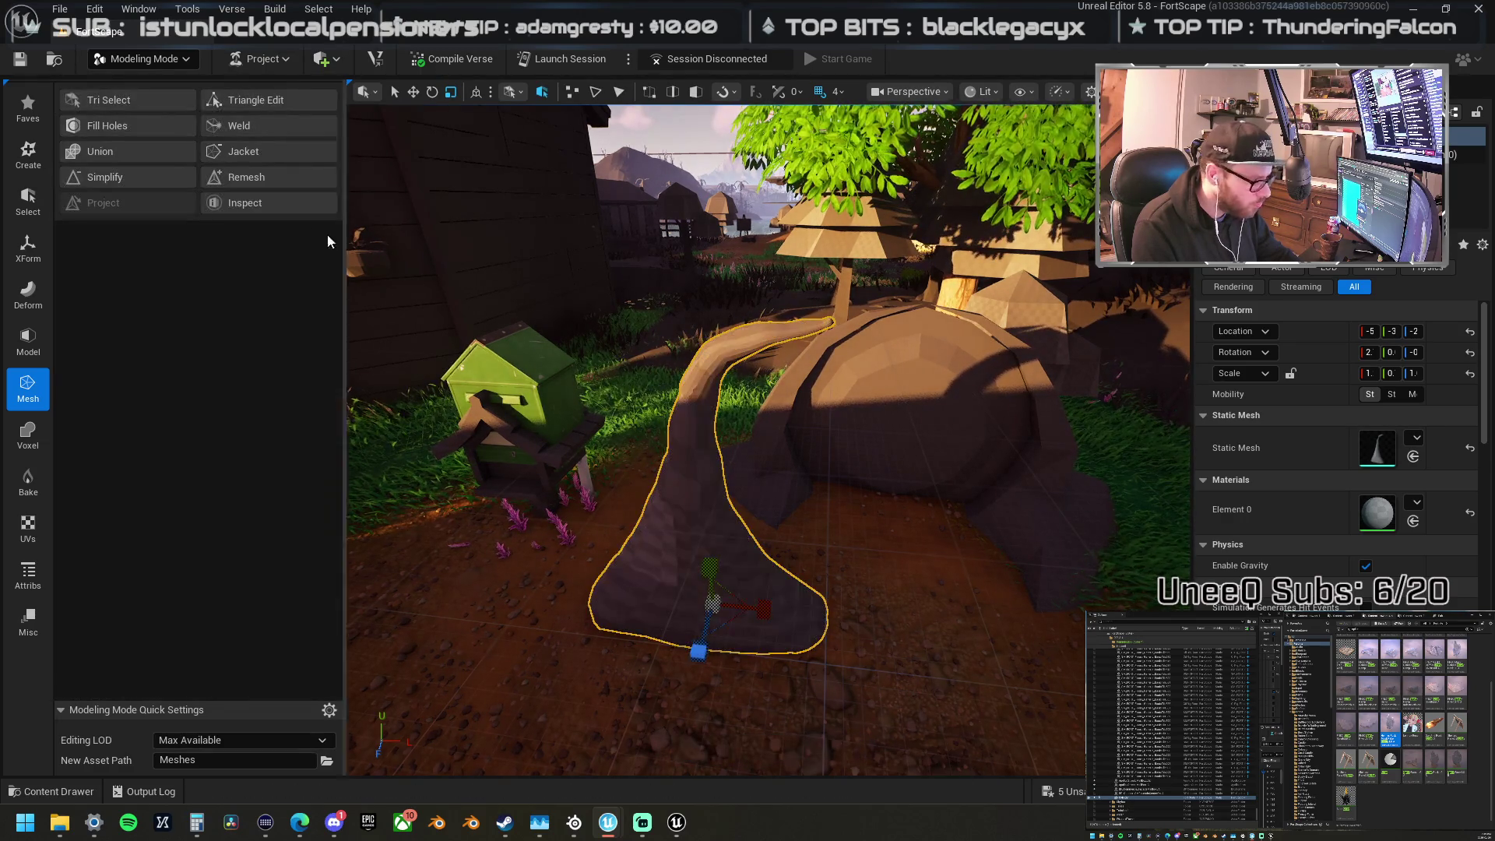
Step: Simplify the spike mesh to a 35 percent target and apply it
{"action": "left_click", "coordinate": [135, 179]}
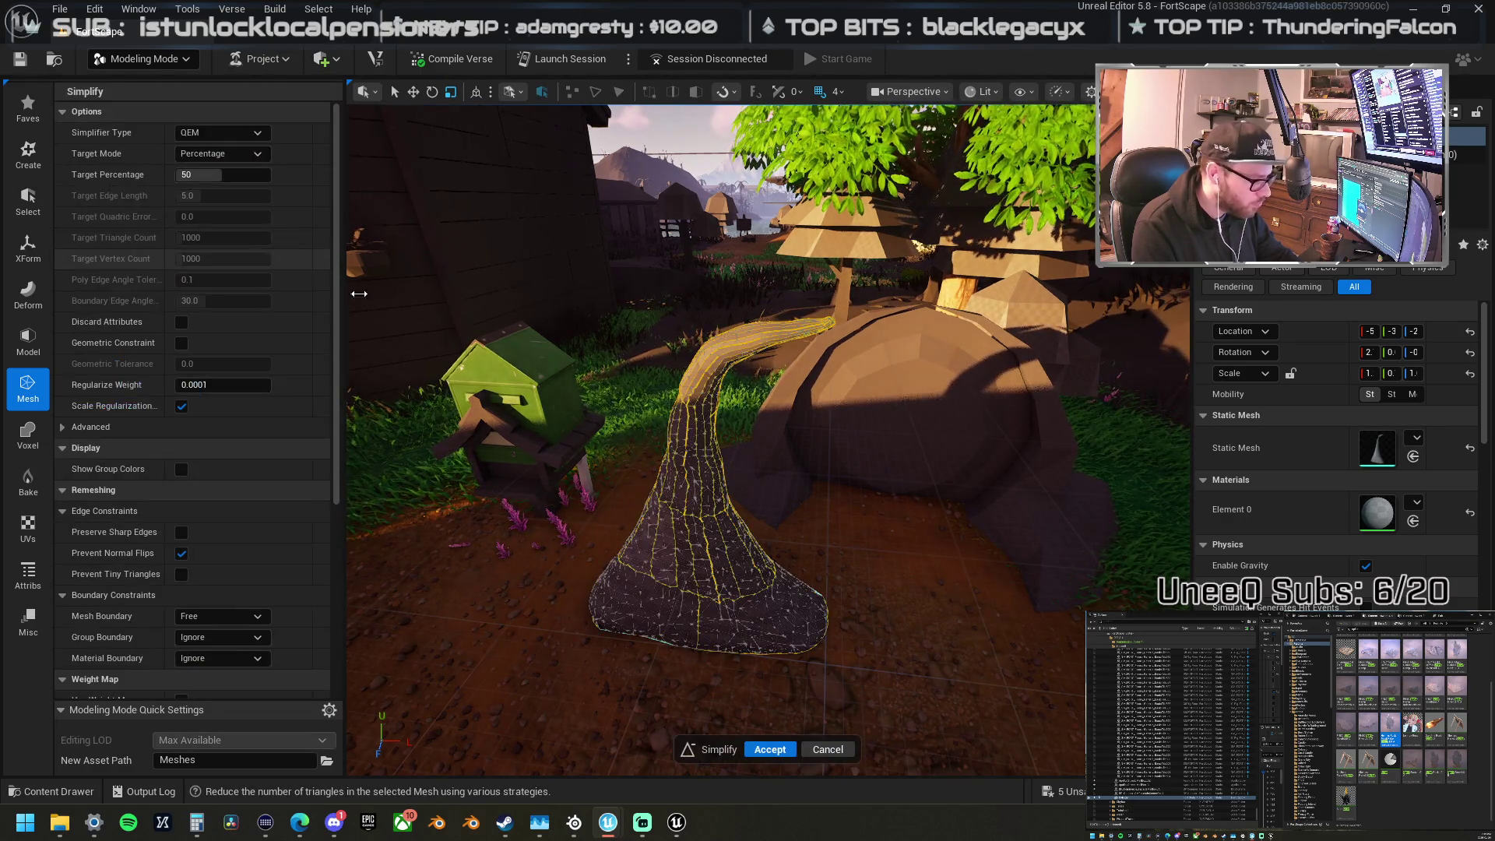
{"action": "left_click", "coordinate": [225, 174]}
{"action": "type", "text": "16"}
{"action": "key", "text": "BackSpace"}
{"action": "type", "text": "4"}
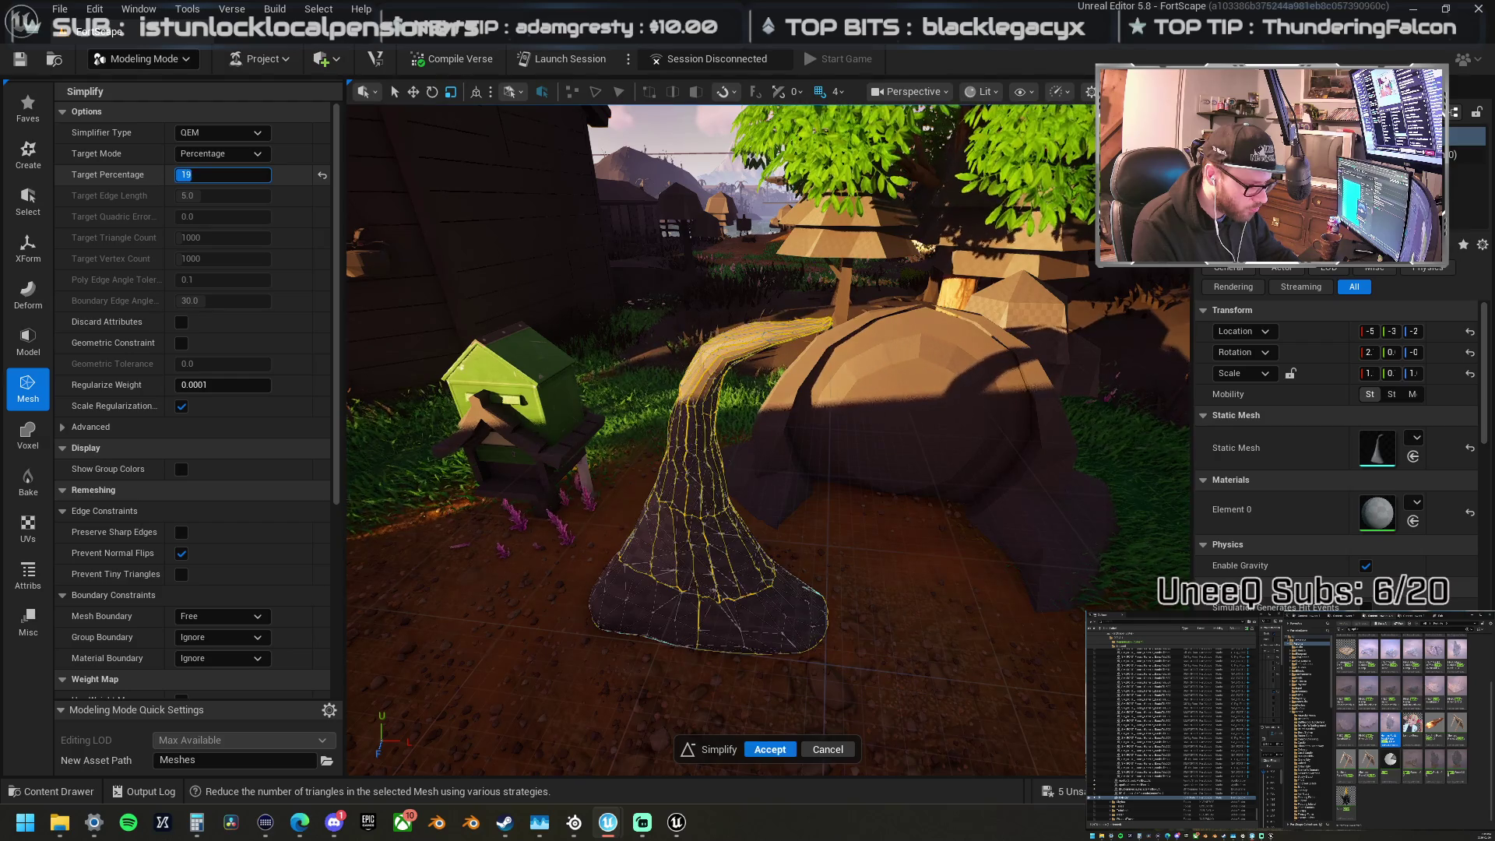
{"action": "type", "text": "35"}
{"action": "key", "text": "Return"}
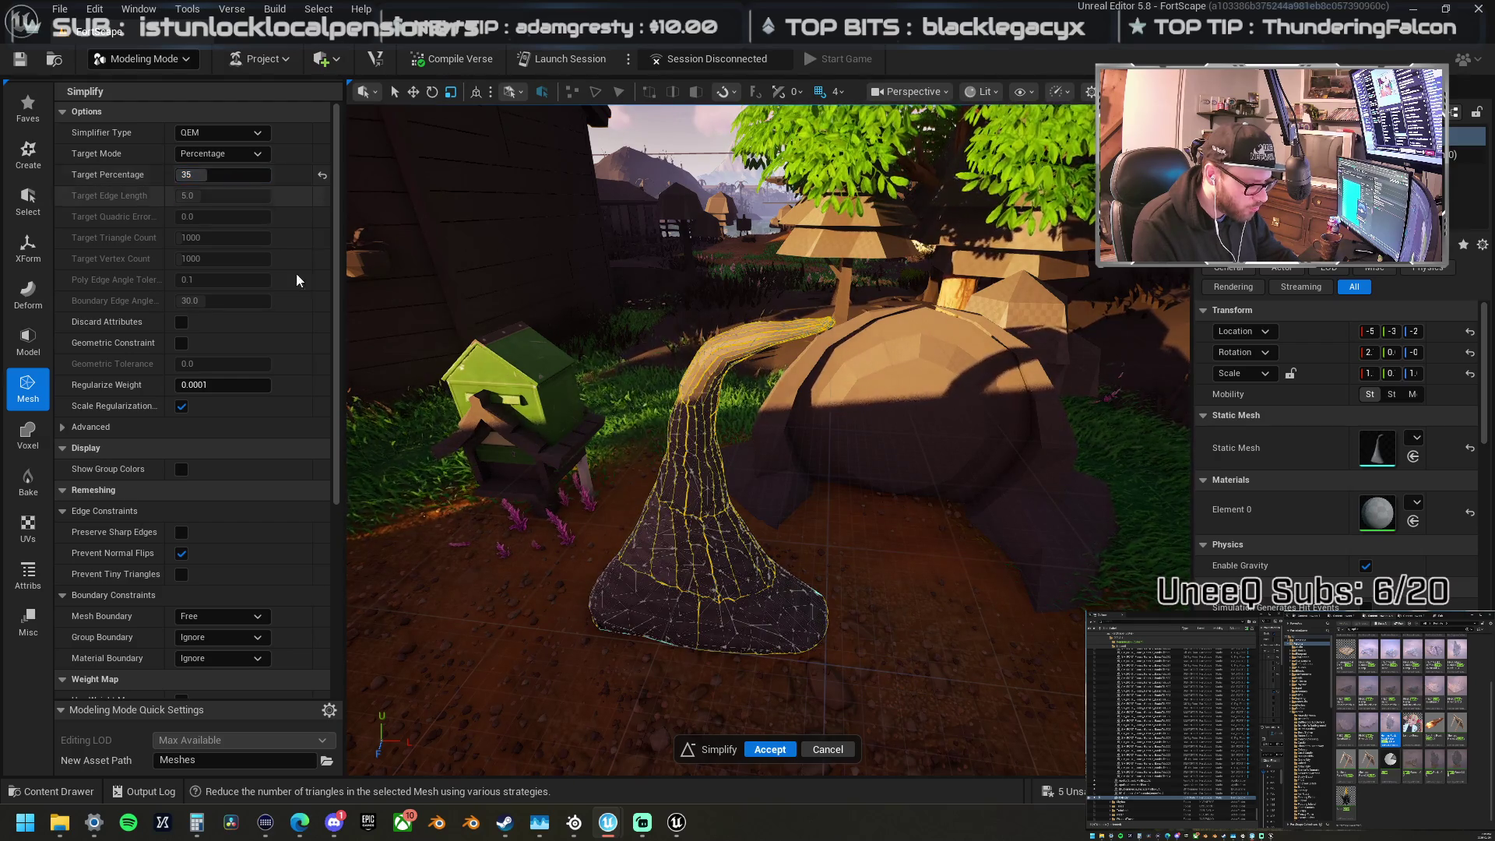
{"action": "left_click", "coordinate": [771, 750]}
{"action": "mouse_move", "coordinate": [767, 440]}
{"action": "left_mouse_down"}
{"action": "mouse_move", "coordinate": [837, 459]}
{"action": "mouse_move", "coordinate": [795, 421]}
{"action": "left_mouse_up"}
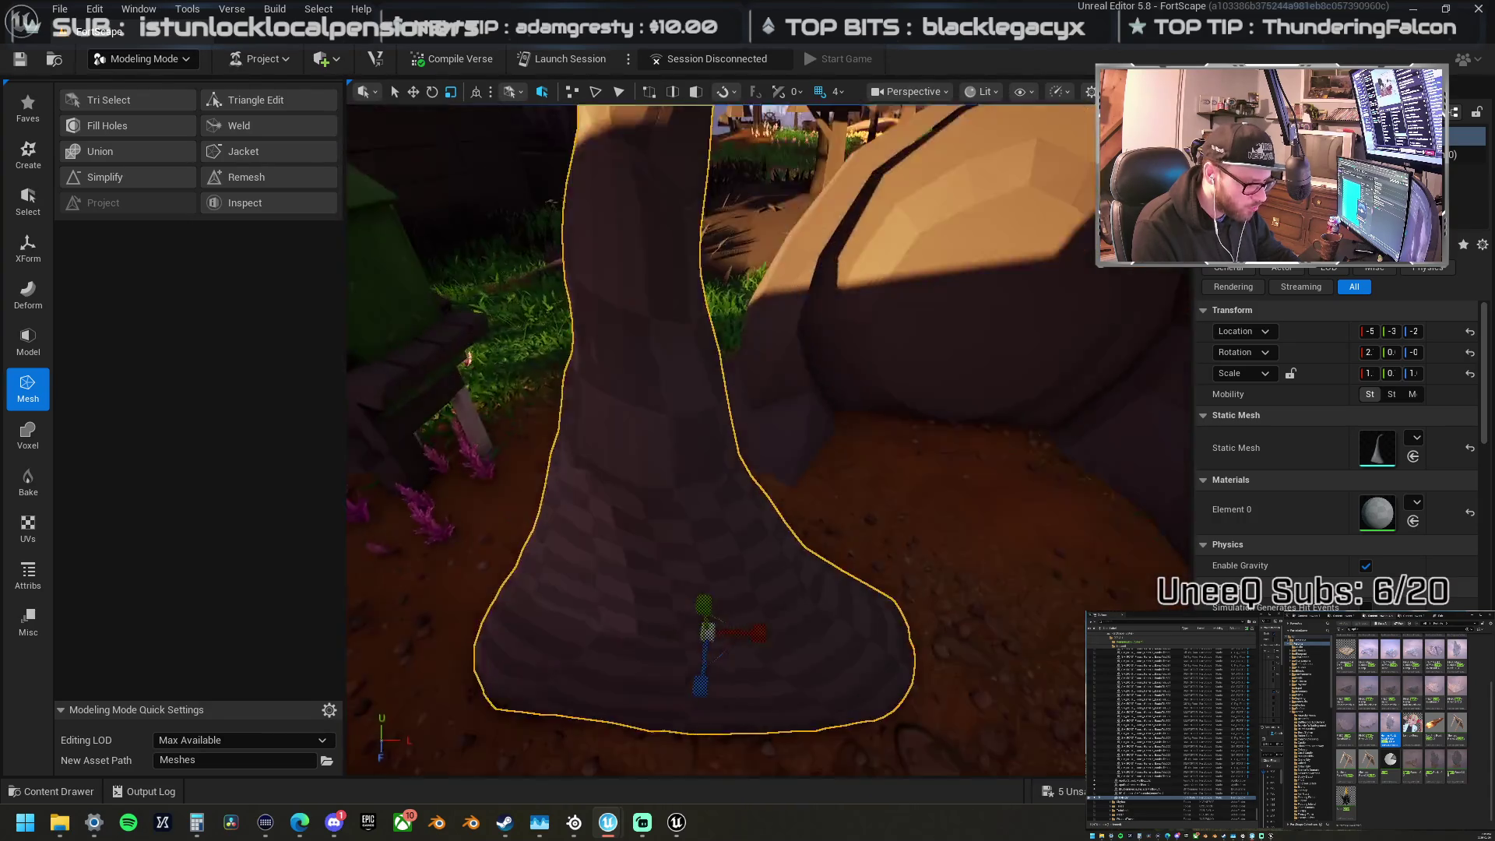
{"action": "key", "text": "f"}
{"action": "left_click", "coordinate": [36, 333]}
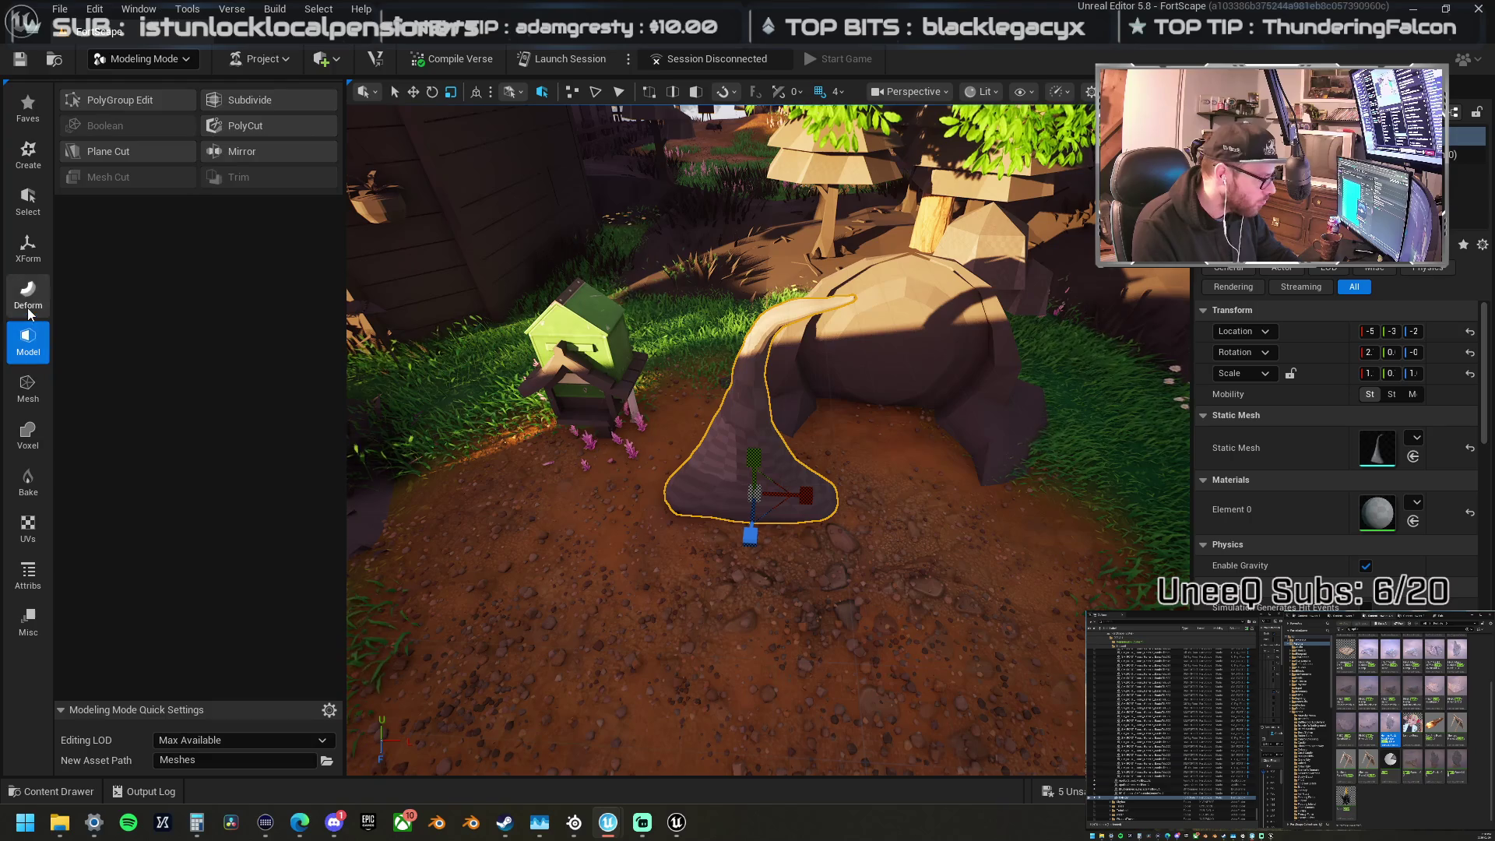
{"action": "left_click", "coordinate": [25, 302]}
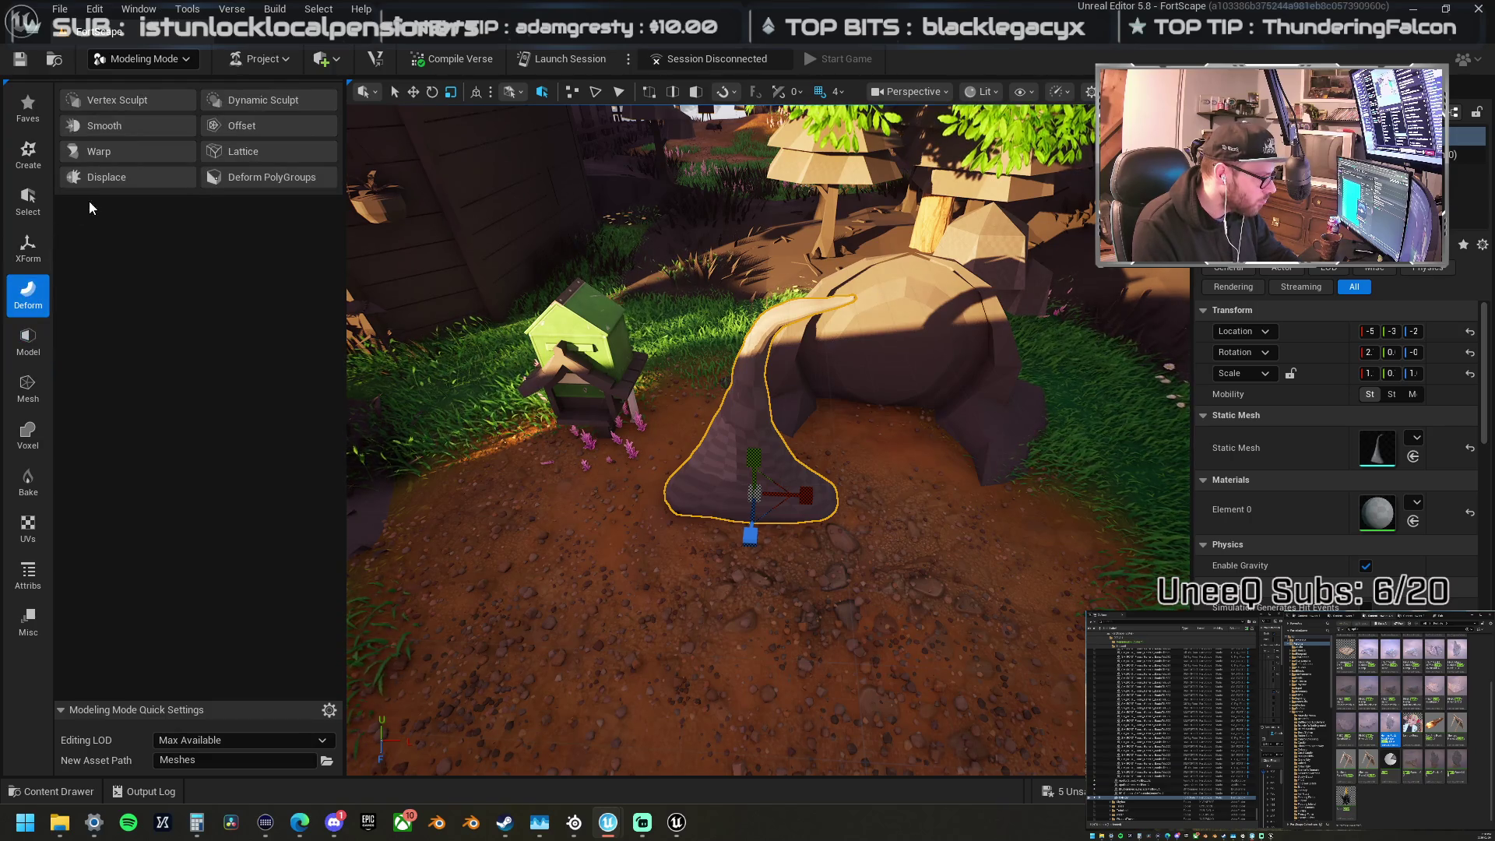
Step: Mirror the spike across a plane at the rock, creating a matching opposite copy
{"action": "left_click", "coordinate": [34, 350]}
{"action": "left_click", "coordinate": [271, 155]}
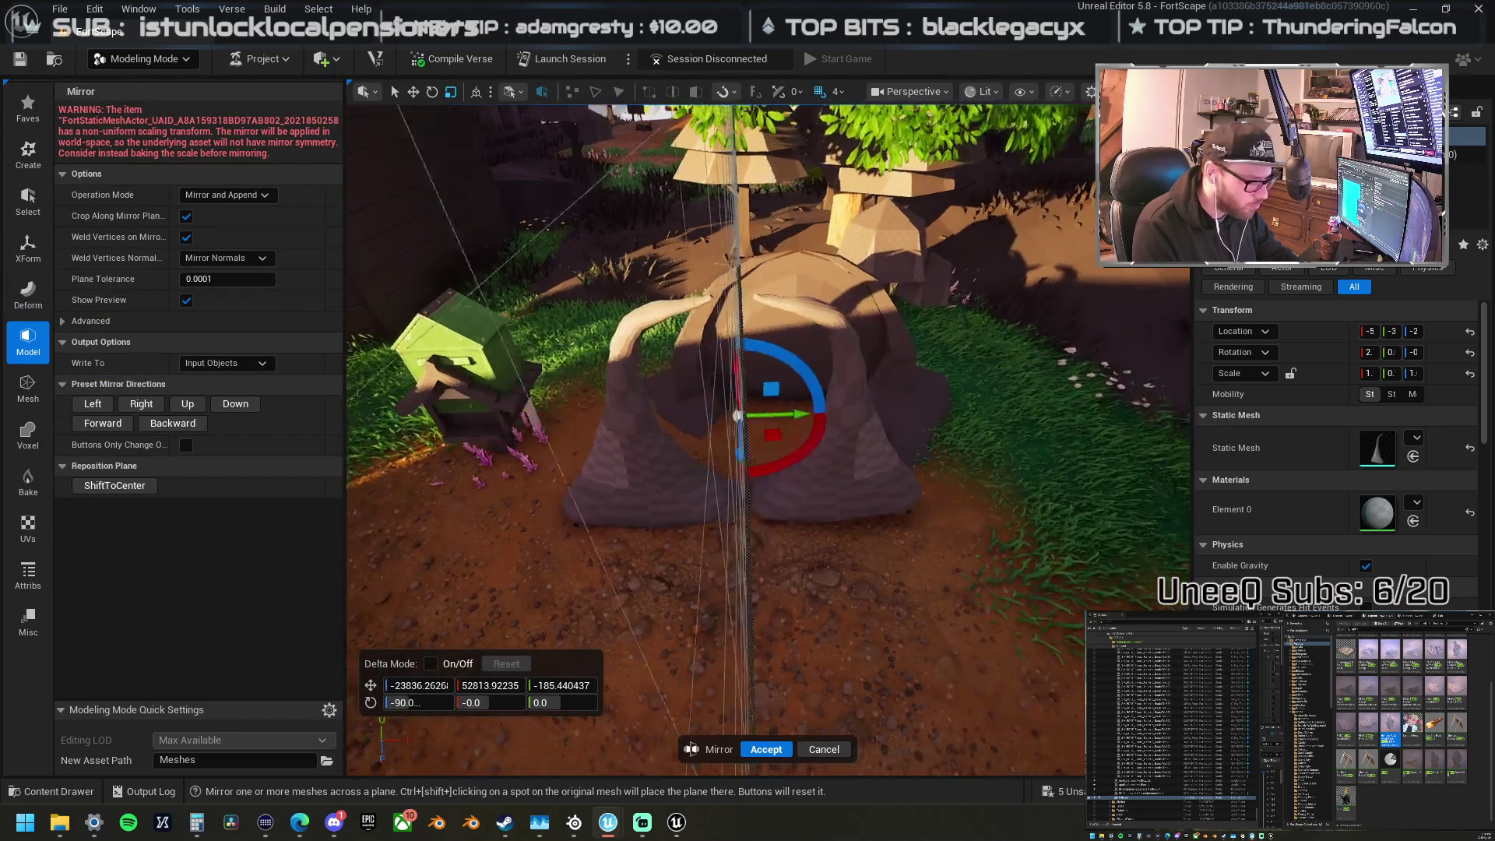
{"action": "scroll", "coordinate": [768, 440], "scroll_direction": "up", "scroll_amount": 3}
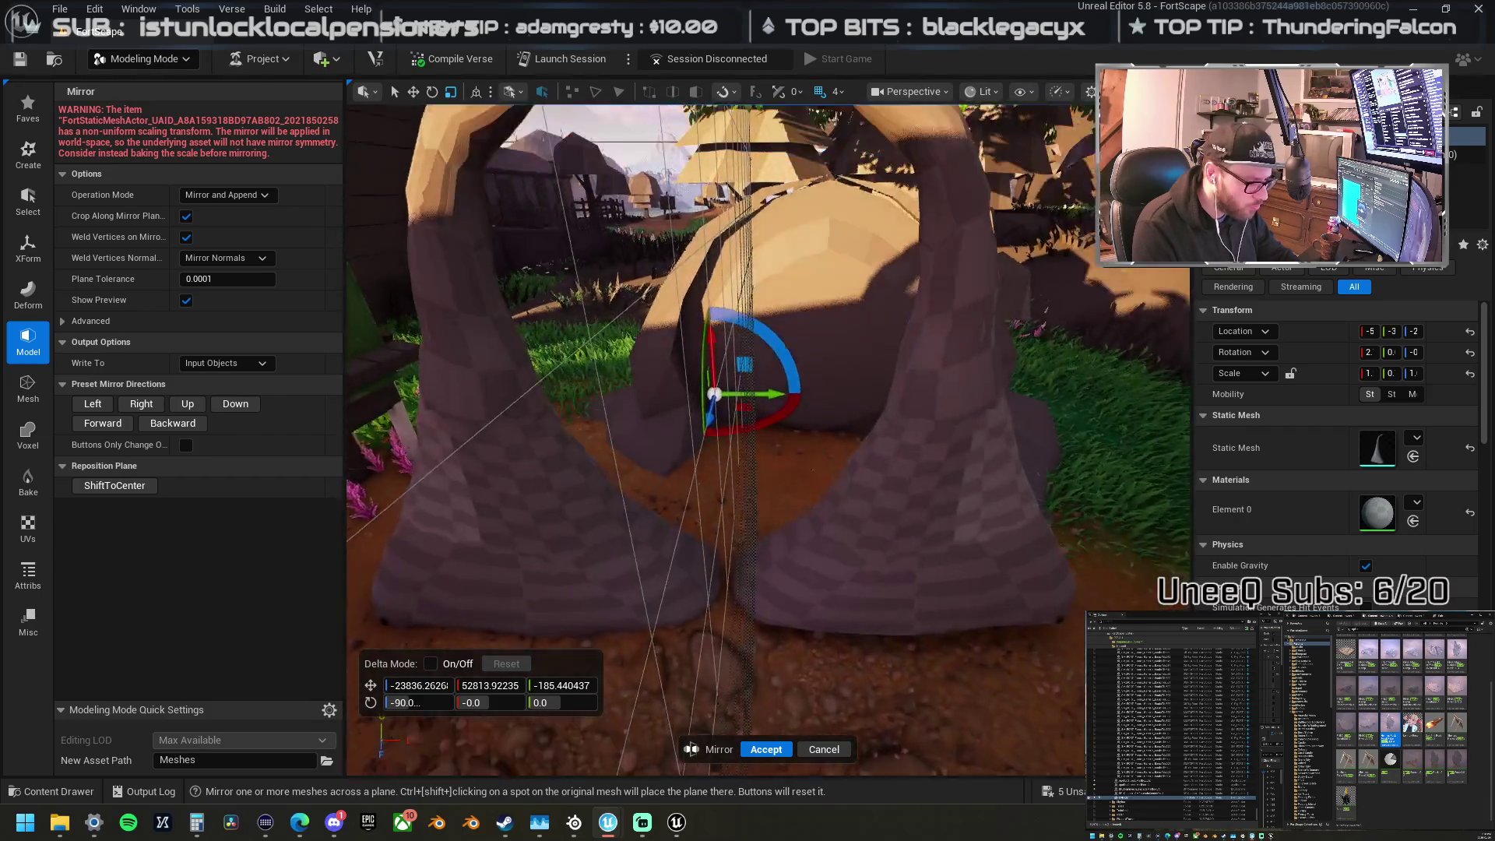
{"action": "scroll", "coordinate": [877, 503], "scroll_direction": "down", "scroll_amount": 3}
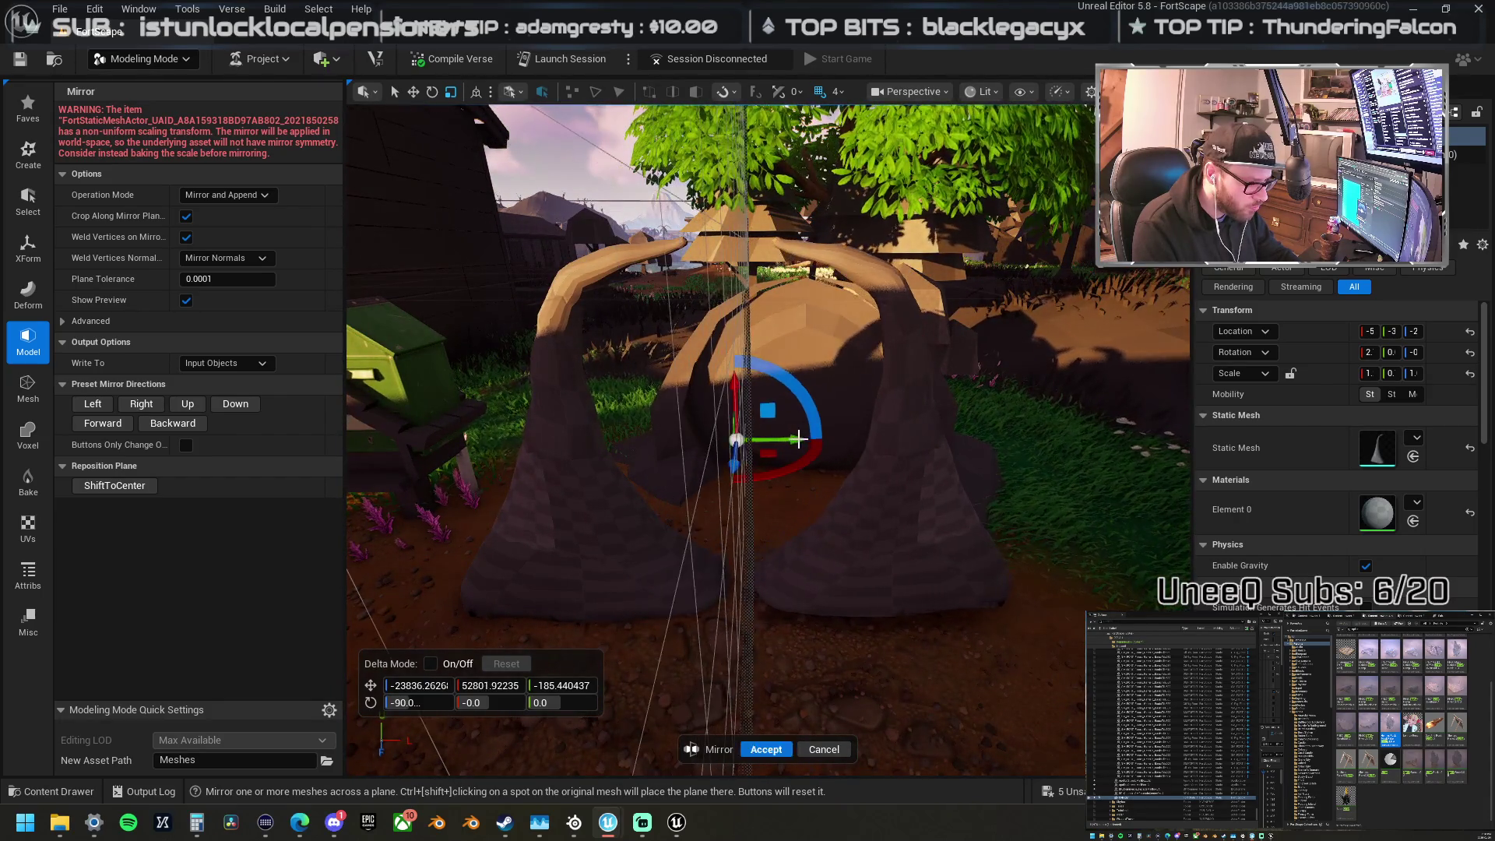
{"action": "mouse_move", "coordinate": [803, 439]}
{"action": "left_mouse_down"}
{"action": "mouse_move", "coordinate": [830, 499]}
{"action": "mouse_move", "coordinate": [740, 514]}
{"action": "mouse_move", "coordinate": [786, 645]}
{"action": "left_mouse_up"}
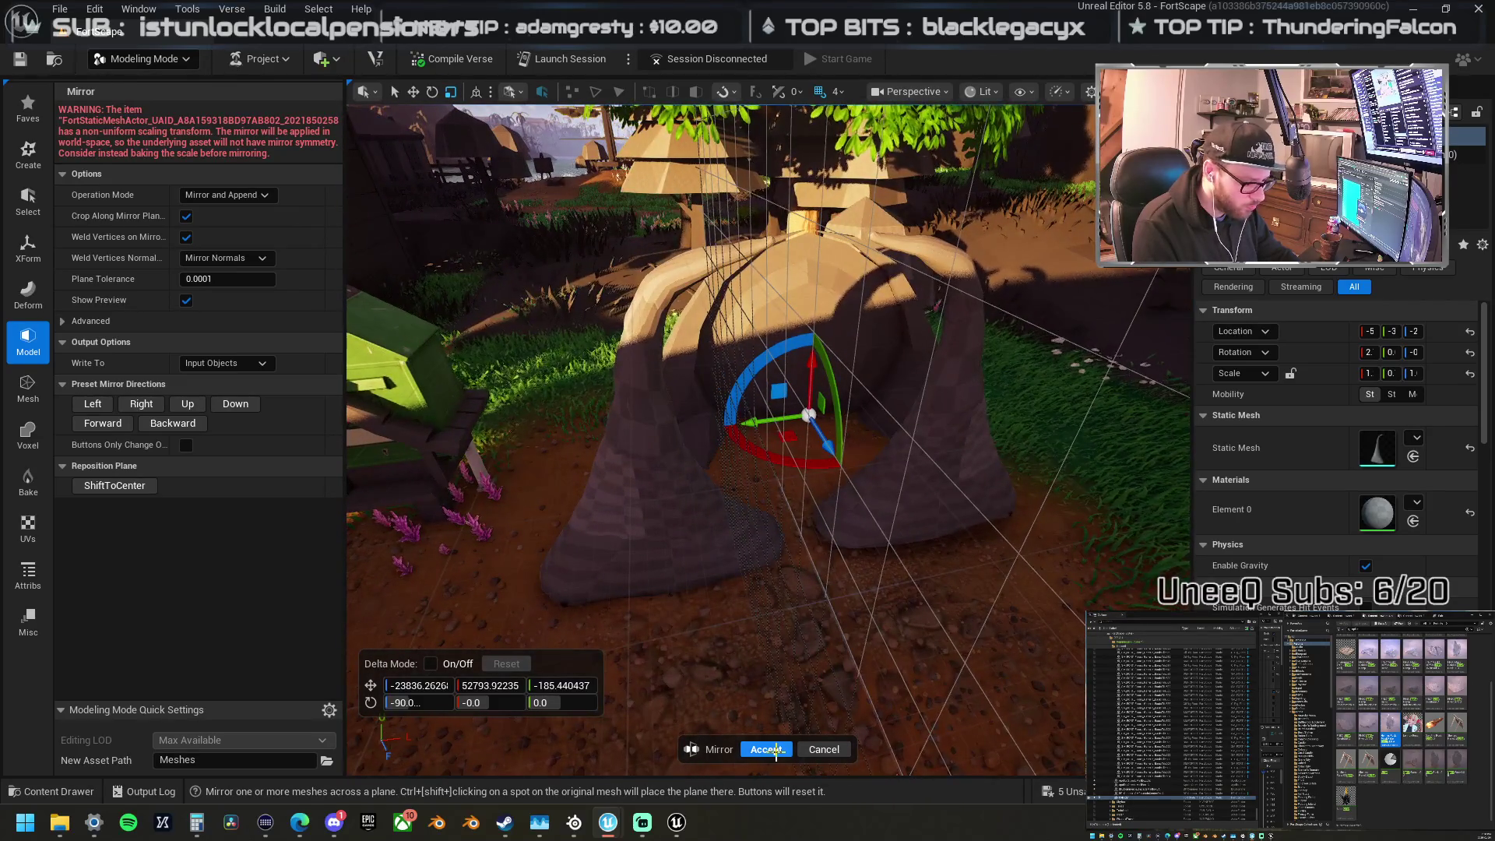
{"action": "left_click", "coordinate": [776, 750]}
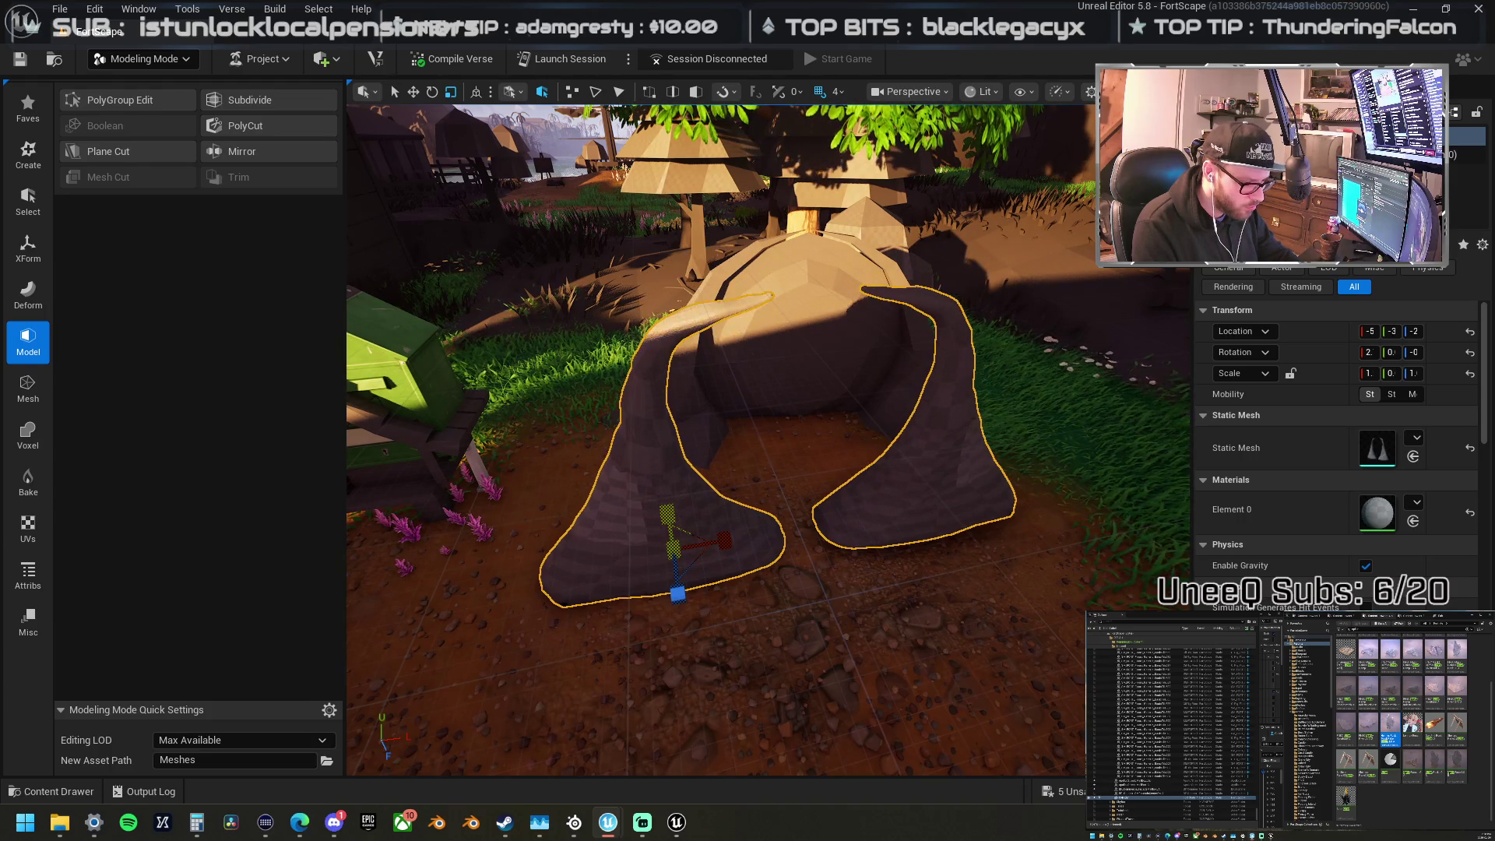
{"action": "mouse_move", "coordinate": [748, 436]}
{"action": "left_mouse_down"}
{"action": "mouse_move", "coordinate": [646, 448]}
{"action": "mouse_move", "coordinate": [664, 460]}
{"action": "left_mouse_up"}
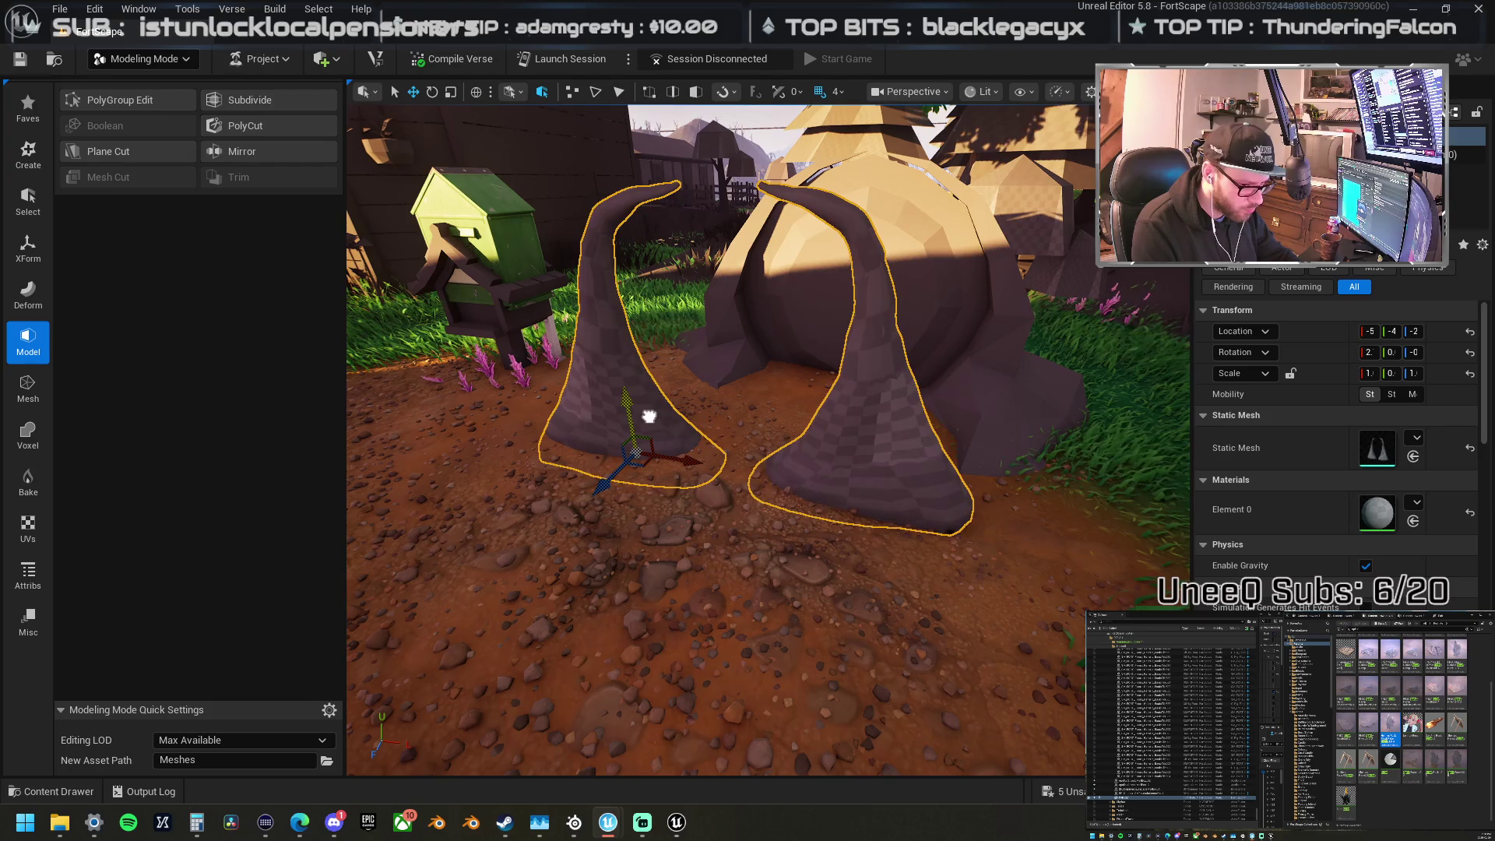
{"action": "mouse_move", "coordinate": [655, 421]}
{"action": "left_mouse_down"}
{"action": "mouse_move", "coordinate": [738, 555]}
{"action": "mouse_move", "coordinate": [782, 554]}
{"action": "mouse_move", "coordinate": [818, 471]}
{"action": "left_mouse_up"}
Step: Generate AutoUVs for both spikes, check the checkerboard preview, and apply
{"action": "left_click", "coordinate": [28, 530]}
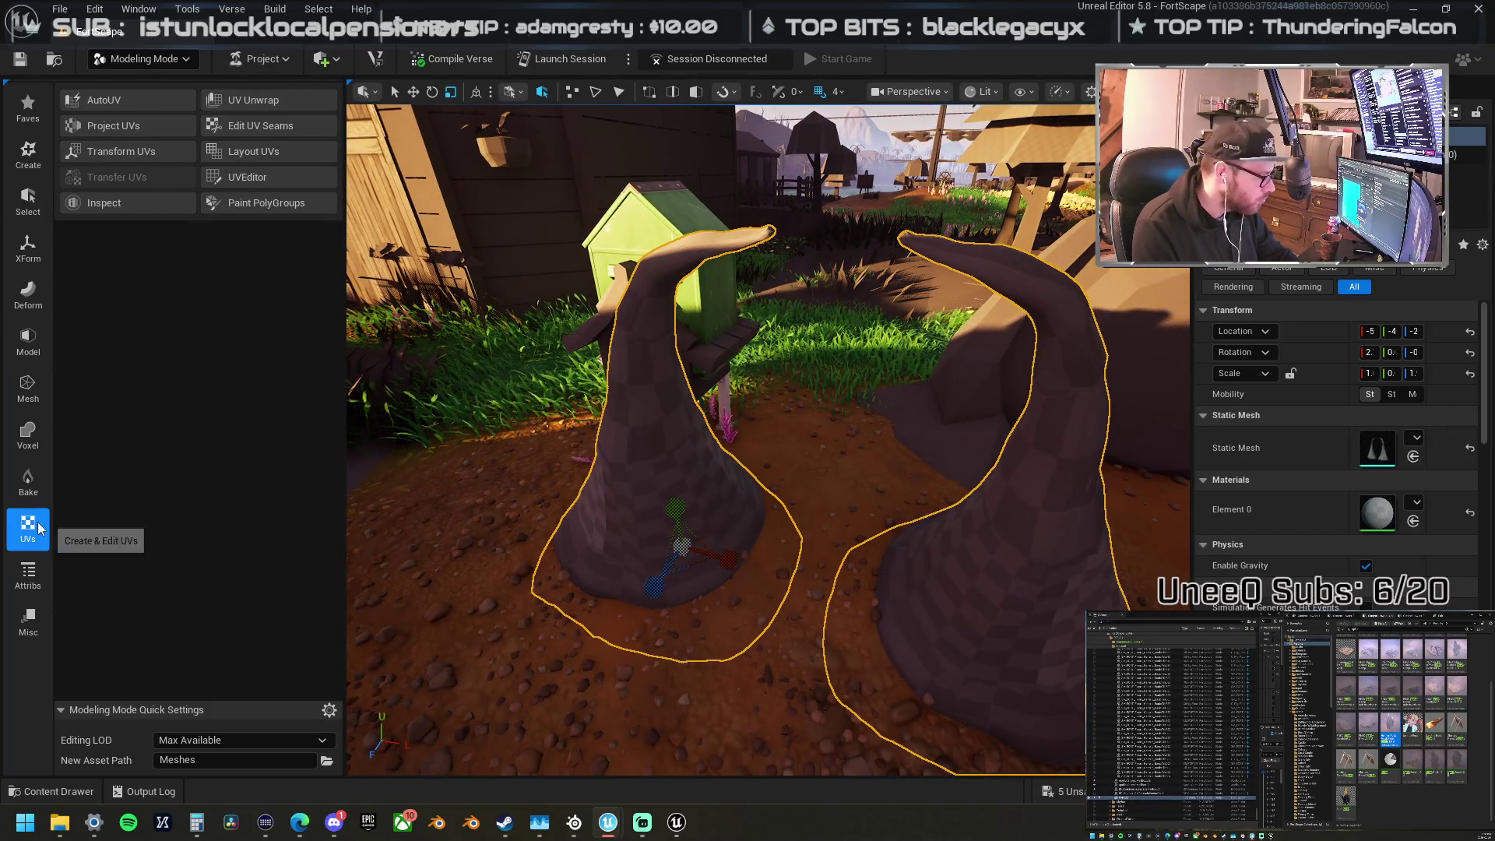
{"action": "left_click", "coordinate": [110, 102]}
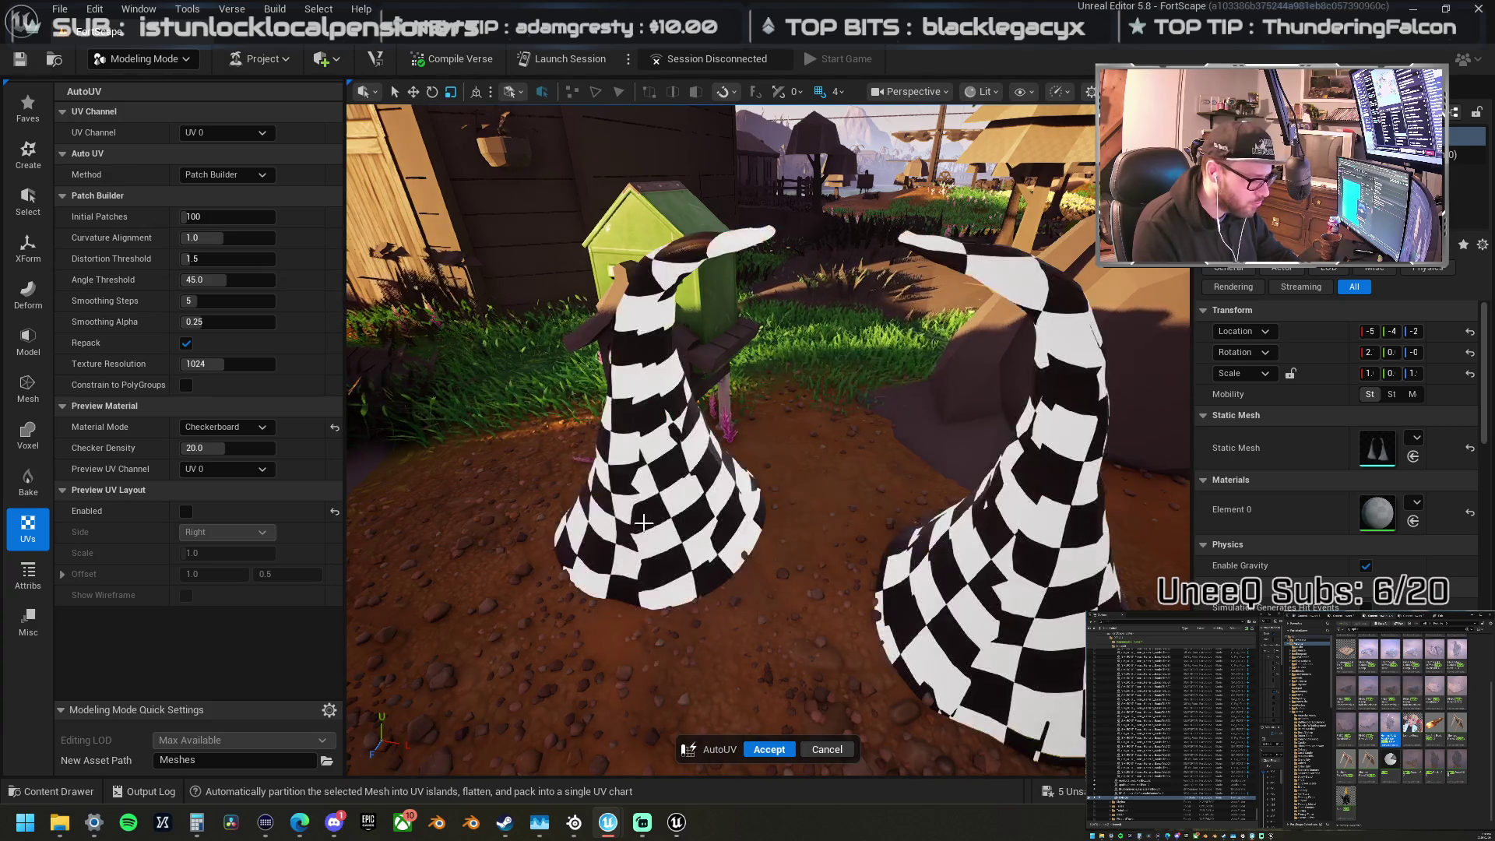
{"action": "key", "text": "f"}
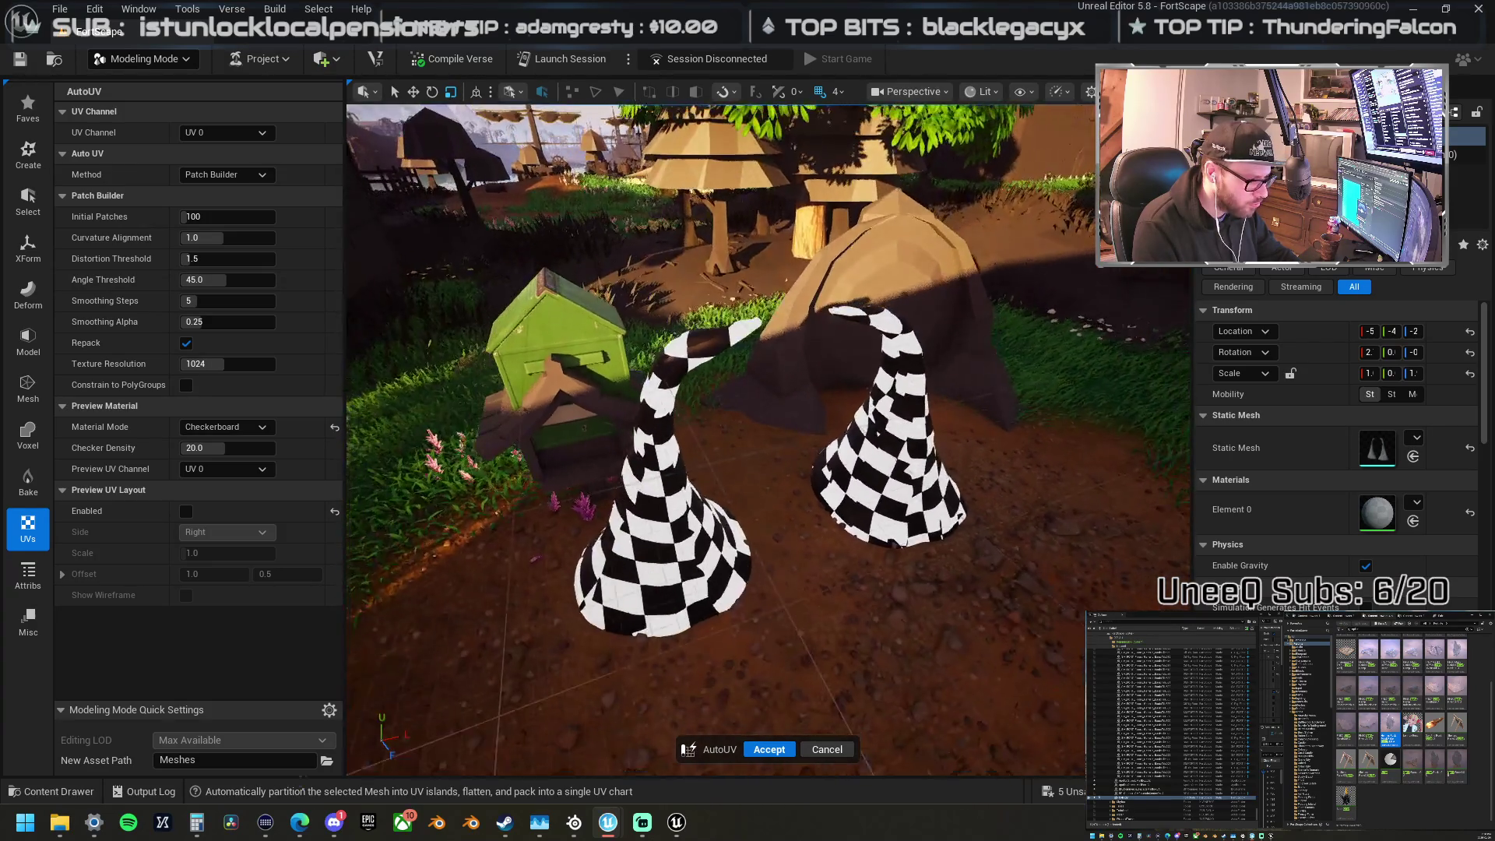
{"action": "left_click", "coordinate": [827, 749]}
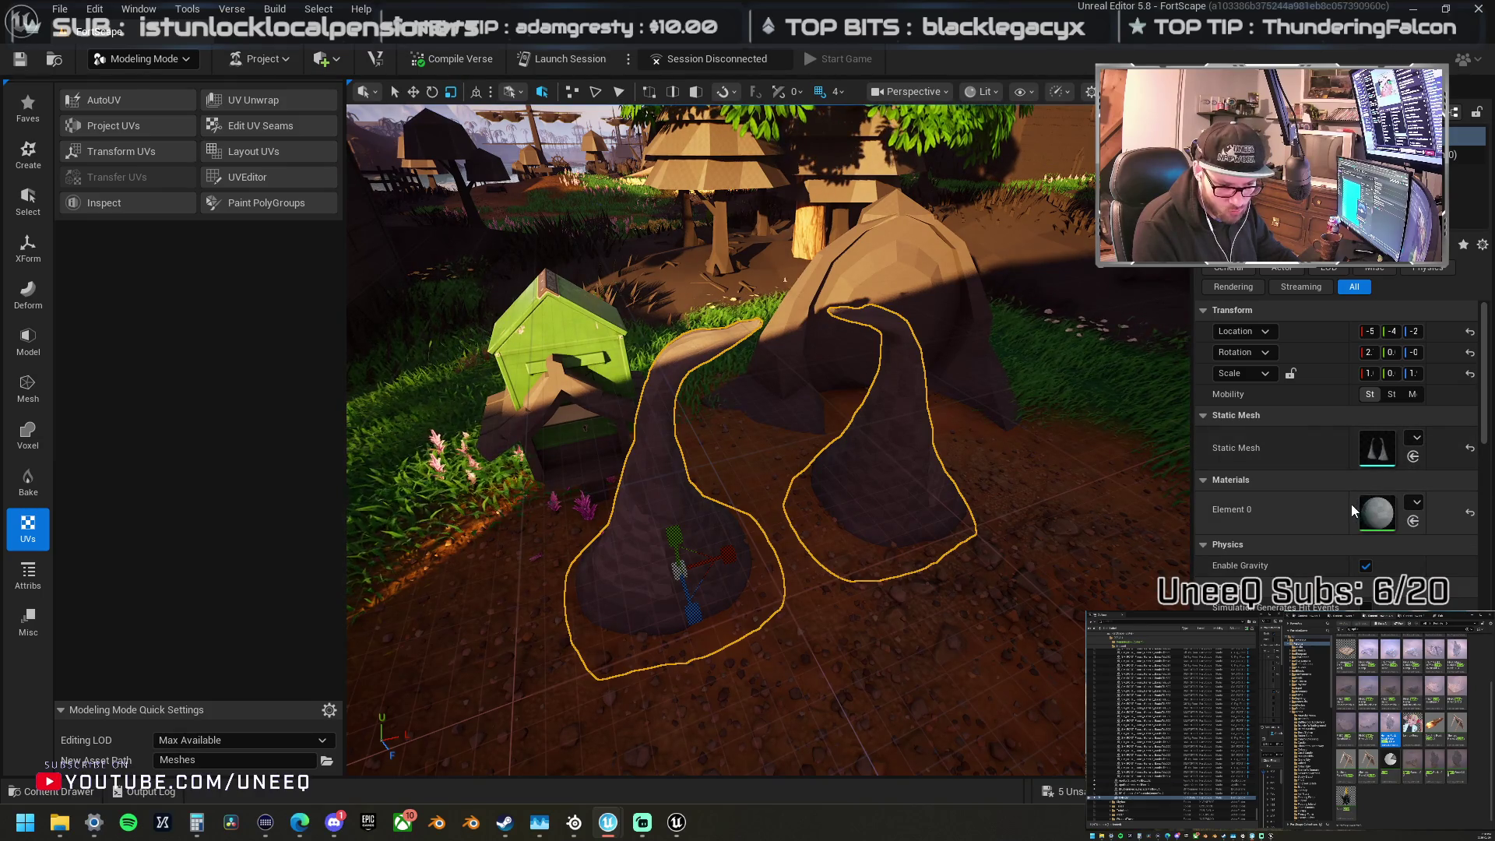
{"action": "left_click_drag", "start_coordinate": [1336, 503], "coordinate": [1299, 506]}
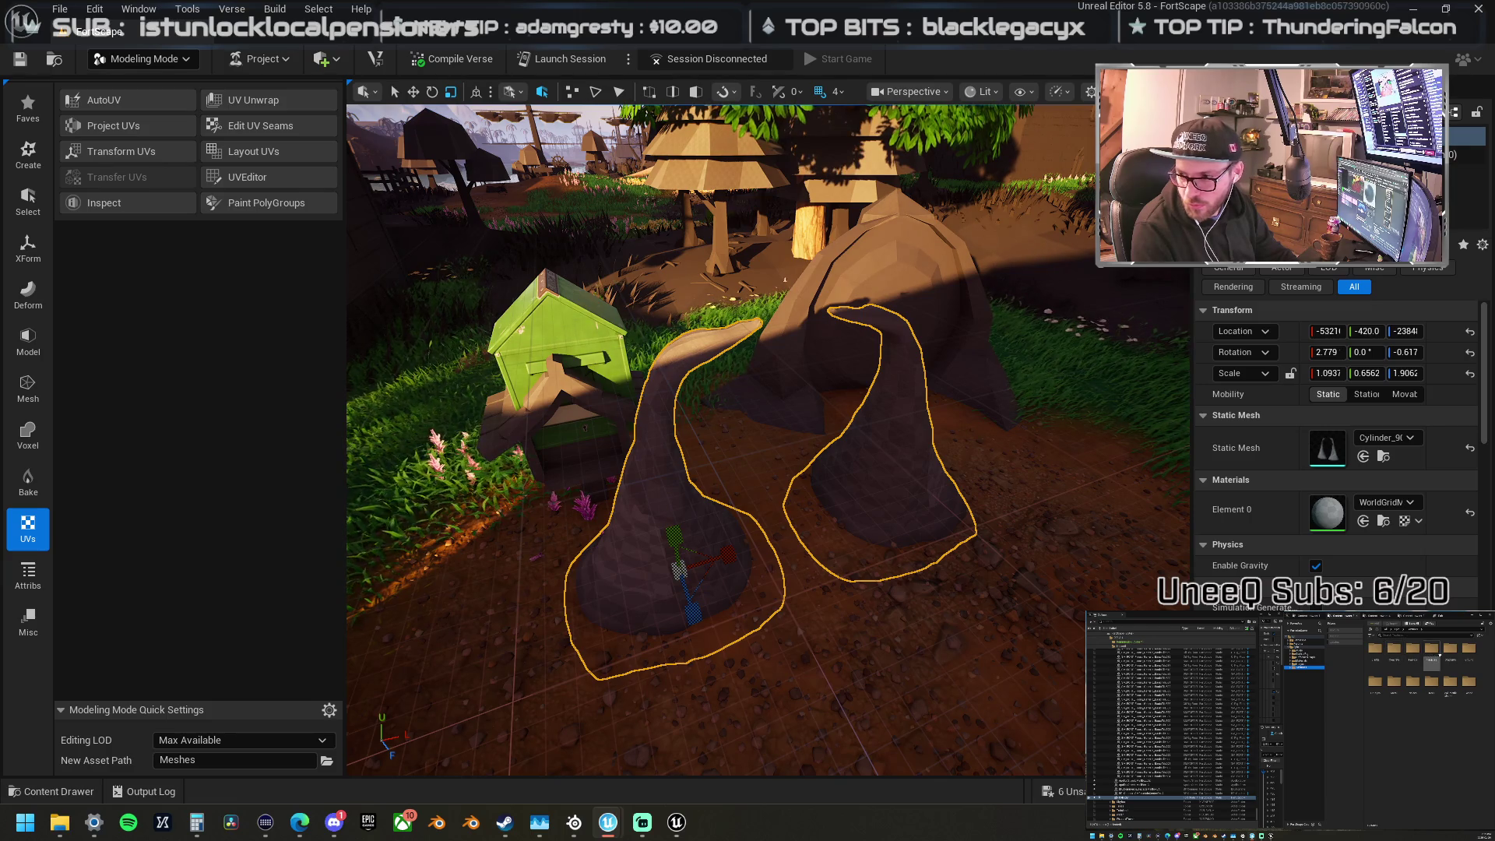
Step: Browse the Content Browser folder tree toward the coloured material assets
{"action": "double_click", "coordinate": [1467, 653]}
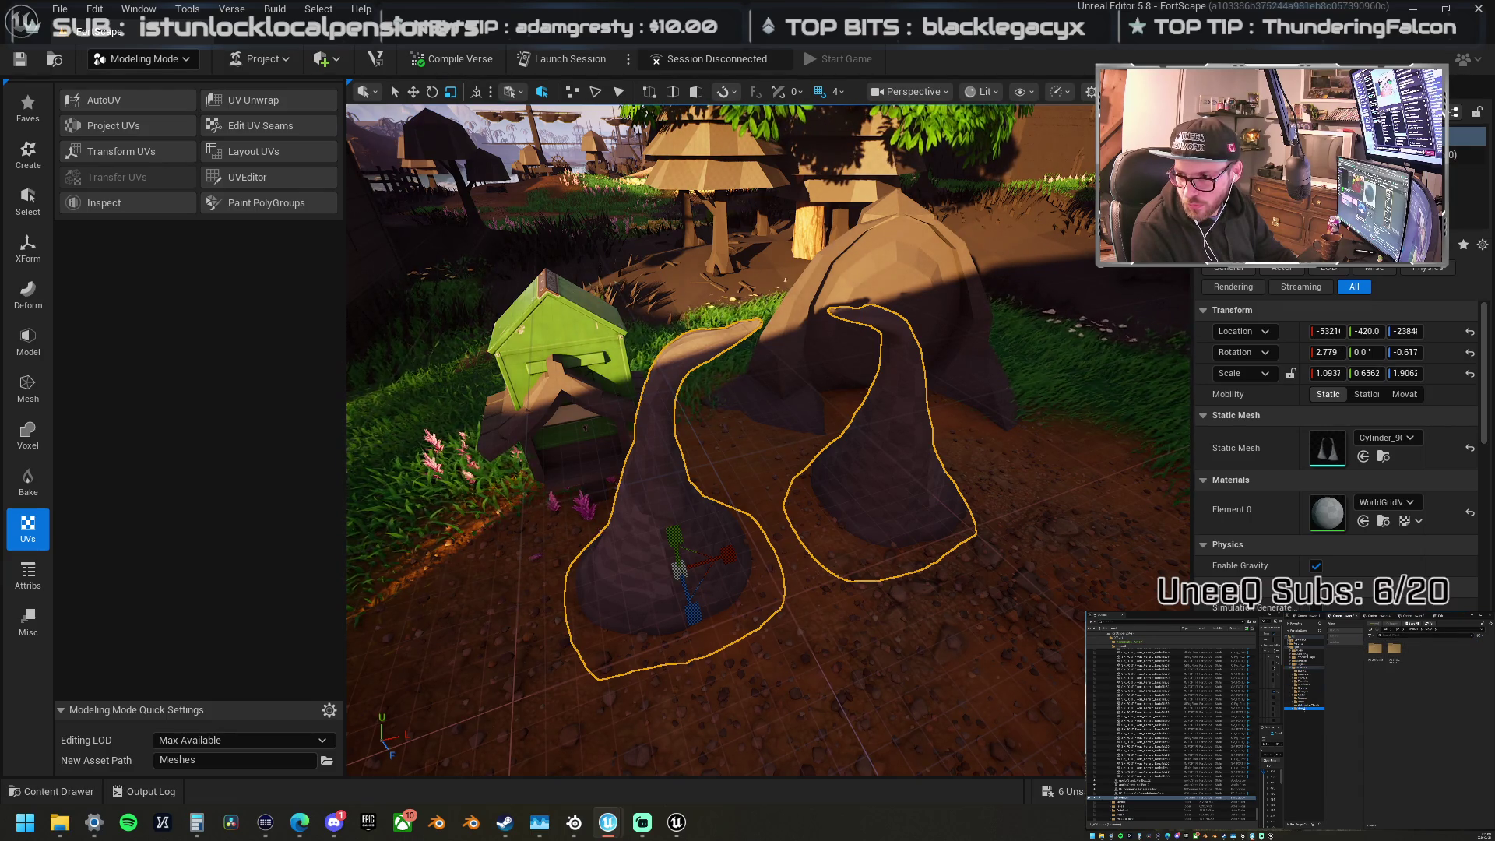
{"action": "double_click", "coordinate": [1375, 649]}
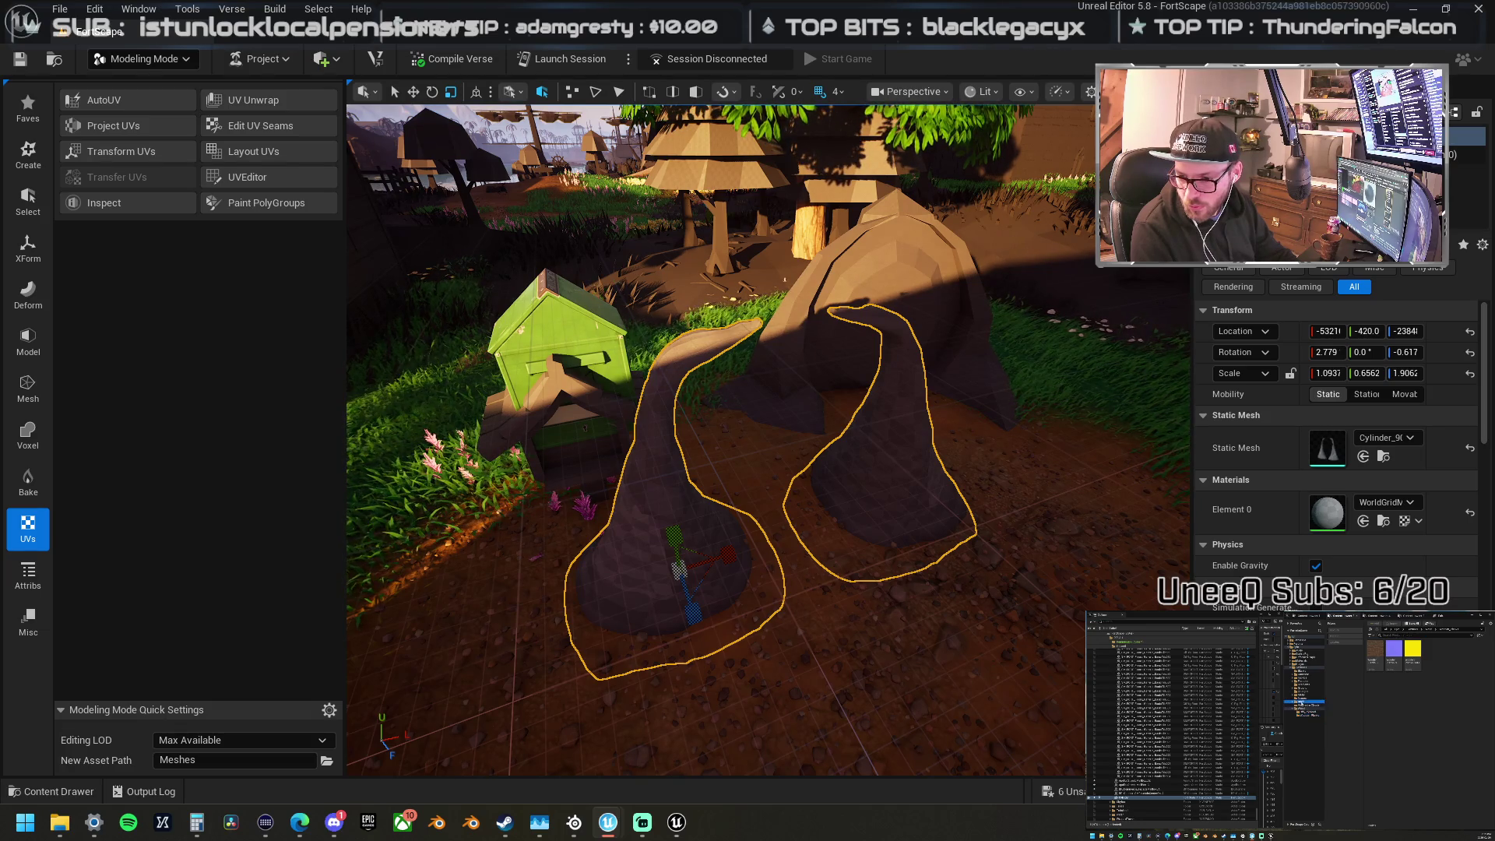
{"action": "left_click", "coordinate": [1299, 702]}
{"action": "left_click", "coordinate": [1308, 706]}
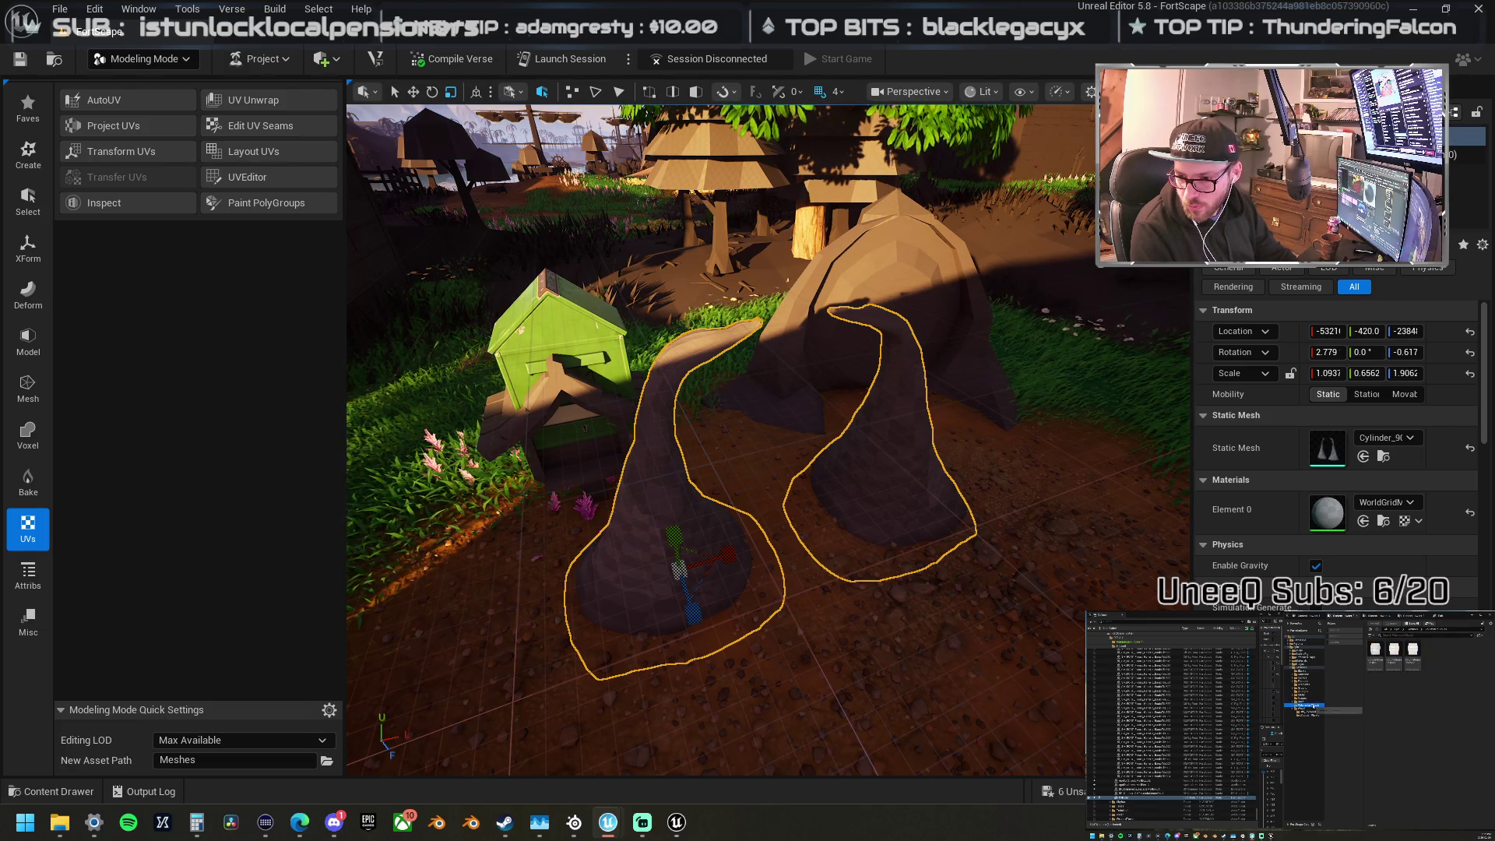
{"action": "key", "text": "Up"}
{"action": "left_click", "coordinate": [1341, 706]}
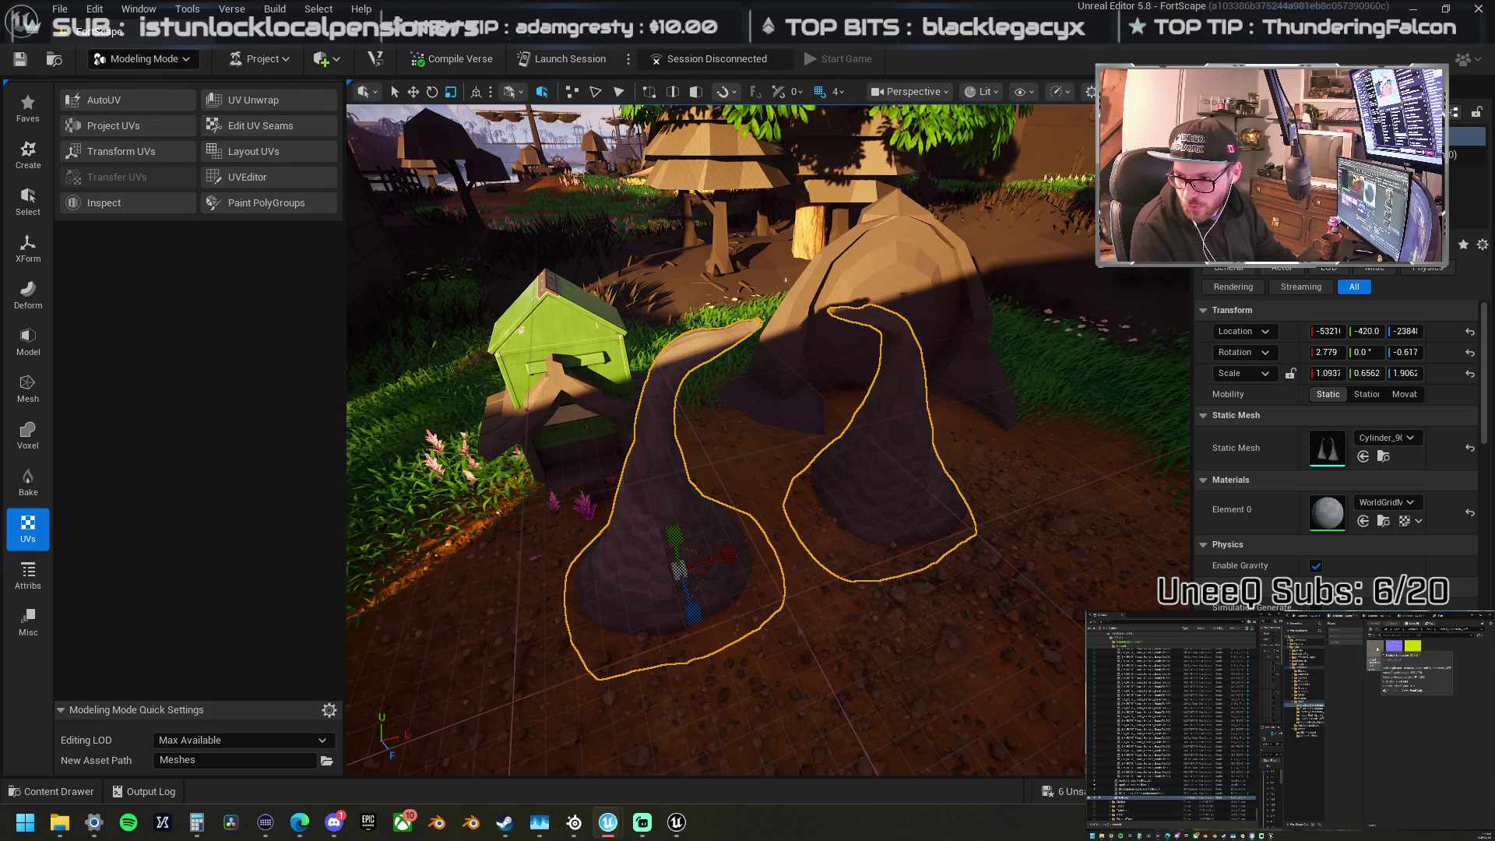
Step: Open the brown, purple and yellow swatch folder and select the brown and purple assets
{"action": "left_click", "coordinate": [1304, 711]}
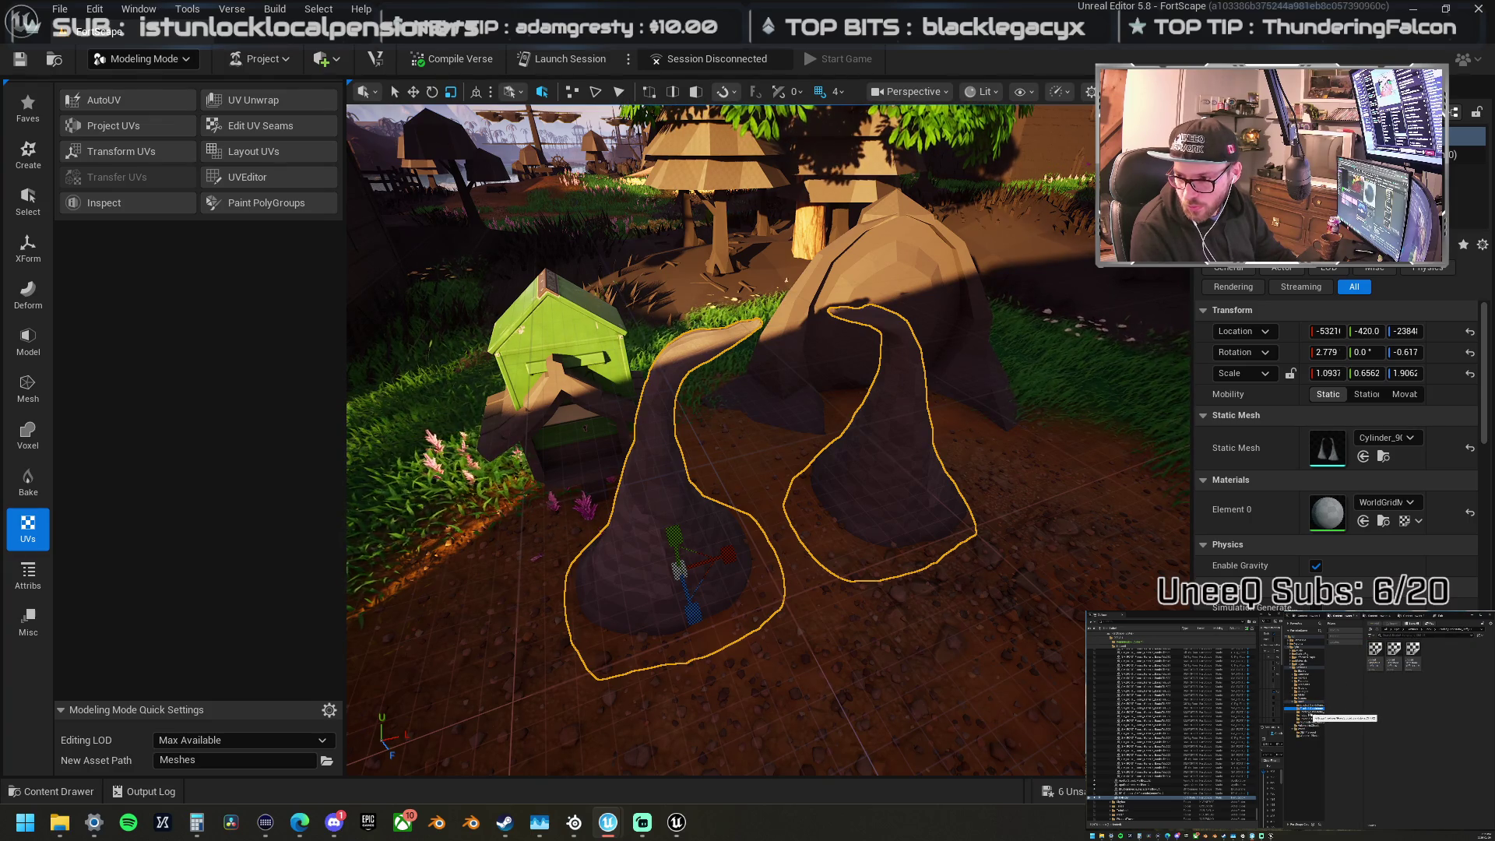
{"action": "left_click", "coordinate": [1308, 715]}
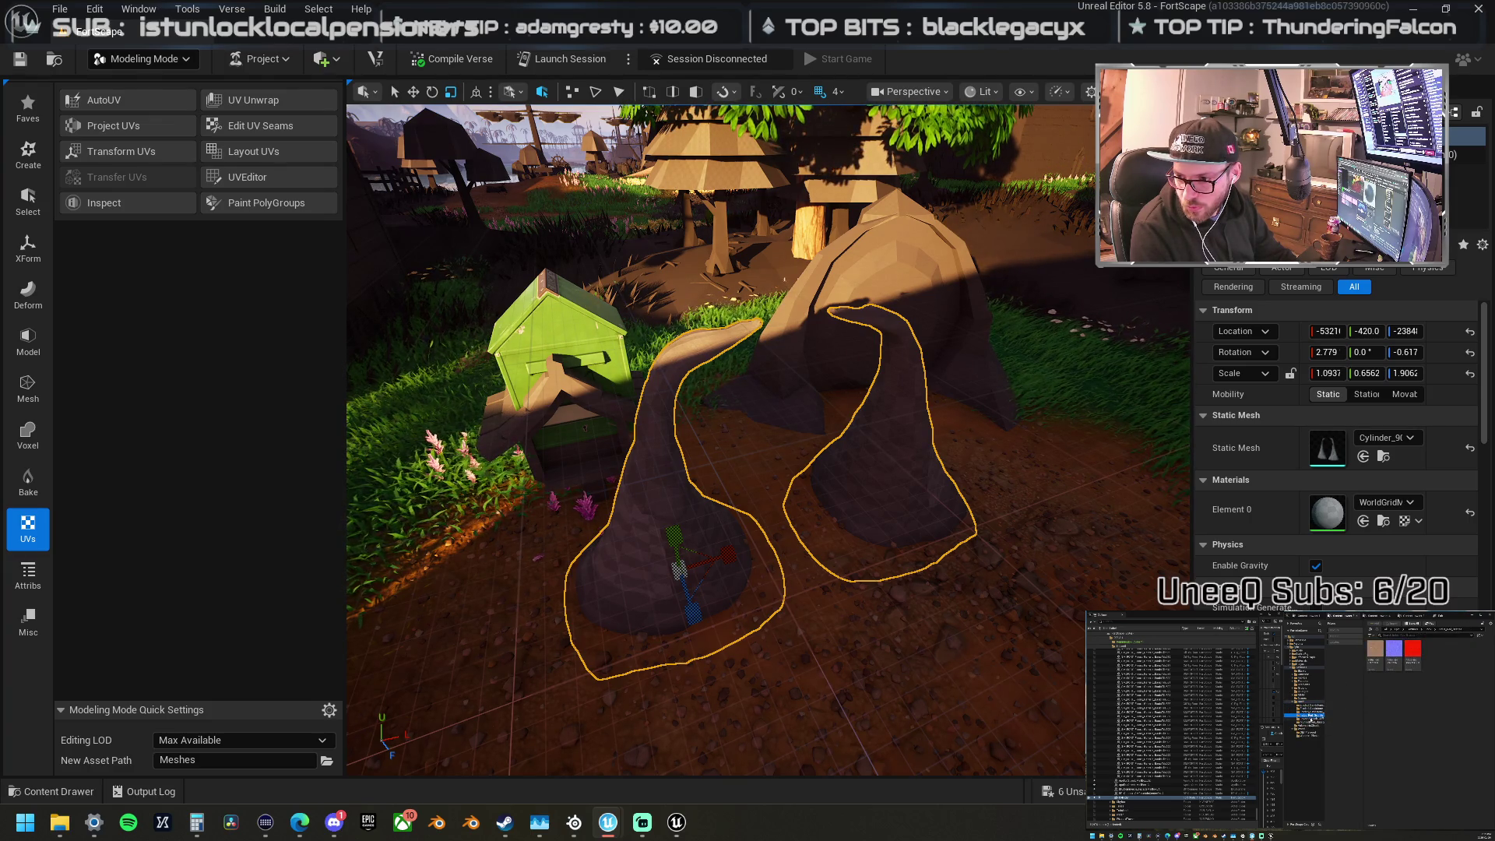
{"action": "left_click", "coordinate": [1310, 720]}
{"action": "left_click", "coordinate": [1312, 723]}
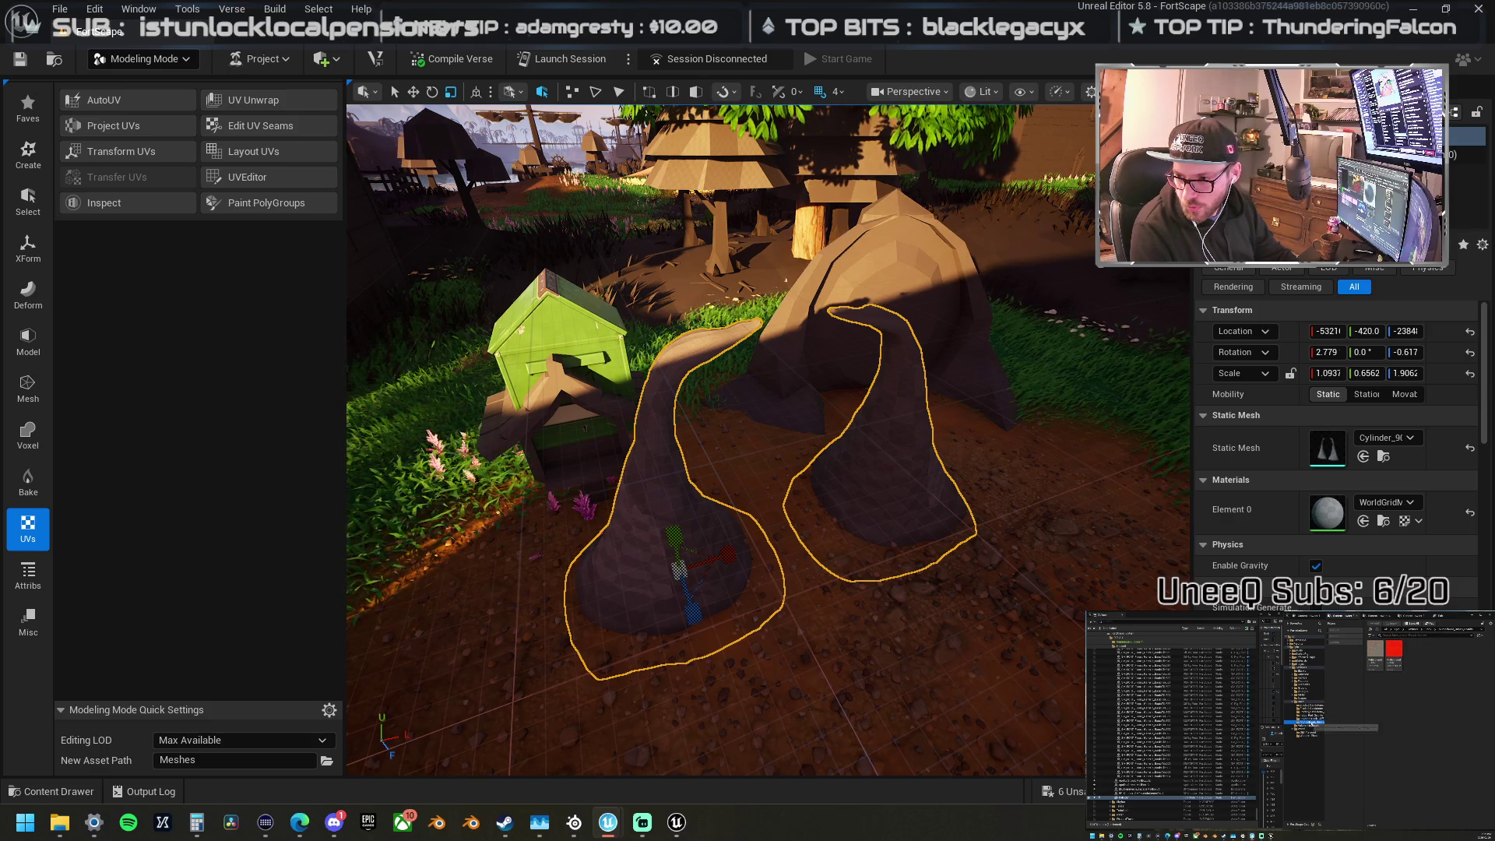
{"action": "left_click", "coordinate": [1305, 718]}
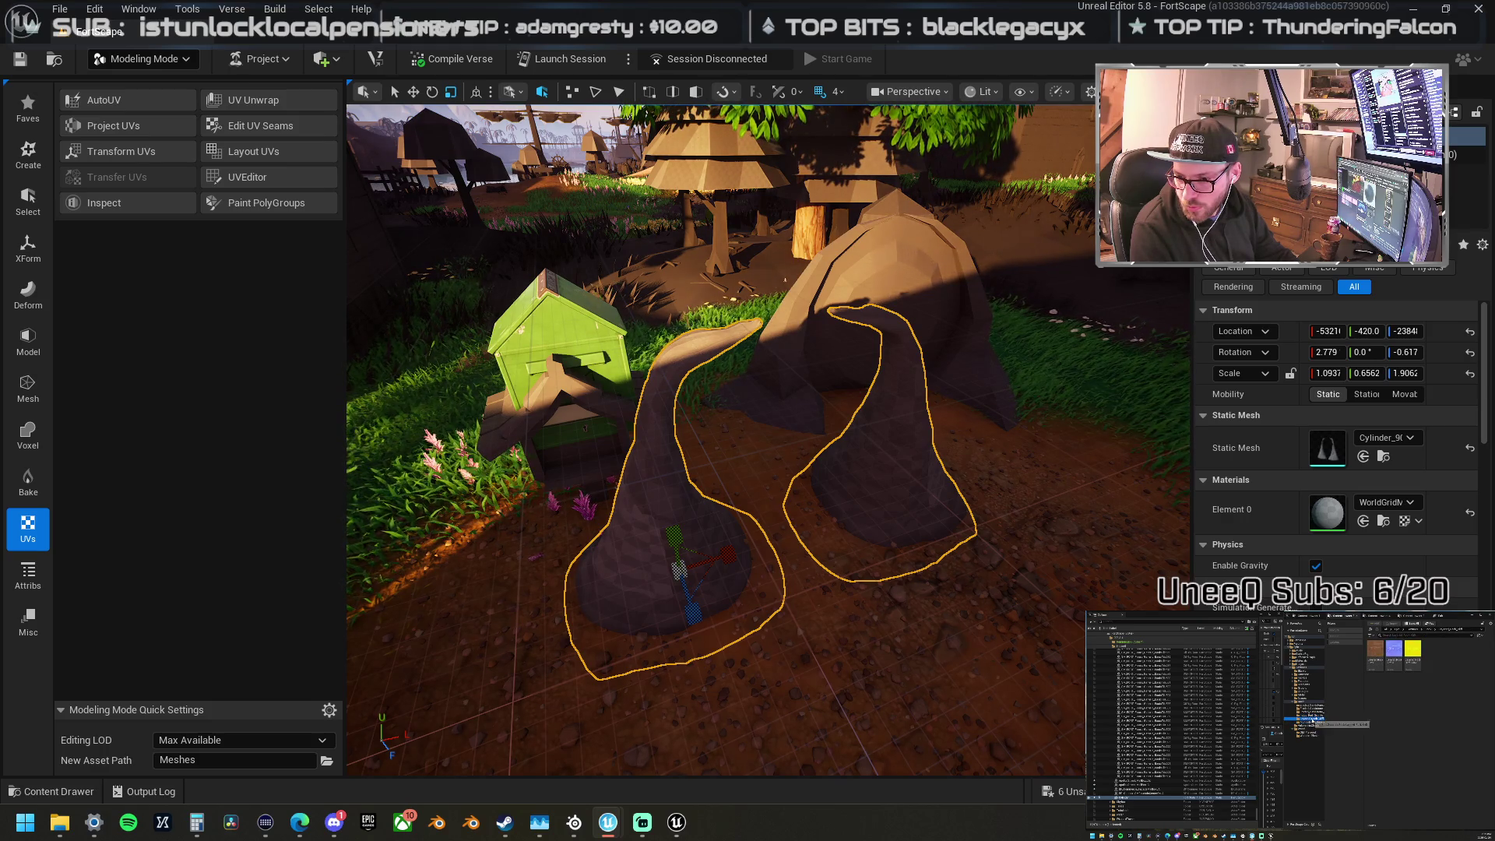
{"action": "left_click", "coordinate": [1375, 658]}
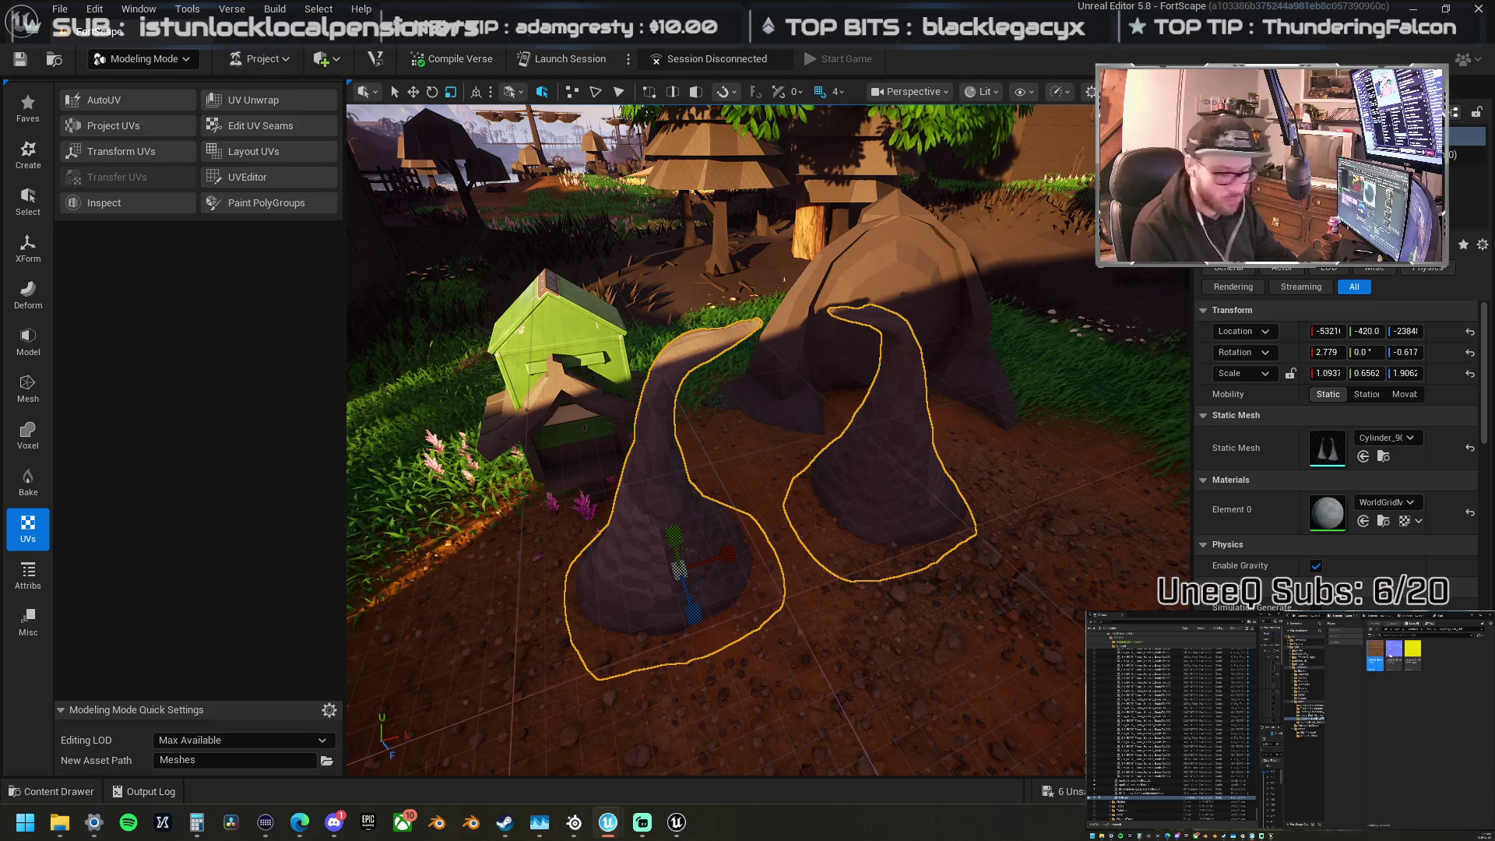
{"action": "left_click", "coordinate": [1394, 658], "text": "shift"}
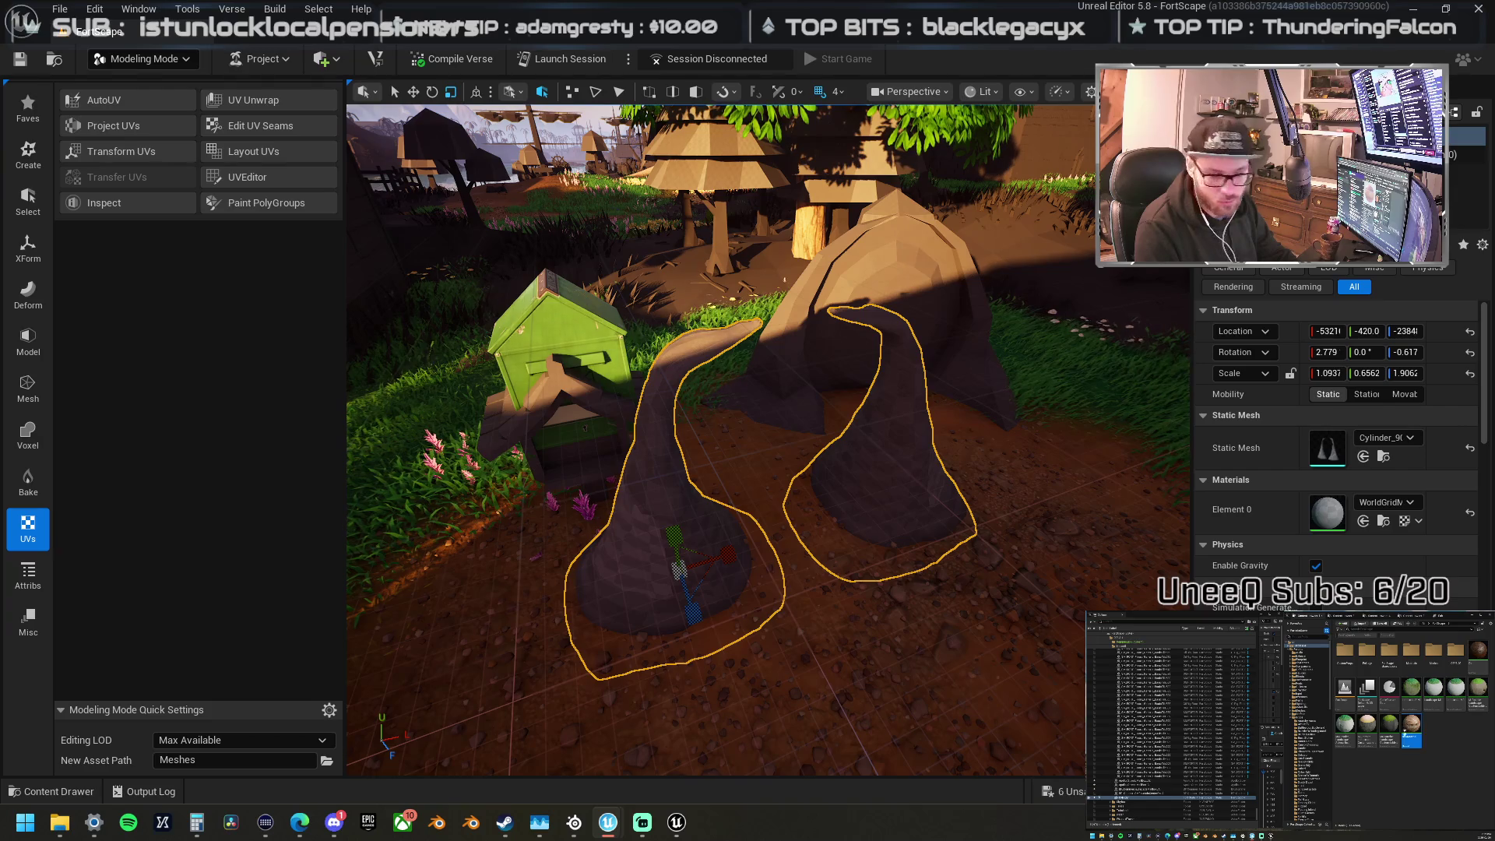
Step: Apply NewMaterial to both horns' Element 0 slot and place a Teleporter between them
{"action": "left_click_drag", "start_coordinate": [1386, 576], "coordinate": [1327, 511]}
{"action": "left_click_drag", "start_coordinate": [875, 493], "coordinate": [844, 401]}
{"action": "mouse_move", "coordinate": [685, 545]}
{"action": "left_mouse_down"}
{"action": "mouse_move", "coordinate": [669, 565]}
{"action": "mouse_move", "coordinate": [693, 573]}
{"action": "mouse_move", "coordinate": [668, 535]}
{"action": "mouse_move", "coordinate": [639, 561]}
{"action": "mouse_move", "coordinate": [844, 567]}
{"action": "left_mouse_up"}
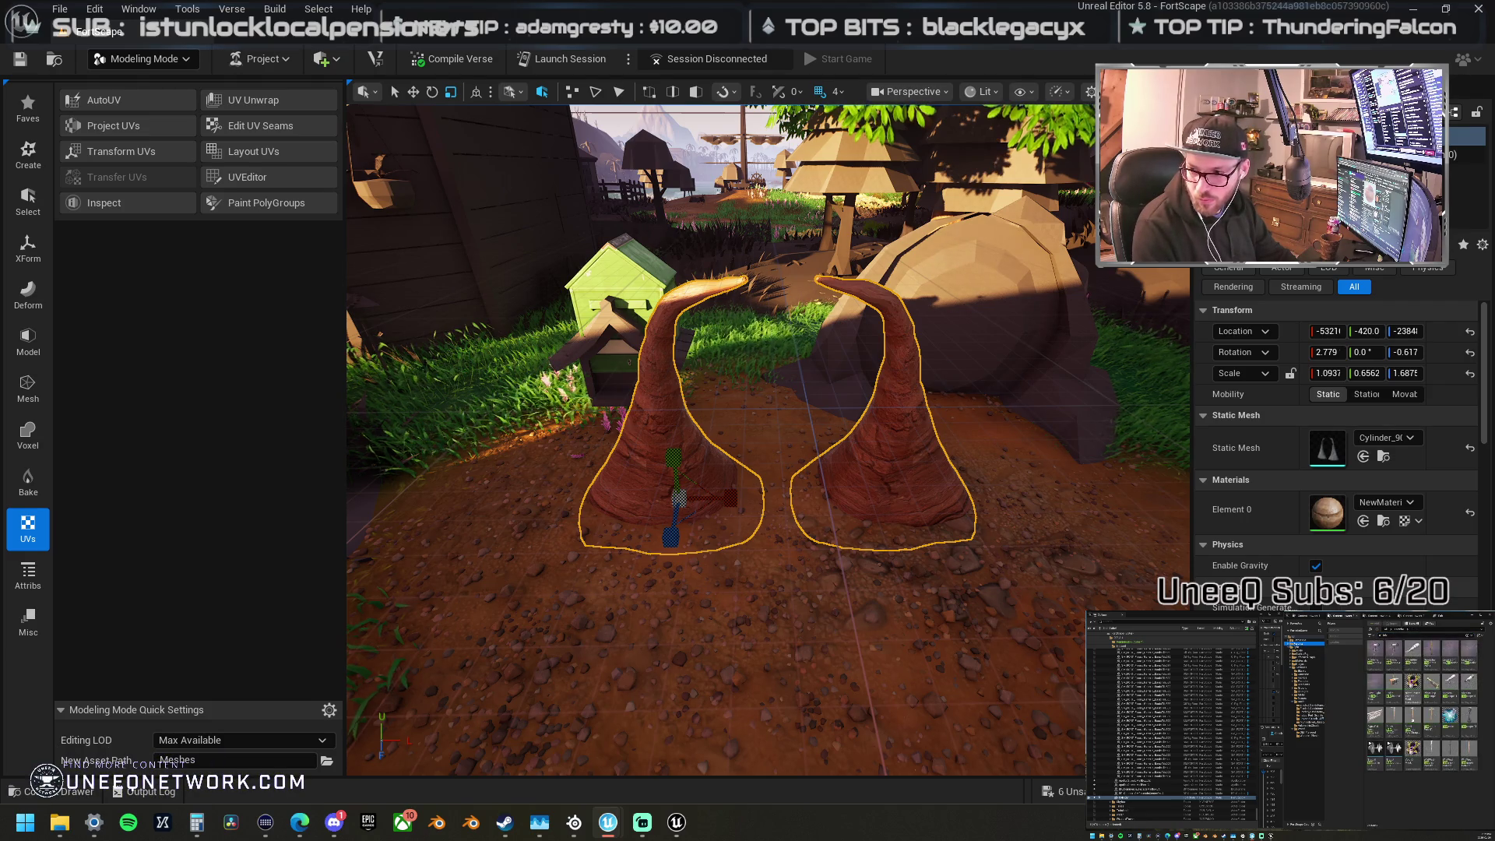
{"action": "mouse_move", "coordinate": [1450, 715]}
{"action": "left_mouse_down"}
{"action": "mouse_move", "coordinate": [759, 471]}
{"action": "mouse_move", "coordinate": [775, 467]}
{"action": "mouse_move", "coordinate": [770, 365]}
{"action": "left_mouse_up"}
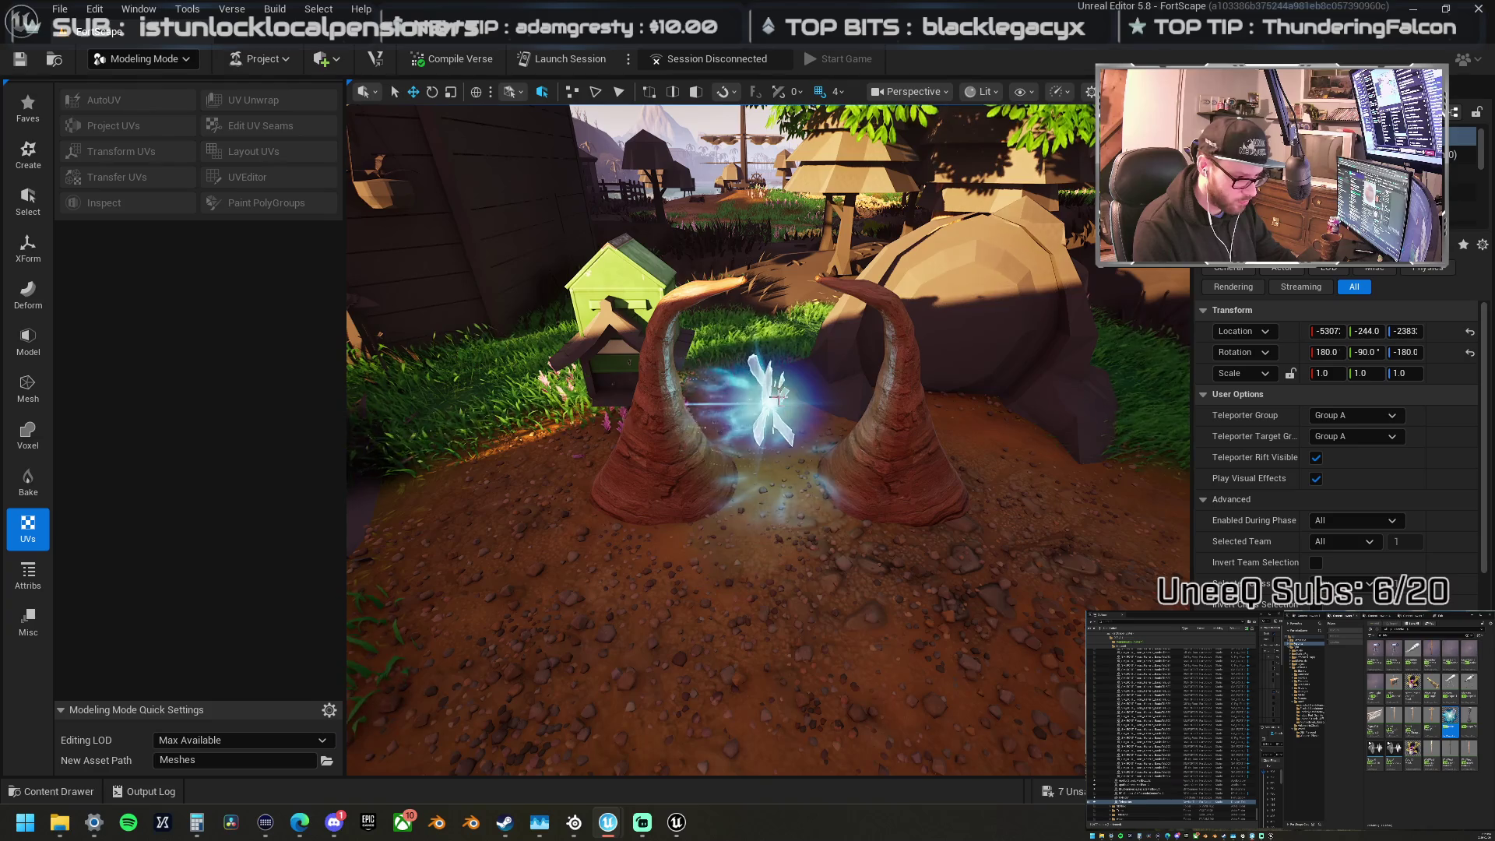
Step: Stand the teleporter upright between the two horns with Teleporter Rift Visible and Play Visual Effects on
{"action": "mouse_move", "coordinate": [784, 449]}
{"action": "left_mouse_down"}
{"action": "mouse_move", "coordinate": [781, 358]}
{"action": "mouse_move", "coordinate": [844, 434]}
{"action": "mouse_move", "coordinate": [1170, 496]}
{"action": "left_mouse_up"}
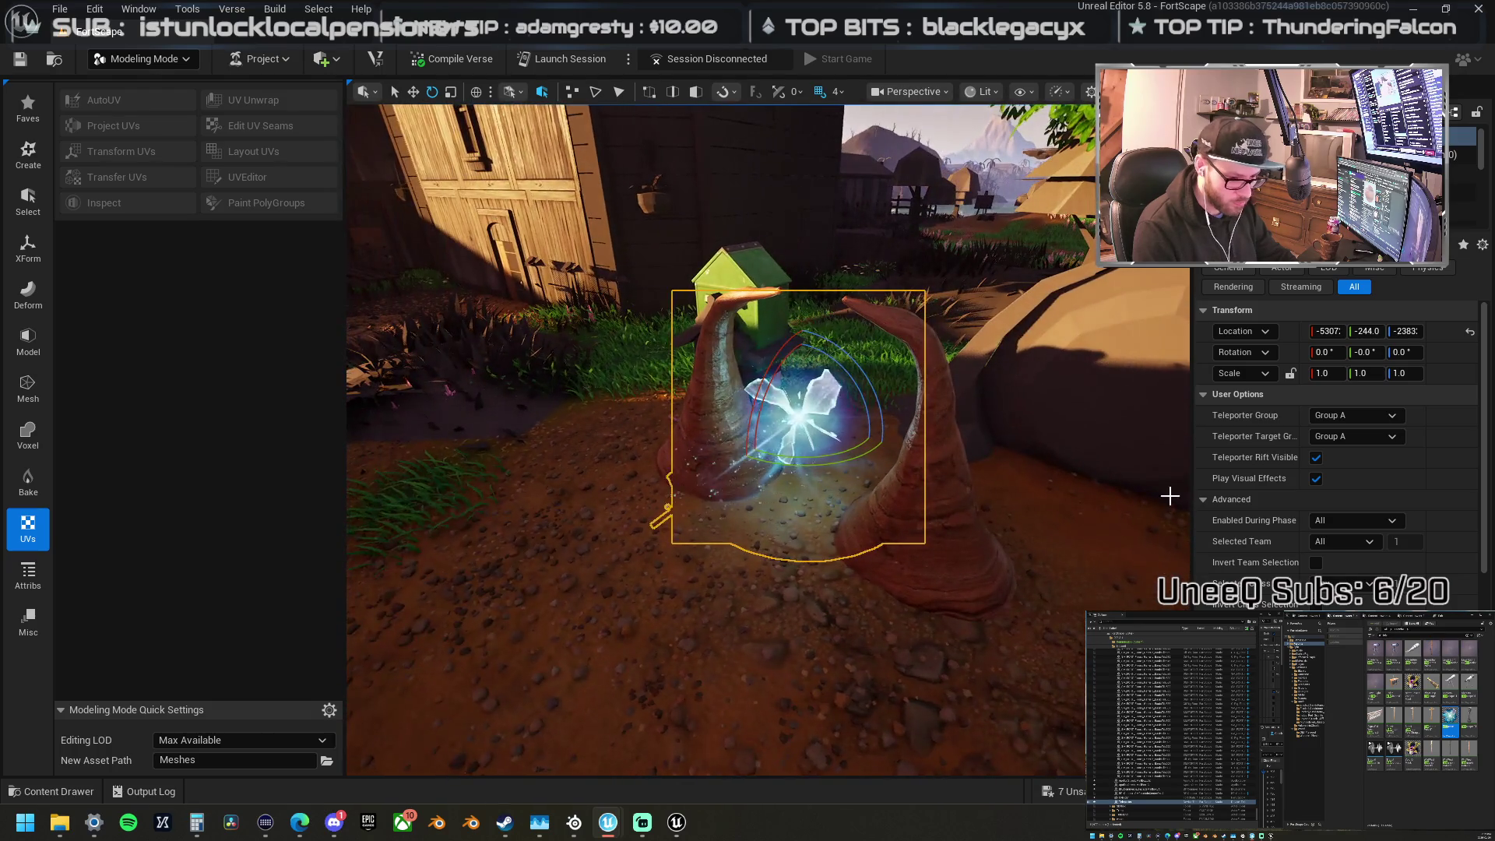
{"action": "left_click", "coordinate": [1316, 457]}
{"action": "left_click", "coordinate": [1316, 458]}
{"action": "left_click", "coordinate": [1315, 479]}
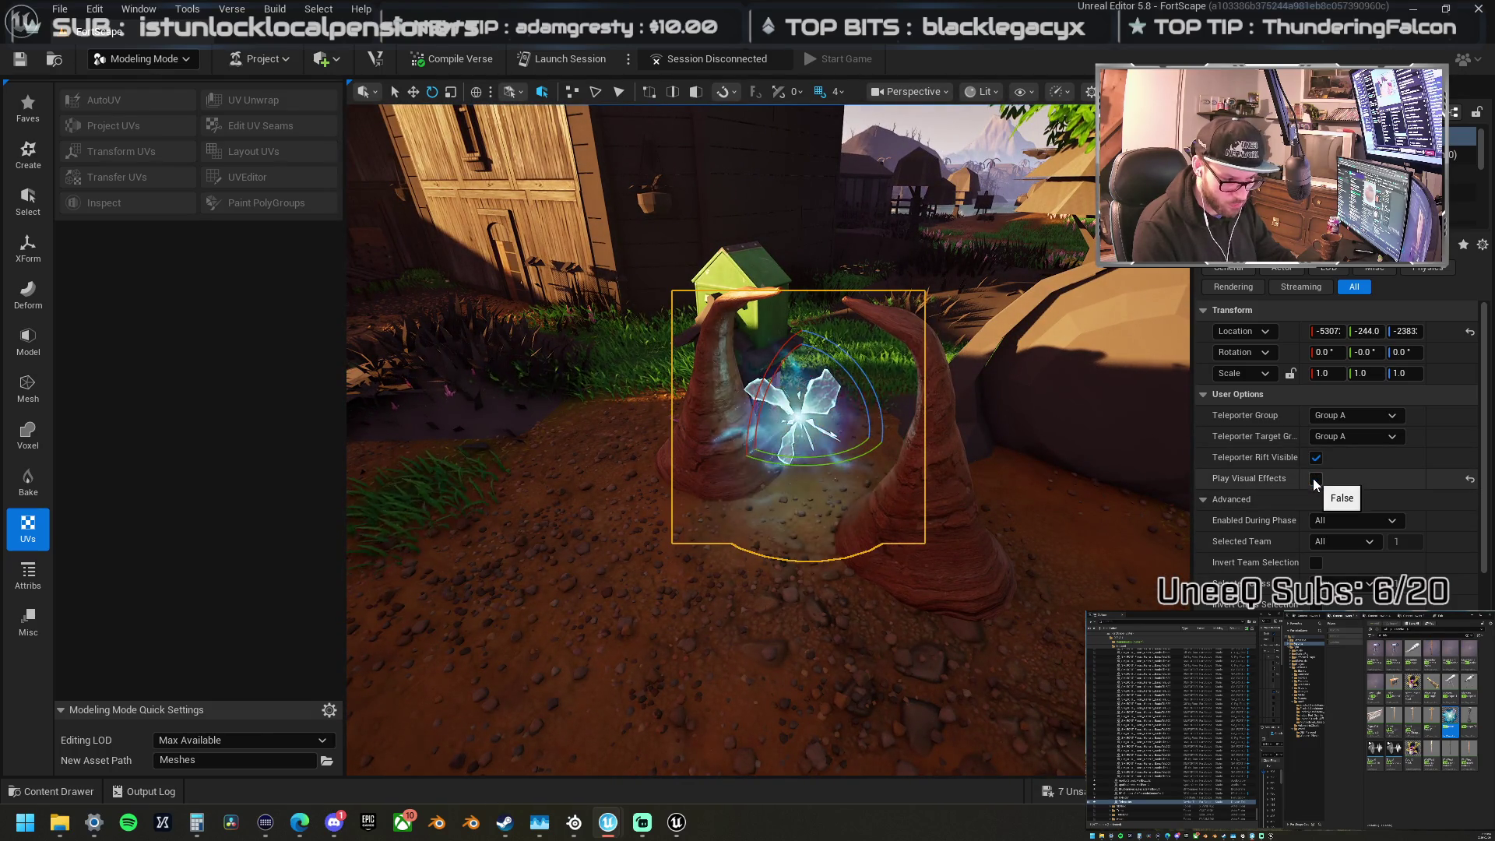
{"action": "left_click", "coordinate": [1316, 478]}
{"action": "left_click", "coordinate": [1319, 460]}
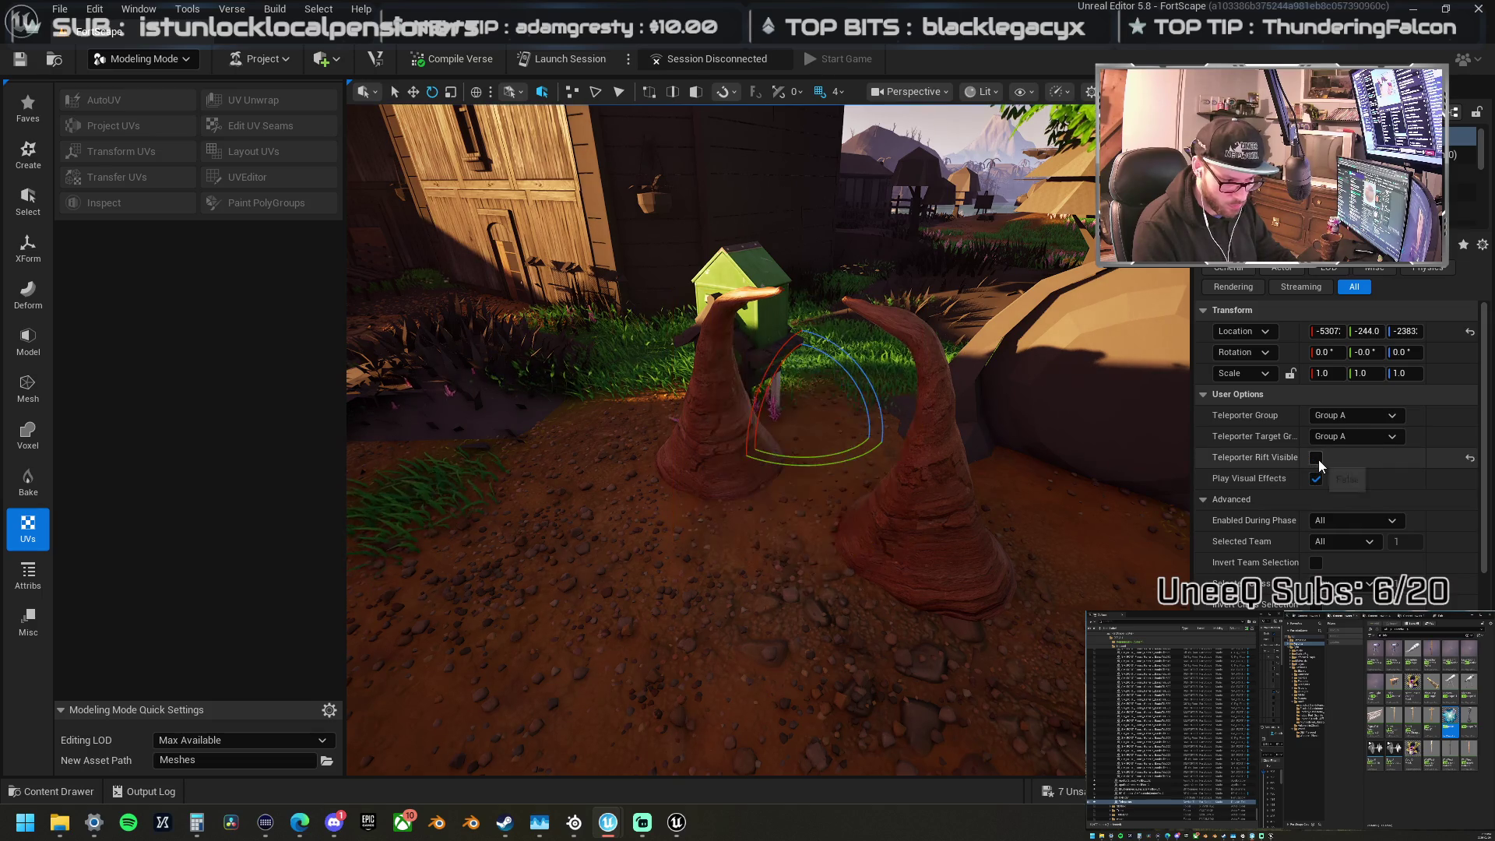
{"action": "left_click", "coordinate": [1319, 460]}
{"action": "key", "text": "f"}
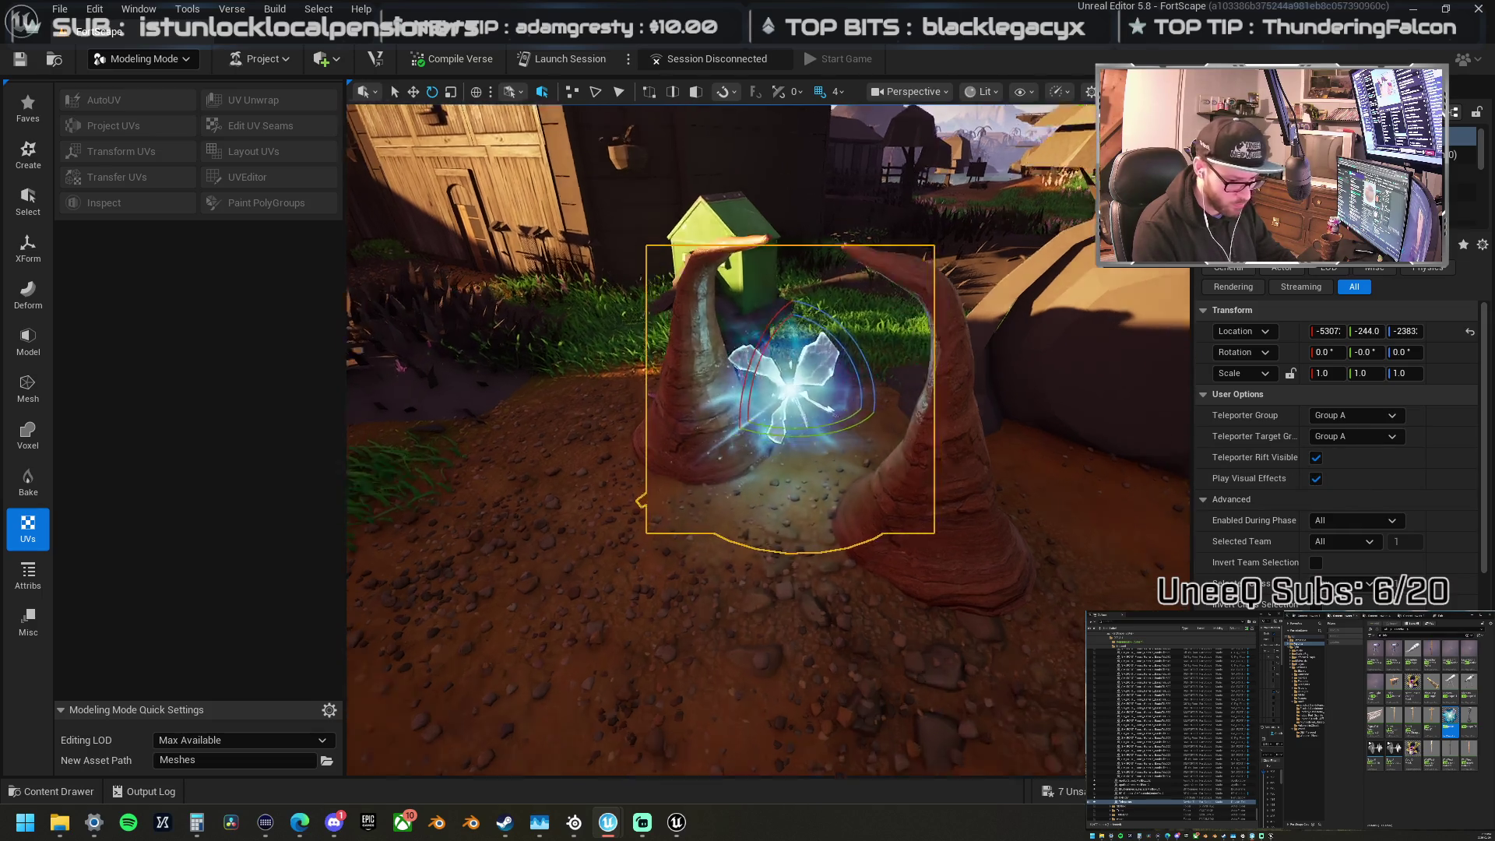
{"action": "scroll", "coordinate": [1250, 600], "scroll_direction": "down", "scroll_amount": 2}
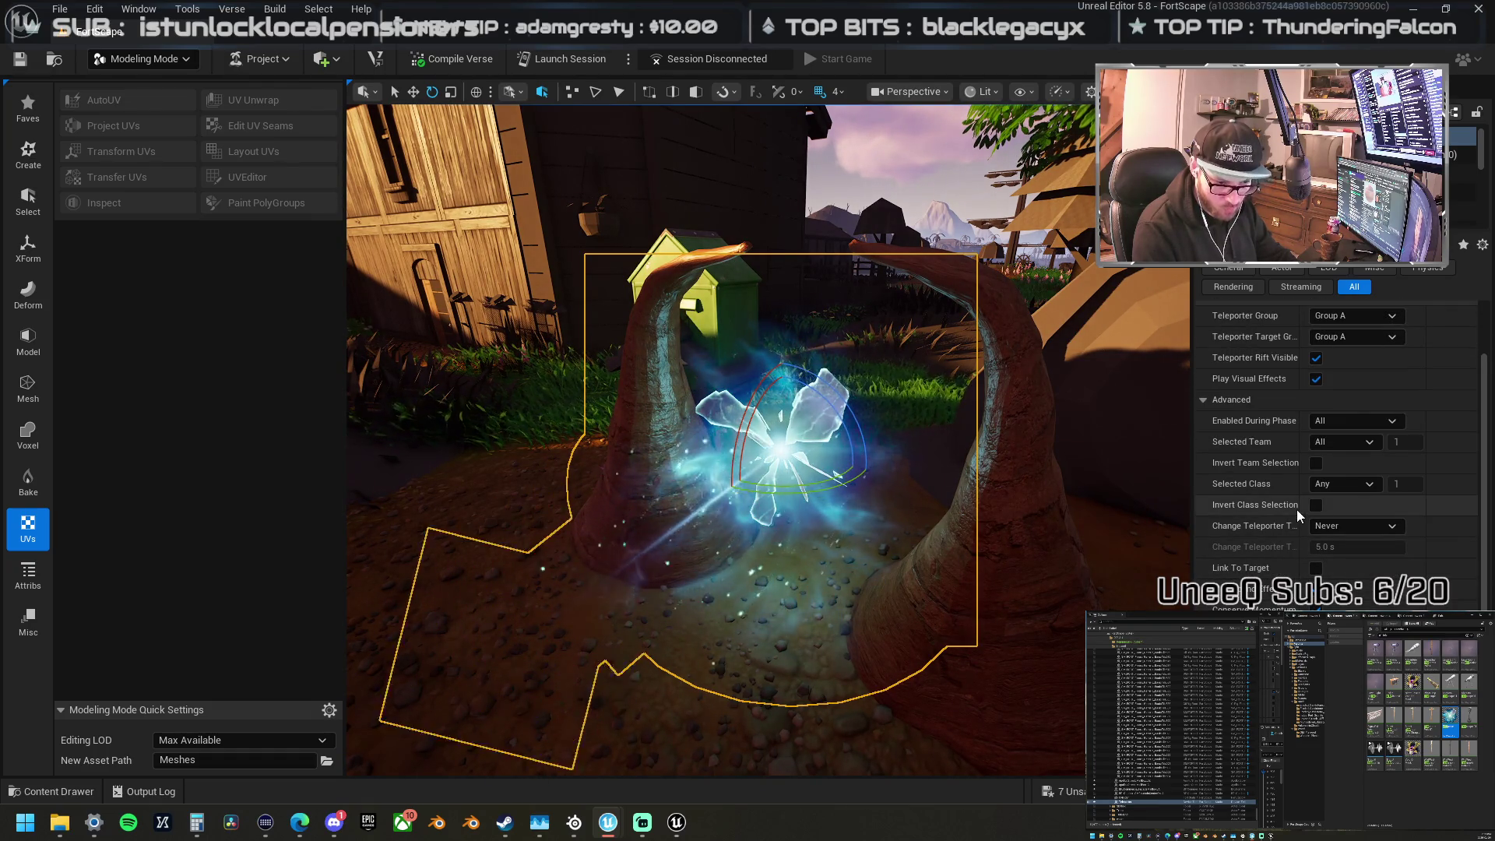
{"action": "left_click", "coordinate": [1462, 173]}
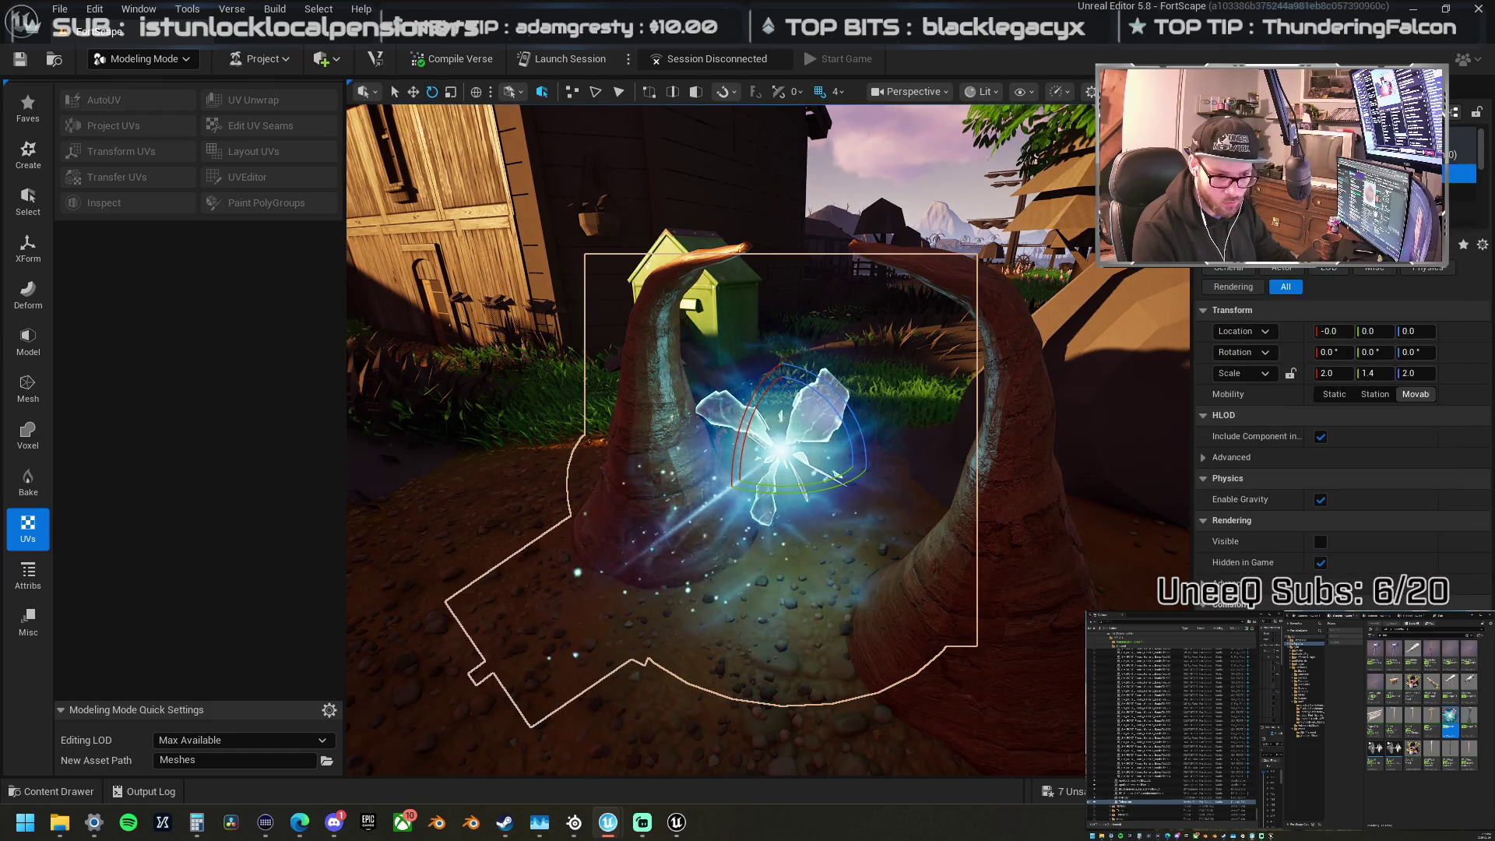
{"action": "left_click", "coordinate": [1464, 209]}
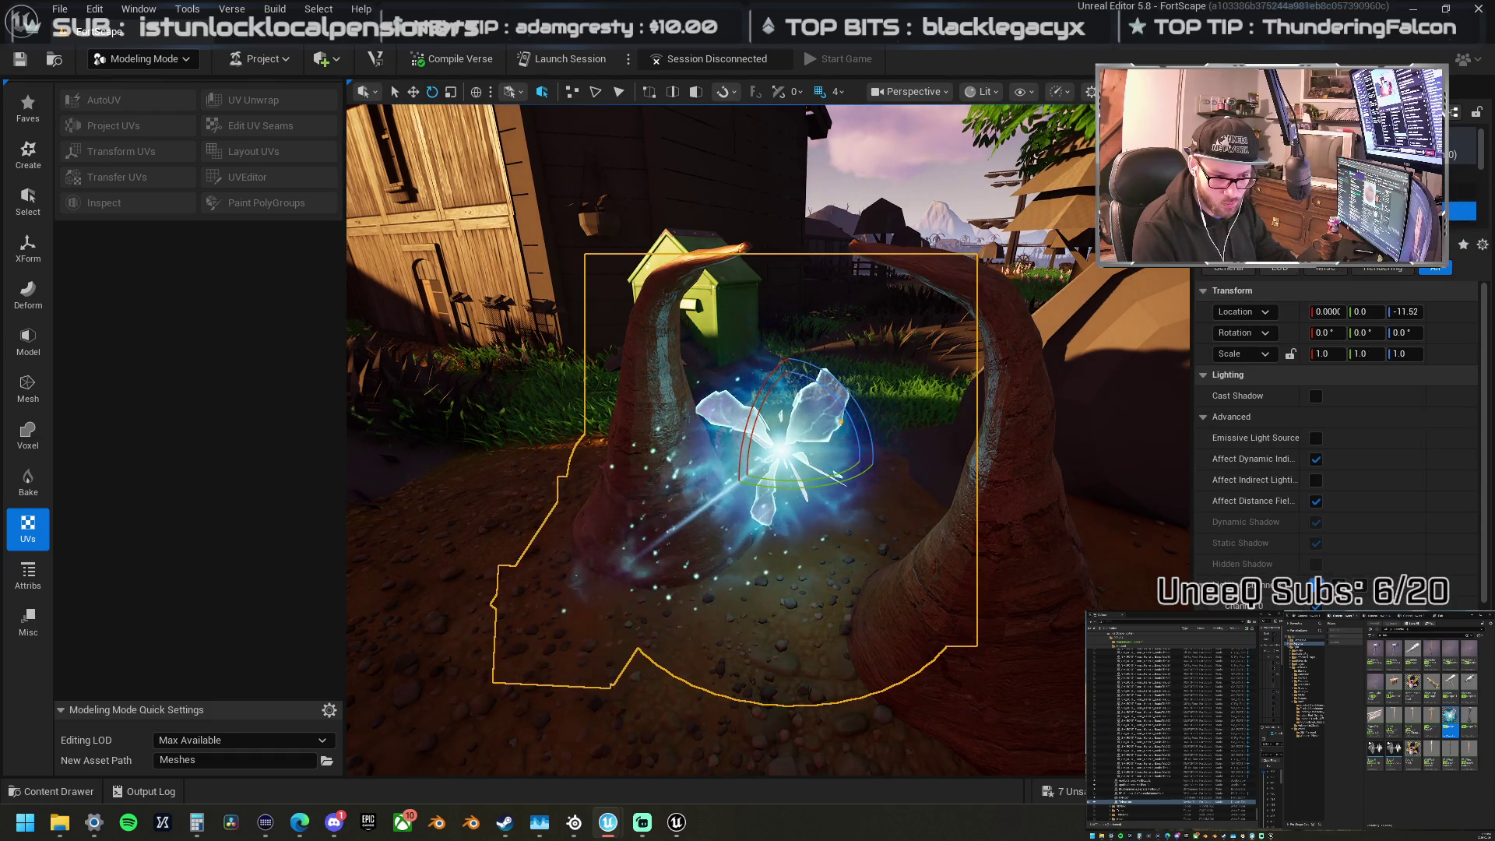
{"action": "left_click", "coordinate": [1462, 181]}
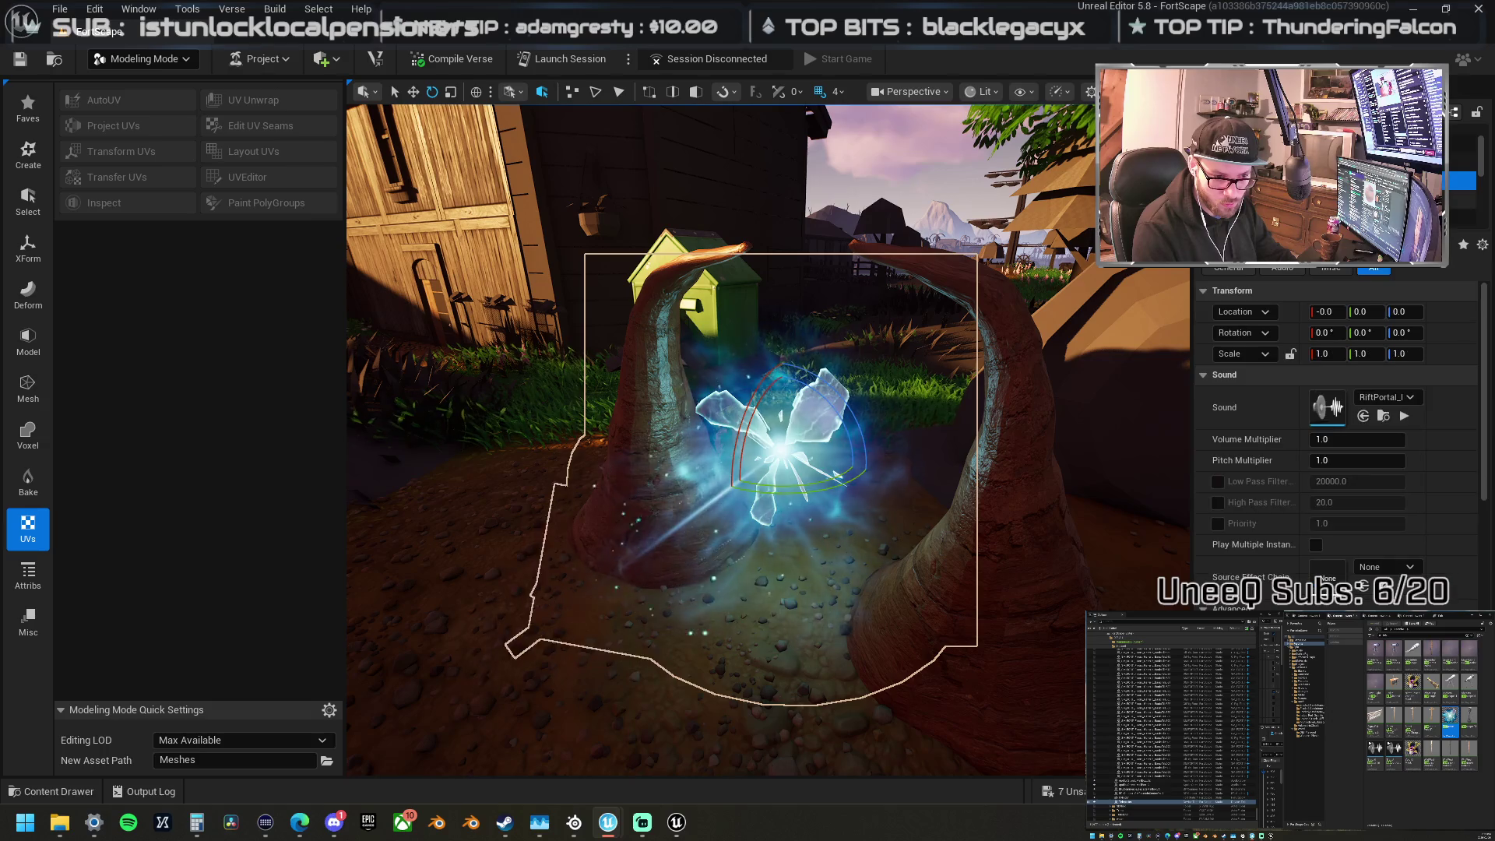
{"action": "left_click", "coordinate": [1462, 191]}
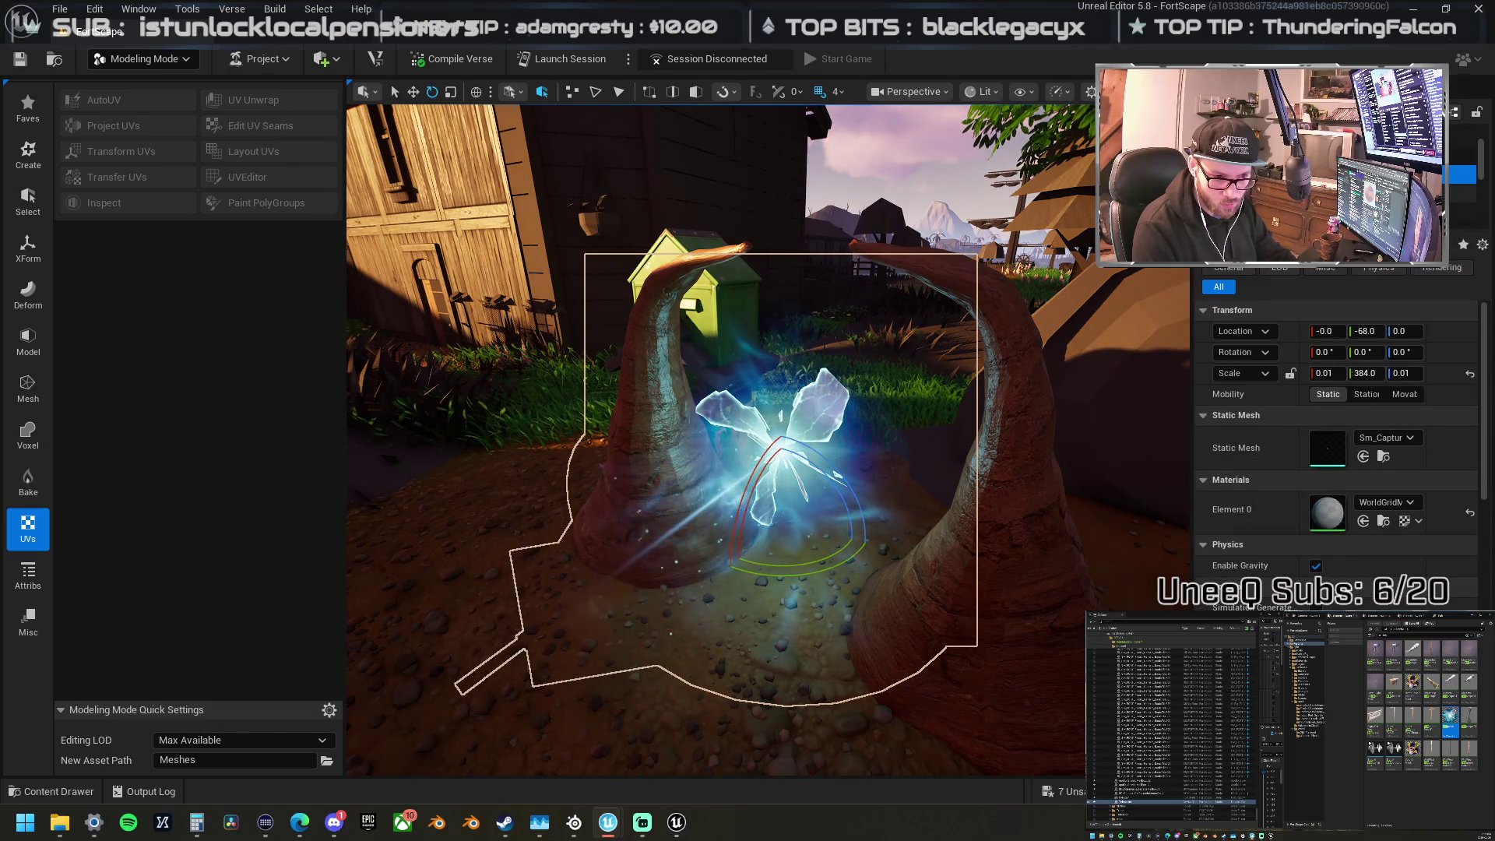
{"action": "left_click", "coordinate": [1463, 217]}
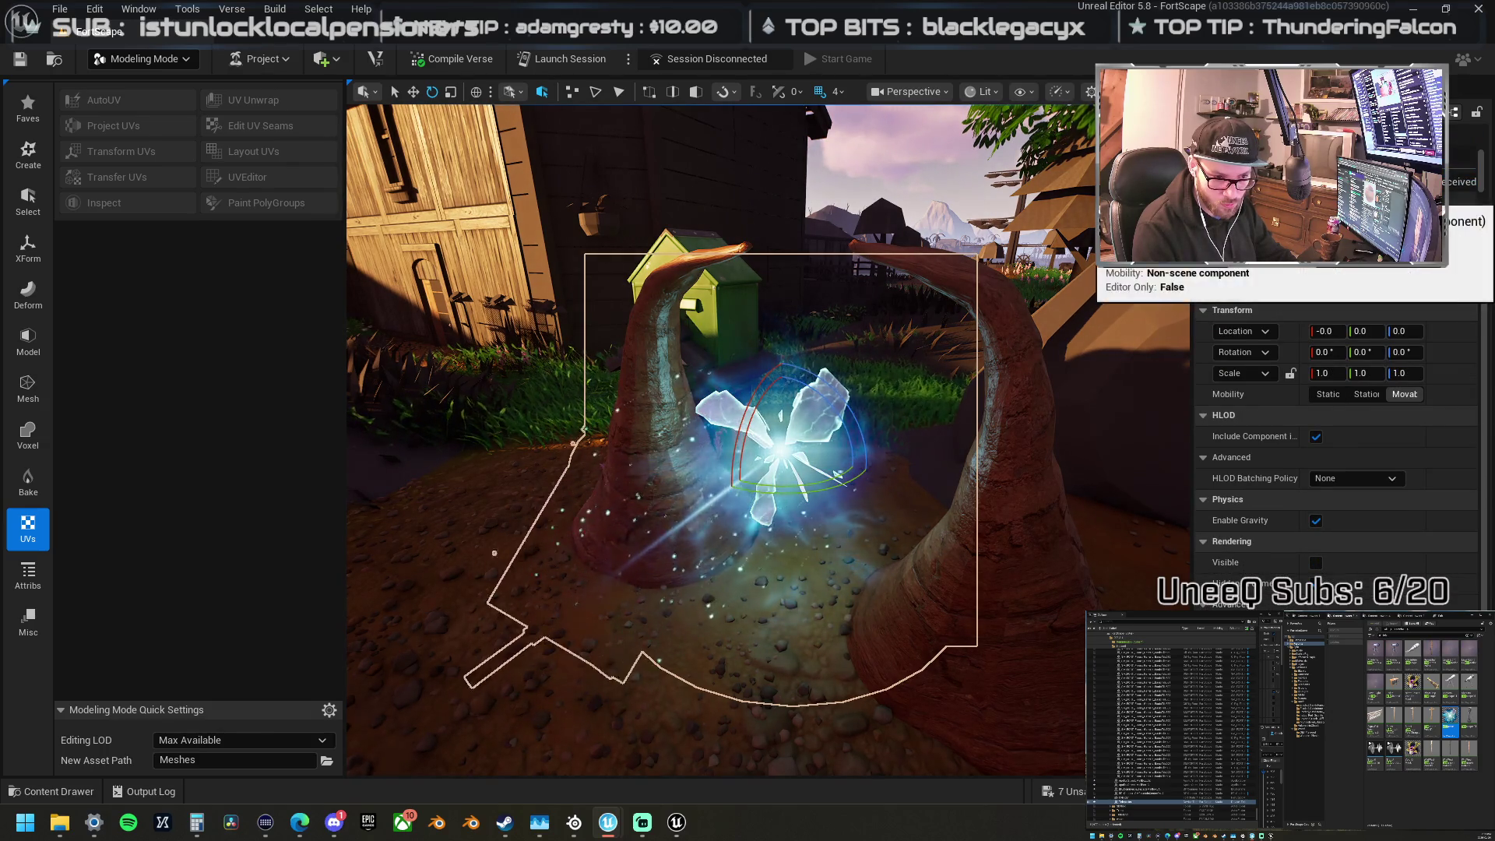
{"action": "left_click", "coordinate": [1463, 173]}
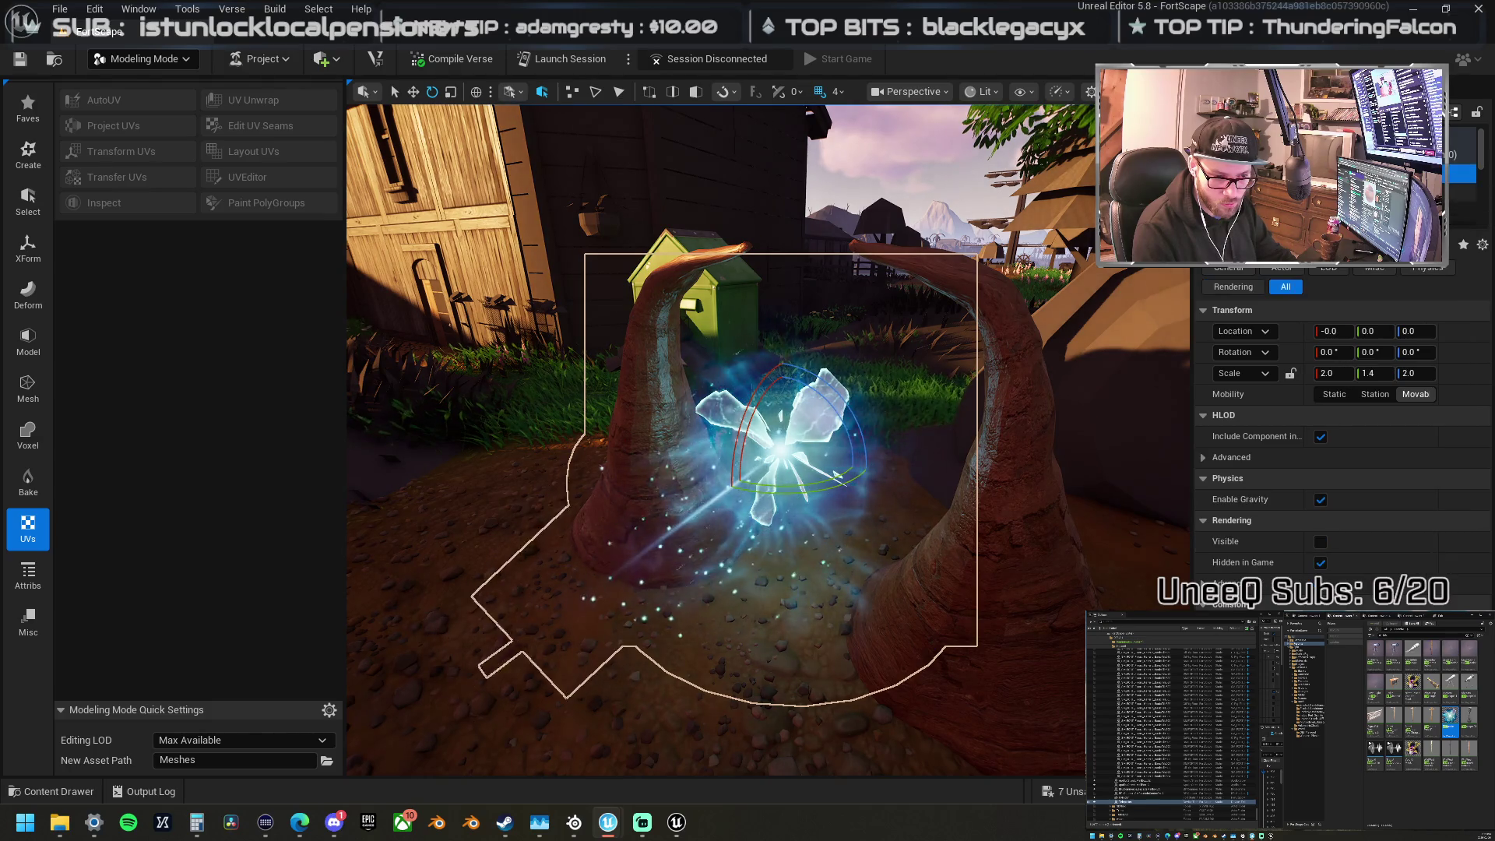
{"action": "left_click", "coordinate": [1462, 192]}
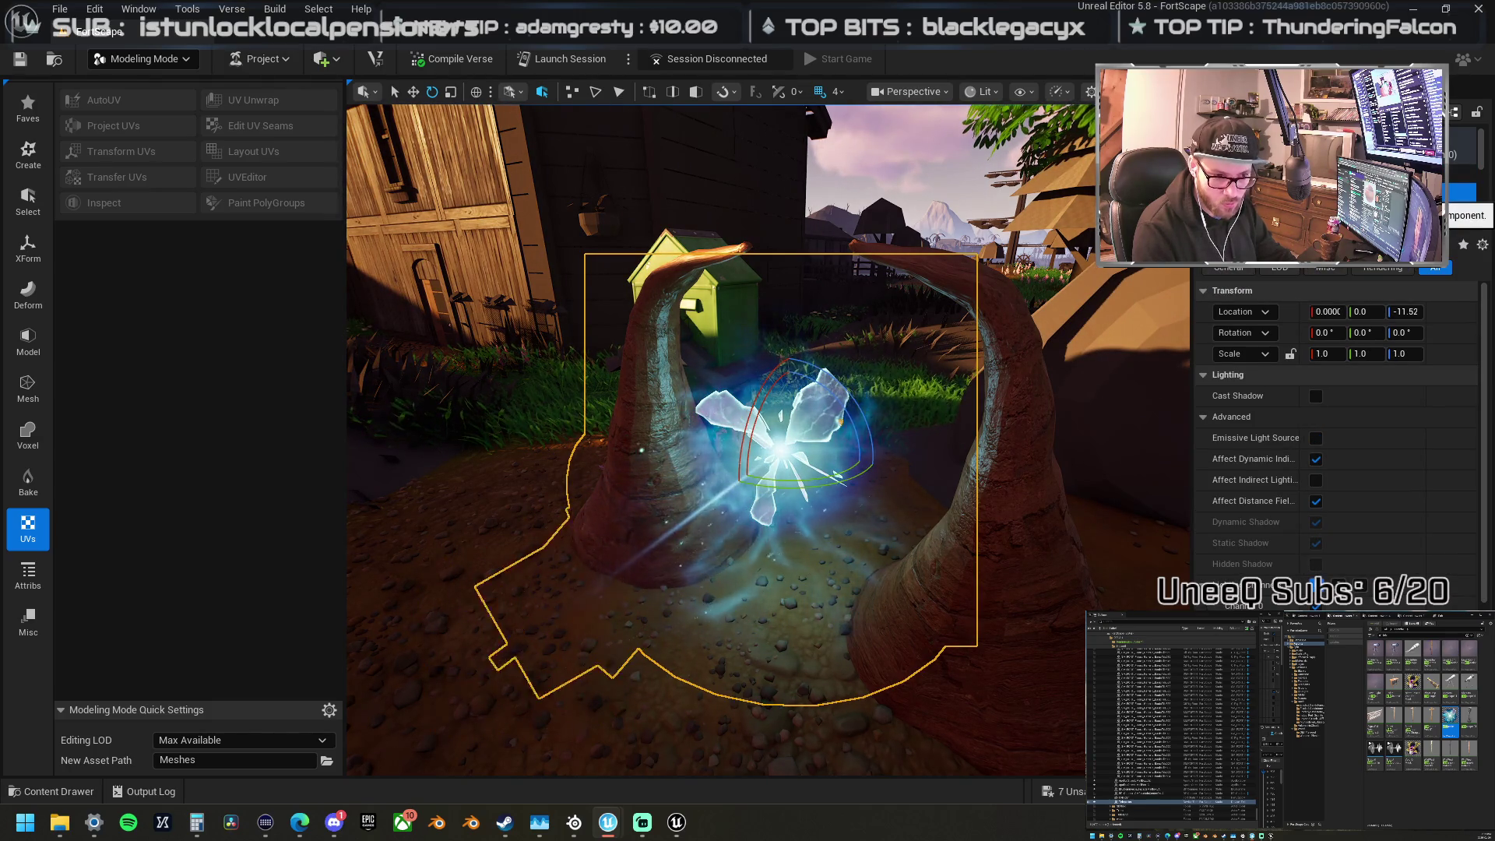
{"action": "left_click", "coordinate": [1463, 154]}
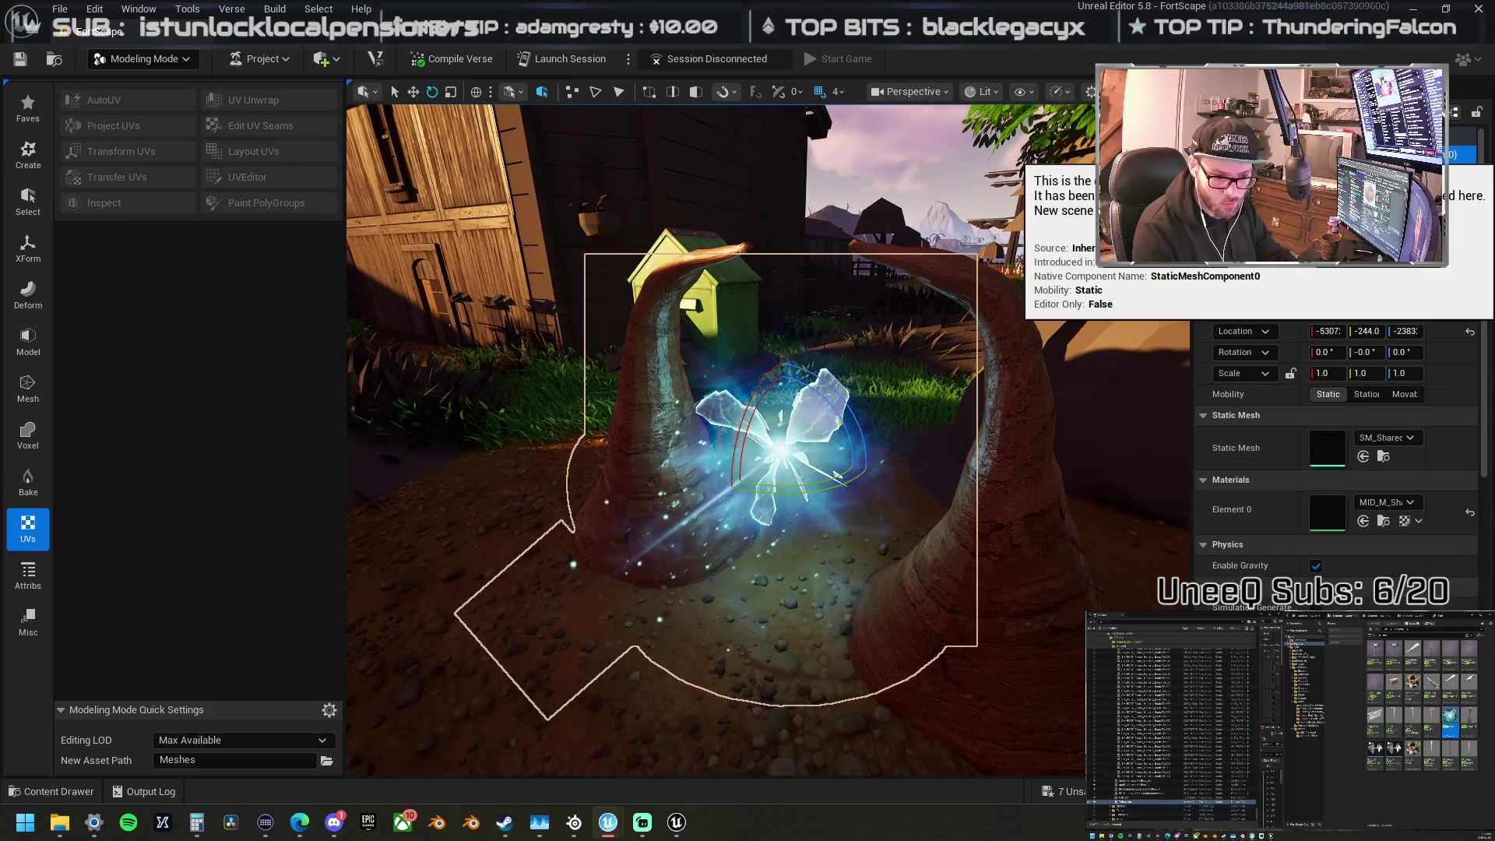
{"action": "scroll", "coordinate": [1318, 555], "scroll_direction": "down", "scroll_amount": 3}
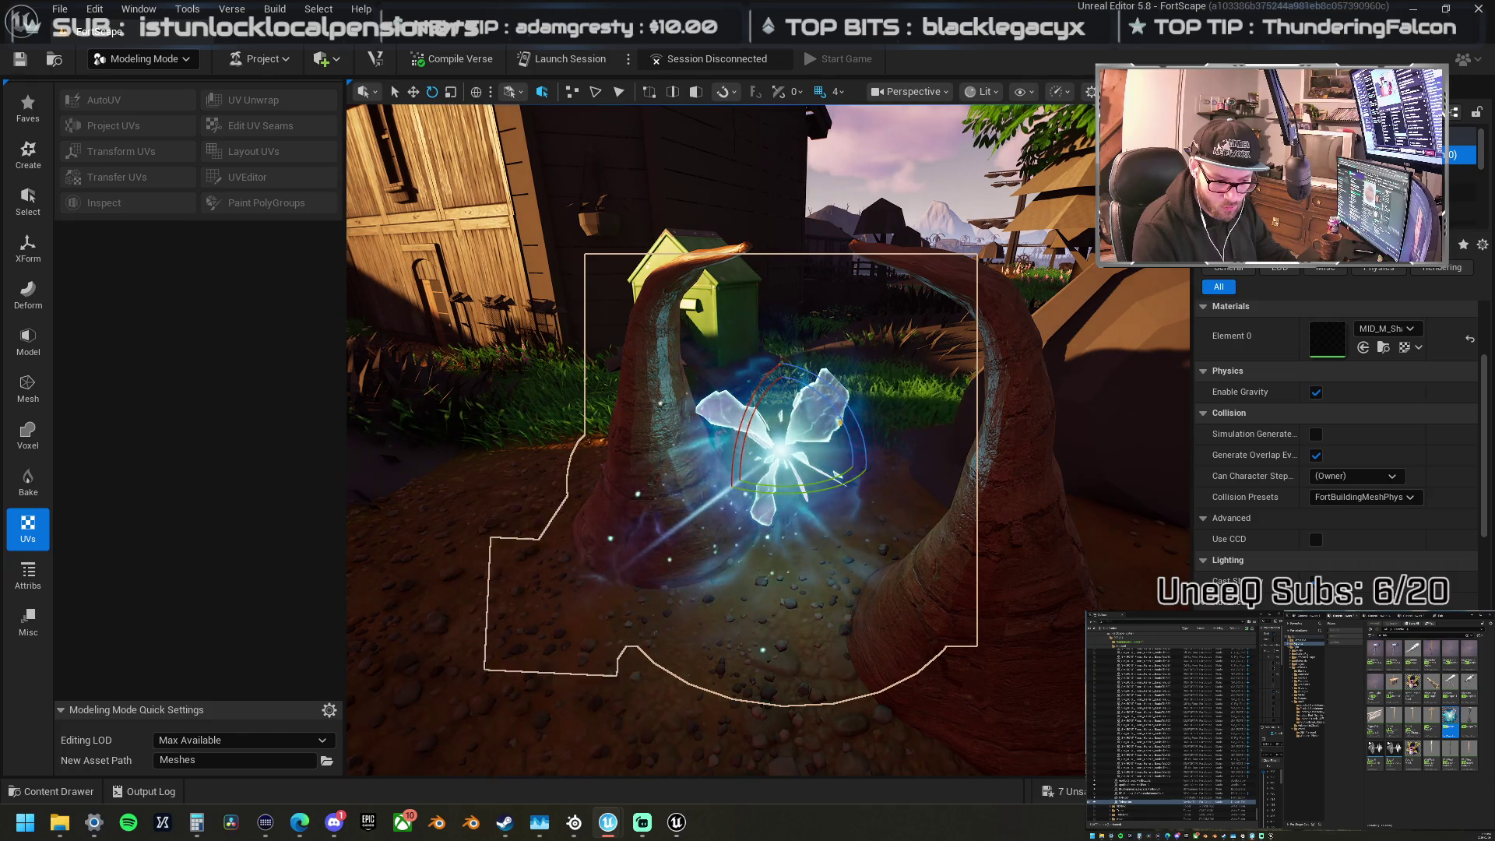
{"action": "scroll", "coordinate": [1316, 605], "scroll_direction": "down", "scroll_amount": 2}
{"action": "scroll", "coordinate": [1316, 606], "scroll_direction": "down", "scroll_amount": 1}
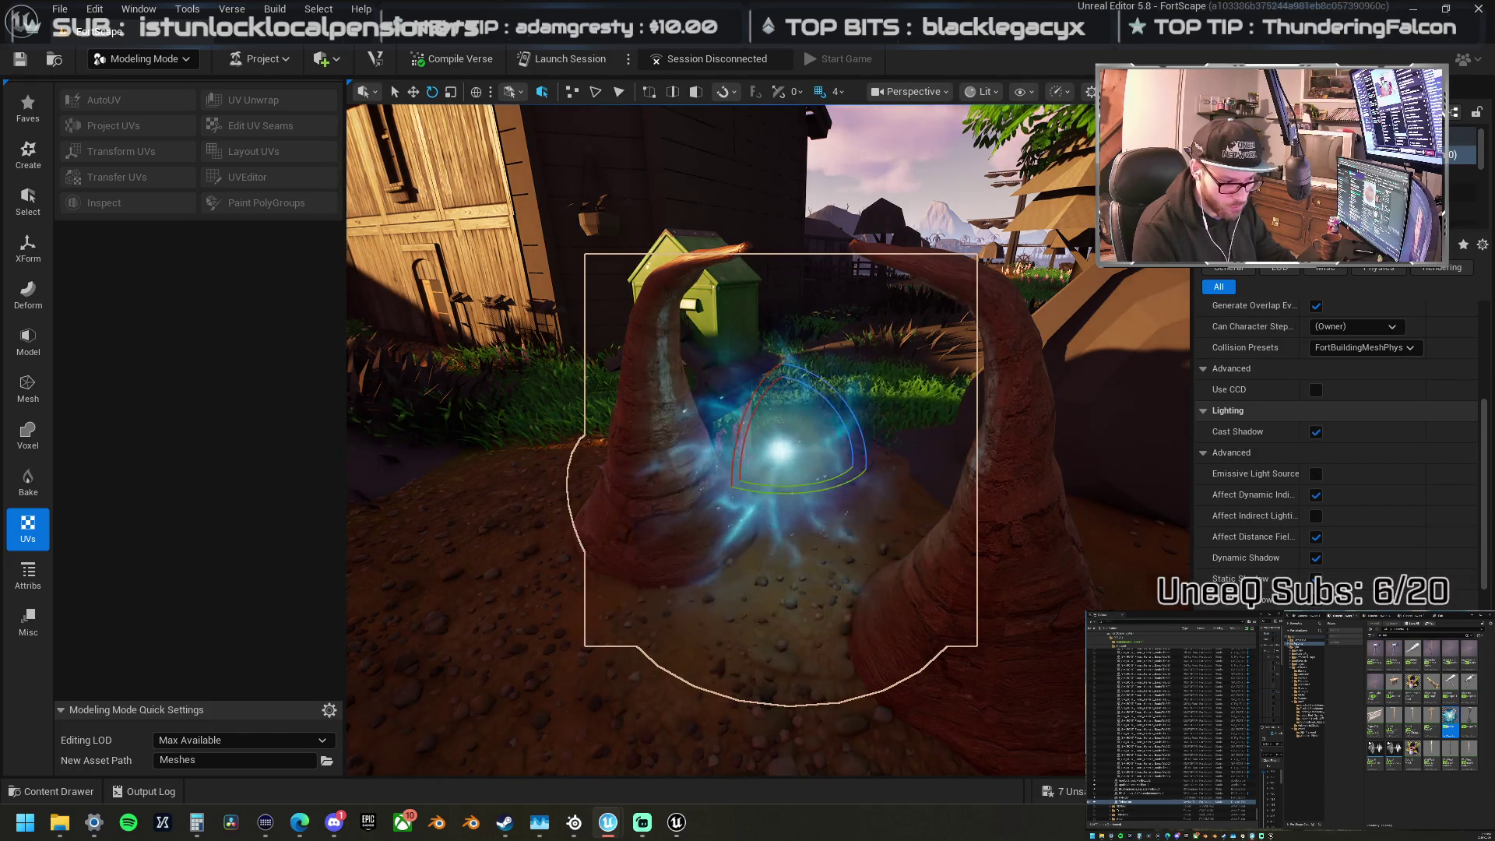
{"action": "left_click_drag", "start_coordinate": [818, 505], "coordinate": [685, 508]}
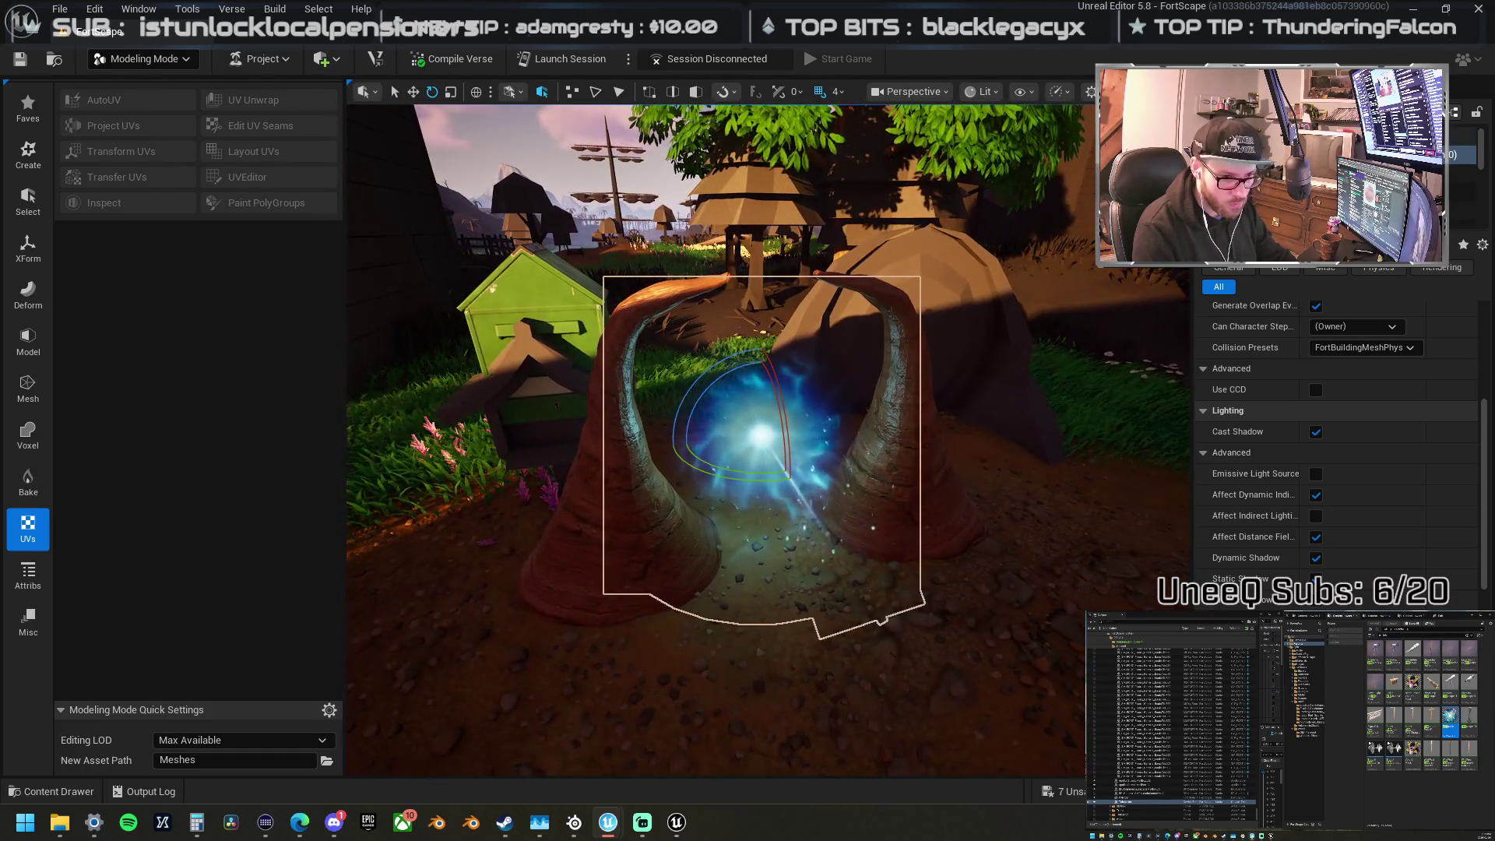
Step: Select the teleporter and frame it in the view
{"action": "left_click", "coordinate": [685, 507]}
{"action": "key", "text": "f"}
{"action": "key", "text": "r"}
{"action": "scroll", "coordinate": [798, 467], "scroll_direction": "up", "scroll_amount": 2}
{"action": "left_click_drag", "start_coordinate": [834, 434], "coordinate": [670, 434]}
{"action": "key", "text": "w"}
{"action": "scroll", "coordinate": [824, 495], "scroll_direction": "up", "scroll_amount": 5}
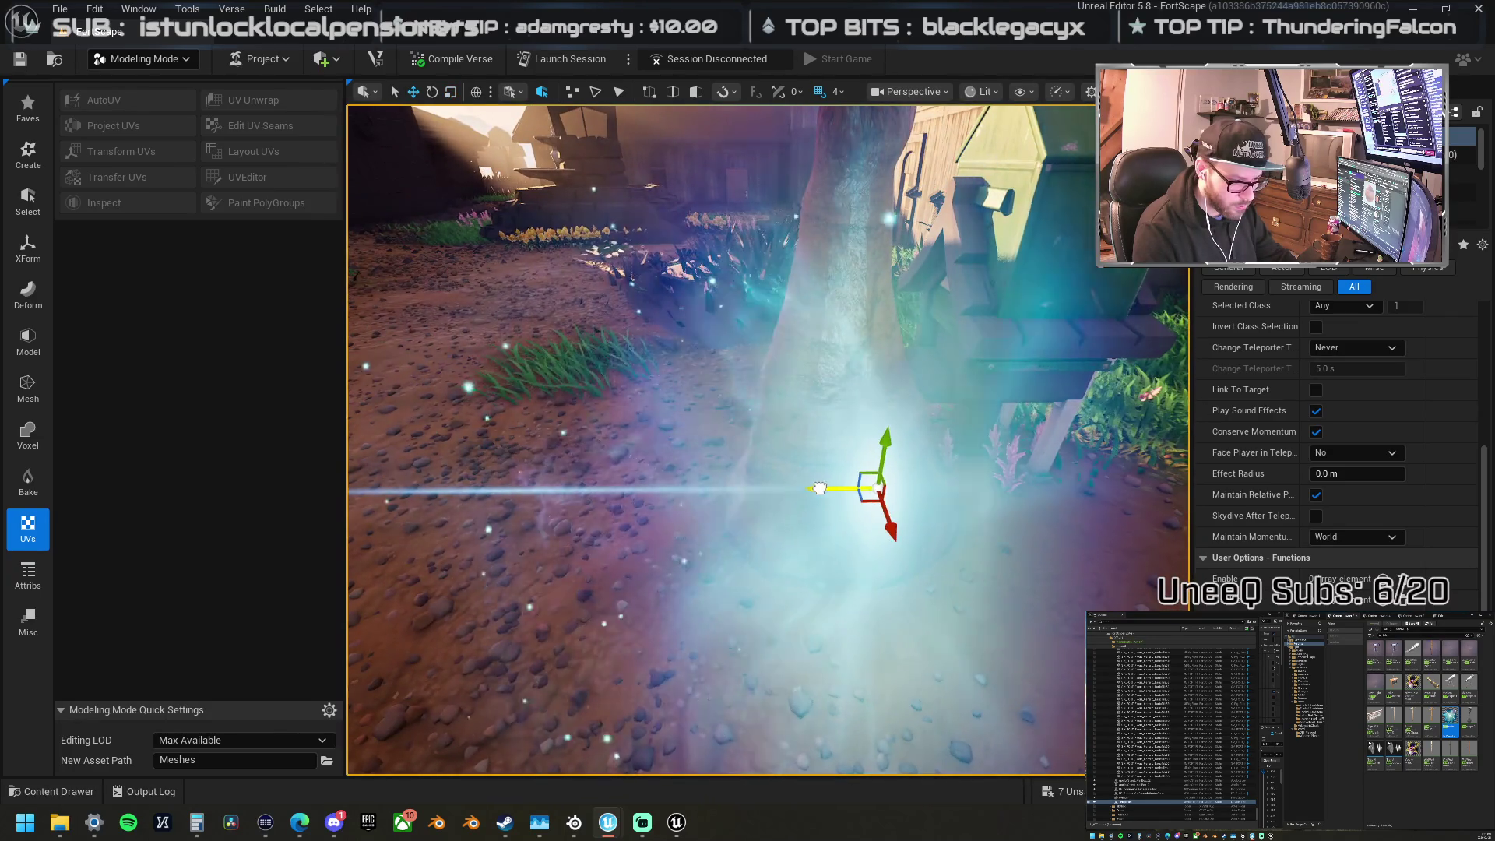
{"action": "scroll", "coordinate": [824, 495], "scroll_direction": "down", "scroll_amount": 5}
{"action": "scroll", "coordinate": [767, 439], "scroll_direction": "up", "scroll_amount": 6}
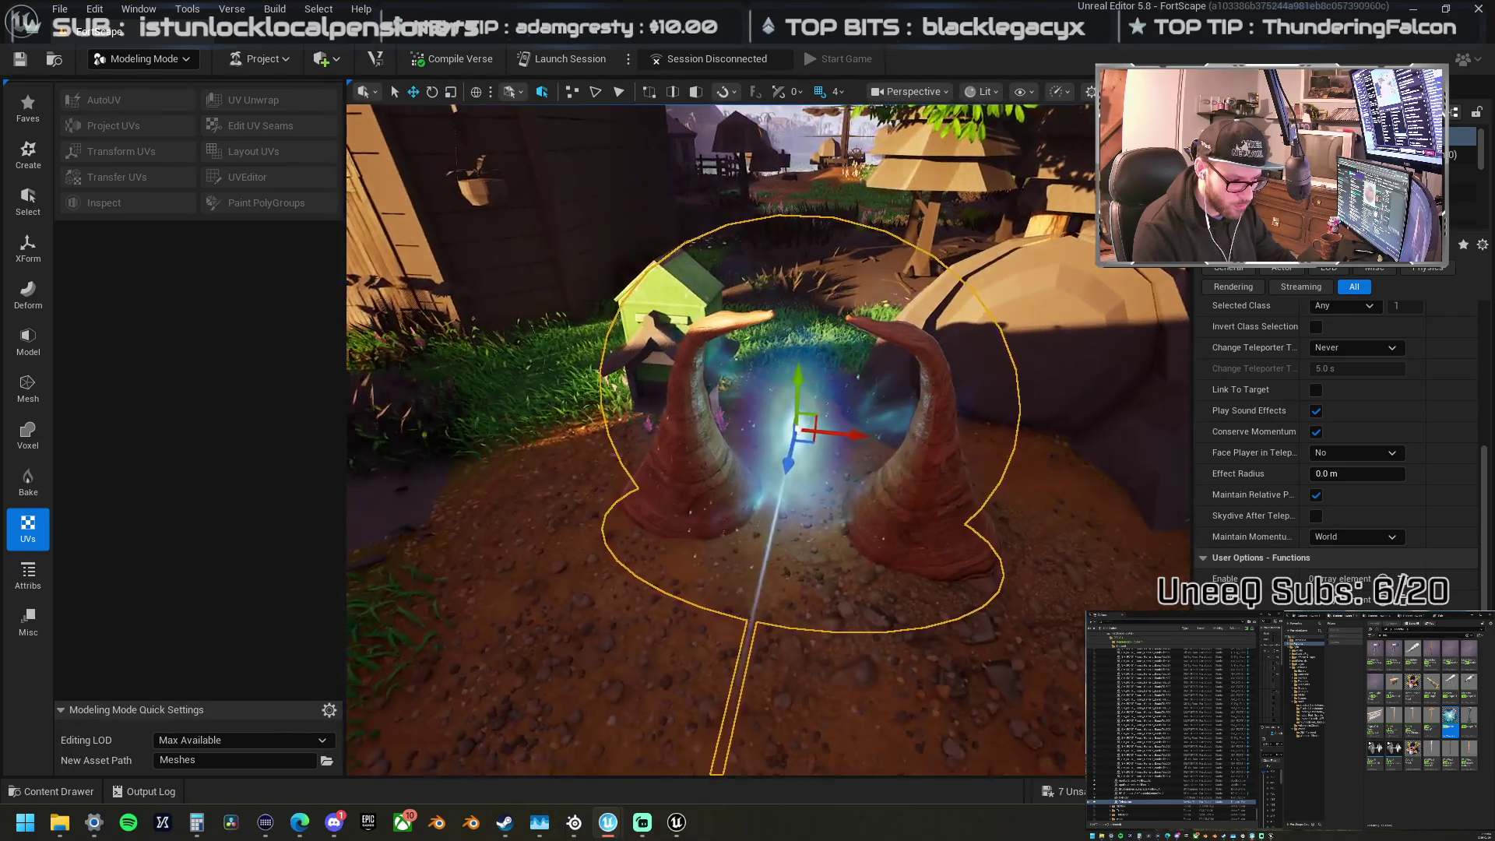
{"action": "scroll", "coordinate": [767, 440], "scroll_direction": "down", "scroll_amount": 5}
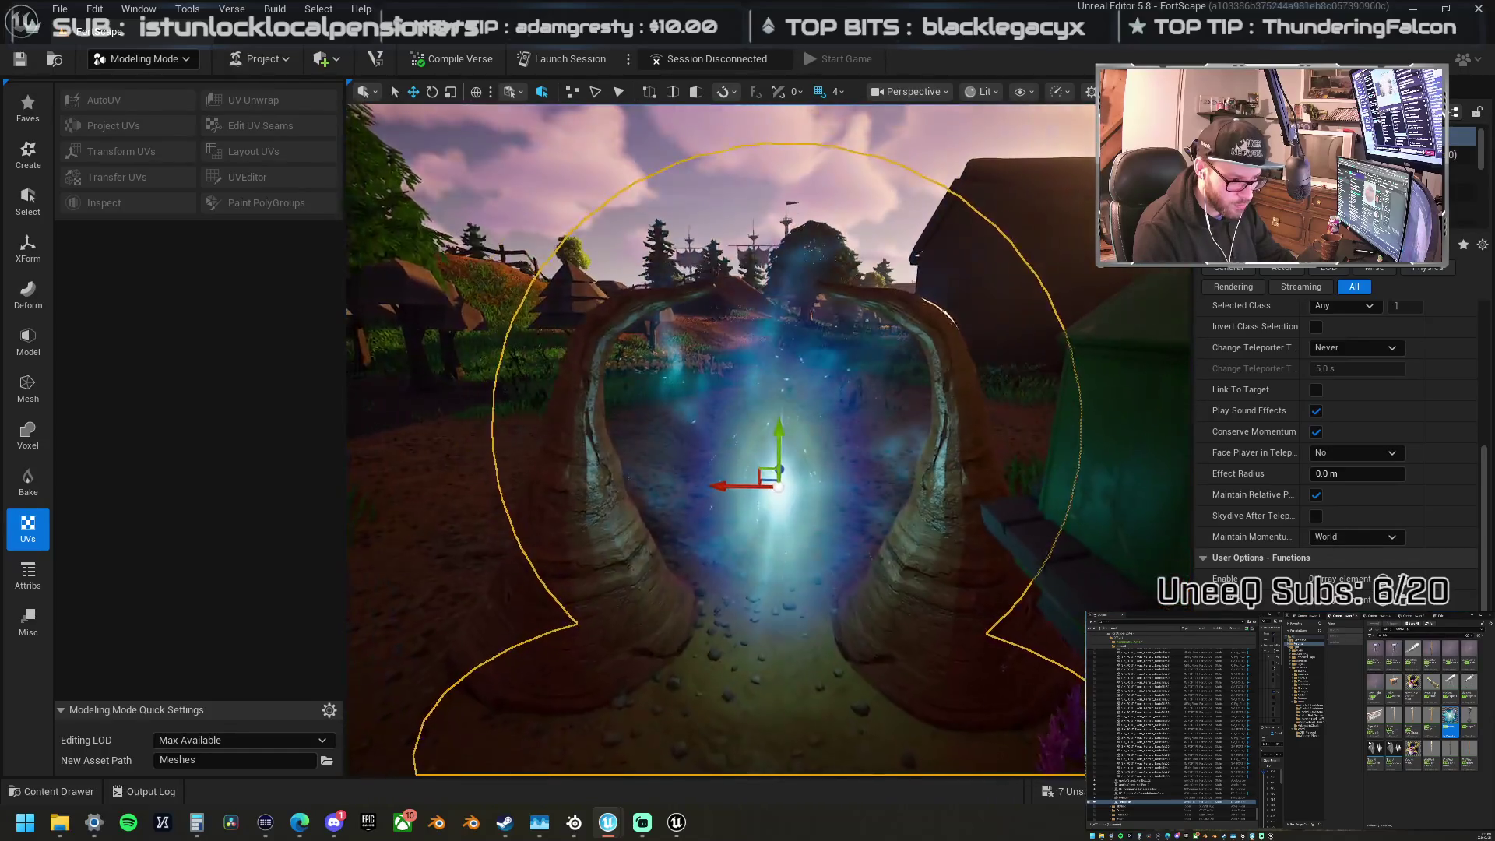
{"action": "scroll", "coordinate": [767, 439], "scroll_direction": "up", "scroll_amount": 4}
{"action": "scroll", "coordinate": [767, 439], "scroll_direction": "down", "scroll_amount": 4}
{"action": "scroll", "coordinate": [800, 480], "scroll_direction": "down", "scroll_amount": 3}
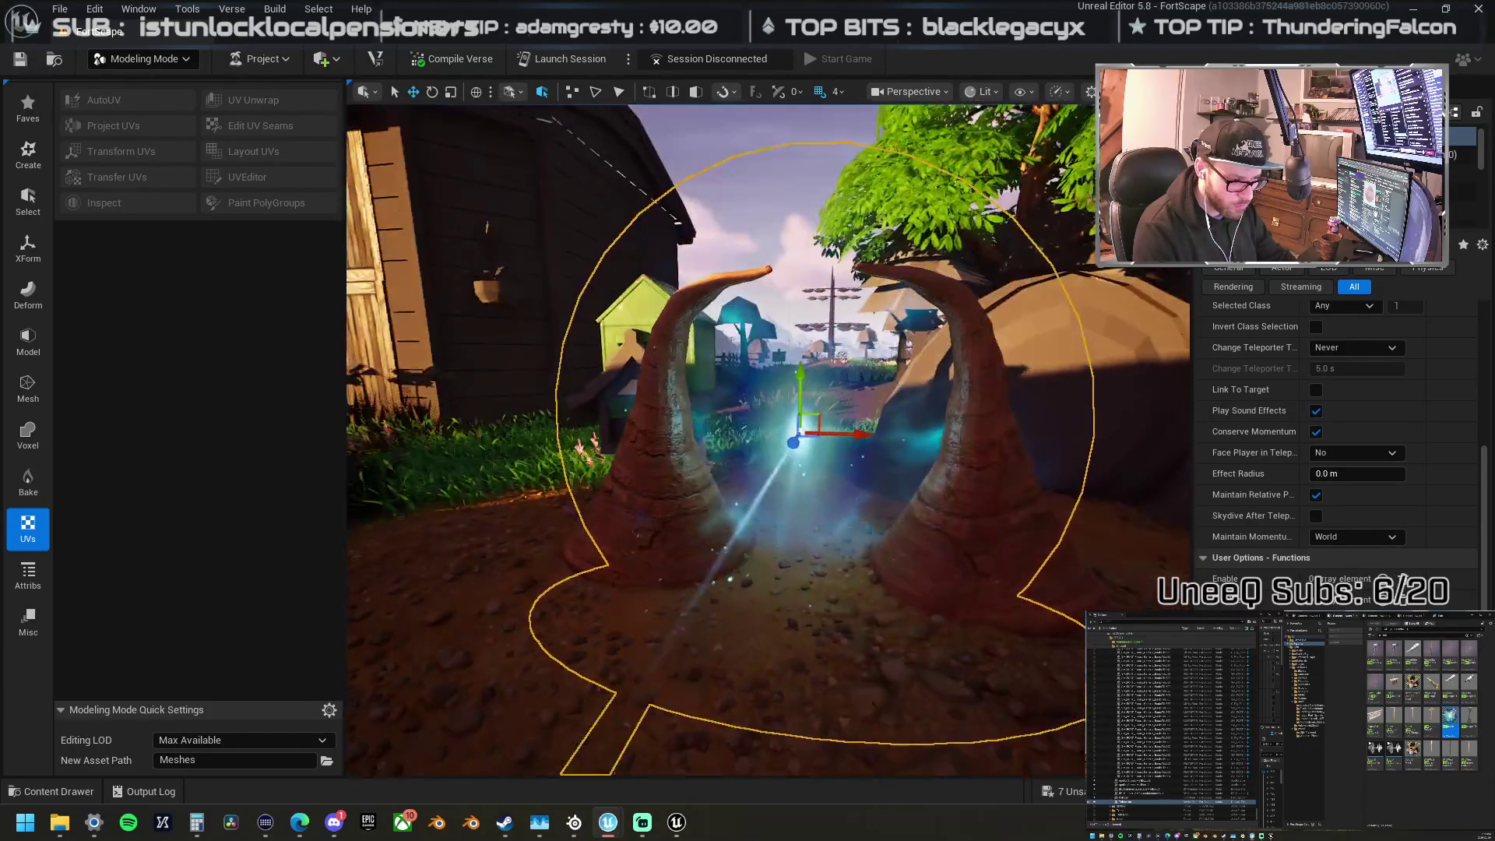
{"action": "scroll", "coordinate": [799, 480], "scroll_direction": "up", "scroll_amount": 4}
{"action": "scroll", "coordinate": [800, 481], "scroll_direction": "down", "scroll_amount": 6}
Step: Add the horns to the selection, move the group beside the large boulder, then deselect
{"action": "left_click", "coordinate": [787, 460], "text": "ctrl"}
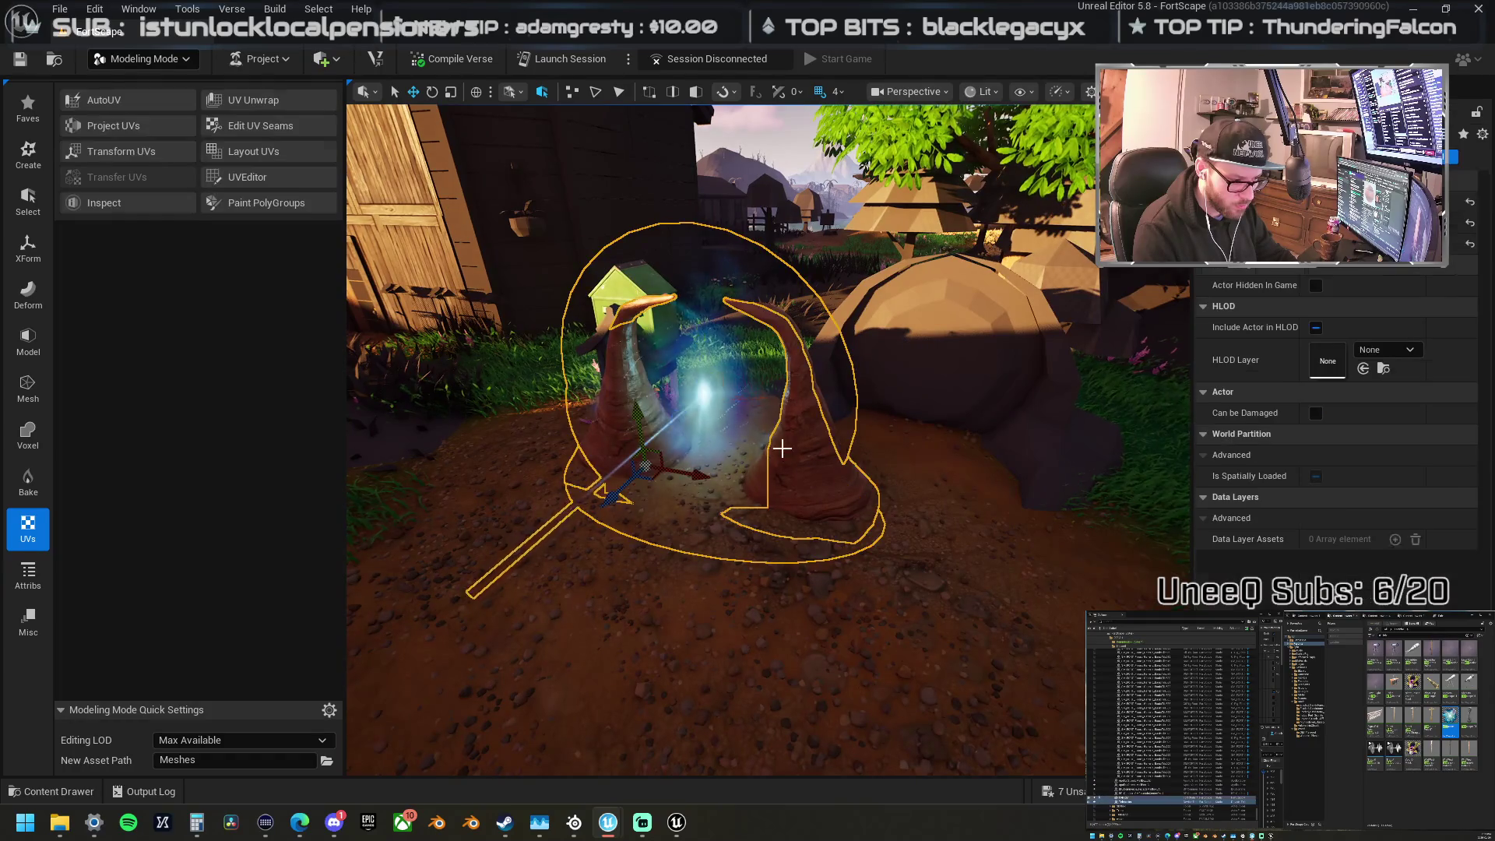
{"action": "left_click", "coordinate": [735, 484], "text": "ctrl"}
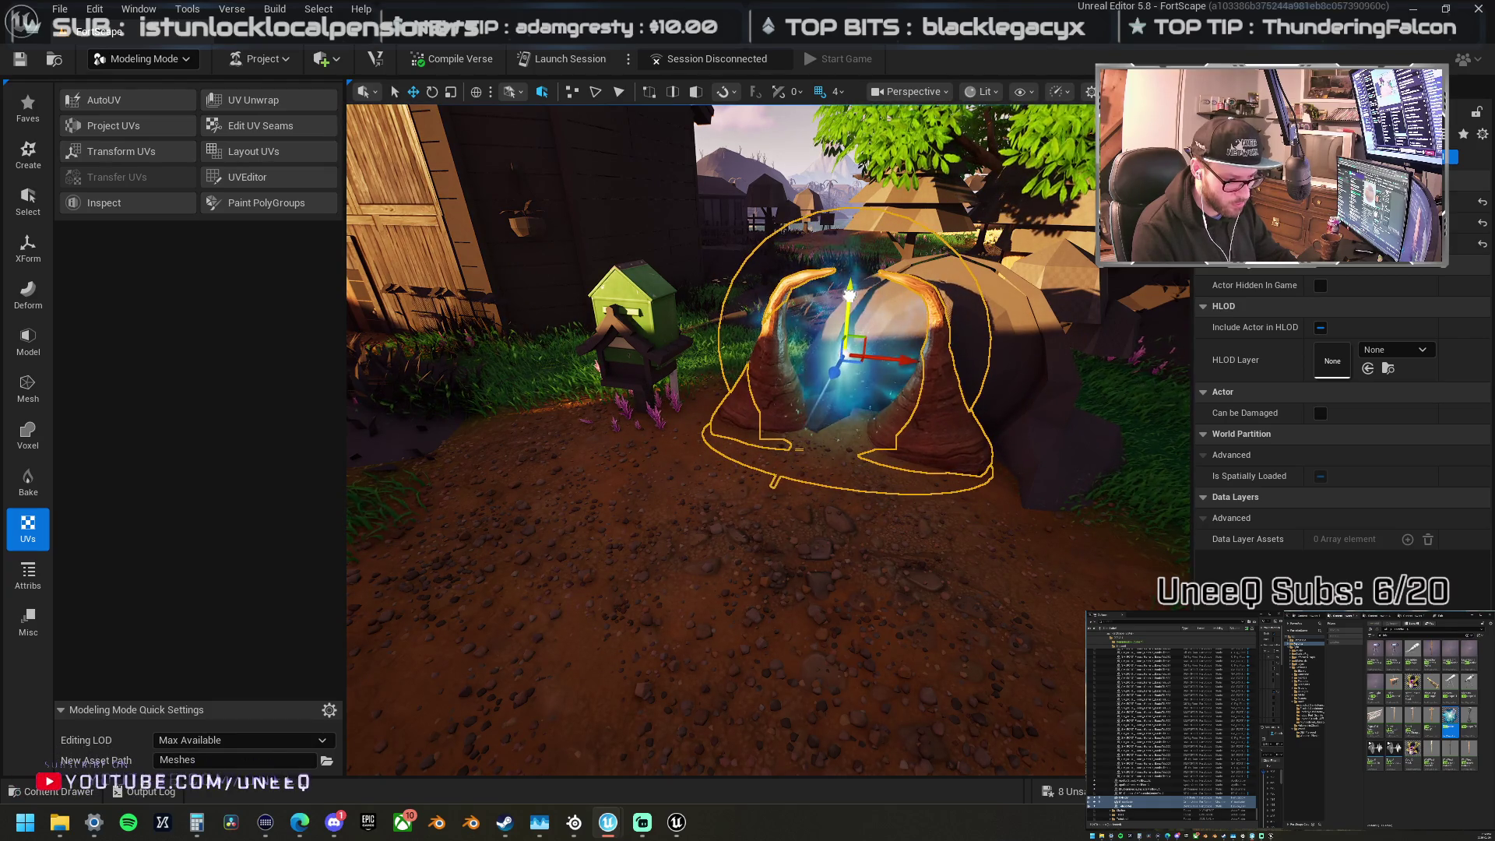
{"action": "mouse_move", "coordinate": [880, 384]}
{"action": "left_mouse_down"}
{"action": "mouse_move", "coordinate": [876, 343]}
{"action": "mouse_move", "coordinate": [864, 389]}
{"action": "left_mouse_up"}
{"action": "mouse_move", "coordinate": [759, 425]}
{"action": "left_mouse_down"}
{"action": "mouse_move", "coordinate": [767, 413]}
{"action": "mouse_move", "coordinate": [760, 424]}
{"action": "left_mouse_up"}
{"action": "left_click", "coordinate": [746, 558]}
{"action": "left_click_drag", "start_coordinate": [746, 558], "coordinate": [728, 693]}
{"action": "left_click_drag", "start_coordinate": [934, 451], "coordinate": [934, 460]}
Step: Move a tree from near the fence to spots along the dirt path, duplicating it there
{"action": "left_click", "coordinate": [1048, 356]}
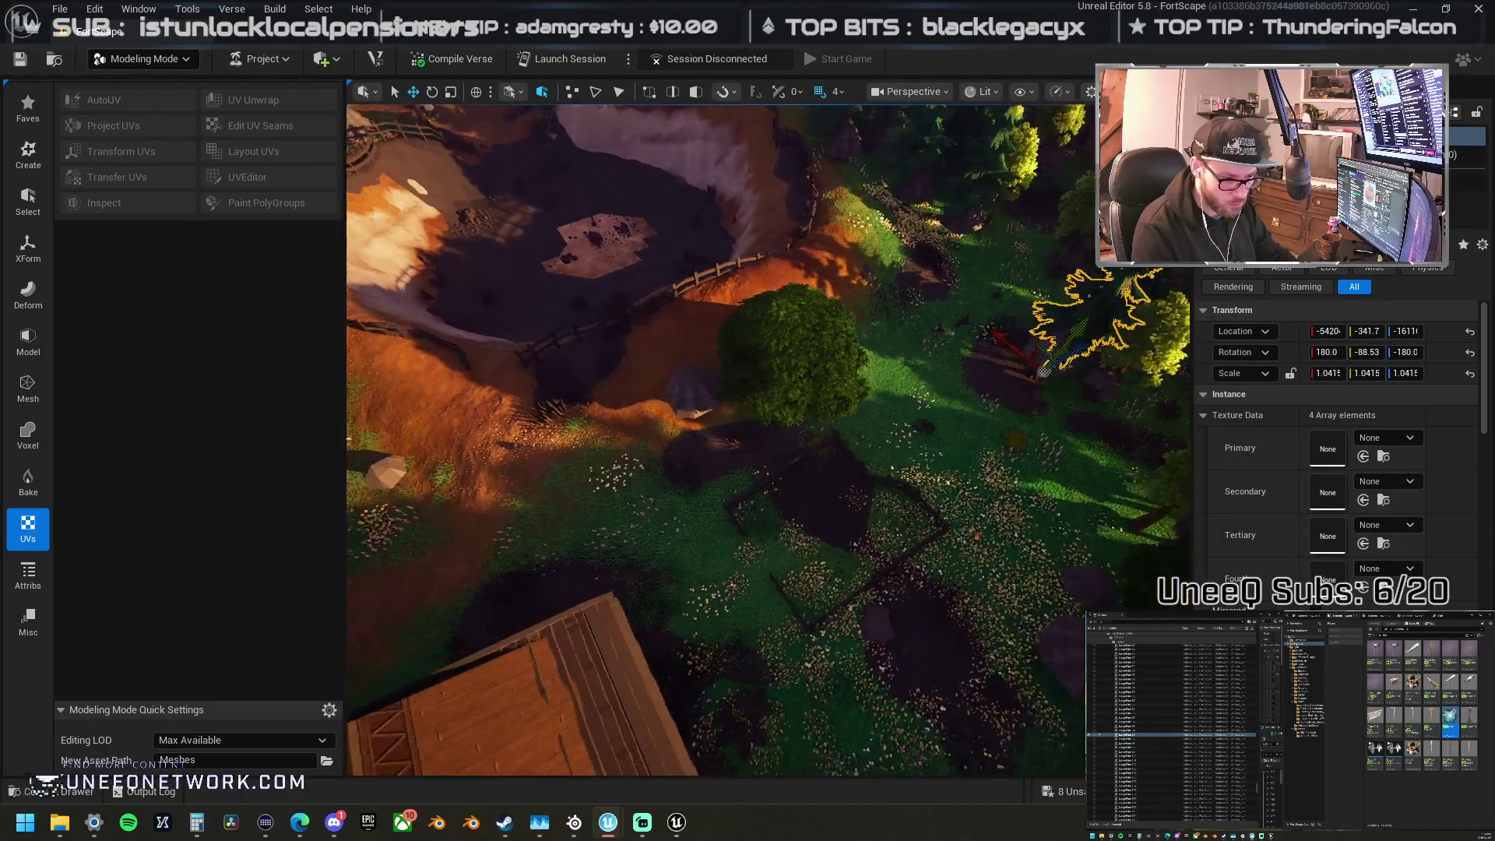
{"action": "mouse_move", "coordinate": [1069, 353]}
{"action": "left_mouse_down"}
{"action": "mouse_move", "coordinate": [814, 410]}
{"action": "mouse_move", "coordinate": [727, 401]}
{"action": "left_mouse_up"}
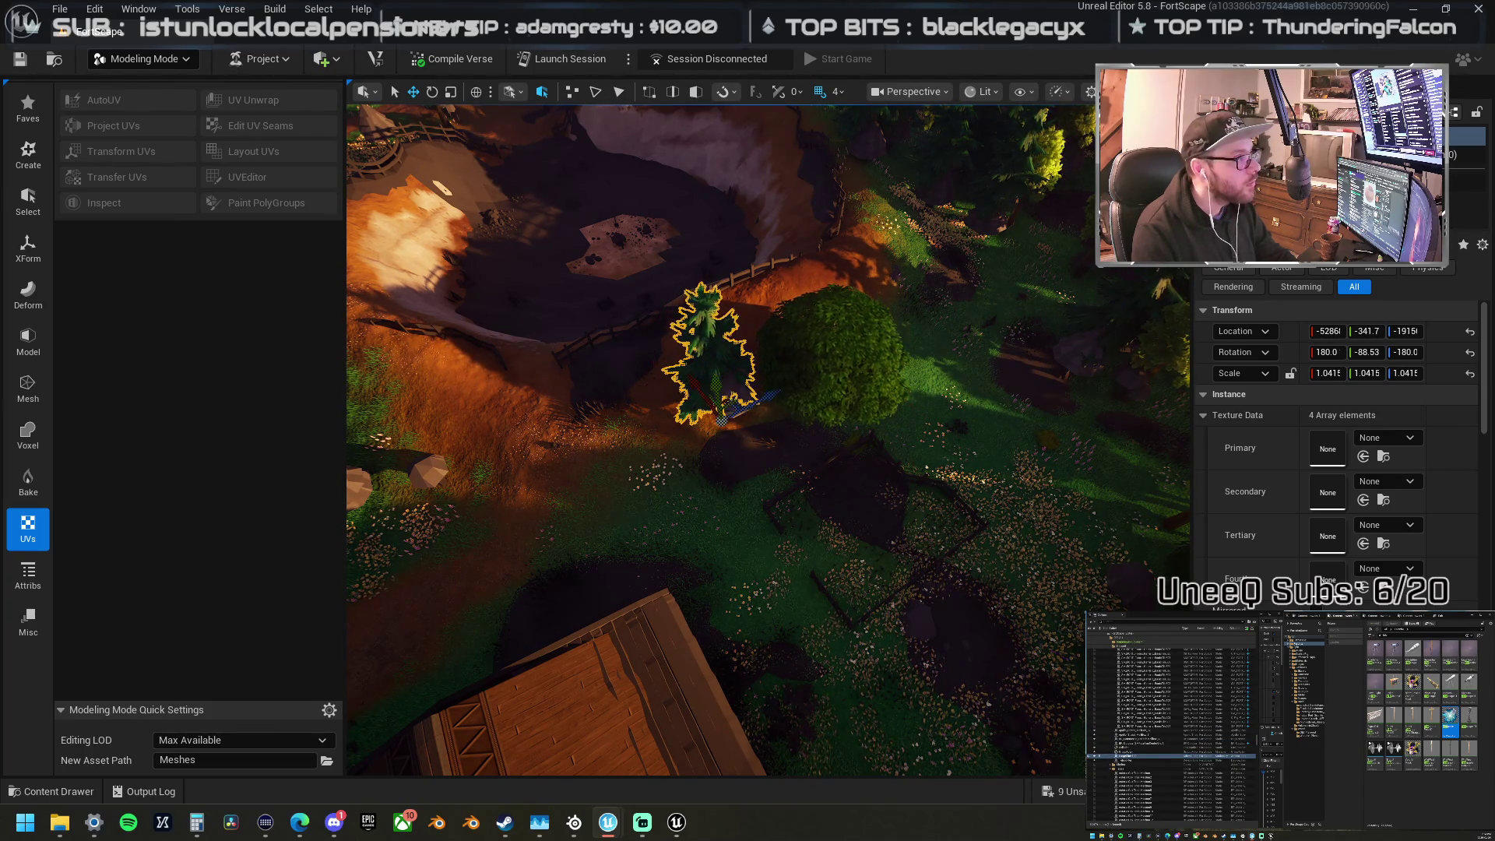
{"action": "key", "text": "s"}
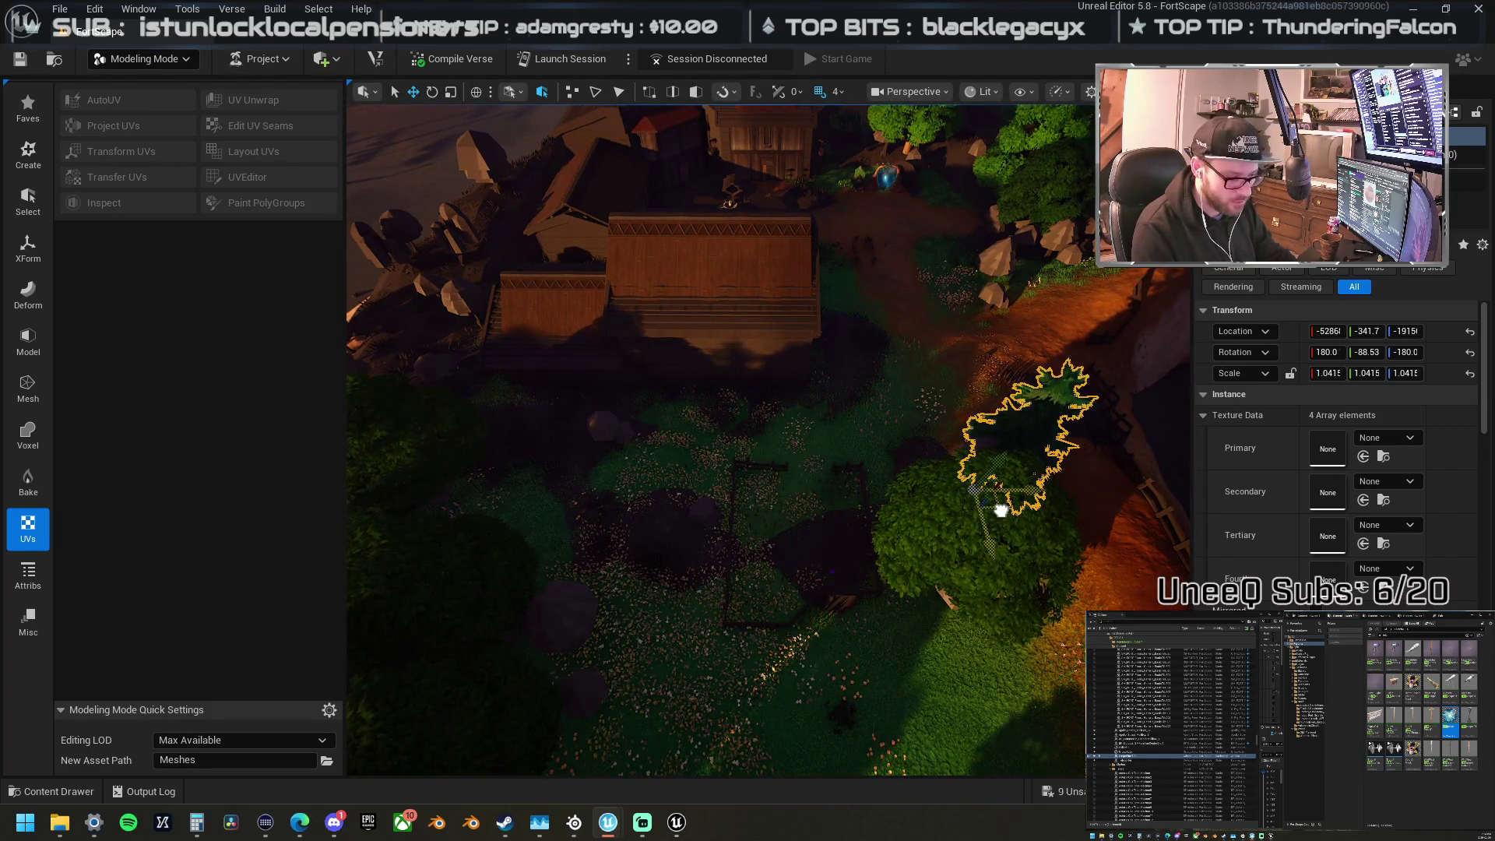
{"action": "mouse_move", "coordinate": [1000, 511]}
{"action": "left_mouse_down"}
{"action": "mouse_move", "coordinate": [664, 605]}
{"action": "mouse_move", "coordinate": [603, 645]}
{"action": "mouse_move", "coordinate": [631, 604]}
{"action": "mouse_move", "coordinate": [876, 428]}
{"action": "mouse_move", "coordinate": [989, 304]}
{"action": "left_mouse_up"}
{"action": "key", "text": "f"}
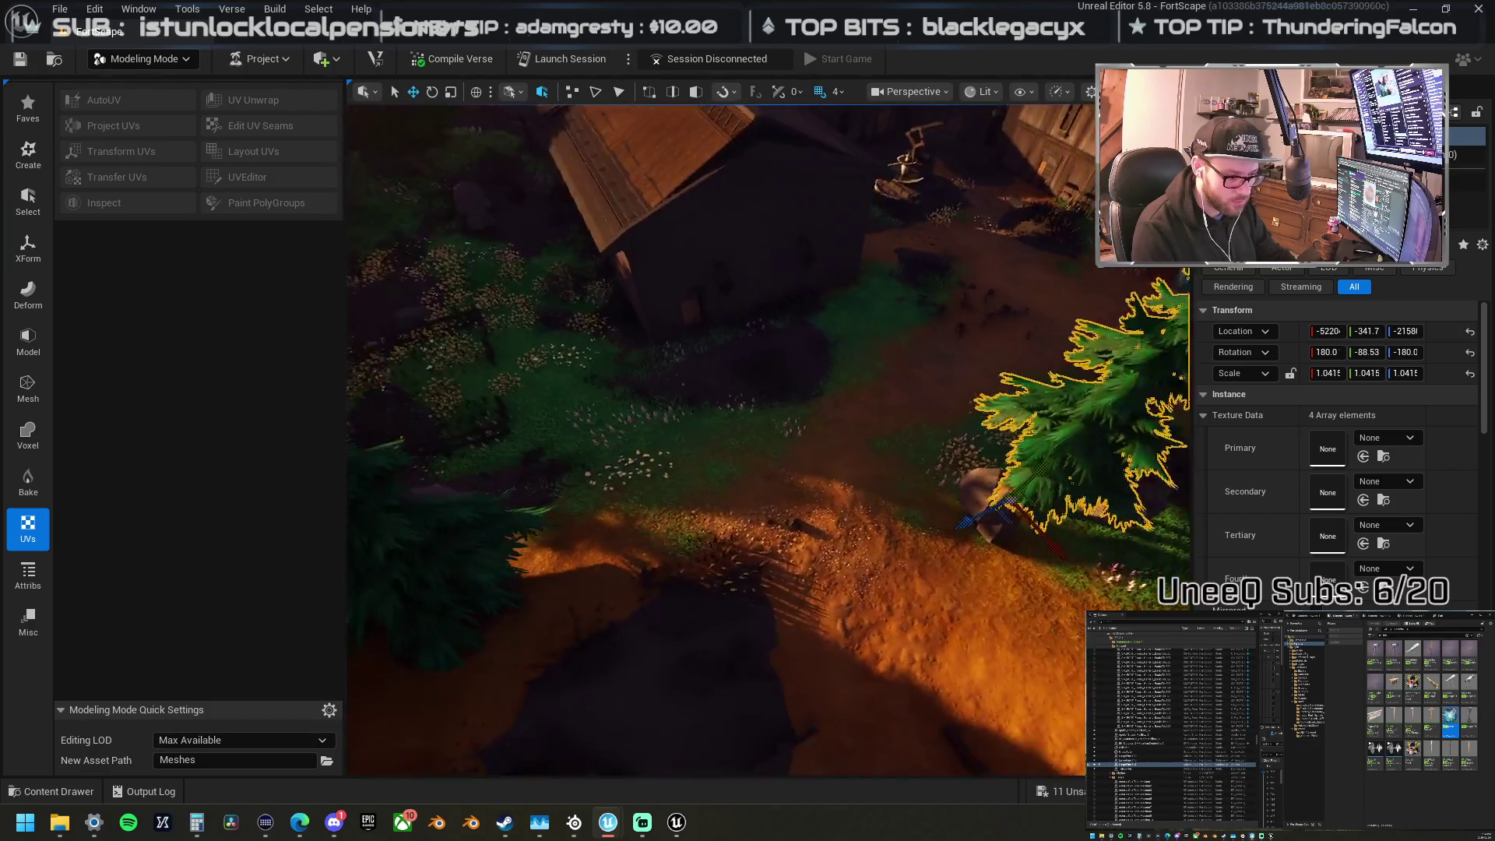
{"action": "mouse_move", "coordinate": [772, 495]}
{"action": "left_mouse_down"}
{"action": "mouse_move", "coordinate": [814, 487]}
{"action": "mouse_move", "coordinate": [982, 549]}
{"action": "left_mouse_up"}
{"action": "key", "text": "f"}
{"action": "mouse_move", "coordinate": [566, 495]}
{"action": "left_mouse_down"}
{"action": "mouse_move", "coordinate": [794, 536]}
{"action": "mouse_move", "coordinate": [1007, 643]}
{"action": "left_mouse_up"}
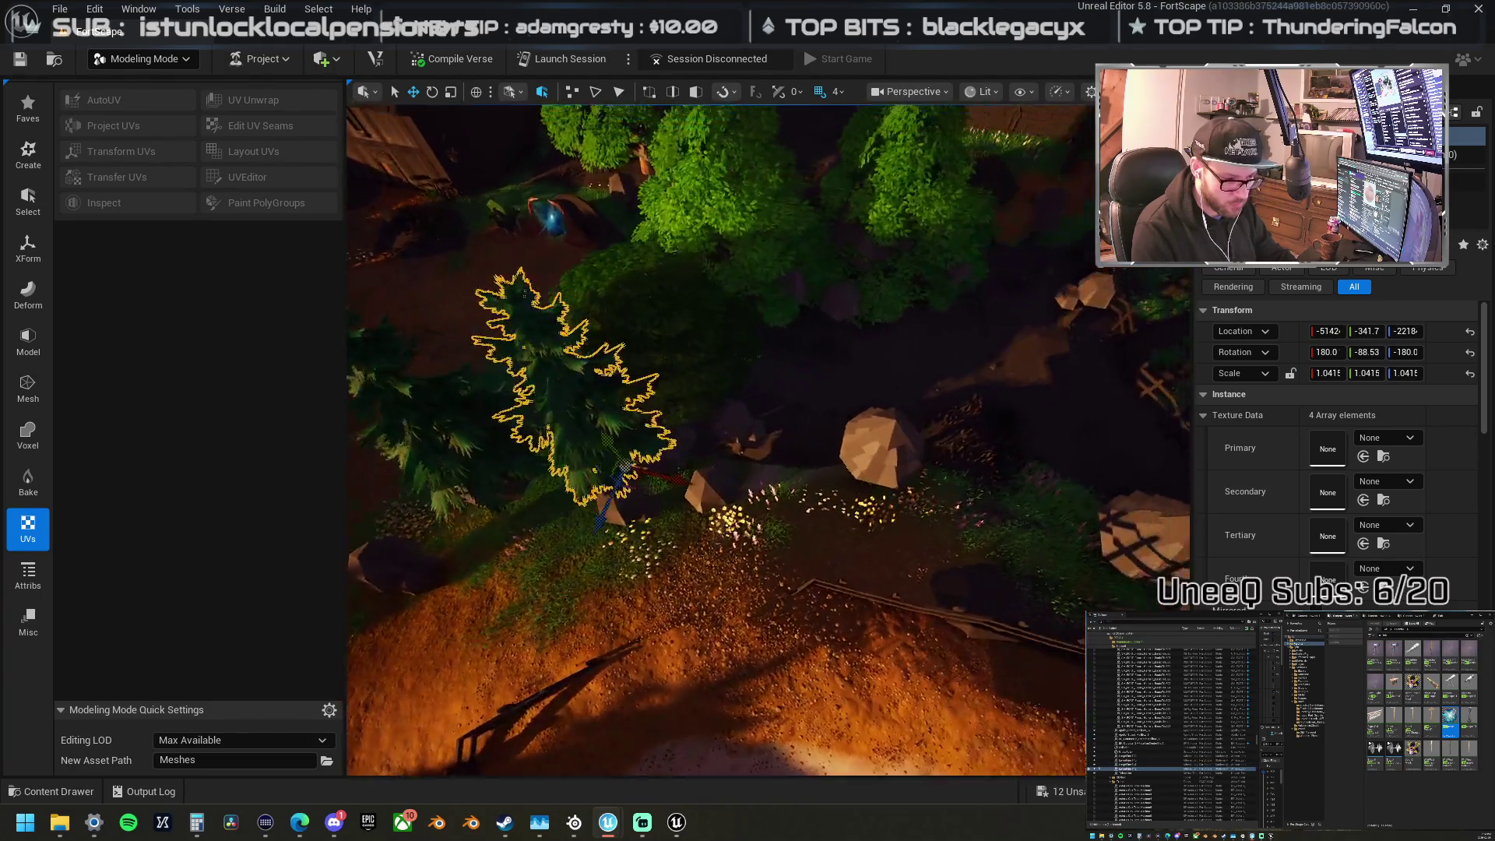
{"action": "key", "text": "f"}
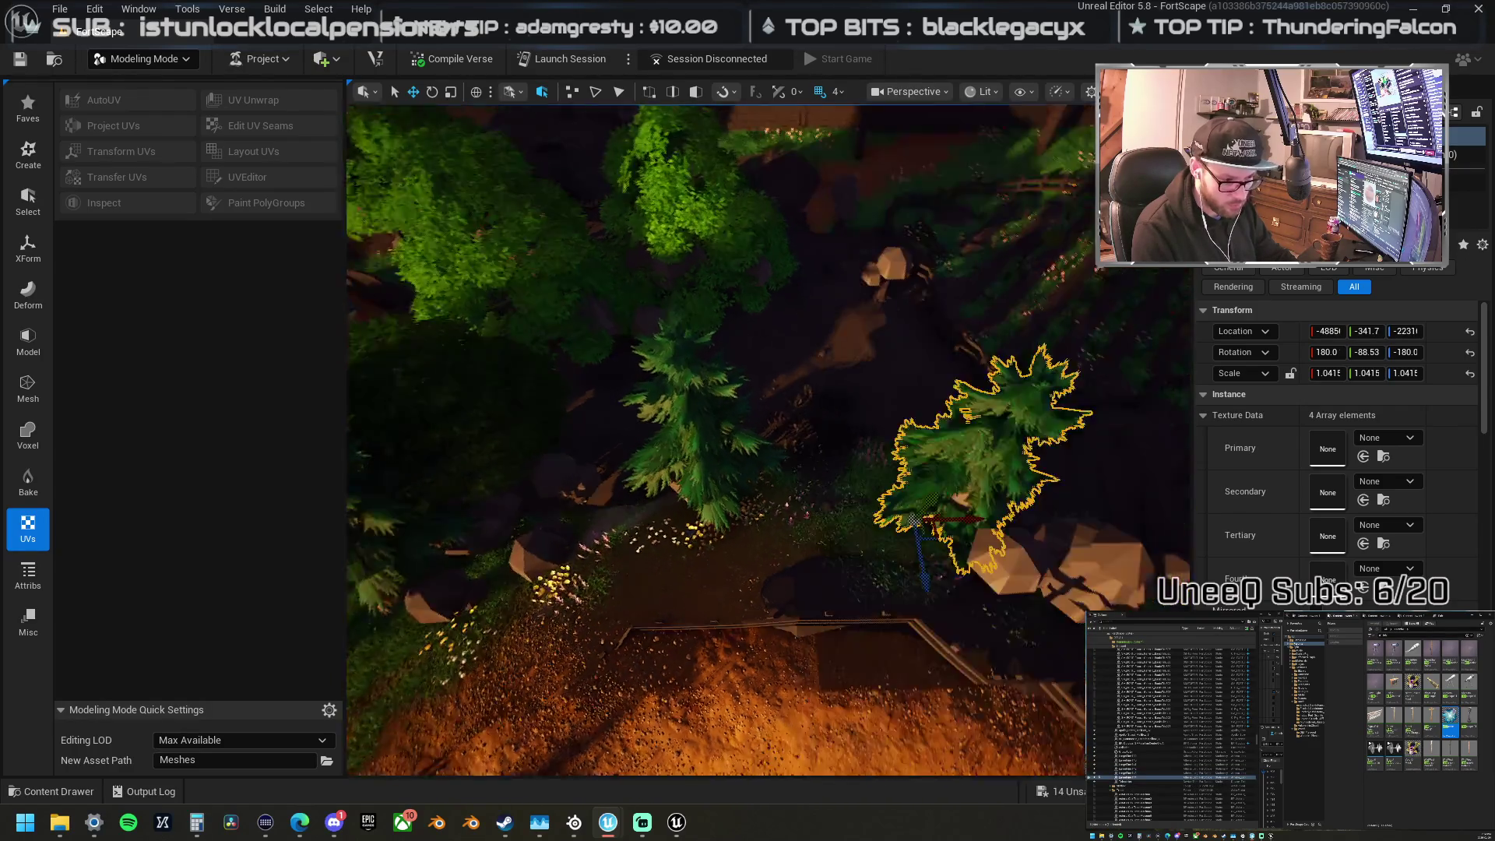
{"action": "left_click_drag", "start_coordinate": [723, 537], "coordinate": [732, 592]}
Step: Settle the pine tree on the grassy slope edge beside the path
{"action": "mouse_move", "coordinate": [641, 613]}
{"action": "left_mouse_down"}
{"action": "mouse_move", "coordinate": [851, 540]}
{"action": "mouse_move", "coordinate": [813, 528]}
{"action": "left_mouse_up"}
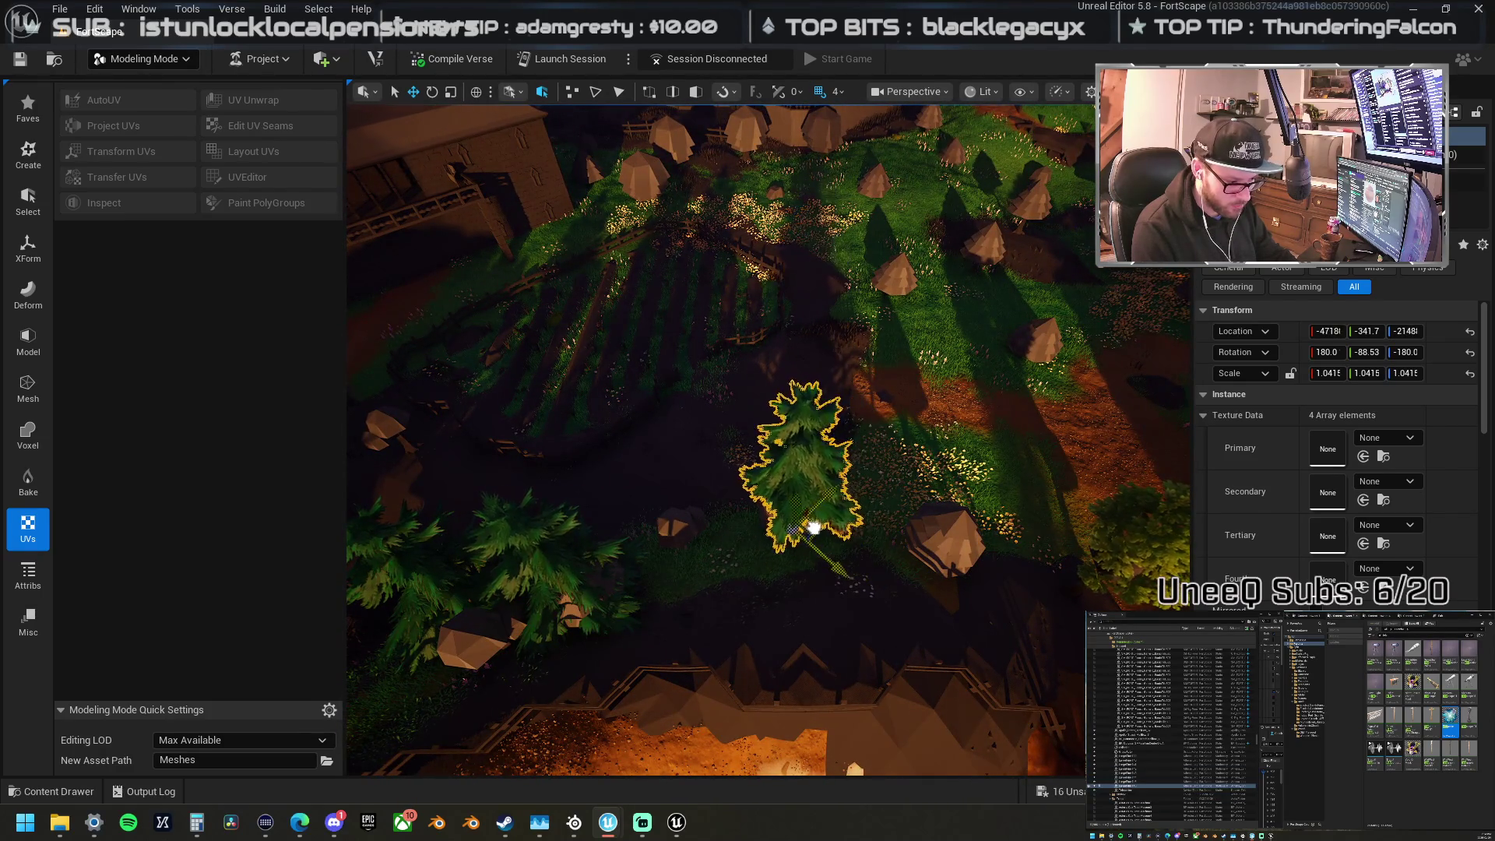
{"action": "mouse_move", "coordinate": [941, 559]}
{"action": "left_mouse_down"}
{"action": "mouse_move", "coordinate": [802, 553]}
{"action": "mouse_move", "coordinate": [725, 573]}
{"action": "mouse_move", "coordinate": [661, 543]}
{"action": "left_mouse_up"}
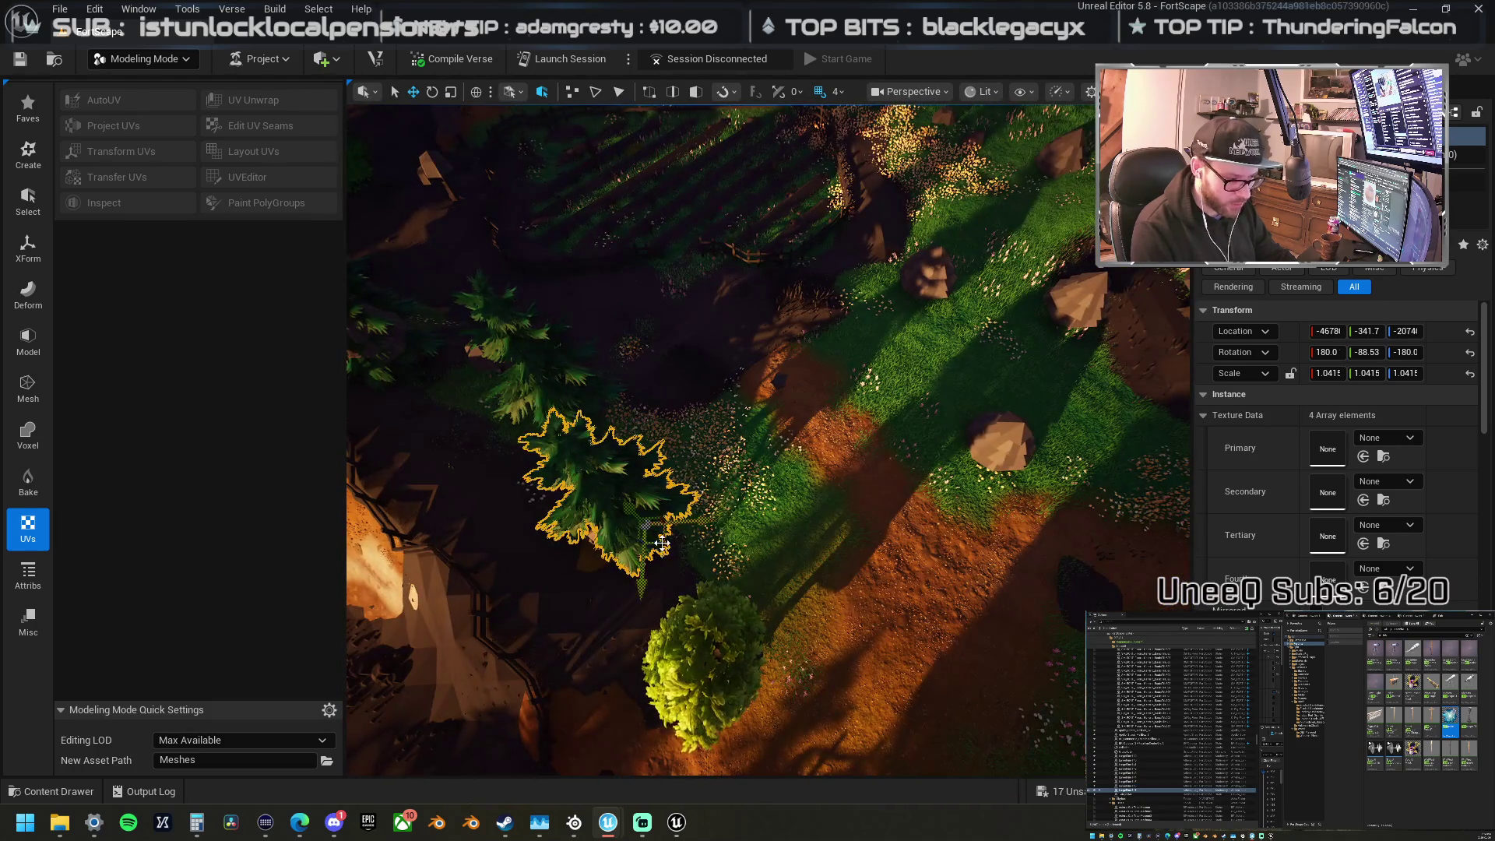
{"action": "mouse_move", "coordinate": [844, 529]}
{"action": "left_mouse_down"}
{"action": "mouse_move", "coordinate": [996, 474]}
{"action": "mouse_move", "coordinate": [958, 350]}
{"action": "mouse_move", "coordinate": [740, 445]}
{"action": "left_mouse_up"}
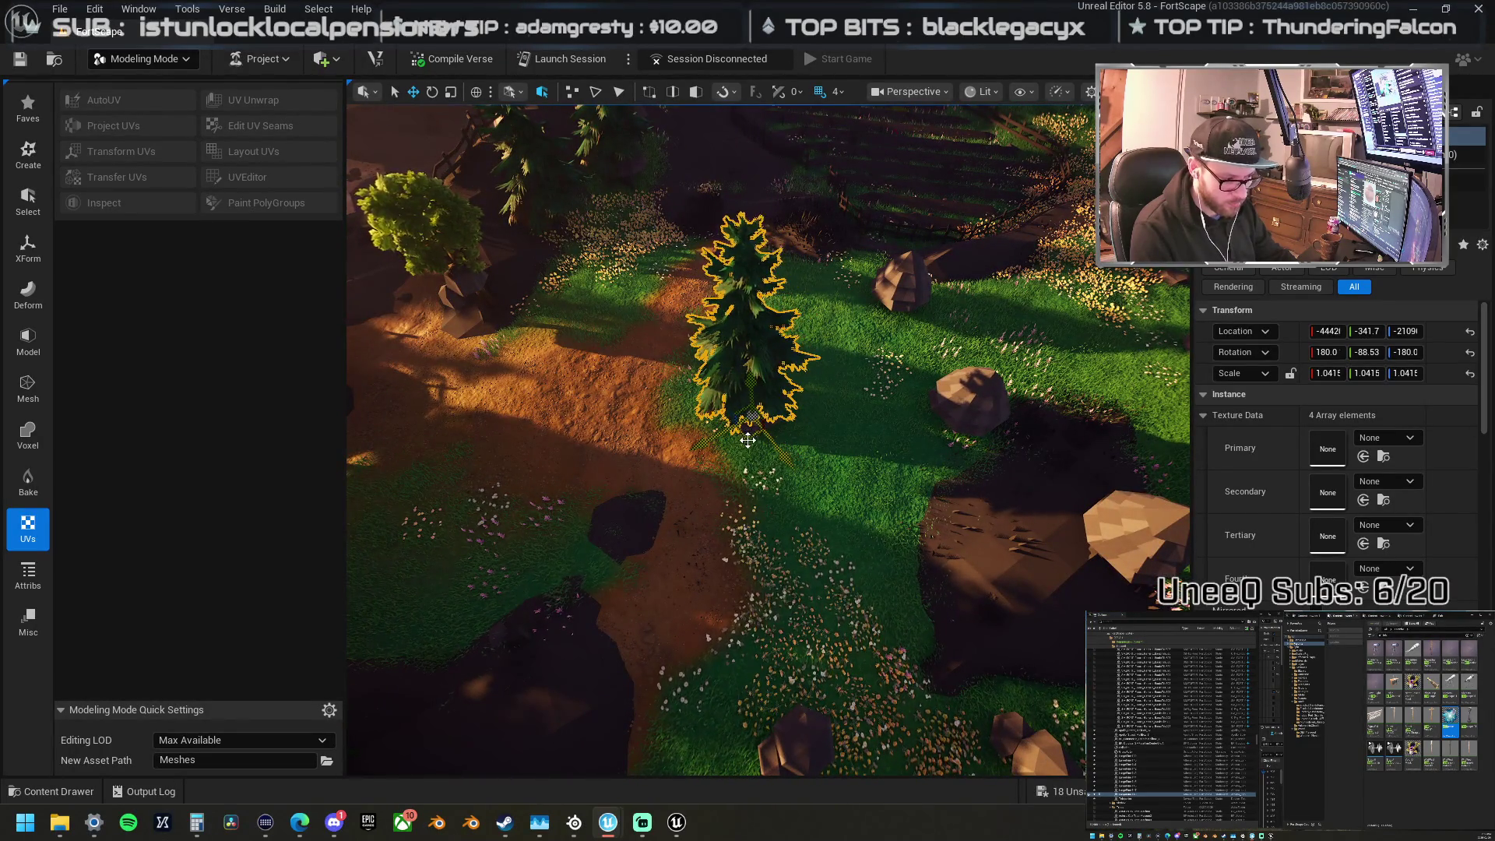
{"action": "left_click_drag", "start_coordinate": [943, 443], "coordinate": [837, 427]}
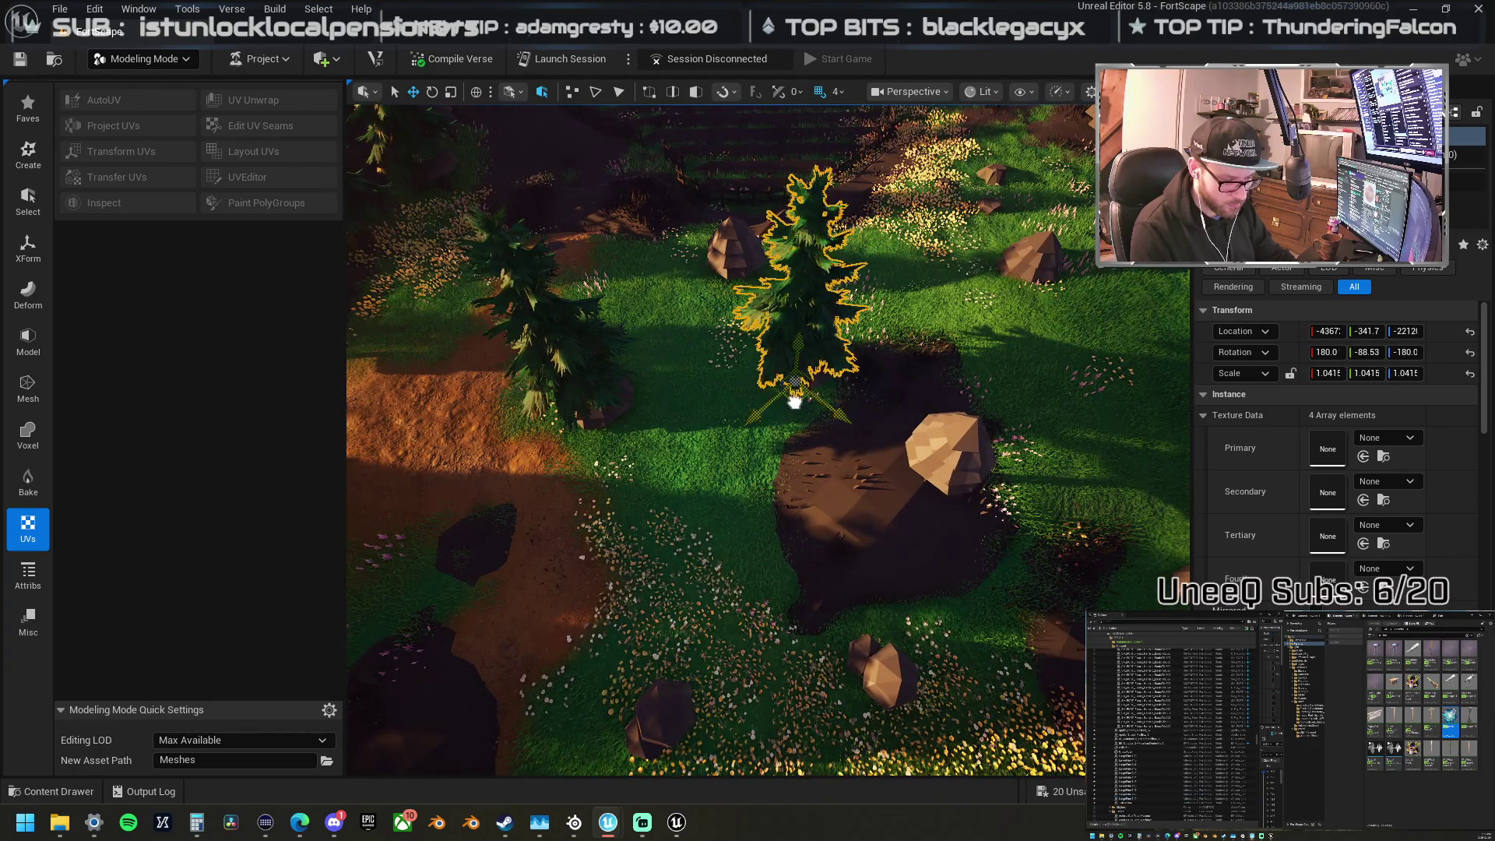
{"action": "mouse_move", "coordinate": [933, 414]}
{"action": "left_mouse_down"}
{"action": "mouse_move", "coordinate": [918, 390]}
{"action": "mouse_move", "coordinate": [934, 414]}
{"action": "left_mouse_up"}
{"action": "left_click_drag", "start_coordinate": [640, 408], "coordinate": [624, 384]}
{"action": "key", "text": "f"}
{"action": "mouse_move", "coordinate": [545, 436]}
{"action": "left_mouse_down"}
{"action": "mouse_move", "coordinate": [618, 431]}
{"action": "mouse_move", "coordinate": [872, 534]}
{"action": "mouse_move", "coordinate": [639, 475]}
{"action": "mouse_move", "coordinate": [707, 518]}
{"action": "left_mouse_up"}
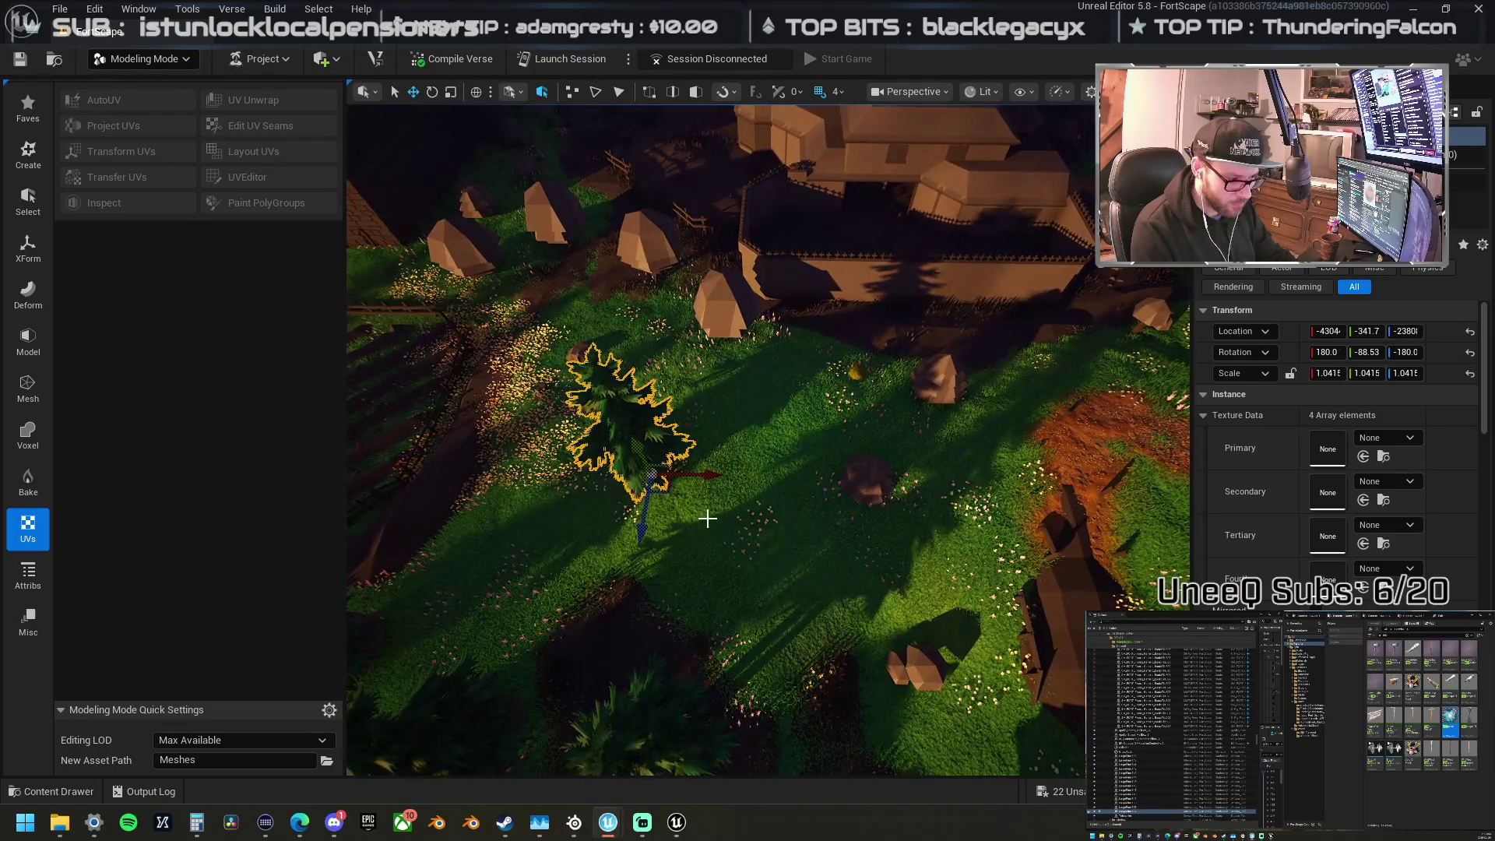
{"action": "left_click_drag", "start_coordinate": [864, 518], "coordinate": [726, 522]}
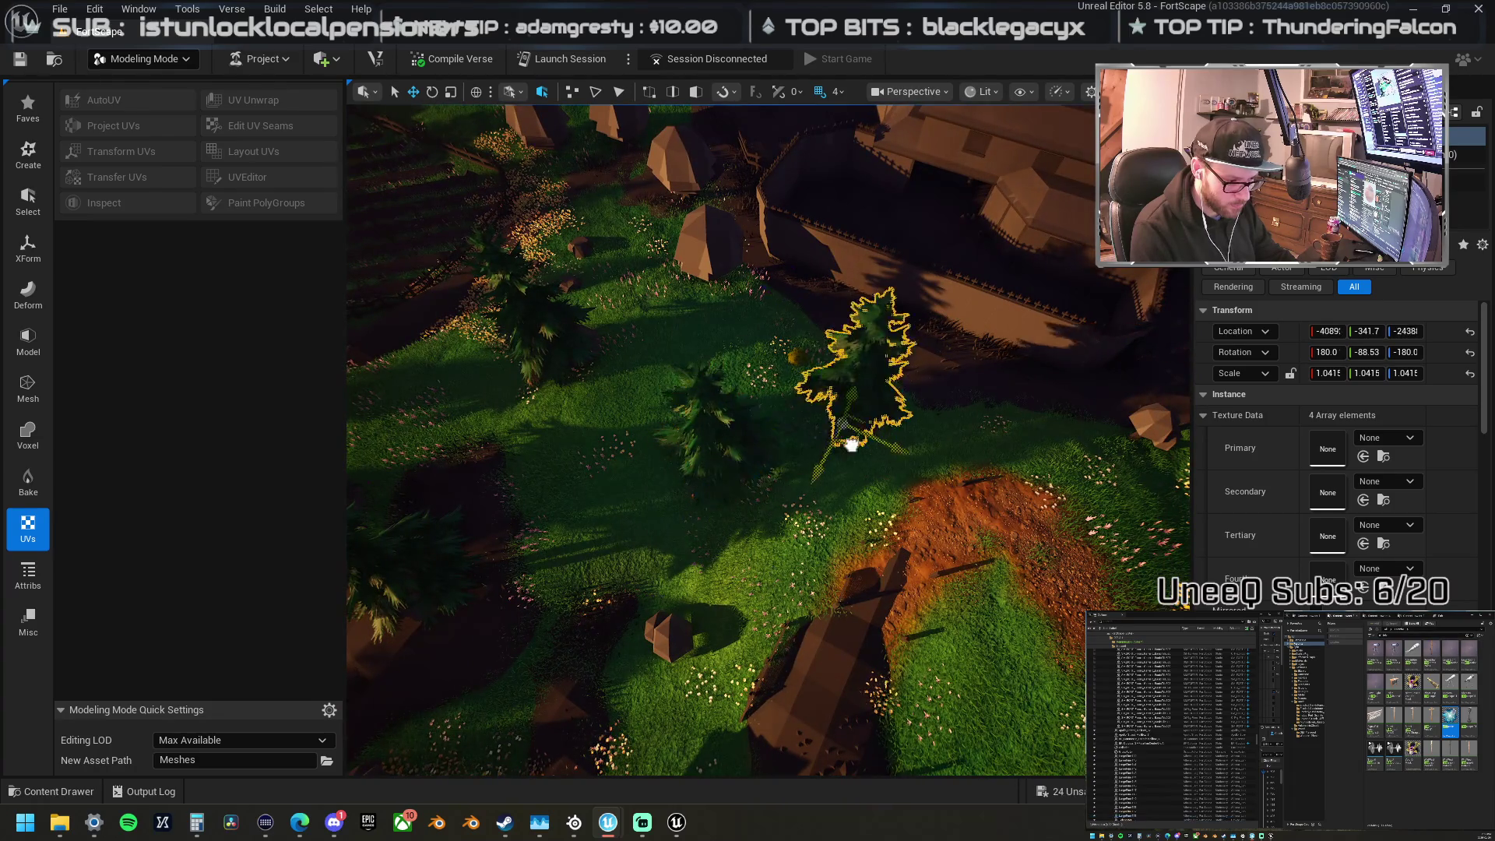
{"action": "left_click_drag", "start_coordinate": [851, 444], "coordinate": [662, 479]}
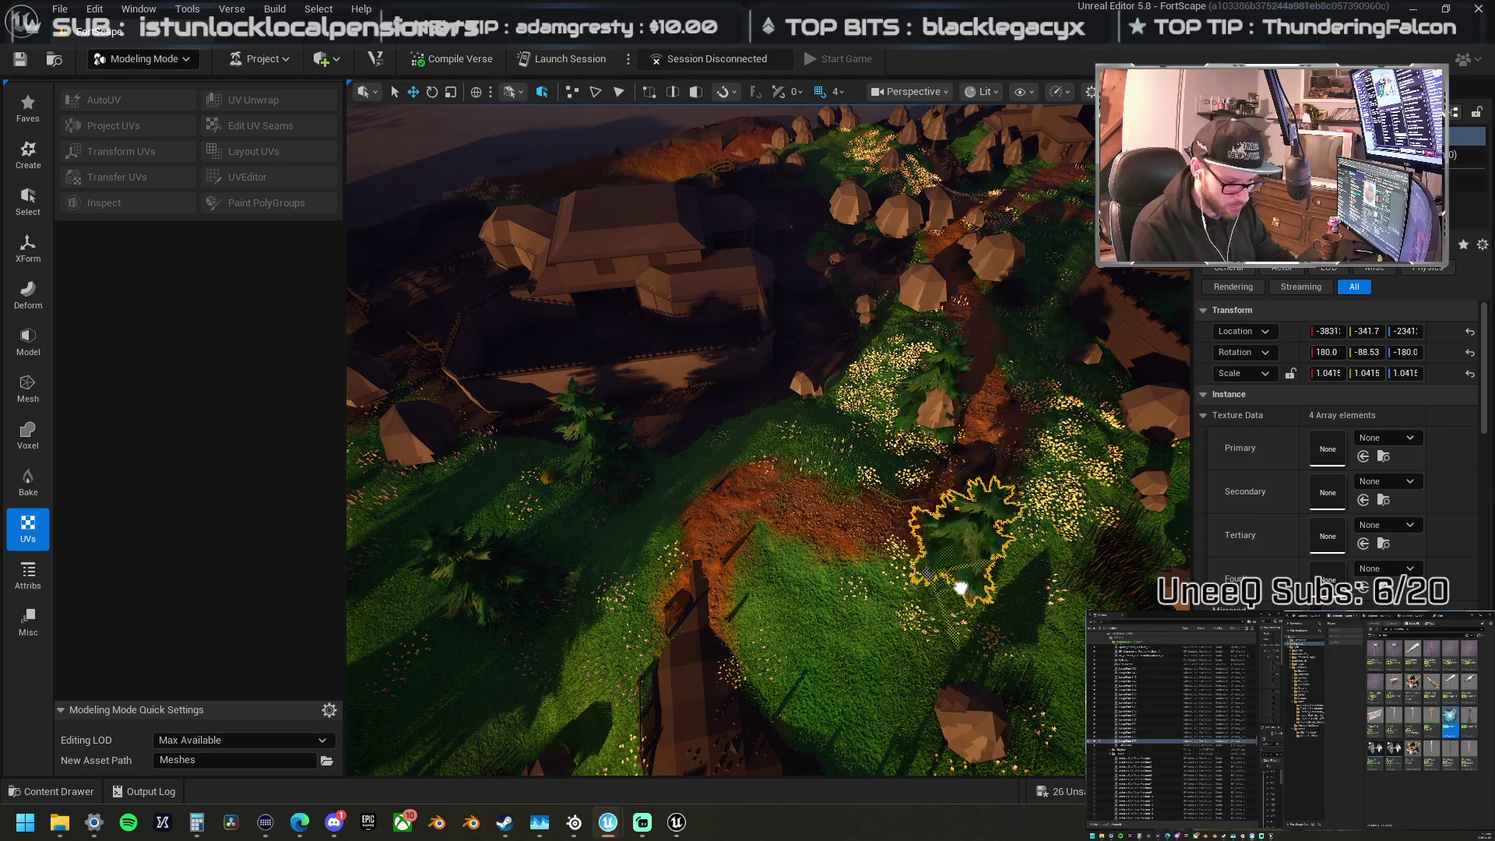
{"action": "mouse_move", "coordinate": [962, 687]}
{"action": "left_mouse_down"}
{"action": "mouse_move", "coordinate": [701, 682]}
{"action": "mouse_move", "coordinate": [901, 691]}
{"action": "mouse_move", "coordinate": [792, 562]}
{"action": "left_mouse_up"}
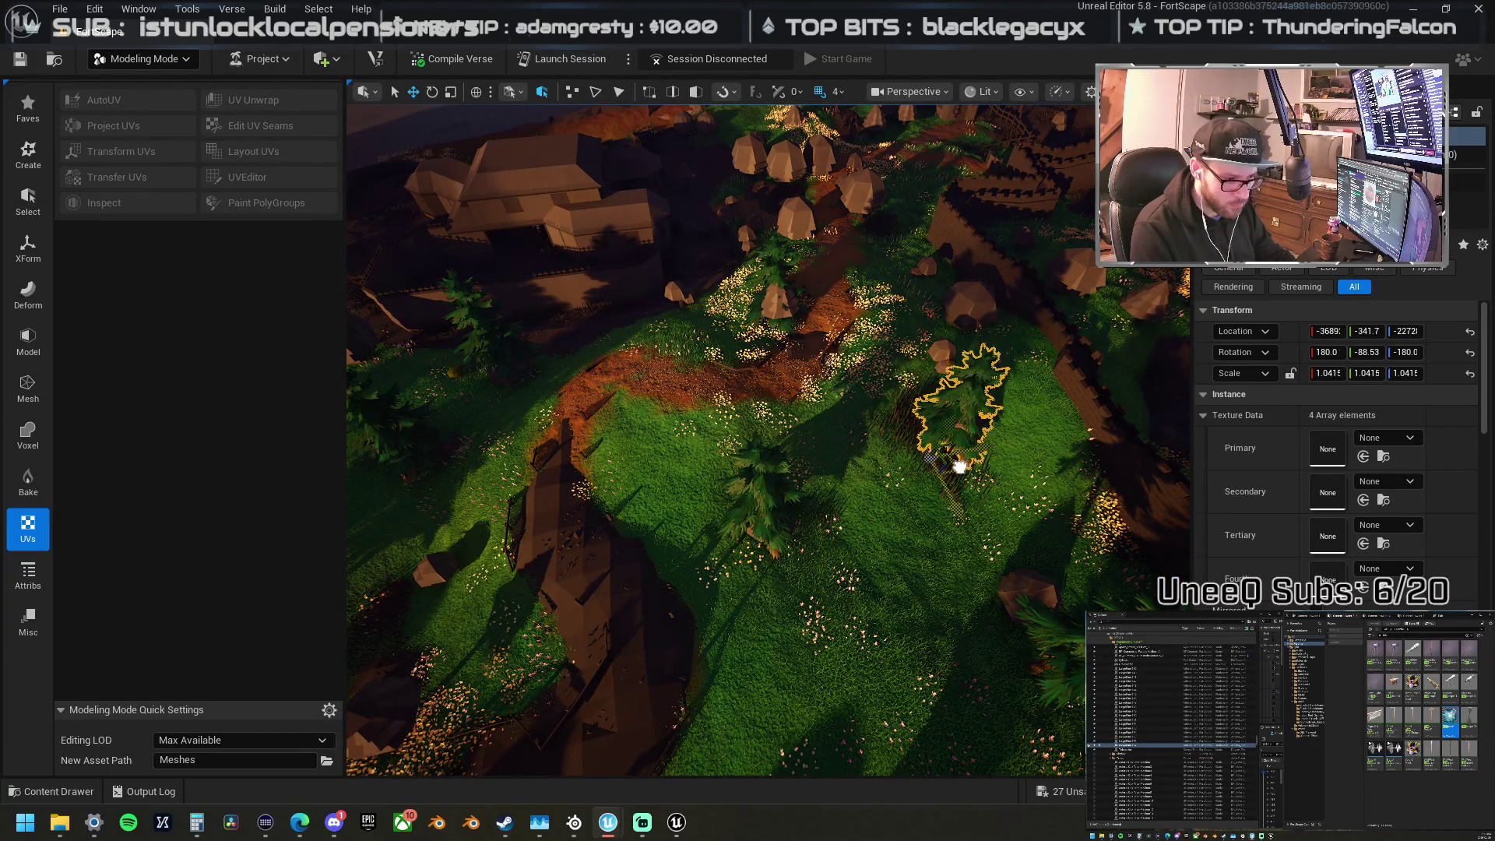
{"action": "mouse_move", "coordinate": [874, 458]}
{"action": "left_mouse_down"}
{"action": "mouse_move", "coordinate": [895, 460]}
{"action": "mouse_move", "coordinate": [748, 465]}
{"action": "left_mouse_up"}
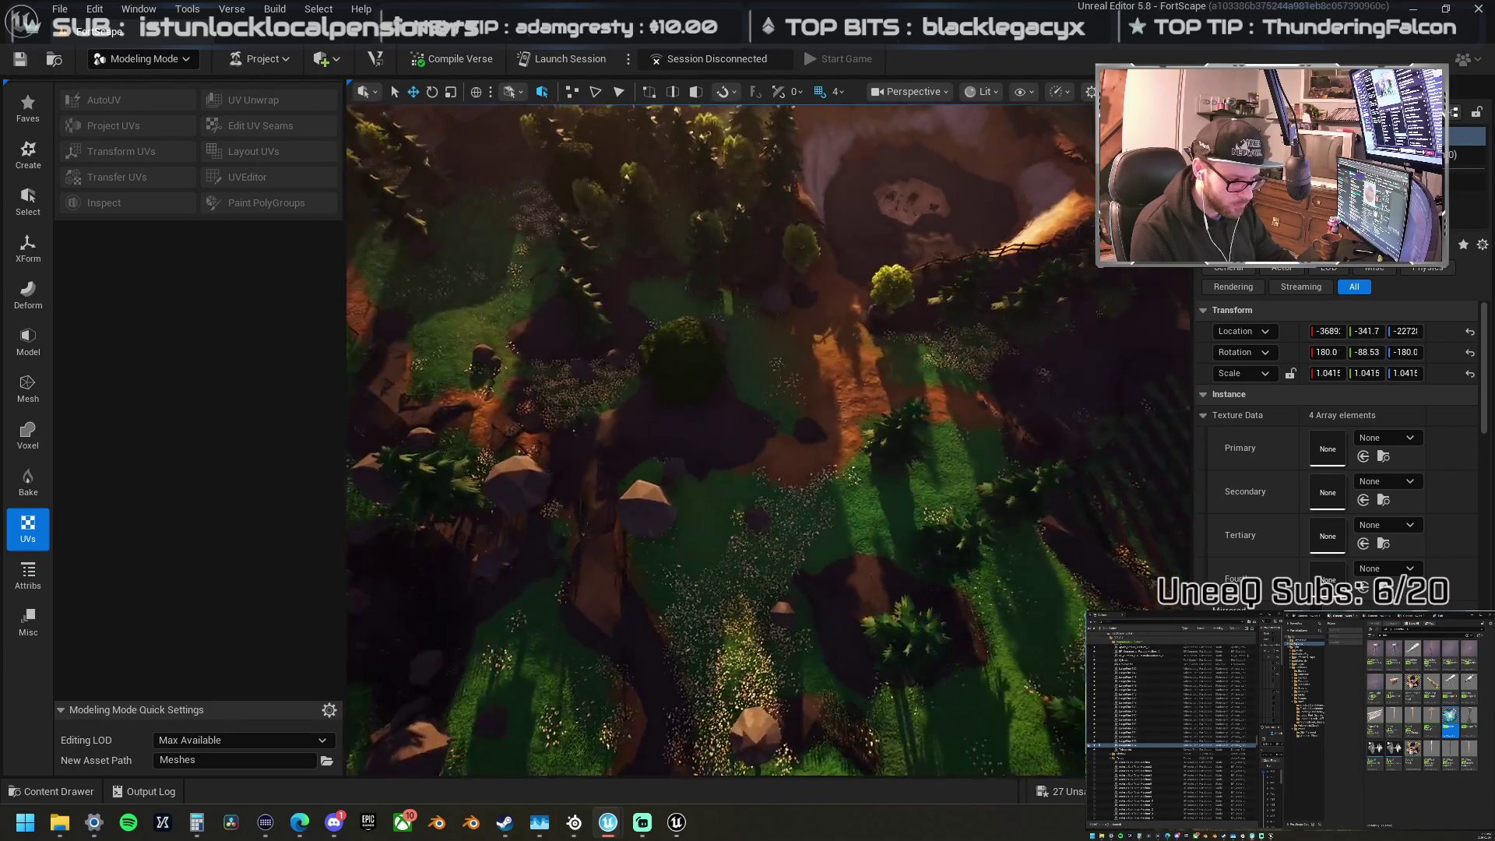
Step: Place a copy of the leafy tree on the dirt pit's edge
{"action": "left_click", "coordinate": [866, 515]}
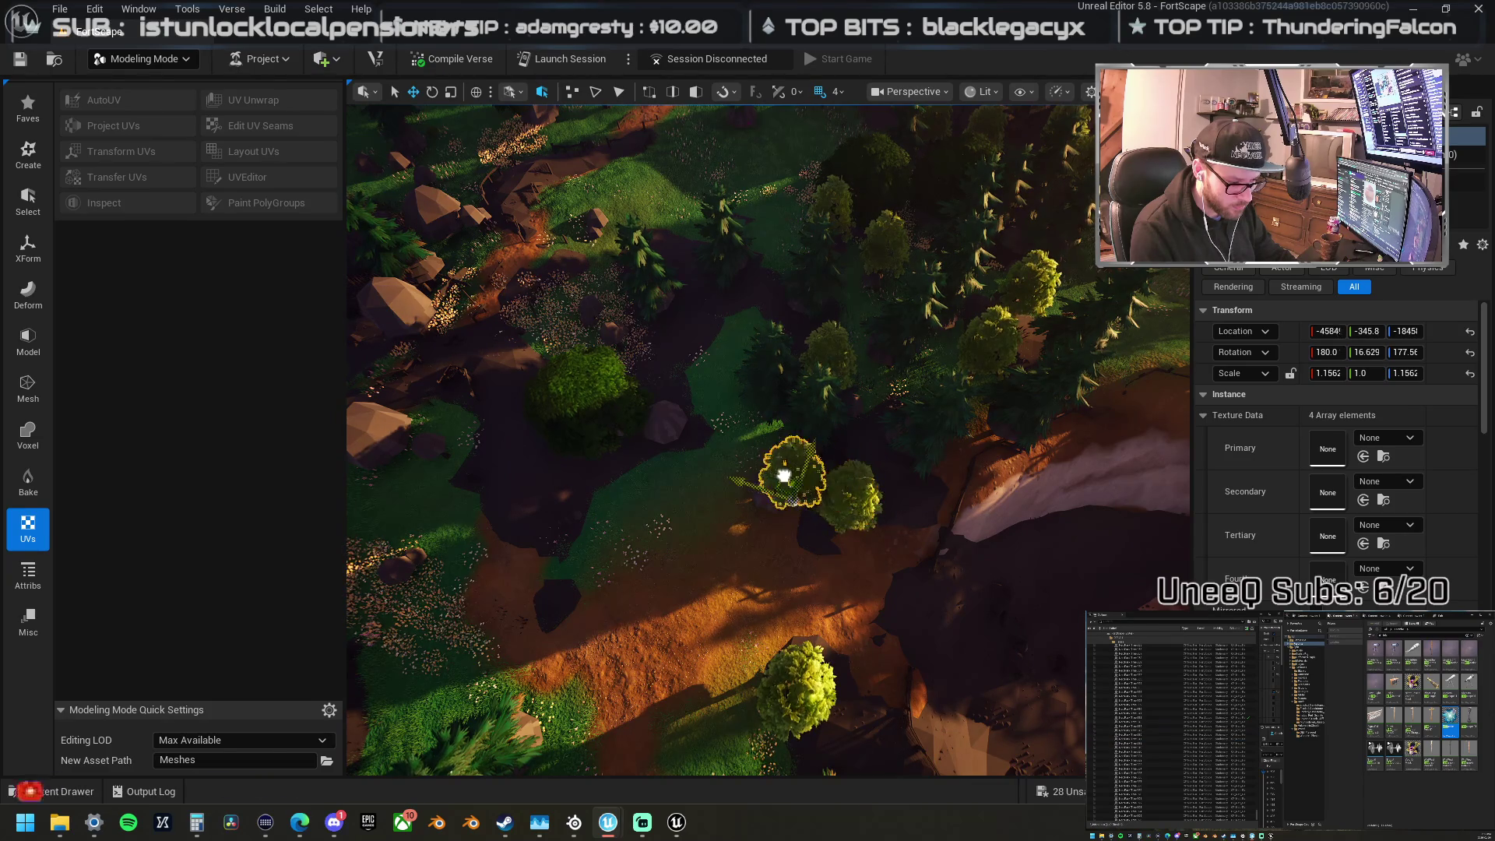
{"action": "left_click_drag", "start_coordinate": [784, 475], "coordinate": [764, 467]}
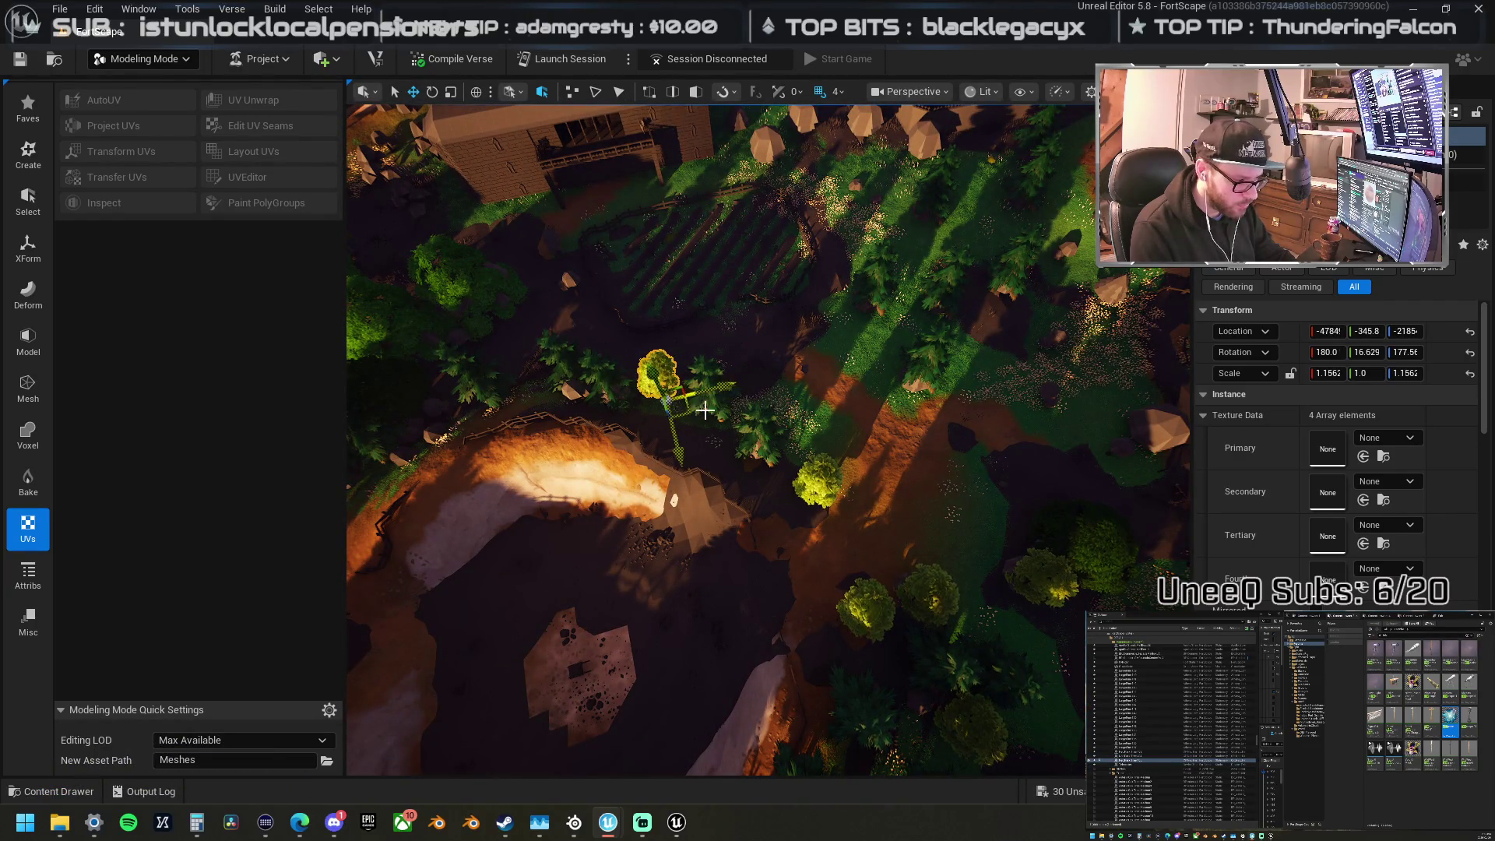
{"action": "scroll", "coordinate": [704, 410], "scroll_direction": "up", "scroll_amount": 5}
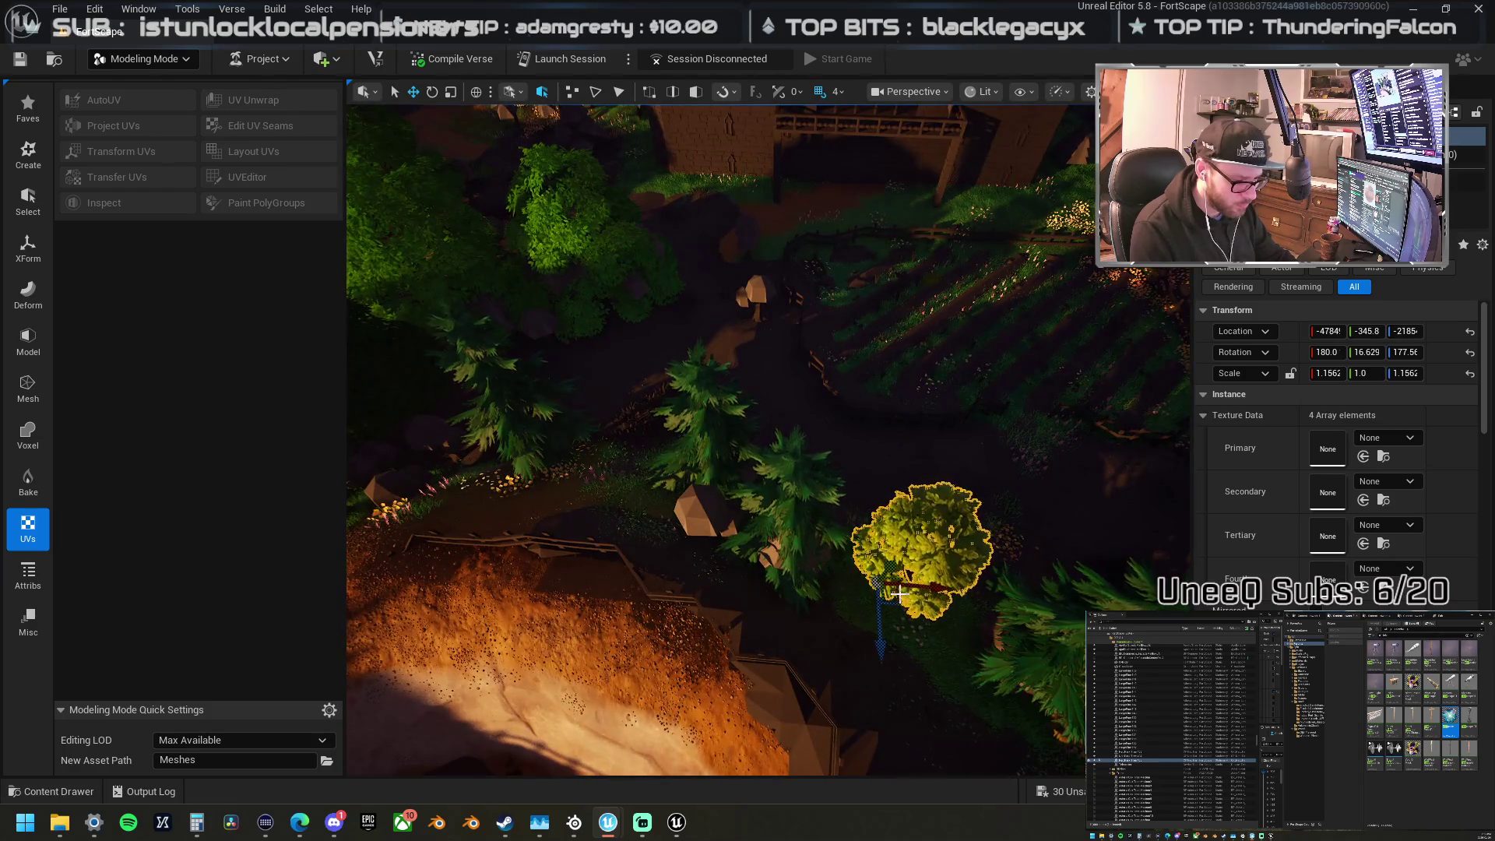
{"action": "mouse_move", "coordinate": [897, 602]}
{"action": "left_mouse_down", "text": "alt"}
{"action": "mouse_move", "coordinate": [728, 599]}
{"action": "mouse_move", "coordinate": [795, 331]}
{"action": "mouse_move", "coordinate": [557, 368]}
{"action": "mouse_move", "coordinate": [494, 490]}
{"action": "left_mouse_up", "text": "alt"}
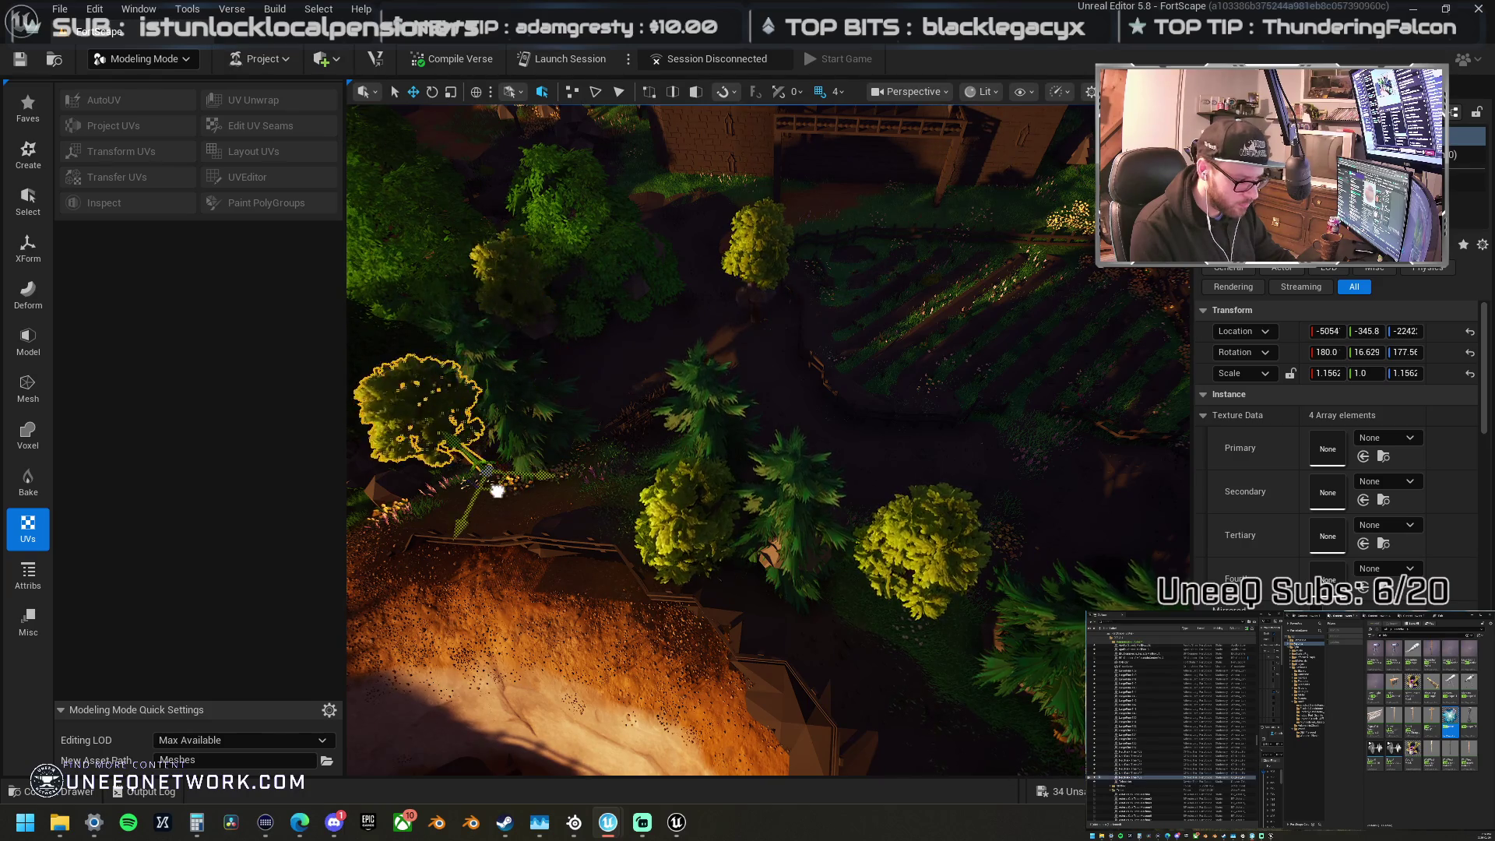
{"action": "key", "text": "f"}
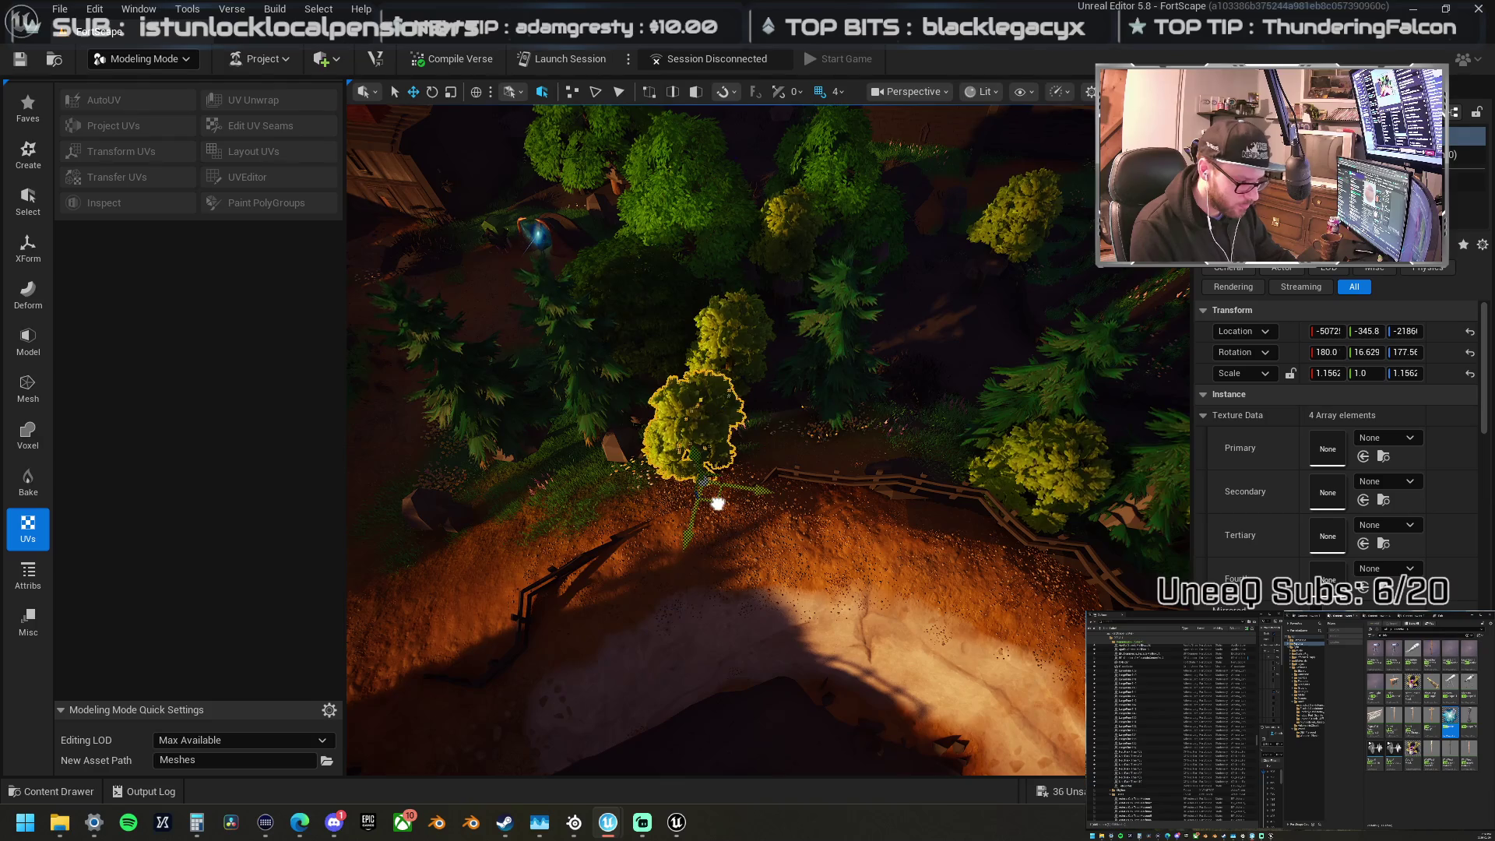
{"action": "left_click_drag", "start_coordinate": [717, 503], "coordinate": [467, 545]}
{"action": "key", "text": "f"}
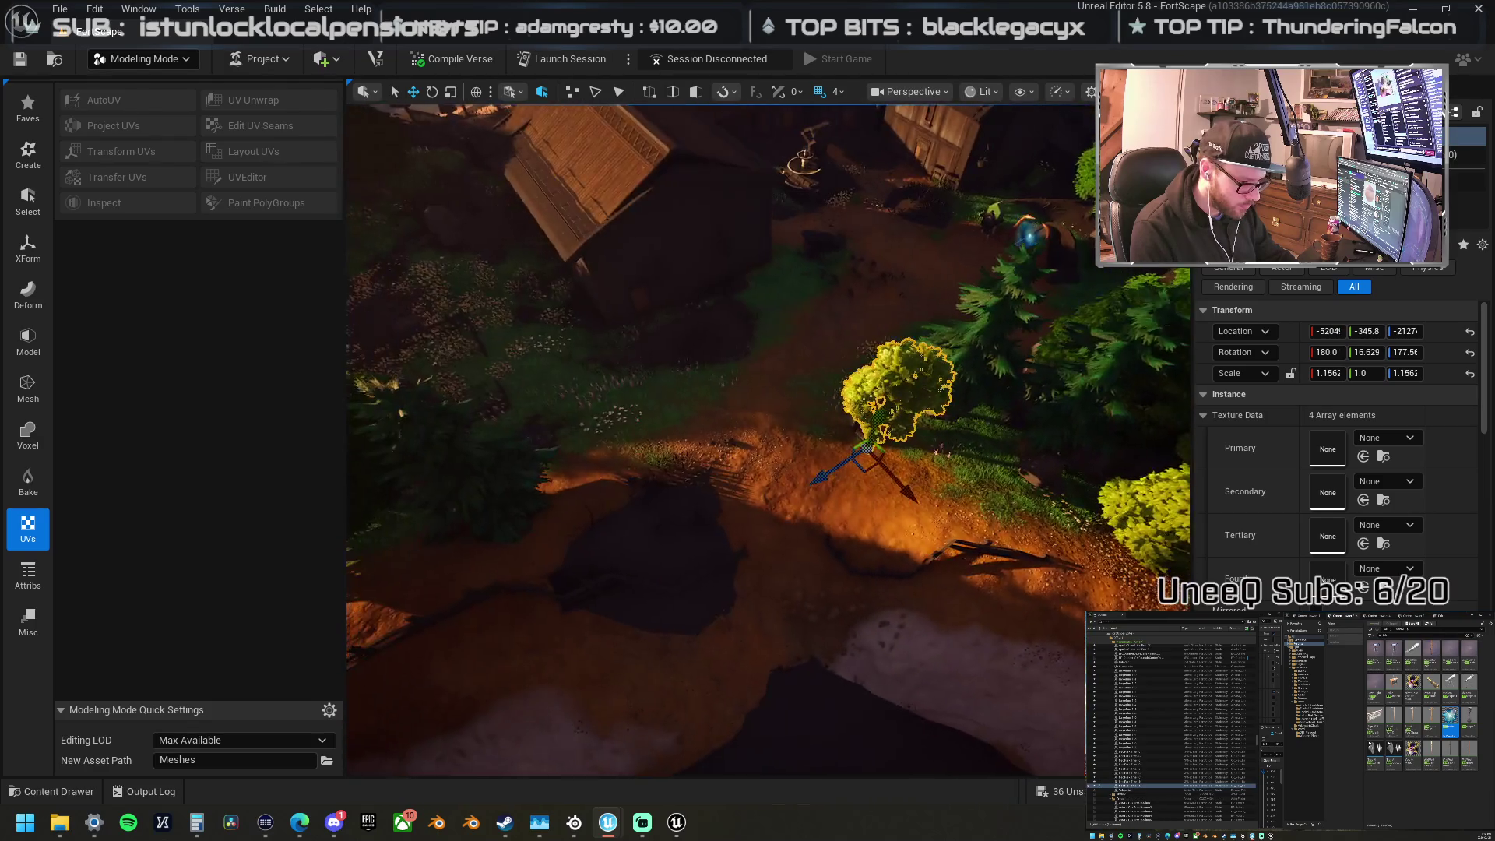
Step: Nudge the leafy tree into place beside the village and select the larger tree next to it
{"action": "mouse_move", "coordinate": [750, 494]}
{"action": "left_mouse_down"}
{"action": "mouse_move", "coordinate": [751, 545]}
{"action": "mouse_move", "coordinate": [615, 545]}
{"action": "mouse_move", "coordinate": [576, 498]}
{"action": "mouse_move", "coordinate": [560, 537]}
{"action": "left_mouse_up"}
{"action": "left_click_drag", "start_coordinate": [1042, 468], "coordinate": [1042, 493]}
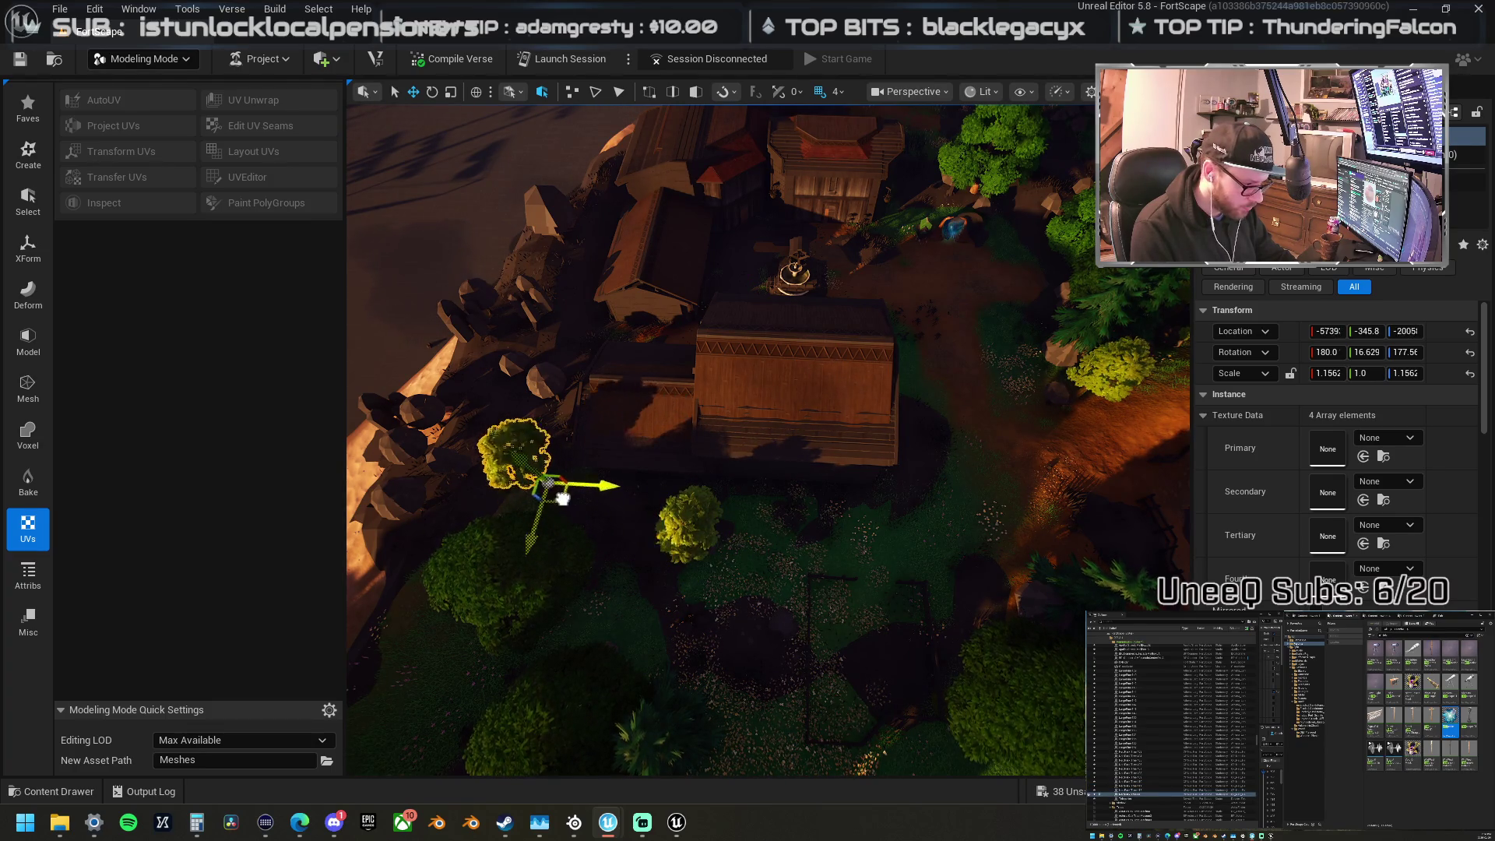
{"action": "left_click_drag", "start_coordinate": [563, 498], "coordinate": [584, 514]}
{"action": "key", "text": "f"}
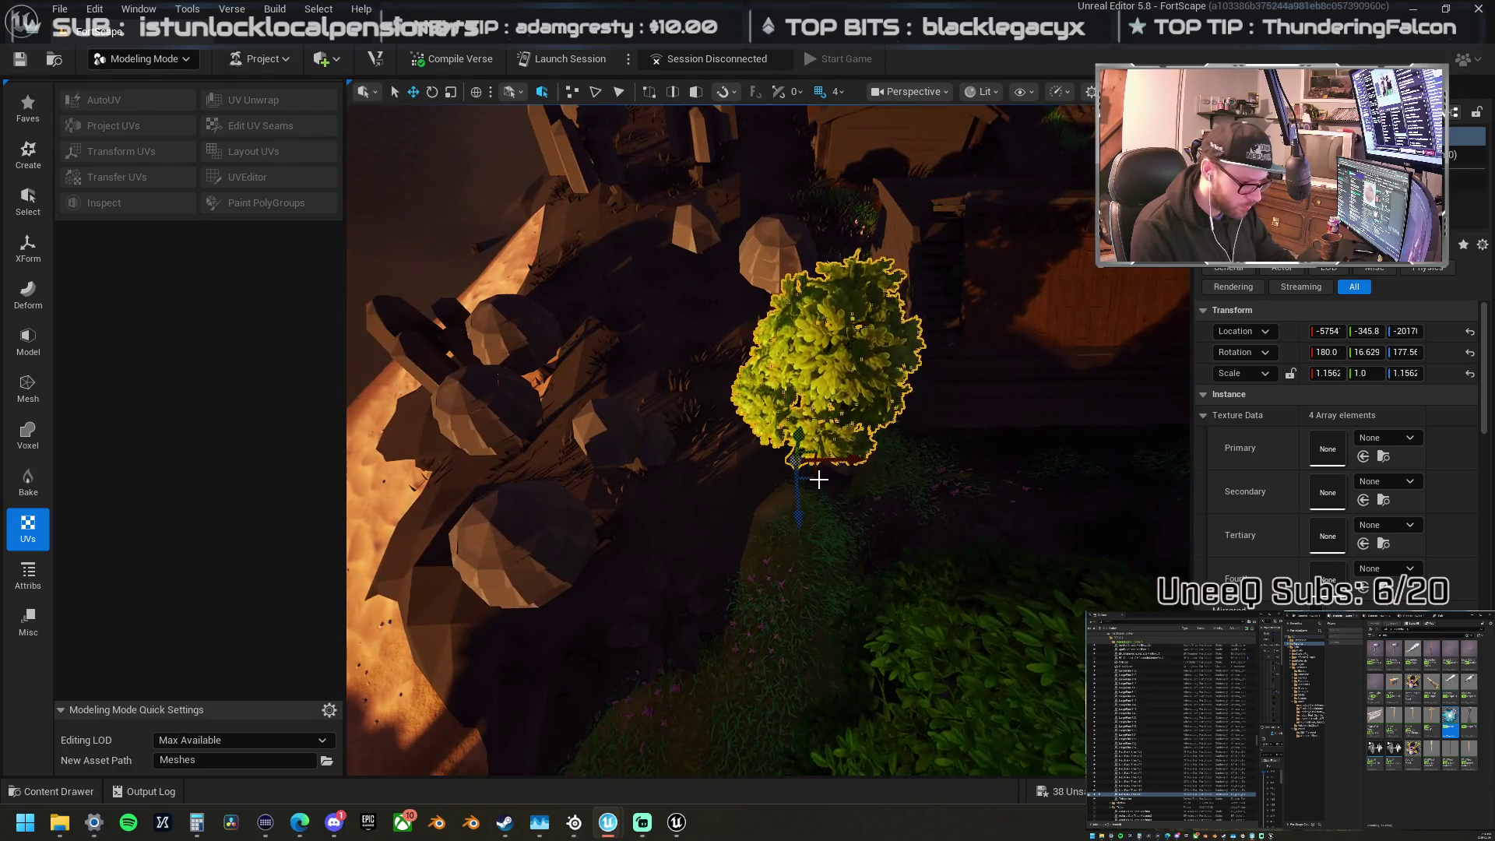
{"action": "left_click_drag", "start_coordinate": [672, 478], "coordinate": [848, 461]}
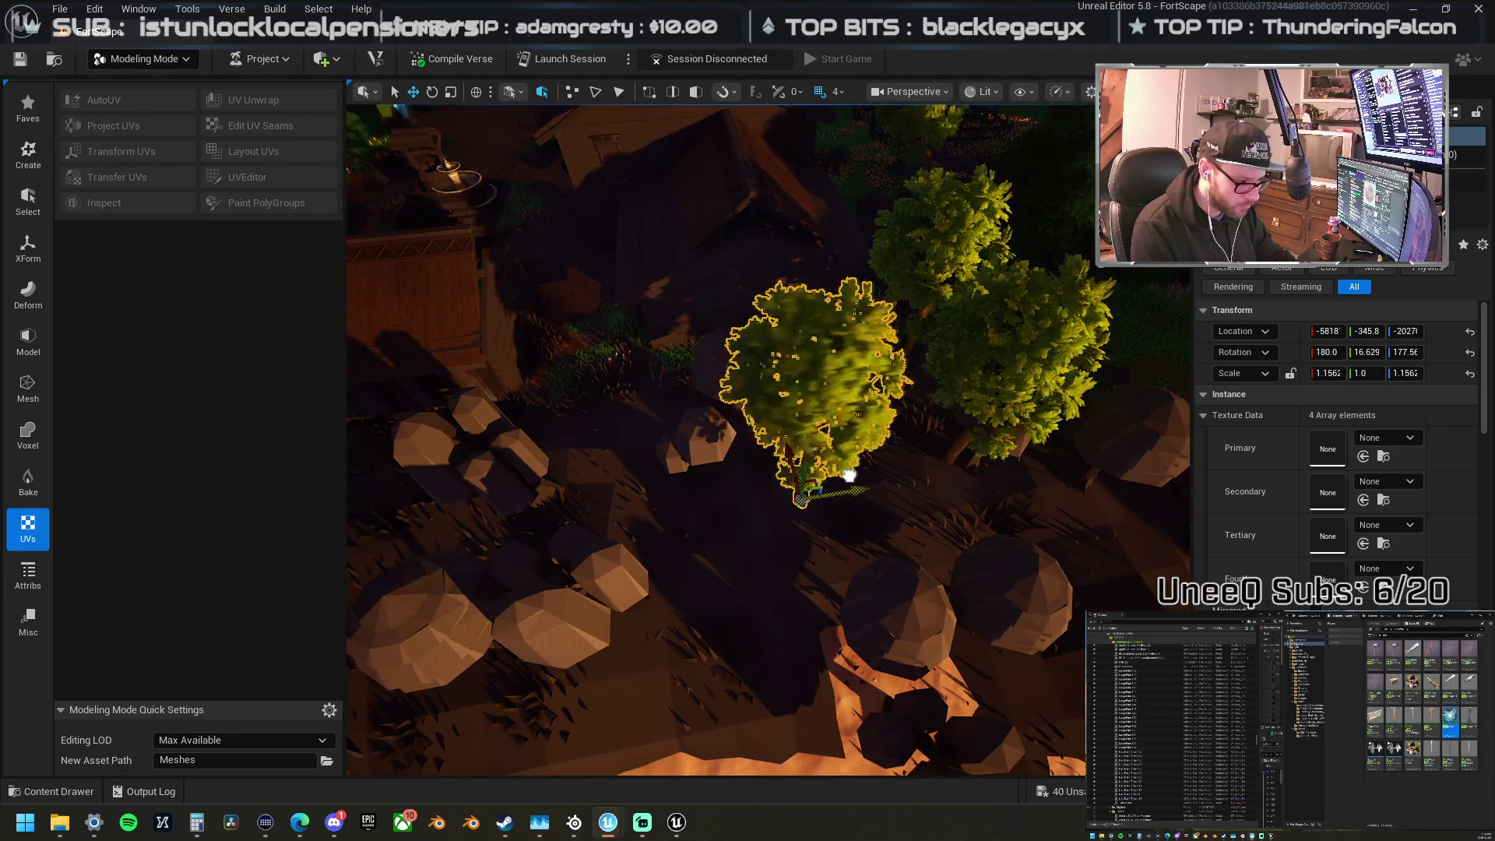
{"action": "mouse_move", "coordinate": [701, 467]}
{"action": "left_mouse_down"}
{"action": "mouse_move", "coordinate": [654, 444]}
{"action": "mouse_move", "coordinate": [764, 478]}
{"action": "left_mouse_up"}
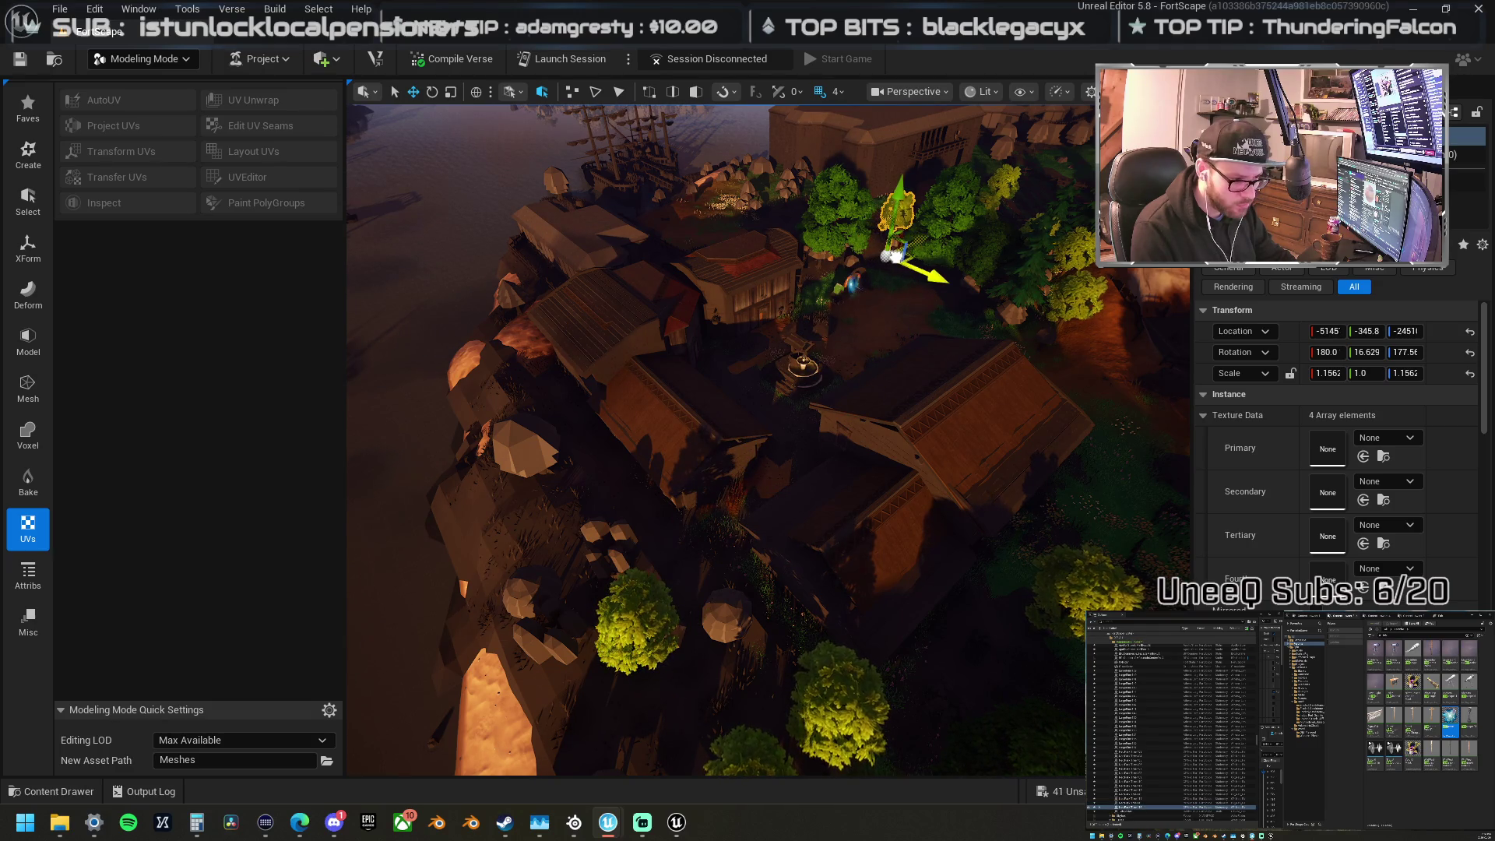
{"action": "left_click", "coordinate": [851, 255]}
Step: Move the larger tree down toward the coast
{"action": "mouse_move", "coordinate": [793, 313]}
{"action": "left_mouse_down"}
{"action": "mouse_move", "coordinate": [597, 441]}
{"action": "mouse_move", "coordinate": [598, 484]}
{"action": "mouse_move", "coordinate": [545, 483]}
{"action": "mouse_move", "coordinate": [623, 459]}
{"action": "mouse_move", "coordinate": [662, 468]}
{"action": "mouse_move", "coordinate": [692, 559]}
{"action": "left_mouse_up"}
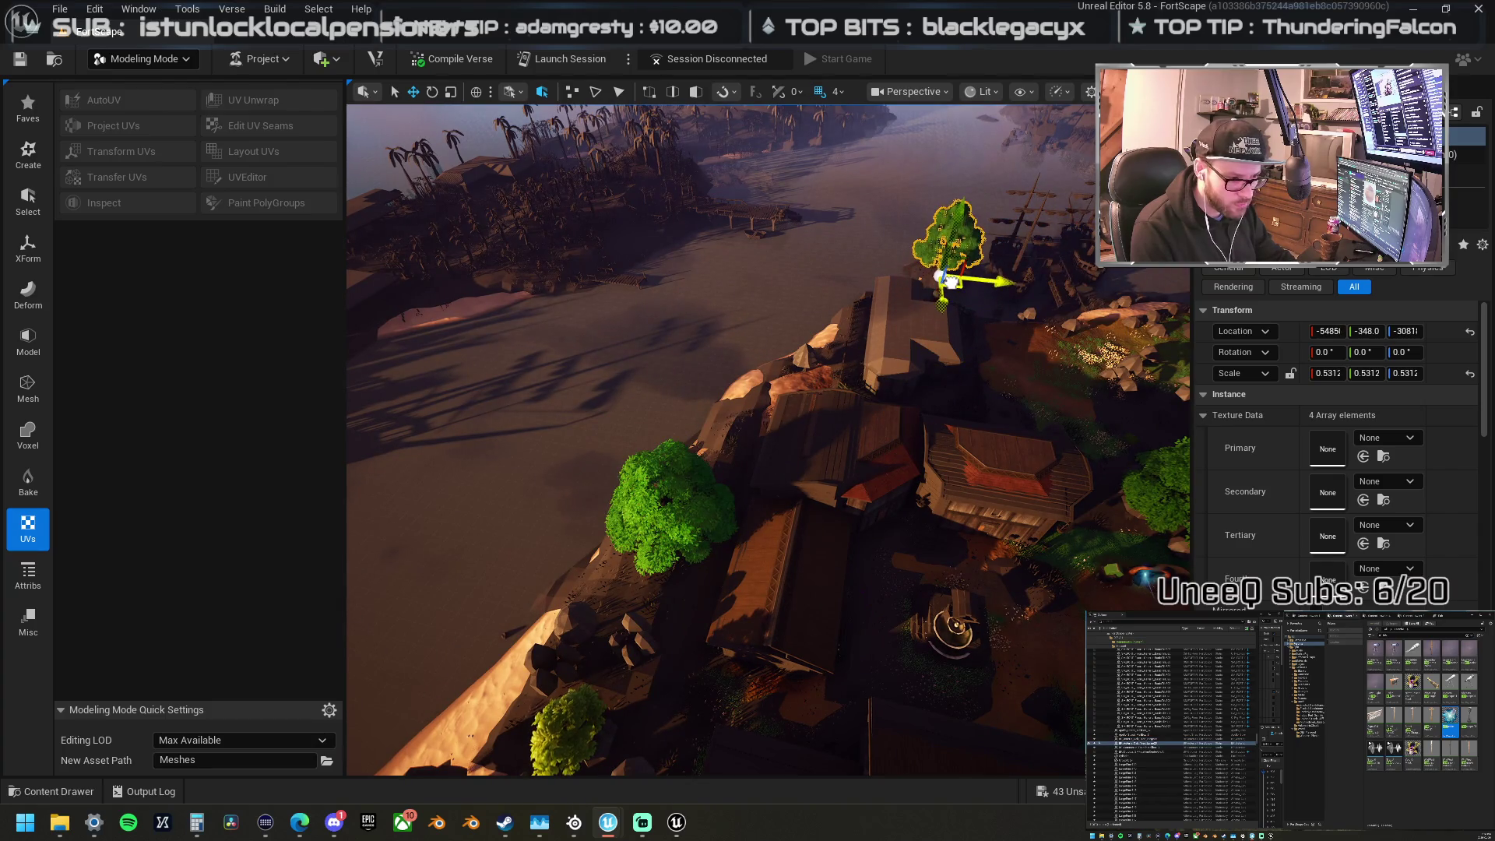
{"action": "mouse_move", "coordinate": [692, 559]}
{"action": "left_mouse_down"}
{"action": "mouse_move", "coordinate": [580, 525]}
{"action": "mouse_move", "coordinate": [816, 306]}
{"action": "left_mouse_up"}
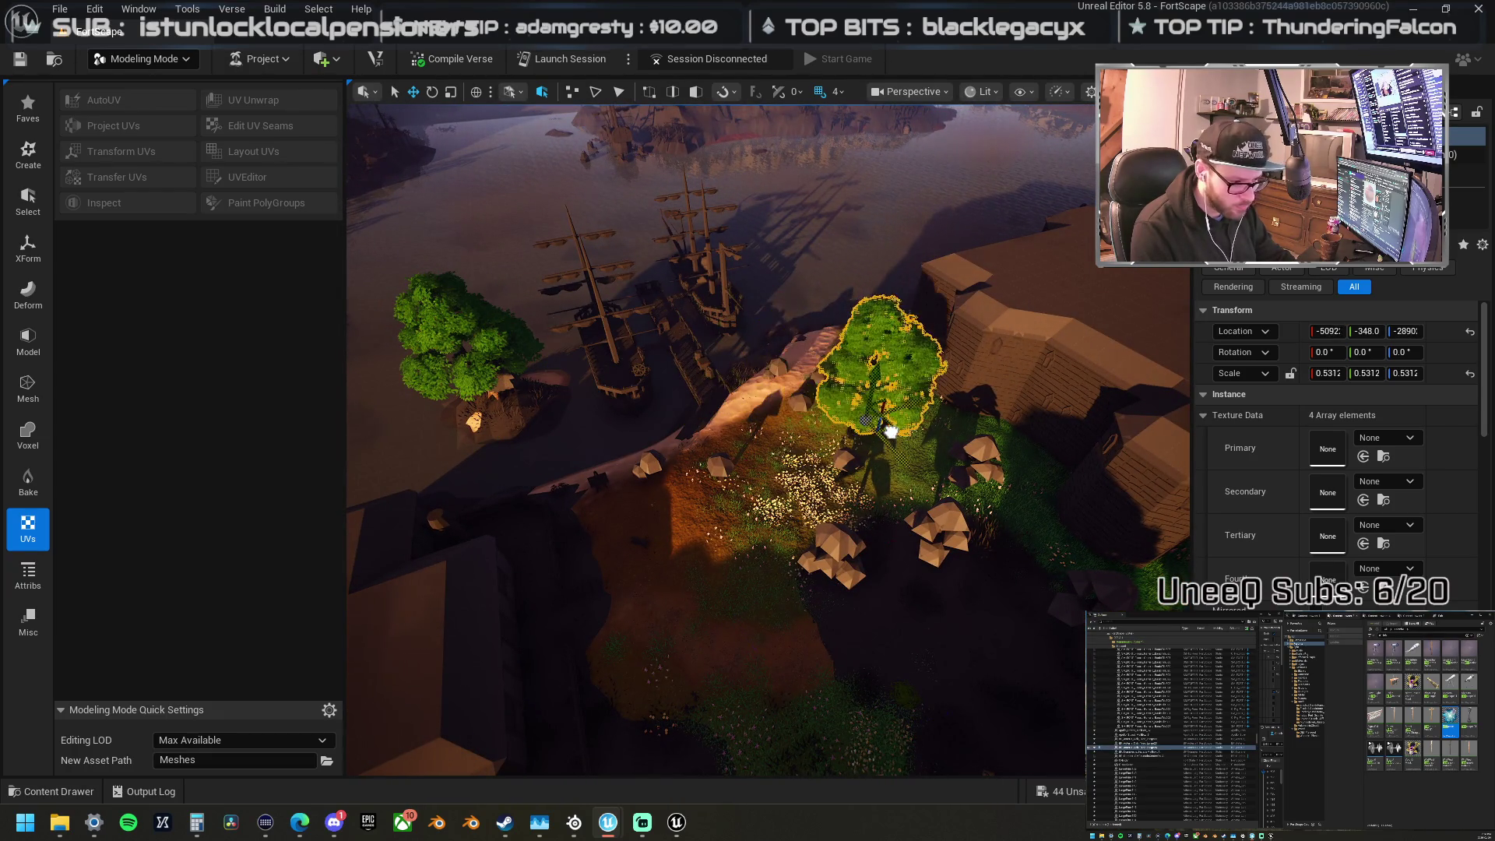
{"action": "mouse_move", "coordinate": [893, 419]}
{"action": "left_mouse_down"}
{"action": "mouse_move", "coordinate": [807, 429]}
{"action": "mouse_move", "coordinate": [818, 444]}
{"action": "mouse_move", "coordinate": [728, 569]}
{"action": "mouse_move", "coordinate": [601, 377]}
{"action": "mouse_move", "coordinate": [560, 343]}
{"action": "mouse_move", "coordinate": [561, 360]}
{"action": "left_mouse_up"}
Step: Reposition the yellow-green tree along the shore near the ships, then select the crater-rim tree
{"action": "left_click", "coordinate": [806, 429]}
{"action": "mouse_move", "coordinate": [678, 423]}
{"action": "left_mouse_down"}
{"action": "mouse_move", "coordinate": [901, 467]}
{"action": "mouse_move", "coordinate": [1090, 436]}
{"action": "mouse_move", "coordinate": [1028, 468]}
{"action": "left_mouse_up"}
{"action": "left_click_drag", "start_coordinate": [523, 411], "coordinate": [522, 412]}
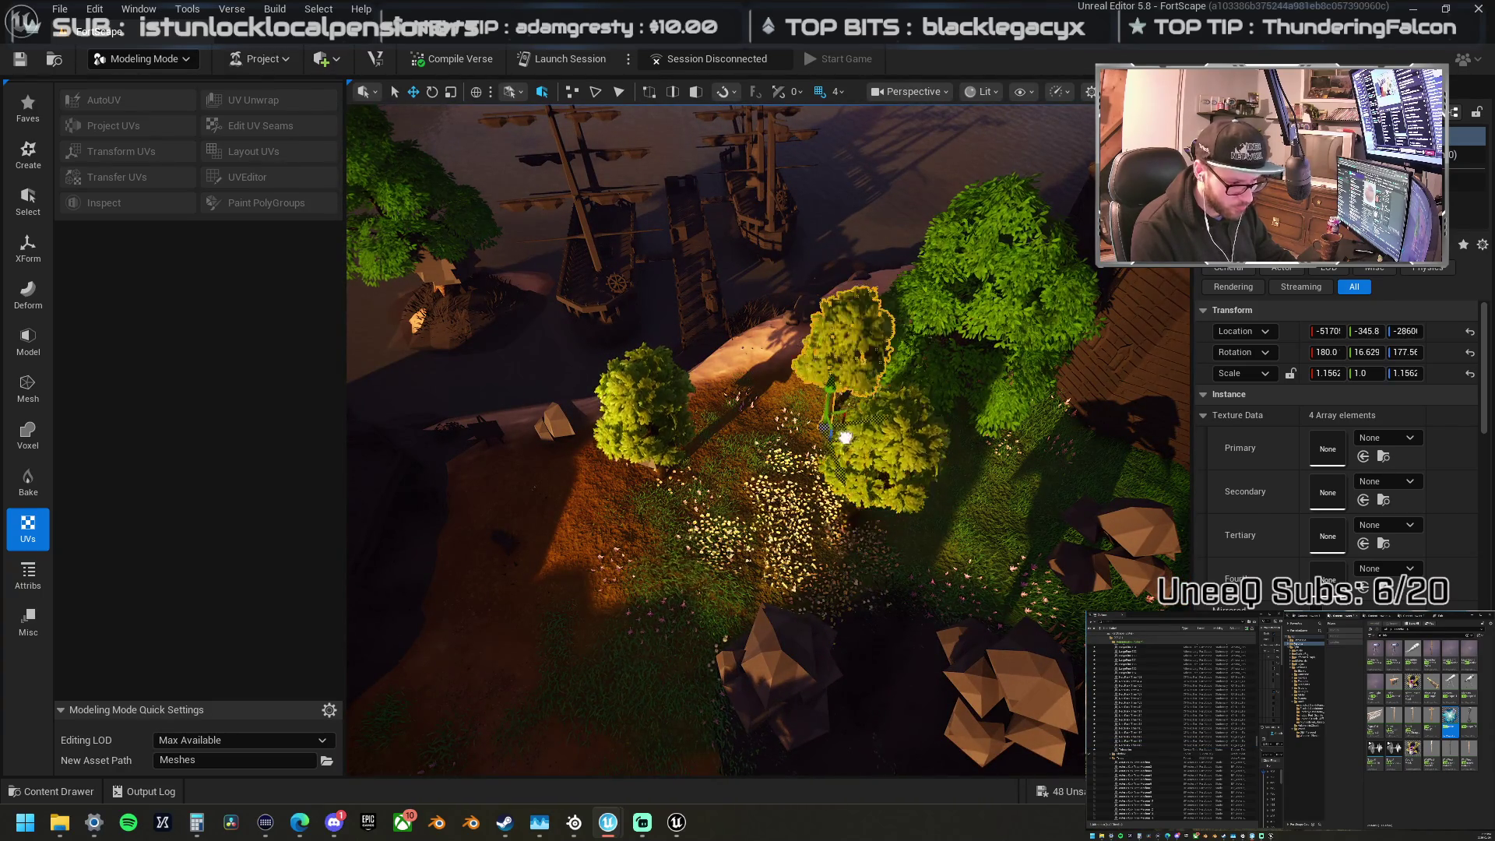
{"action": "mouse_move", "coordinate": [838, 407]}
{"action": "left_mouse_down"}
{"action": "mouse_move", "coordinate": [537, 437]}
{"action": "mouse_move", "coordinate": [578, 456]}
{"action": "mouse_move", "coordinate": [617, 443]}
{"action": "left_mouse_up"}
{"action": "mouse_move", "coordinate": [1009, 427]}
{"action": "left_mouse_down"}
{"action": "mouse_move", "coordinate": [589, 430]}
{"action": "mouse_move", "coordinate": [769, 434]}
{"action": "left_mouse_up"}
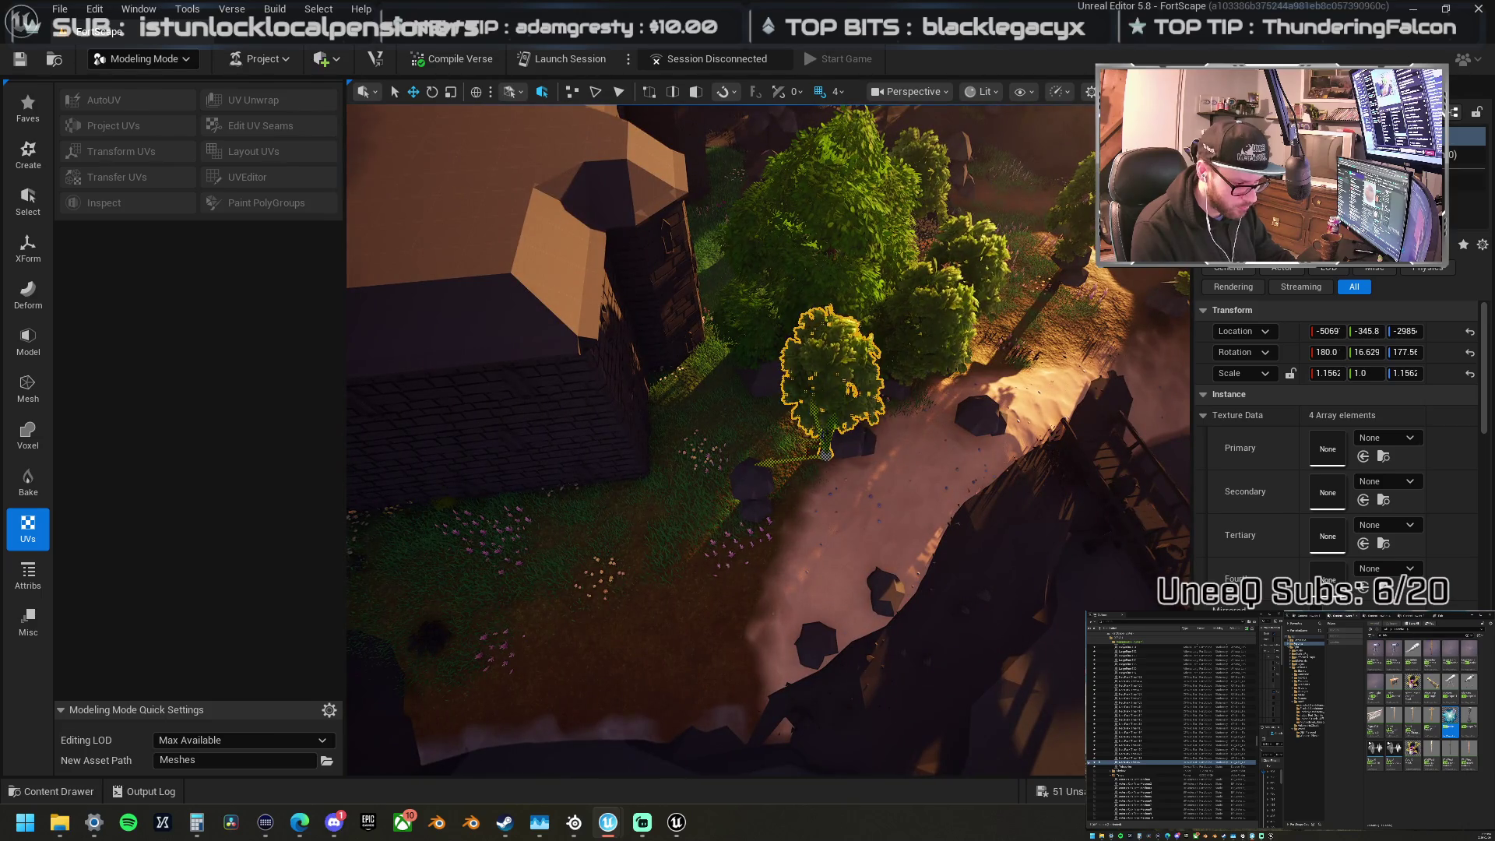
{"action": "left_click_drag", "start_coordinate": [739, 505], "coordinate": [769, 501]}
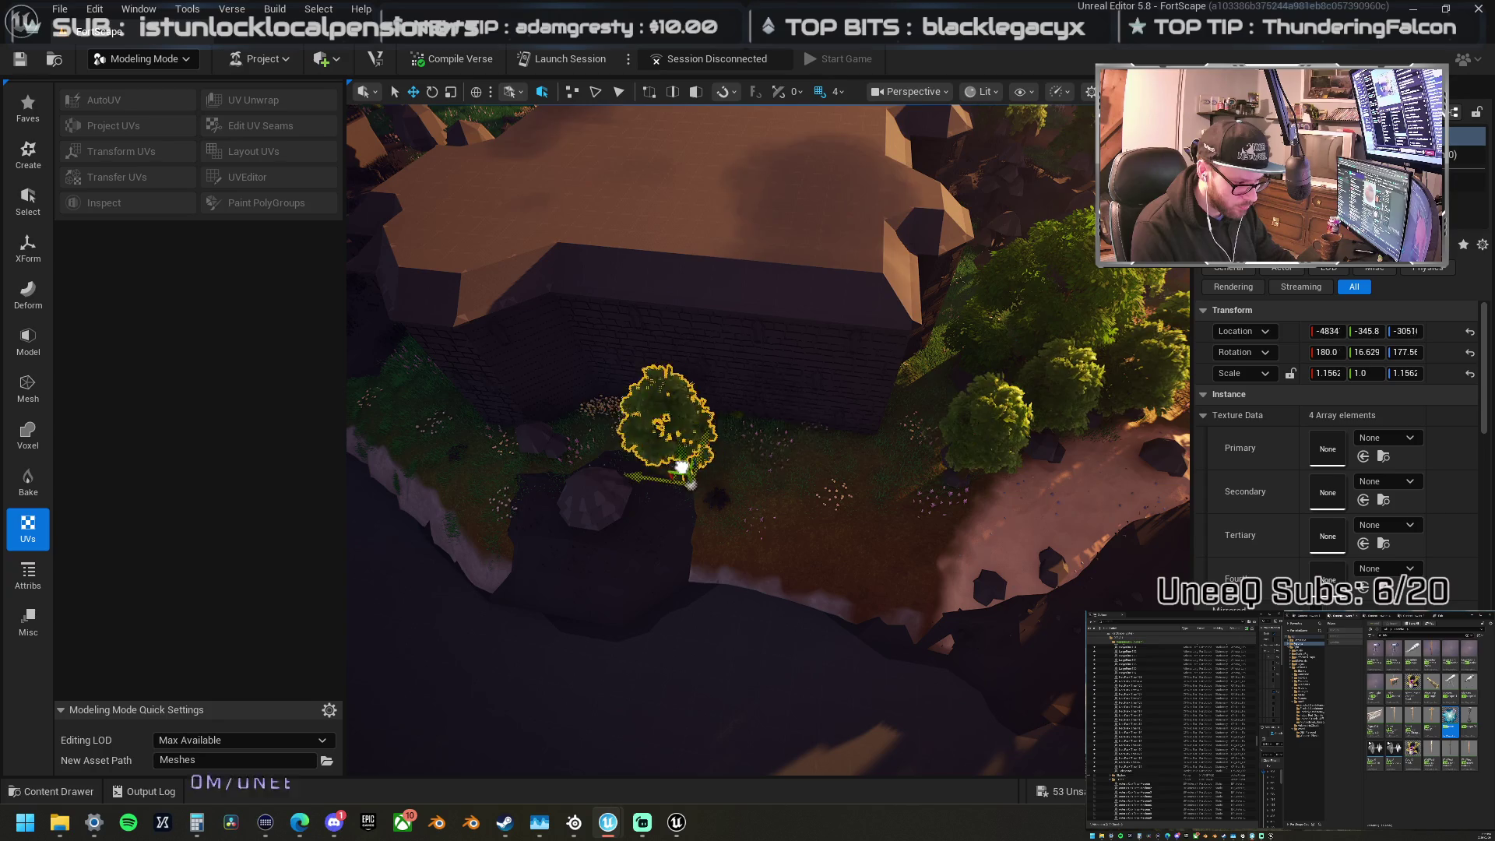
{"action": "mouse_move", "coordinate": [572, 450]}
{"action": "left_mouse_down"}
{"action": "mouse_move", "coordinate": [514, 459]}
{"action": "mouse_move", "coordinate": [446, 406]}
{"action": "left_mouse_up"}
{"action": "left_click_drag", "start_coordinate": [698, 397], "coordinate": [695, 359]}
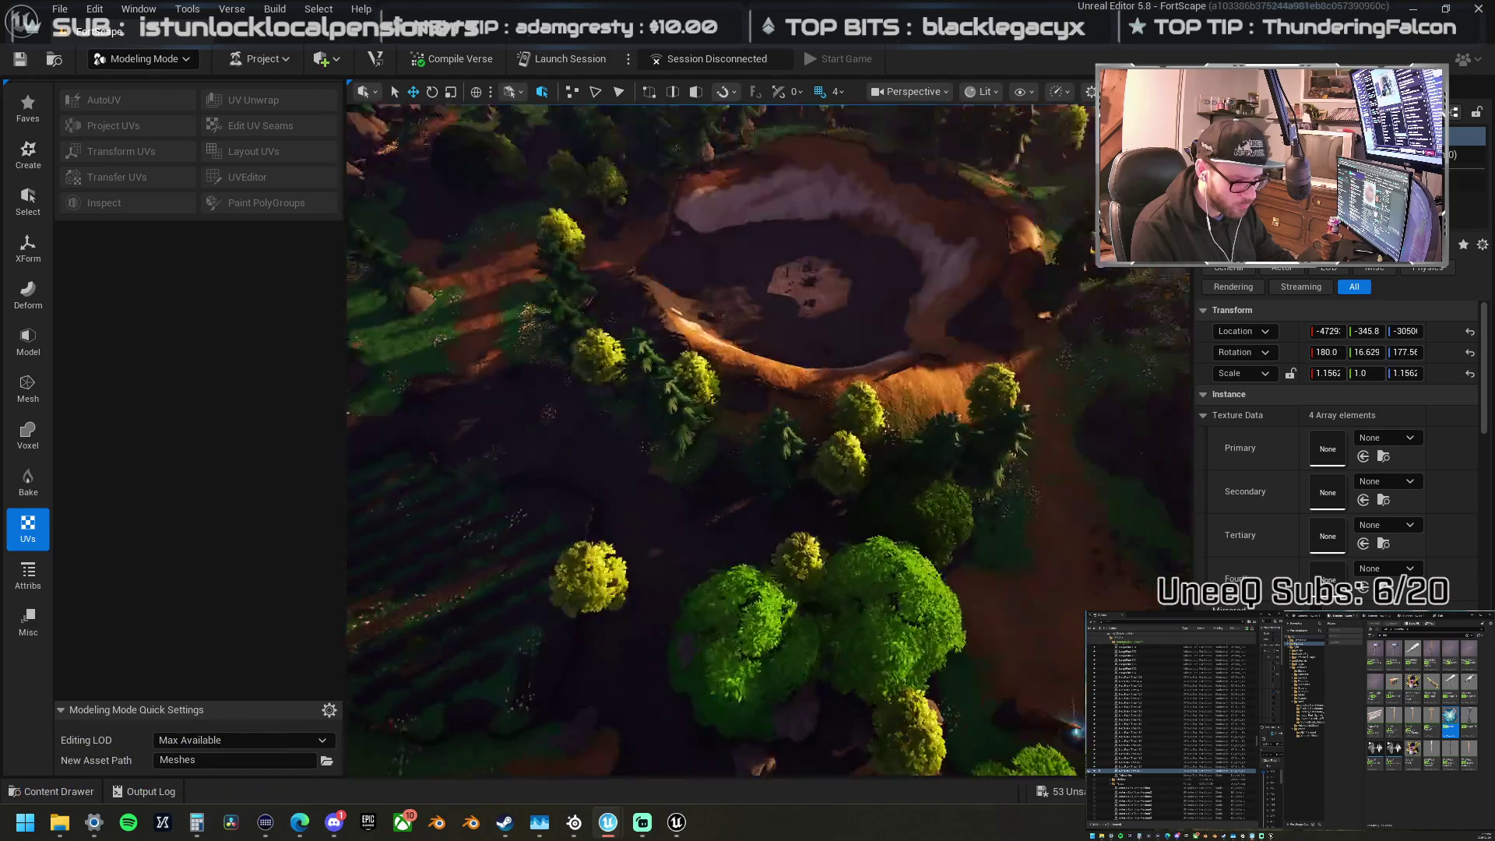
{"action": "left_click", "coordinate": [955, 315]}
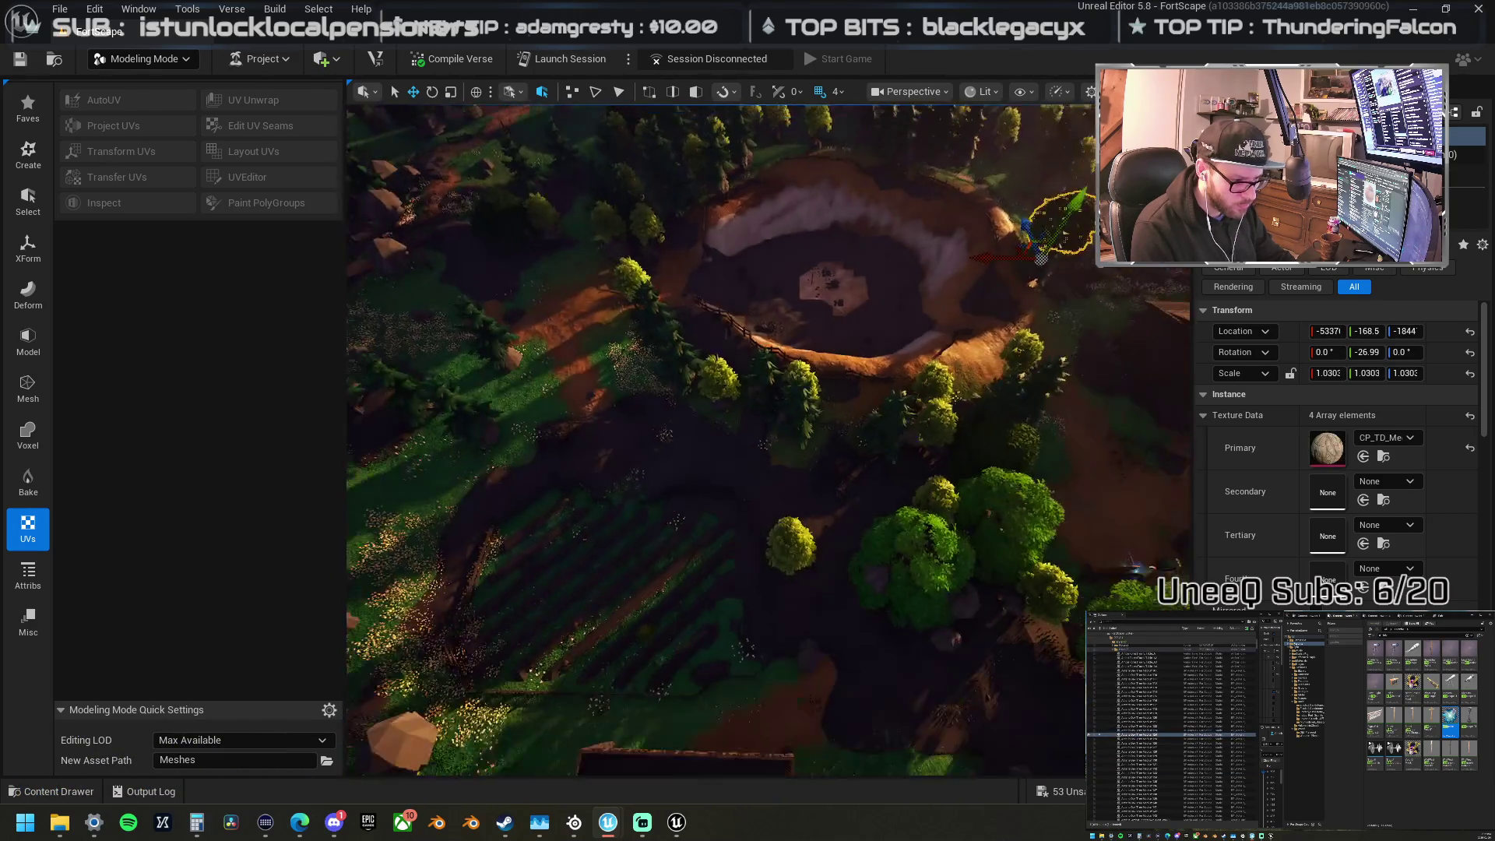
Step: Place copies of the round leafy tree below the crater toward the lower centre
{"action": "mouse_move", "coordinate": [728, 491]}
{"action": "left_mouse_down"}
{"action": "mouse_move", "coordinate": [574, 630]}
{"action": "mouse_move", "coordinate": [705, 463]}
{"action": "mouse_move", "coordinate": [724, 530]}
{"action": "mouse_move", "coordinate": [591, 374]}
{"action": "mouse_move", "coordinate": [507, 513]}
{"action": "left_mouse_up"}
{"action": "mouse_move", "coordinate": [526, 428]}
{"action": "left_mouse_down"}
{"action": "mouse_move", "coordinate": [679, 386]}
{"action": "mouse_move", "coordinate": [785, 434]}
{"action": "left_mouse_up"}
{"action": "mouse_move", "coordinate": [863, 504]}
{"action": "left_mouse_down"}
{"action": "mouse_move", "coordinate": [925, 544]}
{"action": "mouse_move", "coordinate": [801, 498]}
{"action": "mouse_move", "coordinate": [715, 436]}
{"action": "left_mouse_up"}
{"action": "left_click_drag", "start_coordinate": [1044, 478], "coordinate": [1044, 477]}
{"action": "mouse_move", "coordinate": [1069, 424]}
{"action": "left_mouse_down"}
{"action": "mouse_move", "coordinate": [825, 572]}
{"action": "mouse_move", "coordinate": [654, 632]}
{"action": "left_mouse_up"}
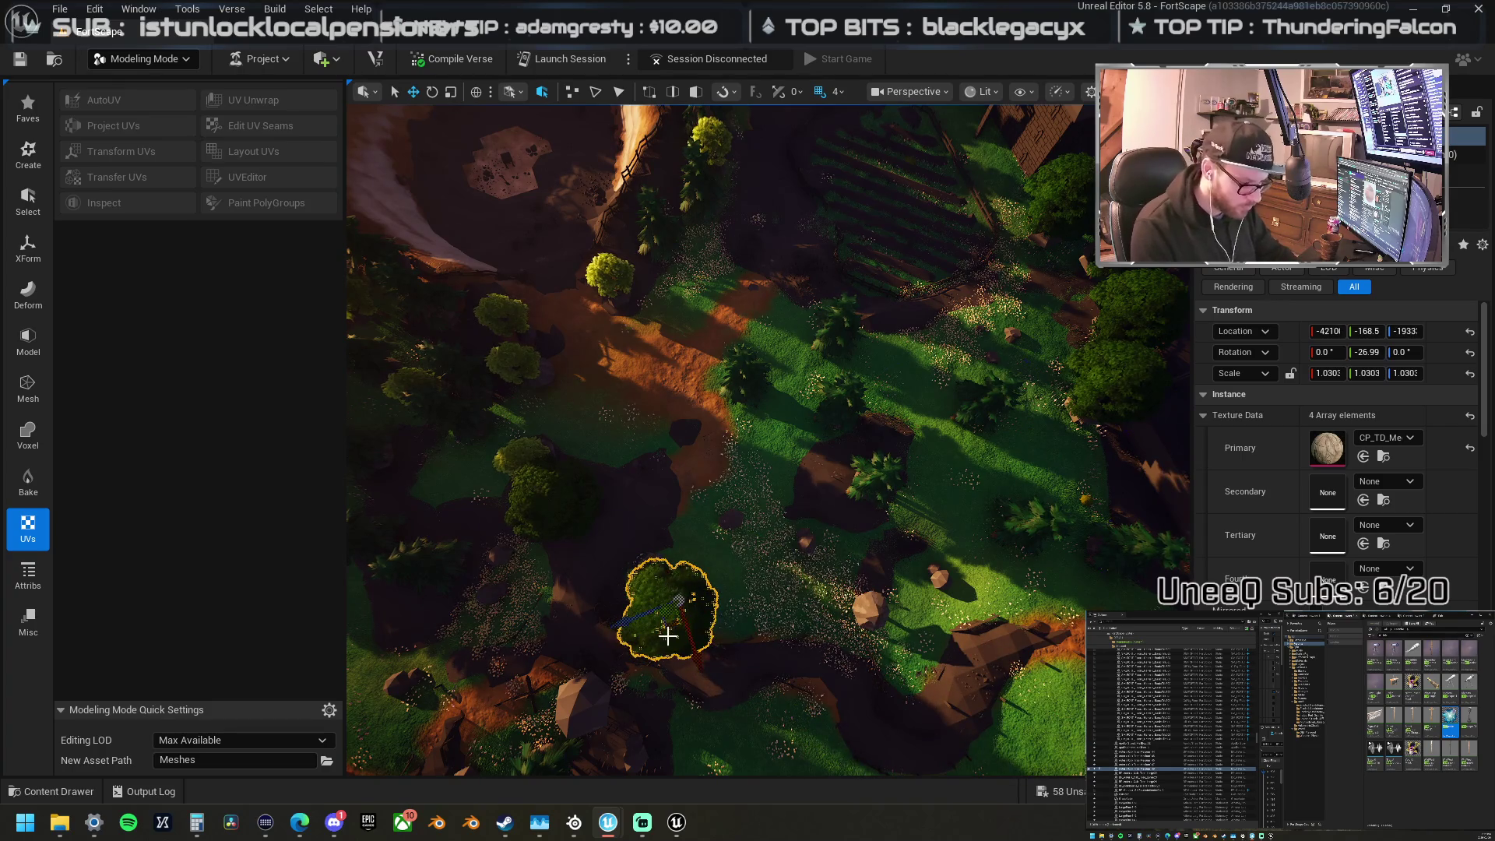
Step: Place more leafy trees among the rocks of the grassland, then select a pine on the slope
{"action": "left_click_drag", "start_coordinate": [697, 654], "coordinate": [952, 408]}
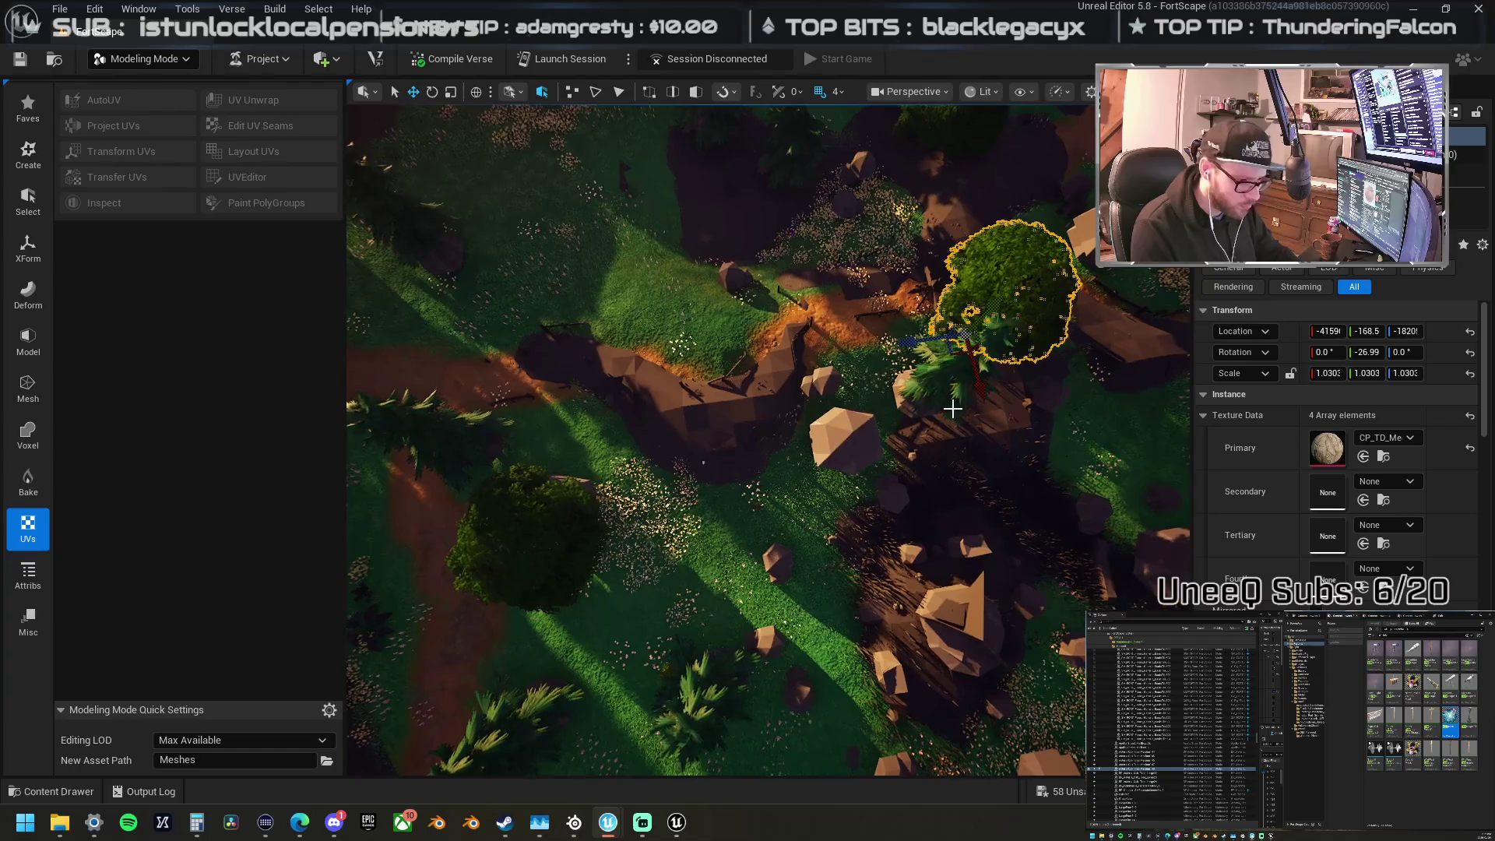
{"action": "mouse_move", "coordinate": [954, 357]}
{"action": "left_mouse_down"}
{"action": "mouse_move", "coordinate": [853, 466]}
{"action": "mouse_move", "coordinate": [724, 506]}
{"action": "left_mouse_up"}
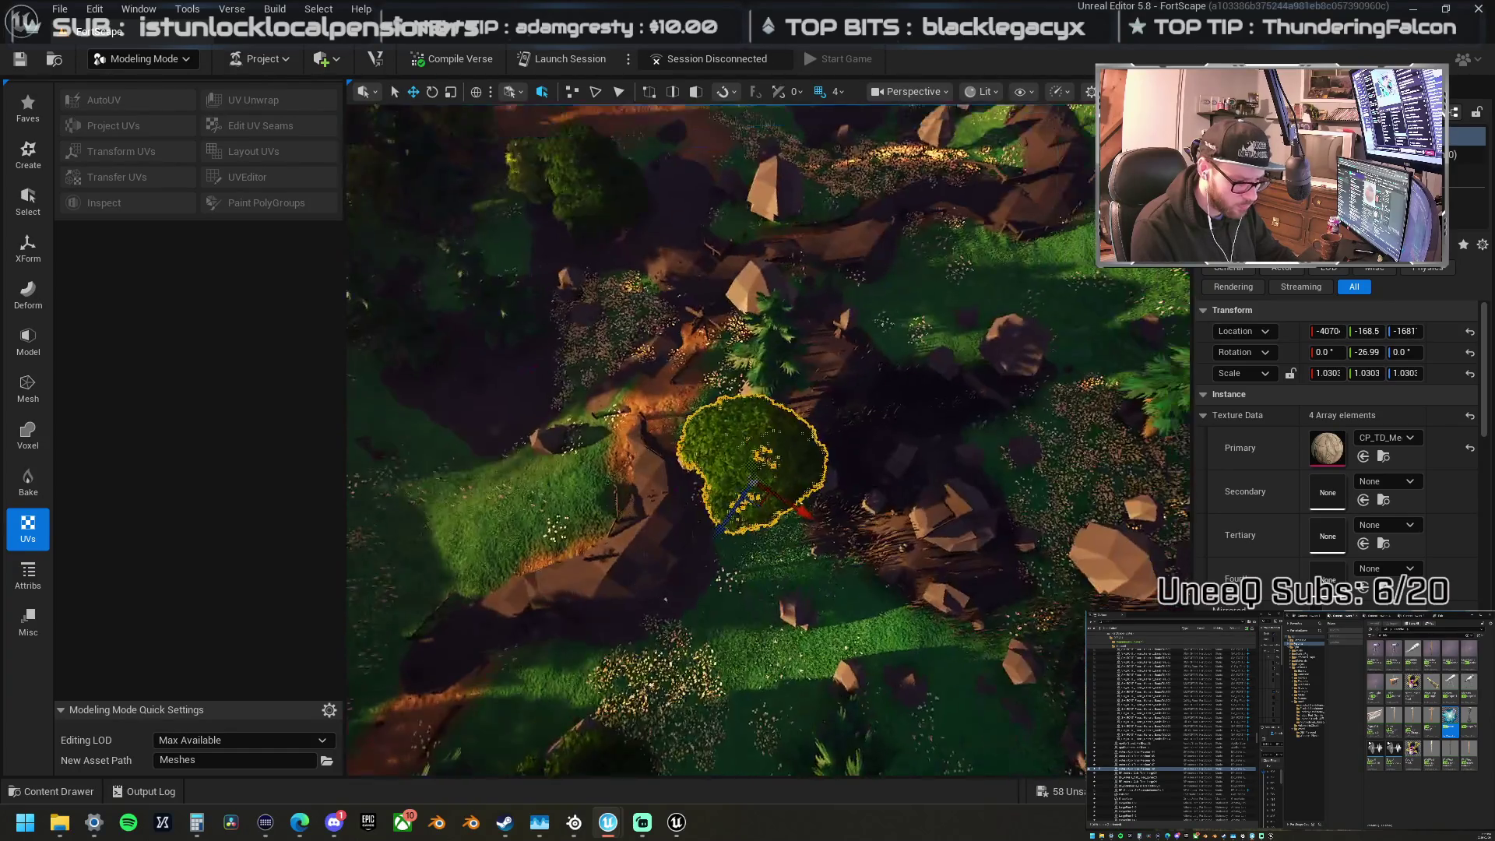
{"action": "mouse_move", "coordinate": [1012, 362]}
{"action": "left_mouse_down"}
{"action": "mouse_move", "coordinate": [1067, 546]}
{"action": "mouse_move", "coordinate": [1102, 592]}
{"action": "left_mouse_up"}
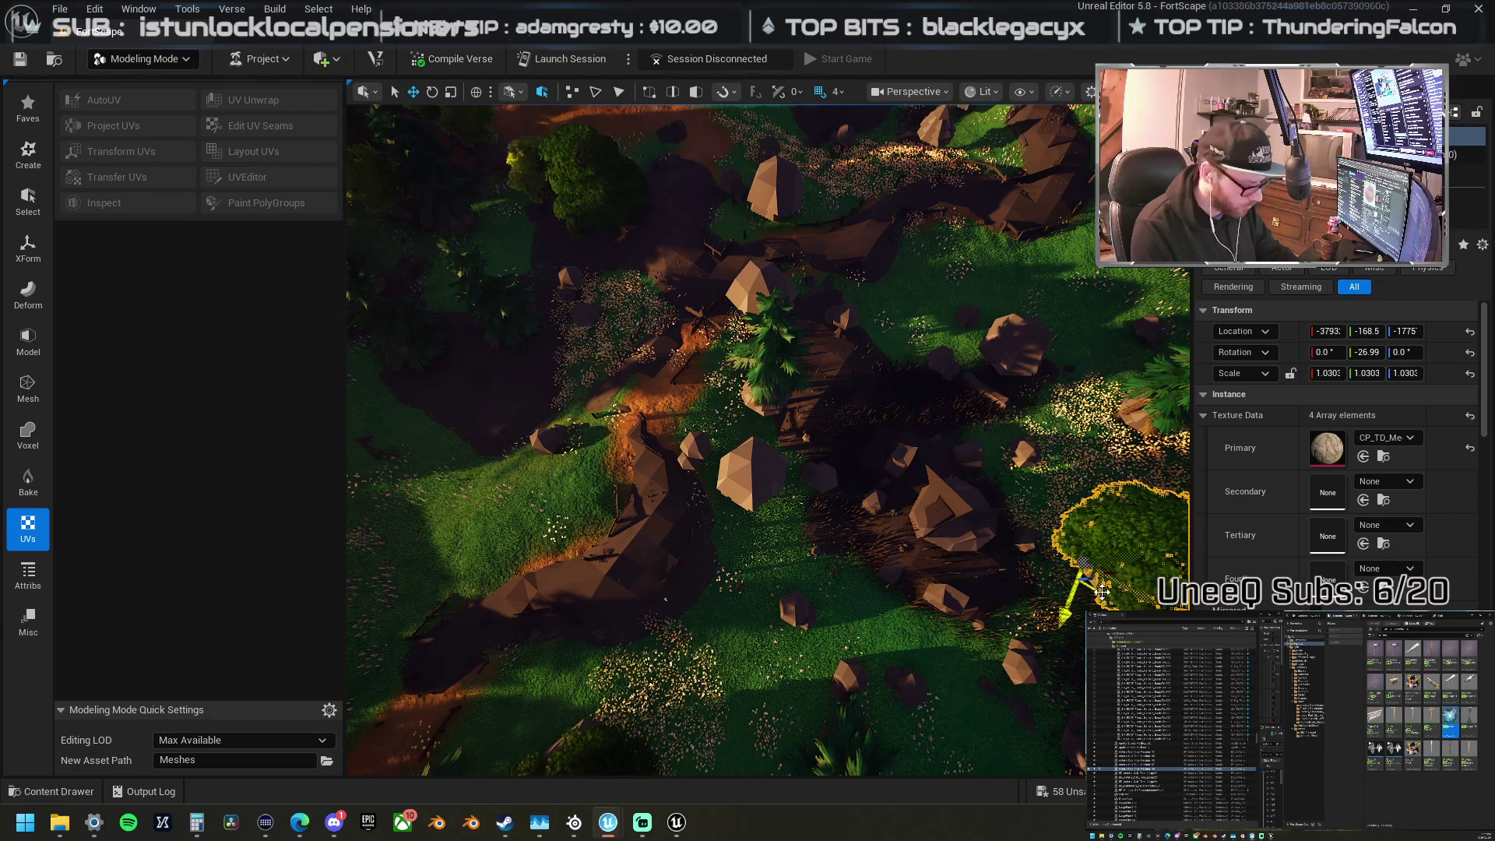
{"action": "mouse_move", "coordinate": [1102, 592]}
{"action": "left_mouse_down"}
{"action": "mouse_move", "coordinate": [997, 352]}
{"action": "mouse_move", "coordinate": [723, 495]}
{"action": "mouse_move", "coordinate": [754, 507]}
{"action": "mouse_move", "coordinate": [787, 221]}
{"action": "mouse_move", "coordinate": [826, 268]}
{"action": "left_mouse_up"}
{"action": "left_click", "coordinate": [450, 318]}
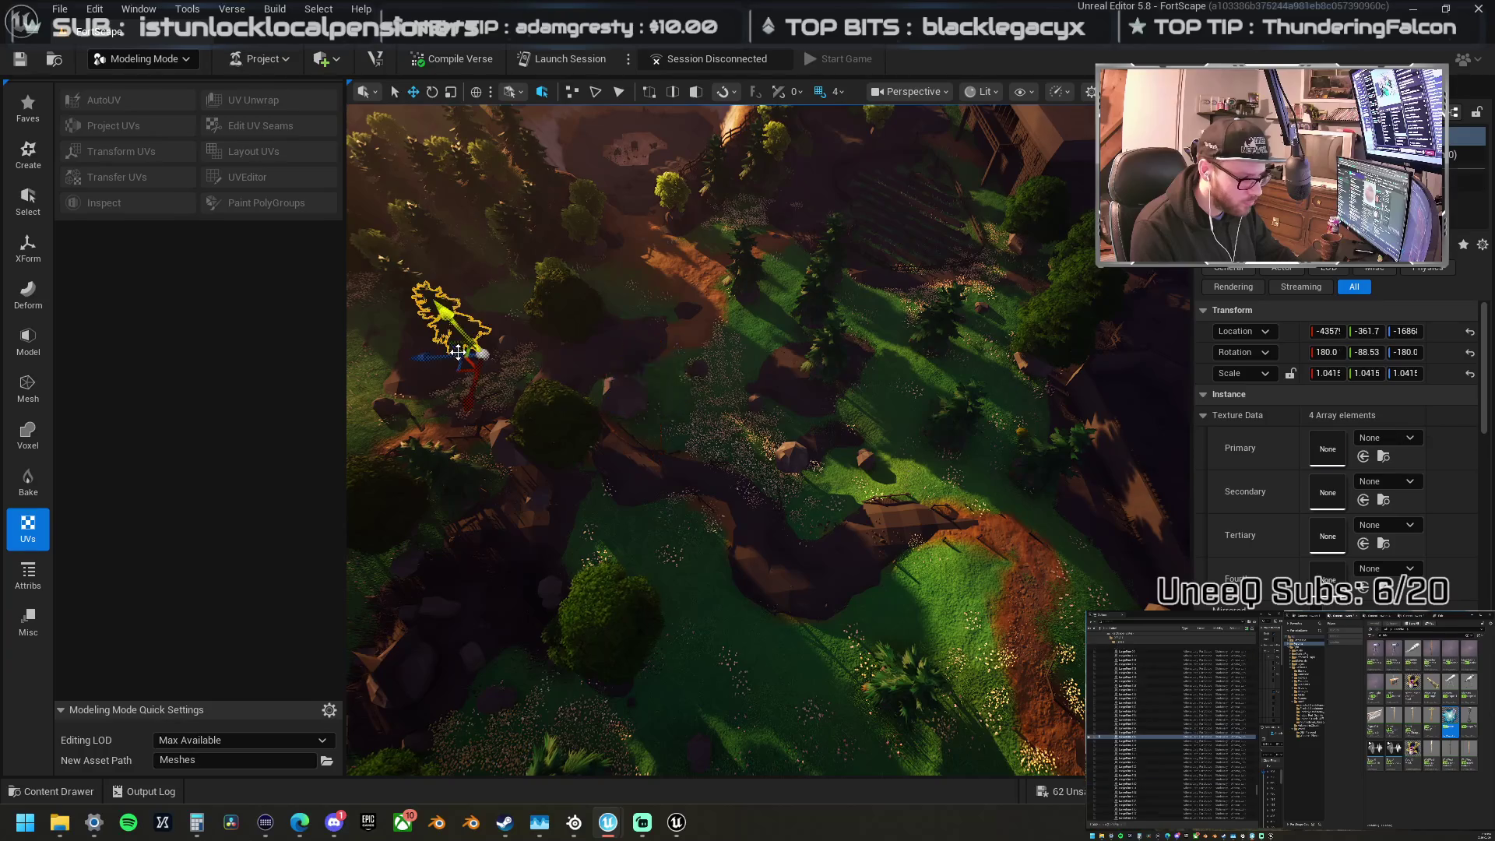
Step: Move the pine tree toward the centre of the slope
{"action": "key", "text": "e"}
{"action": "key", "text": "w"}
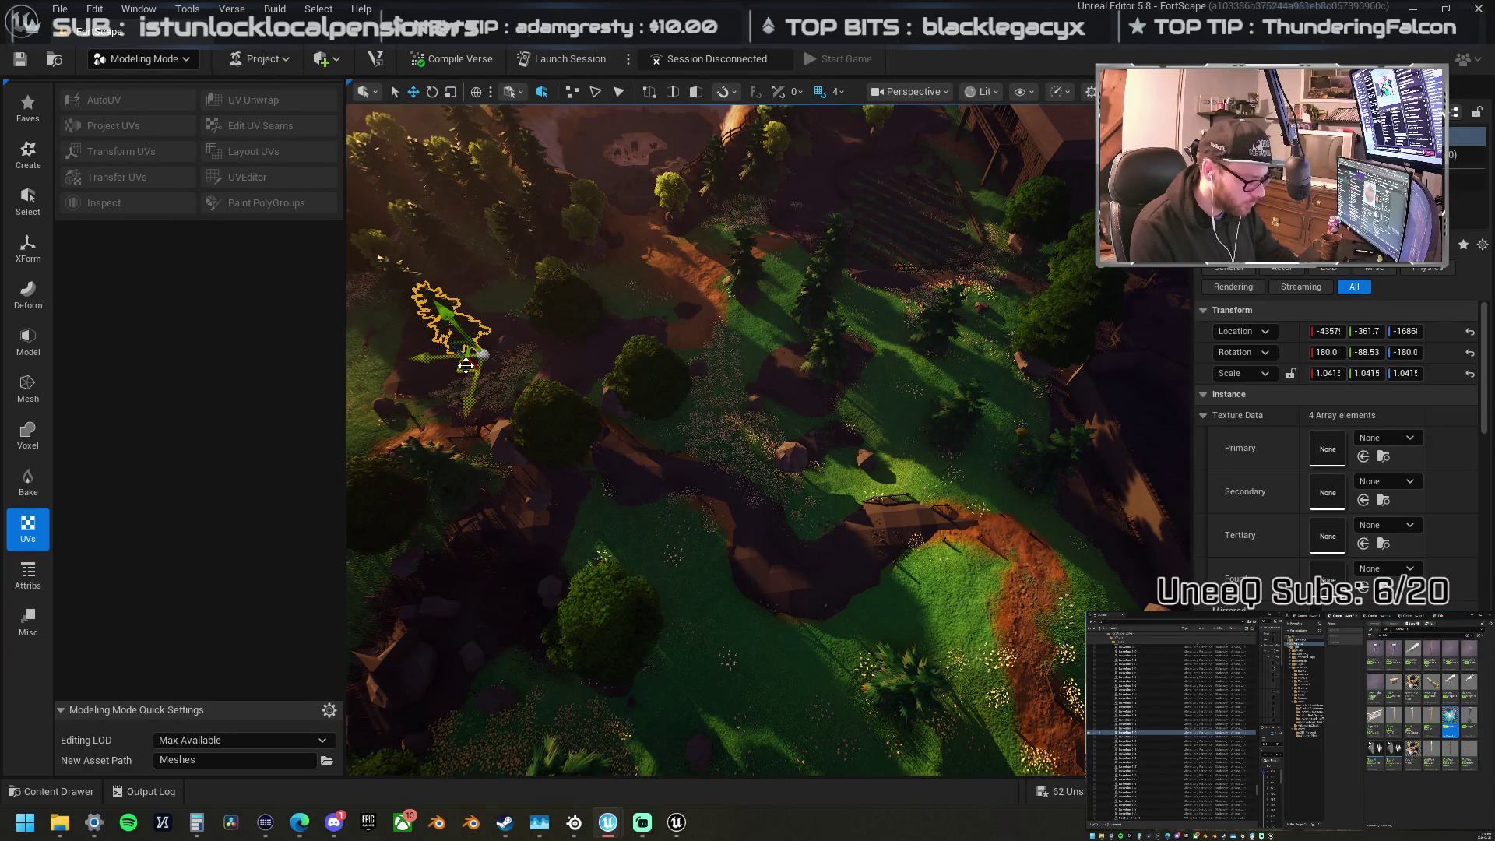
{"action": "left_click_drag", "start_coordinate": [459, 368], "coordinate": [774, 484]}
{"action": "key", "text": "s"}
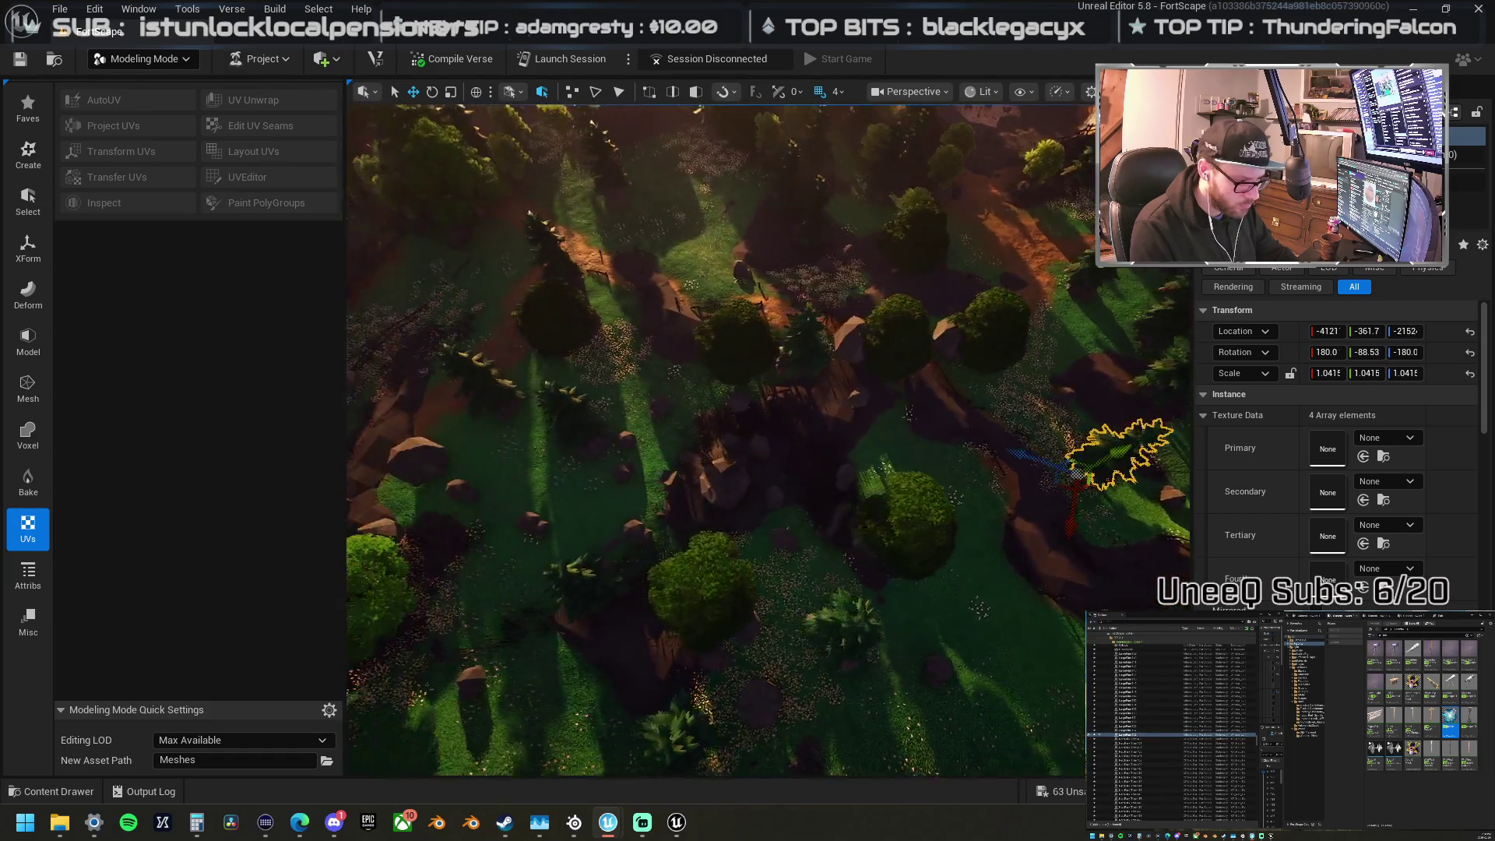
{"action": "left_click_drag", "start_coordinate": [548, 304], "coordinate": [548, 304]}
Step: Move a small tree from near the houses into the tree cluster beside the path
{"action": "left_click", "coordinate": [558, 317]}
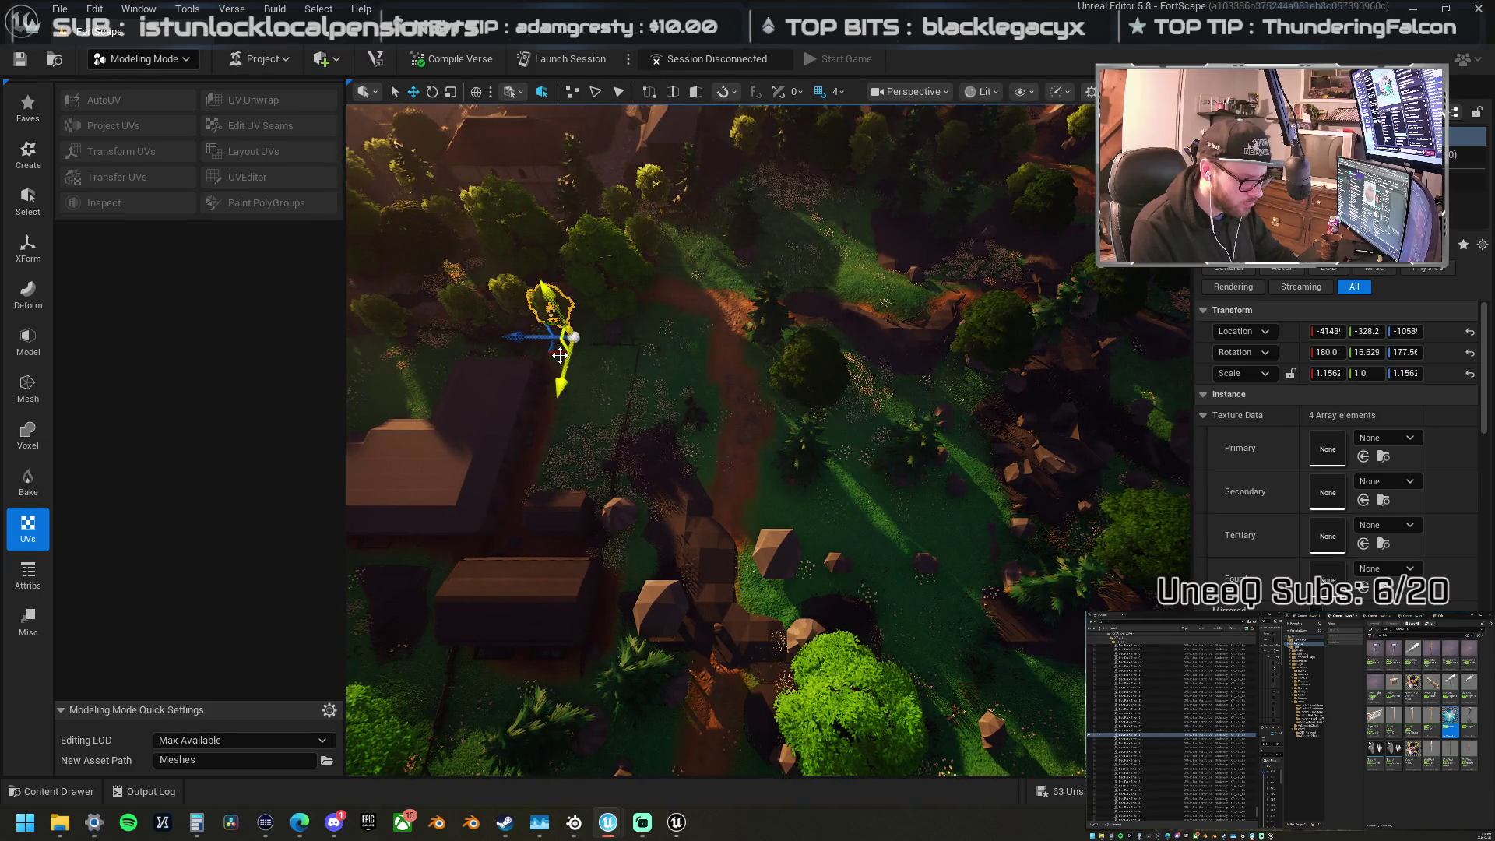
{"action": "mouse_move", "coordinate": [553, 353]}
{"action": "left_mouse_down"}
{"action": "mouse_move", "coordinate": [633, 549]}
{"action": "mouse_move", "coordinate": [652, 648]}
{"action": "mouse_move", "coordinate": [802, 671]}
{"action": "mouse_move", "coordinate": [872, 597]}
{"action": "mouse_move", "coordinate": [824, 594]}
{"action": "mouse_move", "coordinate": [763, 558]}
{"action": "left_mouse_up"}
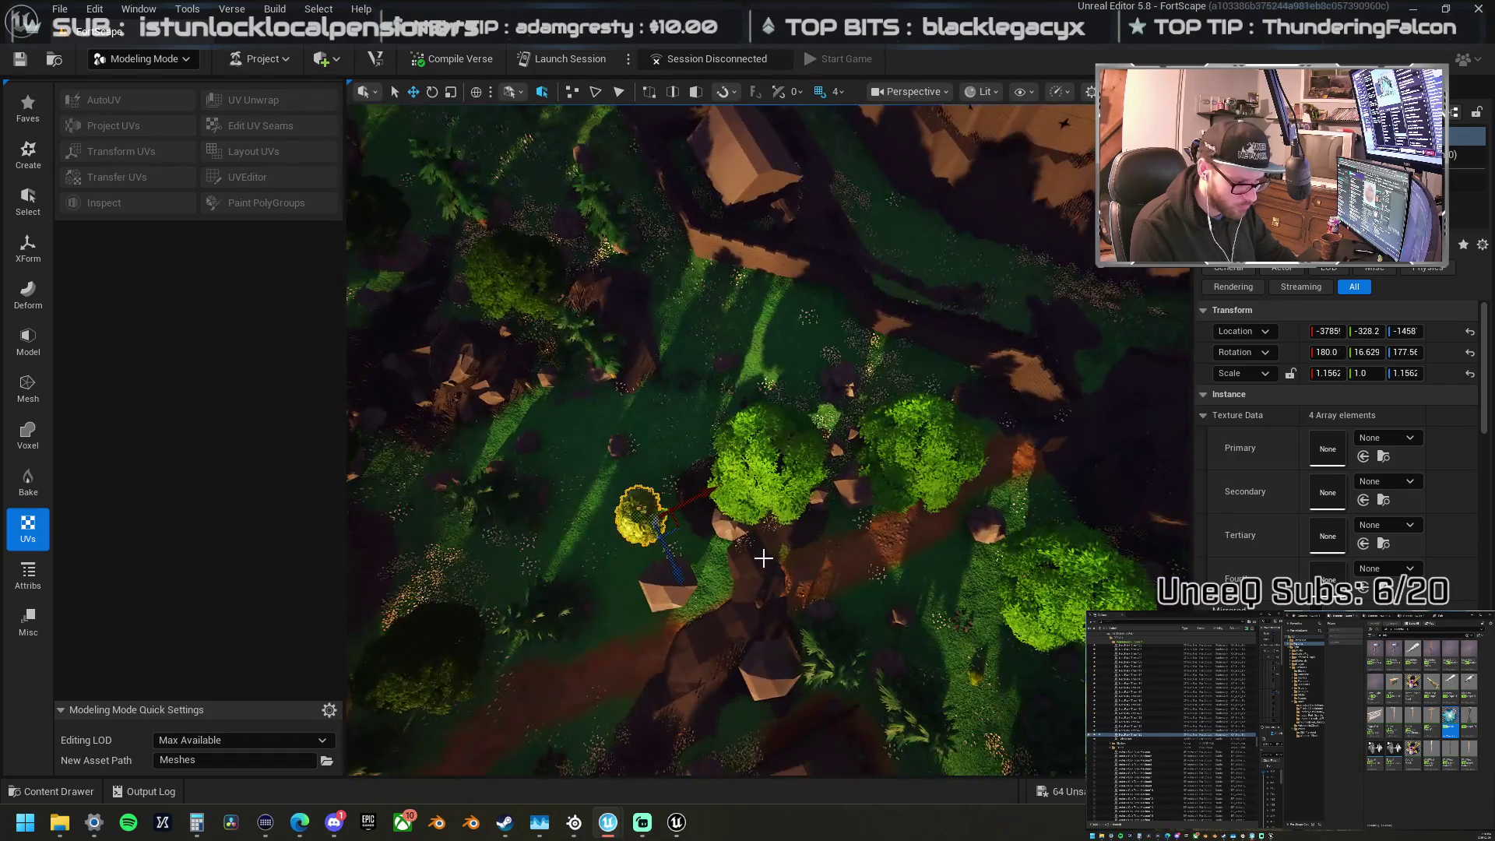
{"action": "mouse_move", "coordinate": [678, 542]}
{"action": "left_mouse_down"}
{"action": "mouse_move", "coordinate": [856, 530]}
{"action": "mouse_move", "coordinate": [851, 444]}
{"action": "mouse_move", "coordinate": [908, 620]}
{"action": "left_mouse_up"}
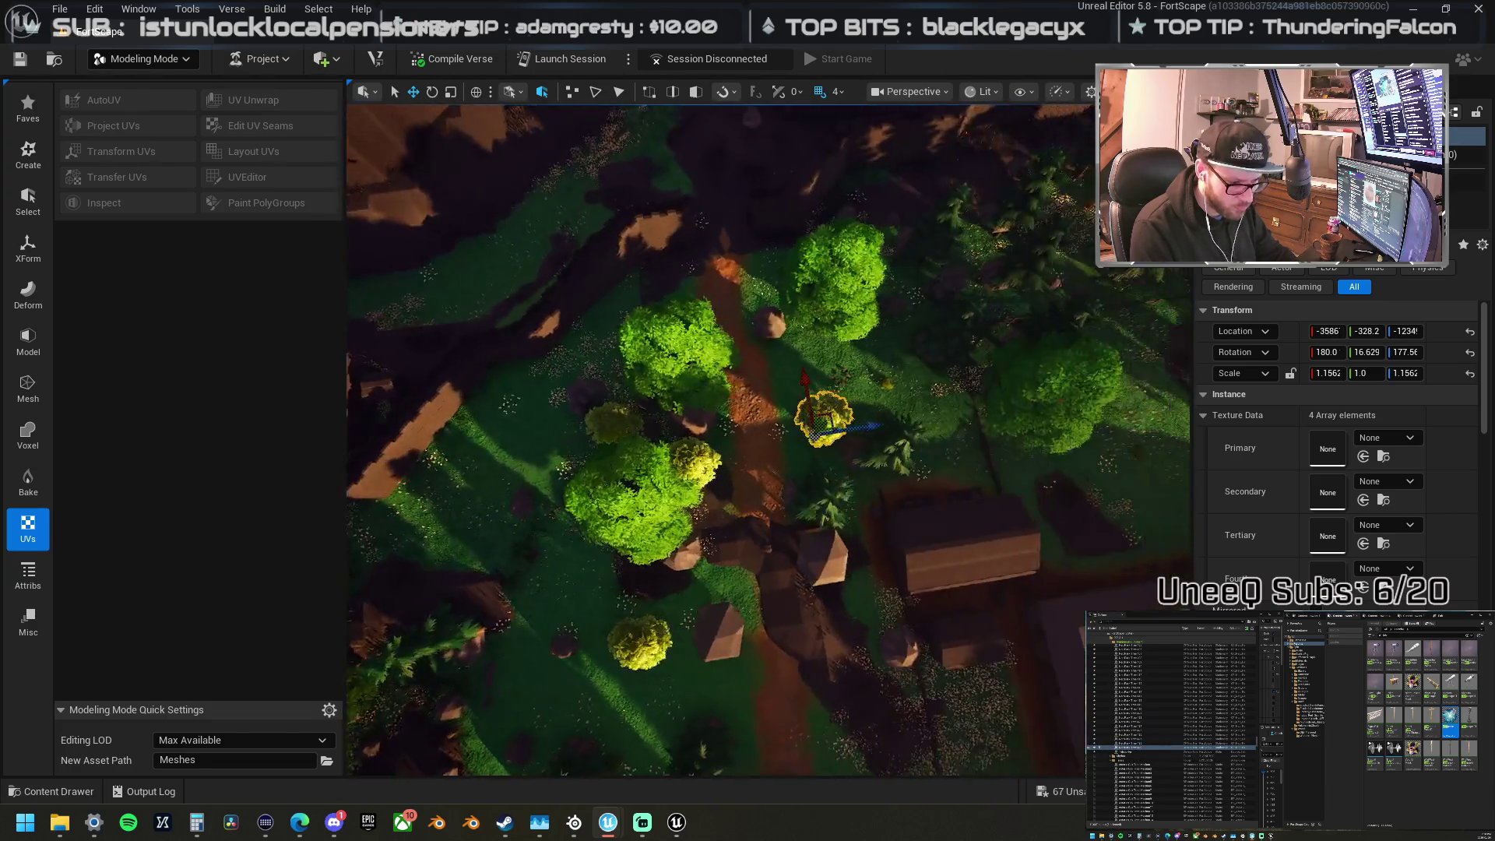
{"action": "left_click_drag", "start_coordinate": [678, 498], "coordinate": [771, 457]}
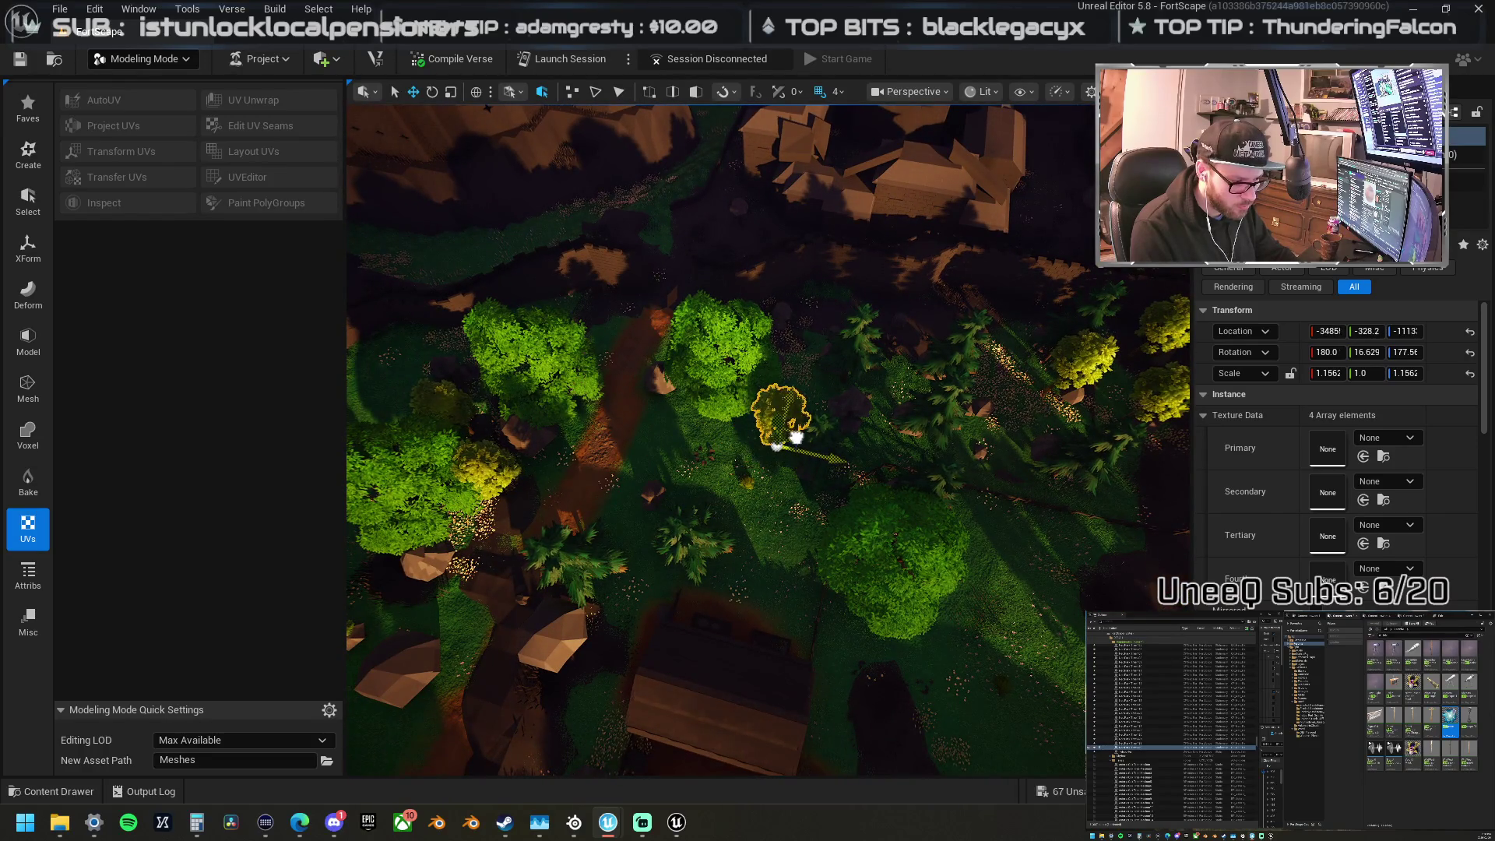
{"action": "mouse_move", "coordinate": [677, 492]}
{"action": "left_mouse_down"}
{"action": "mouse_move", "coordinate": [798, 423]}
{"action": "mouse_move", "coordinate": [791, 334]}
{"action": "mouse_move", "coordinate": [908, 374]}
{"action": "mouse_move", "coordinate": [990, 419]}
{"action": "mouse_move", "coordinate": [987, 431]}
{"action": "left_mouse_up"}
{"action": "key", "text": "a"}
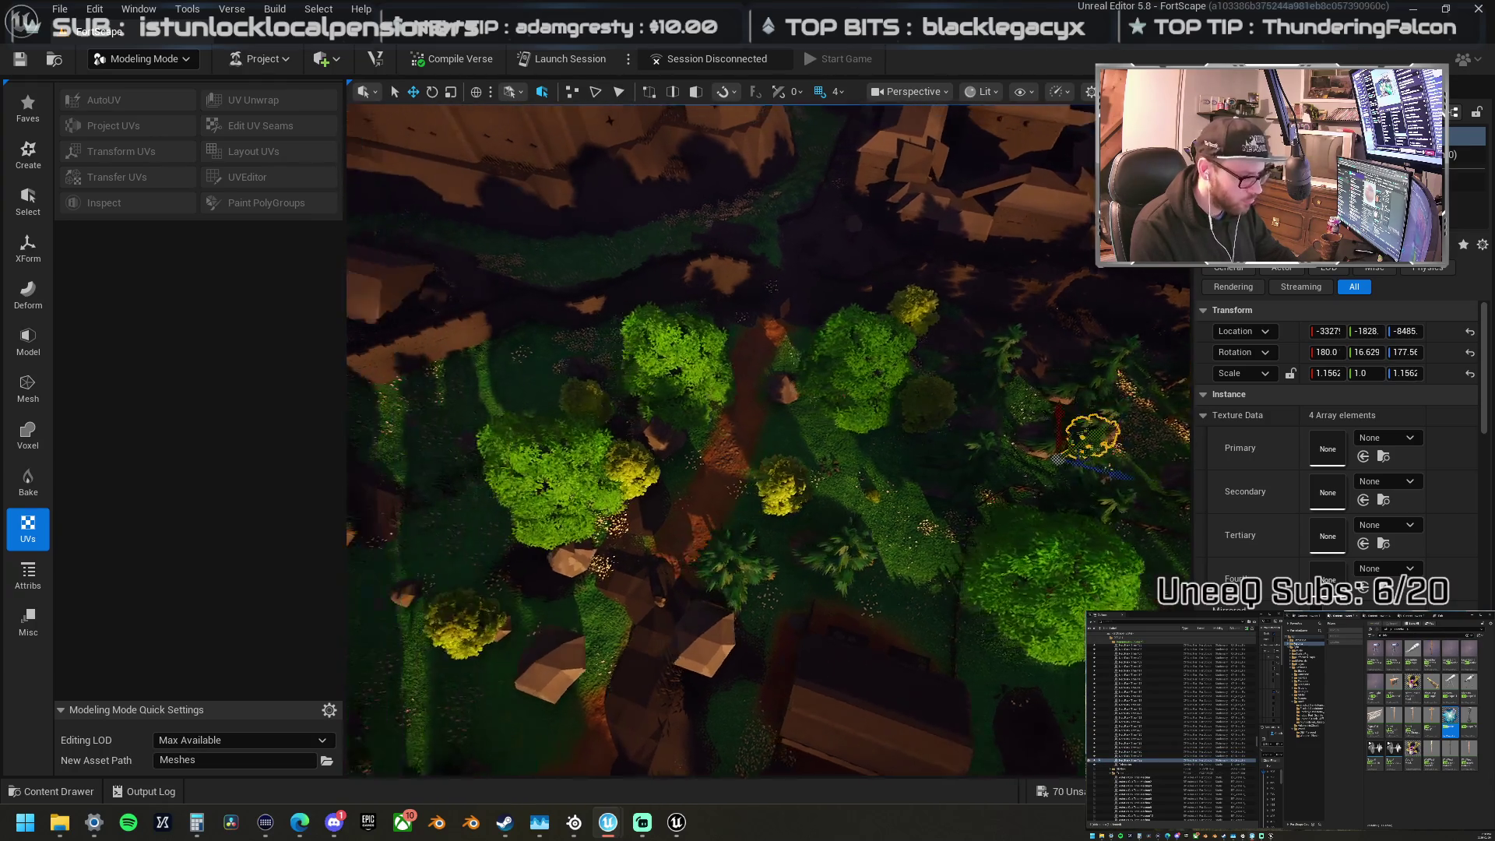
{"action": "key", "text": "a"}
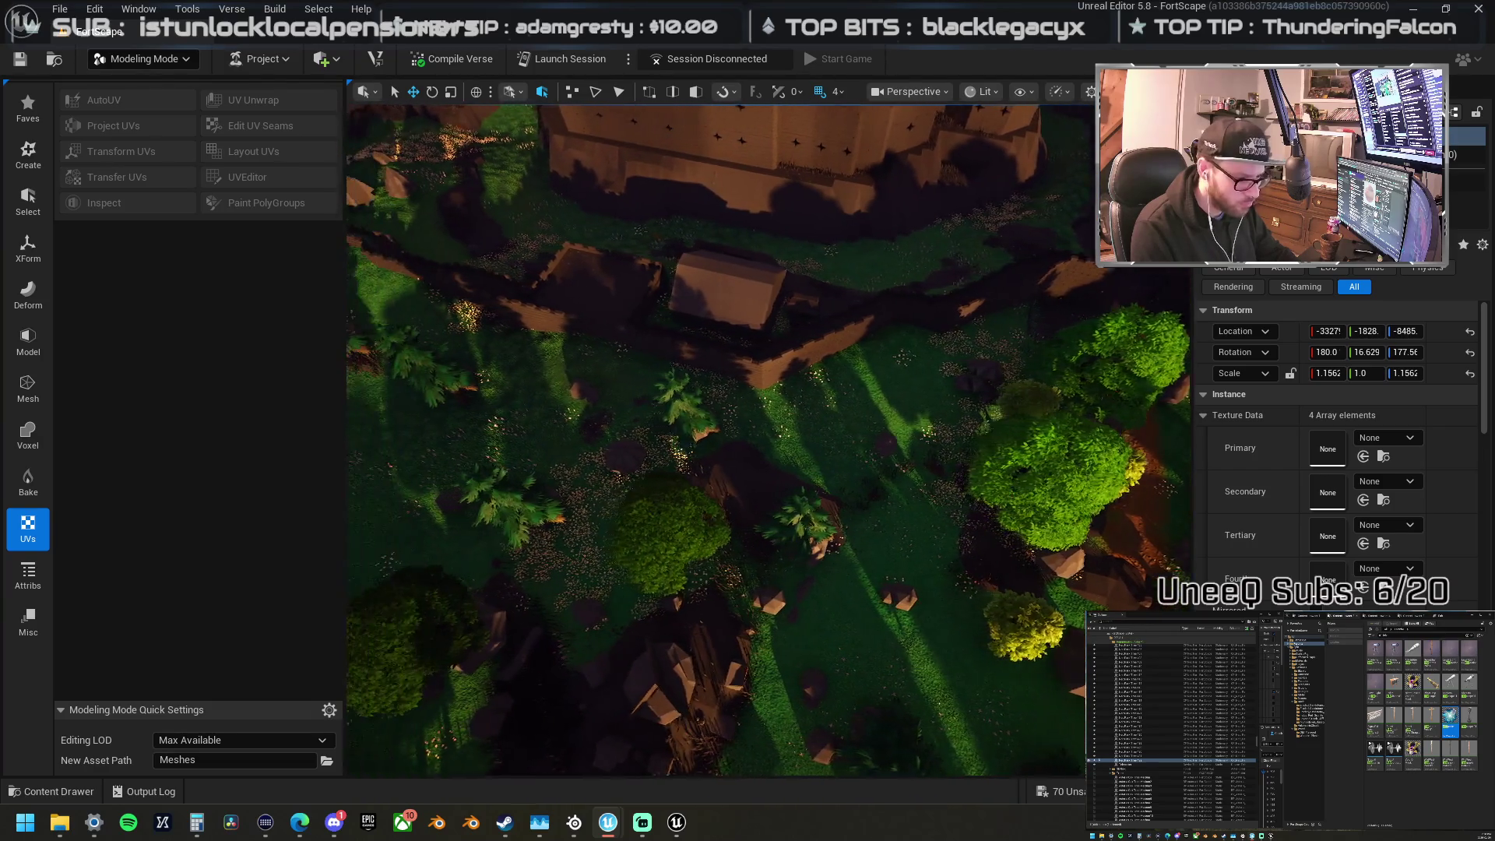
{"action": "key", "text": "d"}
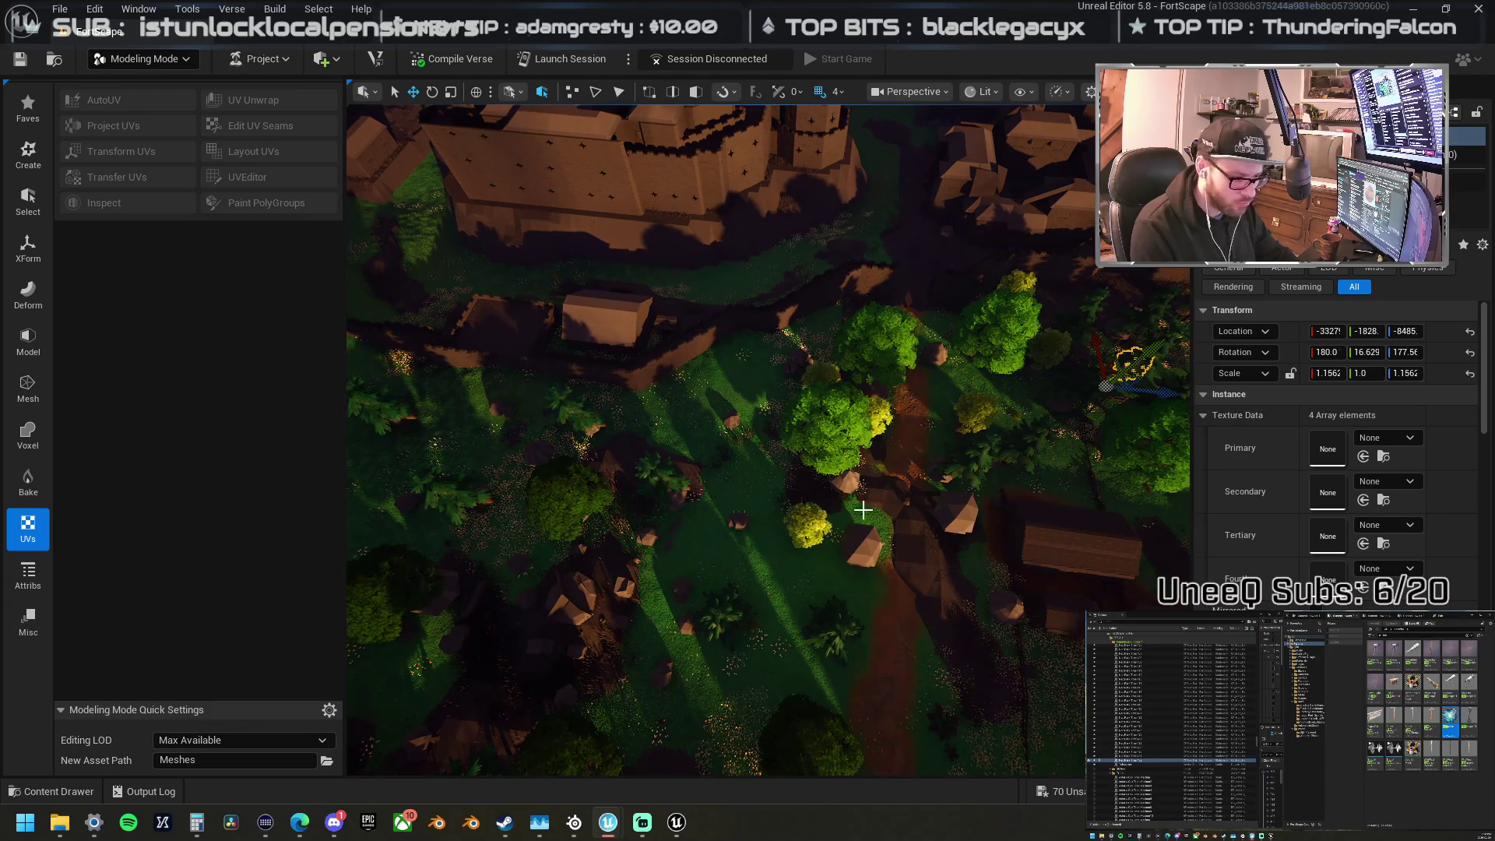
{"action": "mouse_move", "coordinate": [1126, 365]}
{"action": "left_mouse_down"}
{"action": "mouse_move", "coordinate": [815, 525]}
{"action": "mouse_move", "coordinate": [584, 434]}
{"action": "mouse_move", "coordinate": [574, 451]}
{"action": "mouse_move", "coordinate": [543, 415]}
{"action": "left_mouse_up"}
{"action": "left_click_drag", "start_coordinate": [639, 426], "coordinate": [734, 482]}
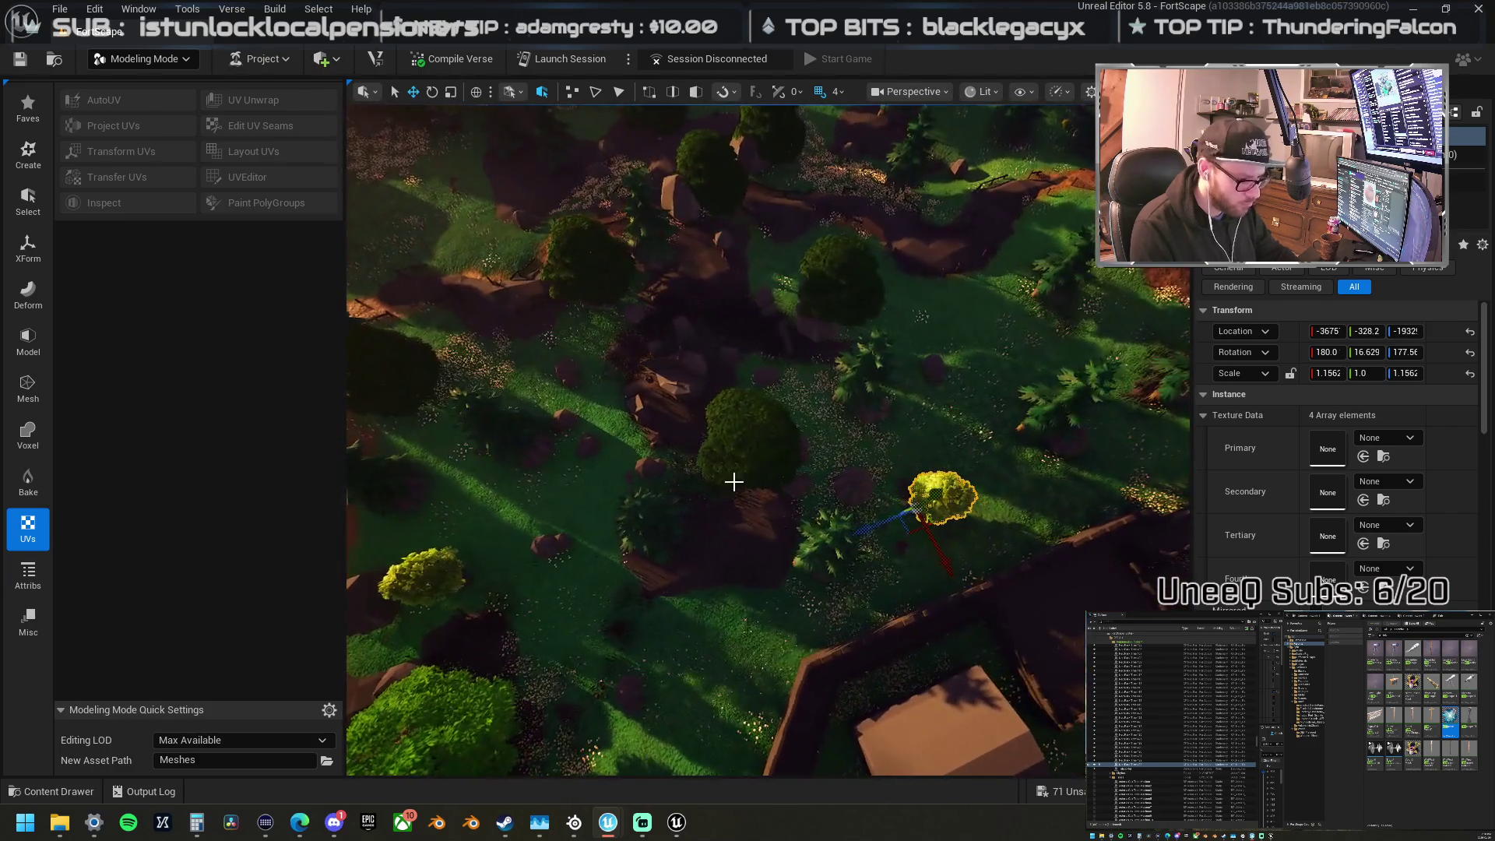
Step: Shift the palm tree slightly up and right, then select the yellow bush beside it
{"action": "left_click", "coordinate": [830, 545]}
{"action": "mouse_move", "coordinate": [815, 574]}
{"action": "left_mouse_down"}
{"action": "mouse_move", "coordinate": [849, 492]}
{"action": "mouse_move", "coordinate": [882, 501]}
{"action": "mouse_move", "coordinate": [668, 703]}
{"action": "mouse_move", "coordinate": [610, 707]}
{"action": "mouse_move", "coordinate": [549, 562]}
{"action": "mouse_move", "coordinate": [617, 550]}
{"action": "mouse_move", "coordinate": [661, 508]}
{"action": "mouse_move", "coordinate": [599, 484]}
{"action": "mouse_move", "coordinate": [573, 418]}
{"action": "mouse_move", "coordinate": [781, 410]}
{"action": "mouse_move", "coordinate": [760, 346]}
{"action": "mouse_move", "coordinate": [627, 350]}
{"action": "mouse_move", "coordinate": [721, 293]}
{"action": "mouse_move", "coordinate": [921, 407]}
{"action": "left_mouse_up"}
{"action": "left_click", "coordinate": [931, 498]}
{"action": "scroll", "coordinate": [880, 420], "scroll_direction": "down", "scroll_amount": 3}
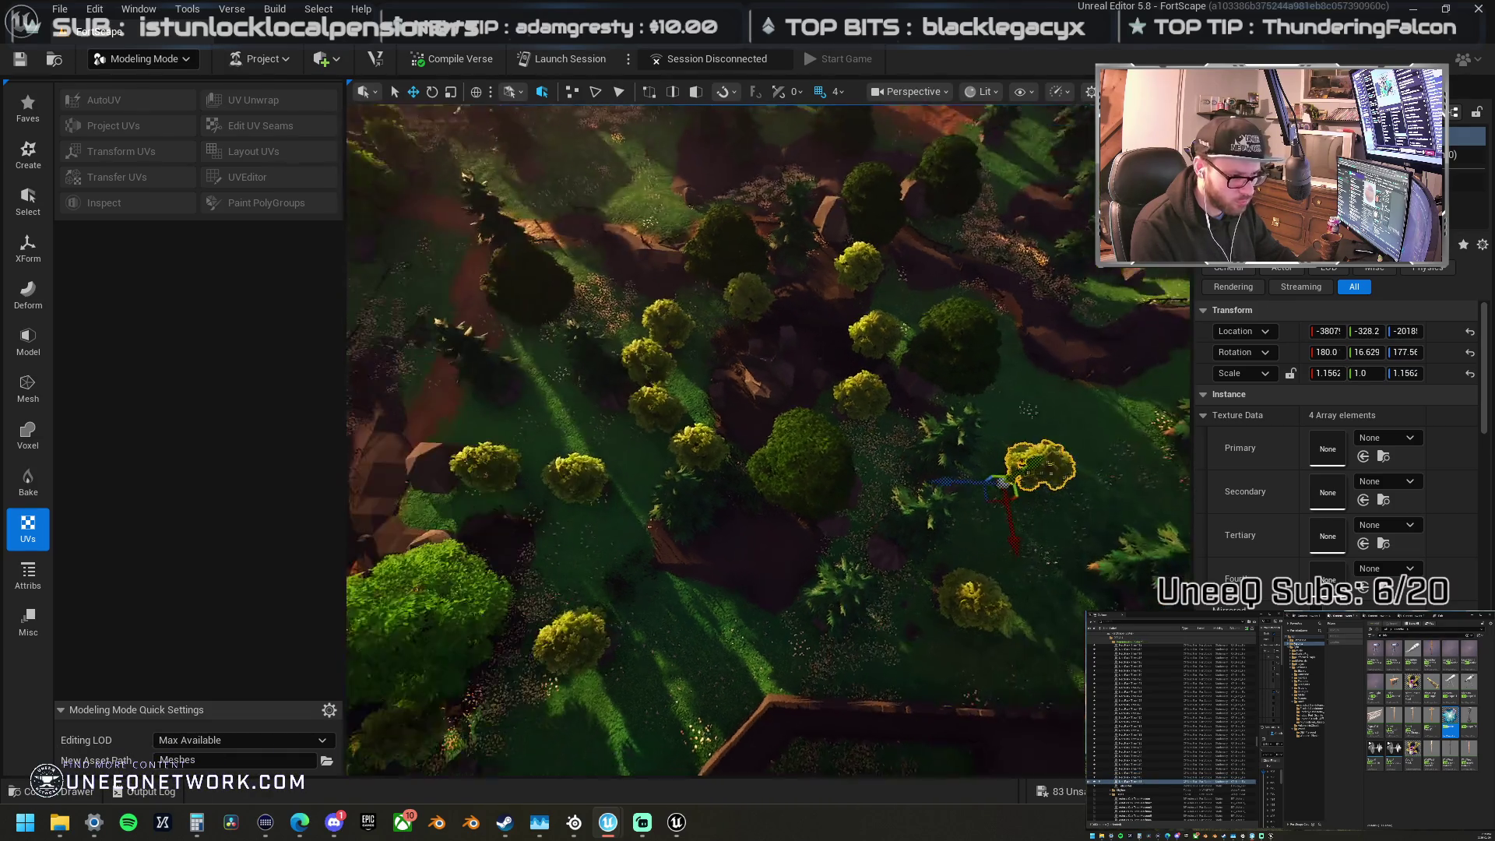
{"action": "mouse_move", "coordinate": [808, 467]}
{"action": "left_mouse_down"}
{"action": "mouse_move", "coordinate": [808, 442]}
{"action": "mouse_move", "coordinate": [768, 434]}
{"action": "mouse_move", "coordinate": [761, 541]}
{"action": "mouse_move", "coordinate": [748, 545]}
{"action": "mouse_move", "coordinate": [761, 441]}
{"action": "mouse_move", "coordinate": [749, 580]}
{"action": "mouse_move", "coordinate": [645, 638]}
{"action": "mouse_move", "coordinate": [732, 592]}
{"action": "mouse_move", "coordinate": [672, 663]}
{"action": "left_mouse_up"}
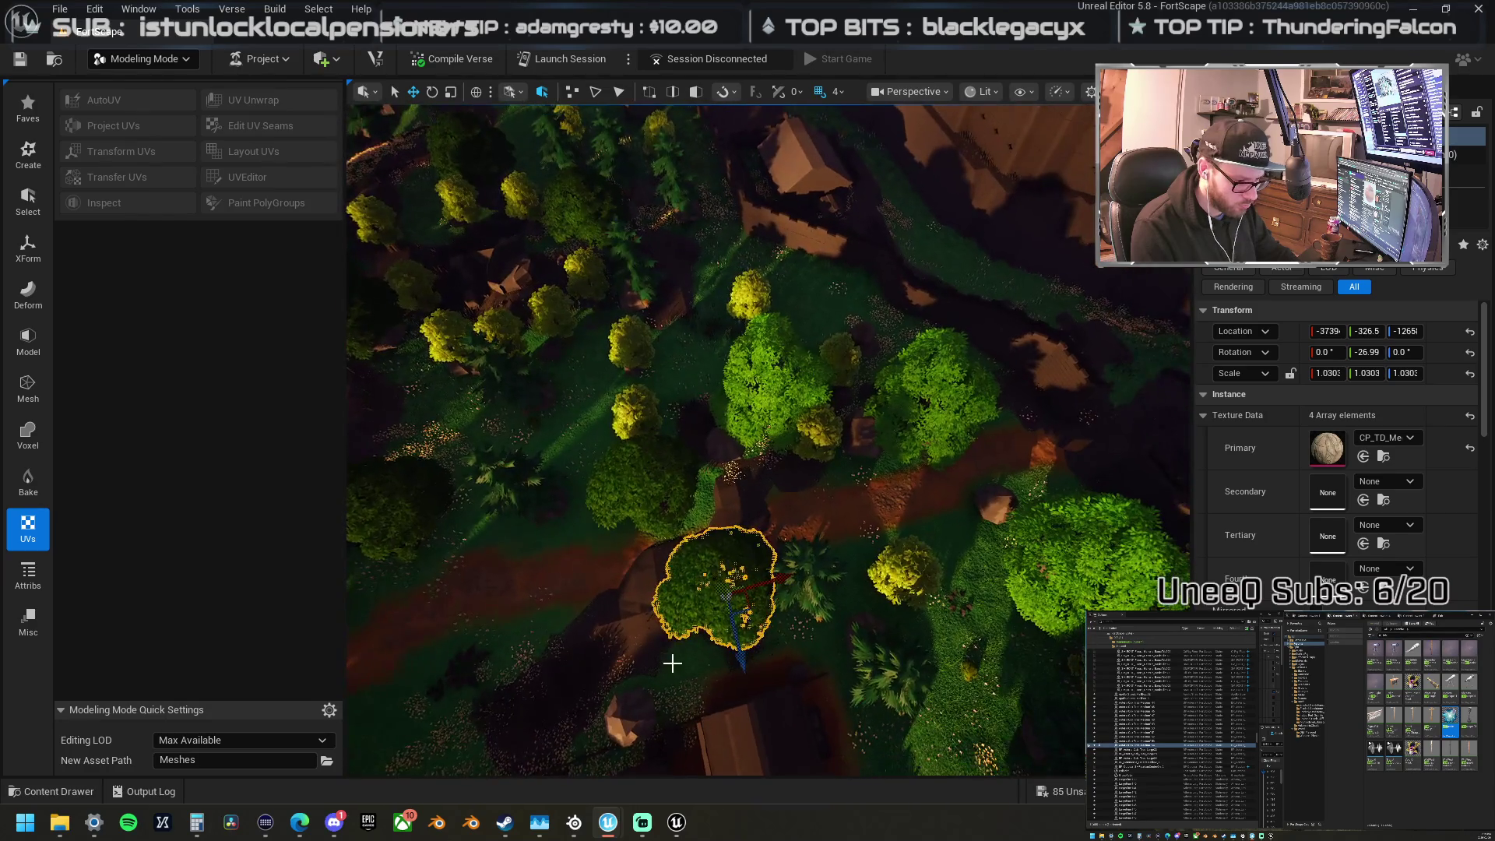
Step: Move a tree and a plant beside the path, and the hut-side tree into the clearing
{"action": "left_click_drag", "start_coordinate": [773, 600], "coordinate": [849, 522]}
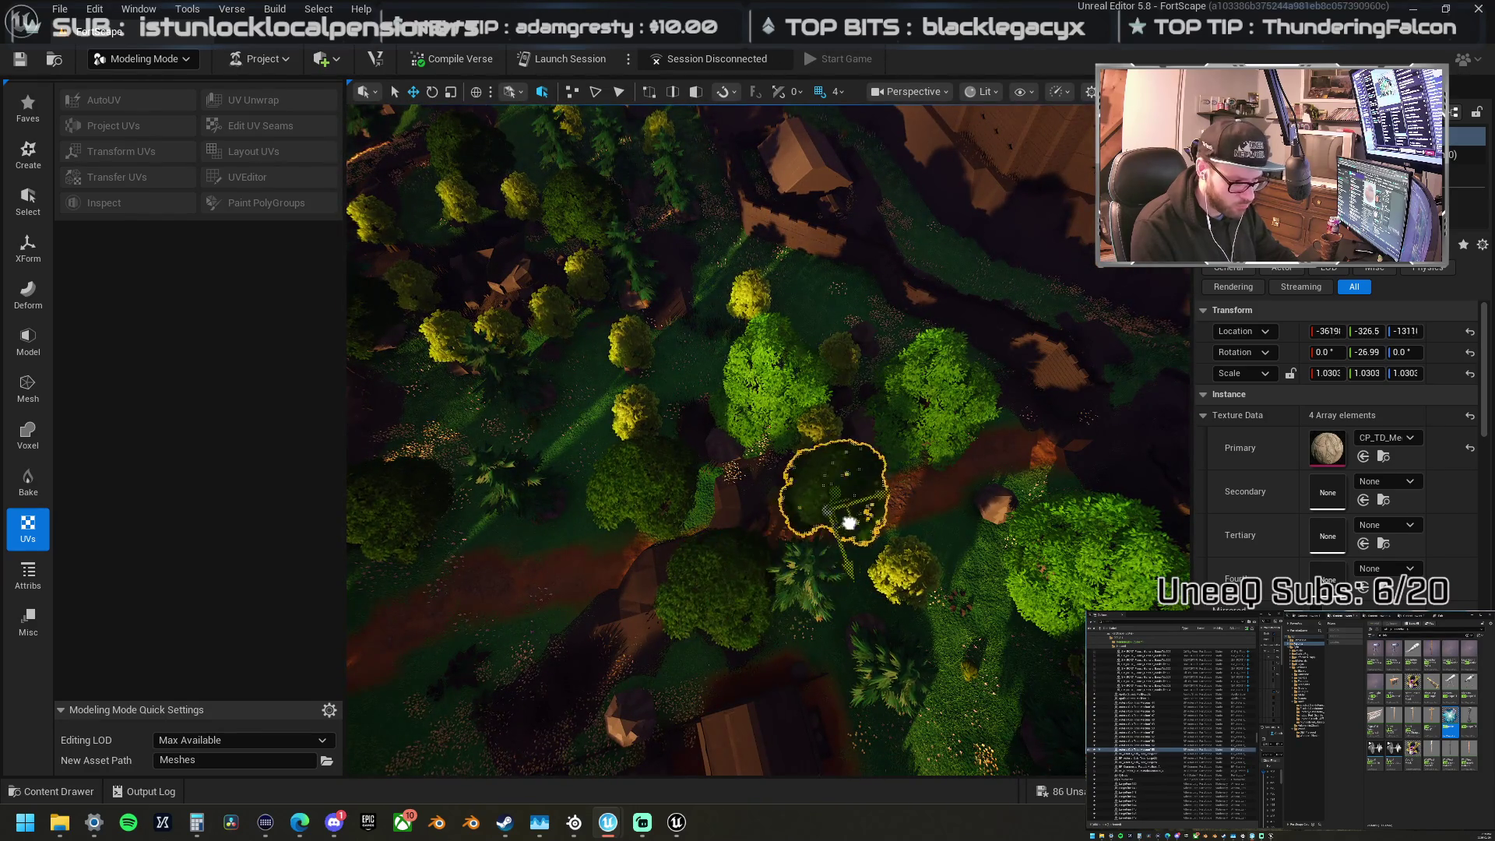
{"action": "left_click", "coordinate": [815, 568]}
{"action": "mouse_move", "coordinate": [824, 597]}
{"action": "left_mouse_down"}
{"action": "mouse_move", "coordinate": [1015, 517]}
{"action": "mouse_move", "coordinate": [786, 527]}
{"action": "mouse_move", "coordinate": [667, 701]}
{"action": "mouse_move", "coordinate": [735, 694]}
{"action": "left_mouse_up"}
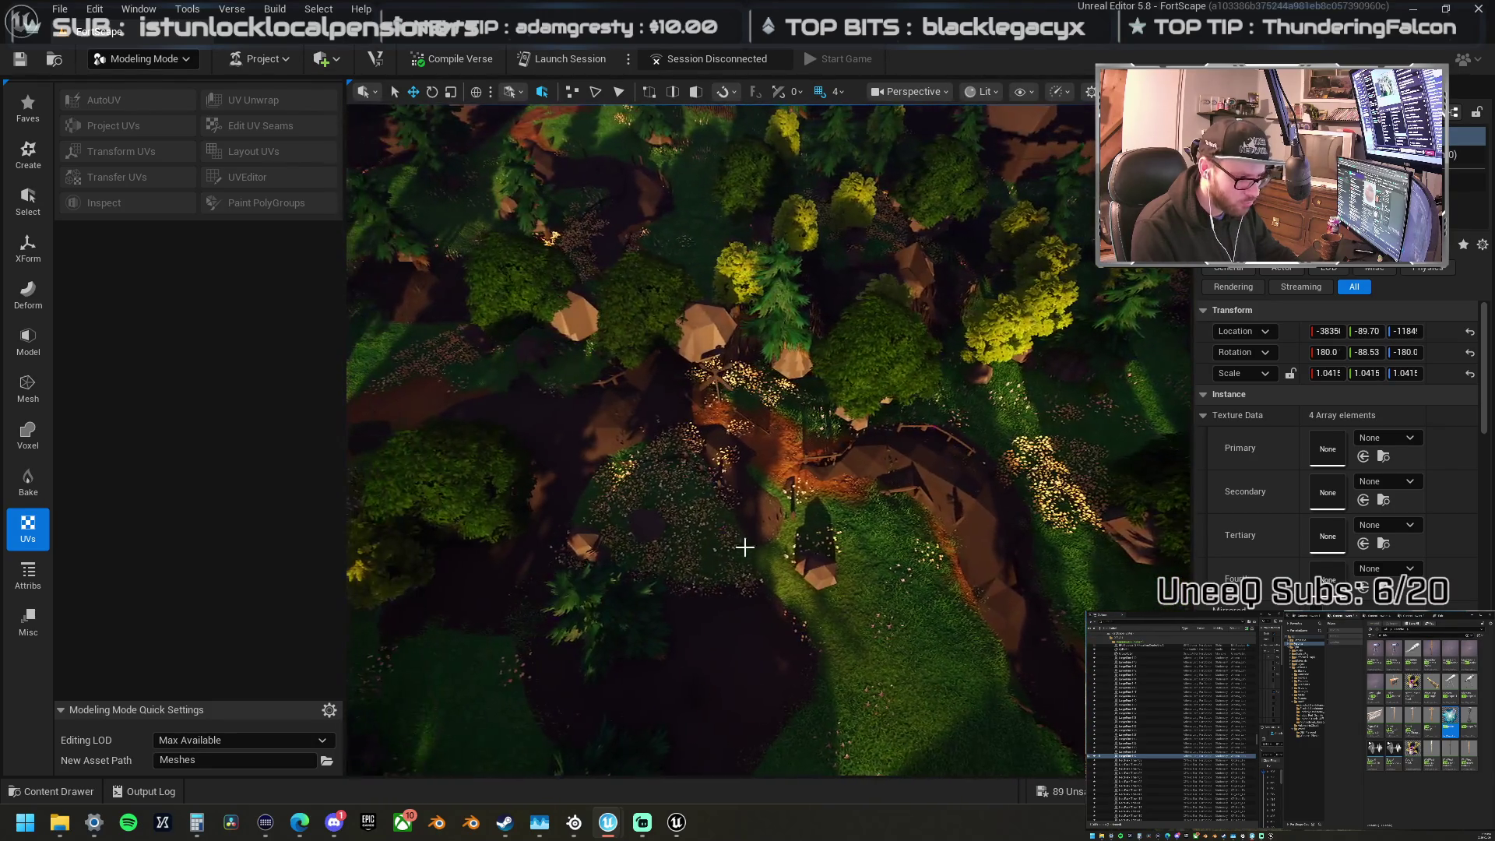
{"action": "left_click", "coordinate": [744, 271]}
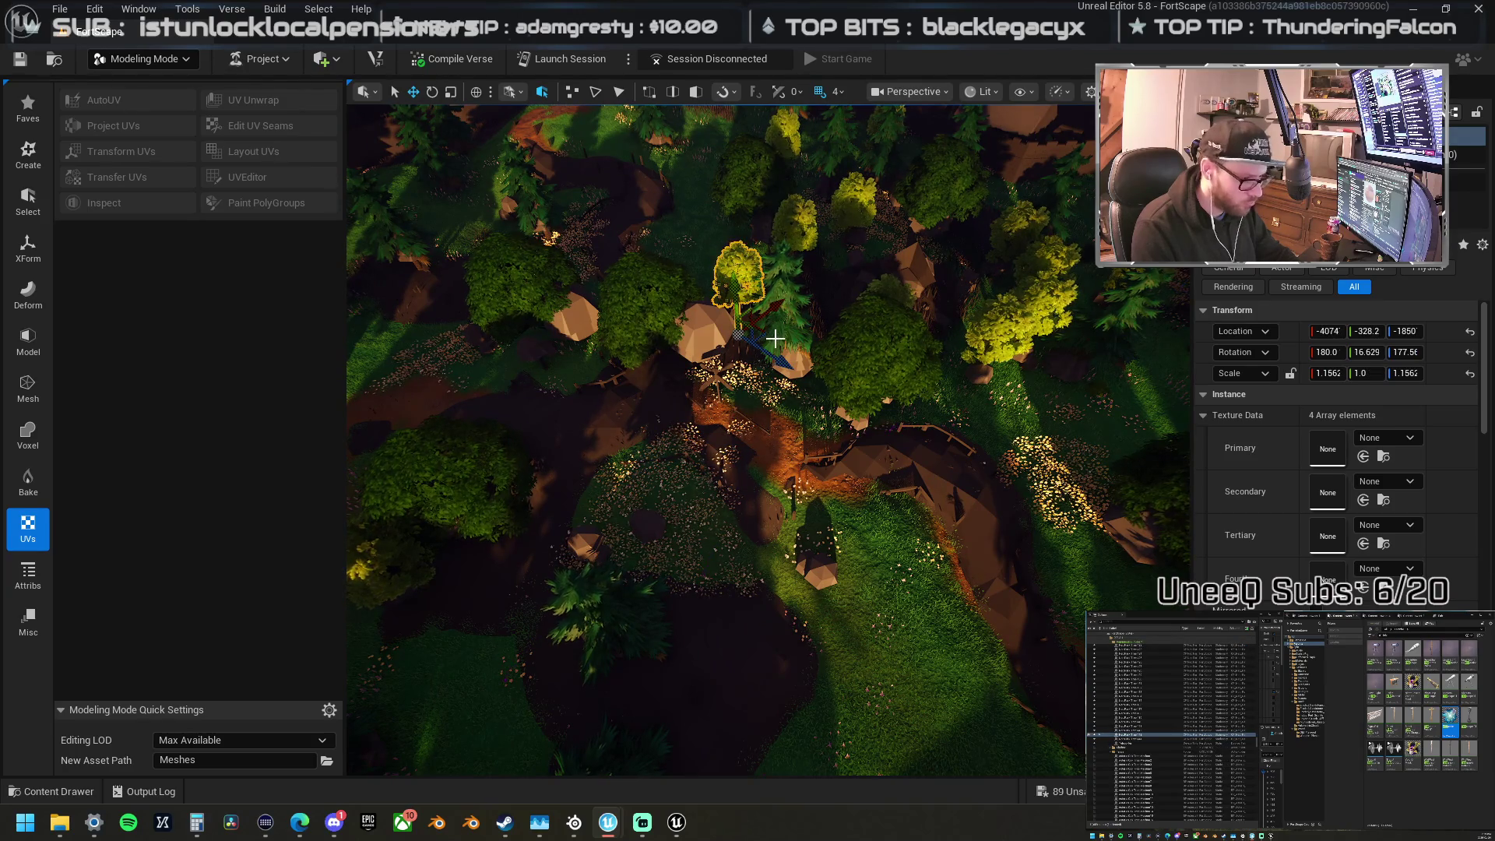
{"action": "left_click_drag", "start_coordinate": [824, 548], "coordinate": [841, 594]}
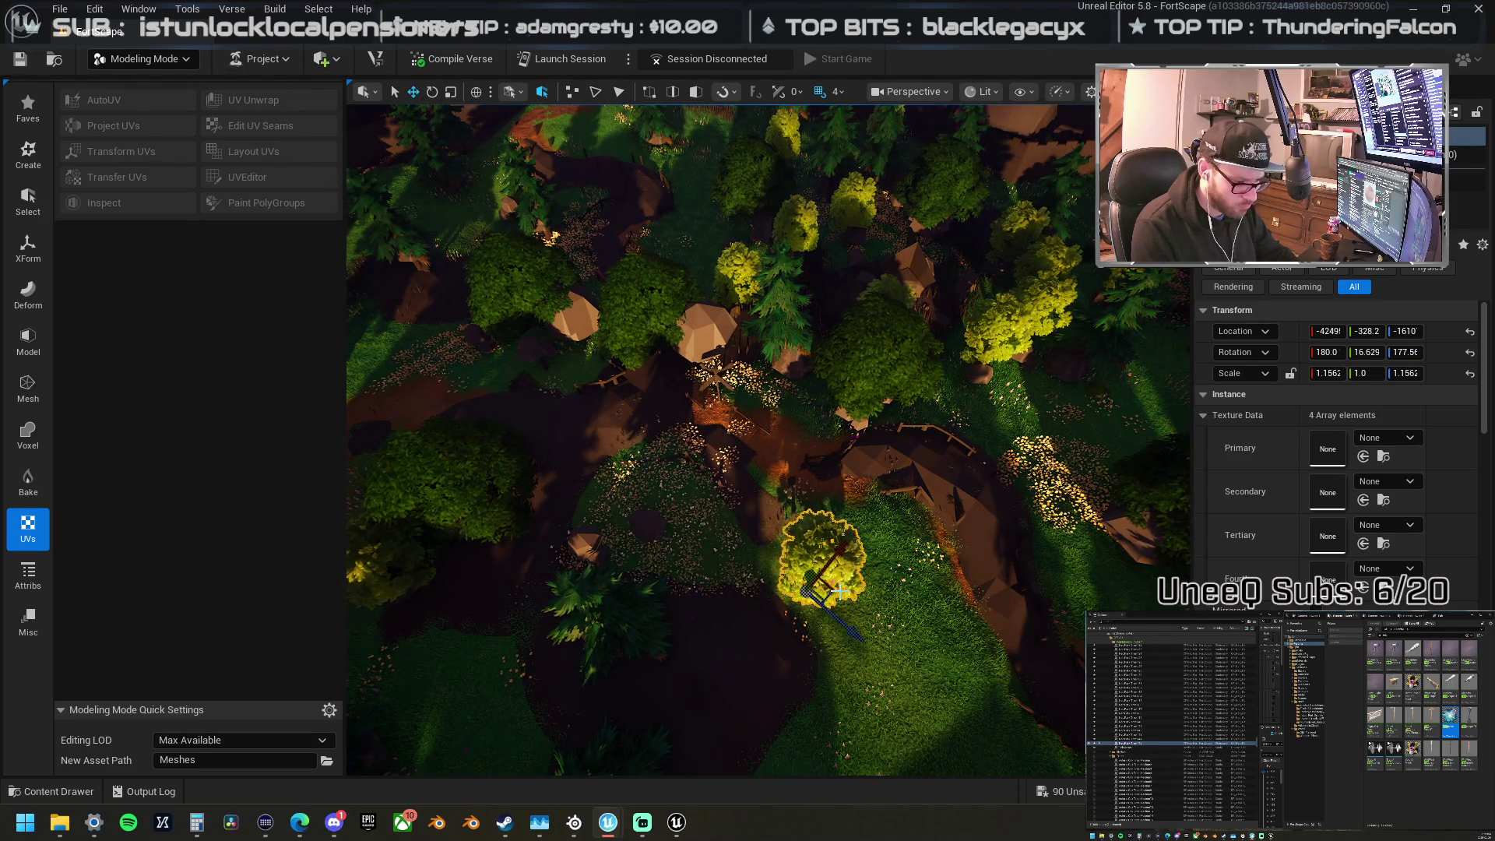
Step: Nudge the tree into the grass and place a copy beside the large building
{"action": "key", "text": "Right"}
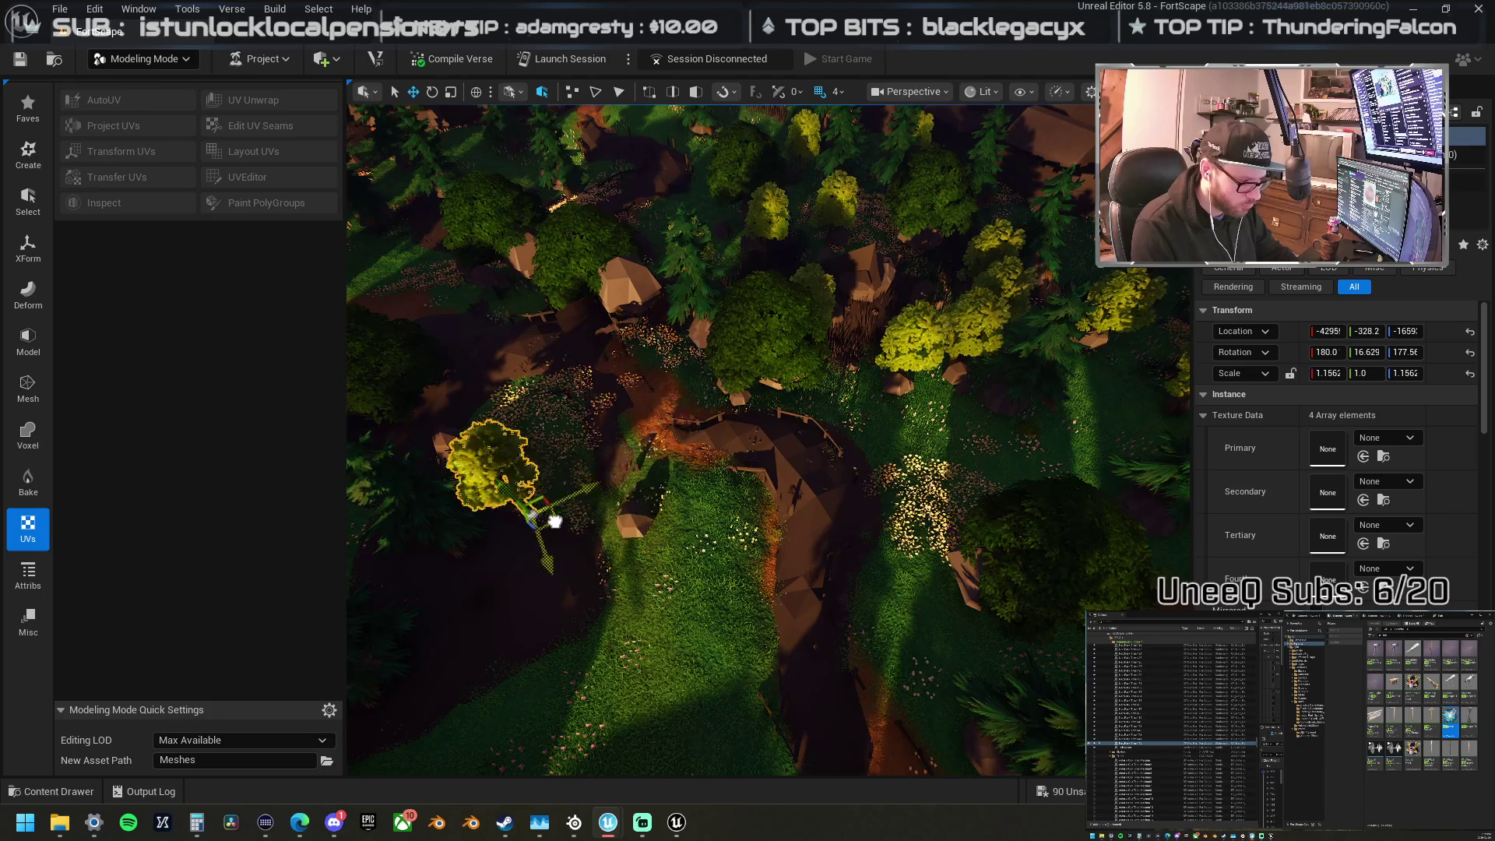
{"action": "key", "text": "Down"}
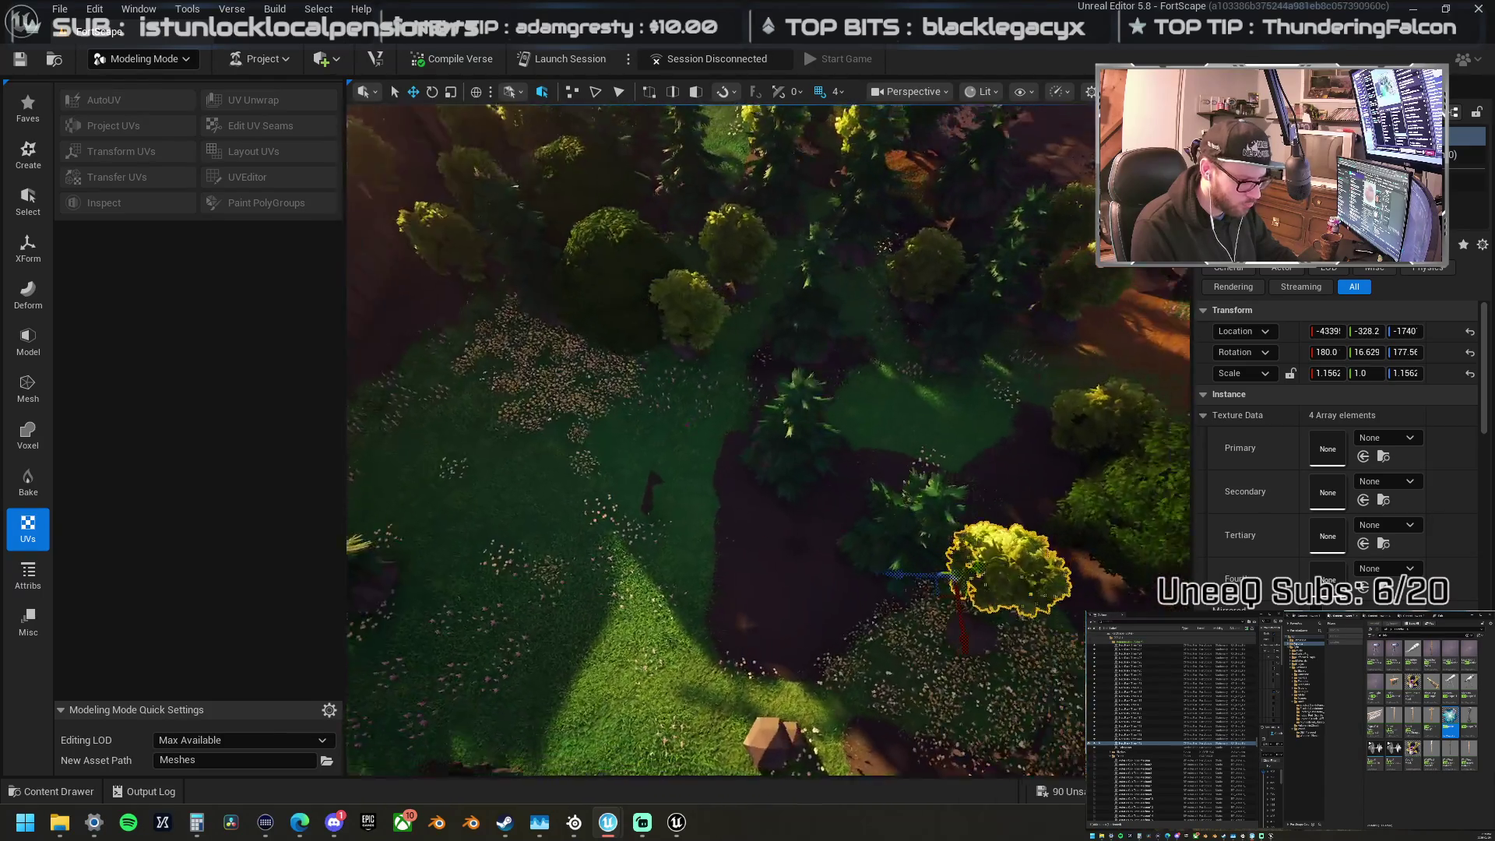
{"action": "key", "text": "Down"}
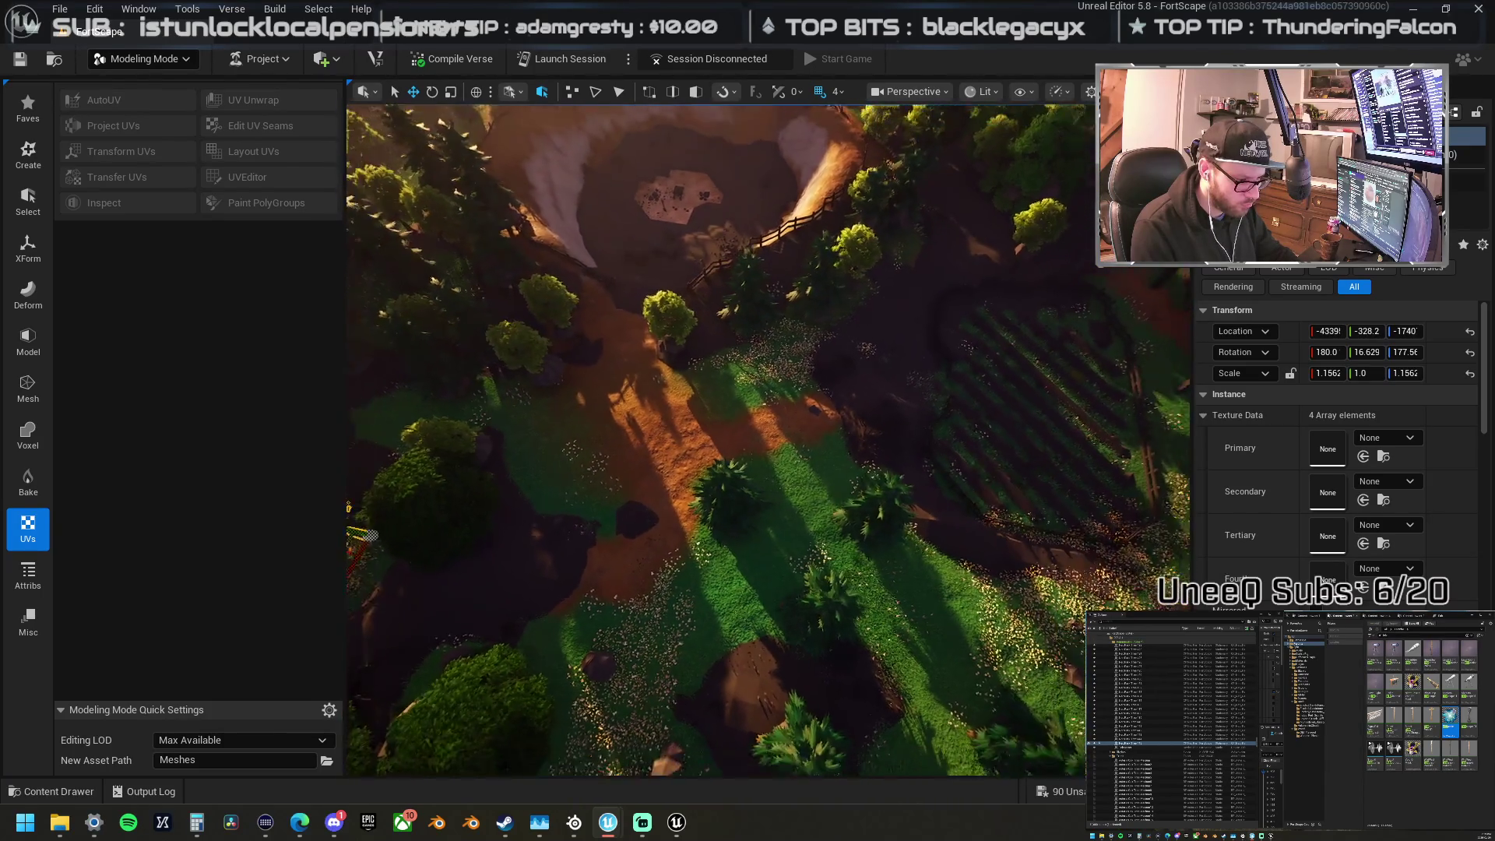
{"action": "key", "text": "Right"}
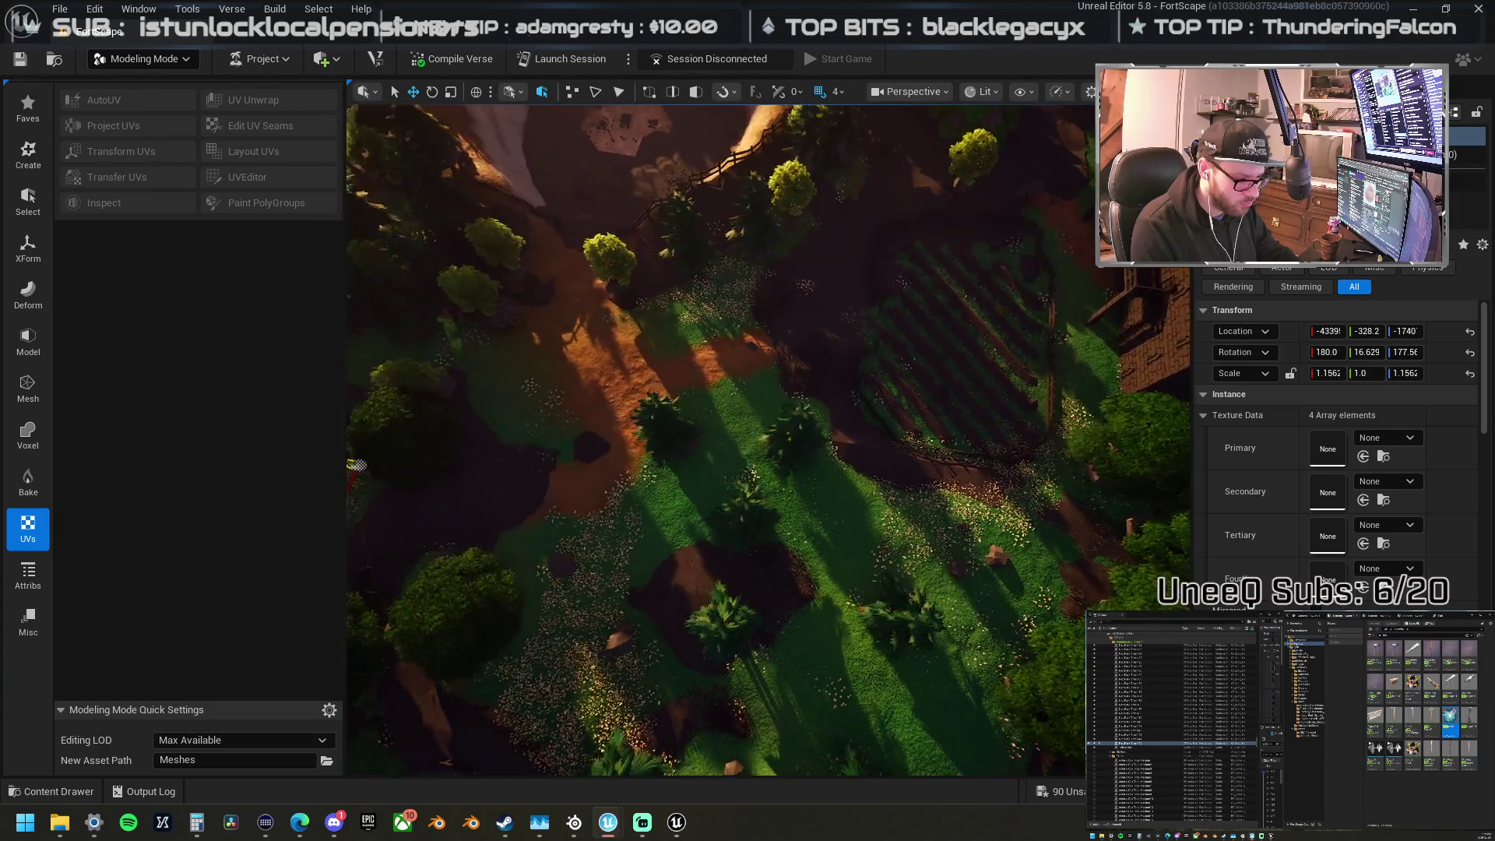
{"action": "key", "text": "Left"}
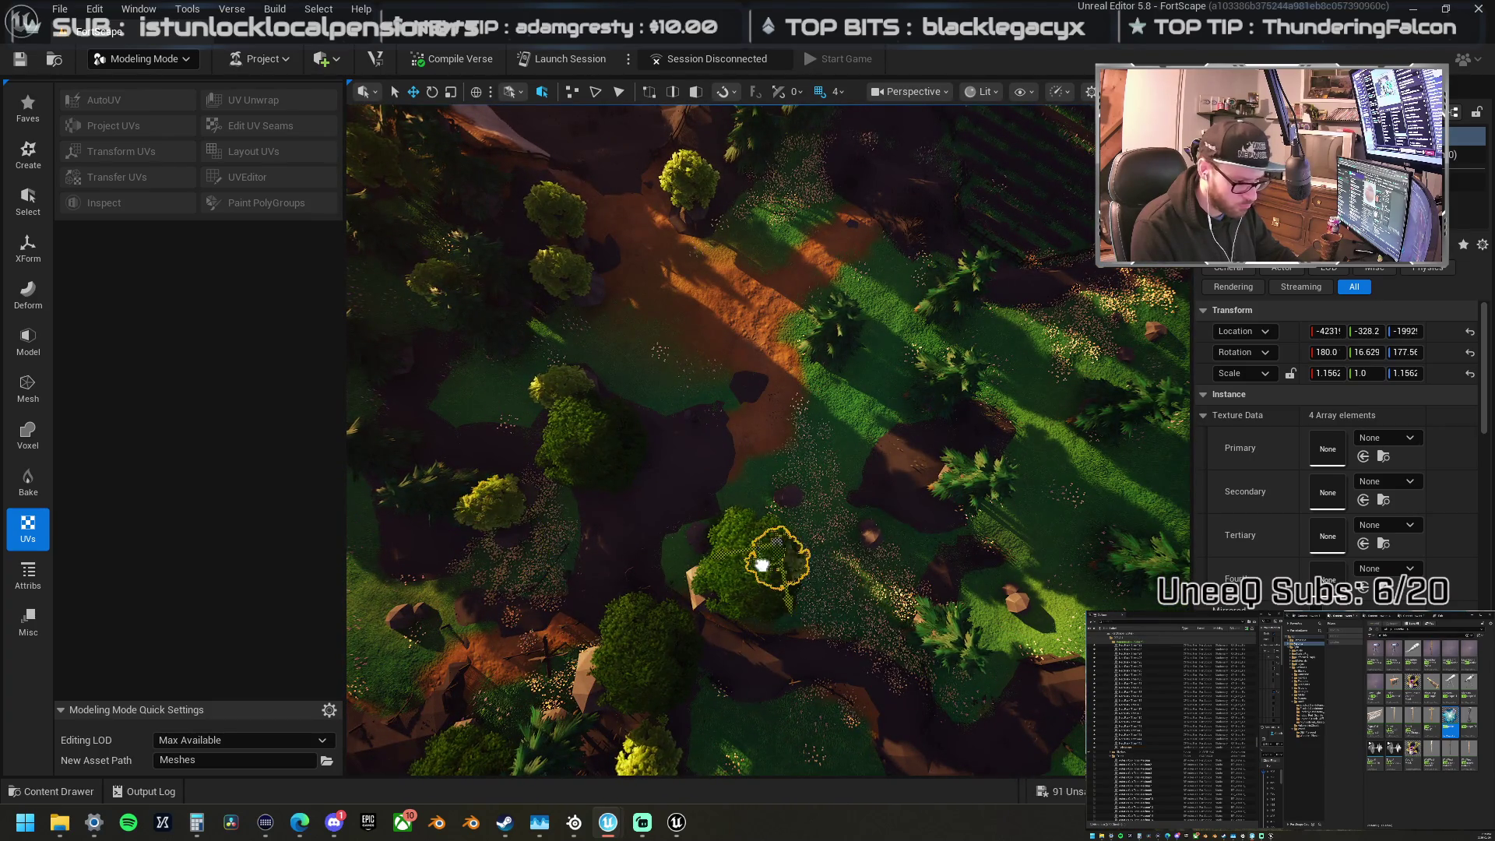
{"action": "left_click_drag", "start_coordinate": [761, 564], "coordinate": [770, 518]}
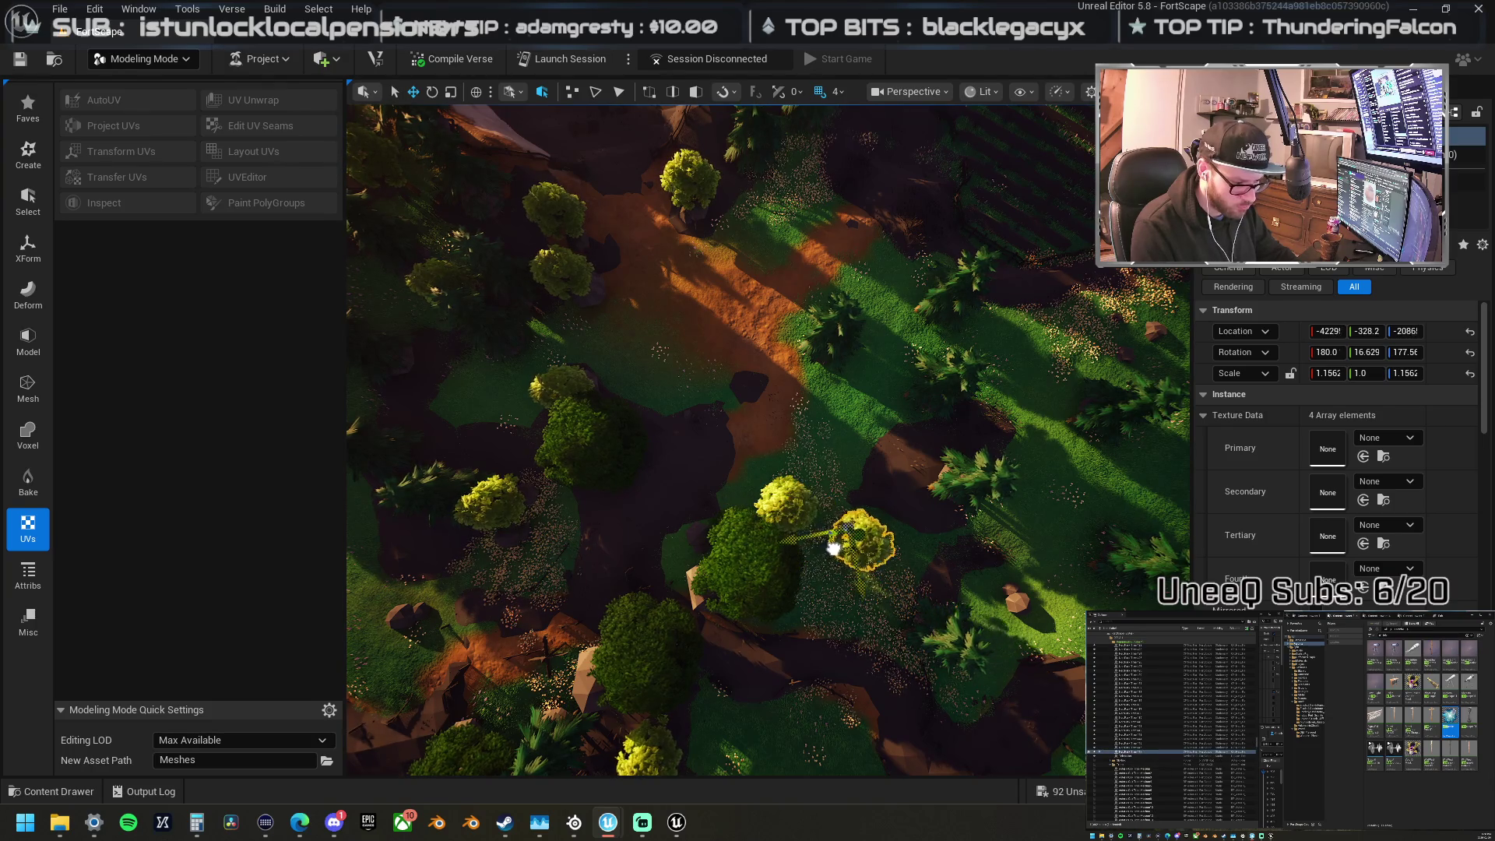
{"action": "mouse_move", "coordinate": [846, 545]}
{"action": "left_mouse_down"}
{"action": "mouse_move", "coordinate": [977, 609]}
{"action": "mouse_move", "coordinate": [1094, 371]}
{"action": "left_mouse_up"}
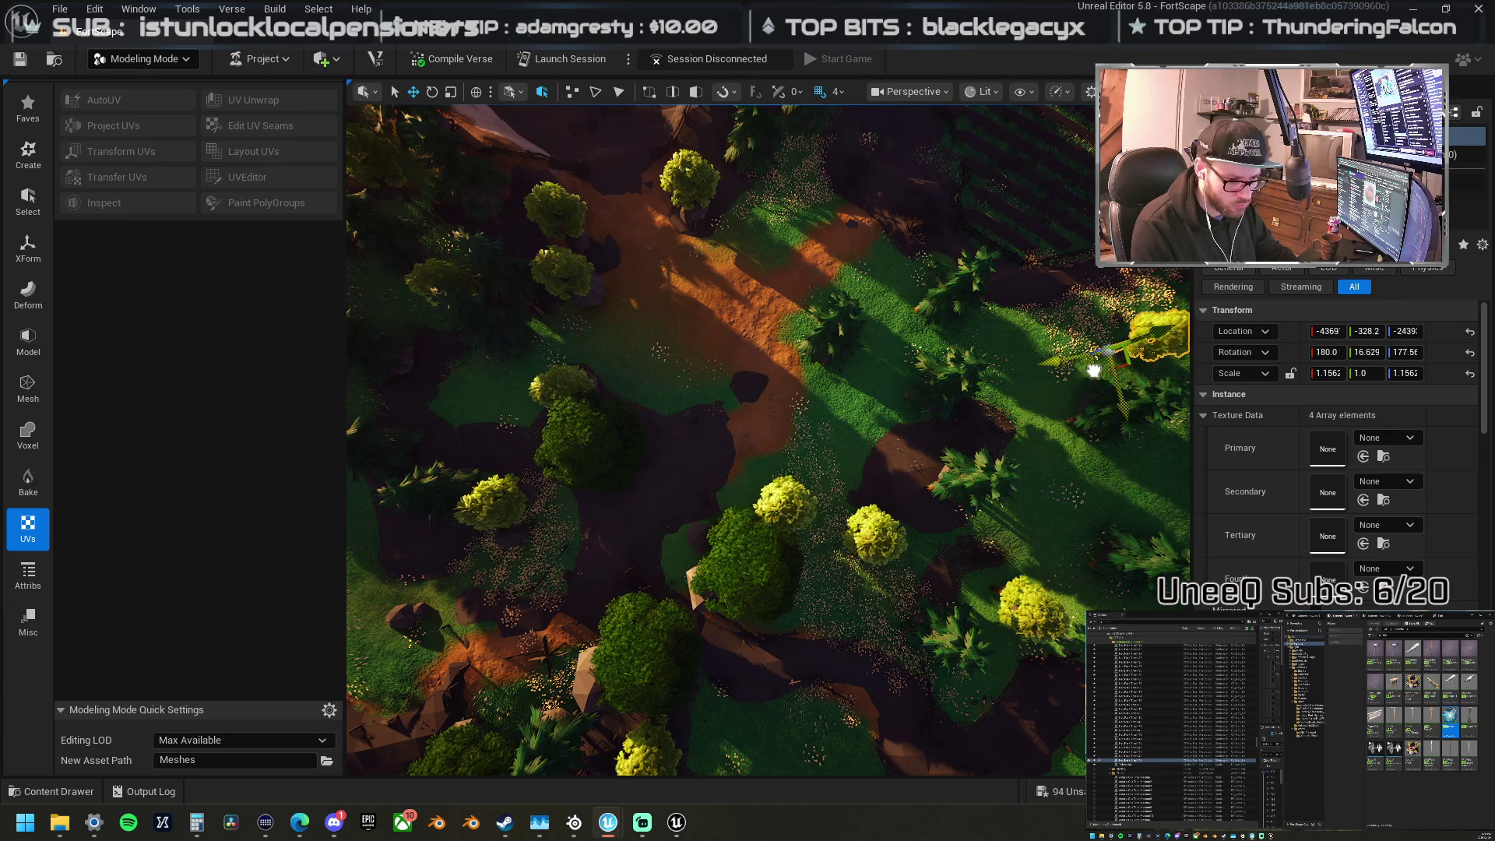
{"action": "key", "text": "f"}
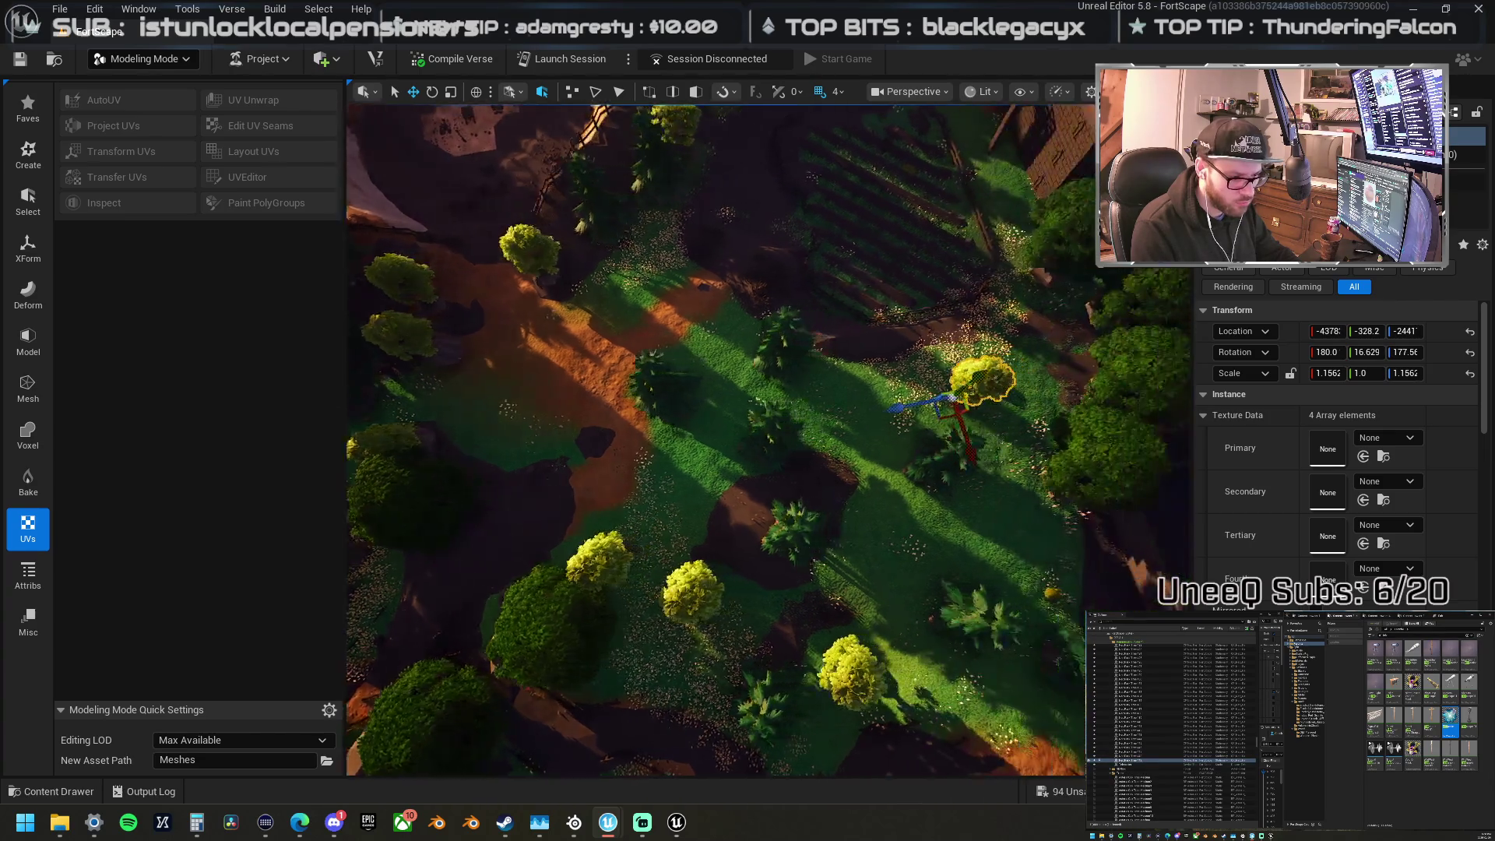
{"action": "left_click_drag", "start_coordinate": [966, 387], "coordinate": [965, 387]}
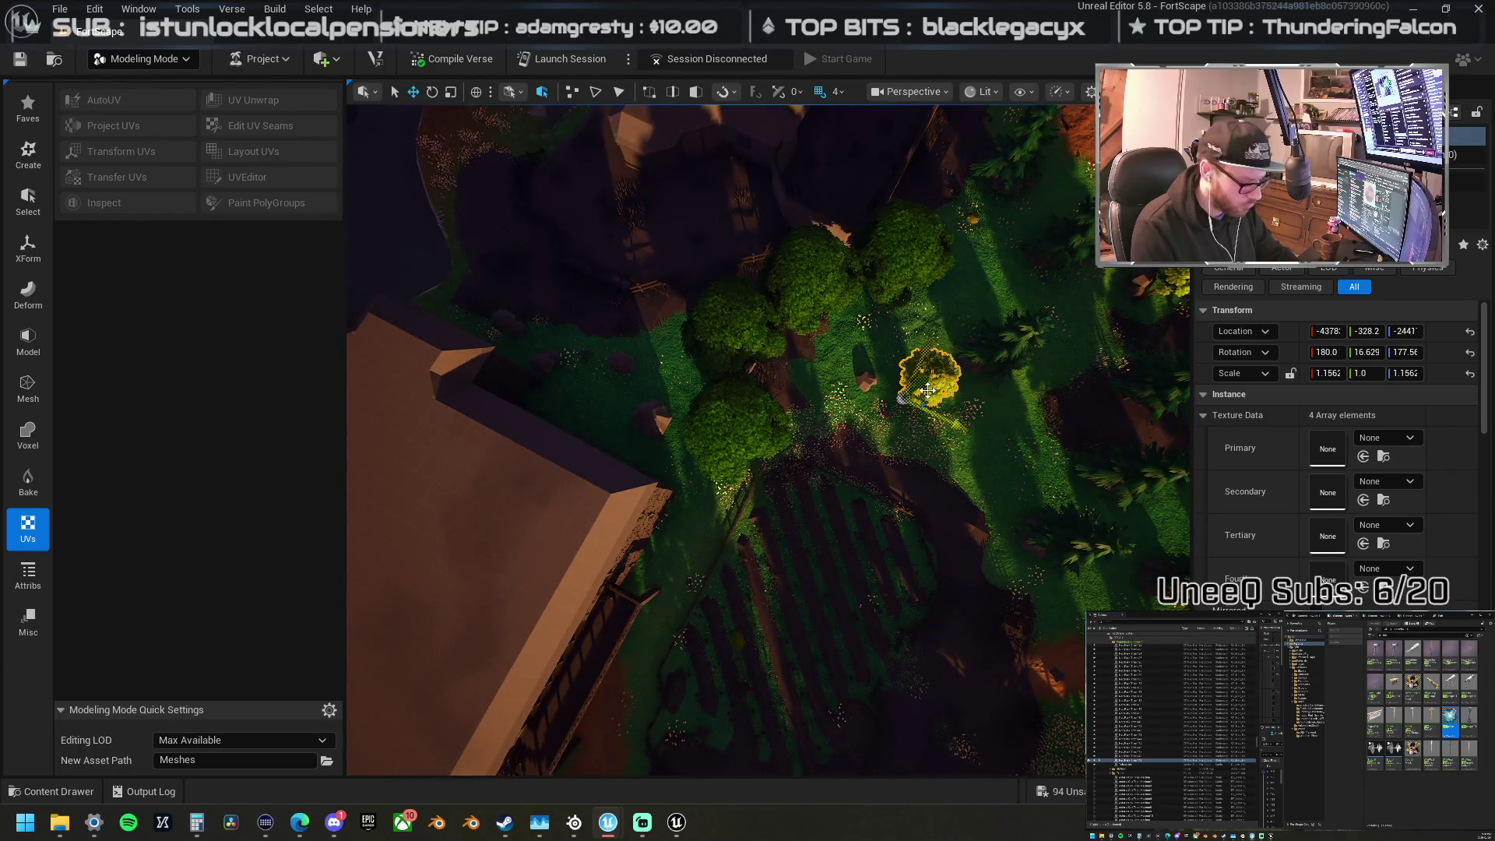
{"action": "mouse_move", "coordinate": [933, 387]}
{"action": "left_mouse_down"}
{"action": "mouse_move", "coordinate": [685, 483]}
{"action": "mouse_move", "coordinate": [650, 373]}
{"action": "left_mouse_up"}
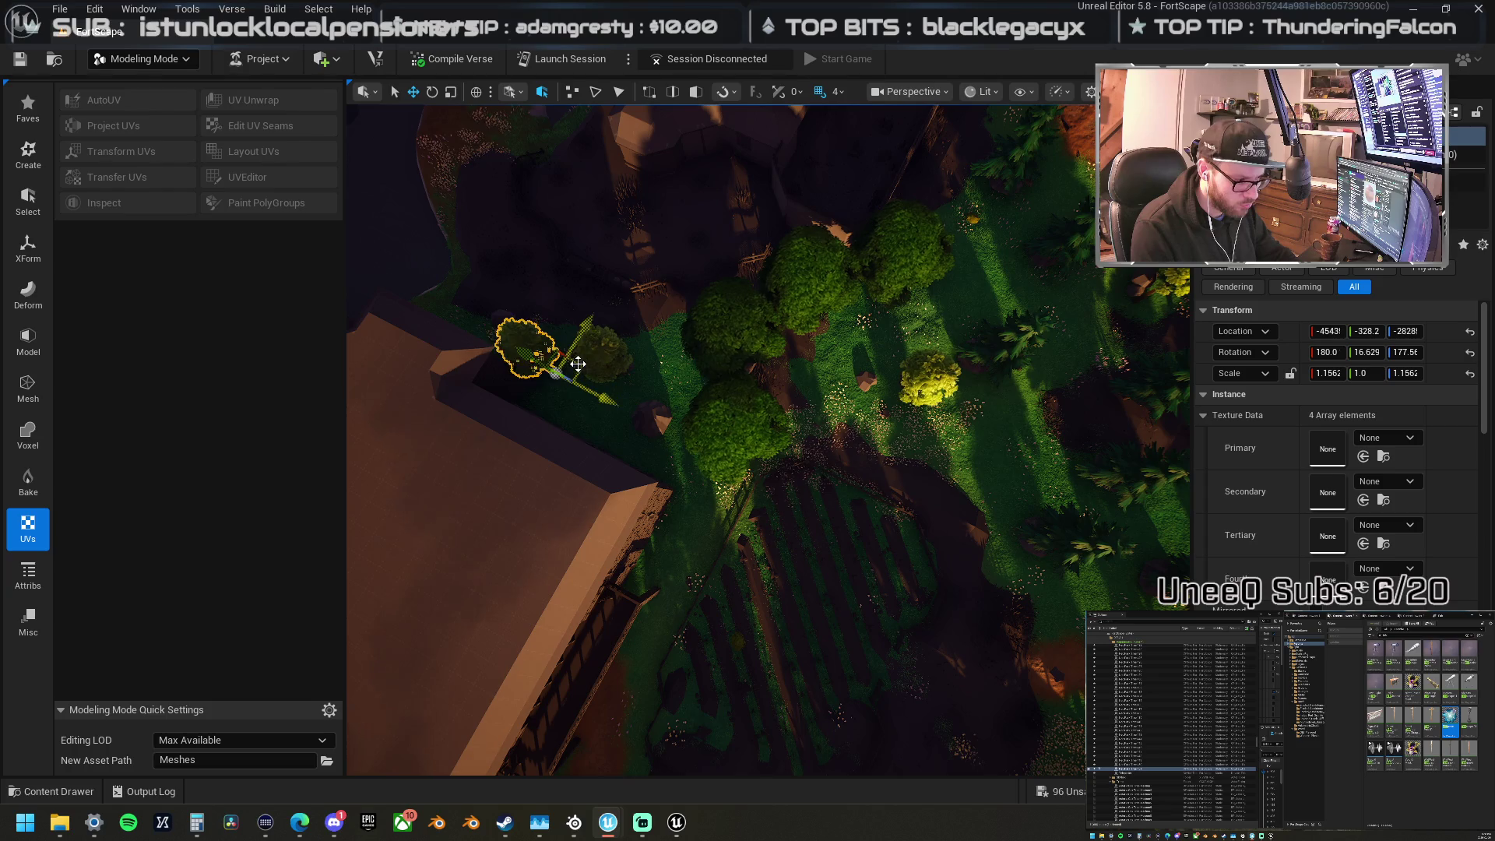
{"action": "left_click", "coordinate": [1006, 363]}
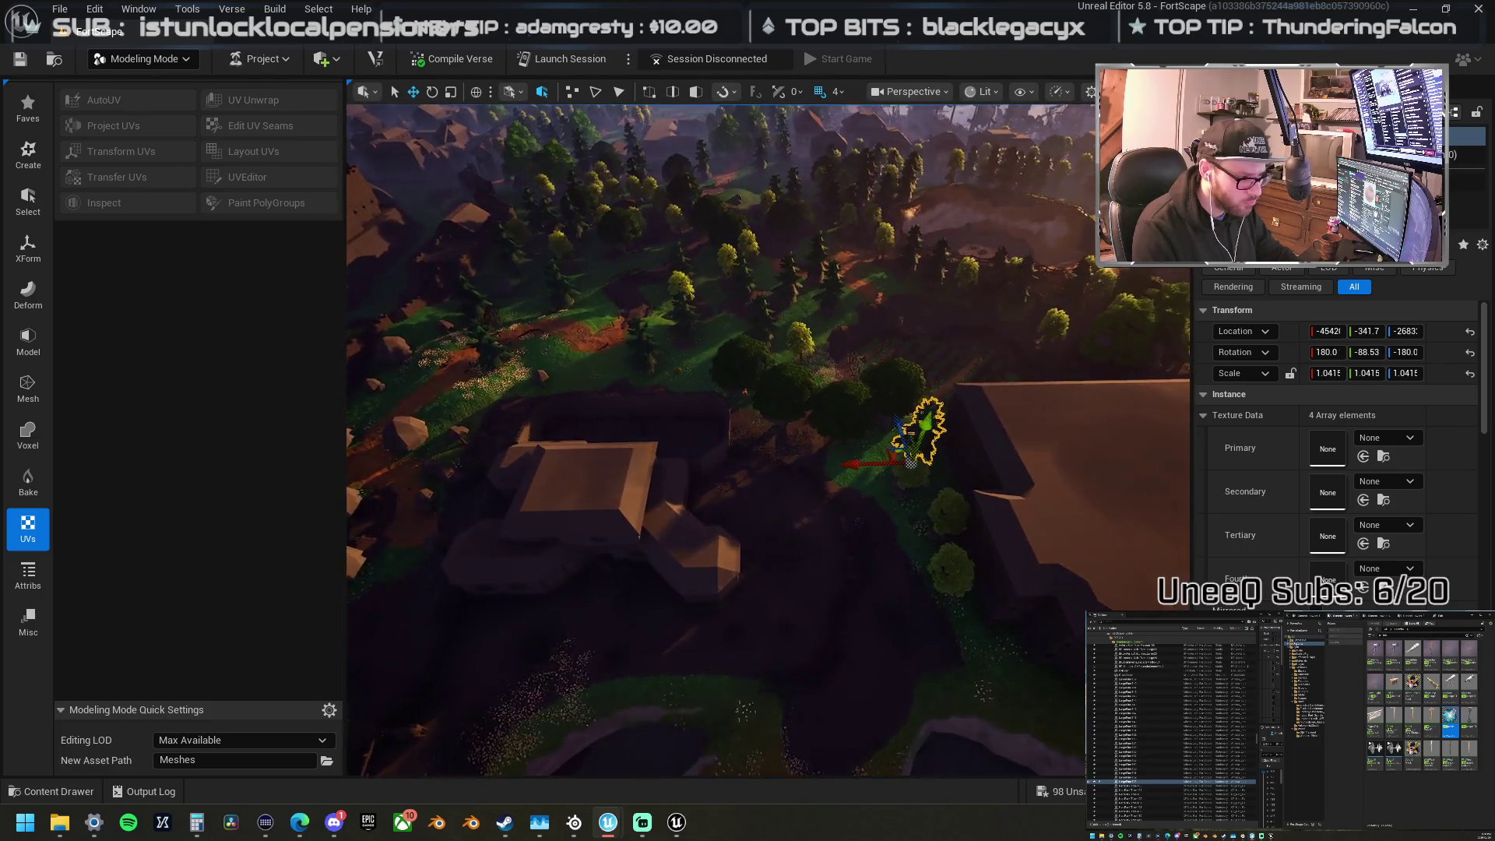
Step: Move the palm tree from beside the stone building across the village to the shoreline
{"action": "key", "text": "w"}
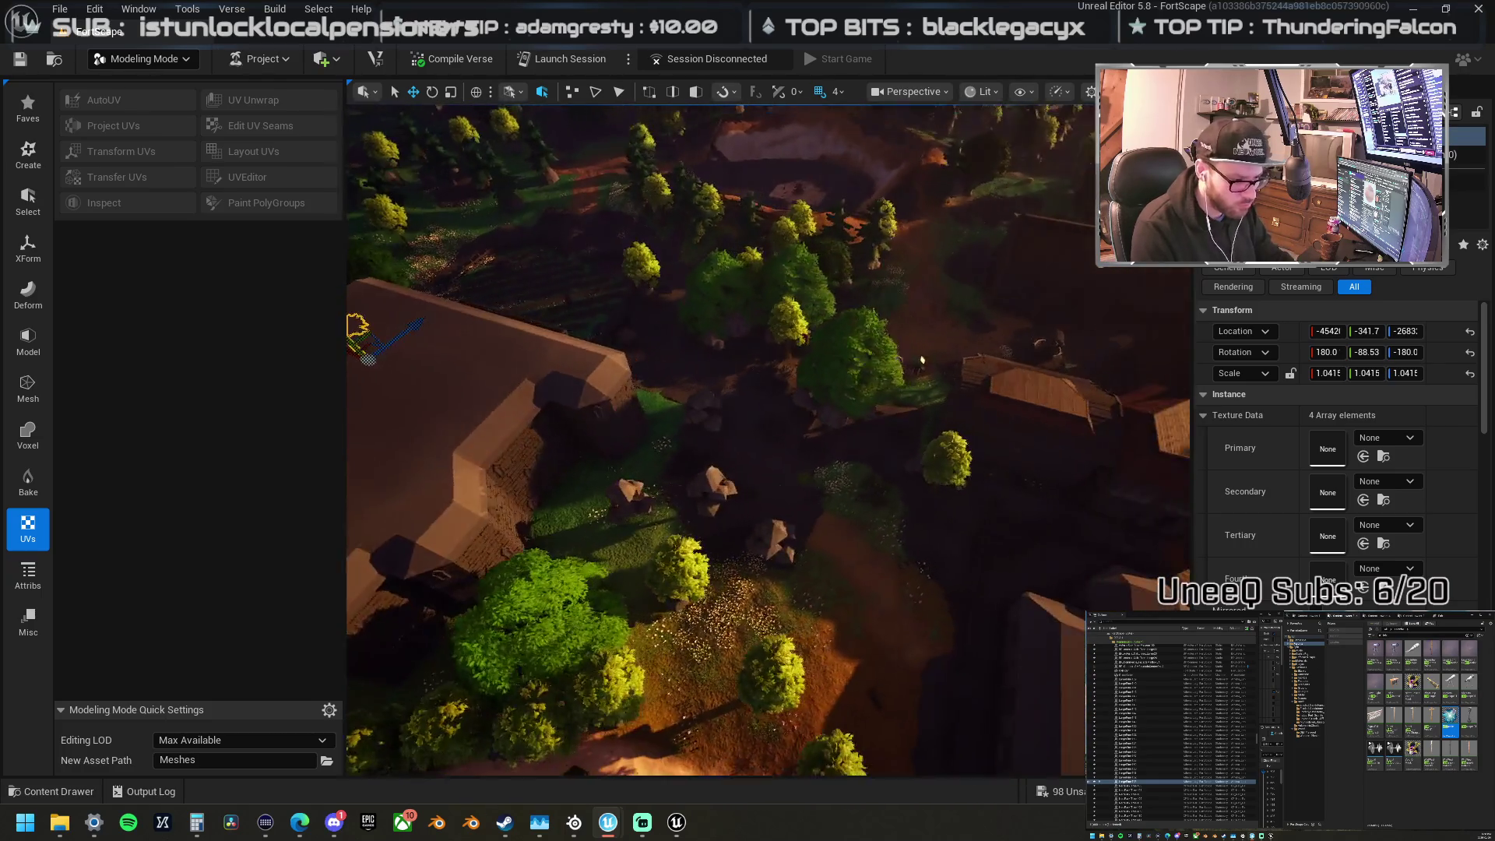
{"action": "key", "text": "w"}
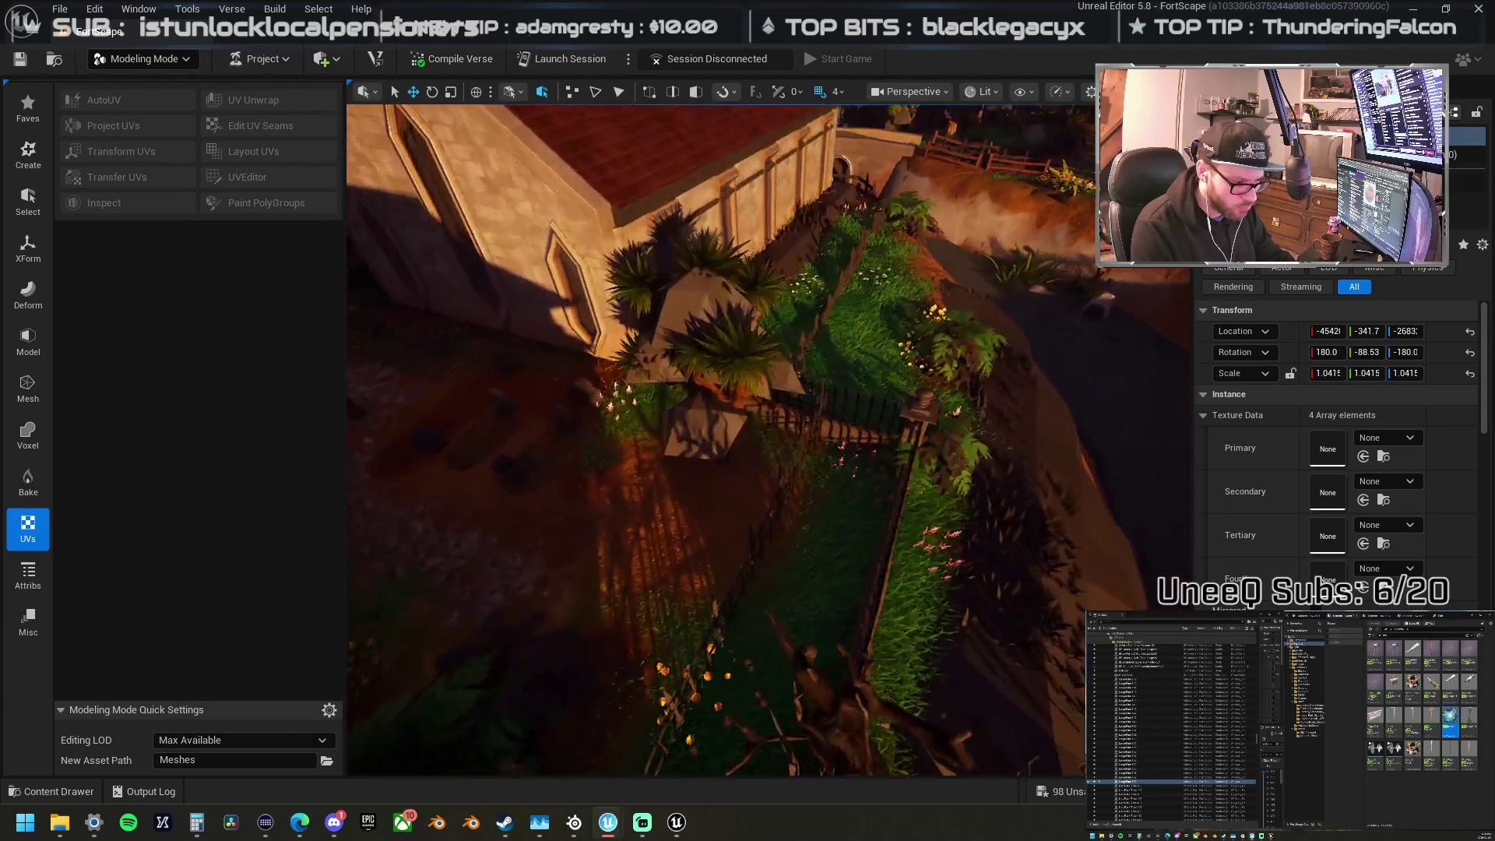
{"action": "left_click", "coordinate": [732, 374]}
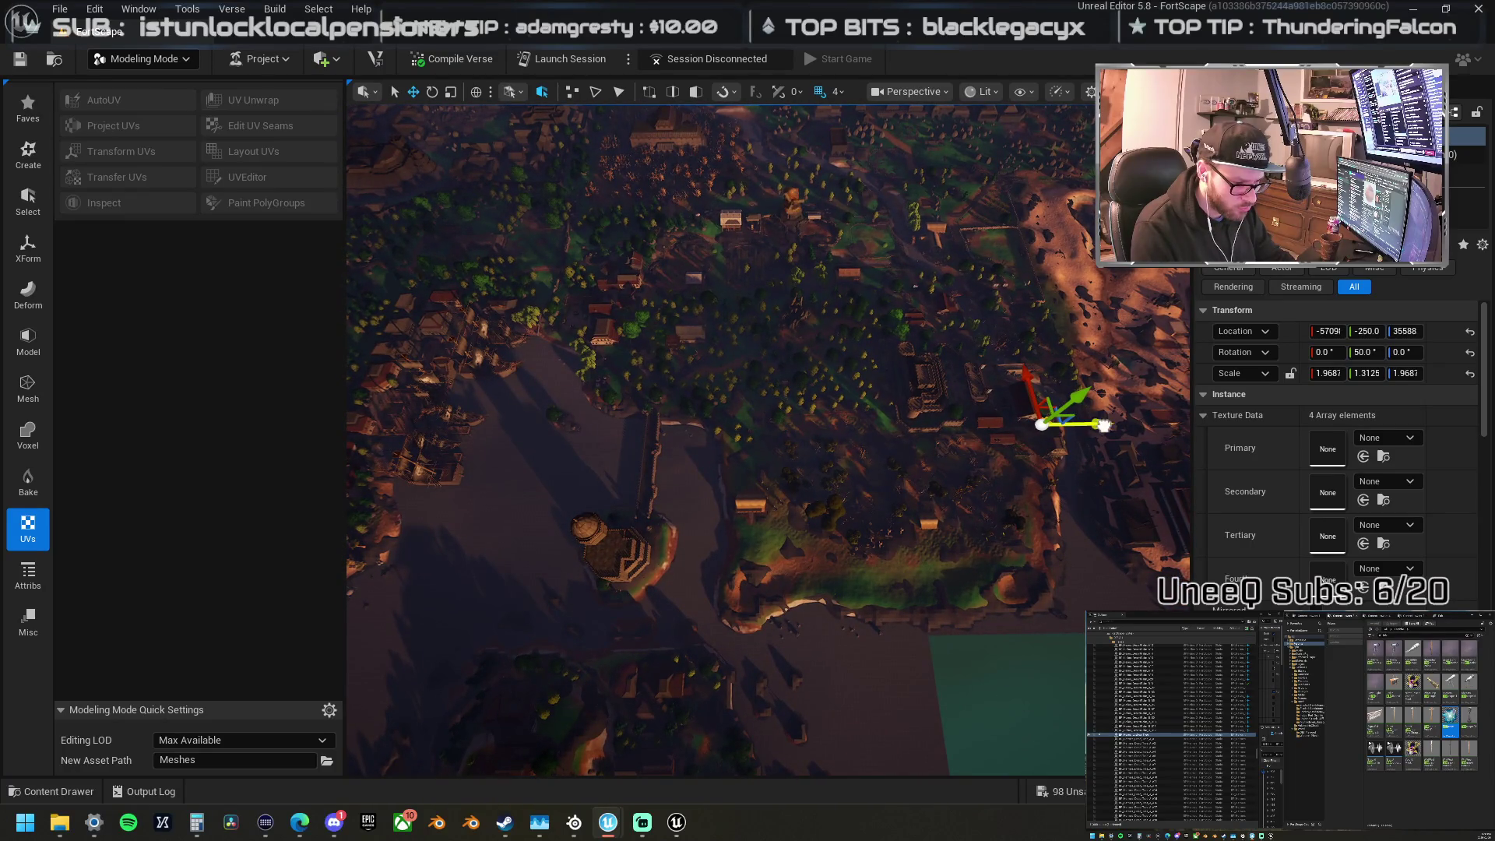
{"action": "left_click_drag", "start_coordinate": [717, 431], "coordinate": [402, 428]}
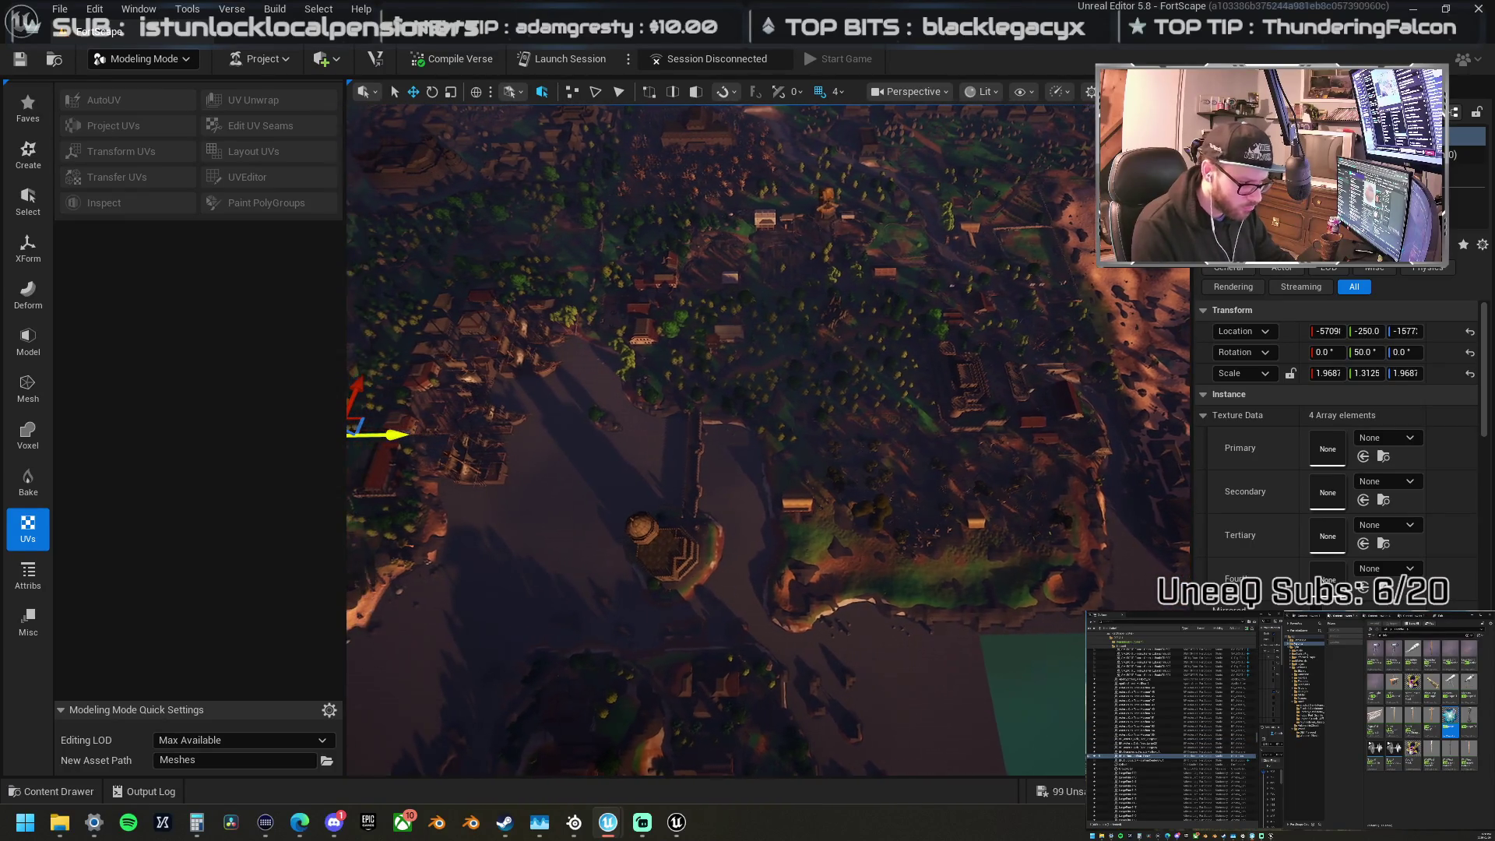
{"action": "key", "text": "f"}
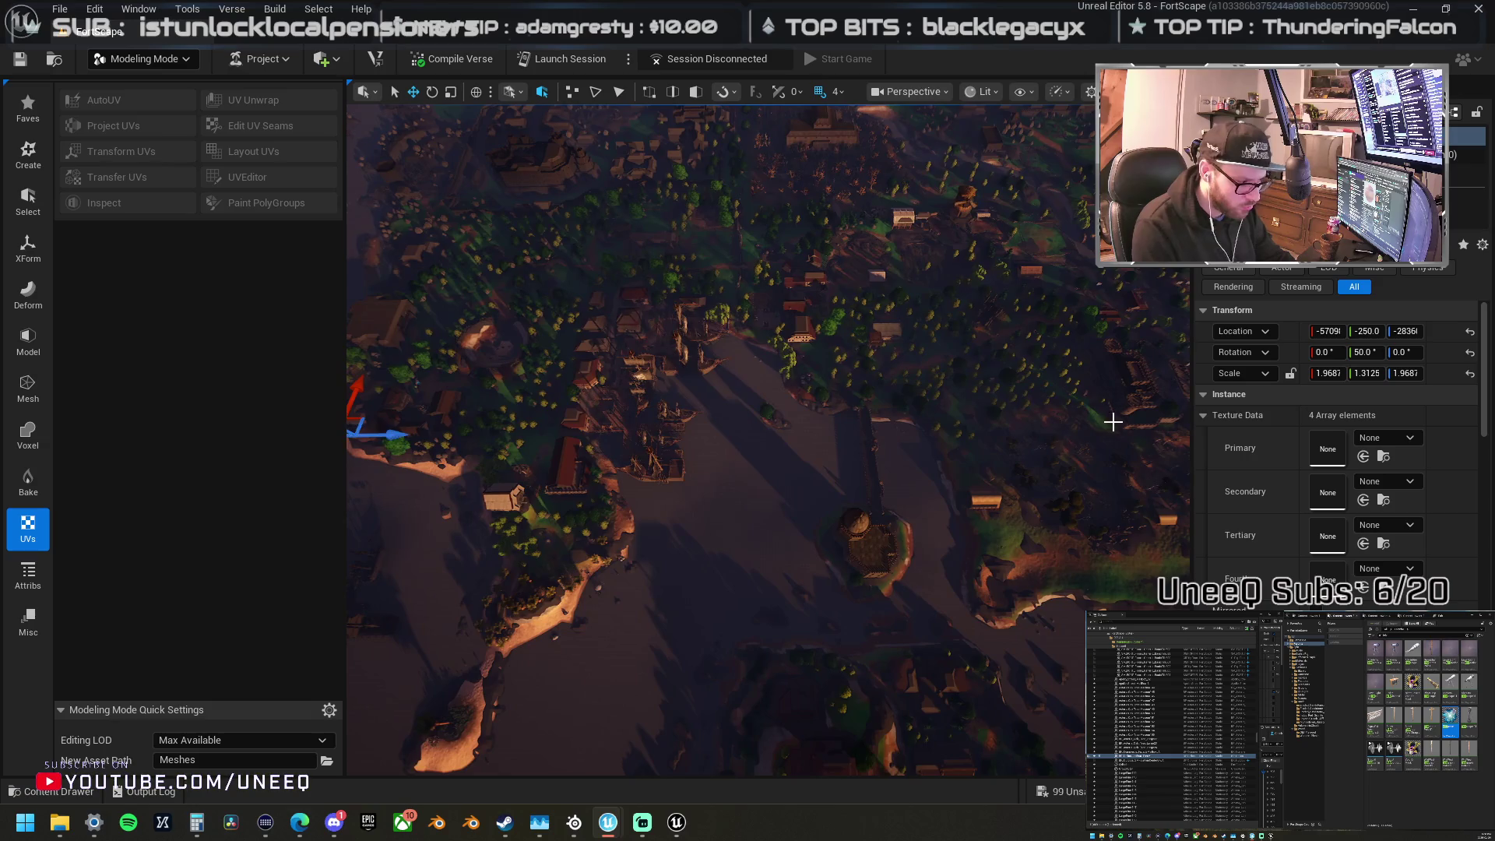
{"action": "scroll", "coordinate": [1043, 400], "scroll_direction": "down", "scroll_amount": 10}
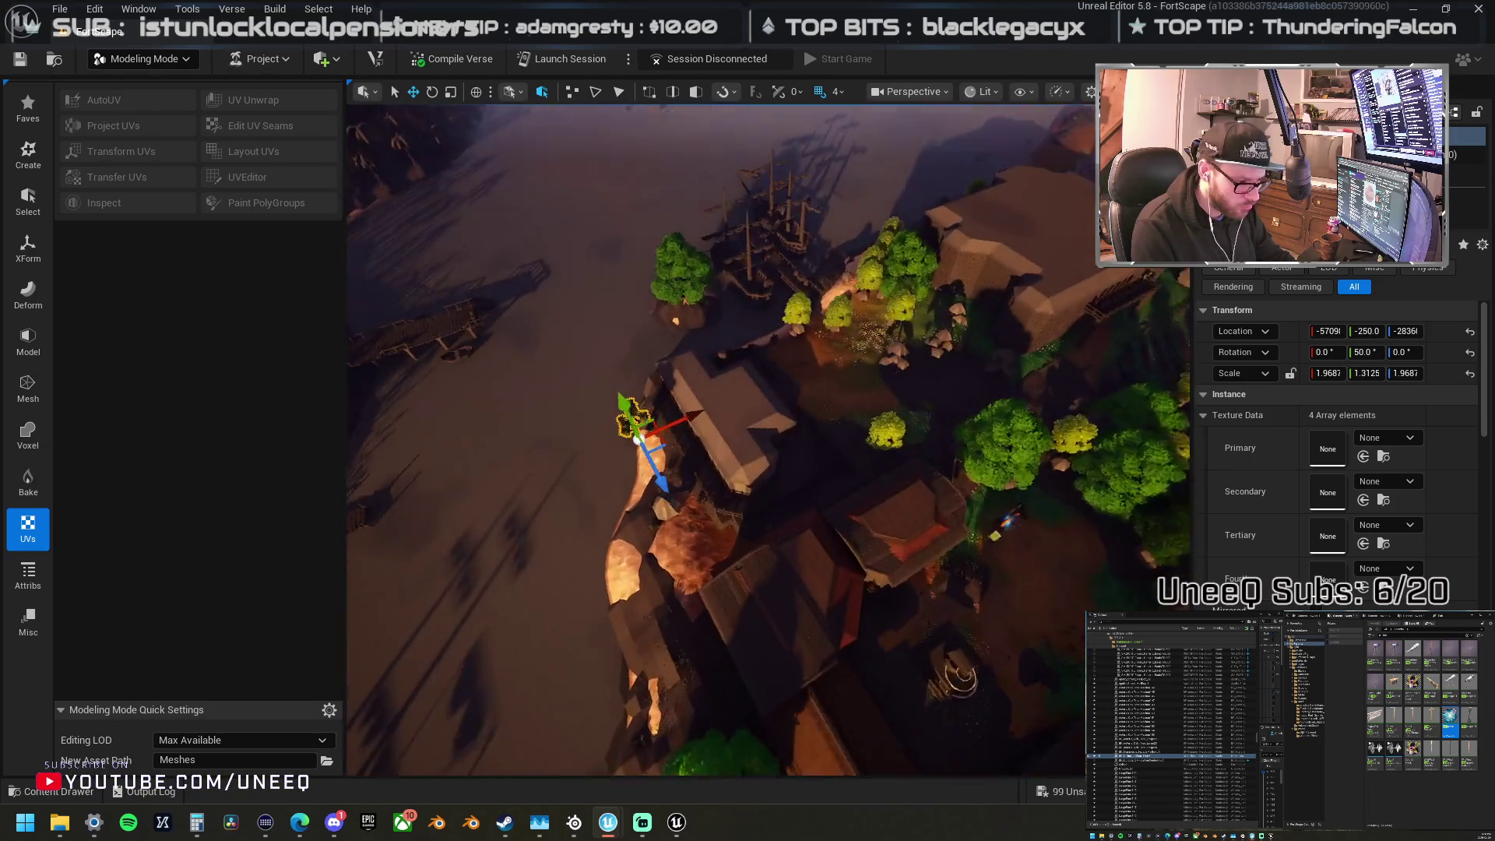
{"action": "left_click_drag", "start_coordinate": [689, 433], "coordinate": [919, 383]}
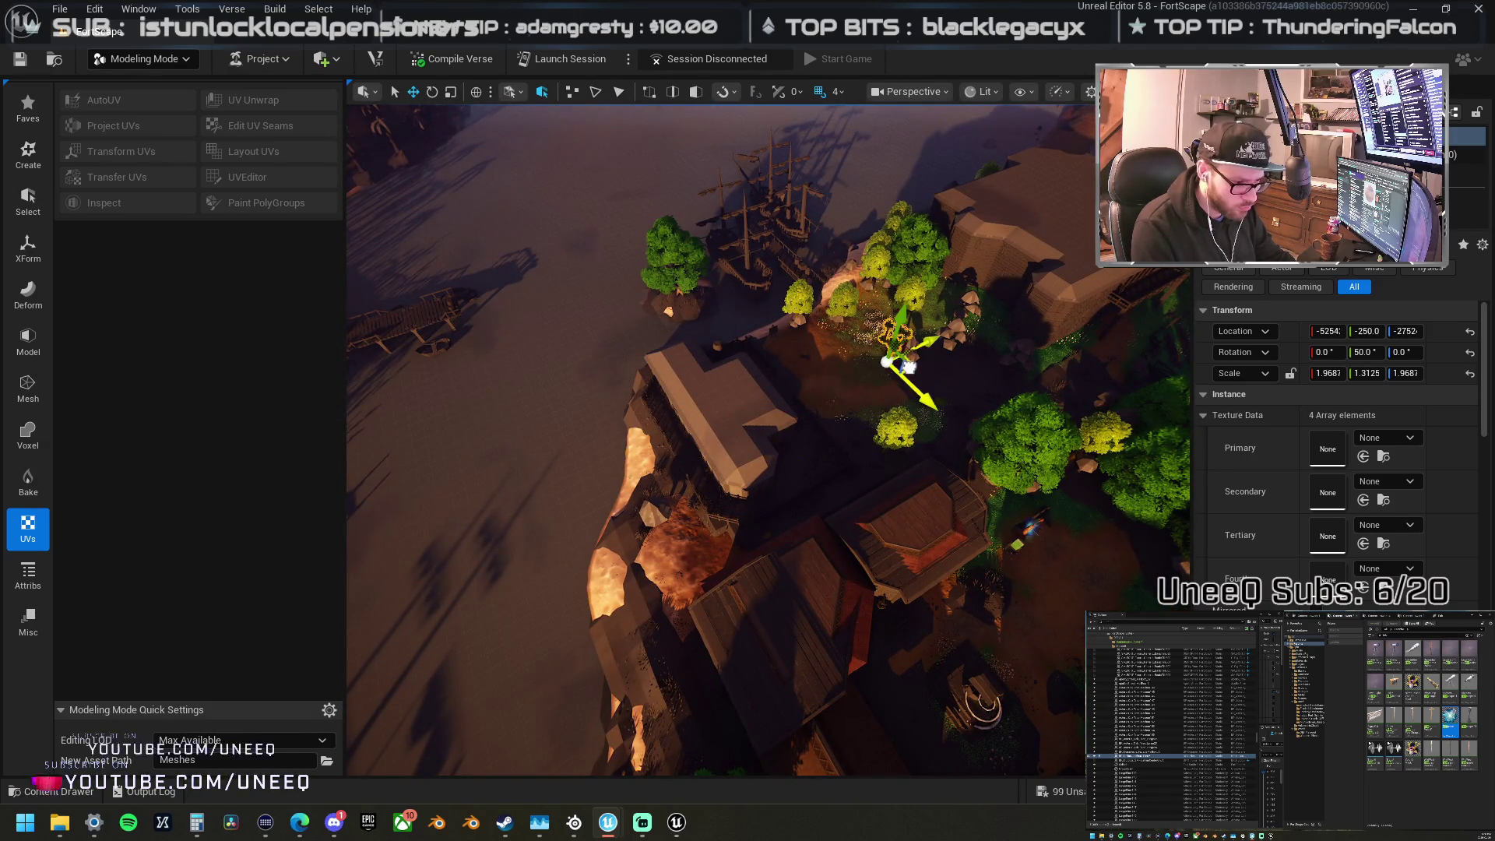
{"action": "key", "text": "f"}
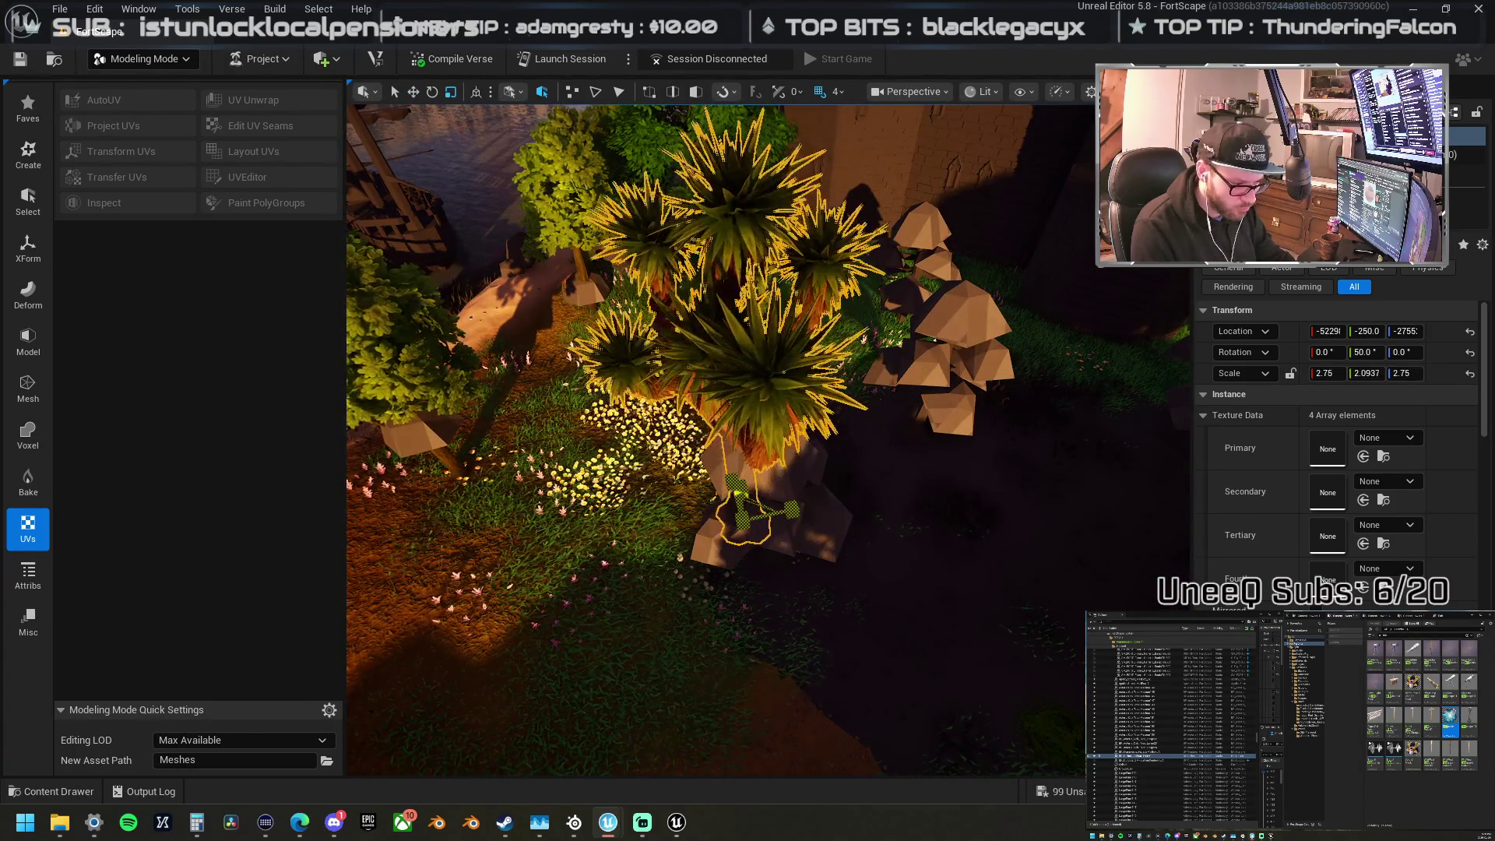
Step: Shrink the palm tree slightly and move it into the woods beside the dirt path
{"action": "left_click_drag", "start_coordinate": [736, 493], "coordinate": [791, 477]}
{"action": "key", "text": "w"}
{"action": "mouse_move", "coordinate": [676, 442]}
{"action": "left_mouse_down"}
{"action": "mouse_move", "coordinate": [662, 483]}
{"action": "mouse_move", "coordinate": [856, 603]}
{"action": "mouse_move", "coordinate": [1041, 545]}
{"action": "mouse_move", "coordinate": [1013, 499]}
{"action": "mouse_move", "coordinate": [889, 436]}
{"action": "left_mouse_up"}
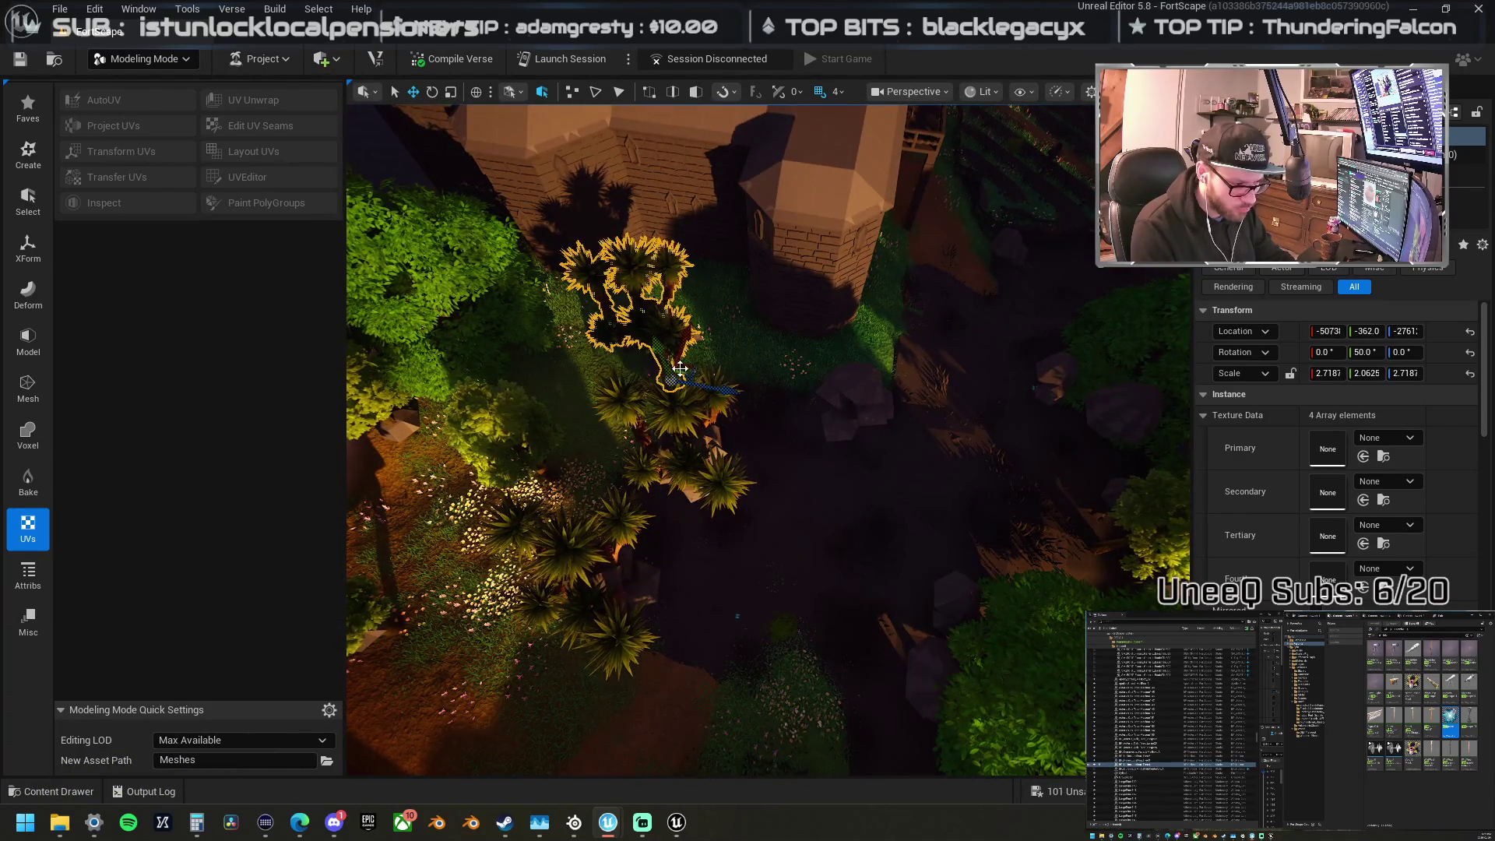
{"action": "scroll", "coordinate": [579, 433], "scroll_direction": "down", "scroll_amount": 10}
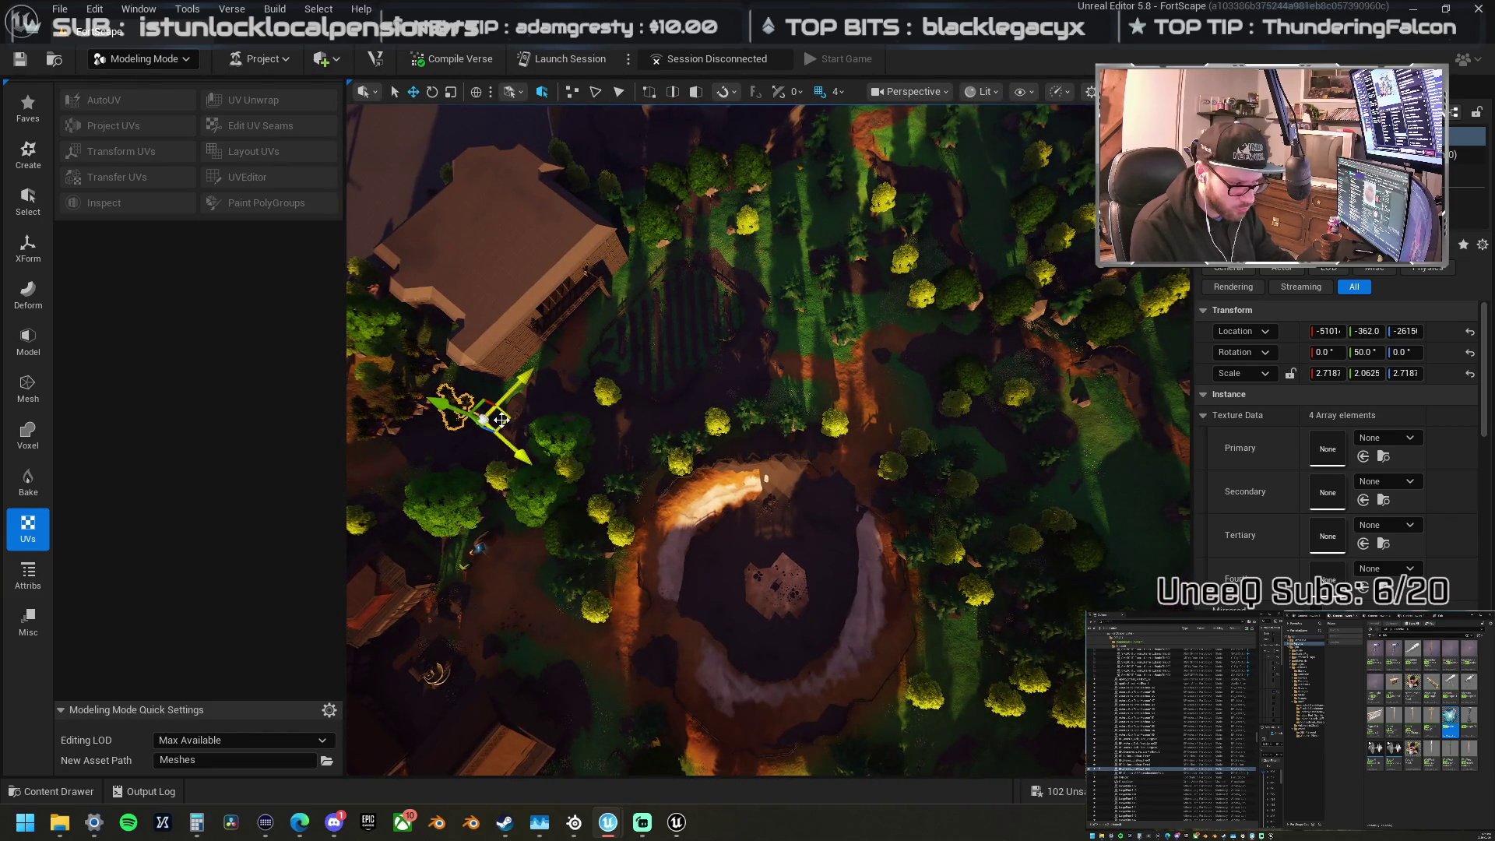
{"action": "left_click_drag", "start_coordinate": [1106, 405], "coordinate": [1037, 402]}
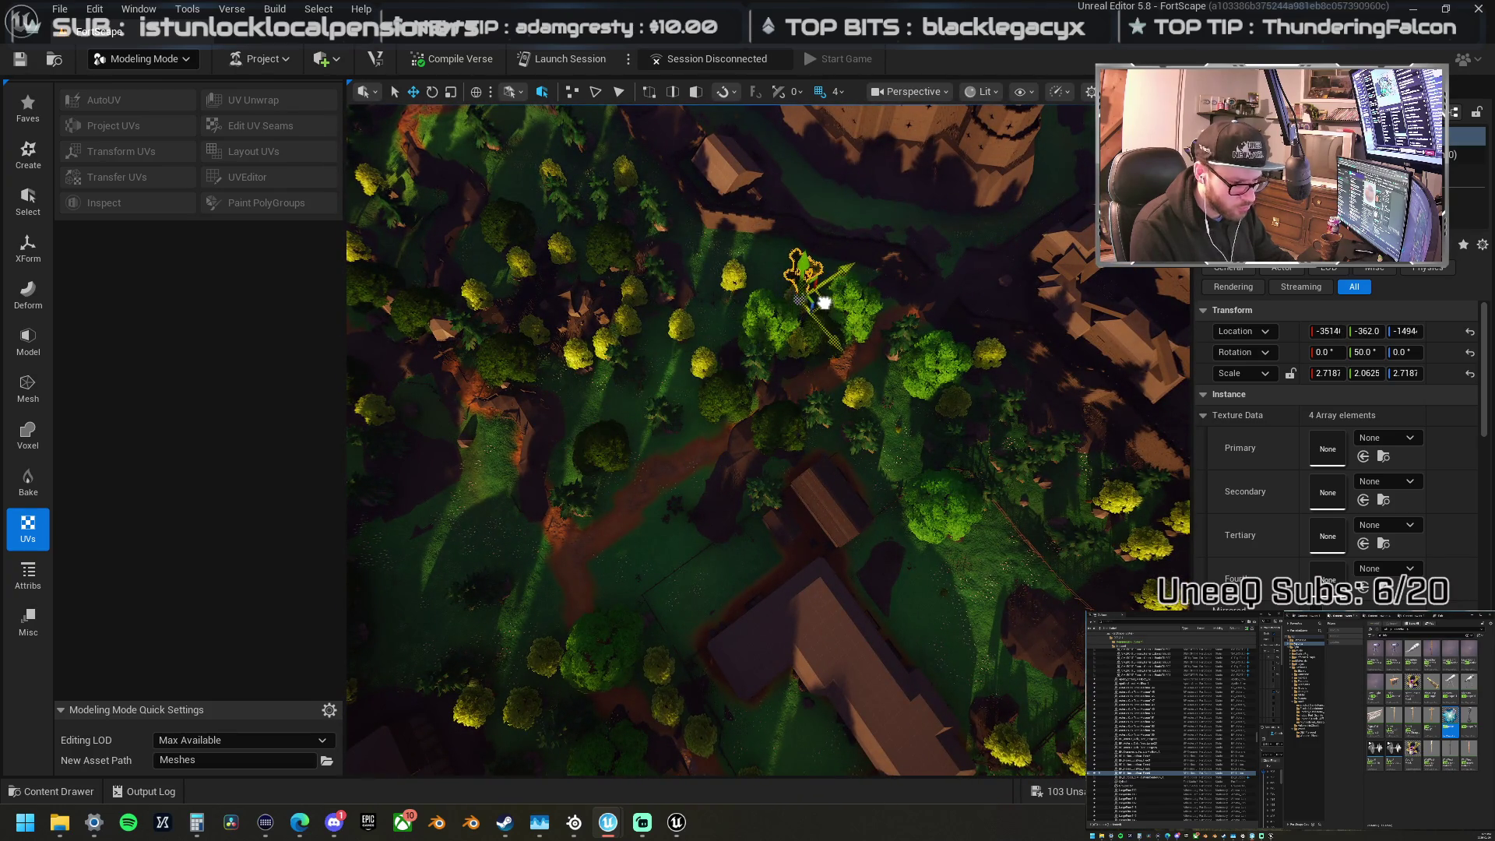
{"action": "left_click_drag", "start_coordinate": [821, 300], "coordinate": [821, 300]}
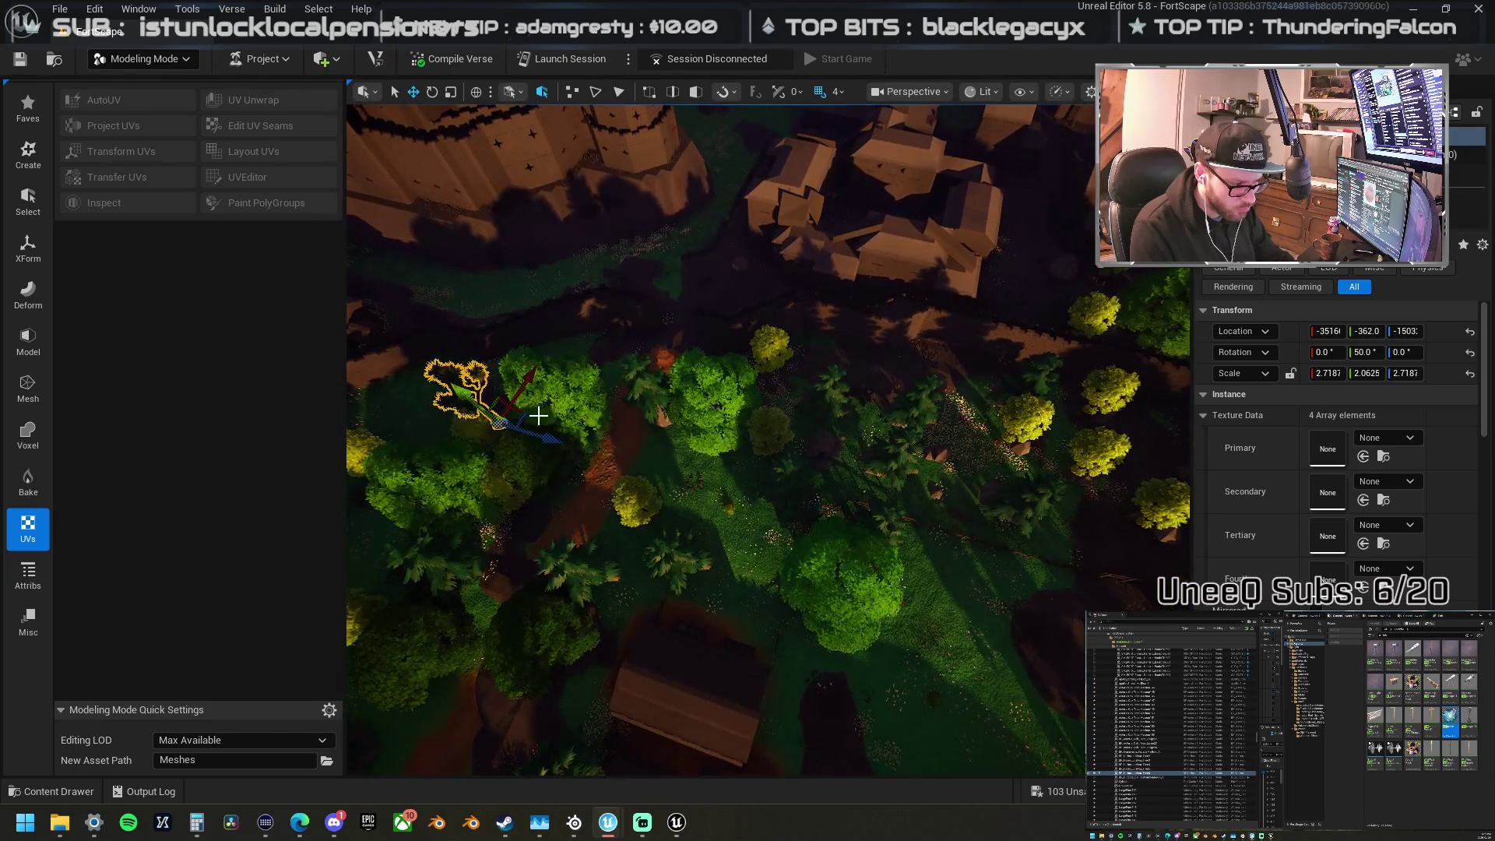
{"action": "mouse_move", "coordinate": [527, 413]}
{"action": "left_mouse_down"}
{"action": "mouse_move", "coordinate": [826, 471]}
{"action": "mouse_move", "coordinate": [744, 448]}
{"action": "mouse_move", "coordinate": [850, 449]}
{"action": "mouse_move", "coordinate": [779, 450]}
{"action": "mouse_move", "coordinate": [742, 309]}
{"action": "left_mouse_up"}
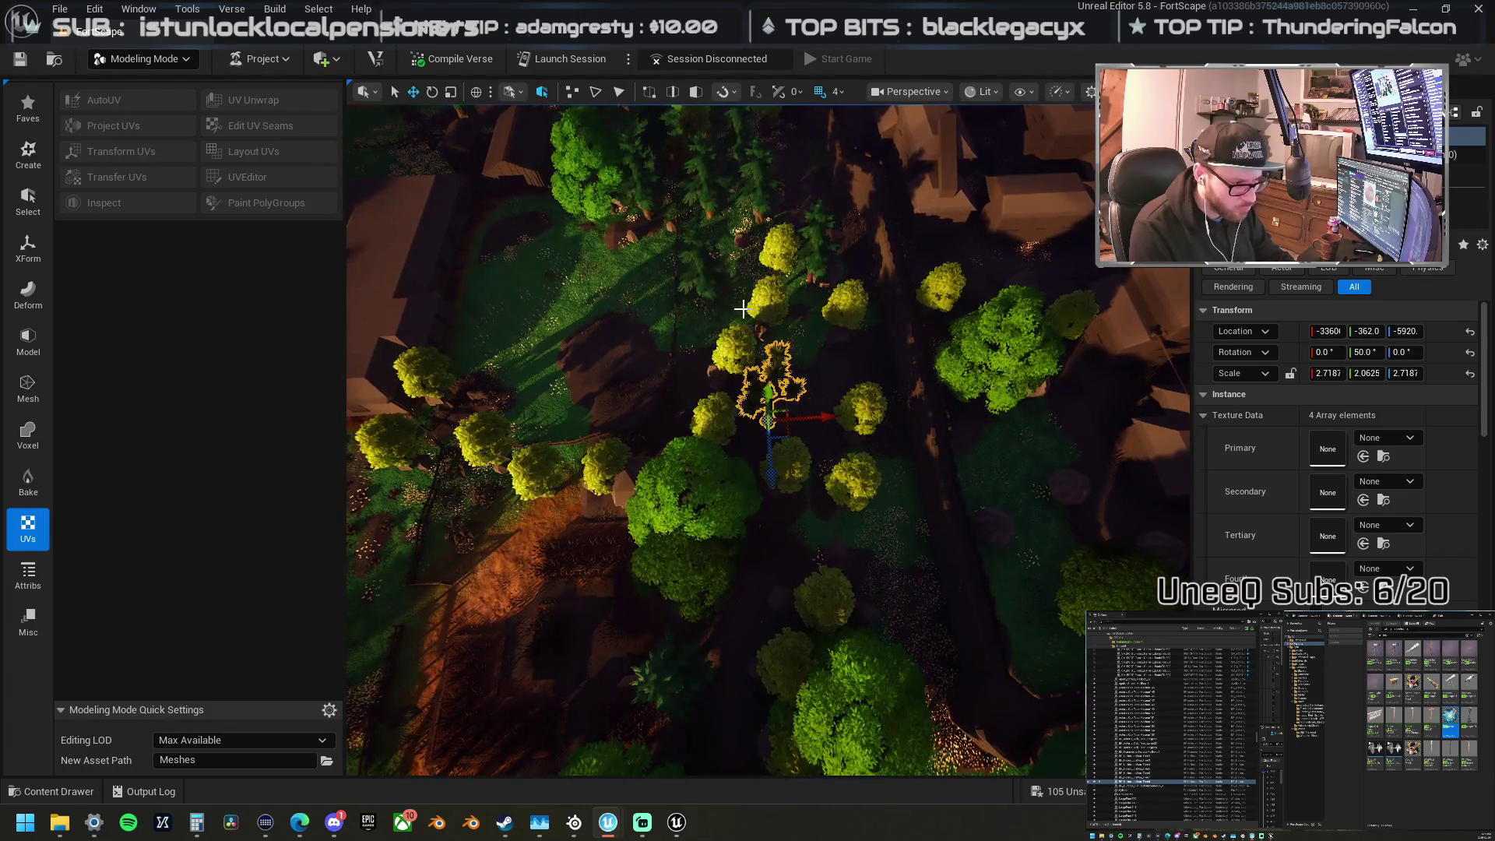
Step: Select two woodland trees and save the edited content with Save Selected
{"action": "left_click", "coordinate": [716, 311]}
{"action": "left_click", "coordinate": [1005, 554]}
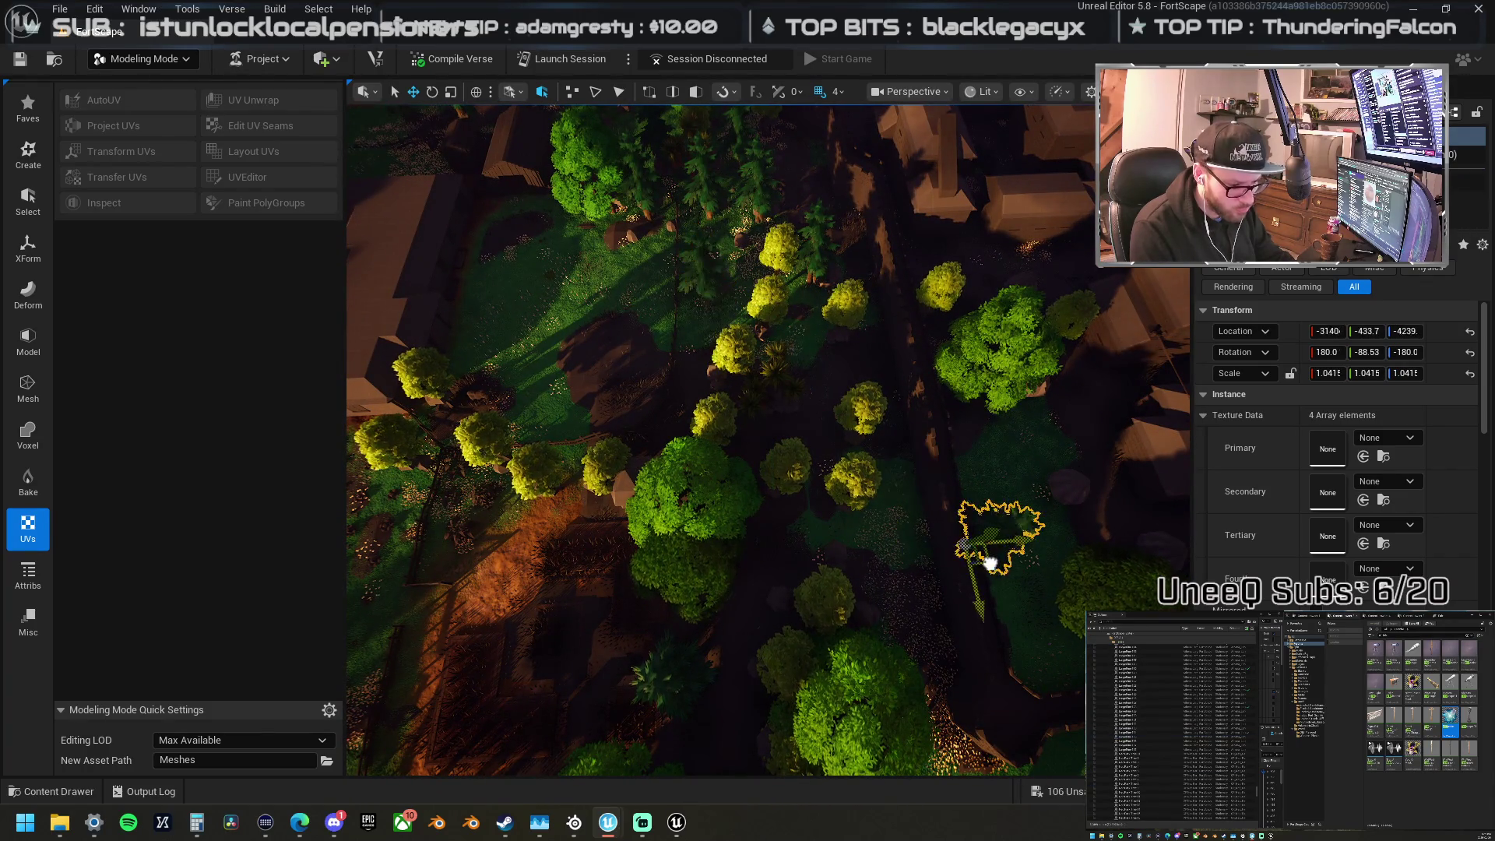
{"action": "mouse_move", "coordinate": [1007, 557]}
{"action": "left_mouse_down"}
{"action": "mouse_move", "coordinate": [674, 552]}
{"action": "mouse_move", "coordinate": [674, 486]}
{"action": "mouse_move", "coordinate": [695, 485]}
{"action": "mouse_move", "coordinate": [756, 557]}
{"action": "mouse_move", "coordinate": [994, 639]}
{"action": "mouse_move", "coordinate": [969, 598]}
{"action": "left_mouse_up"}
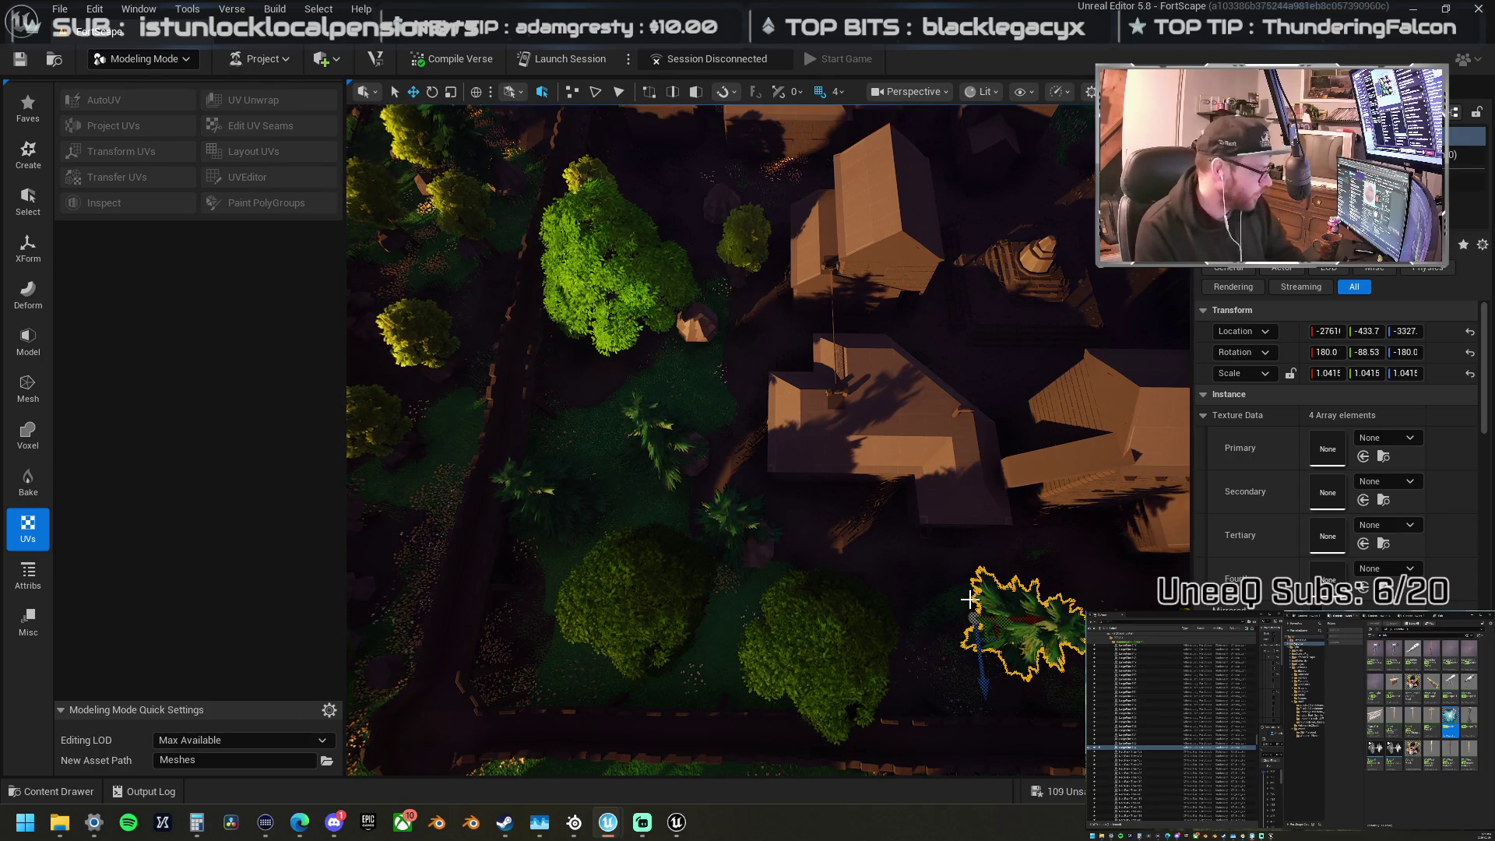
{"action": "left_click", "coordinate": [1040, 790]}
{"action": "left_click", "coordinate": [870, 588]}
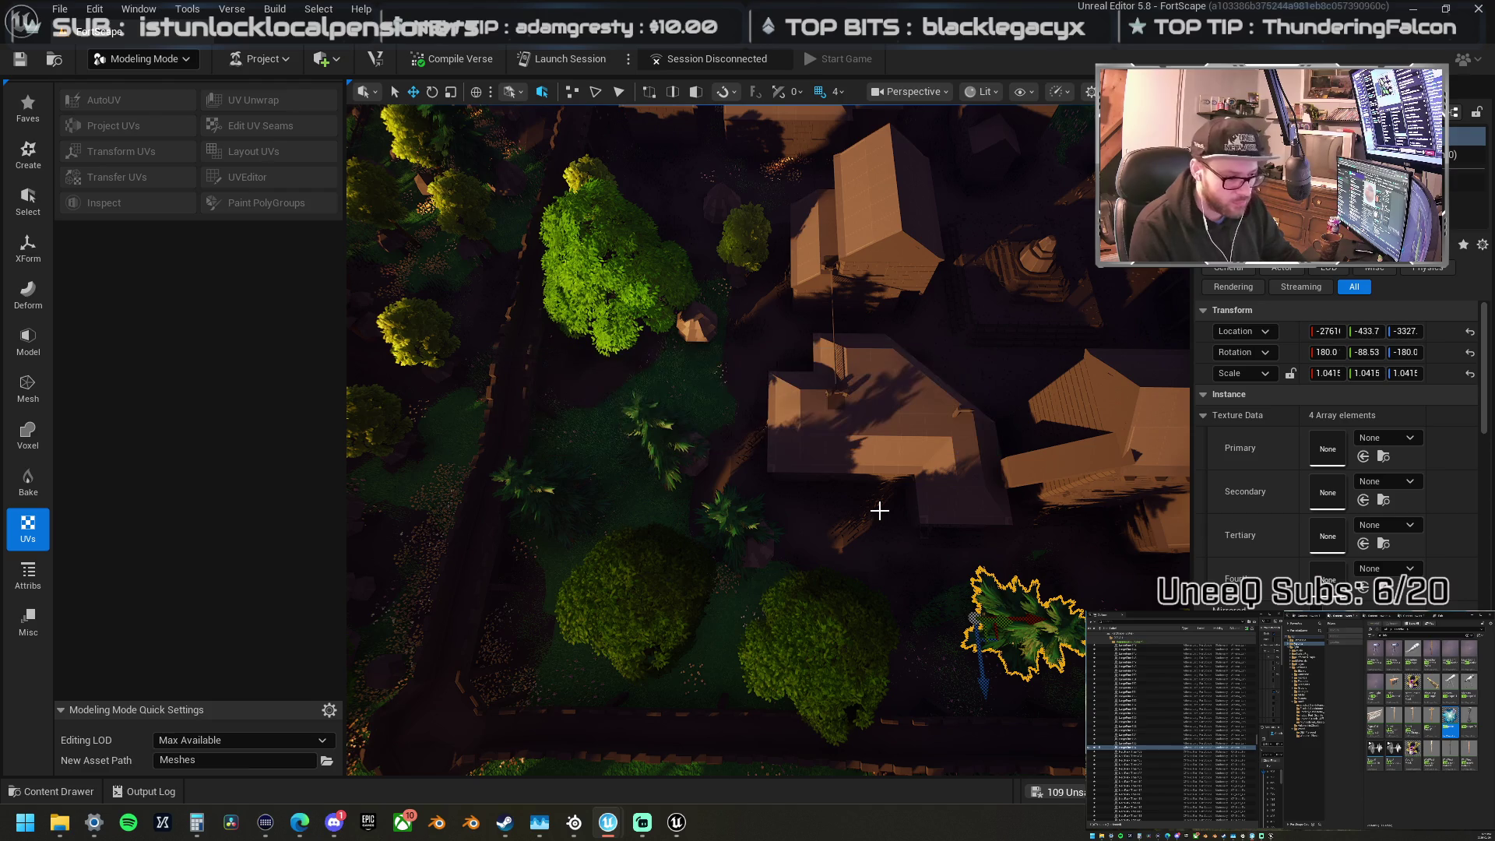
Step: Move the palm tree beside the big tree in the village
{"action": "left_click_drag", "start_coordinate": [741, 501], "coordinate": [376, 457]}
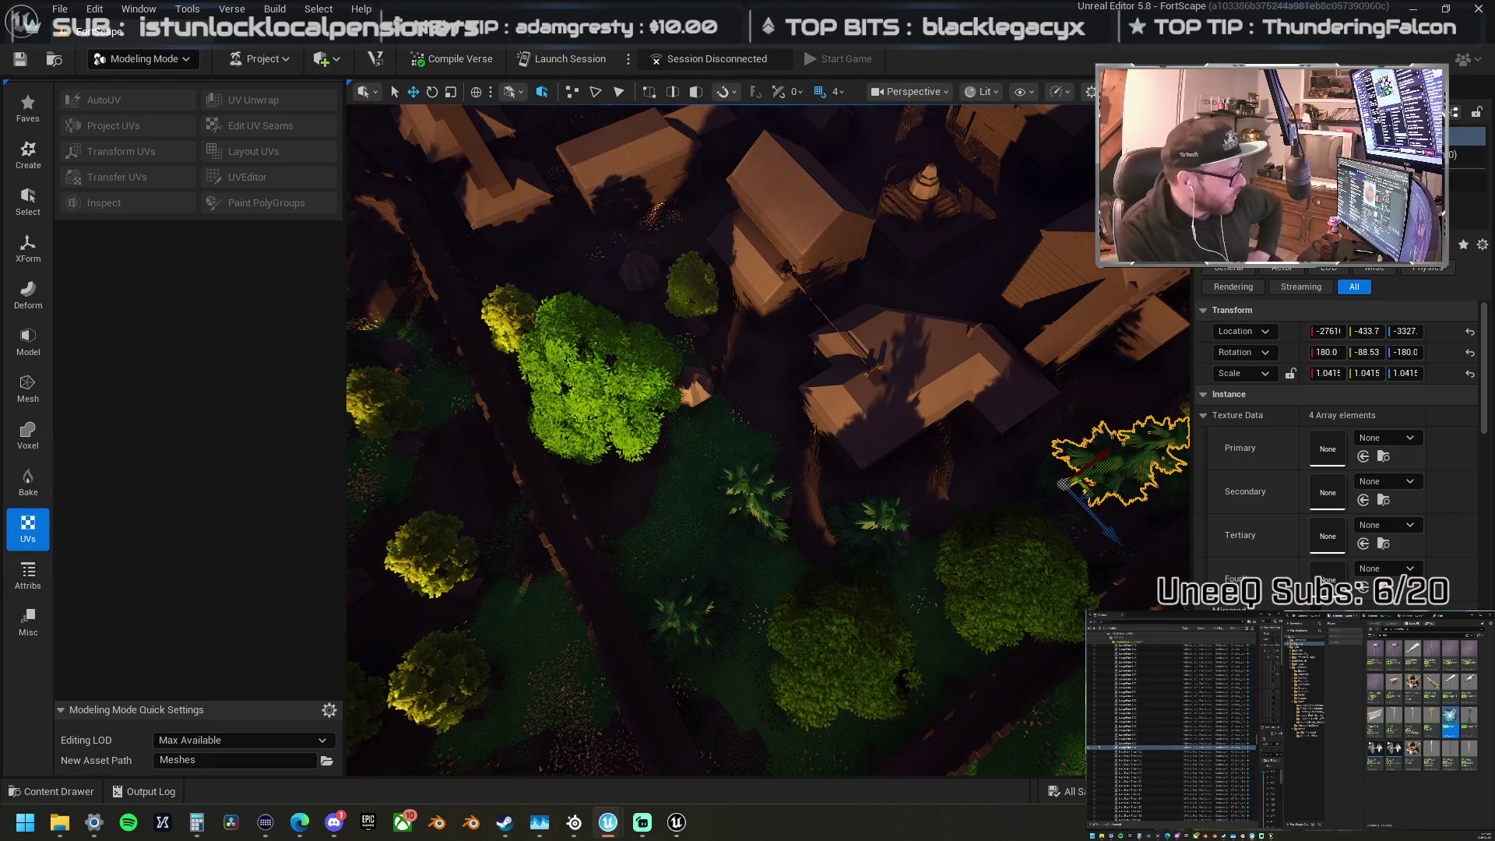
{"action": "key", "text": "alt+Tab"}
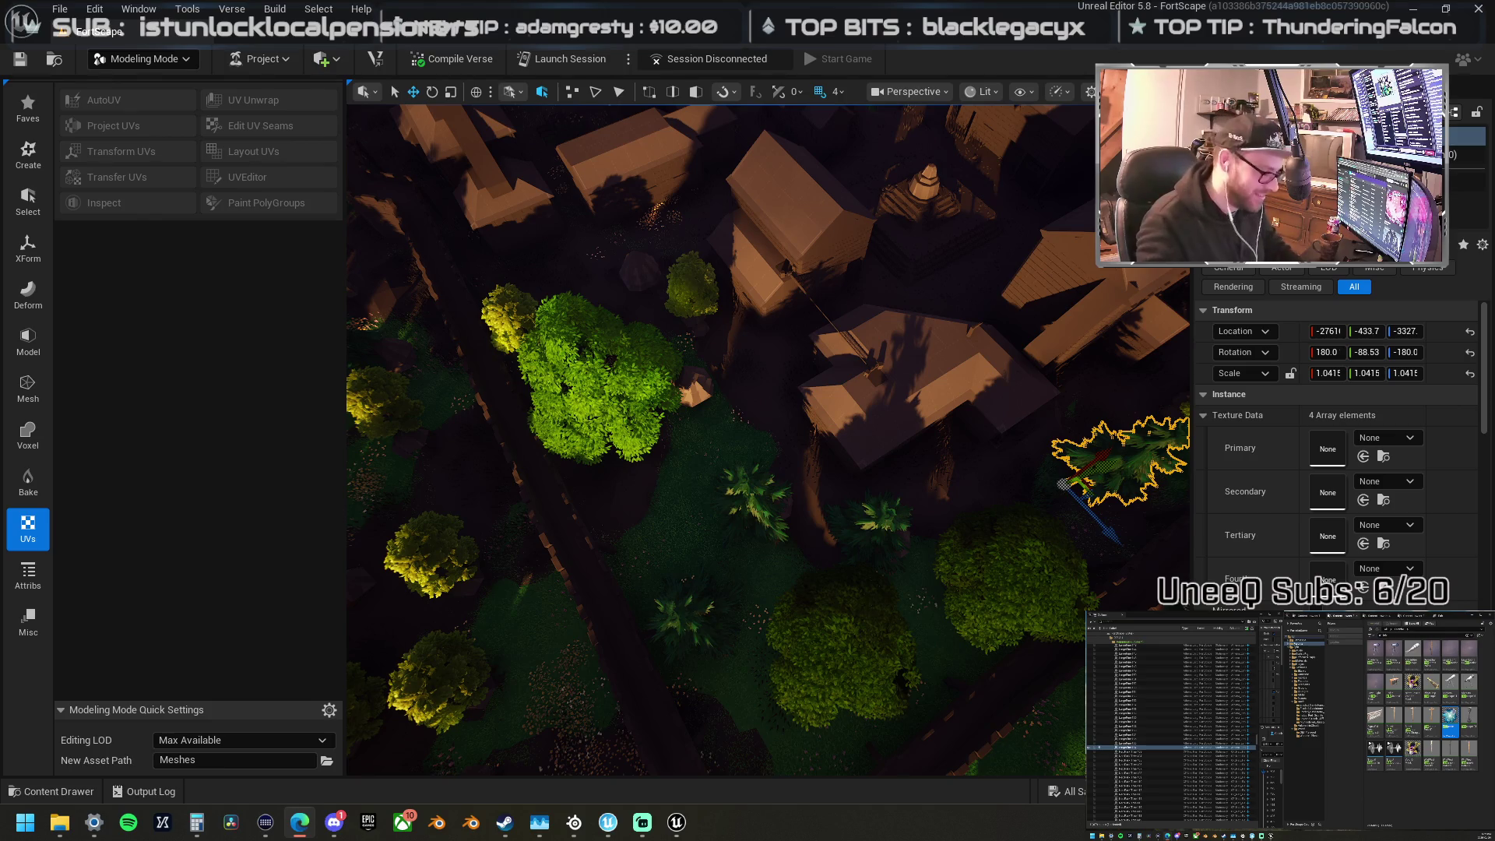
{"action": "mouse_move", "coordinate": [751, 481]}
{"action": "left_mouse_down"}
{"action": "mouse_move", "coordinate": [774, 524]}
{"action": "mouse_move", "coordinate": [697, 417]}
{"action": "mouse_move", "coordinate": [713, 401]}
{"action": "mouse_move", "coordinate": [657, 290]}
{"action": "left_mouse_up"}
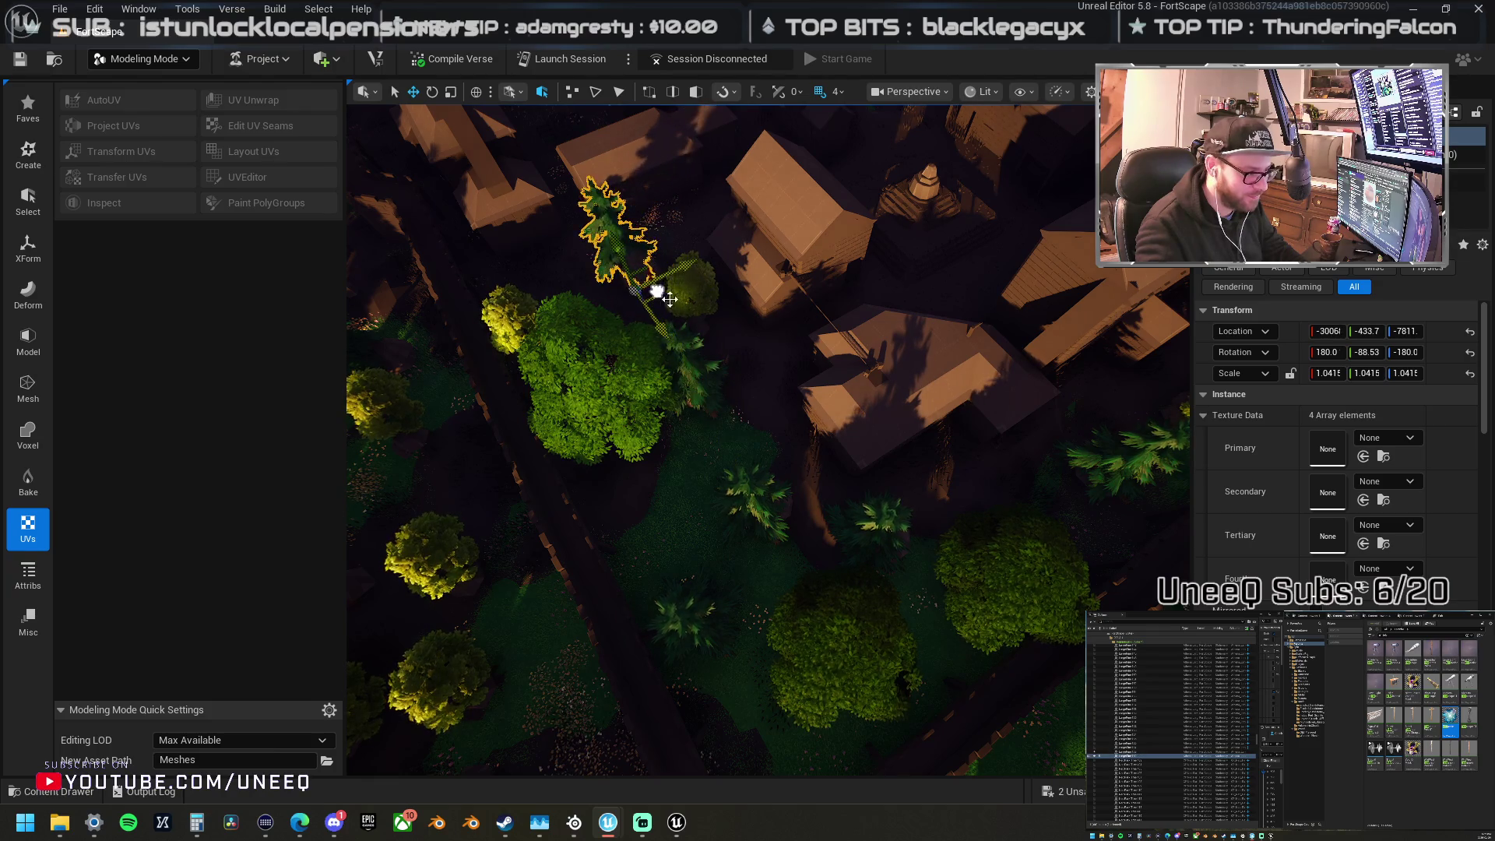
{"action": "scroll", "coordinate": [657, 290], "scroll_direction": "down", "scroll_amount": 5}
Step: Fly along the castle walls and move the selected tree in among the village houses
{"action": "key", "text": "s"}
{"action": "key", "text": "d"}
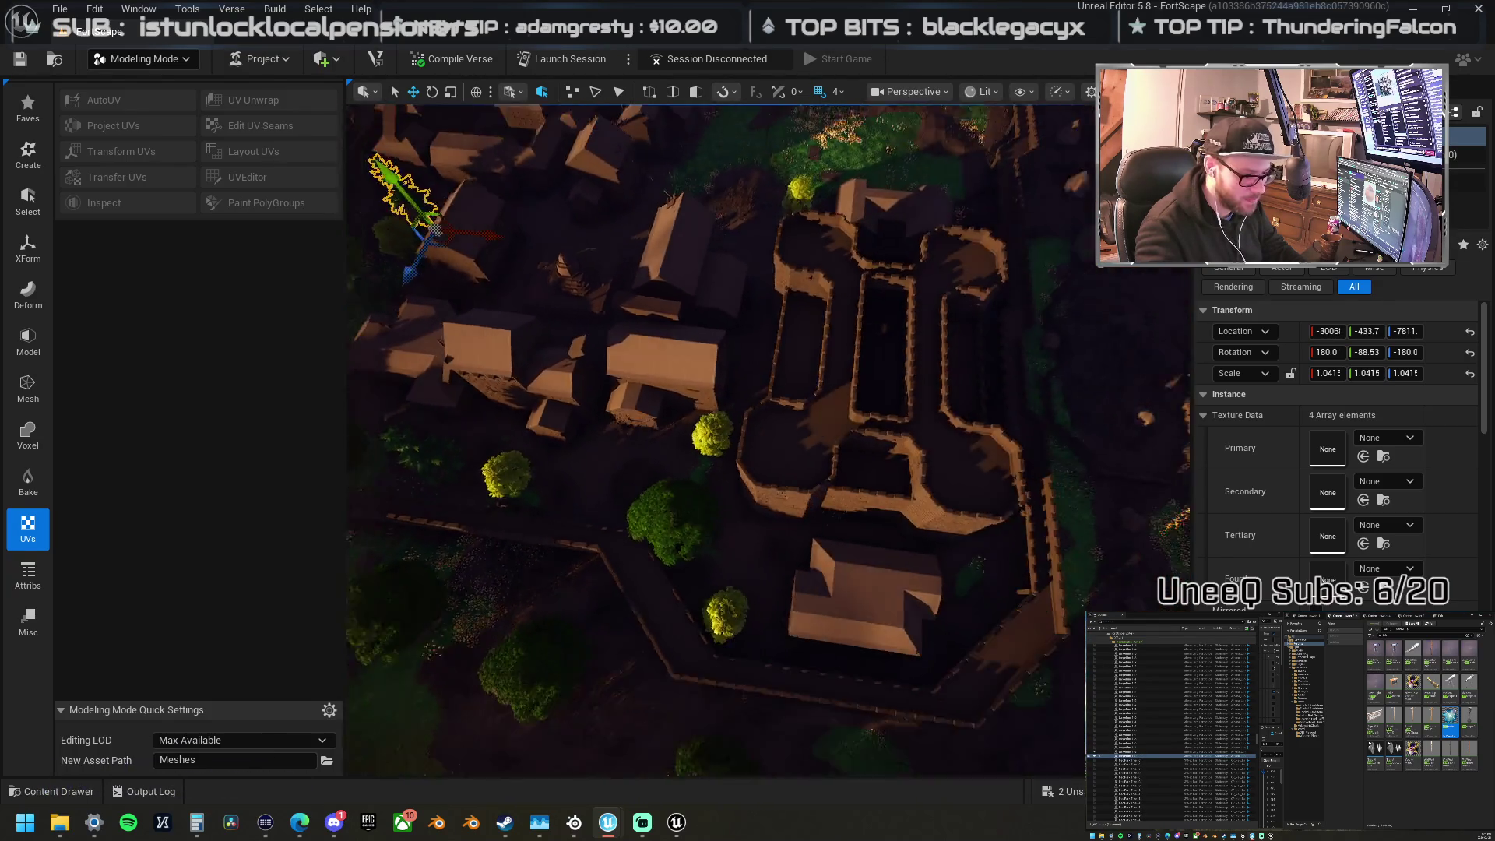
{"action": "key", "text": "w"}
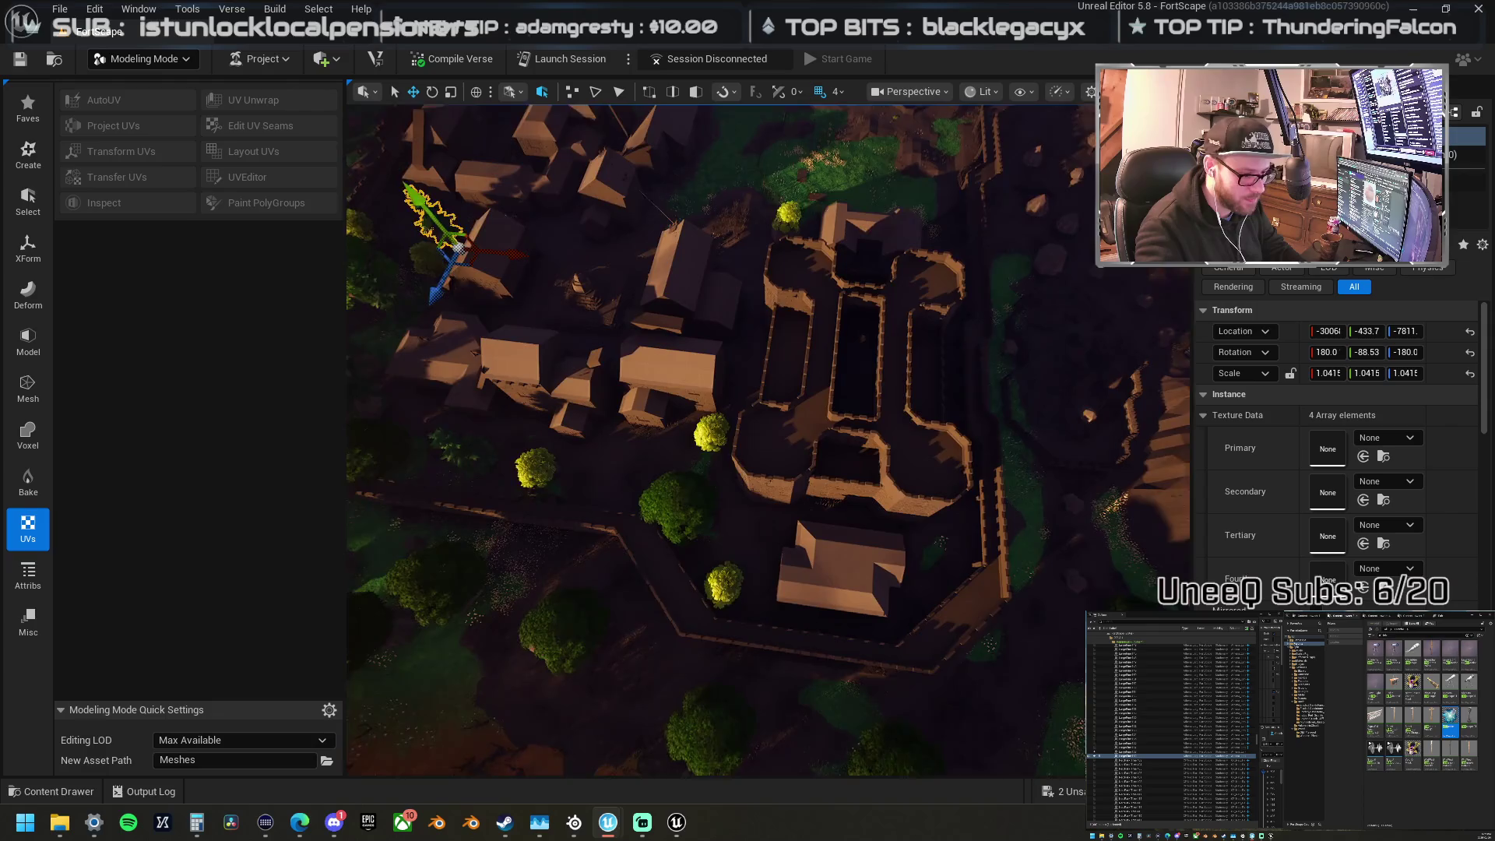
{"action": "key", "text": "s"}
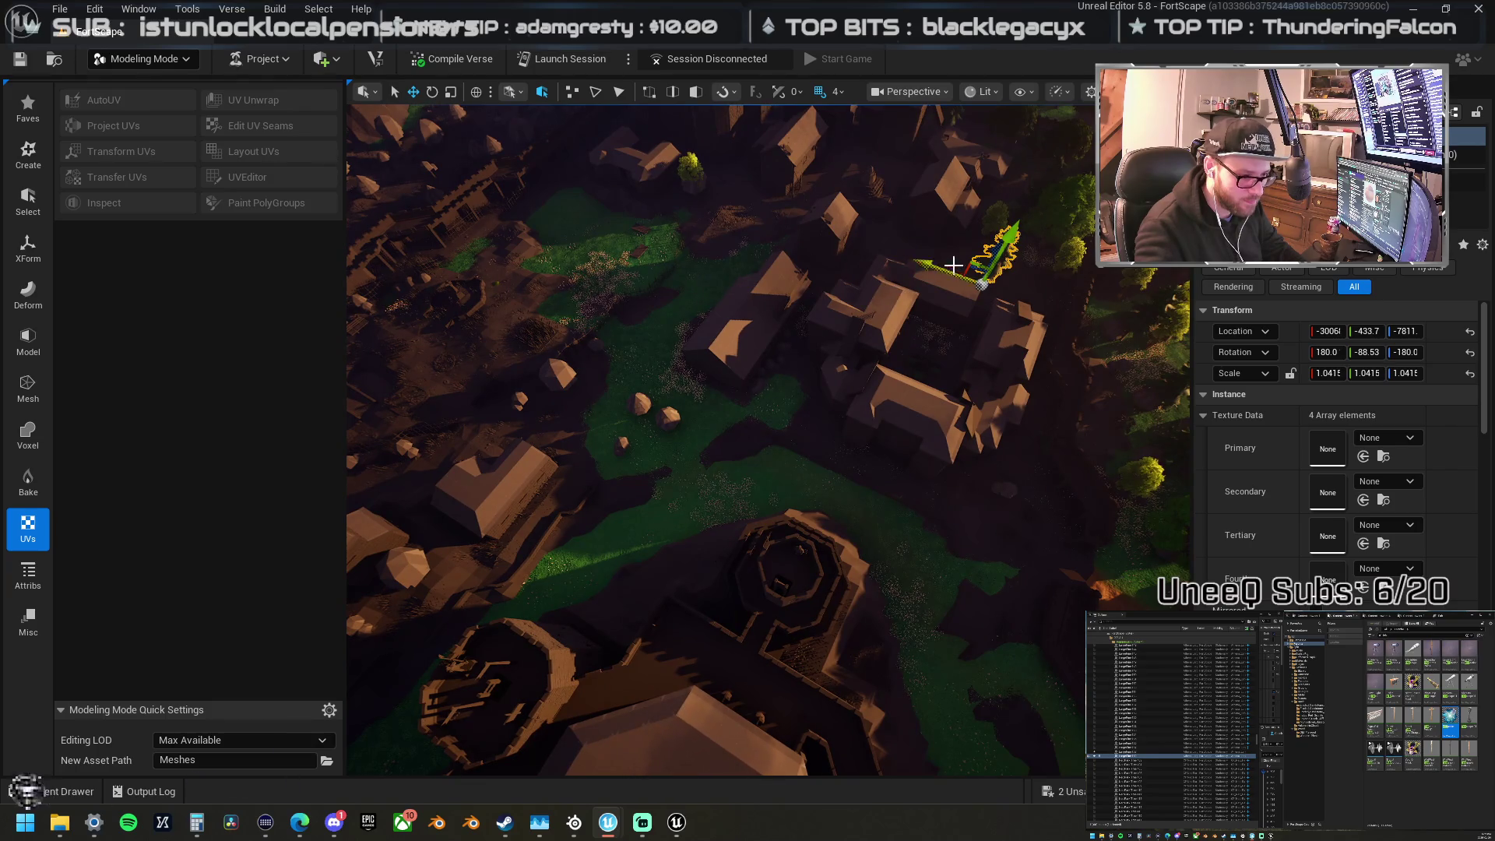
{"action": "key", "text": "w"}
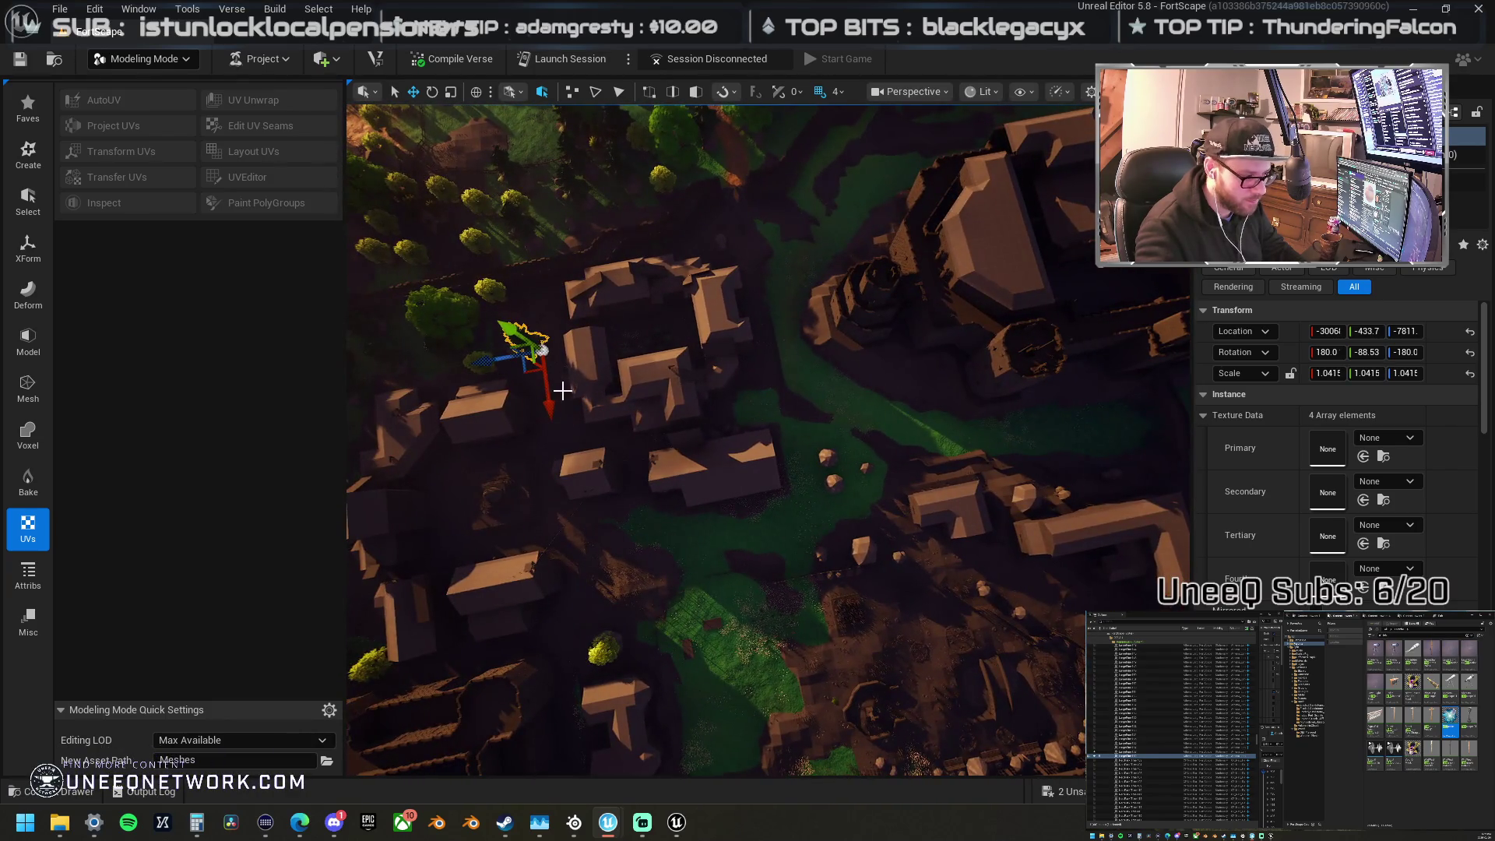
{"action": "mouse_move", "coordinate": [523, 374]}
{"action": "left_mouse_down"}
{"action": "mouse_move", "coordinate": [795, 484]}
{"action": "mouse_move", "coordinate": [815, 474]}
{"action": "mouse_move", "coordinate": [821, 507]}
{"action": "left_mouse_up"}
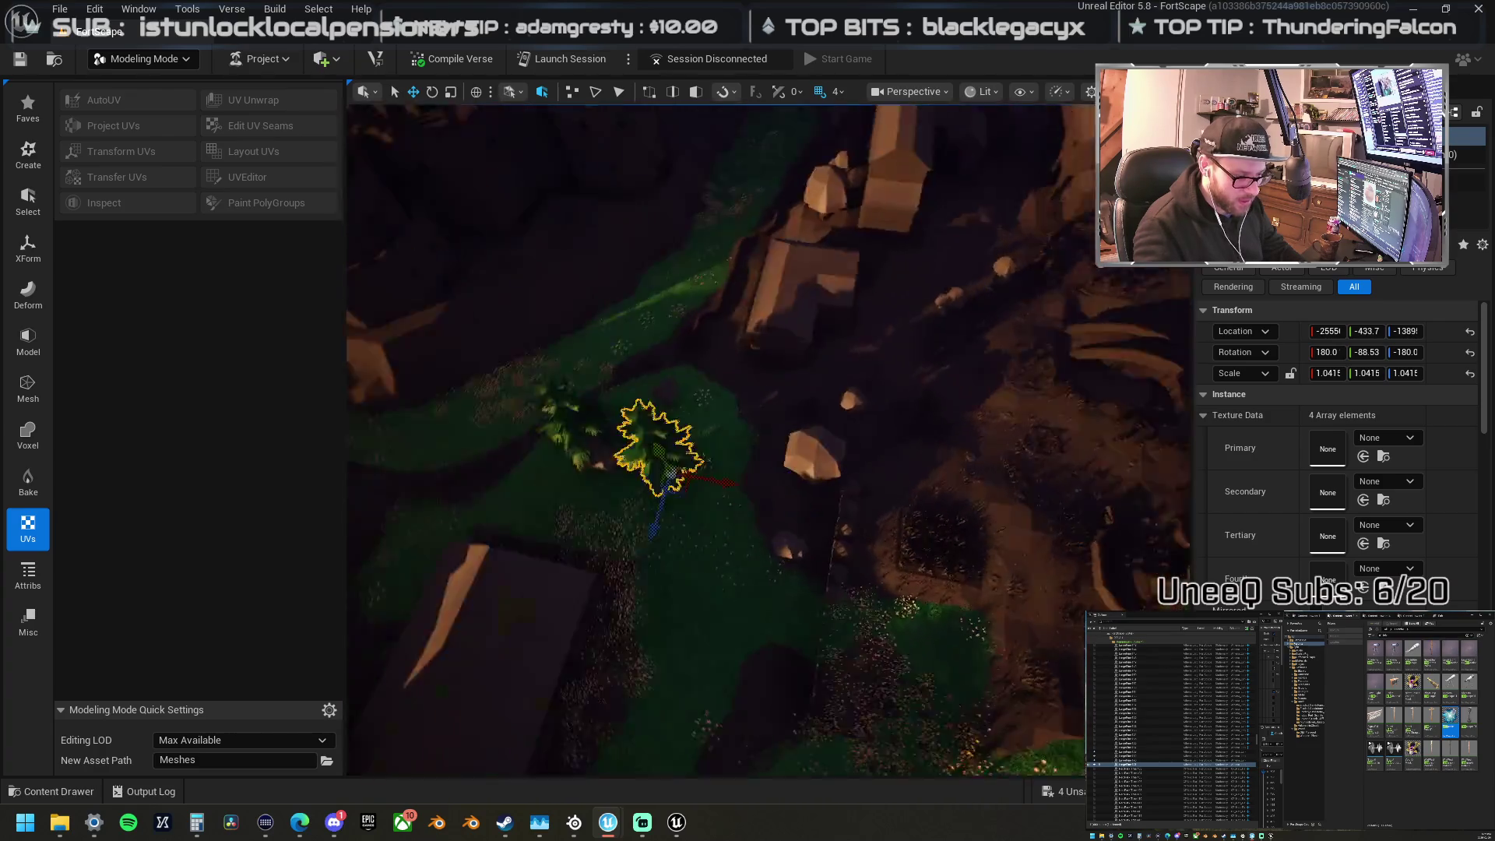
{"action": "left_click_drag", "start_coordinate": [521, 423], "coordinate": [525, 423]}
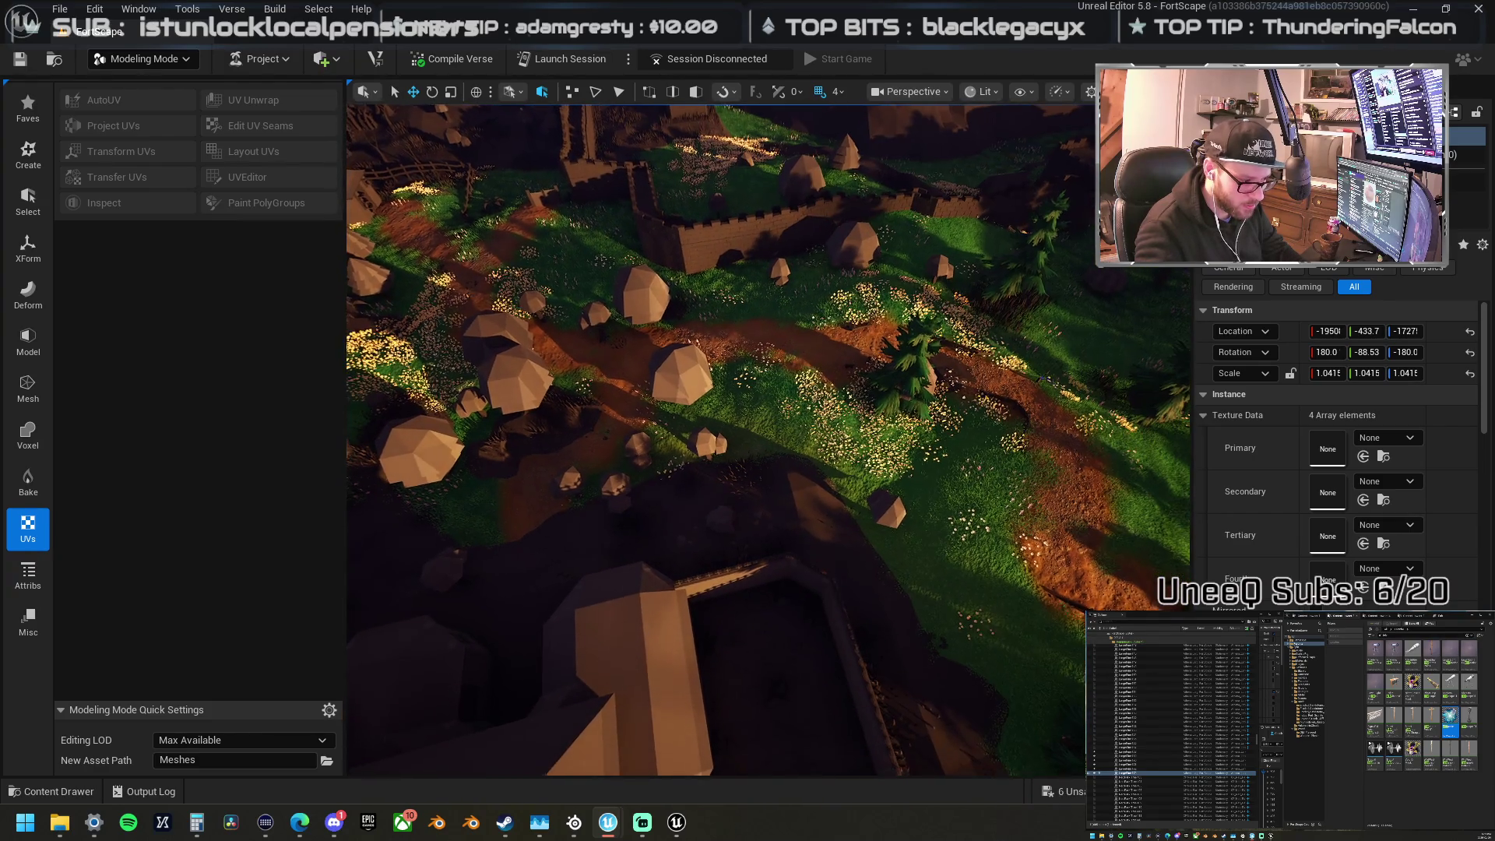
Step: Move the hillside tree to mid-slope and Alt-drag several copies beside it
{"action": "left_click", "coordinate": [1090, 479]}
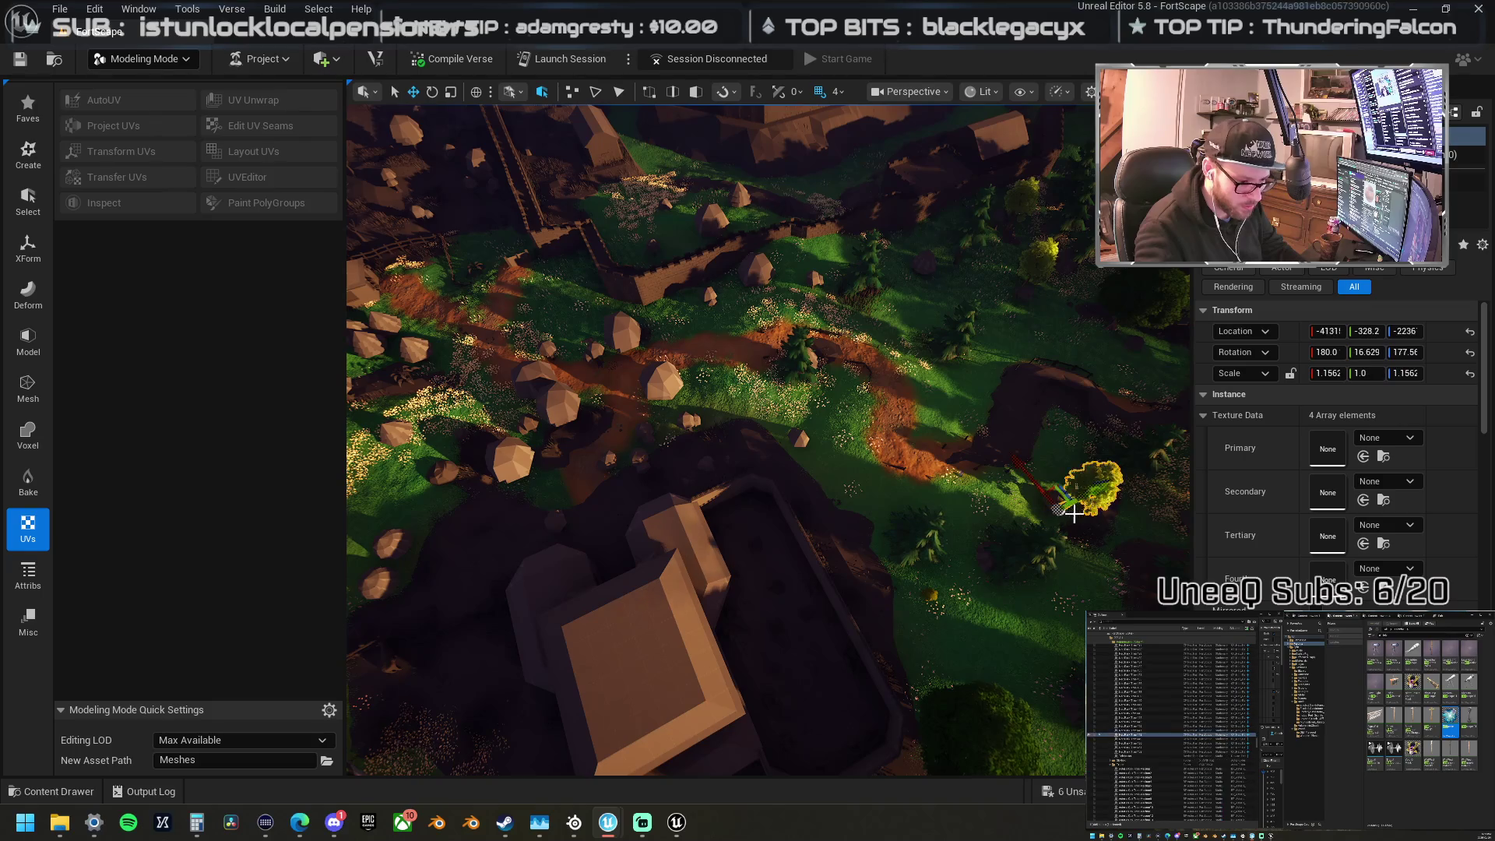
{"action": "left_click_drag", "start_coordinate": [1057, 508], "coordinate": [802, 425]}
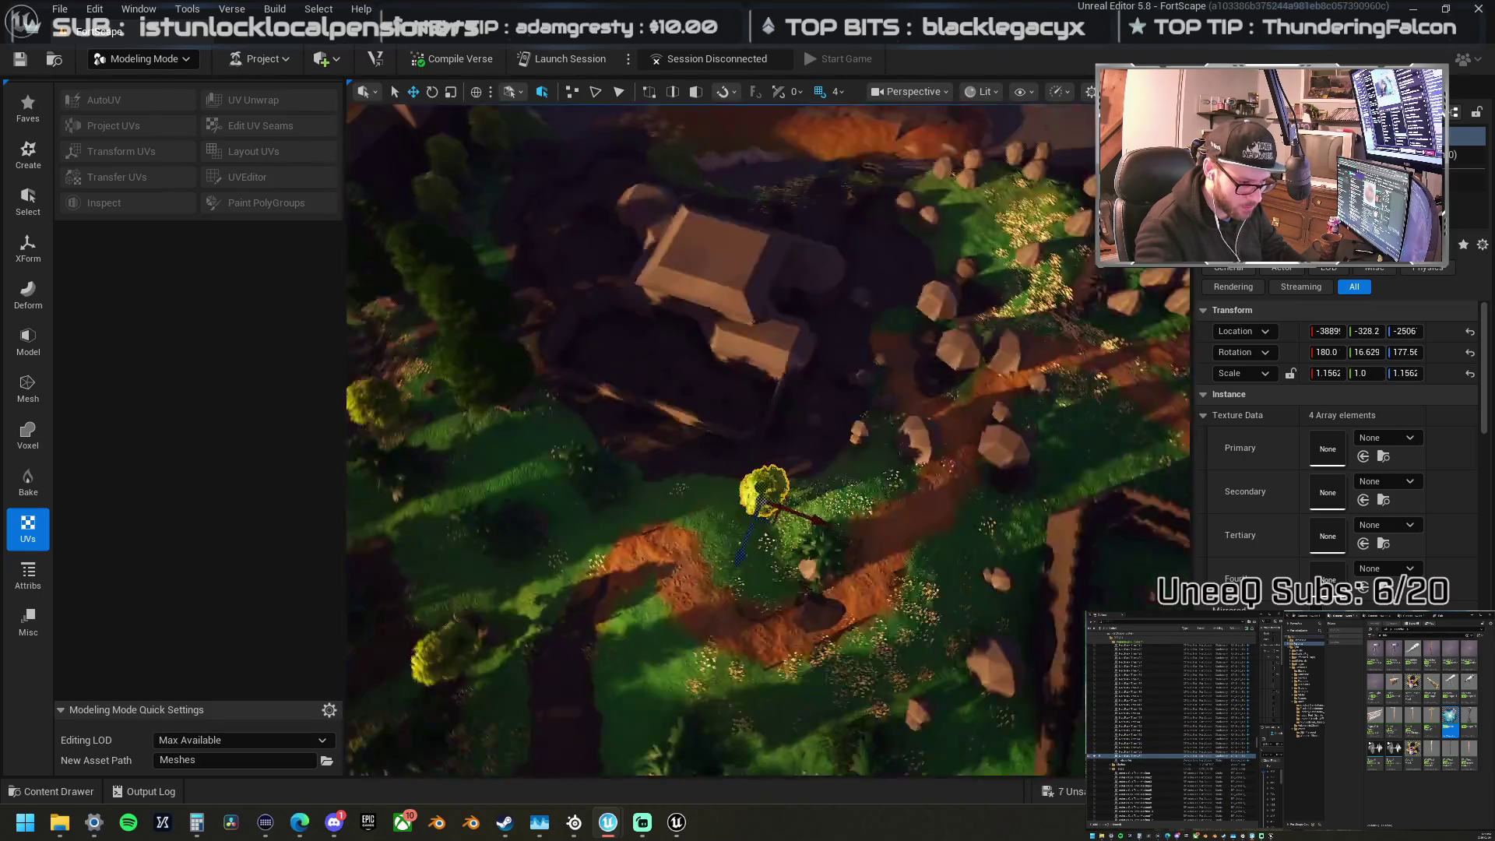
{"action": "mouse_move", "coordinate": [668, 414]}
{"action": "left_mouse_down", "text": "alt"}
{"action": "mouse_move", "coordinate": [807, 399]}
{"action": "mouse_move", "coordinate": [868, 309]}
{"action": "mouse_move", "coordinate": [884, 362]}
{"action": "left_mouse_up", "text": "alt"}
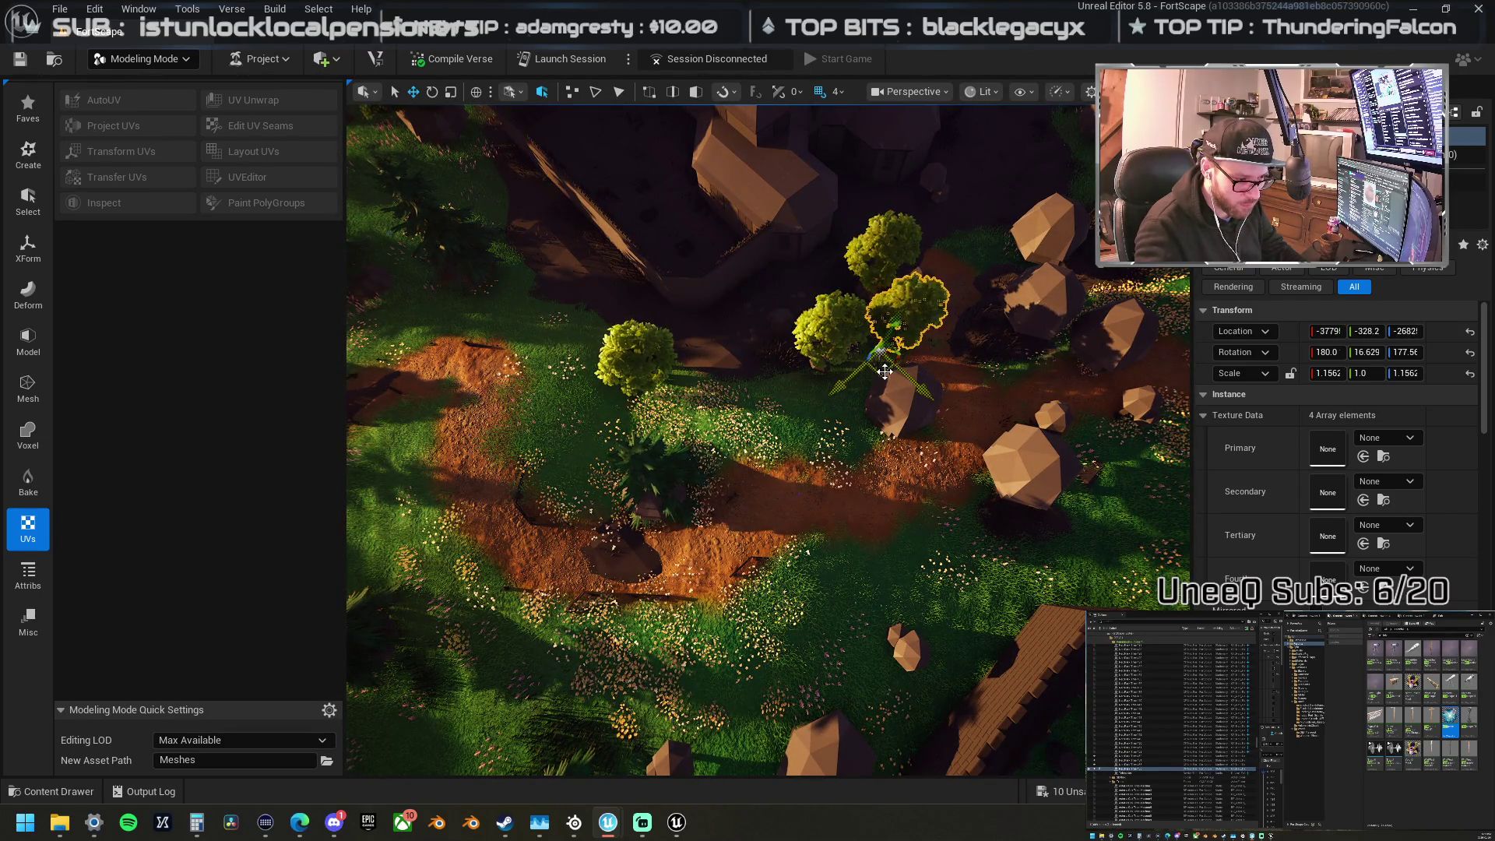
{"action": "left_click_drag", "start_coordinate": [792, 359], "coordinate": [774, 347]}
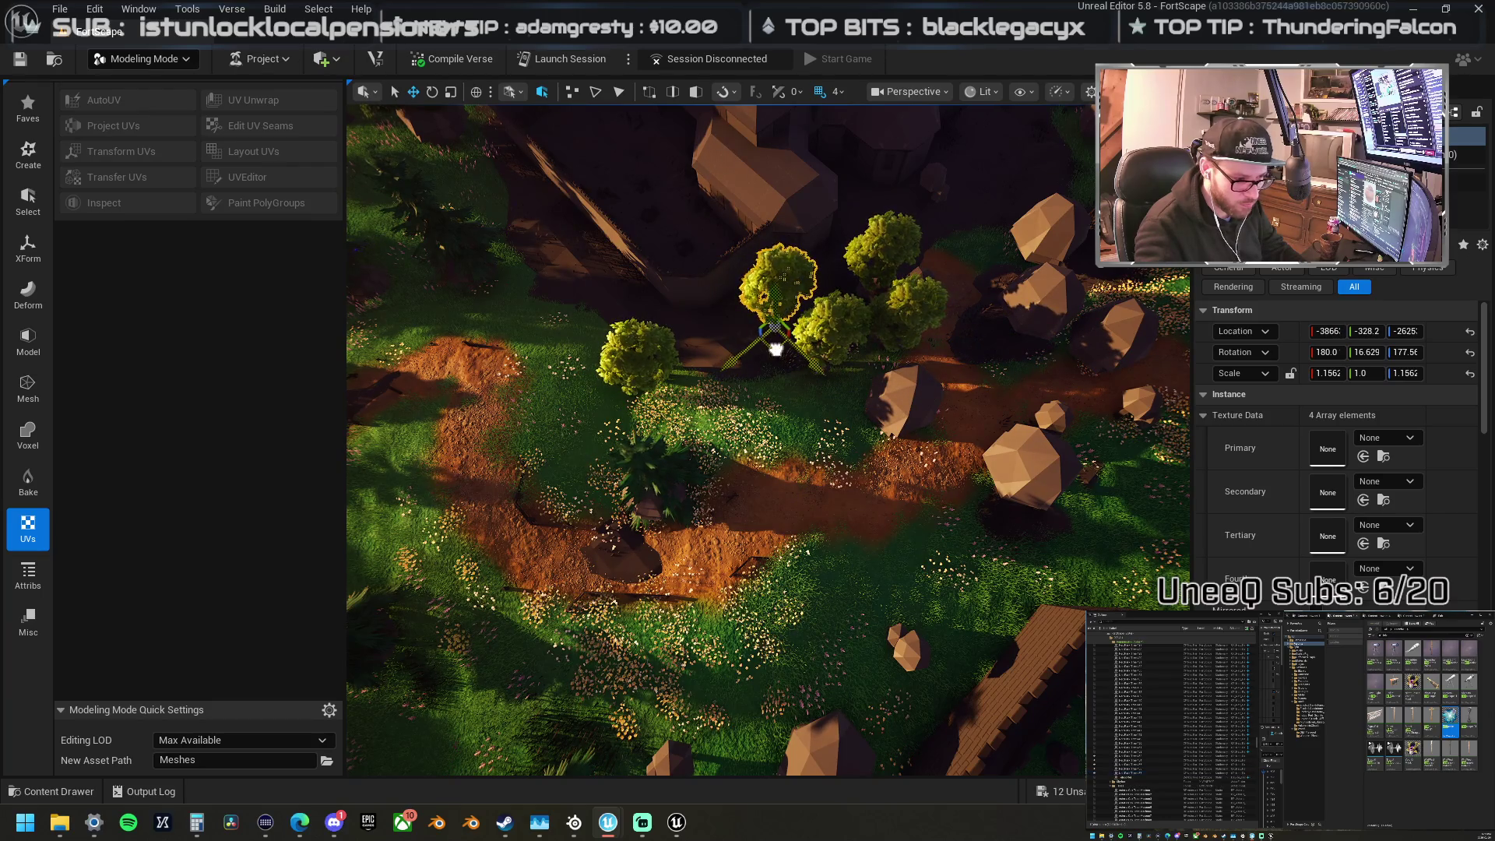
{"action": "mouse_move", "coordinate": [904, 314]}
{"action": "left_mouse_down", "text": "alt"}
{"action": "mouse_move", "coordinate": [908, 301]}
{"action": "mouse_move", "coordinate": [1026, 467]}
{"action": "mouse_move", "coordinate": [903, 670]}
{"action": "mouse_move", "coordinate": [678, 759]}
{"action": "left_mouse_up", "text": "alt"}
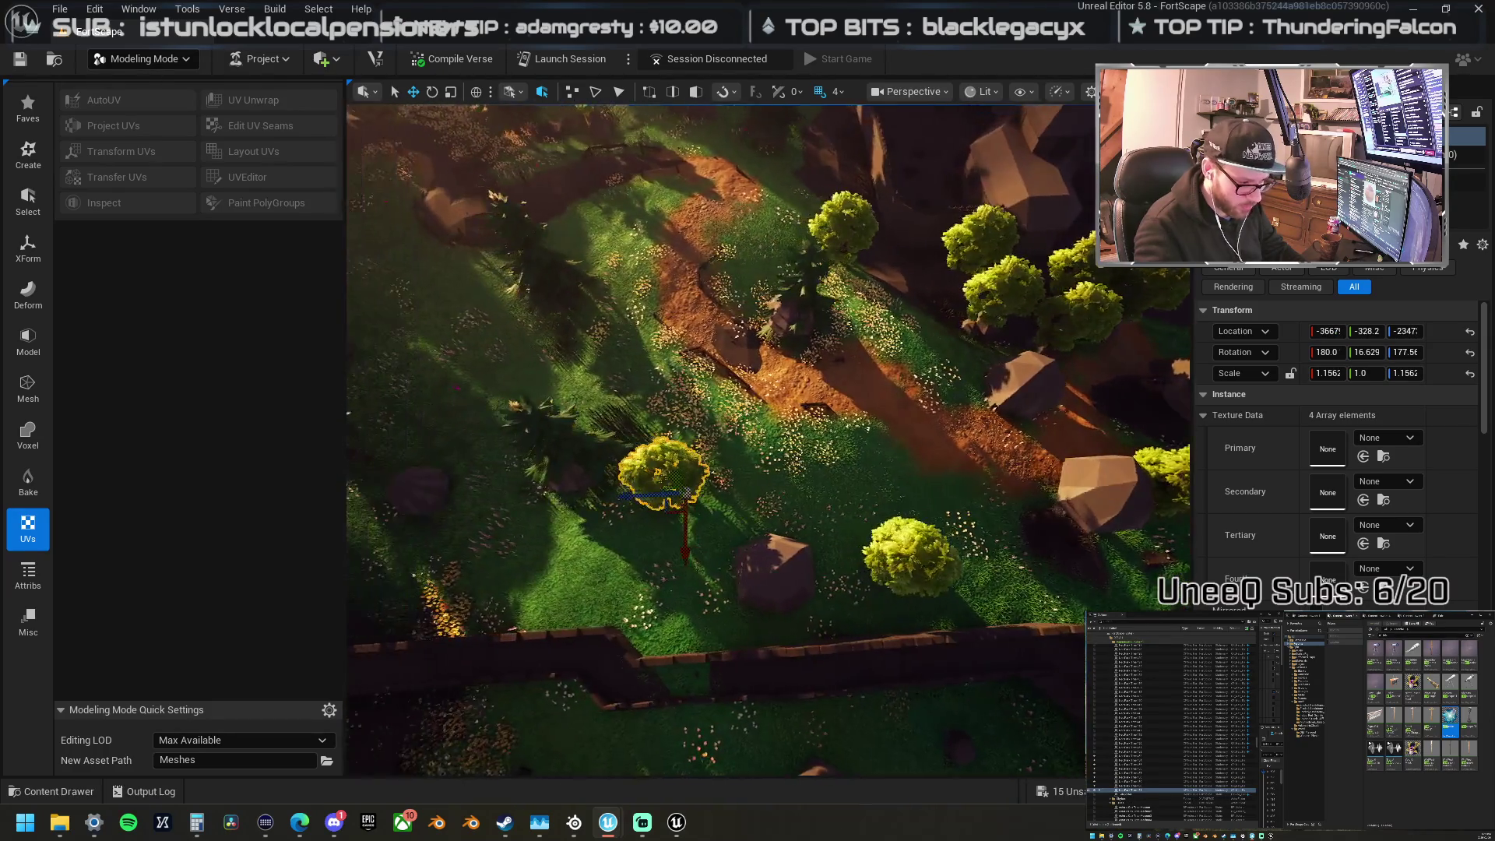
Step: Place two more tree copies to the right and set one among the boulders
{"action": "left_click_drag", "start_coordinate": [631, 507], "coordinate": [1051, 566], "text": "alt"}
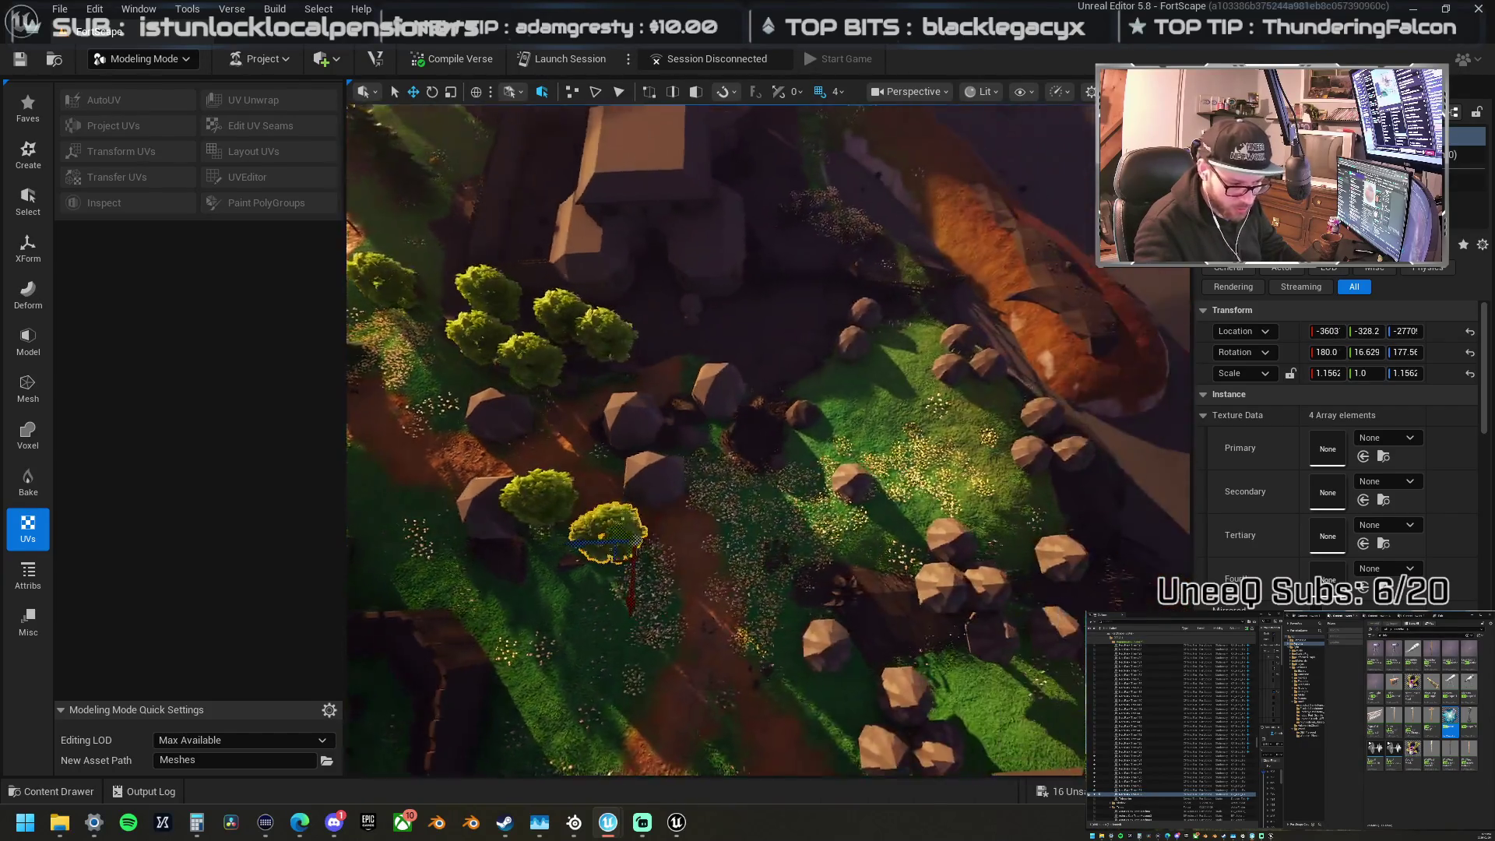
{"action": "mouse_move", "coordinate": [567, 570]}
{"action": "left_mouse_down", "text": "alt"}
{"action": "mouse_move", "coordinate": [798, 467]}
{"action": "mouse_move", "coordinate": [824, 512]}
{"action": "mouse_move", "coordinate": [830, 360]}
{"action": "mouse_move", "coordinate": [656, 301]}
{"action": "mouse_move", "coordinate": [842, 307]}
{"action": "mouse_move", "coordinate": [901, 334]}
{"action": "mouse_move", "coordinate": [964, 502]}
{"action": "mouse_move", "coordinate": [1054, 604]}
{"action": "mouse_move", "coordinate": [1035, 606]}
{"action": "left_mouse_up", "text": "alt"}
{"action": "left_click_drag", "start_coordinate": [889, 528], "coordinate": [1069, 591]}
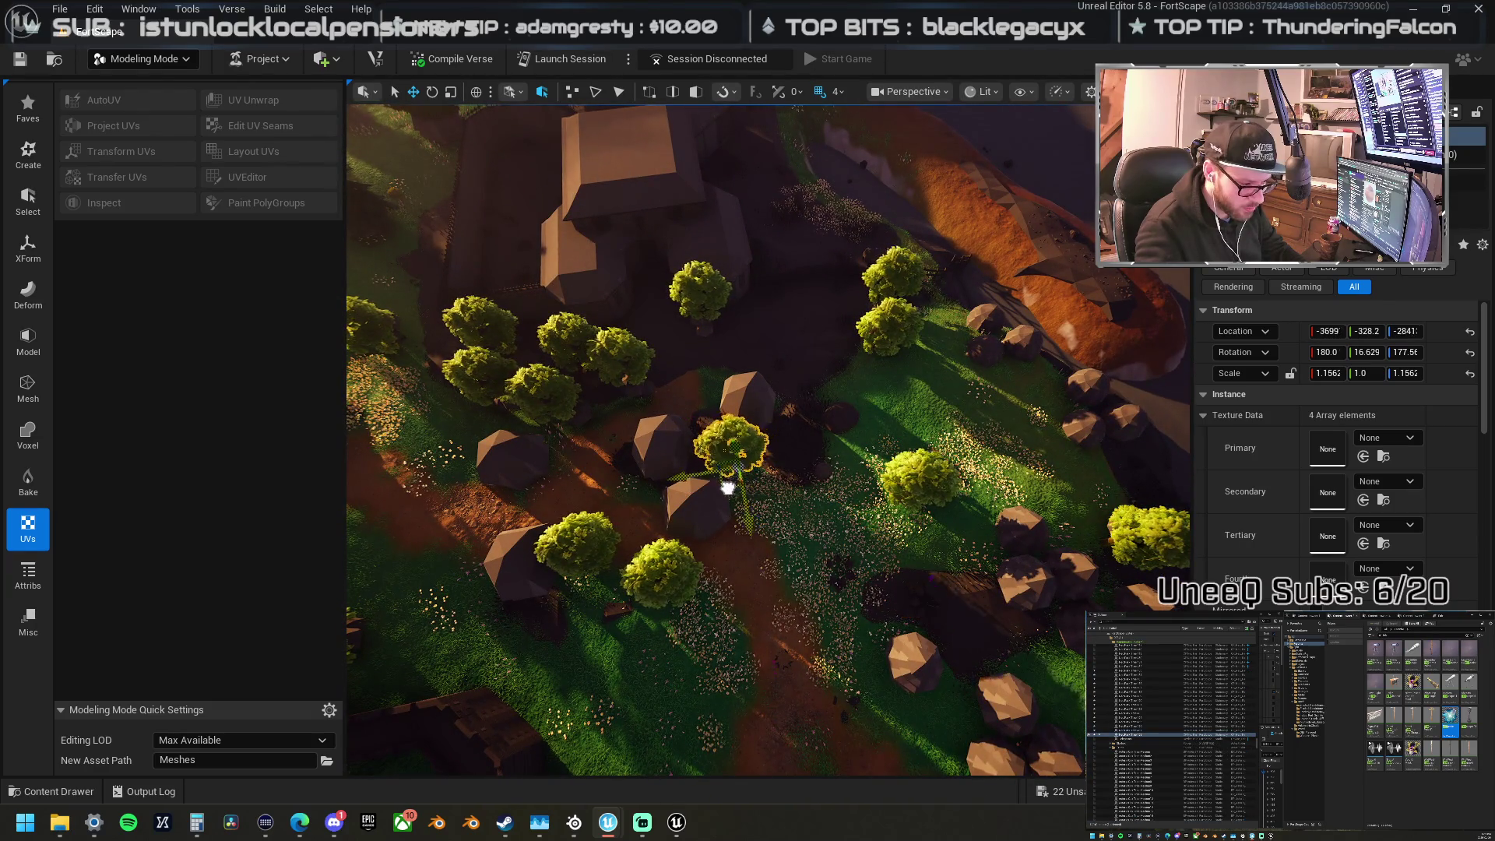
{"action": "left_click_drag", "start_coordinate": [1082, 568], "coordinate": [969, 538]}
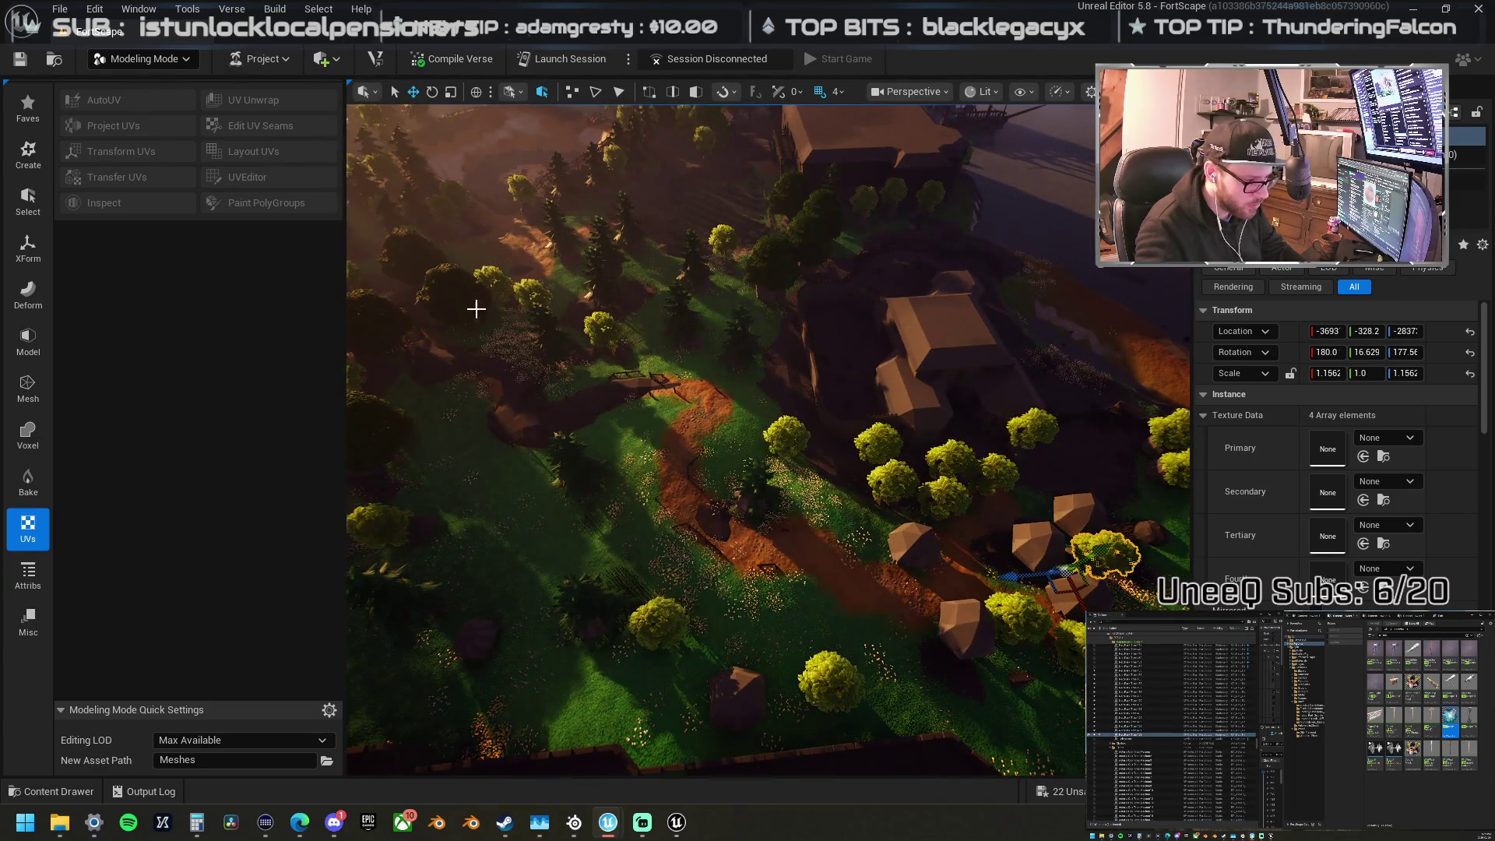
Step: Move the large leafy tree toward the lower right of the slope and adjust it
{"action": "left_click", "coordinate": [467, 315]}
{"action": "mouse_move", "coordinate": [452, 342]}
{"action": "left_mouse_down"}
{"action": "mouse_move", "coordinate": [685, 574]}
{"action": "mouse_move", "coordinate": [851, 572]}
{"action": "mouse_move", "coordinate": [897, 593]}
{"action": "mouse_move", "coordinate": [949, 666]}
{"action": "mouse_move", "coordinate": [723, 724]}
{"action": "mouse_move", "coordinate": [600, 711]}
{"action": "mouse_move", "coordinate": [972, 615]}
{"action": "left_mouse_up"}
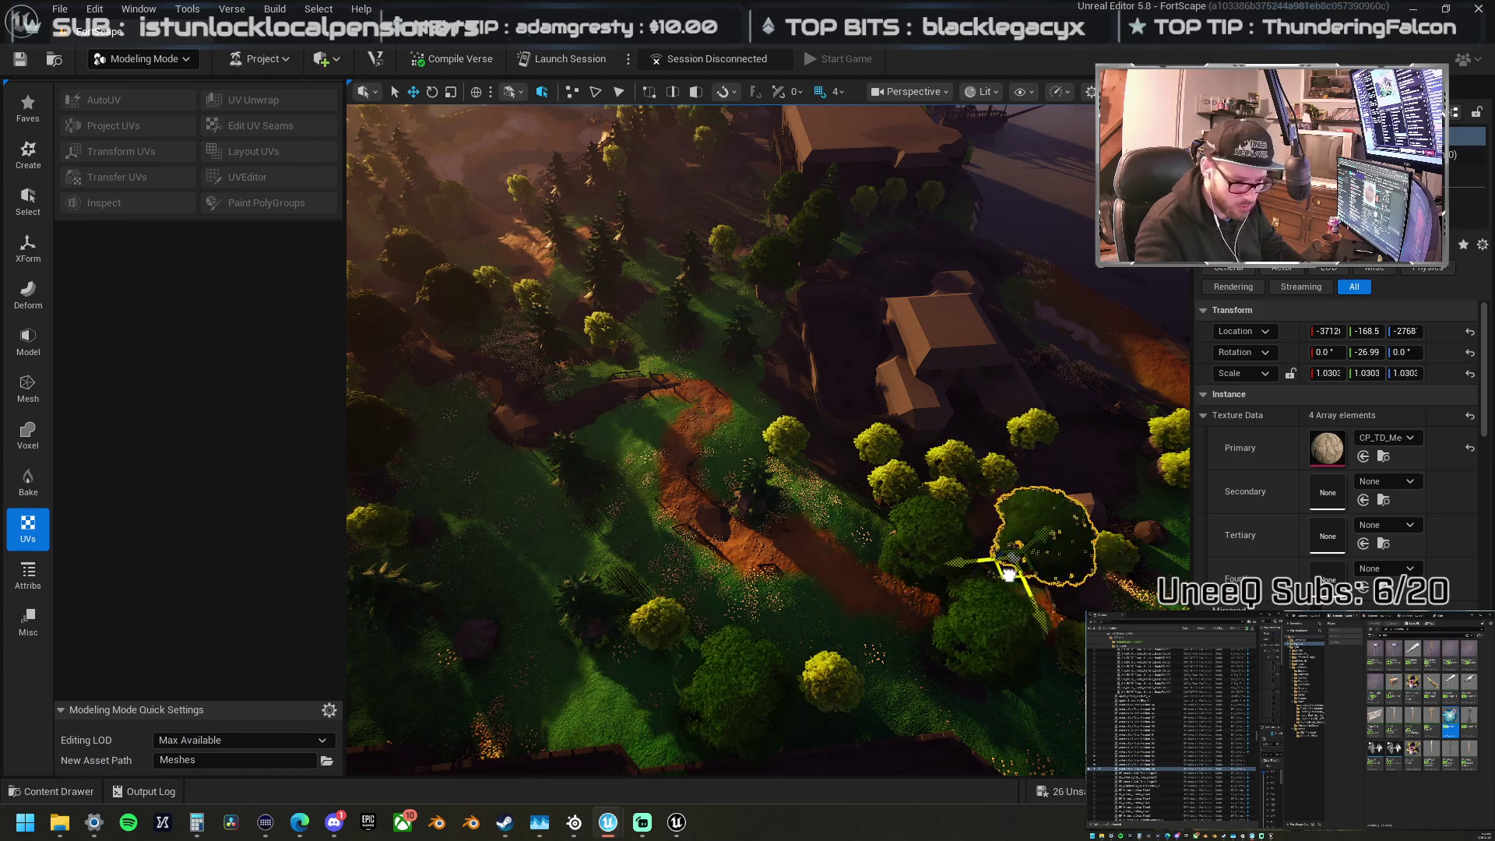
{"action": "mouse_move", "coordinate": [1014, 566]}
{"action": "left_mouse_down"}
{"action": "mouse_move", "coordinate": [627, 529]}
{"action": "mouse_move", "coordinate": [662, 596]}
{"action": "left_mouse_up"}
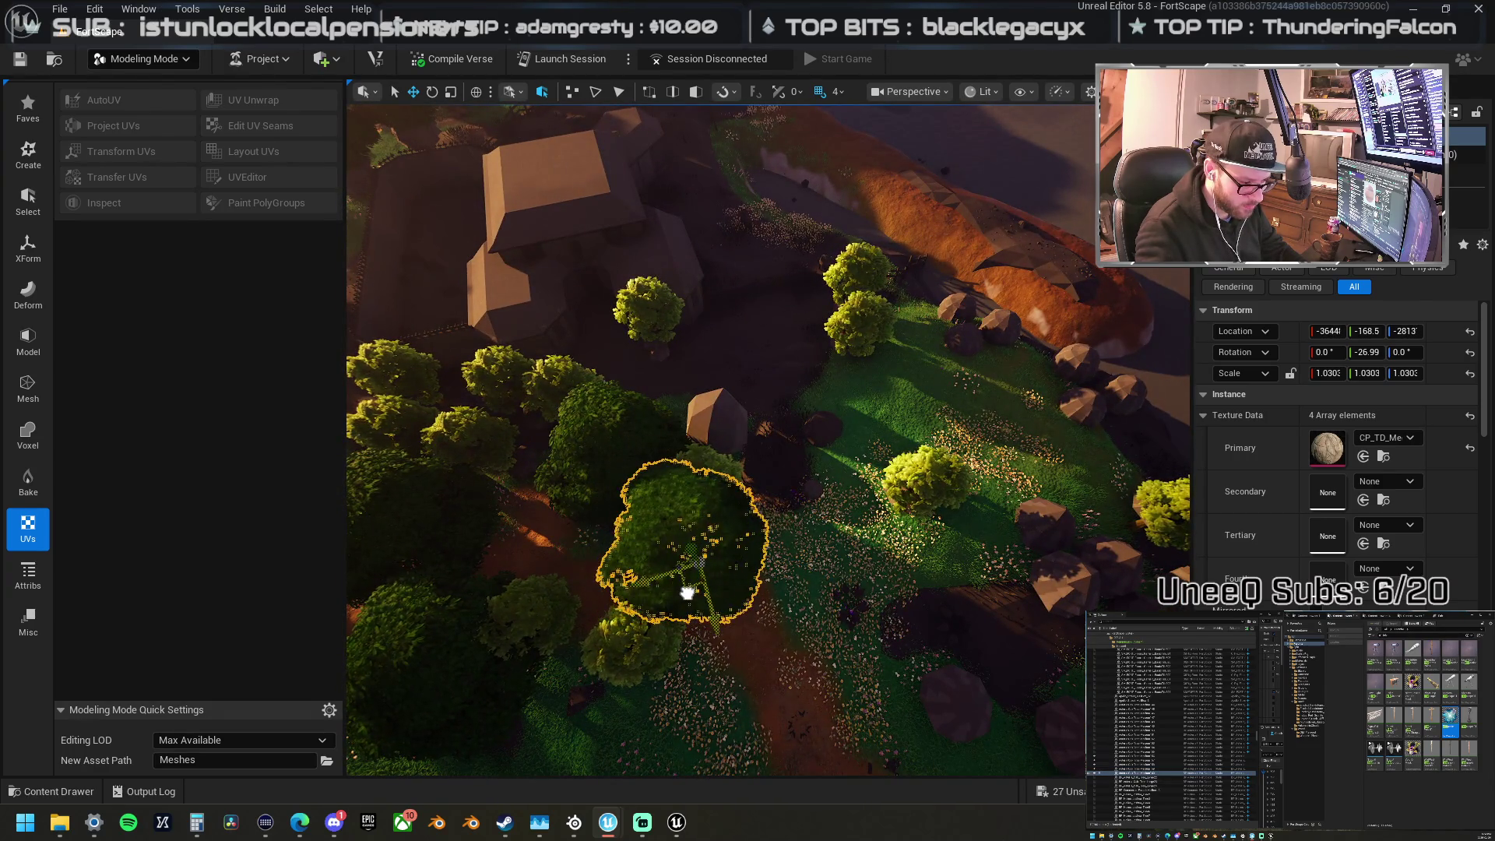
{"action": "mouse_move", "coordinate": [717, 490]}
{"action": "left_mouse_down"}
{"action": "mouse_move", "coordinate": [718, 474]}
{"action": "mouse_move", "coordinate": [818, 498]}
{"action": "mouse_move", "coordinate": [901, 478]}
{"action": "mouse_move", "coordinate": [994, 518]}
{"action": "mouse_move", "coordinate": [1008, 550]}
{"action": "mouse_move", "coordinate": [711, 540]}
{"action": "left_mouse_up"}
Step: Move the neighbouring pine lower on the hillside beside the house
{"action": "left_click", "coordinate": [608, 530]}
{"action": "mouse_move", "coordinate": [608, 561]}
{"action": "left_mouse_down"}
{"action": "mouse_move", "coordinate": [791, 561]}
{"action": "mouse_move", "coordinate": [724, 405]}
{"action": "left_mouse_up"}
{"action": "mouse_move", "coordinate": [547, 461]}
{"action": "left_mouse_down"}
{"action": "mouse_move", "coordinate": [750, 451]}
{"action": "mouse_move", "coordinate": [771, 495]}
{"action": "mouse_move", "coordinate": [710, 489]}
{"action": "mouse_move", "coordinate": [959, 460]}
{"action": "mouse_move", "coordinate": [933, 433]}
{"action": "left_mouse_up"}
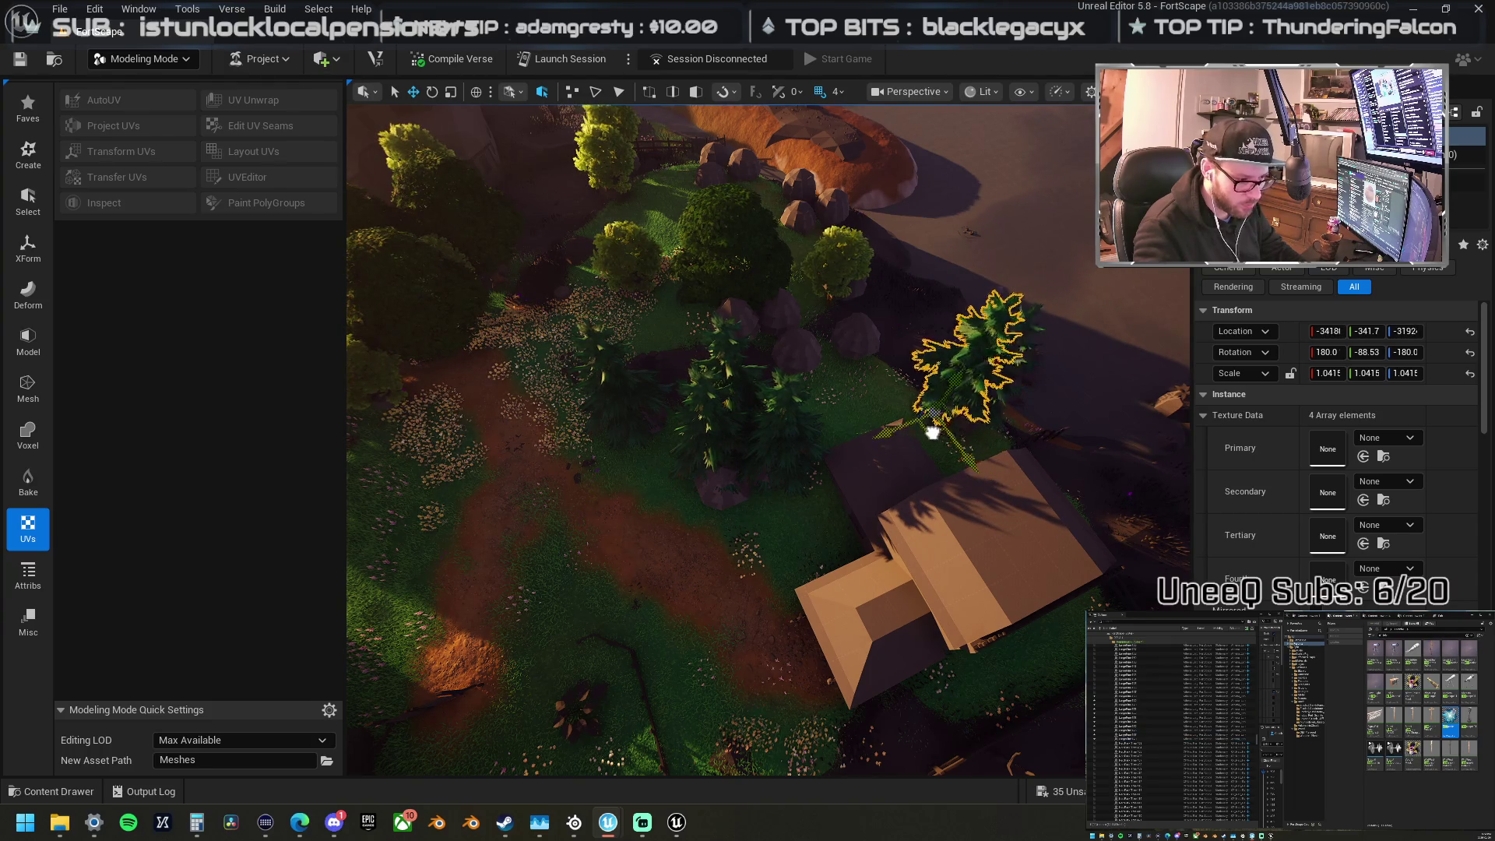
Step: Place the selected pine among the trees by the shore
{"action": "left_click_drag", "start_coordinate": [853, 379], "coordinate": [794, 393]}
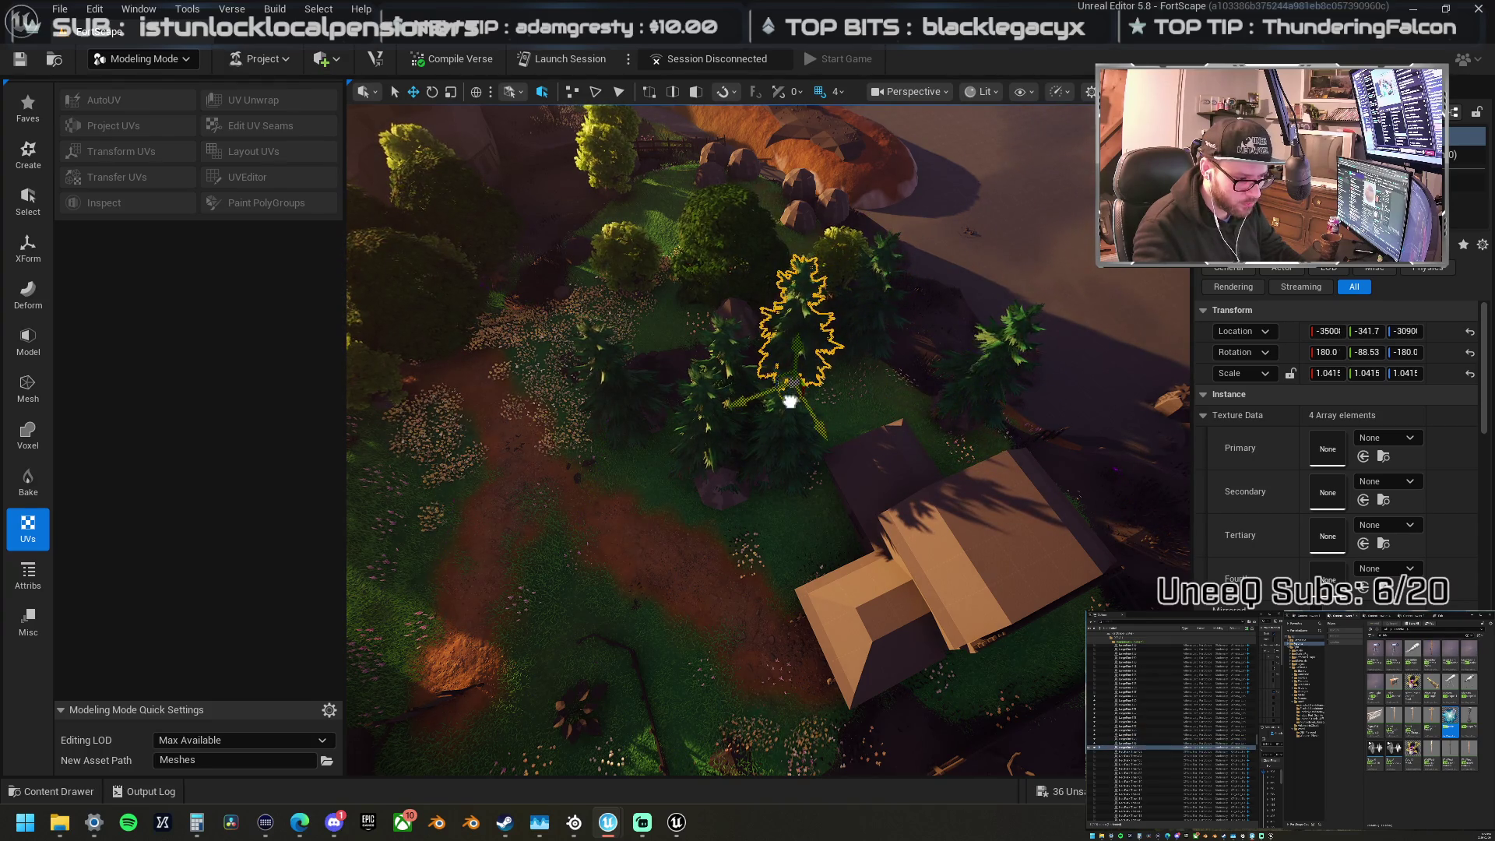
{"action": "left_click_drag", "start_coordinate": [763, 356], "coordinate": [731, 366]}
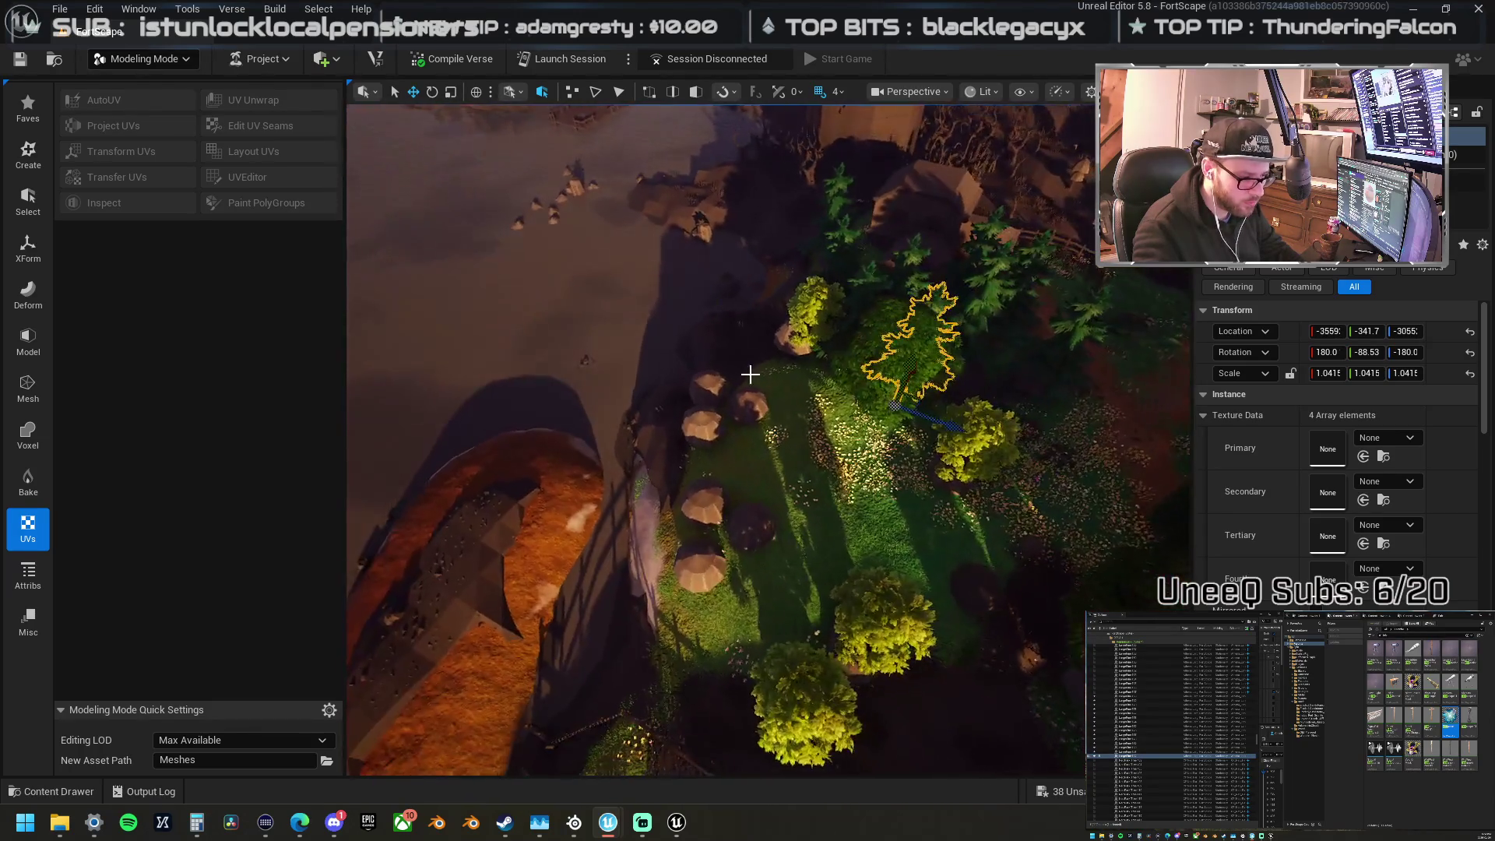
{"action": "mouse_move", "coordinate": [888, 401]}
{"action": "left_mouse_down"}
{"action": "mouse_move", "coordinate": [686, 373]}
{"action": "mouse_move", "coordinate": [706, 352]}
{"action": "mouse_move", "coordinate": [623, 475]}
{"action": "mouse_move", "coordinate": [646, 475]}
{"action": "mouse_move", "coordinate": [617, 481]}
{"action": "mouse_move", "coordinate": [648, 425]}
{"action": "mouse_move", "coordinate": [801, 584]}
{"action": "mouse_move", "coordinate": [821, 584]}
{"action": "left_mouse_up"}
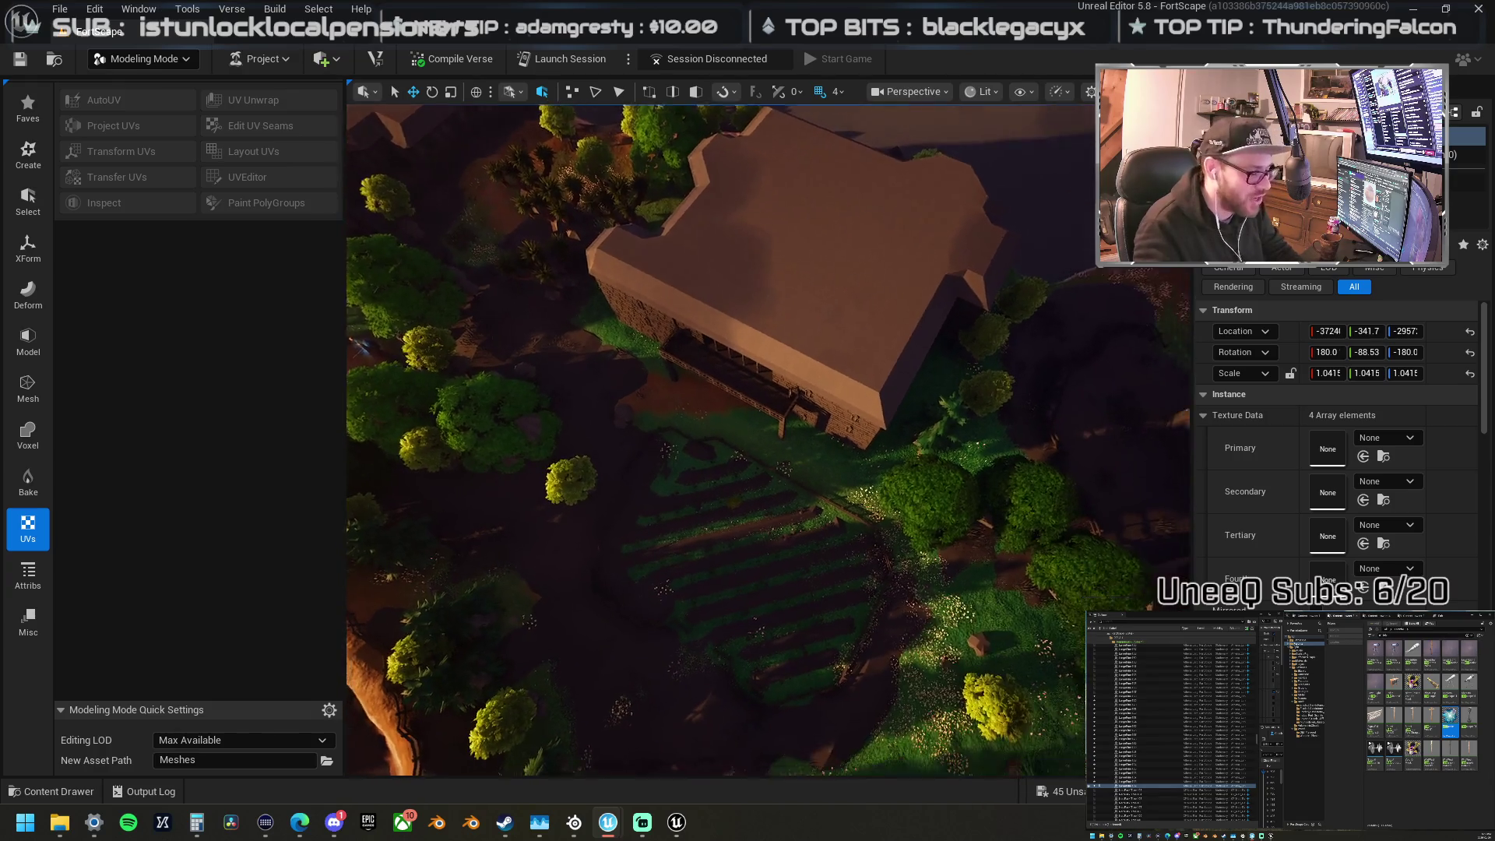
Step: Copy the tree below the barn just above it, then fly down to the grassy clearing
{"action": "left_click", "coordinate": [716, 565]}
{"action": "mouse_move", "coordinate": [732, 572]}
{"action": "left_mouse_down"}
{"action": "mouse_move", "coordinate": [752, 471]}
{"action": "mouse_move", "coordinate": [615, 451]}
{"action": "mouse_move", "coordinate": [582, 427]}
{"action": "left_mouse_up"}
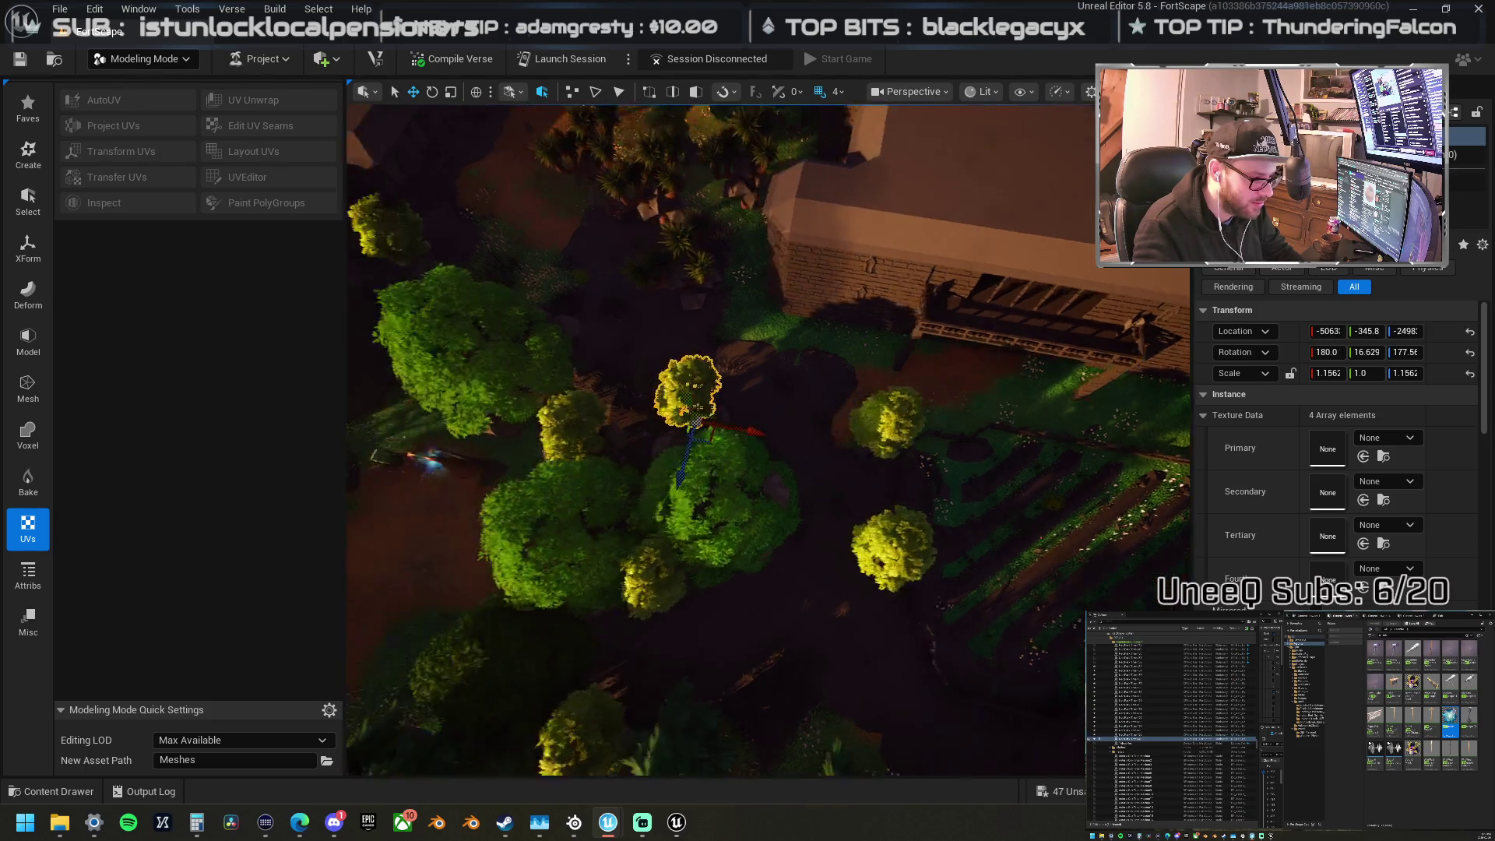
{"action": "key", "text": "s"}
{"action": "key", "text": "d"}
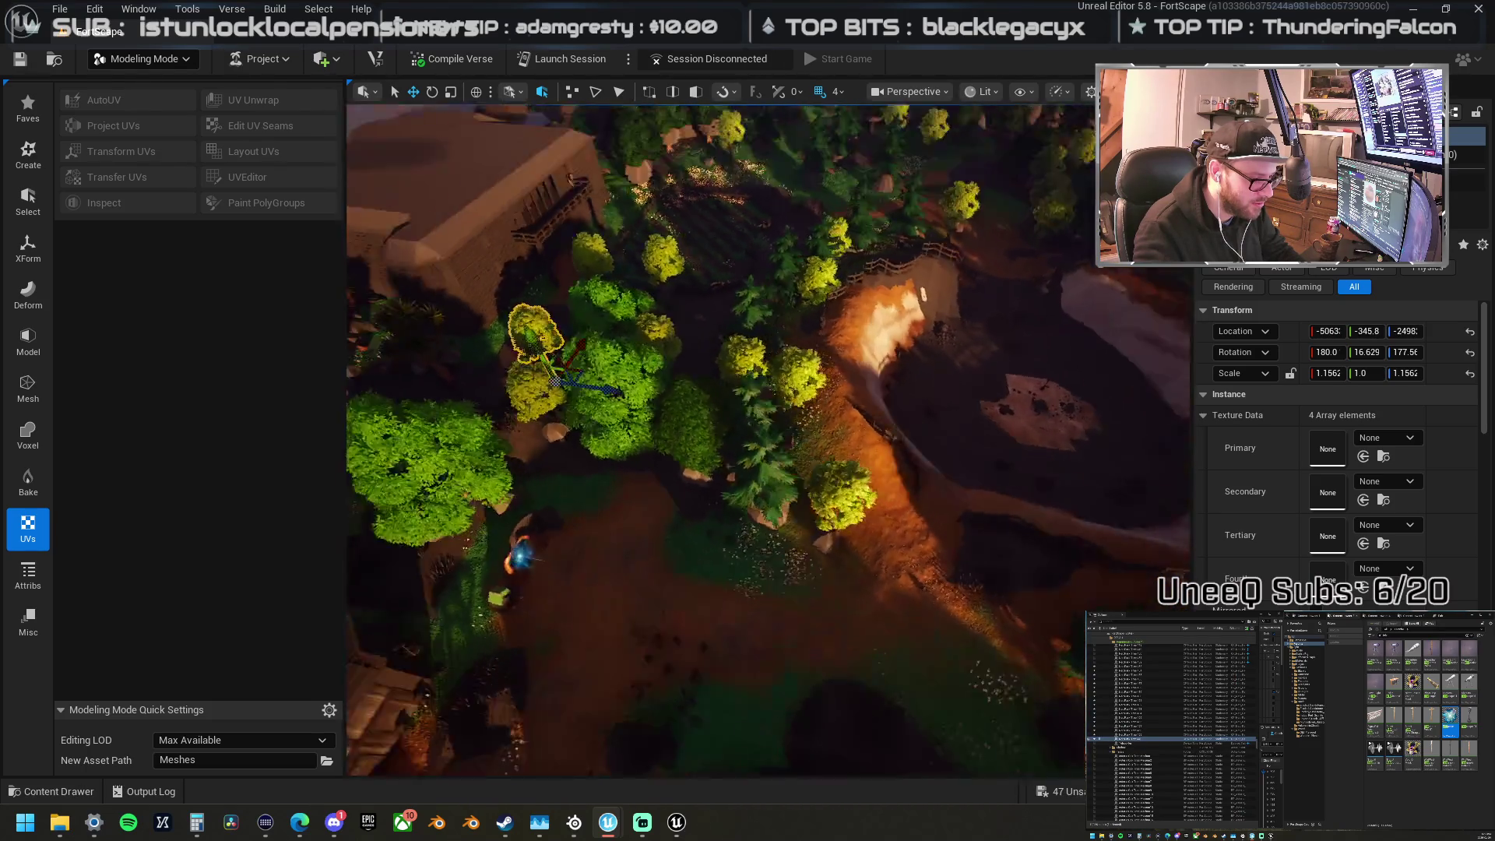
{"action": "key", "text": "a"}
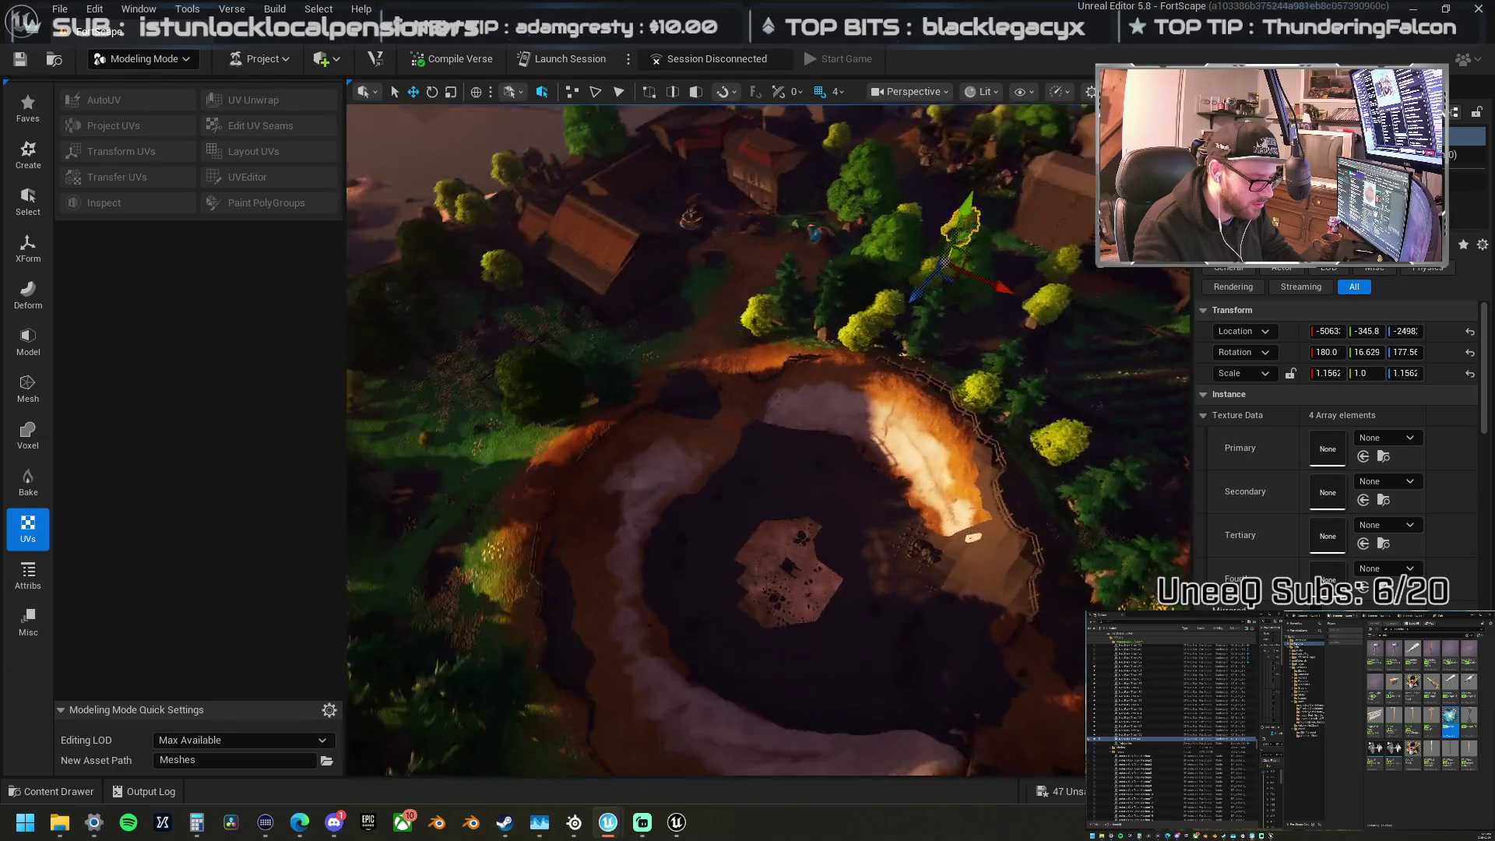
{"action": "key", "text": "w"}
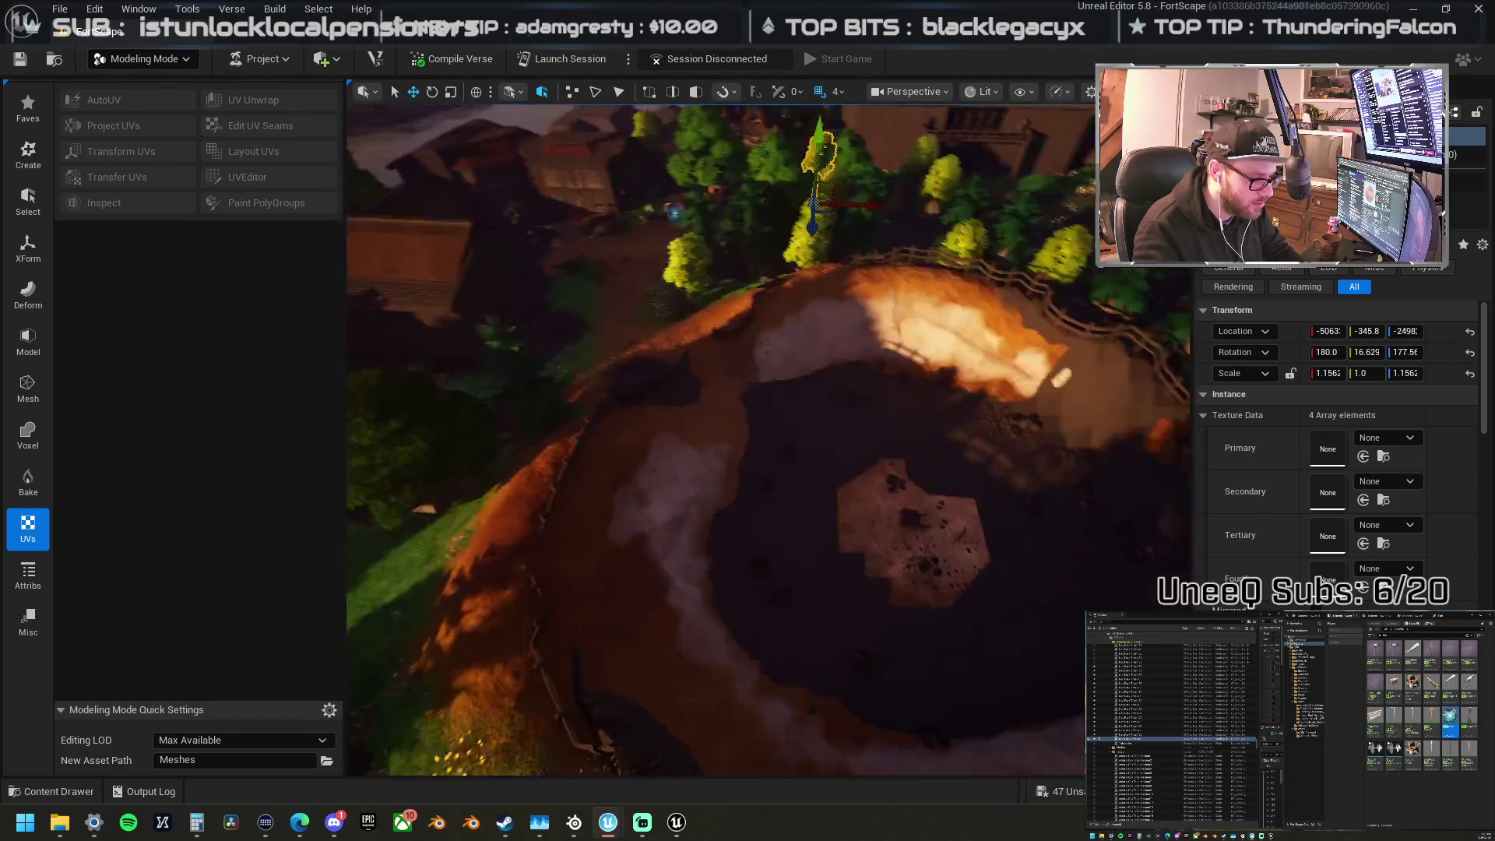
{"action": "key", "text": "a"}
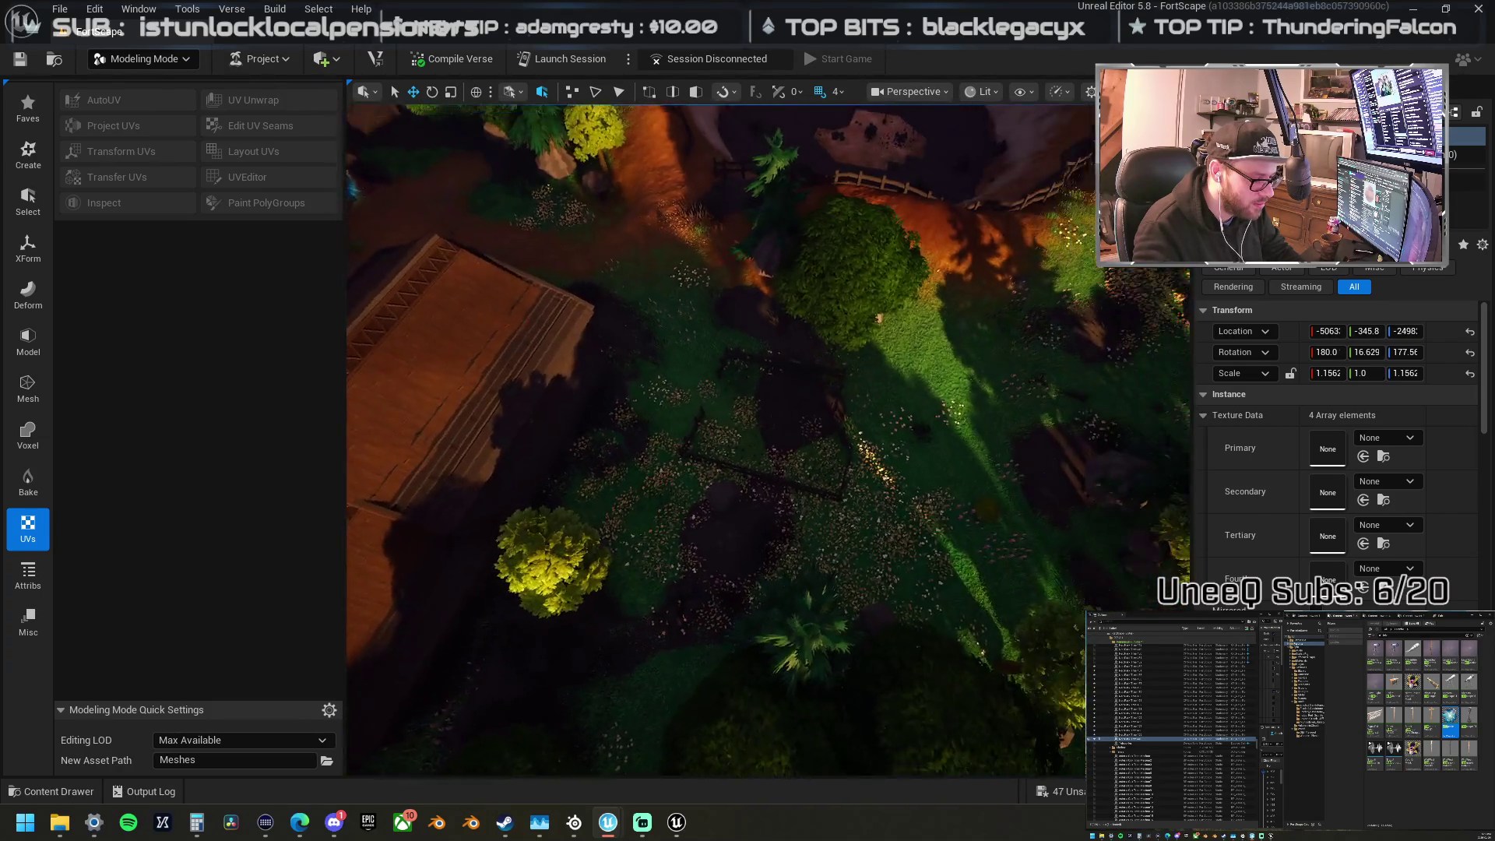
{"action": "key", "text": "w"}
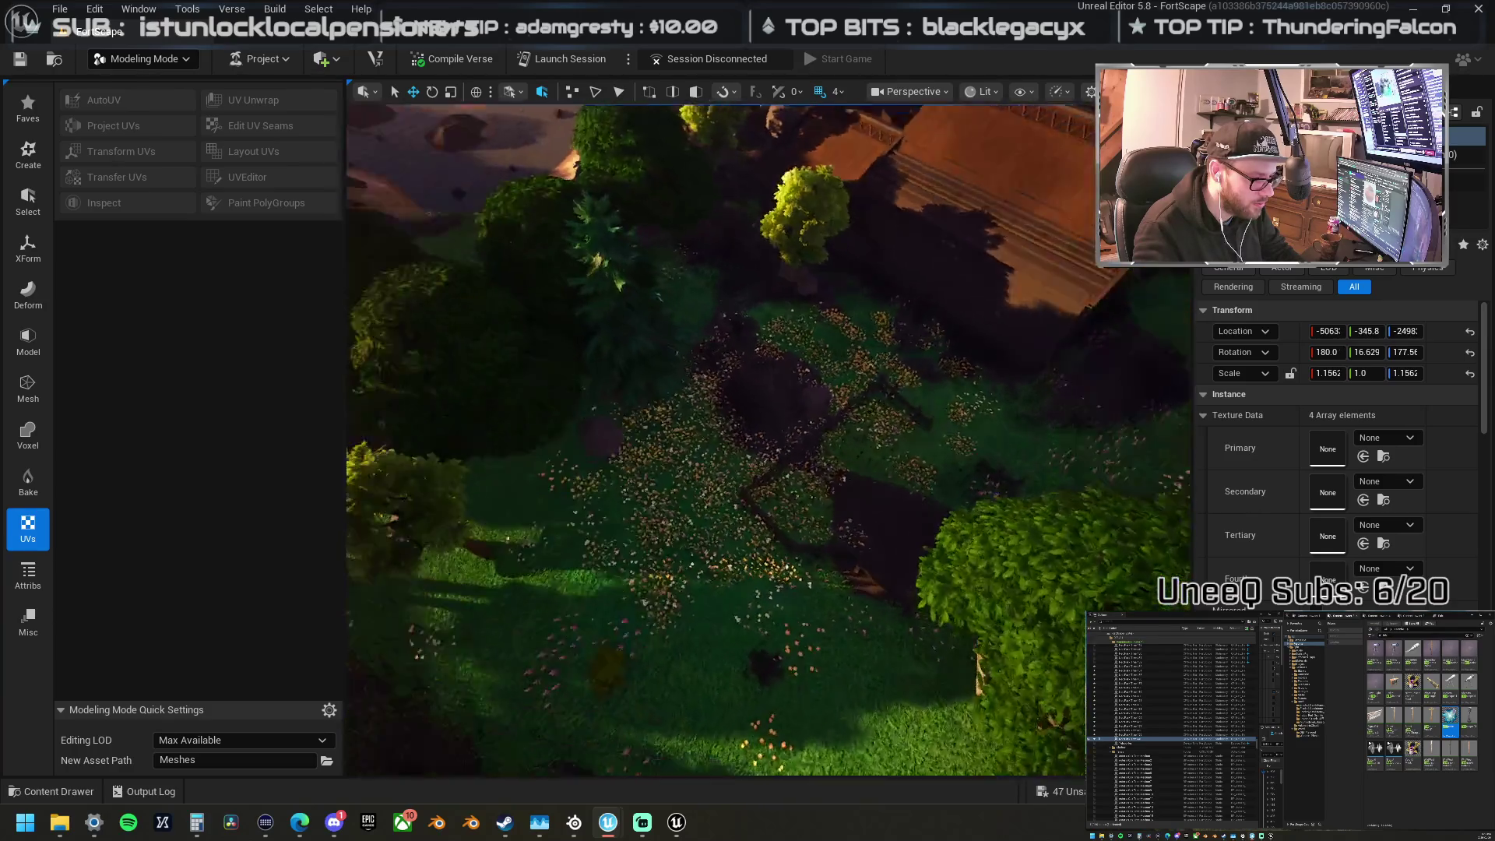
{"action": "key", "text": "a"}
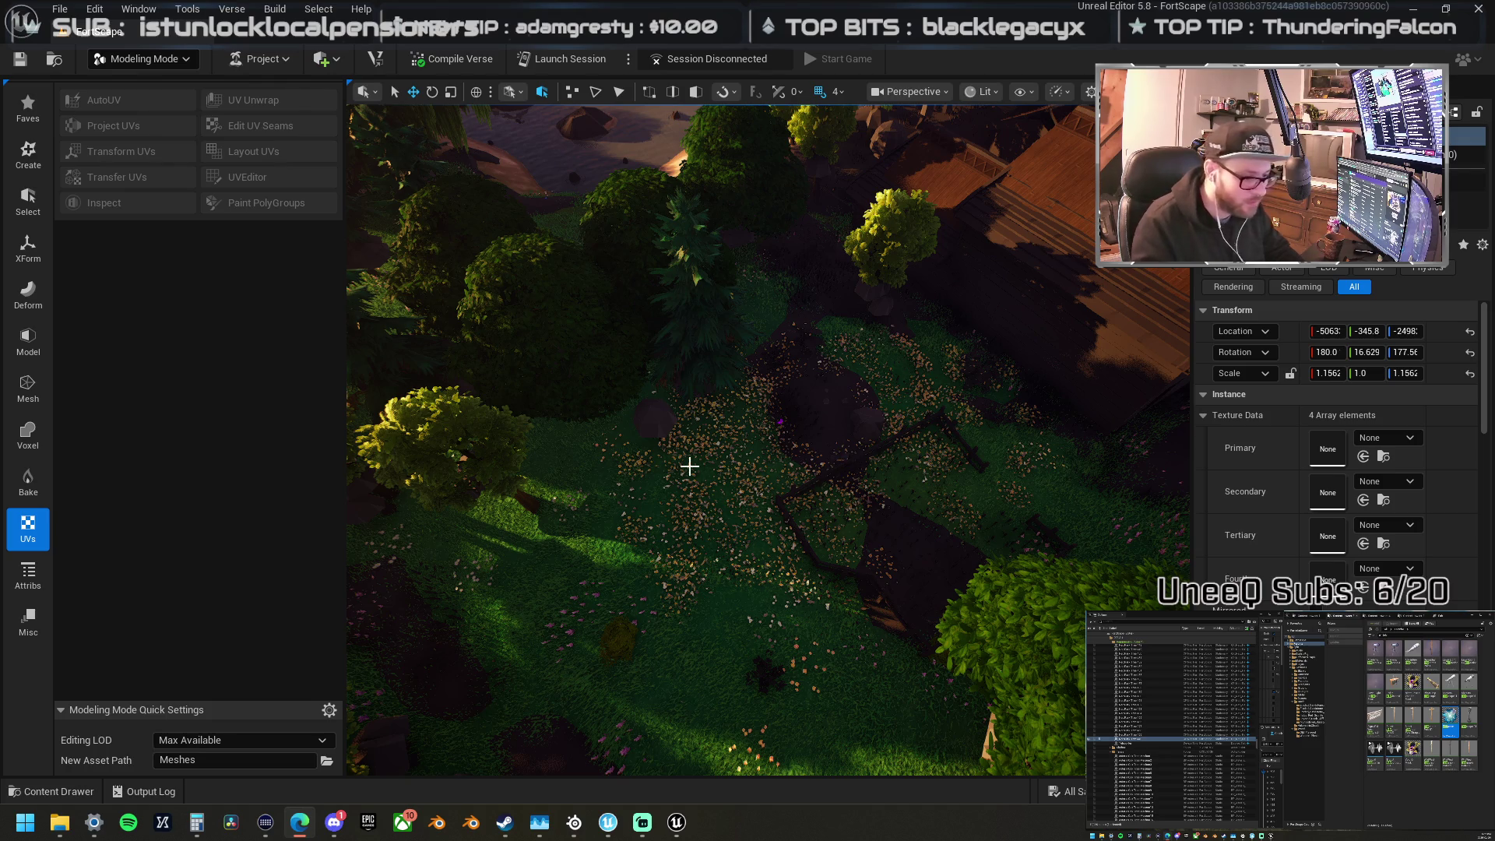
Step: Fly forward to frame the fenced graveyard with its tombstones and statue under the willow
{"action": "left_click_drag", "start_coordinate": [691, 464], "coordinate": [748, 436]}
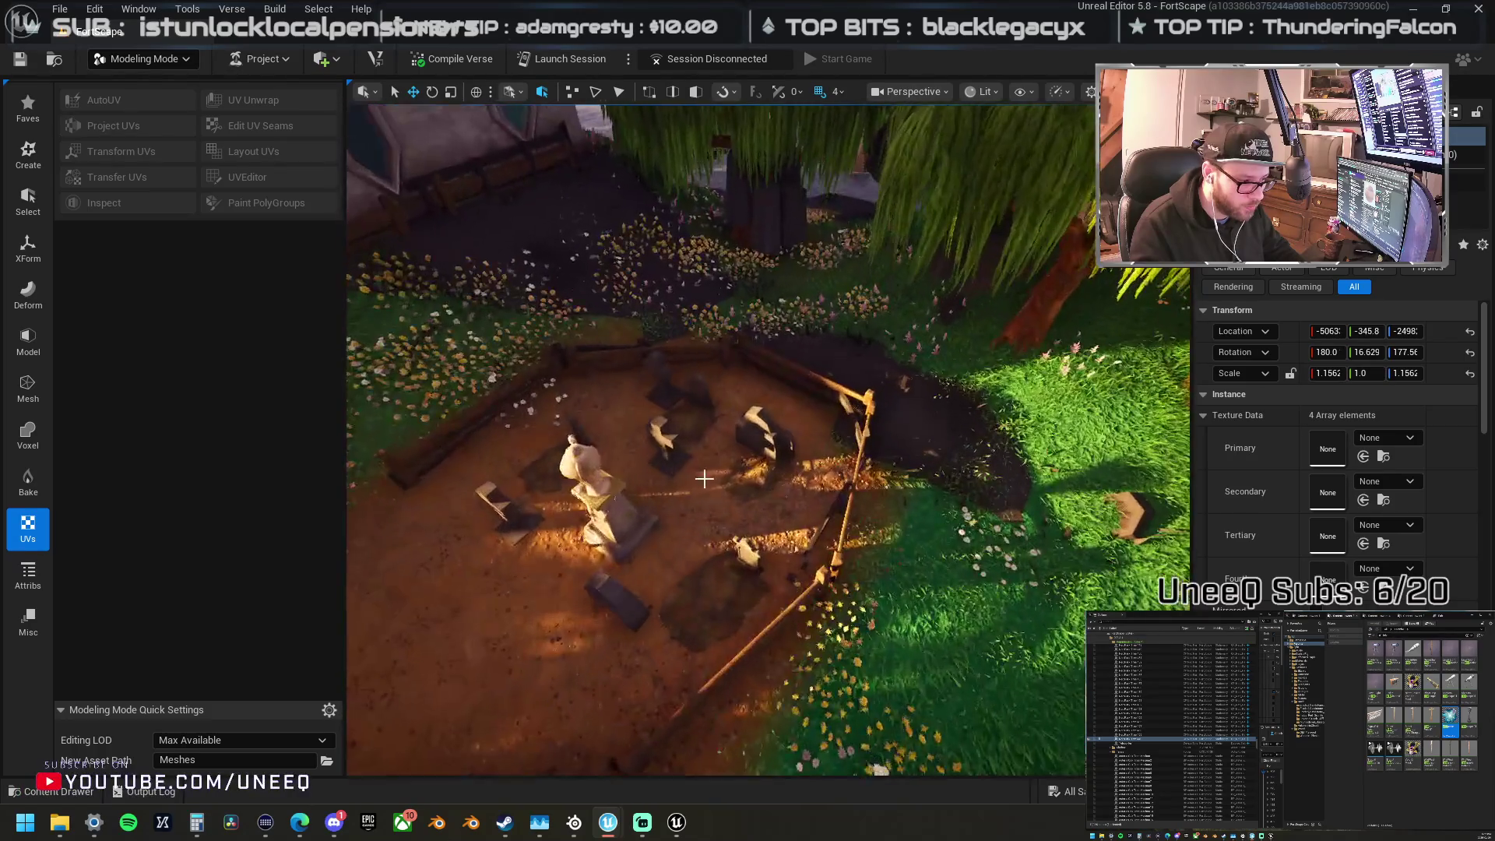
Step: Select the graveyard fence and expand the outliner folders to reveal its prop entries
{"action": "left_click", "coordinate": [802, 365]}
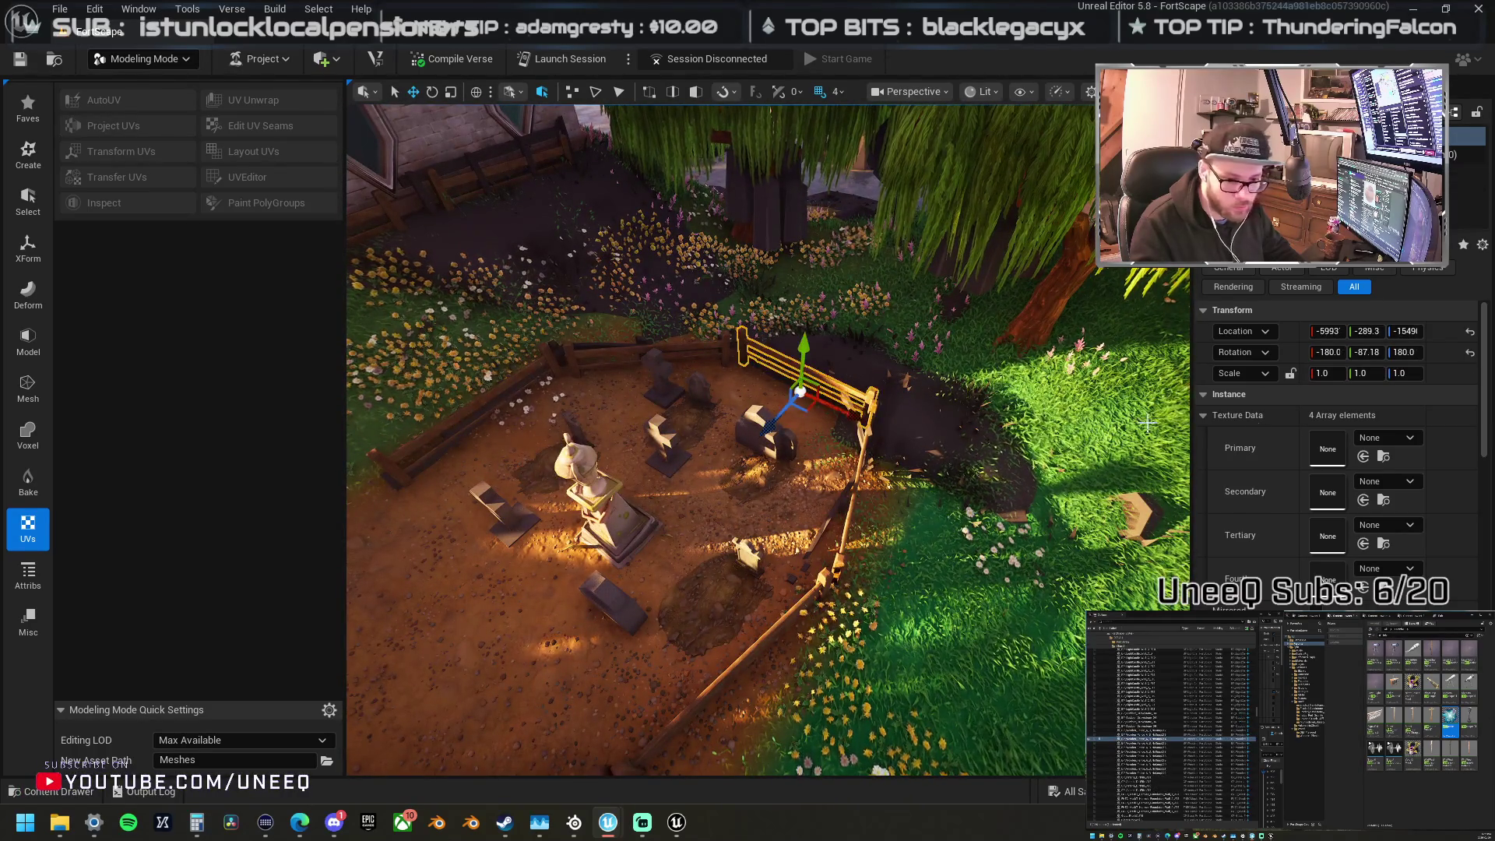
{"action": "left_click", "coordinate": [1145, 737]}
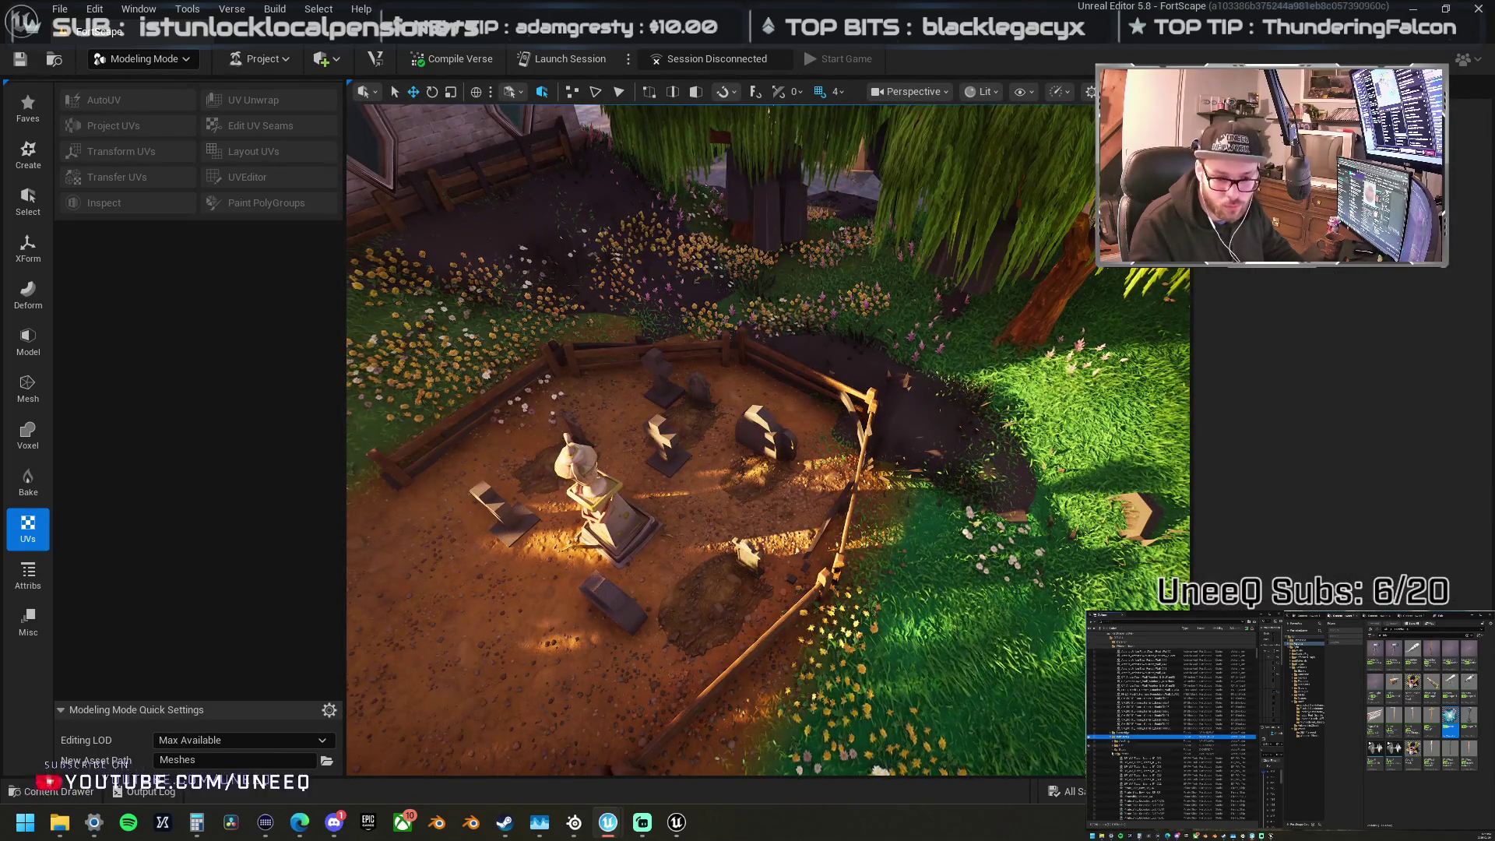
{"action": "left_click", "coordinate": [1112, 738]}
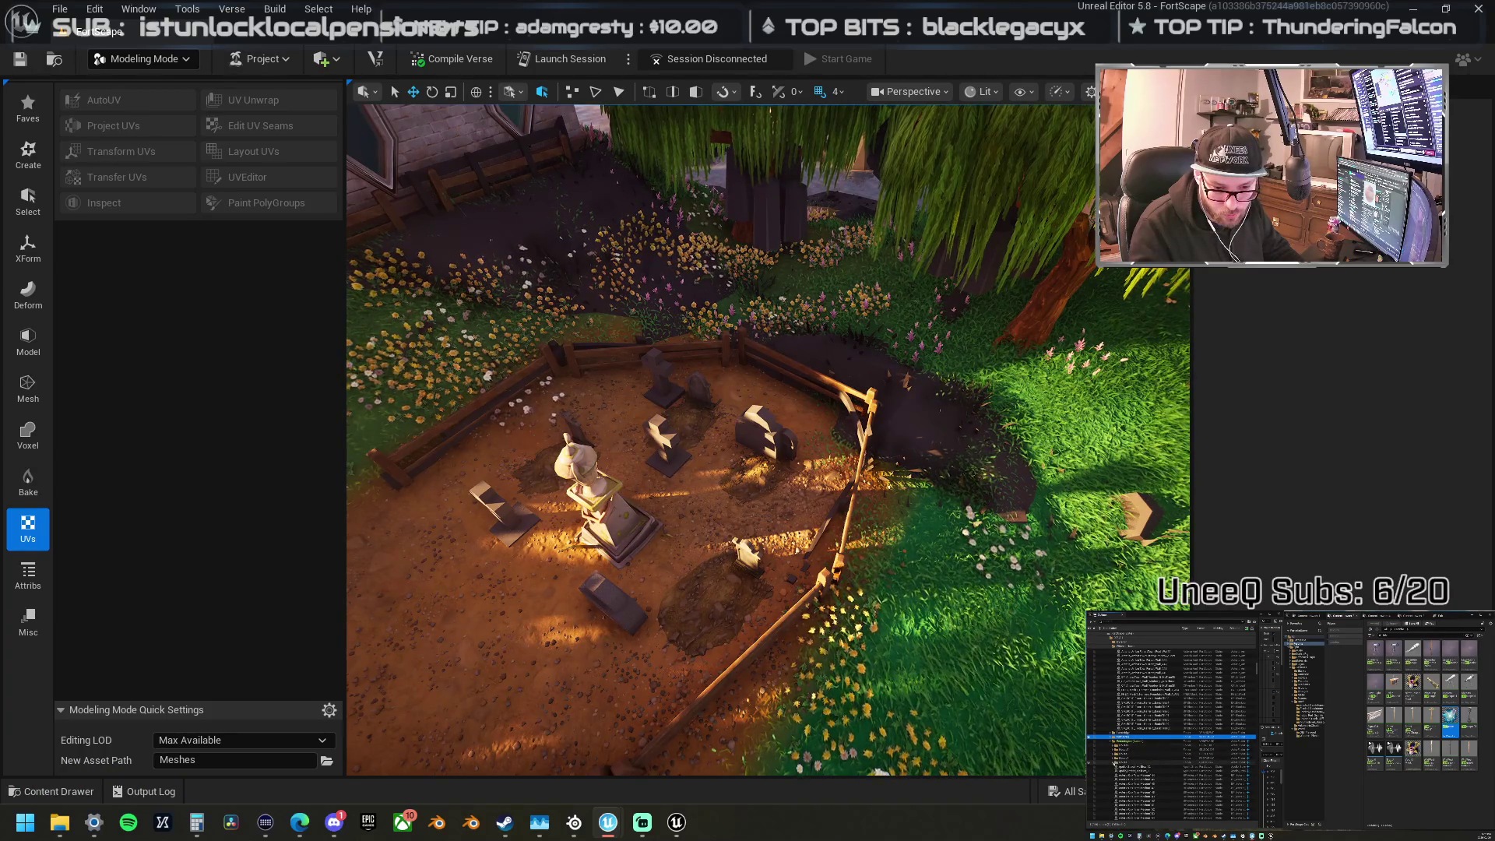
{"action": "left_click", "coordinate": [1115, 762]}
{"action": "left_click", "coordinate": [1138, 772]}
Step: Shift-select the graveyard prop entries from first to last as one block
{"action": "scroll", "coordinate": [1140, 776], "scroll_direction": "down", "scroll_amount": 5}
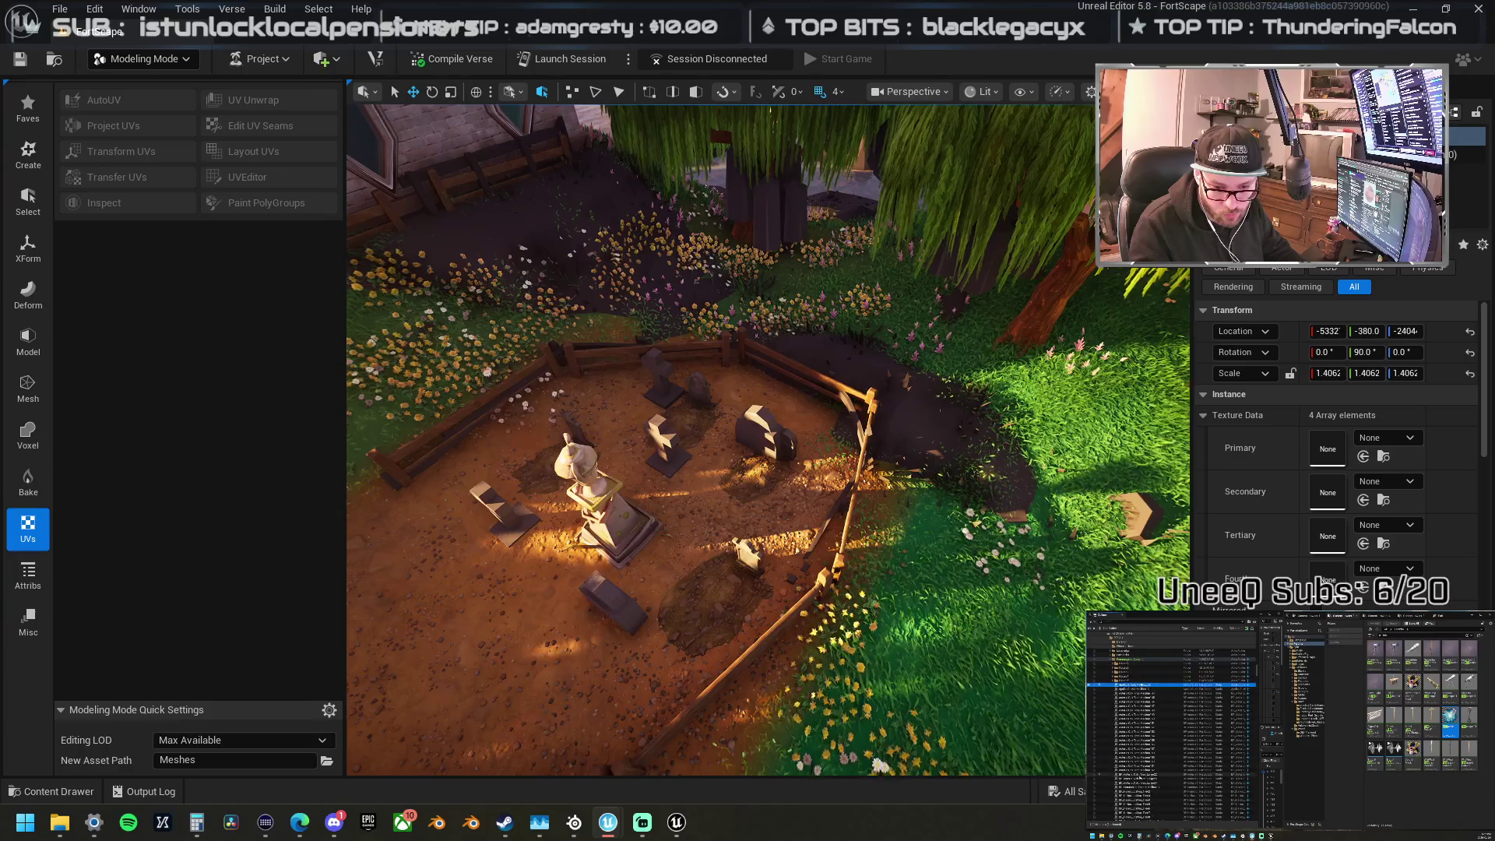
{"action": "scroll", "coordinate": [1140, 776], "scroll_direction": "down", "scroll_amount": 3}
{"action": "scroll", "coordinate": [1137, 767], "scroll_direction": "down", "scroll_amount": 3}
{"action": "scroll", "coordinate": [1137, 767], "scroll_direction": "up", "scroll_amount": 10}
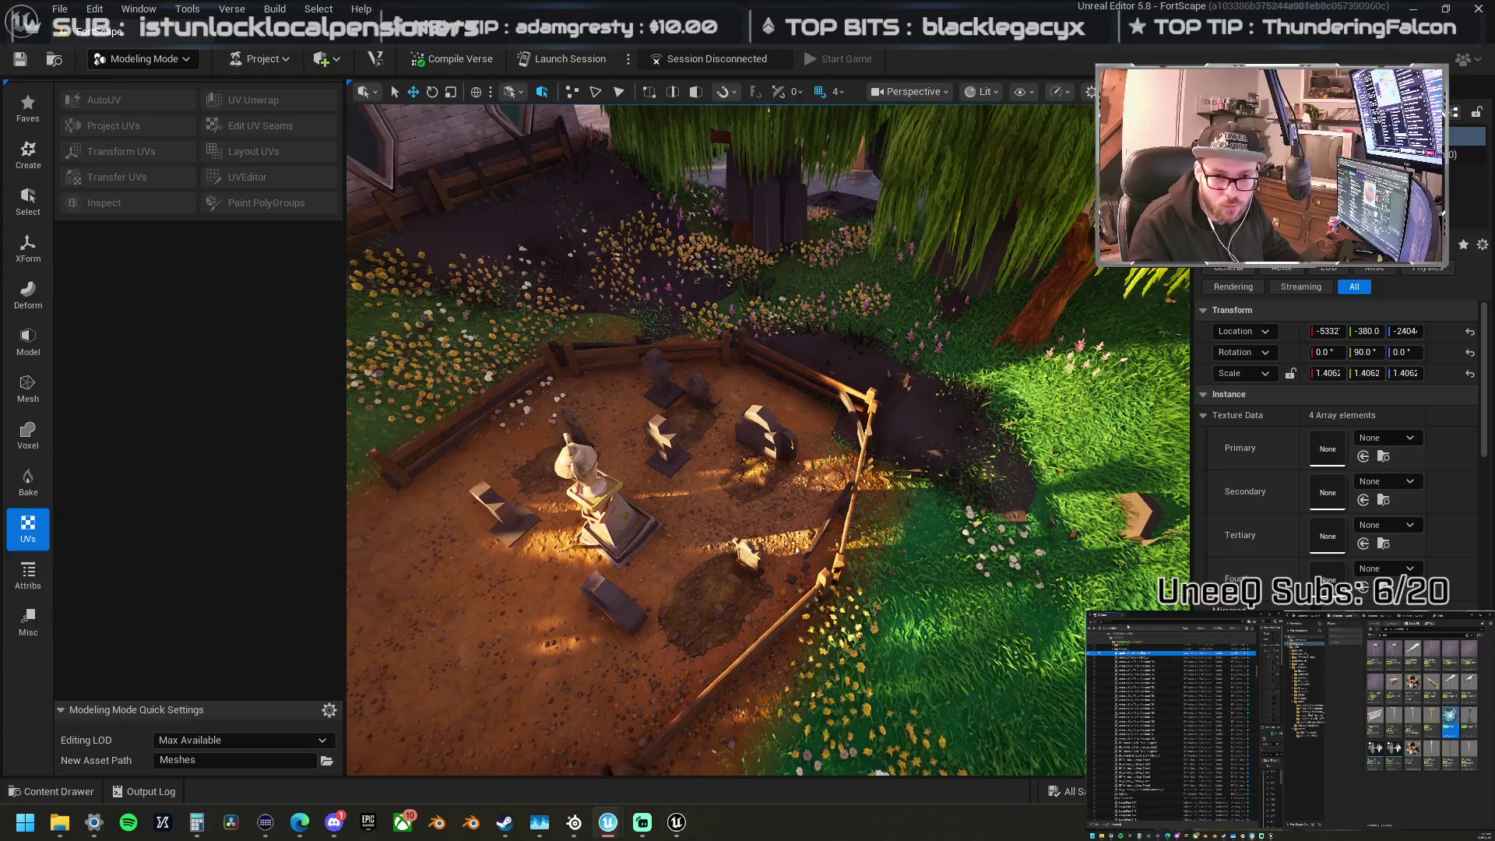
{"action": "scroll", "coordinate": [1152, 732], "scroll_direction": "up", "scroll_amount": 5}
{"action": "scroll", "coordinate": [1149, 729], "scroll_direction": "down", "scroll_amount": 3}
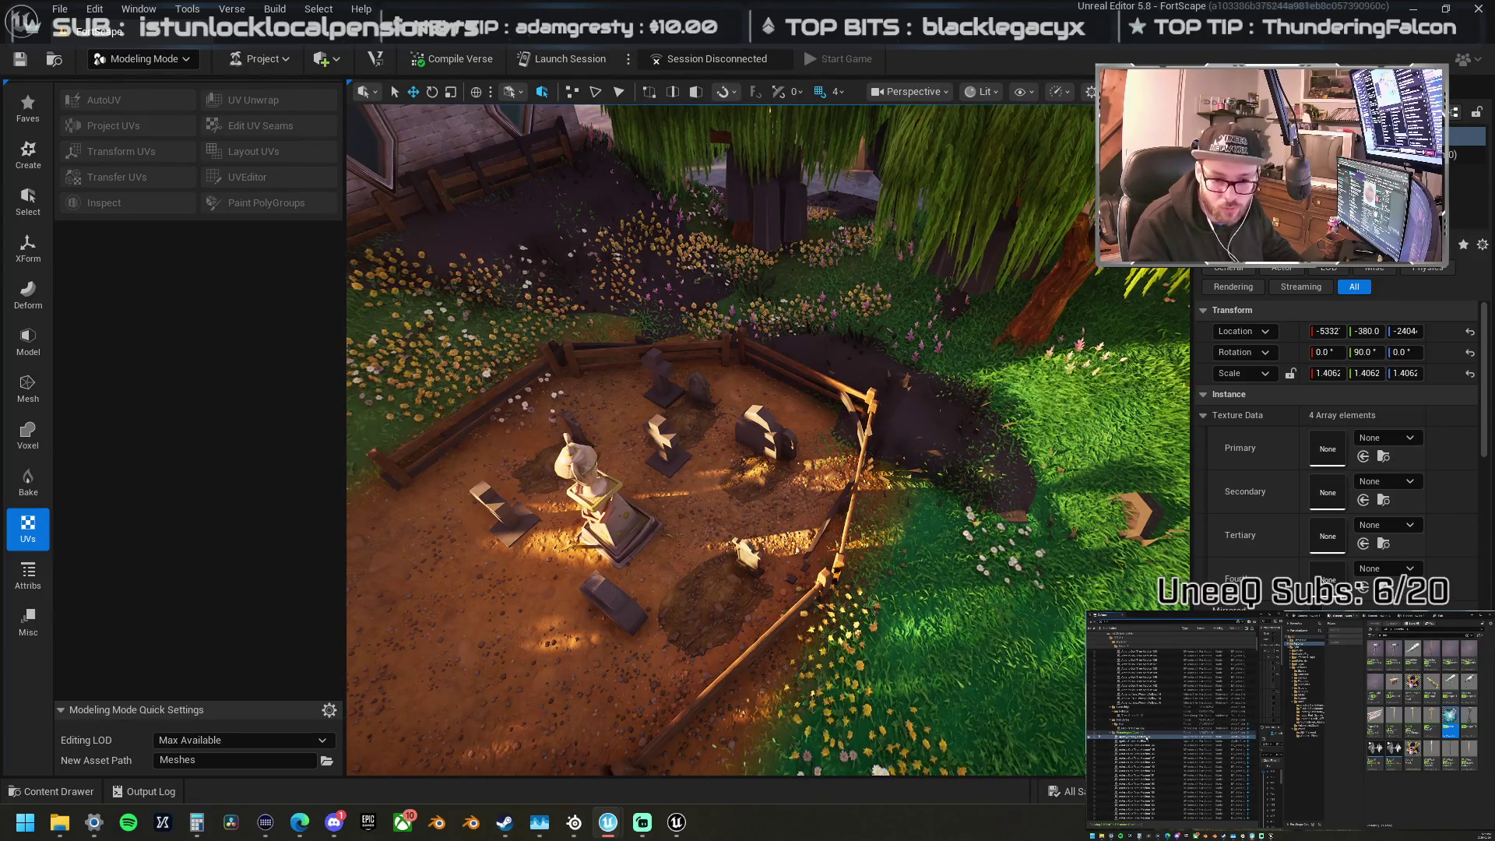
{"action": "scroll", "coordinate": [1150, 728], "scroll_direction": "down", "scroll_amount": 2}
{"action": "scroll", "coordinate": [1150, 728], "scroll_direction": "up", "scroll_amount": 3}
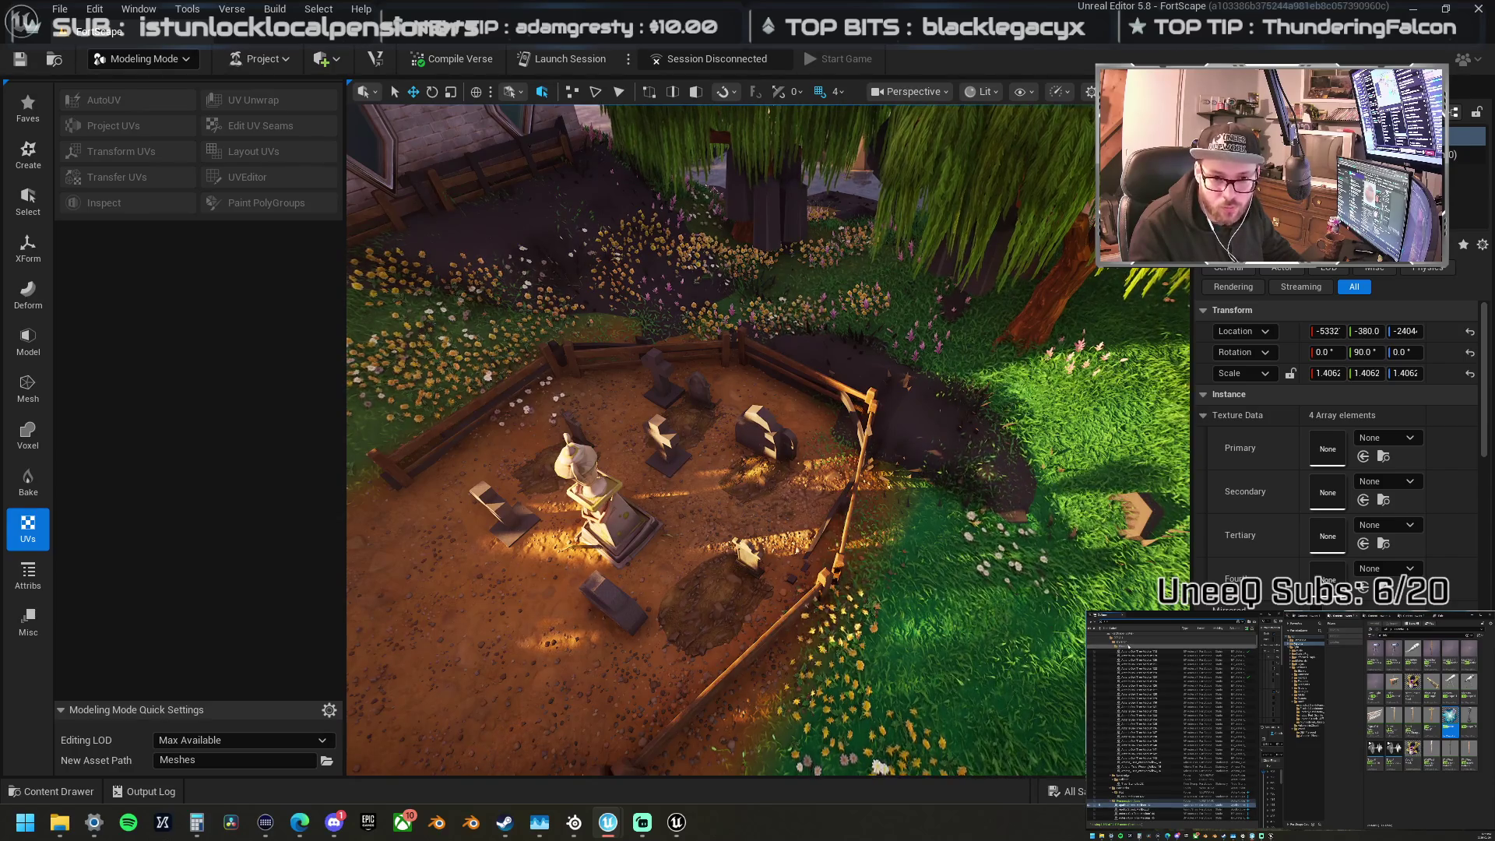
{"action": "left_click", "coordinate": [1129, 648]}
{"action": "scroll", "coordinate": [1149, 729], "scroll_direction": "down", "scroll_amount": 5}
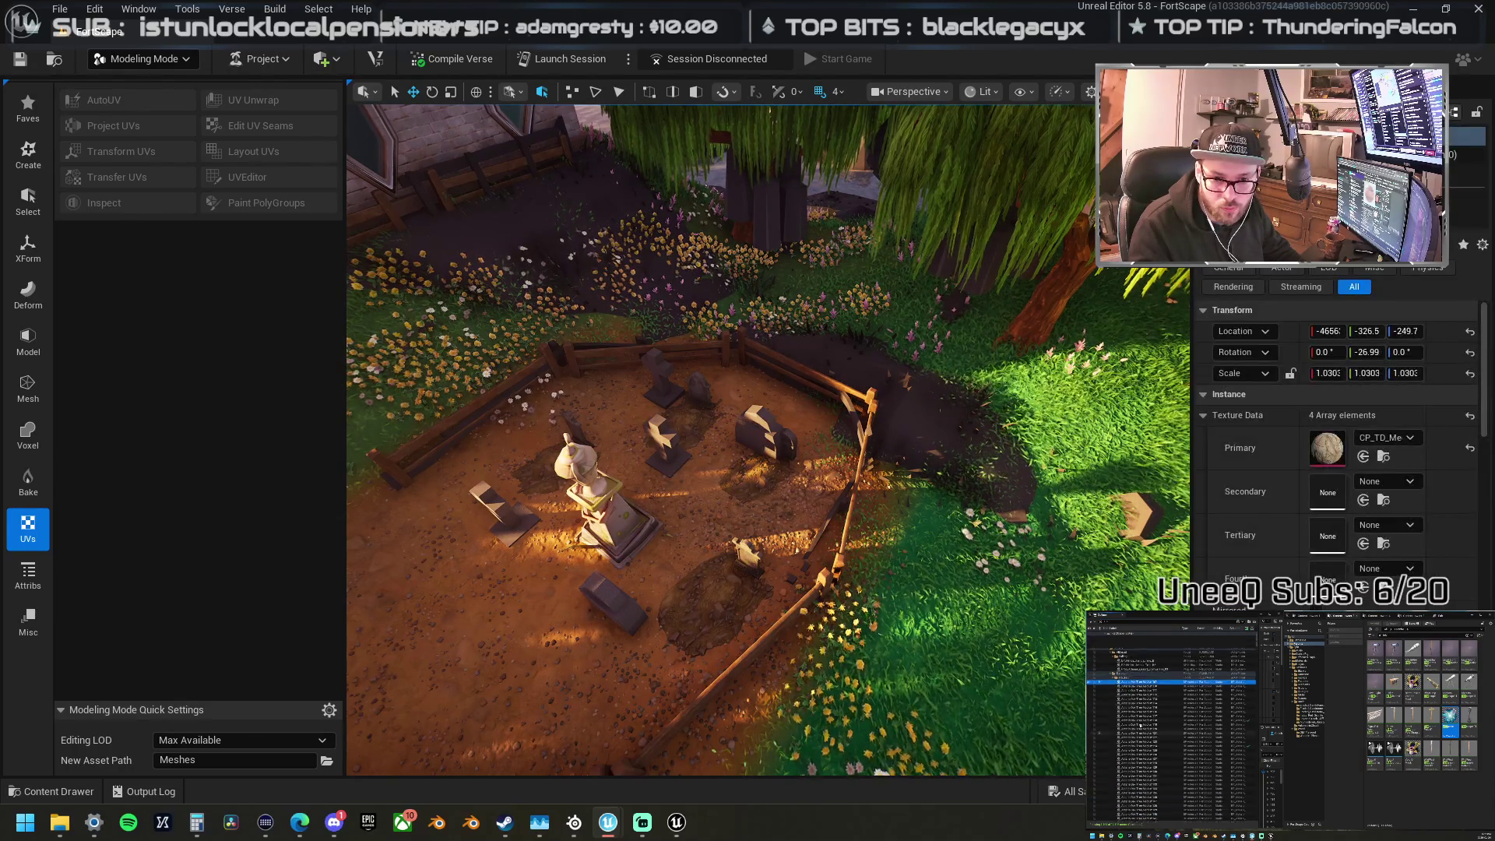
{"action": "left_click", "coordinate": [1136, 784], "text": "shift"}
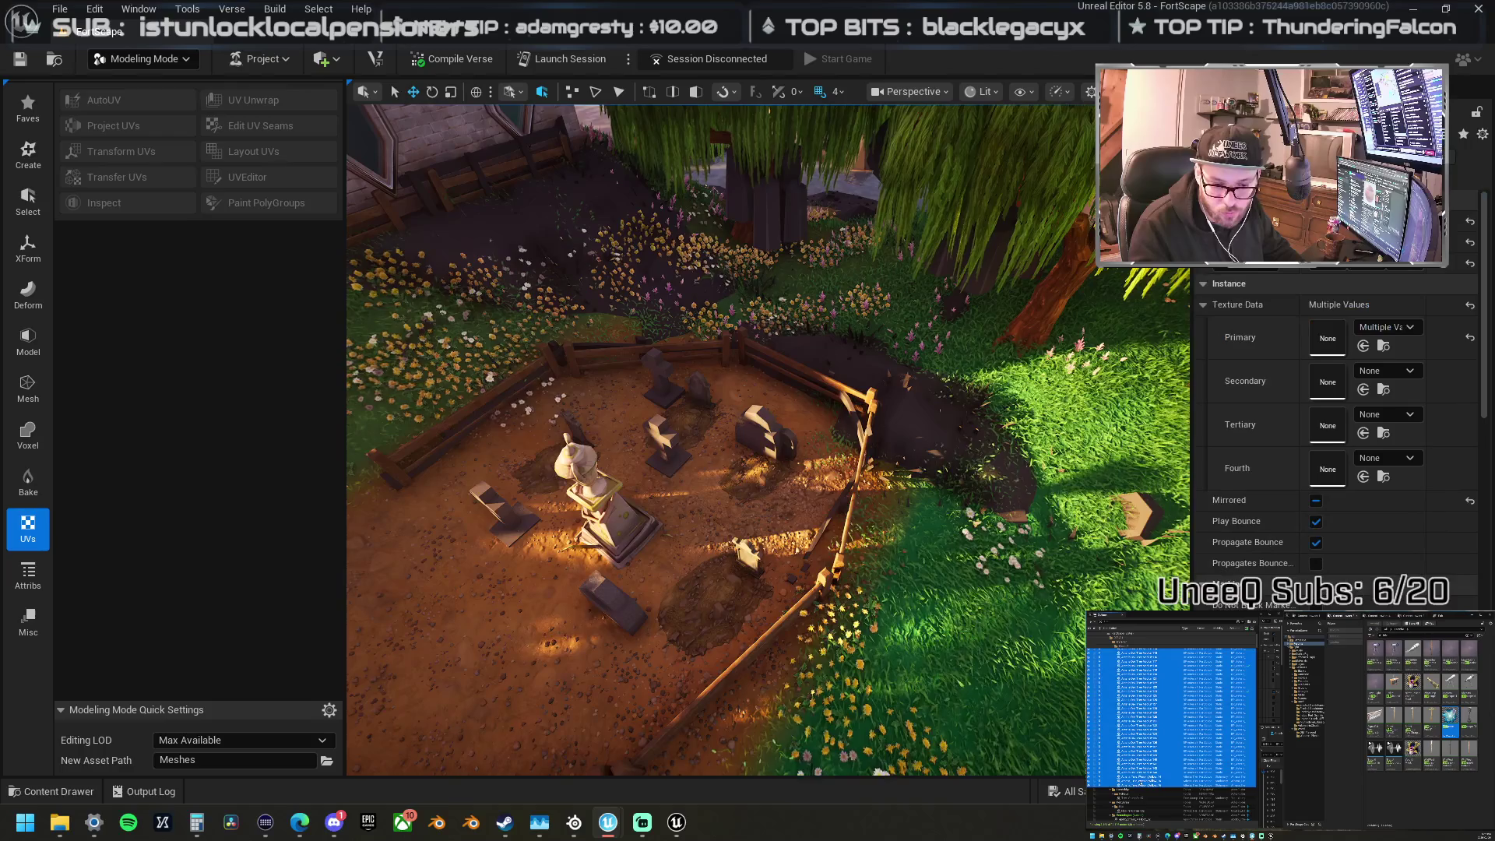
Step: Move the selected graveyard props with Move To and reposition an entry in the outliner
{"action": "right_click", "coordinate": [1142, 660]}
{"action": "mouse_move", "coordinate": [1183, 812]}
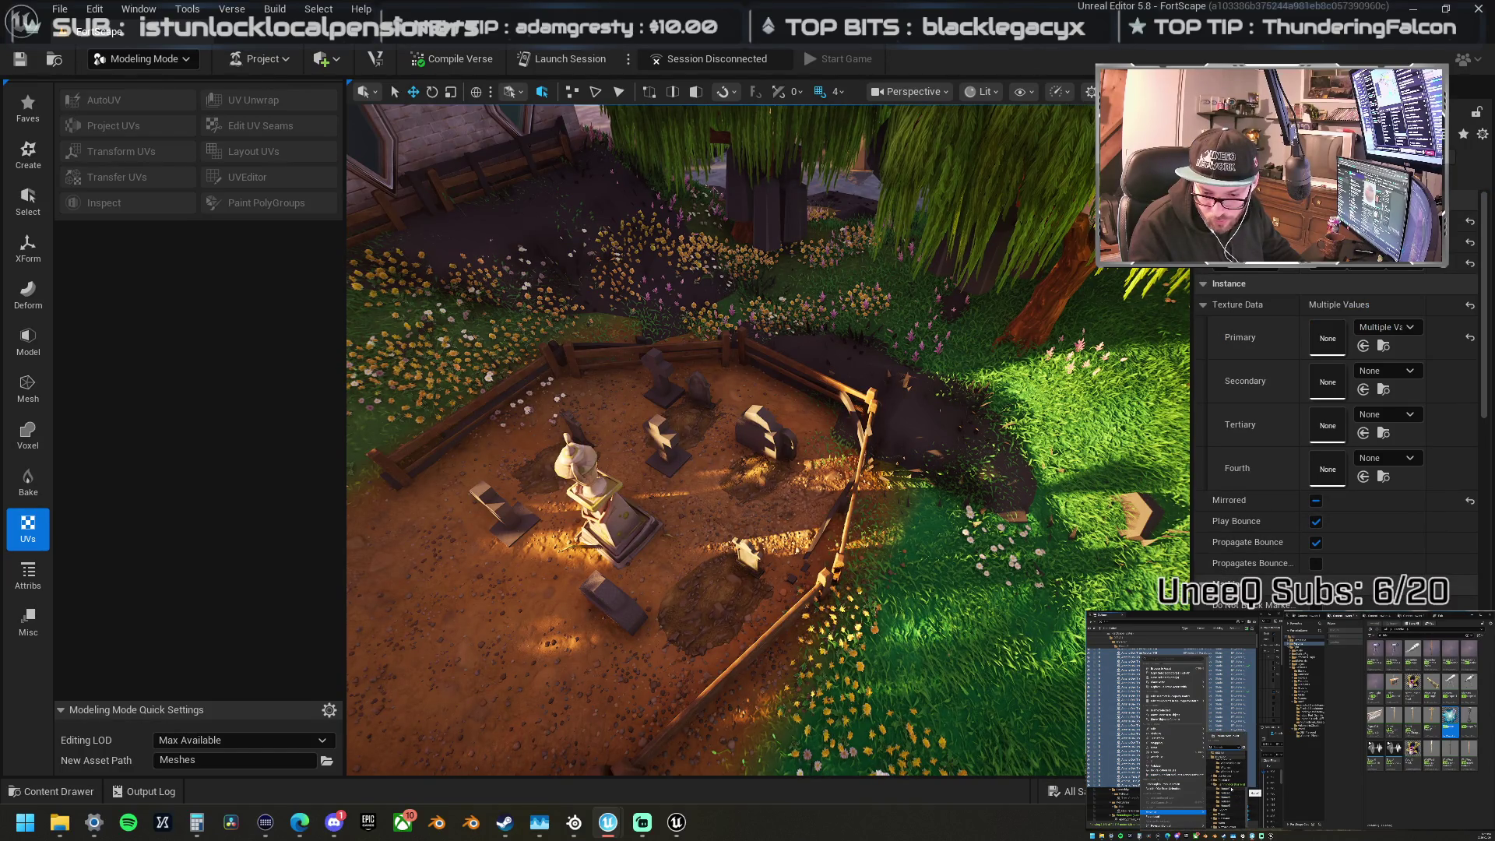
{"action": "left_click", "coordinate": [1229, 812]}
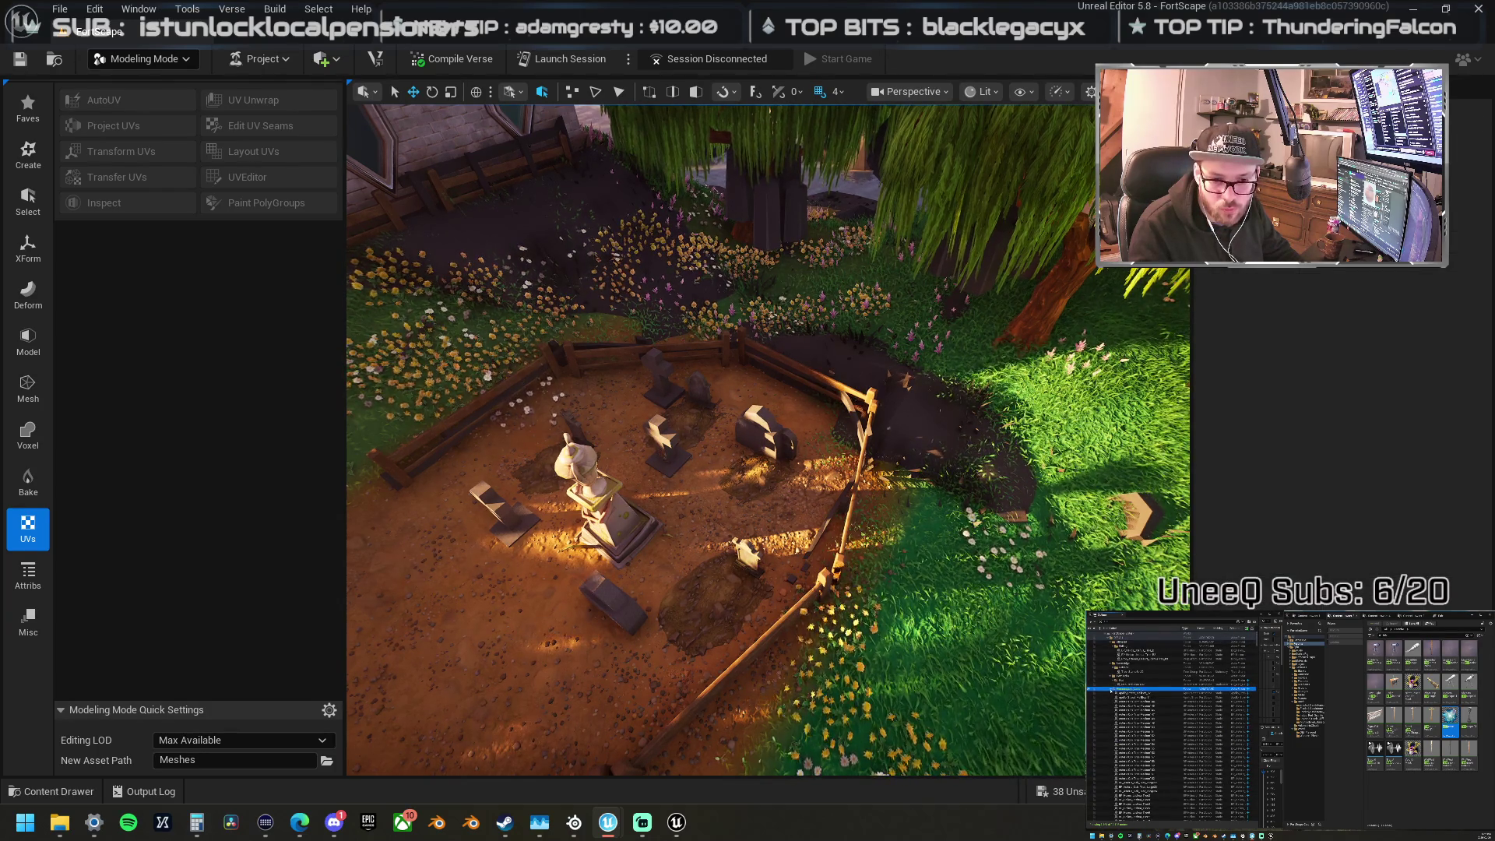
{"action": "left_click", "coordinate": [1168, 671]}
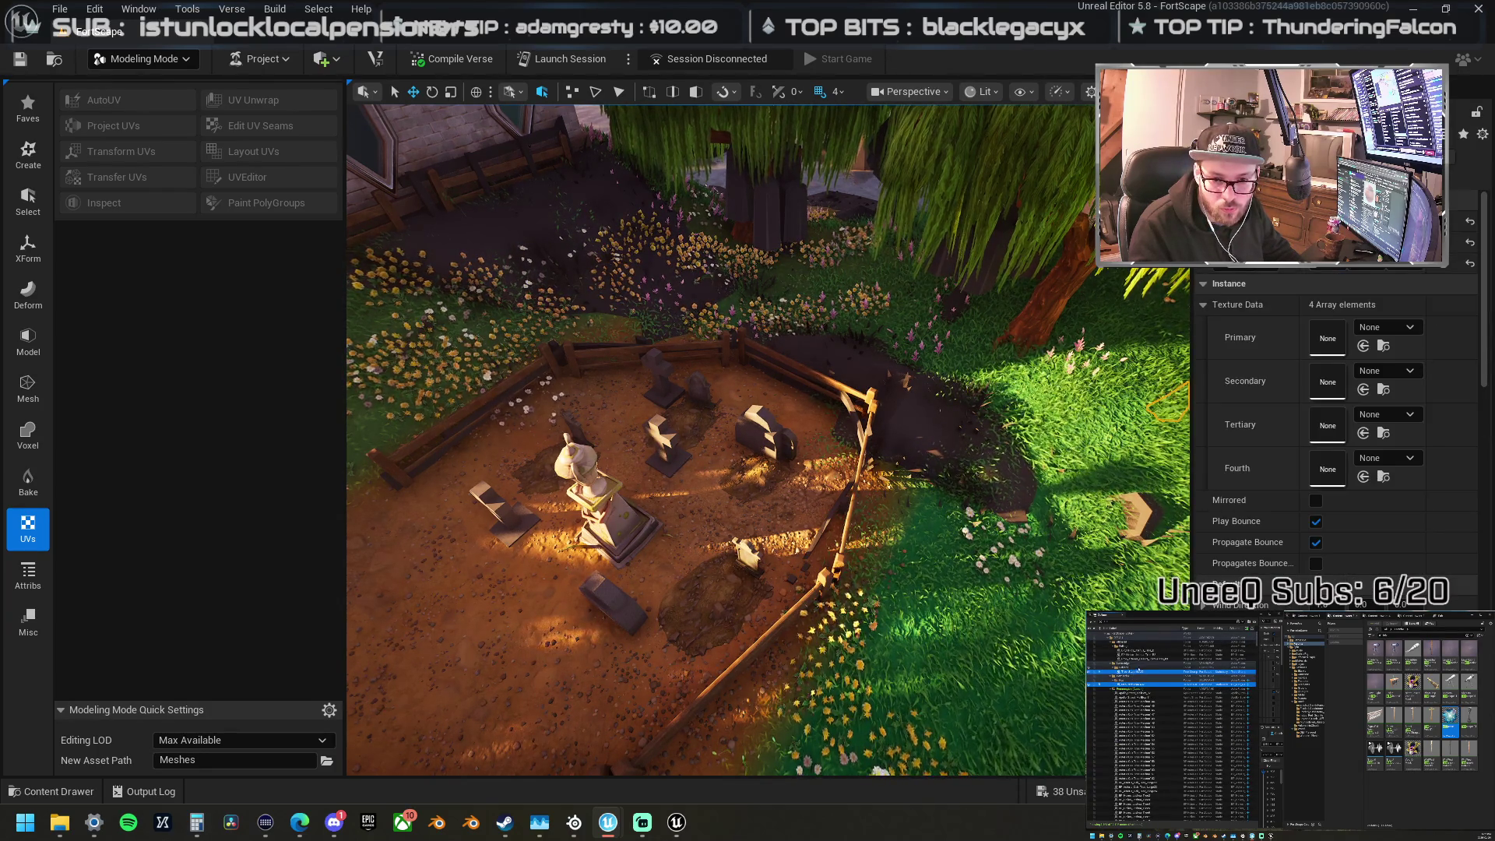
{"action": "left_click", "coordinate": [1168, 684]}
{"action": "scroll", "coordinate": [1336, 428], "scroll_direction": "down", "scroll_amount": 3}
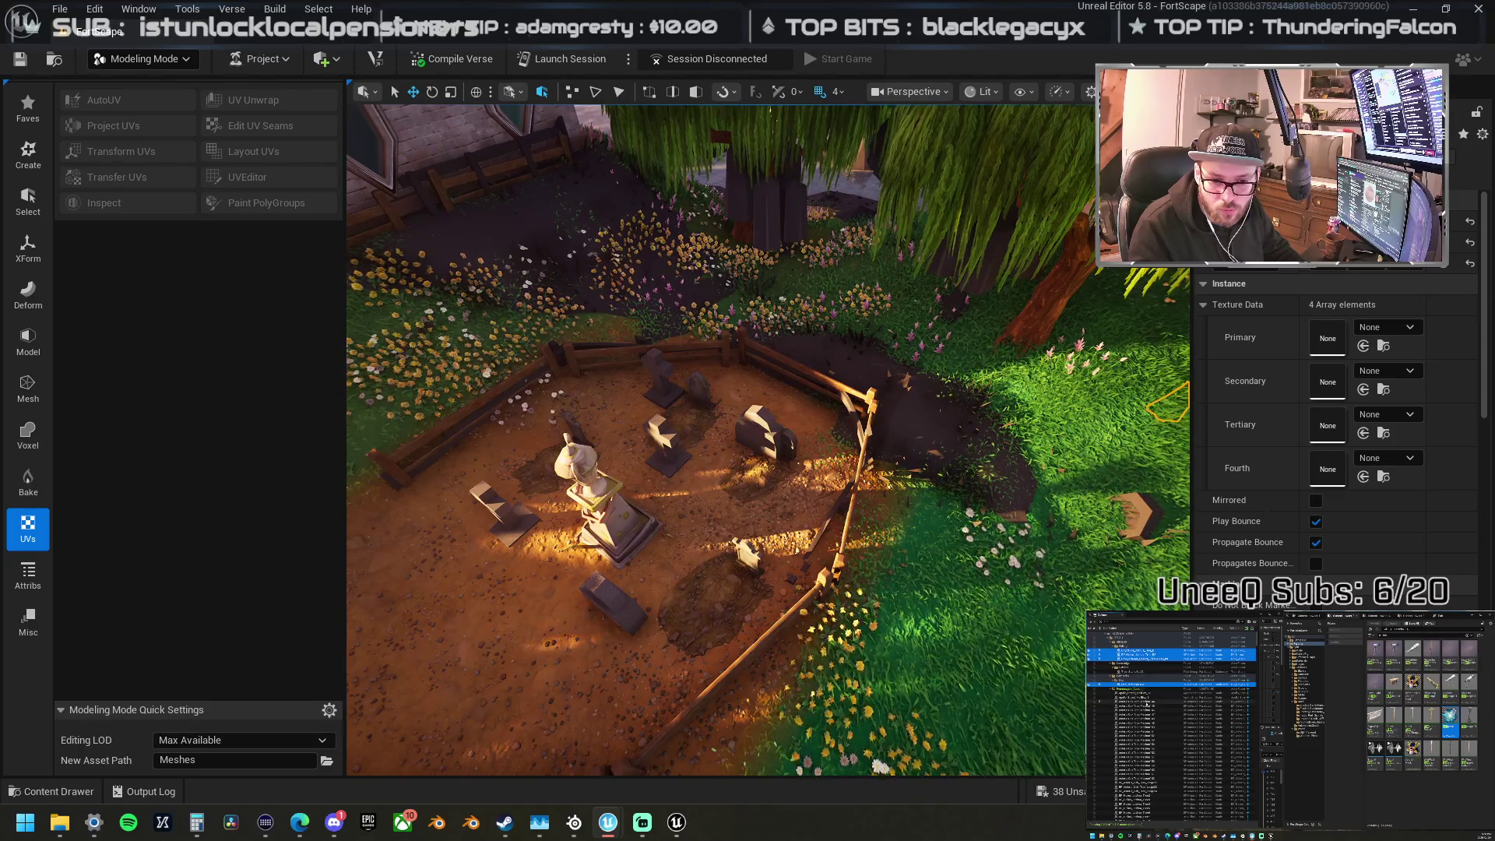
{"action": "left_click_drag", "start_coordinate": [1152, 706], "coordinate": [1158, 729]}
Step: Move another block of entries with Move To and collapse the folder's child list
{"action": "scroll", "coordinate": [1157, 729], "scroll_direction": "down", "scroll_amount": 5}
{"action": "scroll", "coordinate": [1154, 767], "scroll_direction": "down", "scroll_amount": 8}
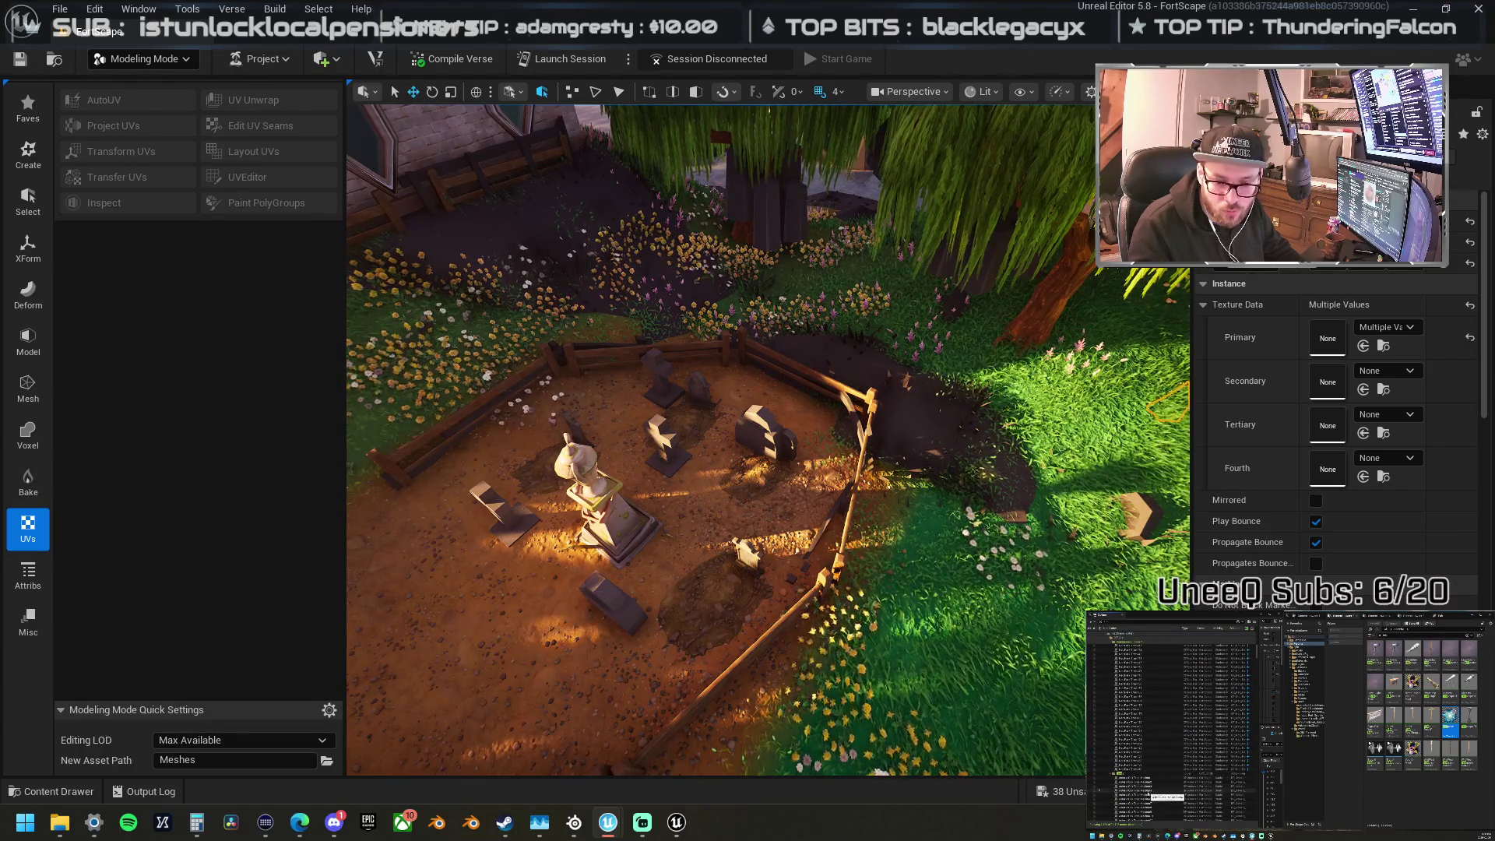
{"action": "left_click", "coordinate": [1137, 770], "text": "shift"}
{"action": "right_click", "coordinate": [1139, 769]}
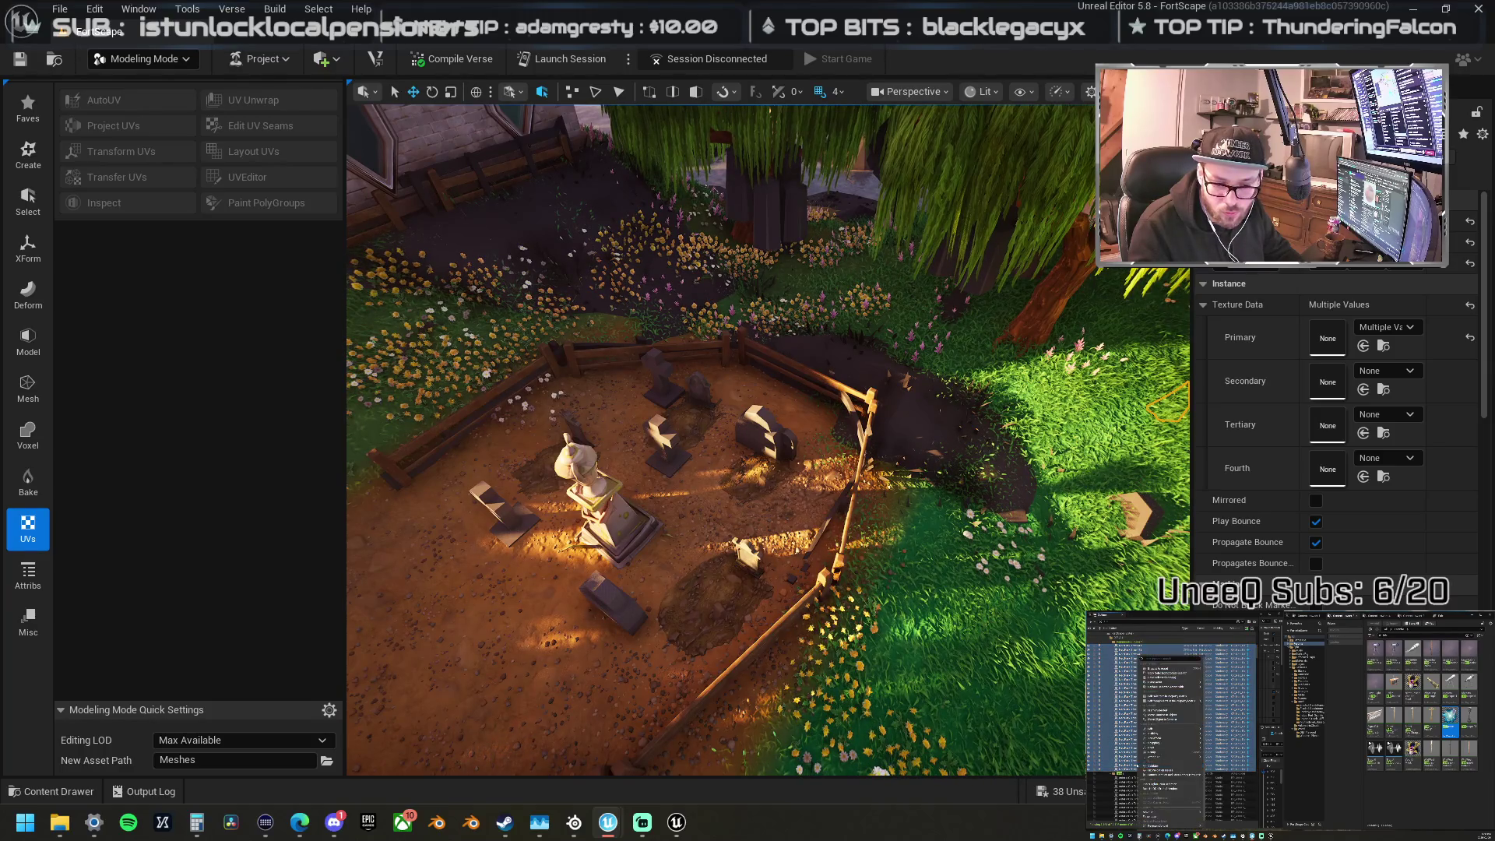
{"action": "mouse_move", "coordinate": [1168, 811]}
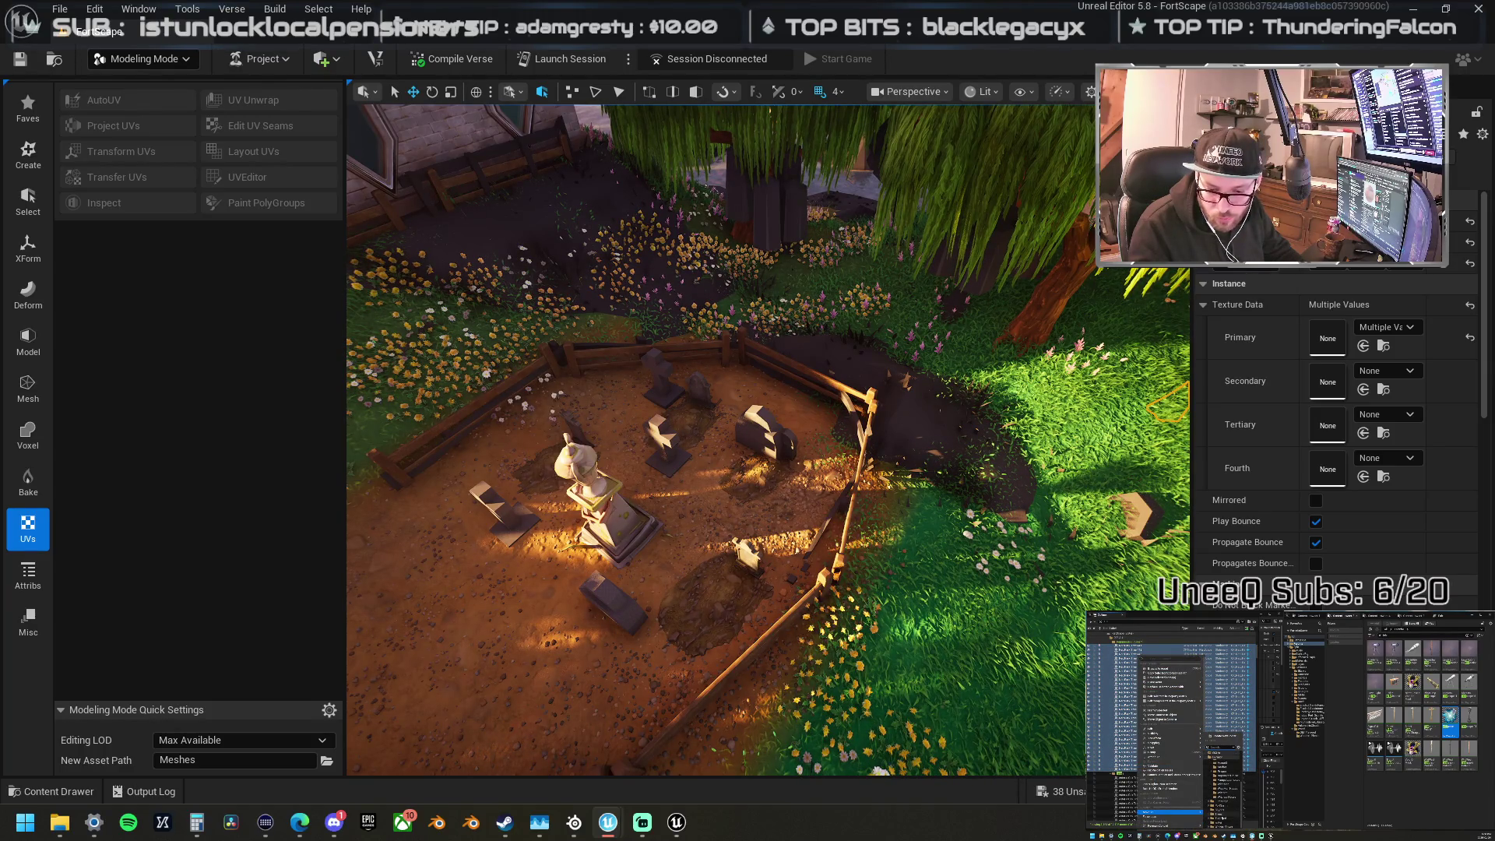
{"action": "left_click", "coordinate": [1221, 815]}
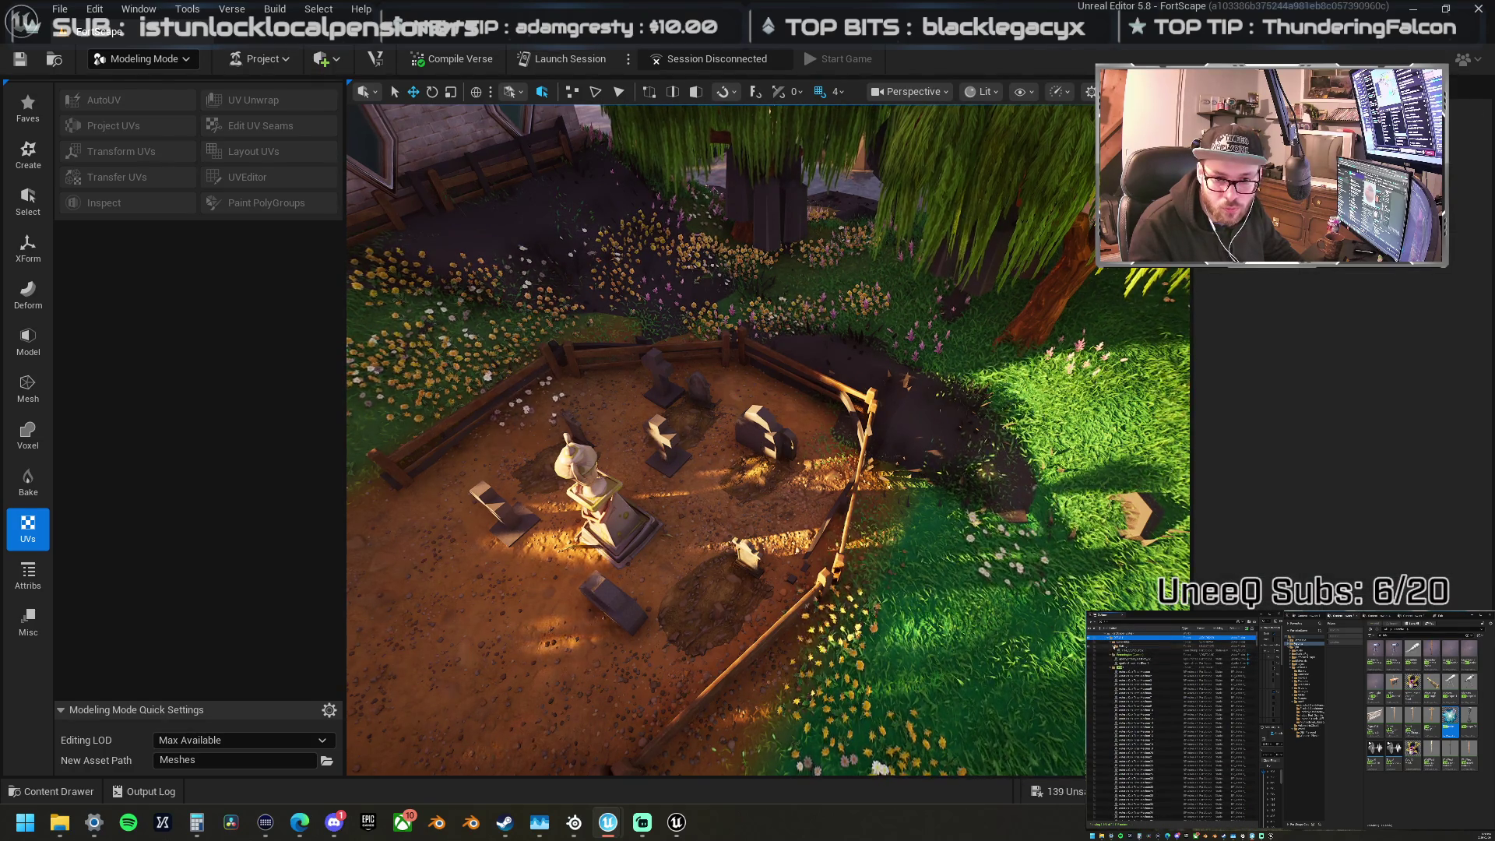
{"action": "left_click", "coordinate": [1108, 640]}
{"action": "left_click", "coordinate": [1109, 640]}
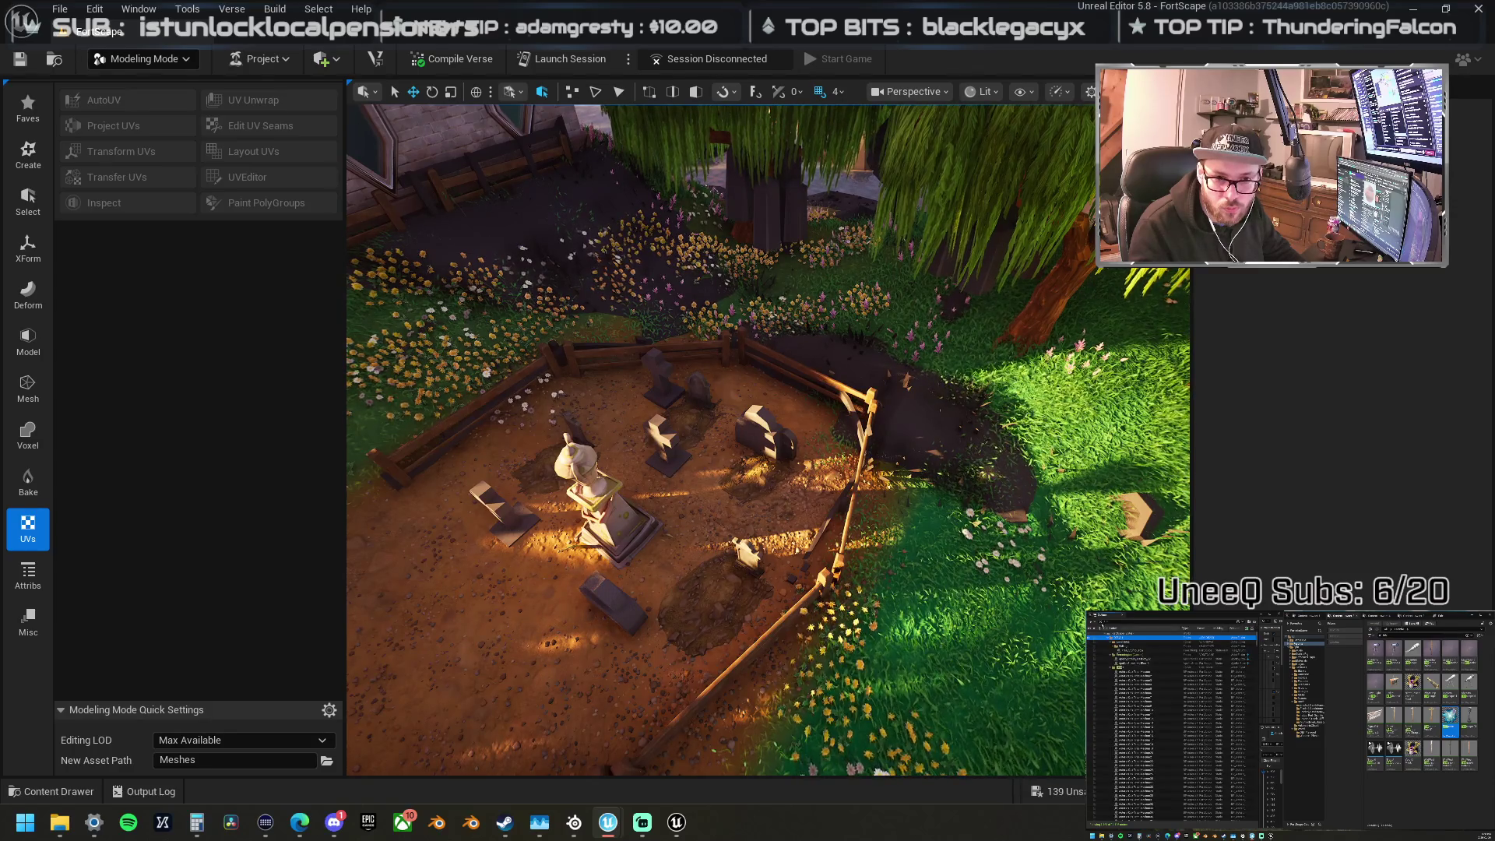
{"action": "left_click", "coordinate": [1112, 651]}
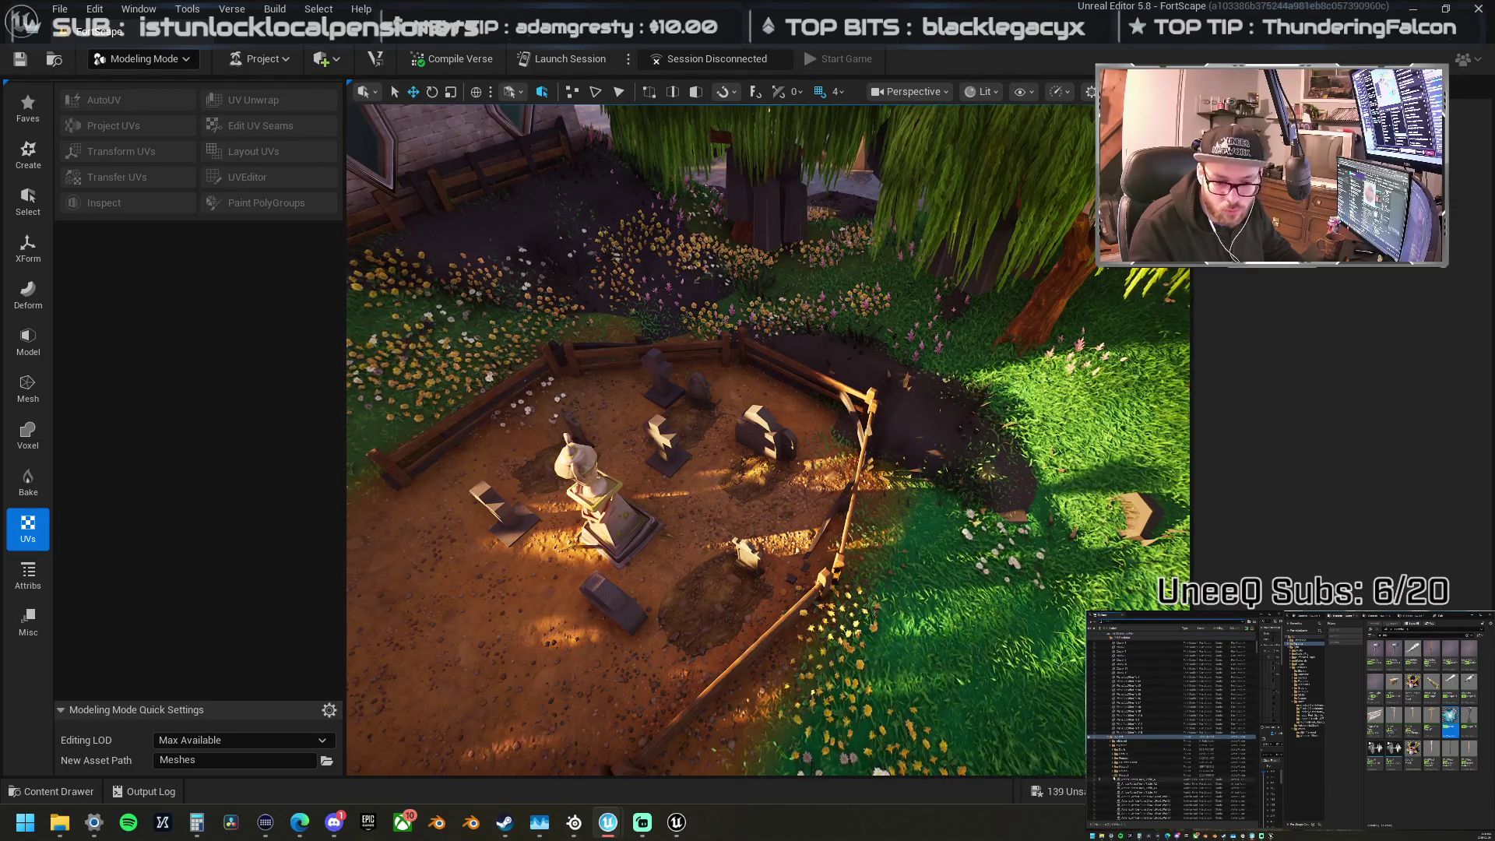
Step: Expand another folder and select the remaining graveyard prop rows
{"action": "left_click", "coordinate": [1111, 737]}
{"action": "scroll", "coordinate": [1112, 736], "scroll_direction": "down", "scroll_amount": 2}
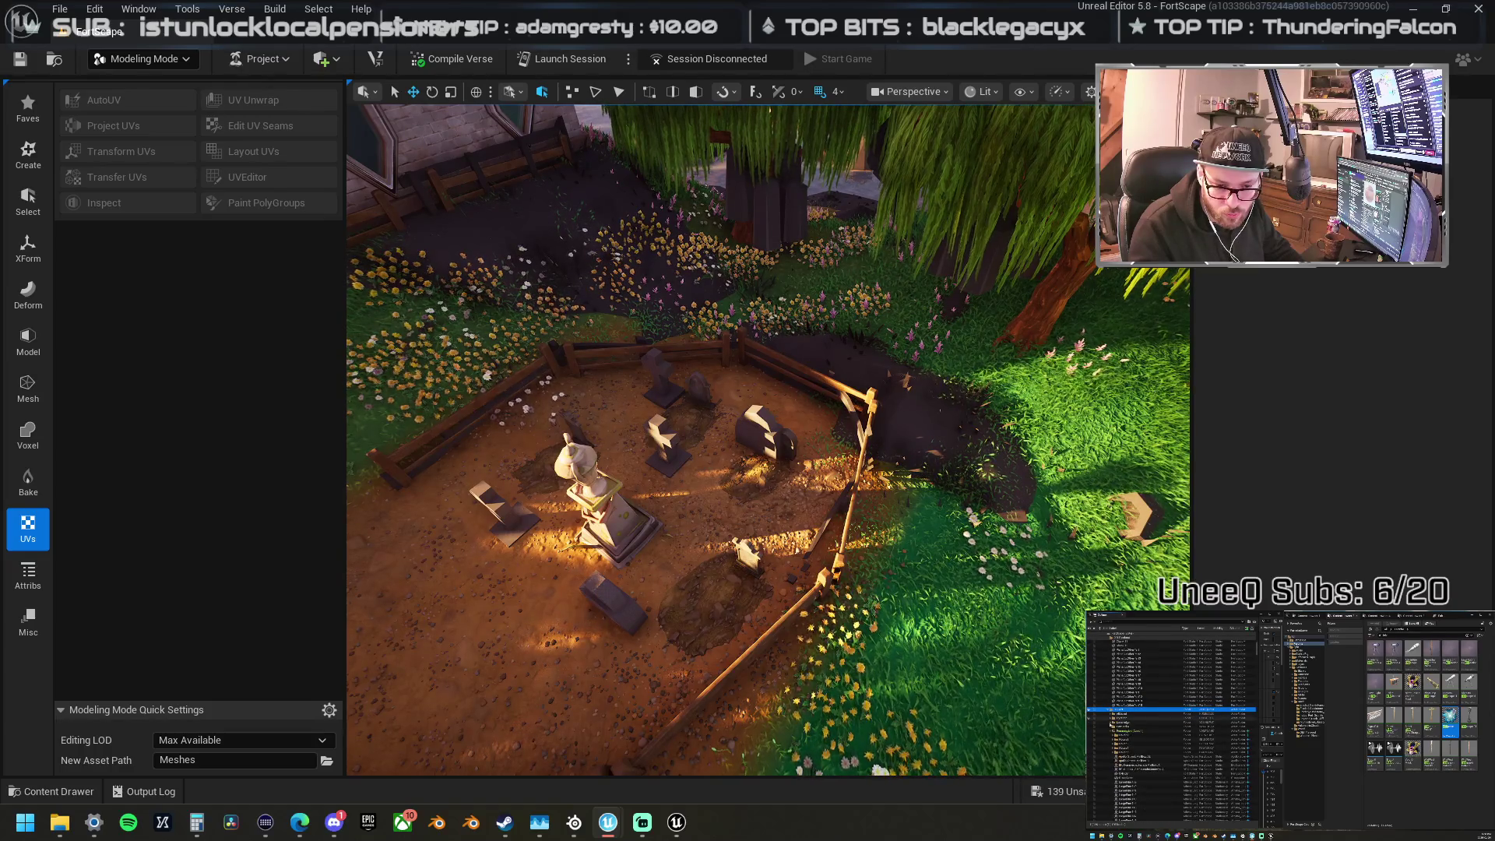
{"action": "left_click", "coordinate": [1136, 757]}
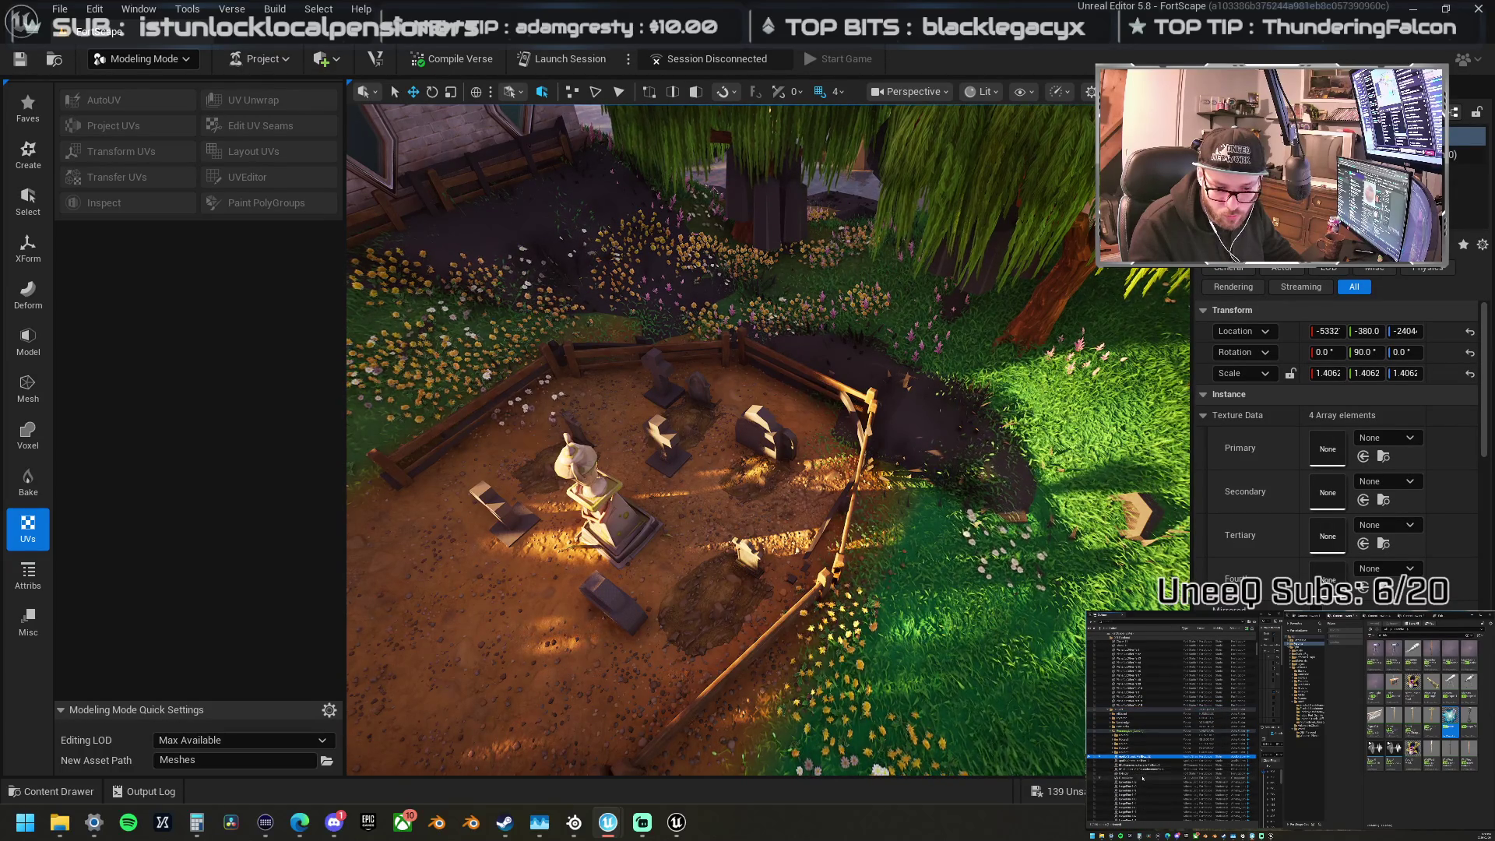
{"action": "scroll", "coordinate": [1133, 767], "scroll_direction": "down", "scroll_amount": 5}
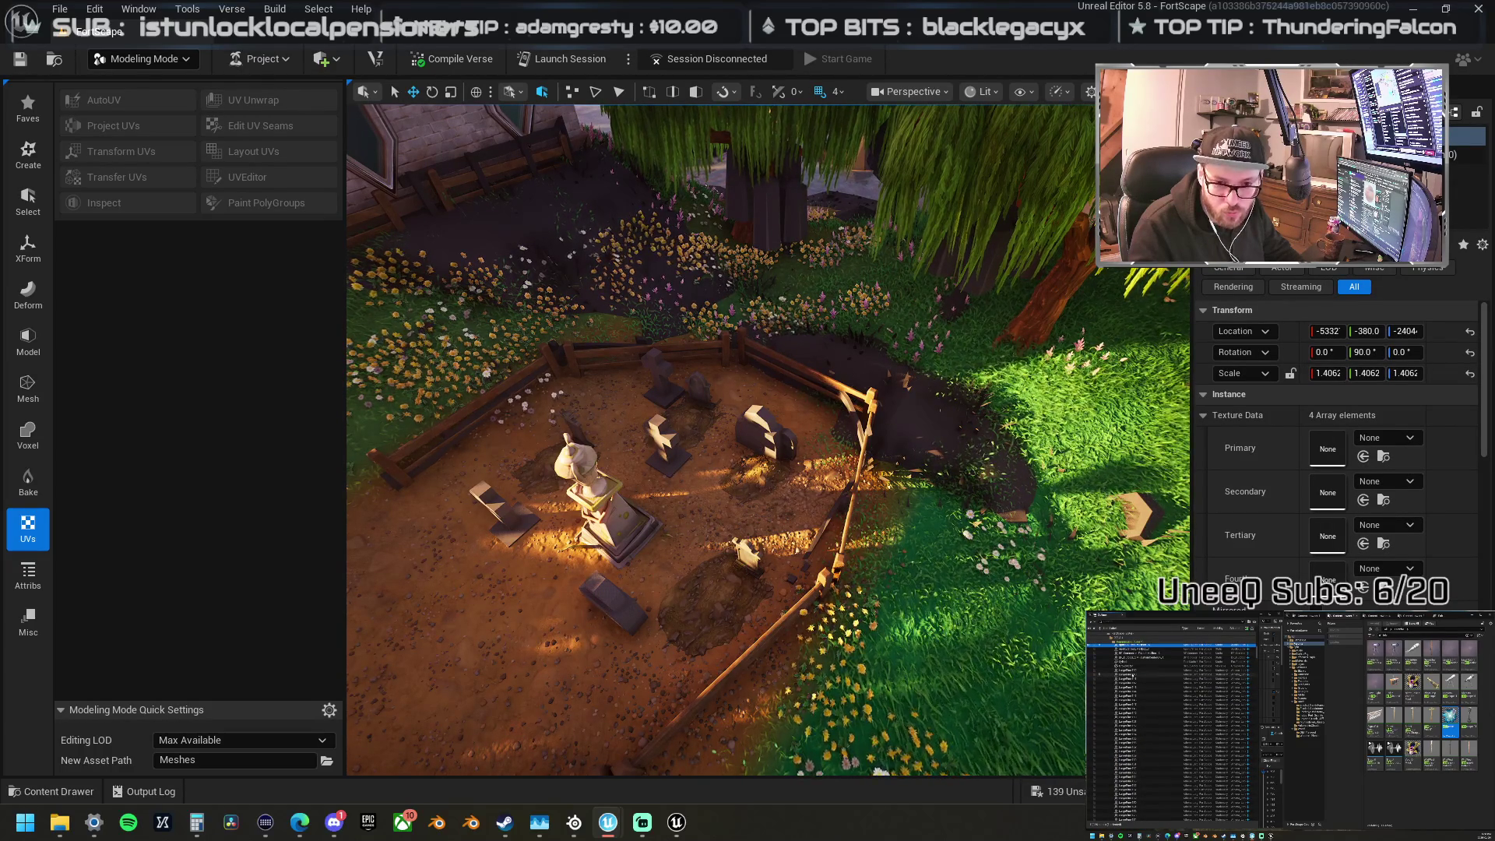
{"action": "left_click", "coordinate": [1133, 671]}
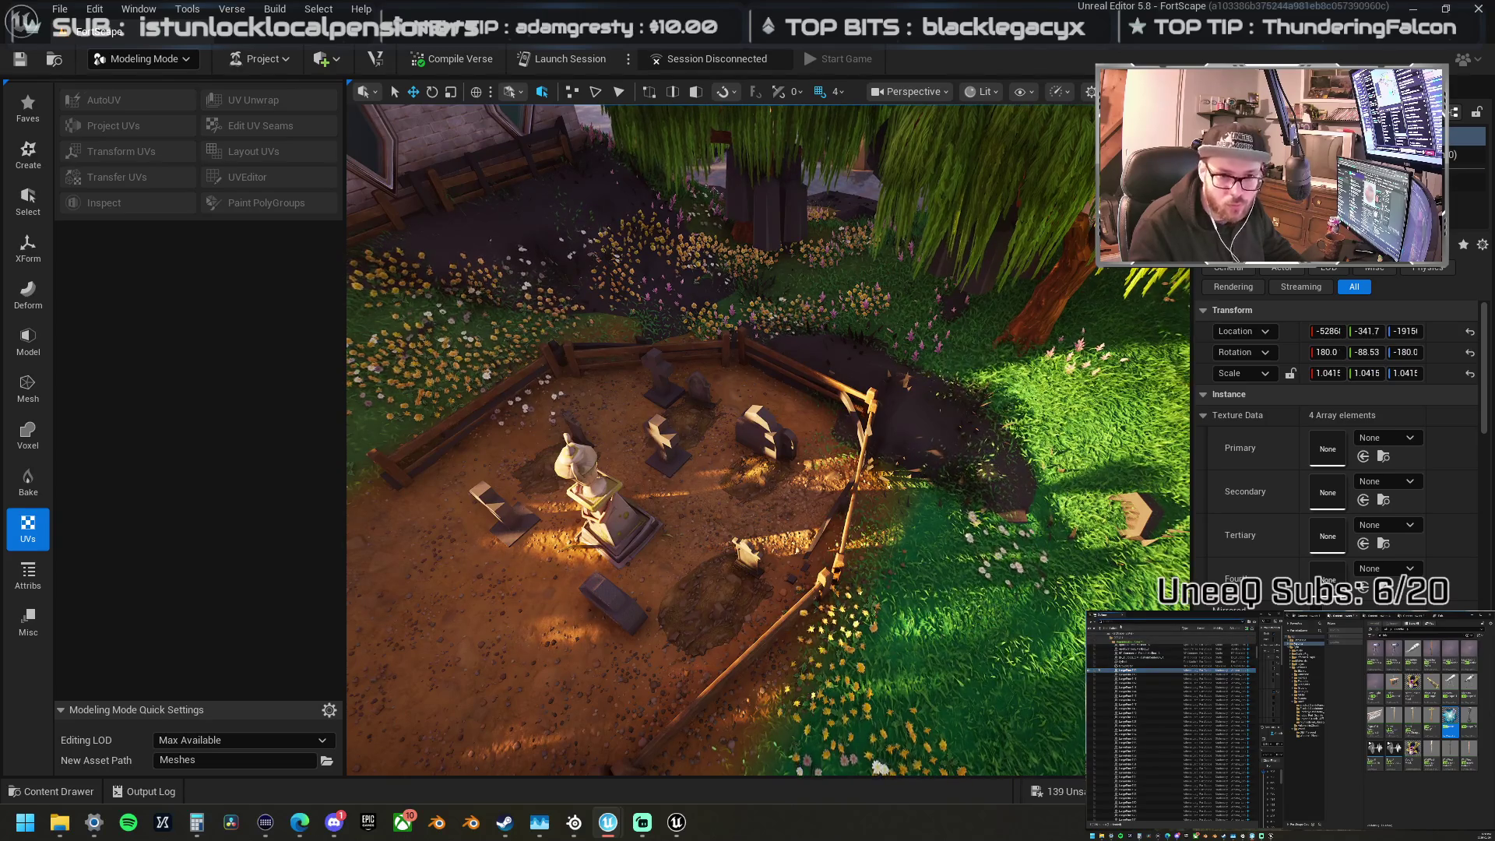
{"action": "scroll", "coordinate": [1172, 724], "scroll_direction": "down", "scroll_amount": 2}
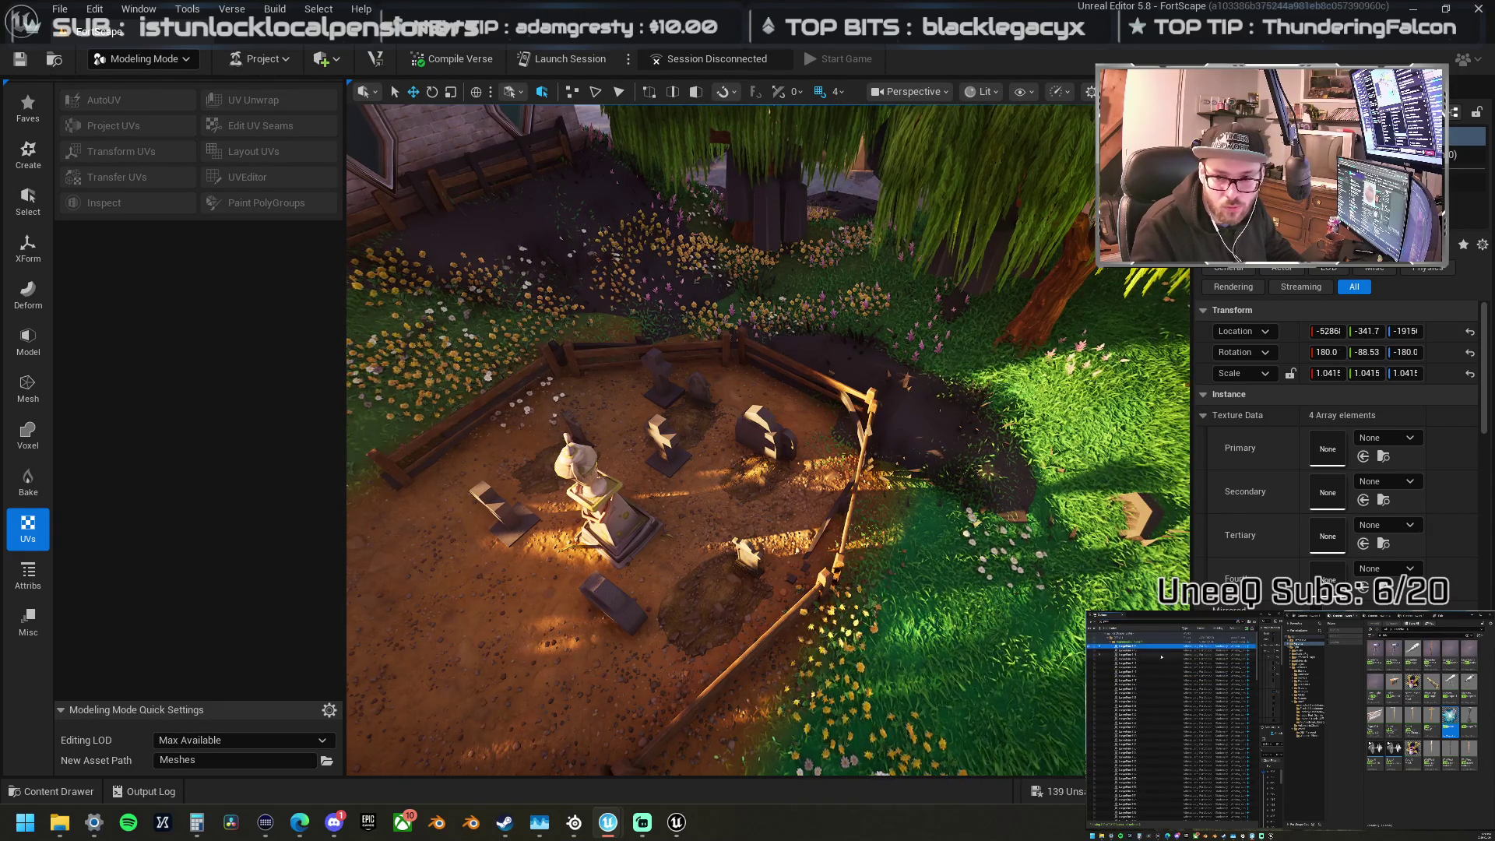
{"action": "scroll", "coordinate": [1153, 701], "scroll_direction": "down", "scroll_amount": 3}
{"action": "left_click", "coordinate": [1132, 772], "text": "shift"}
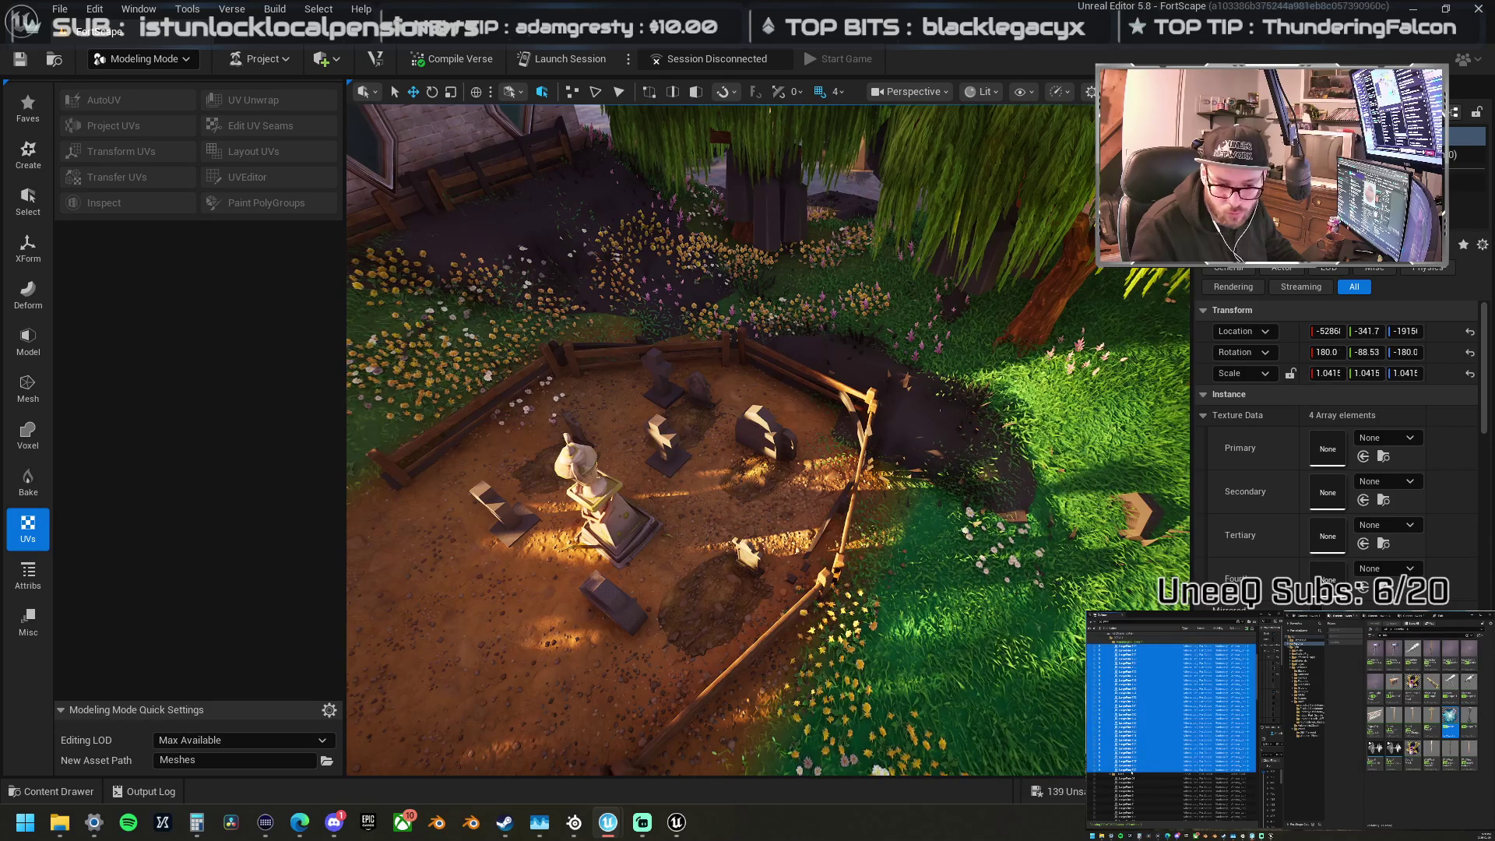
{"action": "left_click", "coordinate": [1121, 777]}
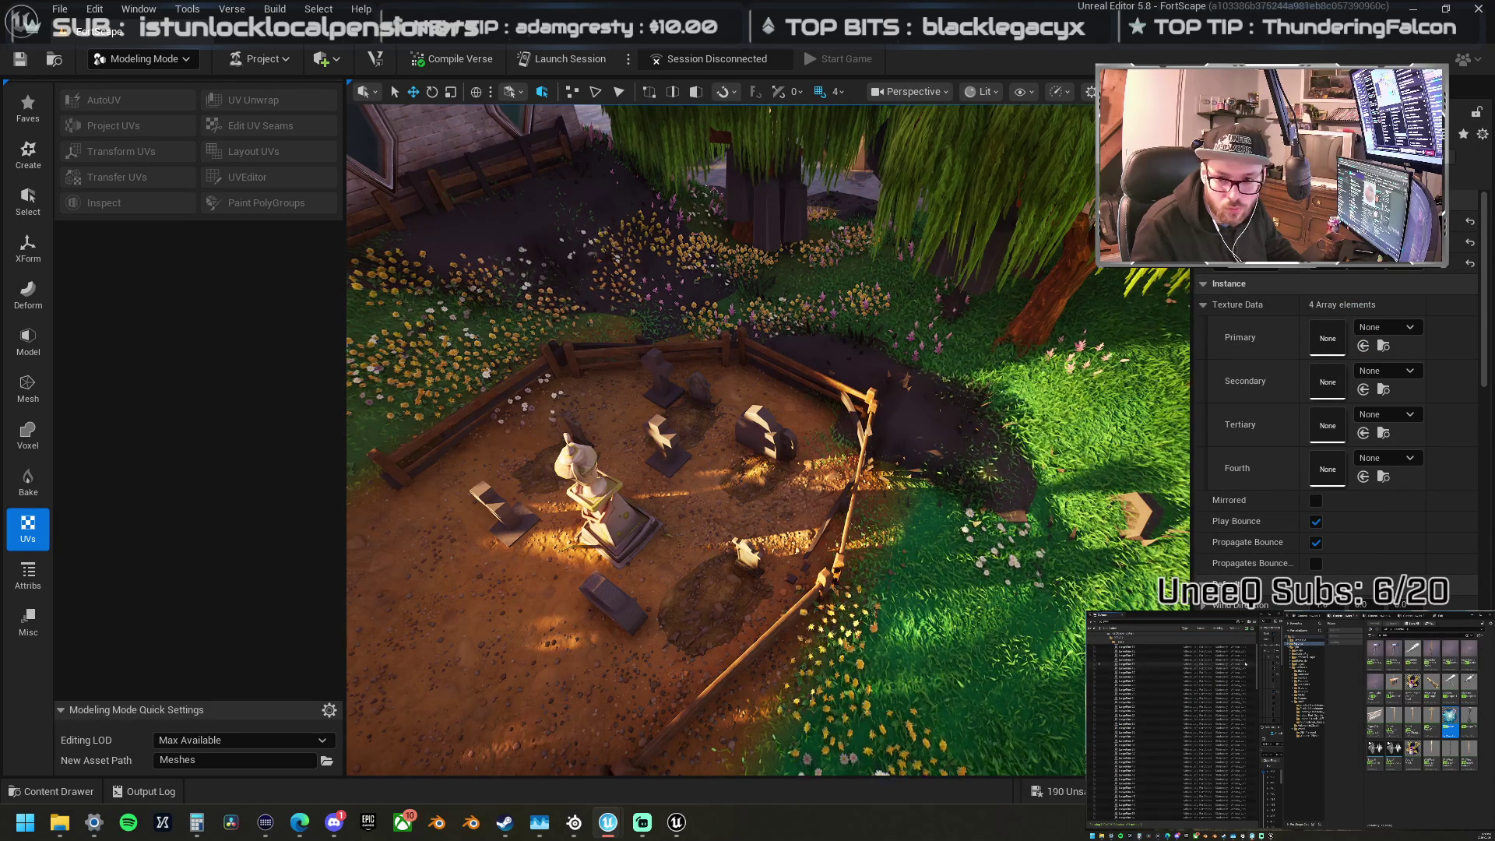
{"action": "left_click", "coordinate": [1250, 800], "text": "shift"}
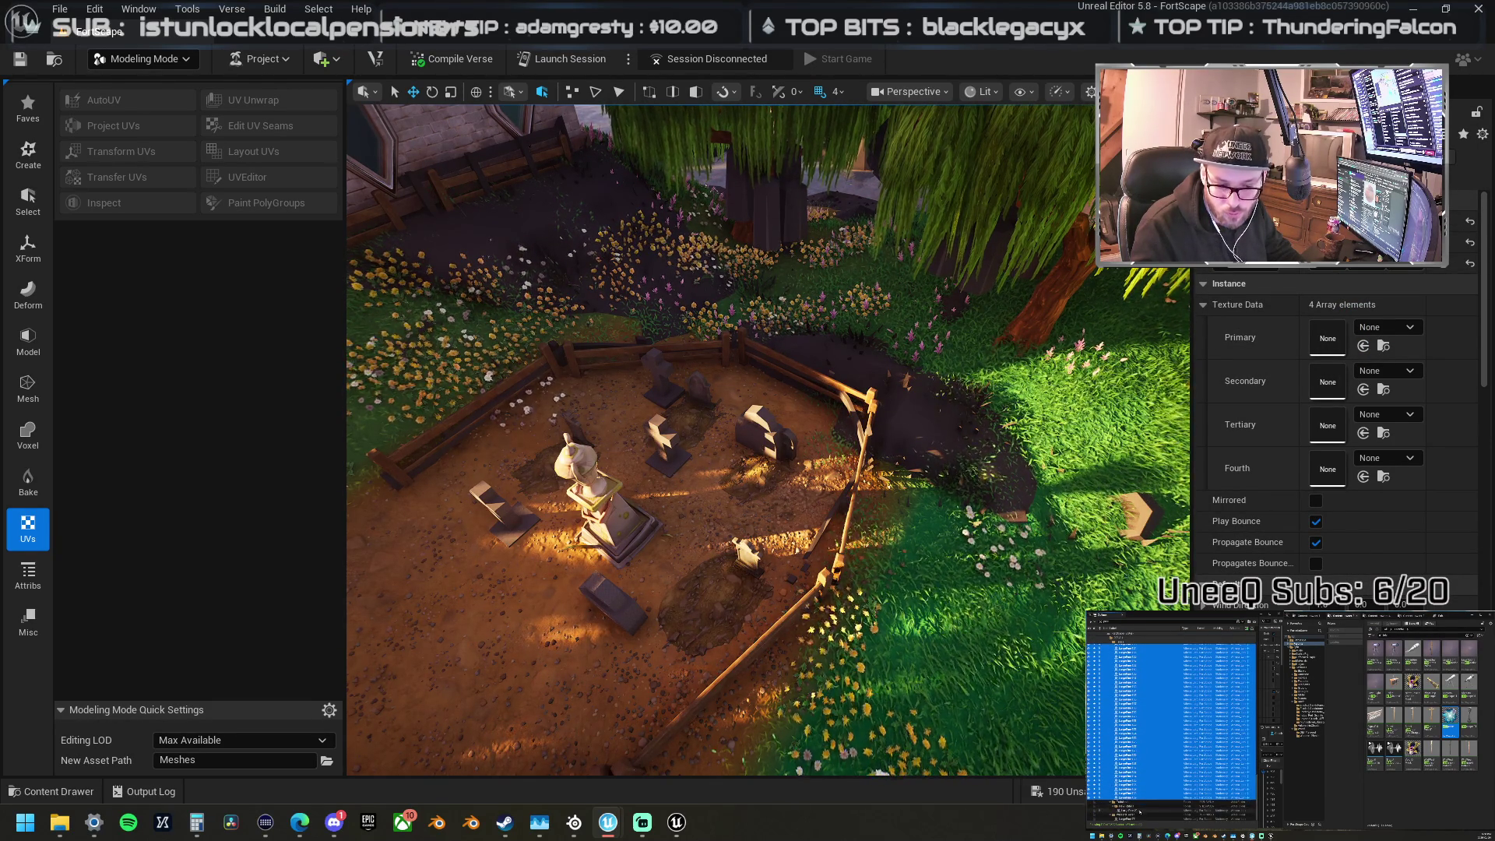
{"action": "left_click", "coordinate": [1140, 812]}
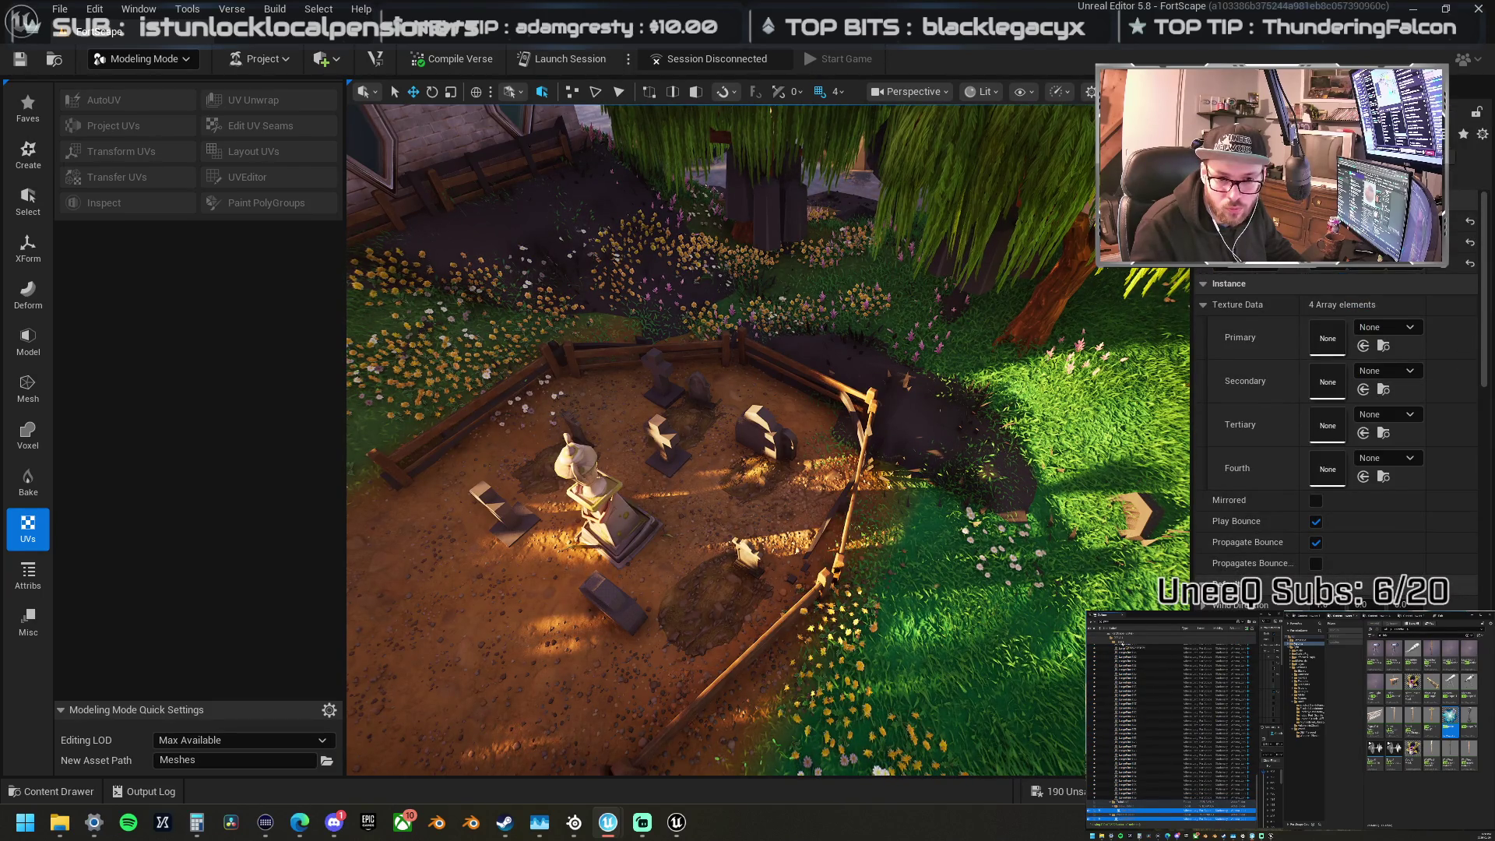
Step: Group the selected graveyard props into one entry and collapse the LargePlant list
{"action": "right_click", "coordinate": [1126, 812]}
{"action": "mouse_move", "coordinate": [1152, 794]}
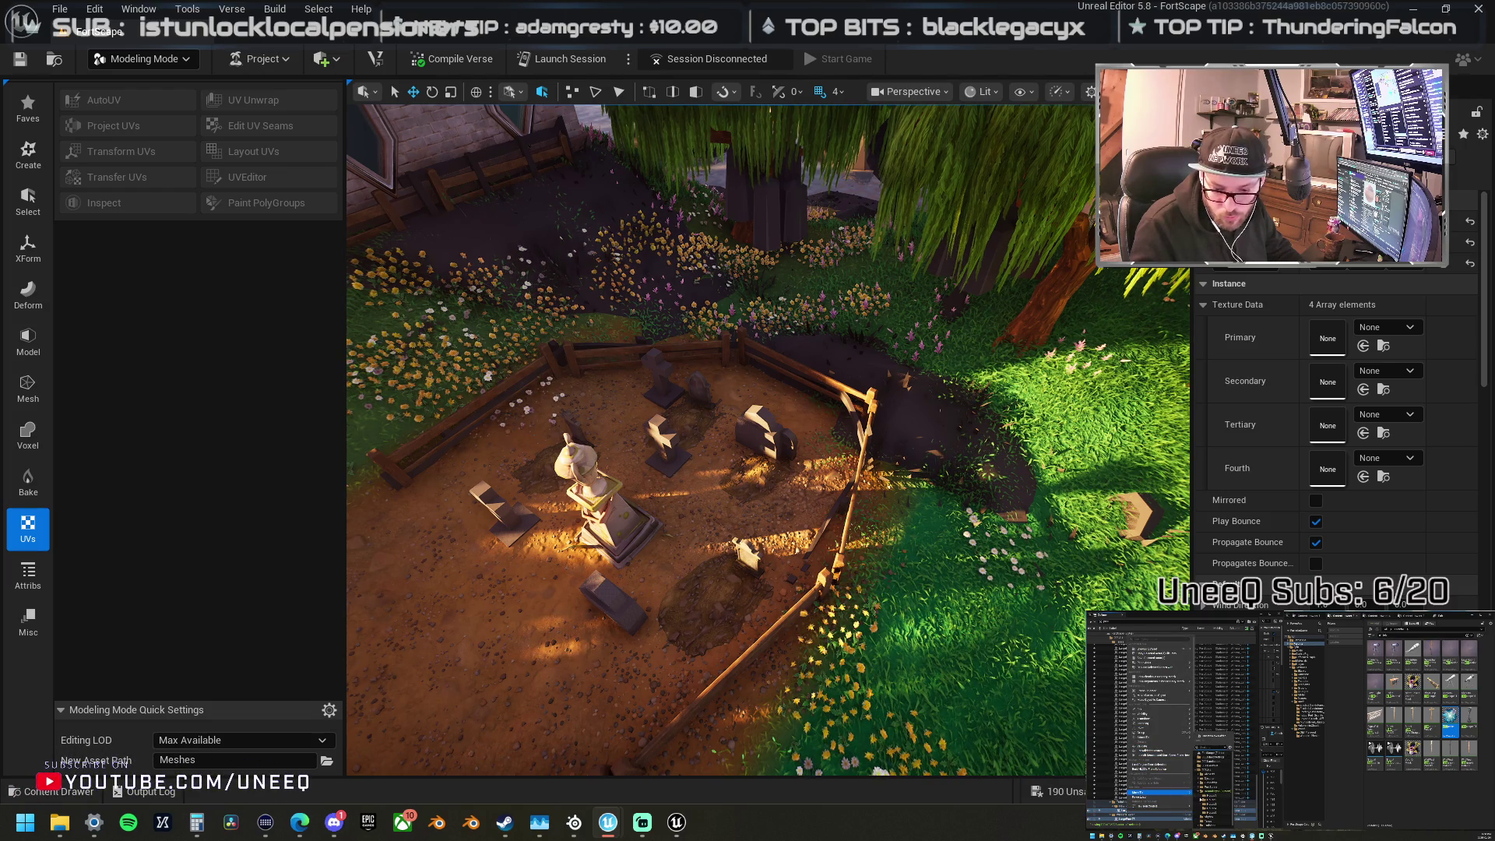
{"action": "left_click", "coordinate": [1210, 802]}
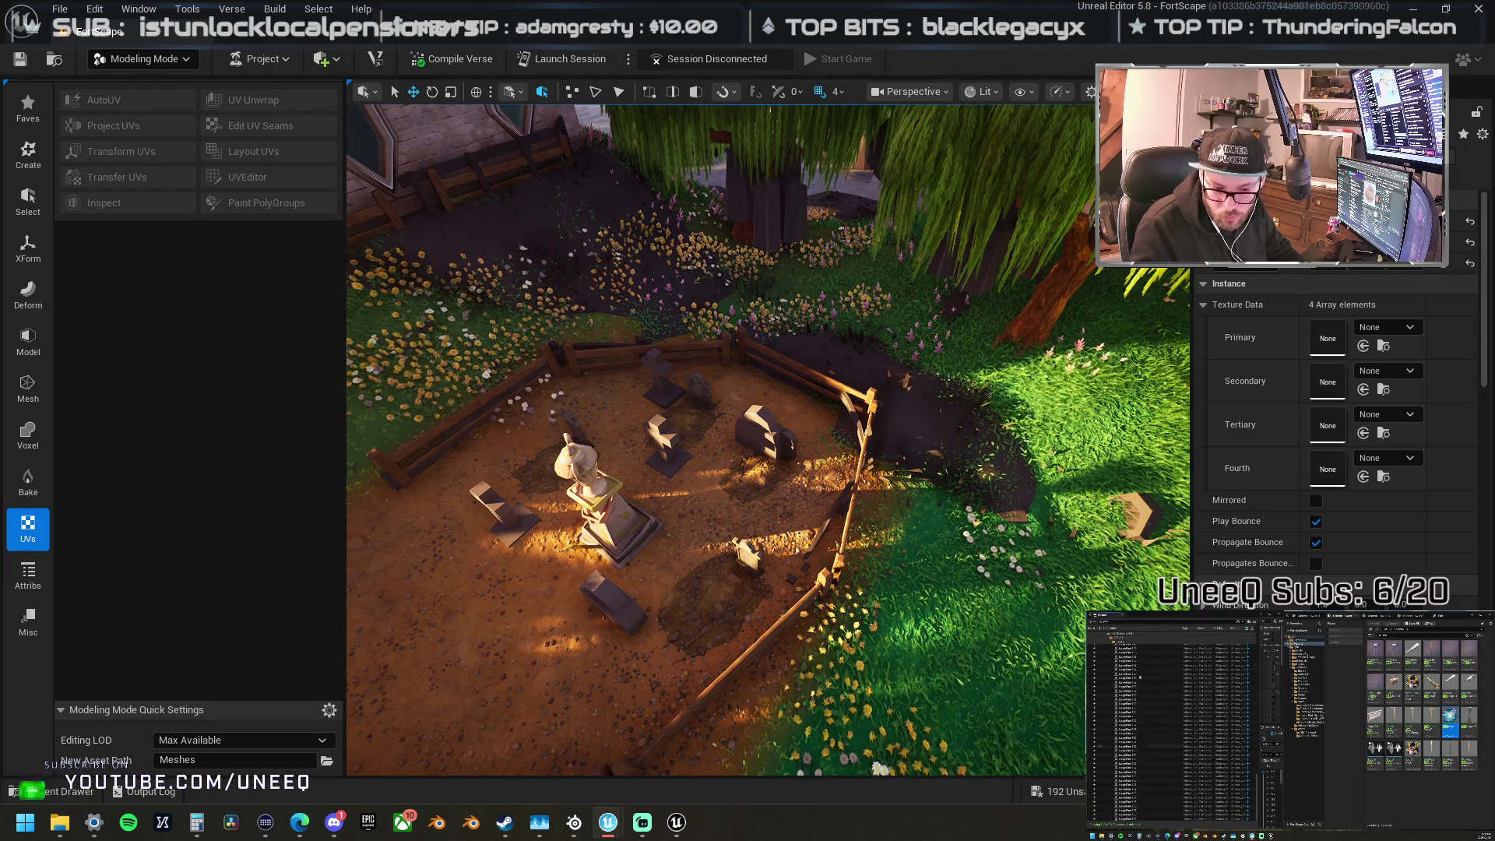
{"action": "left_click", "coordinate": [1112, 643]}
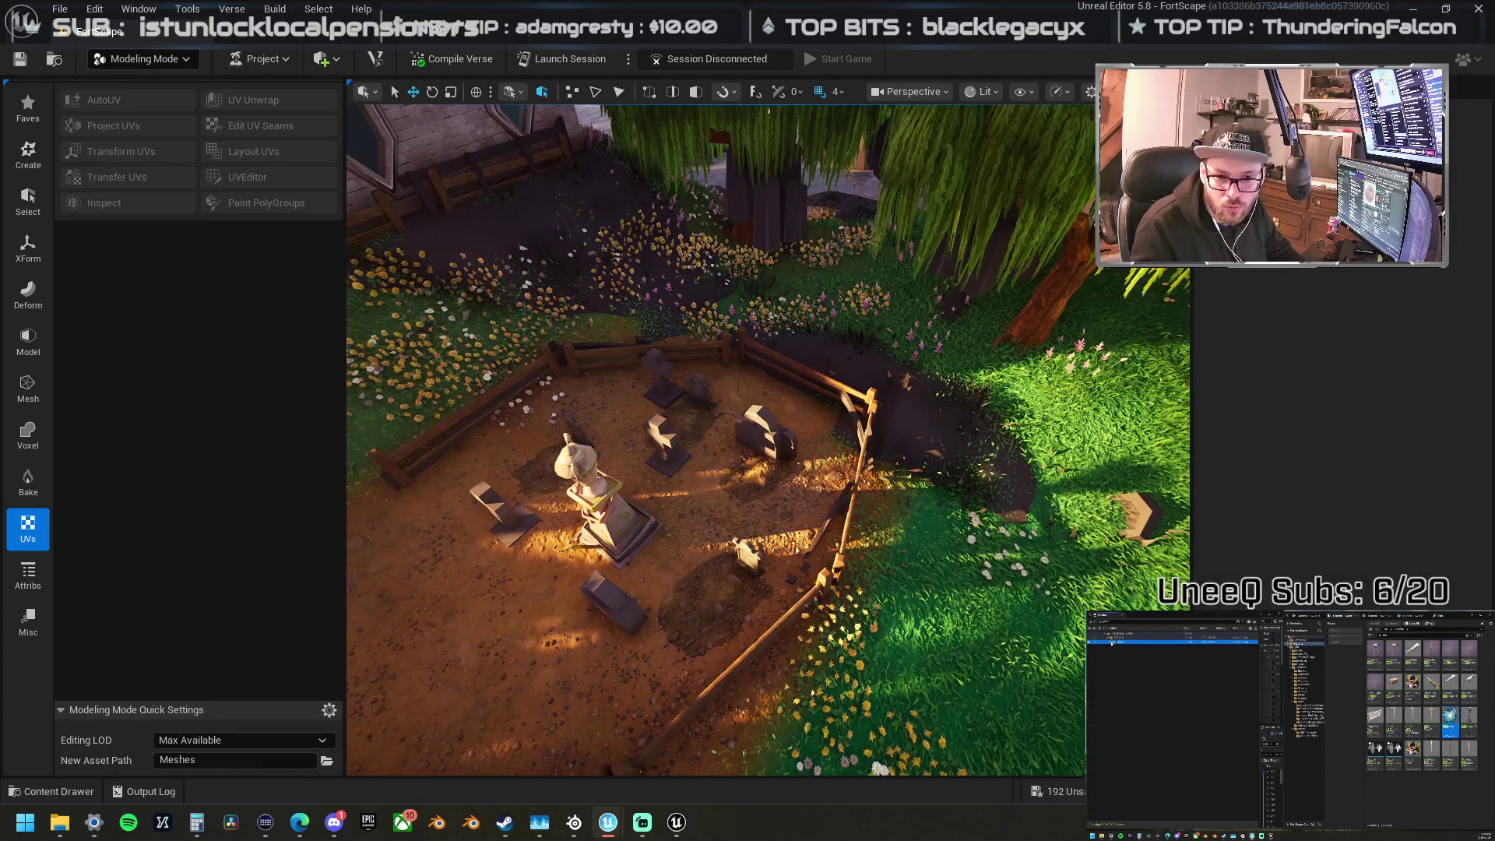
Step: Collapse the LargePlant children and inspect actors in the outliner chunk folders
{"action": "left_click", "coordinate": [1111, 637]}
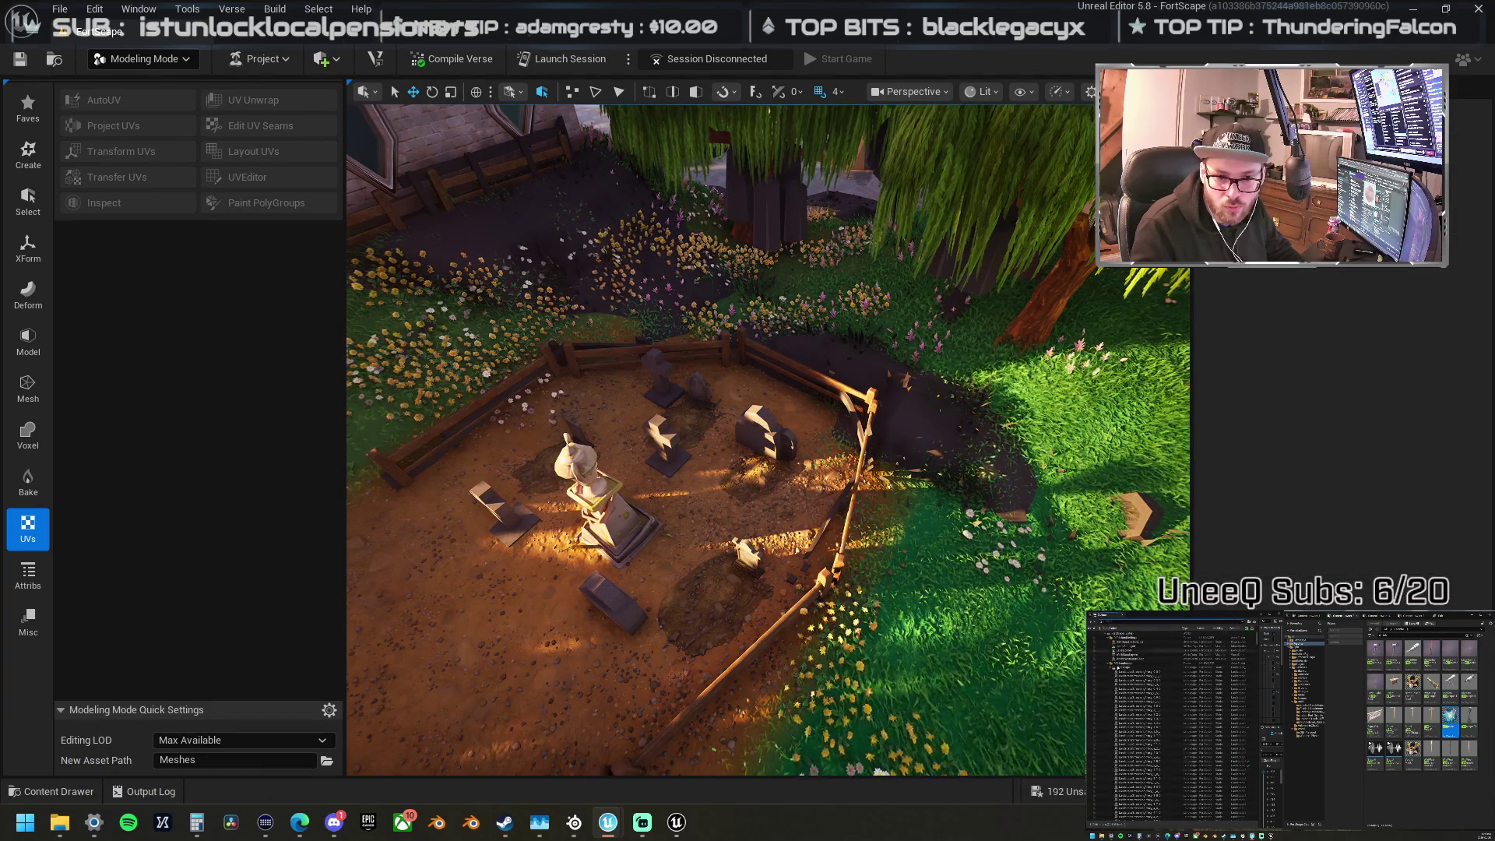
{"action": "left_click", "coordinate": [1111, 664]}
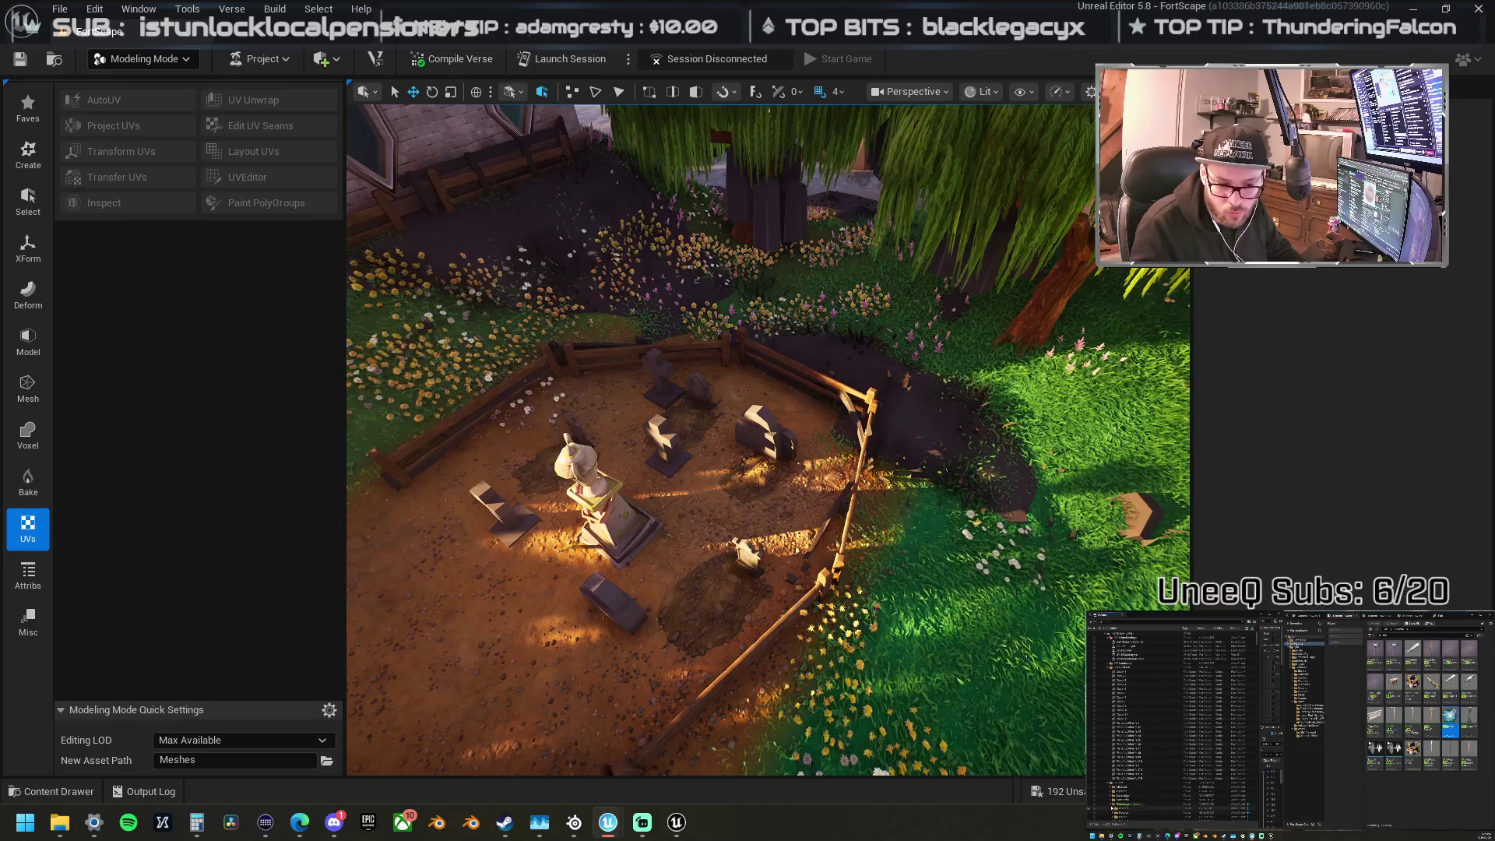
{"action": "scroll", "coordinate": [1176, 724], "scroll_direction": "down", "scroll_amount": 5}
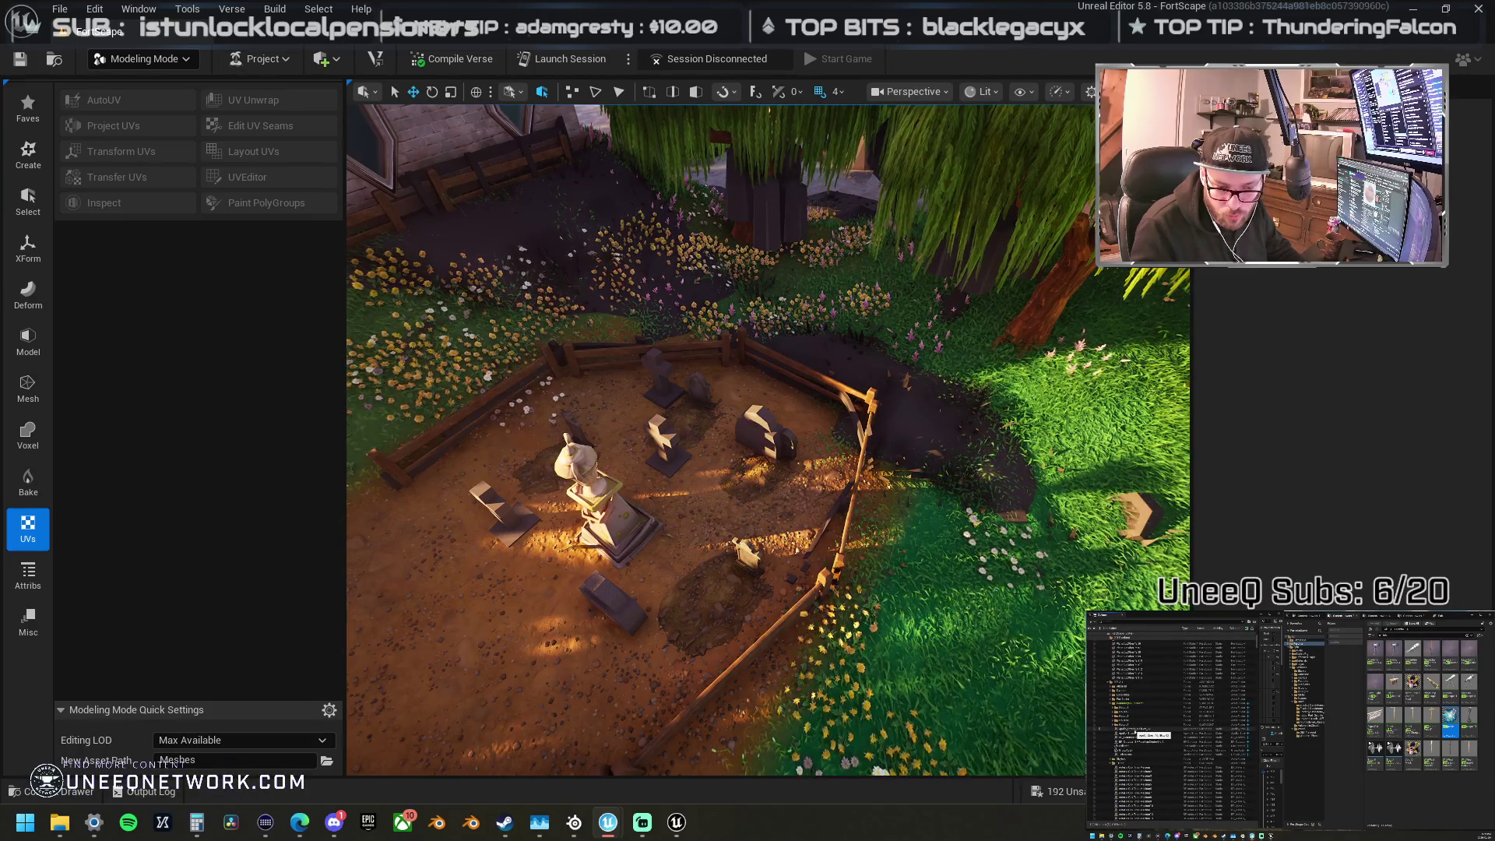
{"action": "left_click", "coordinate": [1130, 731]}
{"action": "left_click", "coordinate": [1131, 732]}
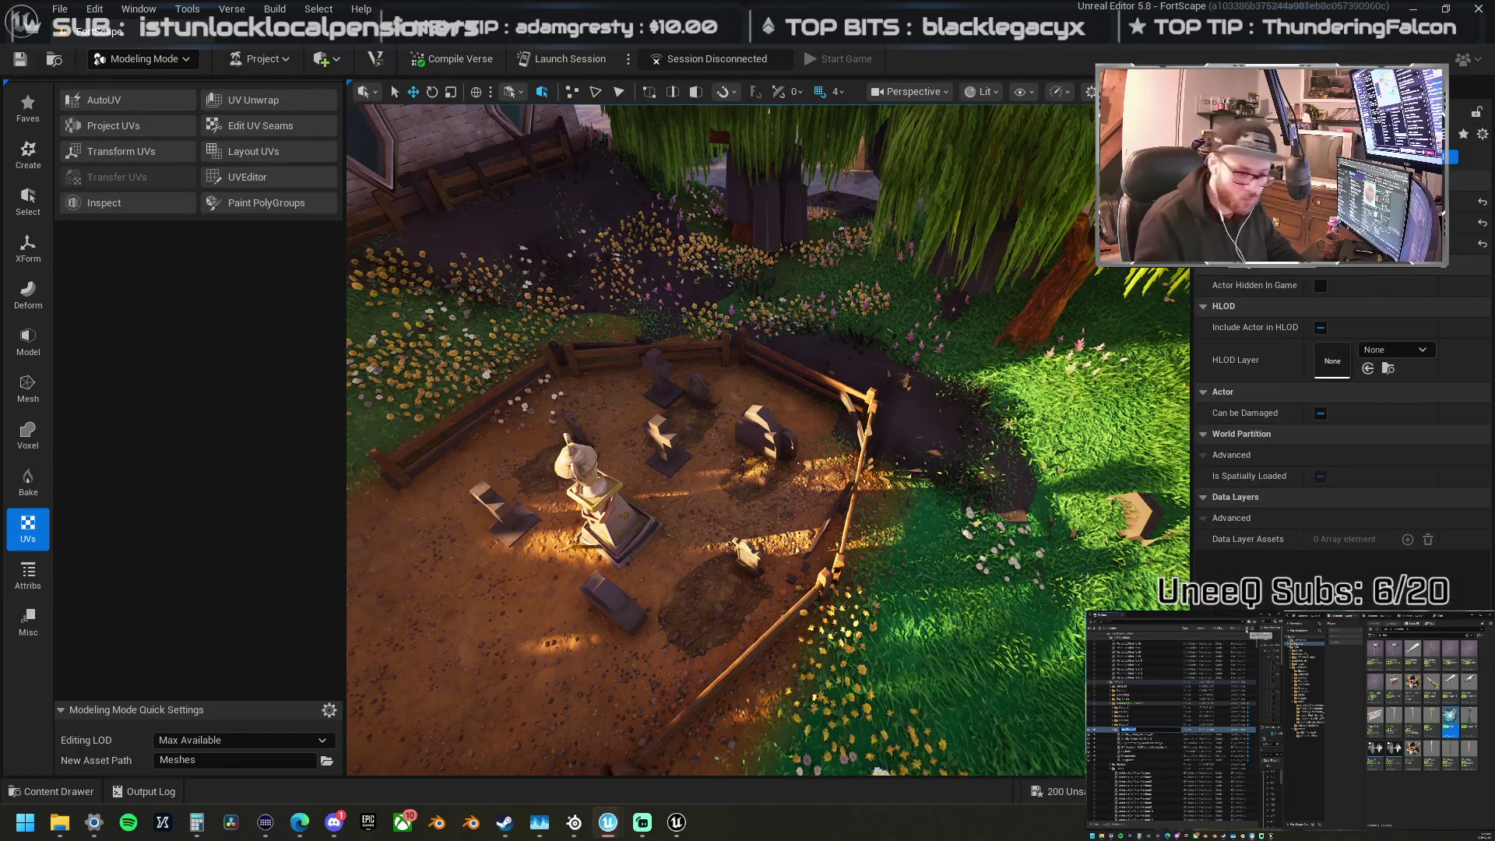
{"action": "left_click", "coordinate": [1129, 707]}
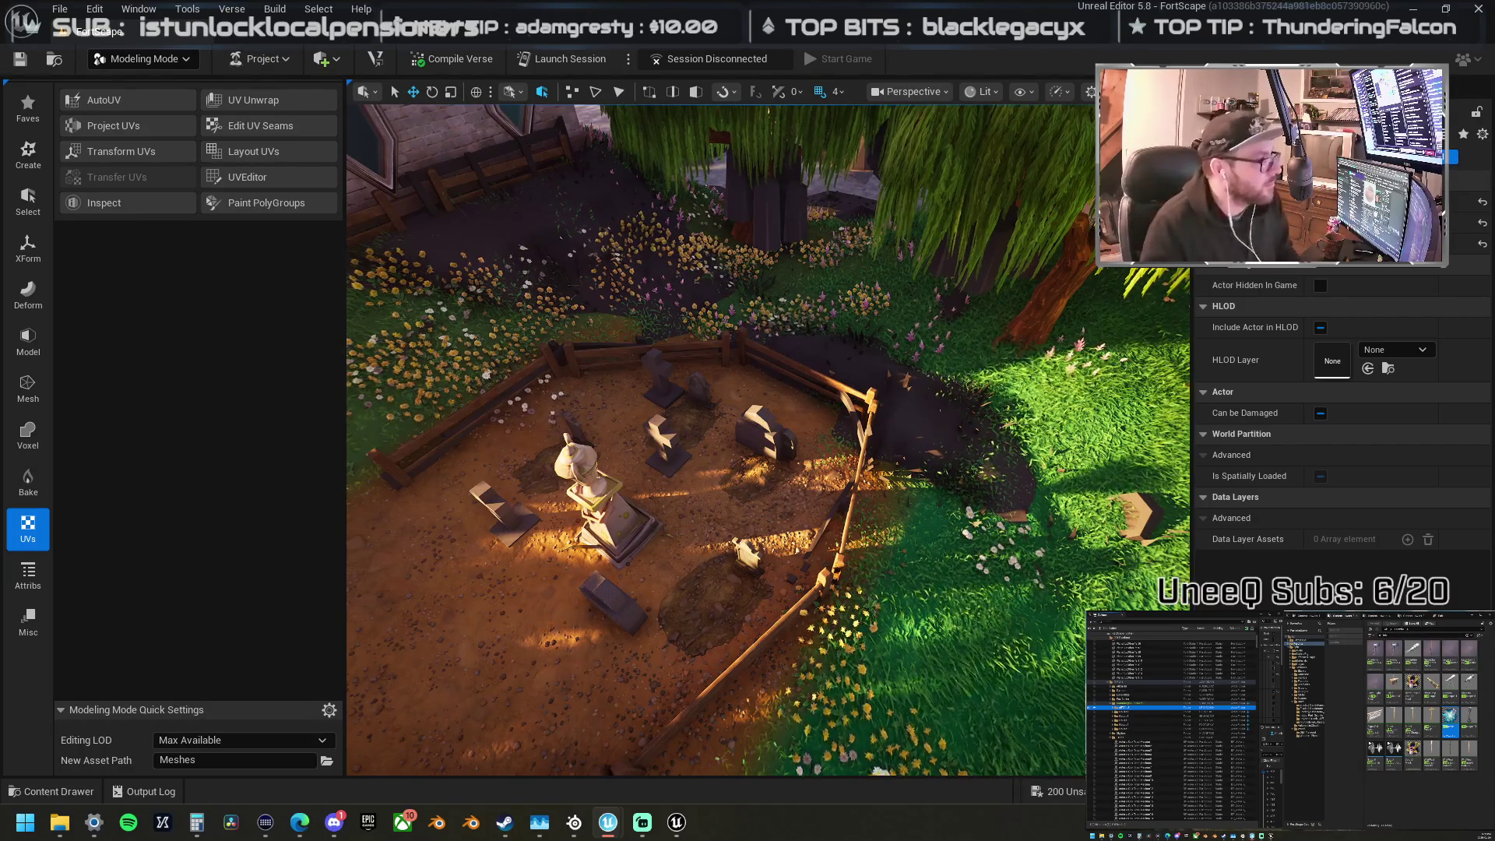
Step: Select the fence actor and focus the viewport on it with F
{"action": "left_click", "coordinate": [810, 375]}
{"action": "key", "text": "f"}
{"action": "scroll", "coordinate": [767, 436], "scroll_direction": "down", "scroll_amount": 5}
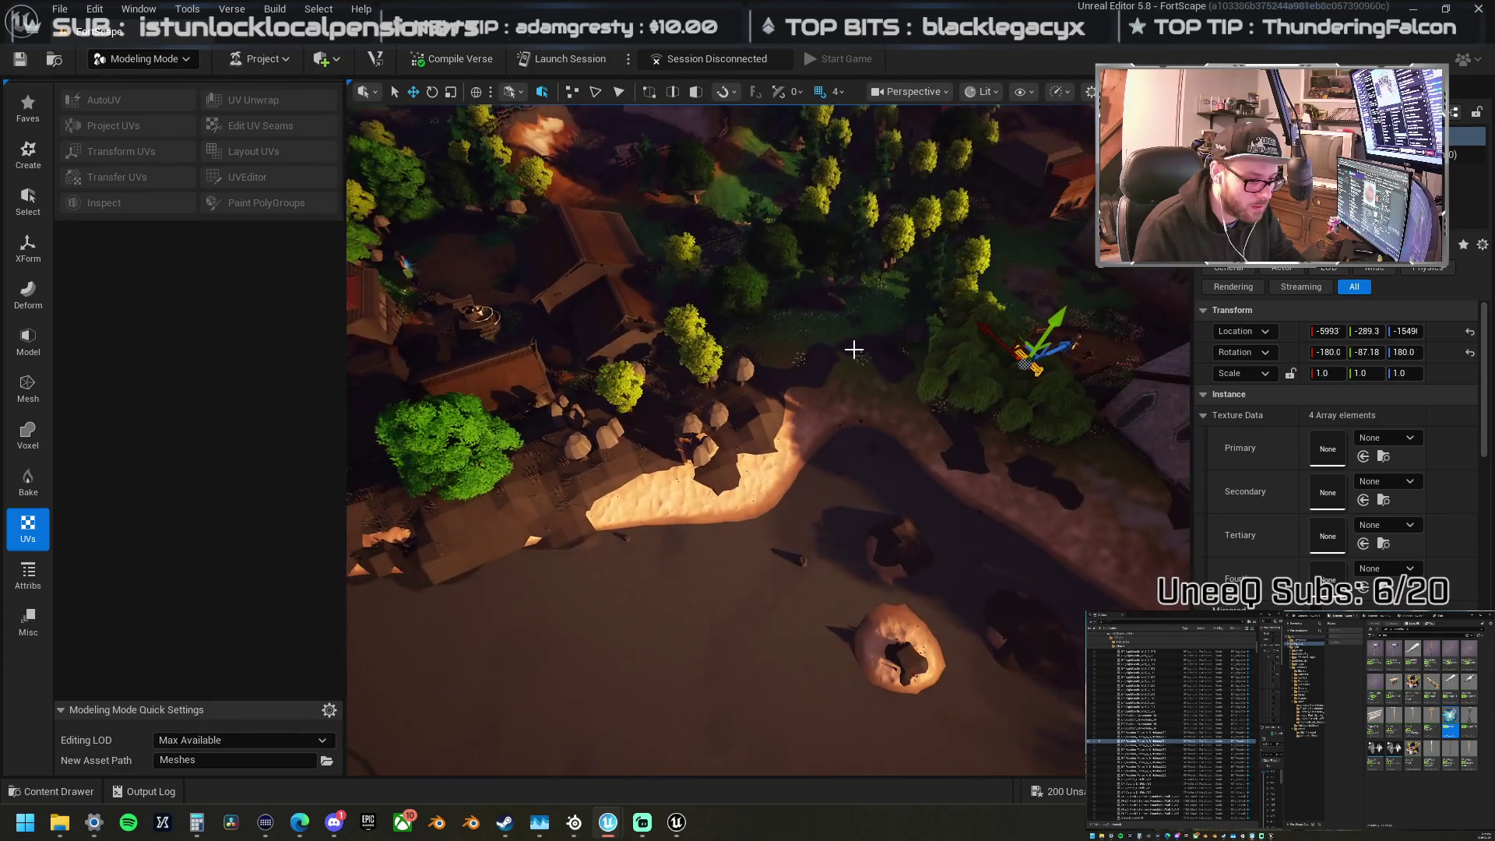
Step: Drop the willow to the ground with End and add two willow copies along the beach
{"action": "left_click", "coordinate": [973, 381]}
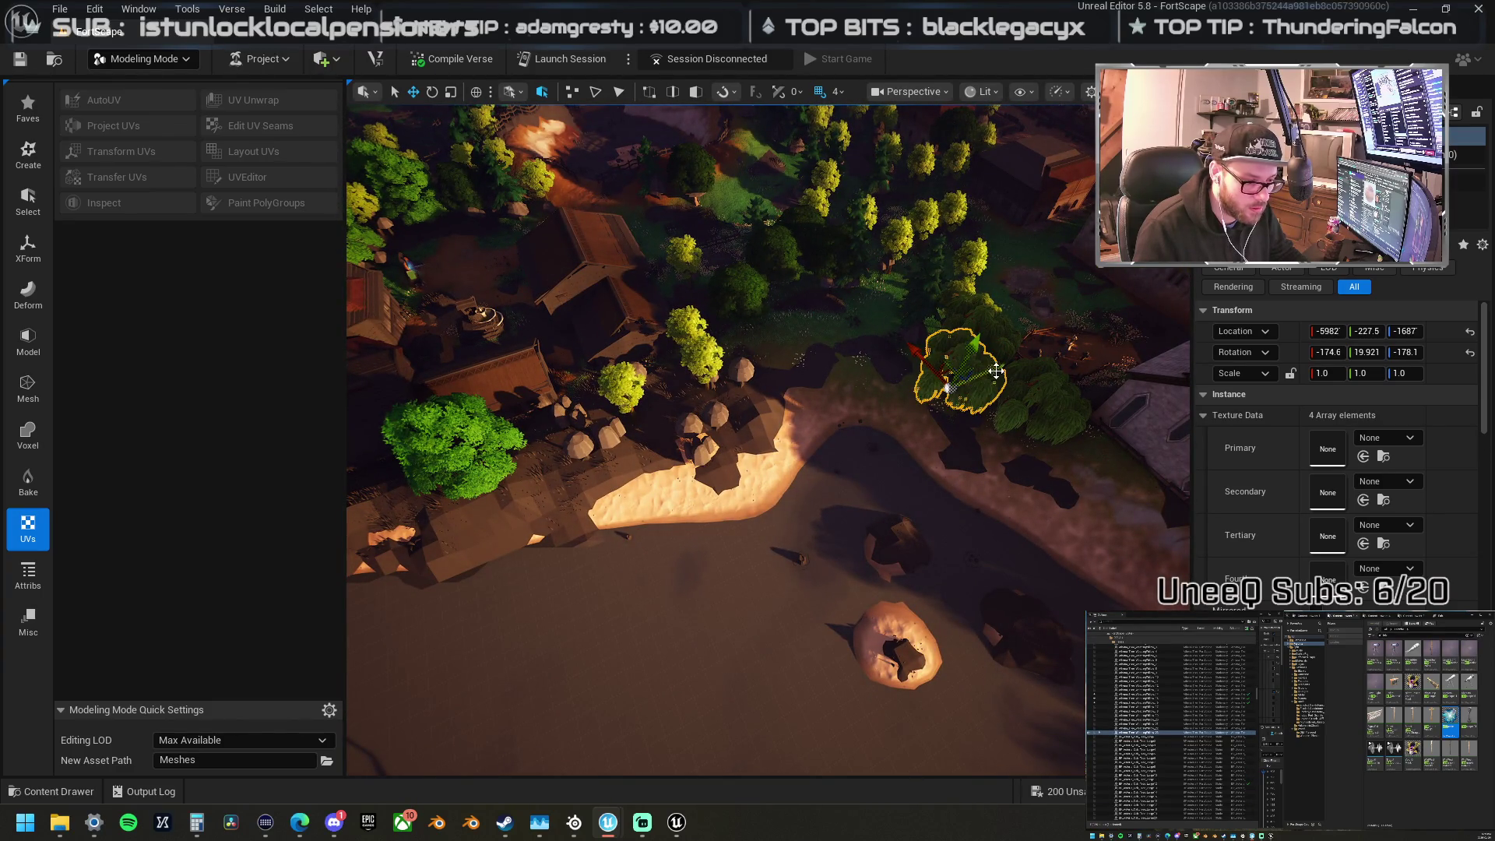
{"action": "key", "text": "End"}
{"action": "key", "text": "f"}
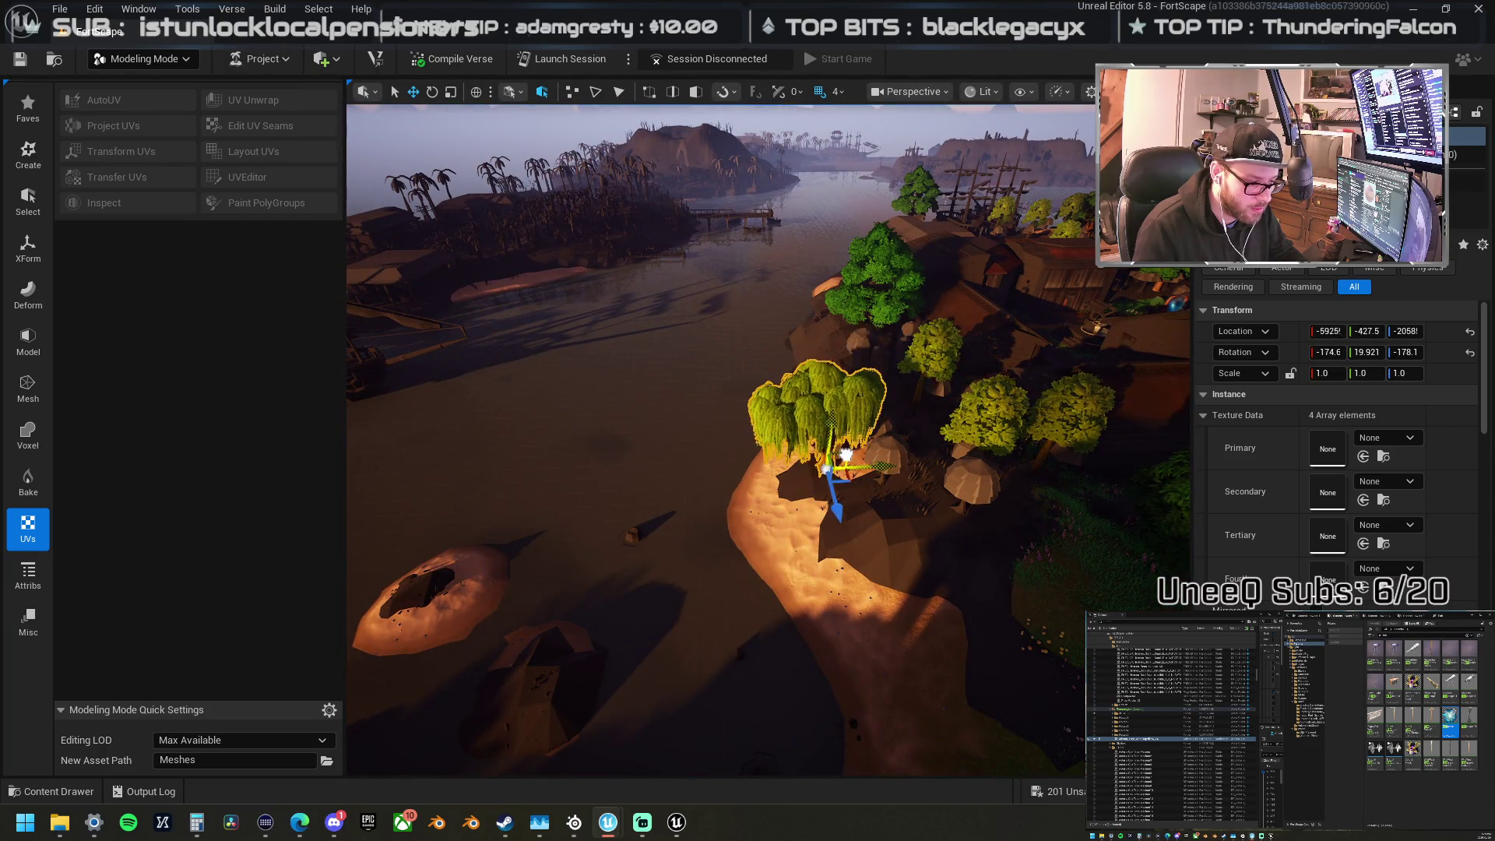
{"action": "left_click_drag", "start_coordinate": [852, 470], "coordinate": [909, 530]}
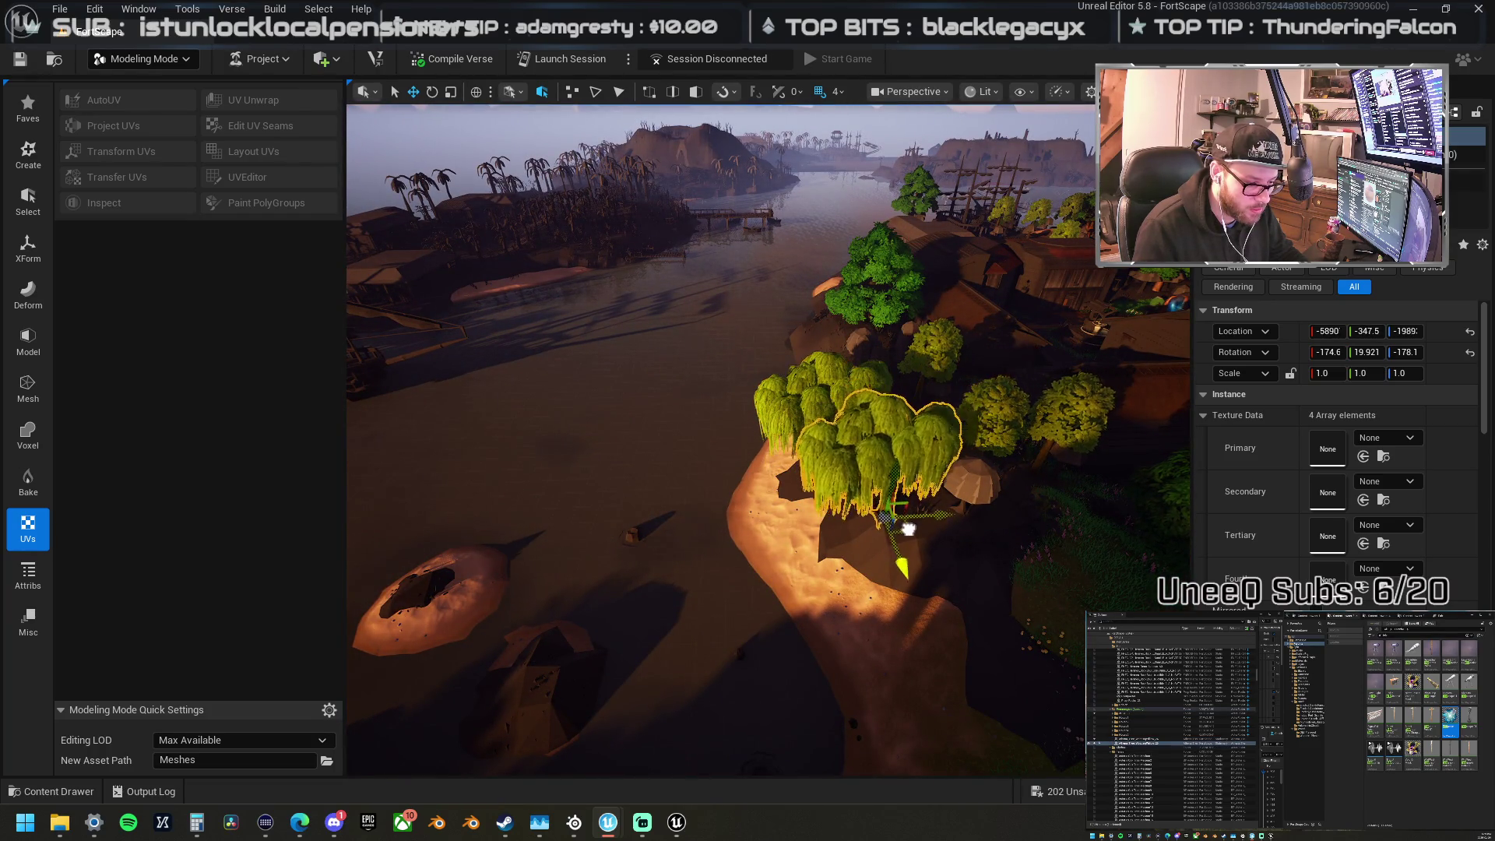
{"action": "key", "text": "End"}
{"action": "key", "text": "f"}
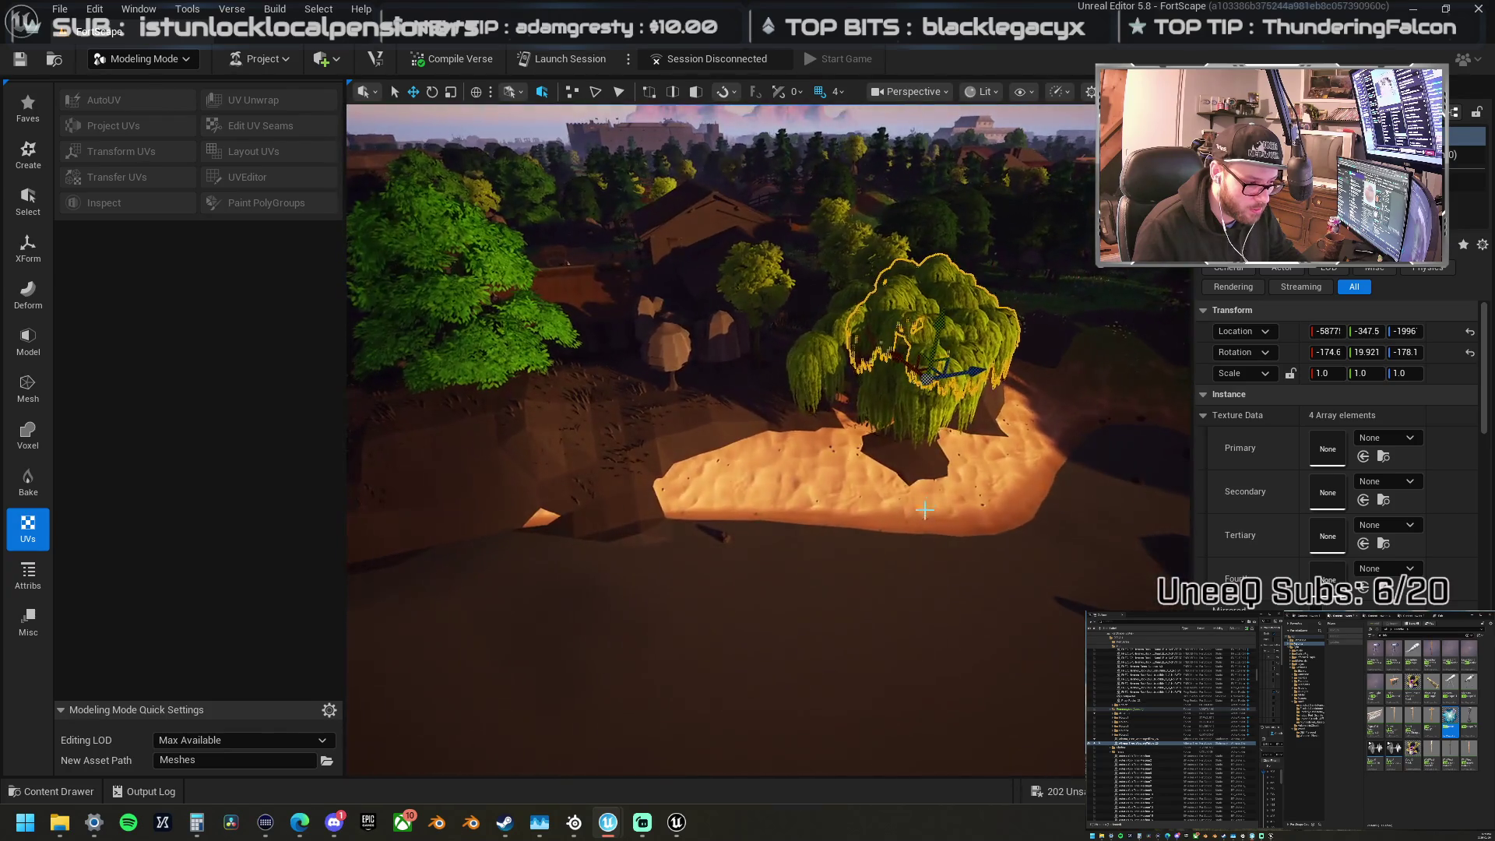
{"action": "mouse_move", "coordinate": [980, 375]}
{"action": "left_mouse_down"}
{"action": "mouse_move", "coordinate": [728, 414]}
{"action": "mouse_move", "coordinate": [774, 393]}
{"action": "mouse_move", "coordinate": [773, 420]}
{"action": "left_mouse_up"}
{"action": "key", "text": "f"}
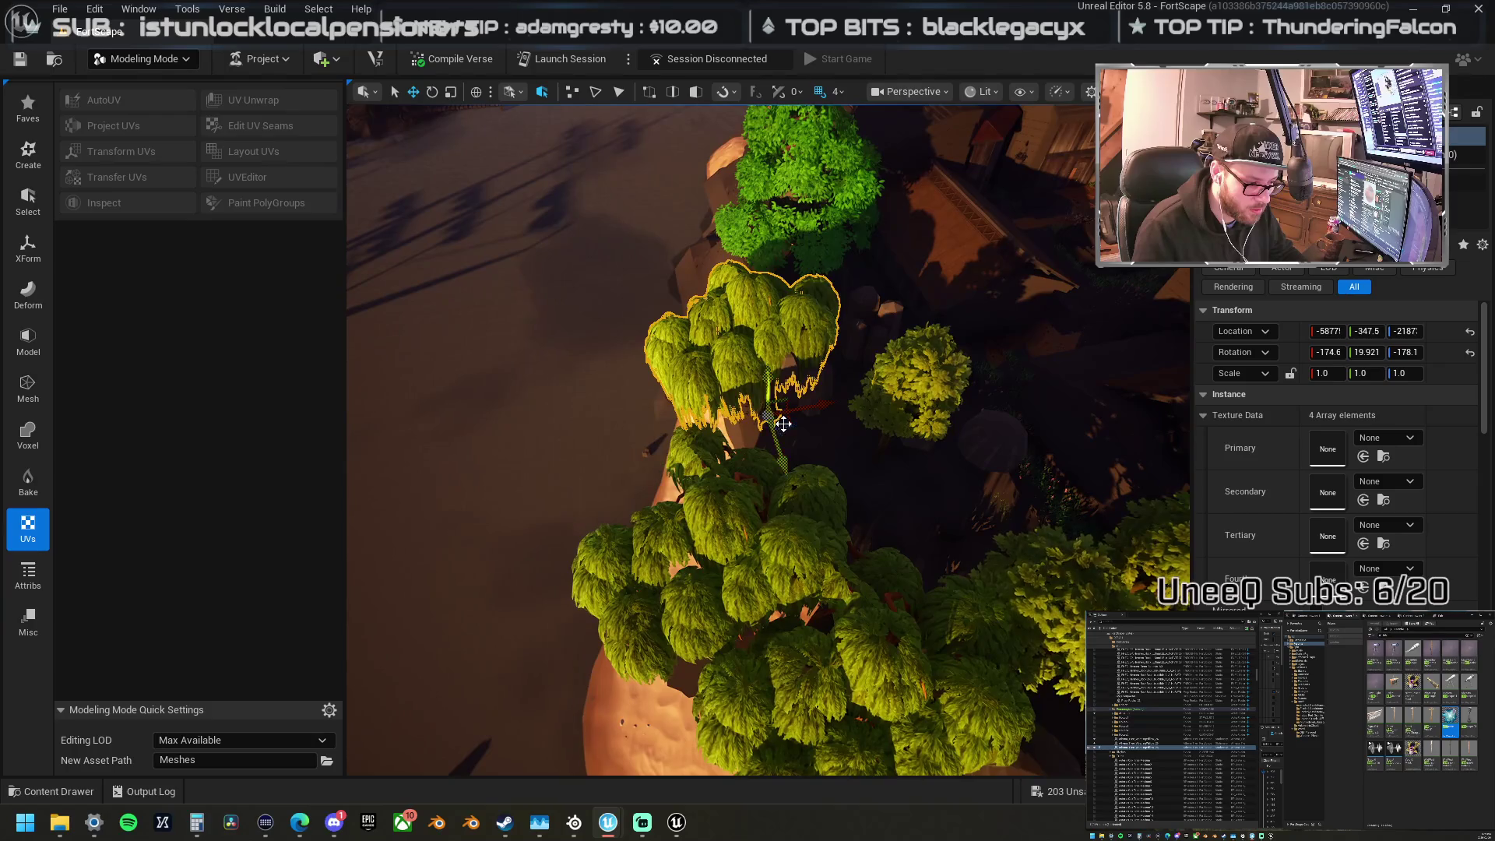
{"action": "scroll", "coordinate": [816, 427], "scroll_direction": "down", "scroll_amount": 5}
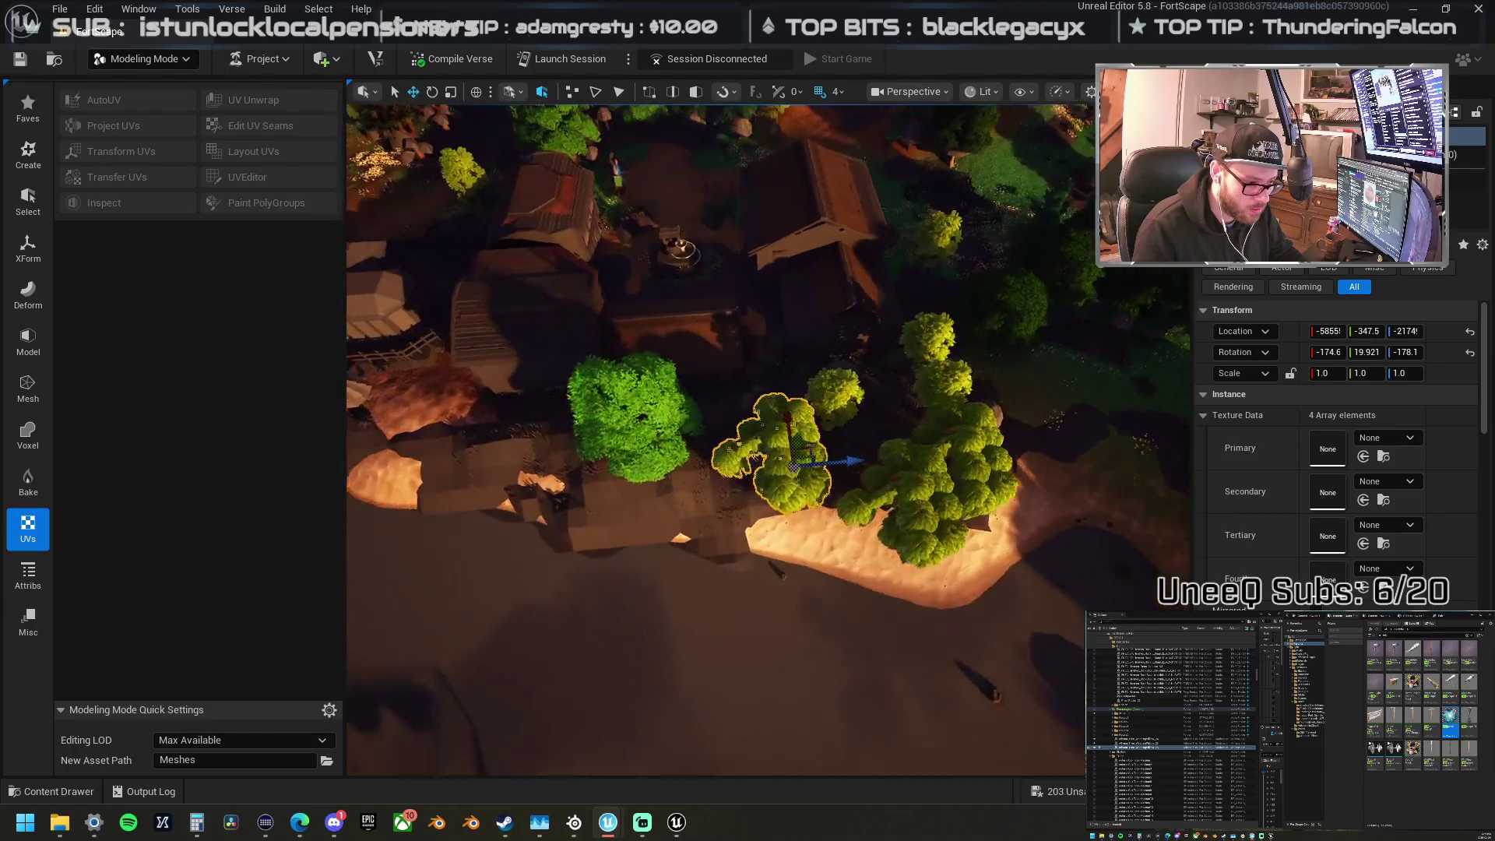
{"action": "scroll", "coordinate": [769, 440], "scroll_direction": "down", "scroll_amount": 5}
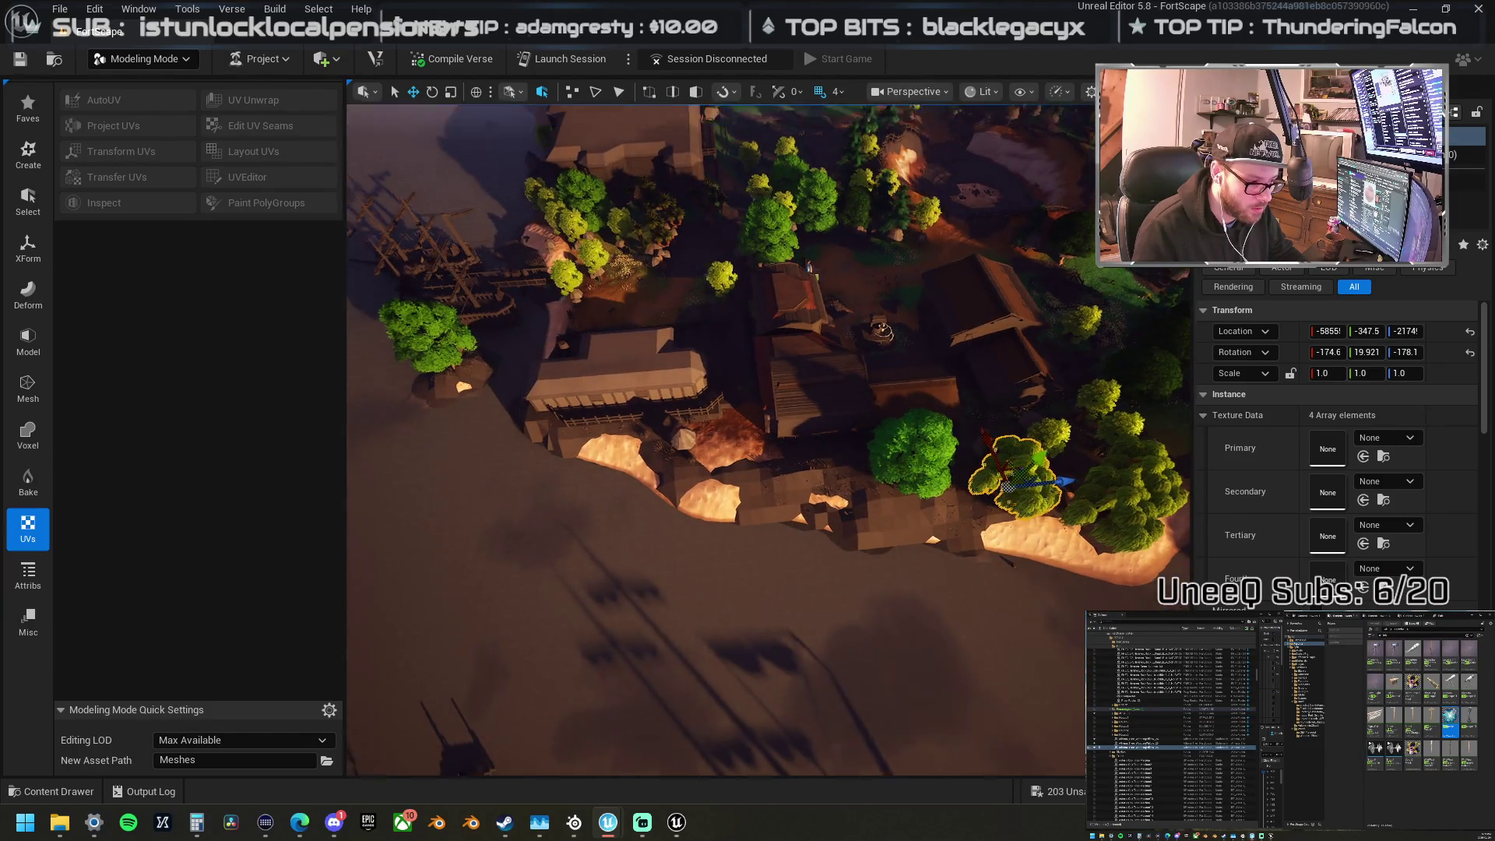
Step: Move a small tree from the village down to the clifftop edge above the beach
{"action": "mouse_move", "coordinate": [844, 281]}
{"action": "left_mouse_down"}
{"action": "mouse_move", "coordinate": [825, 281]}
{"action": "mouse_move", "coordinate": [908, 419]}
{"action": "left_mouse_up"}
{"action": "left_click", "coordinate": [853, 331]}
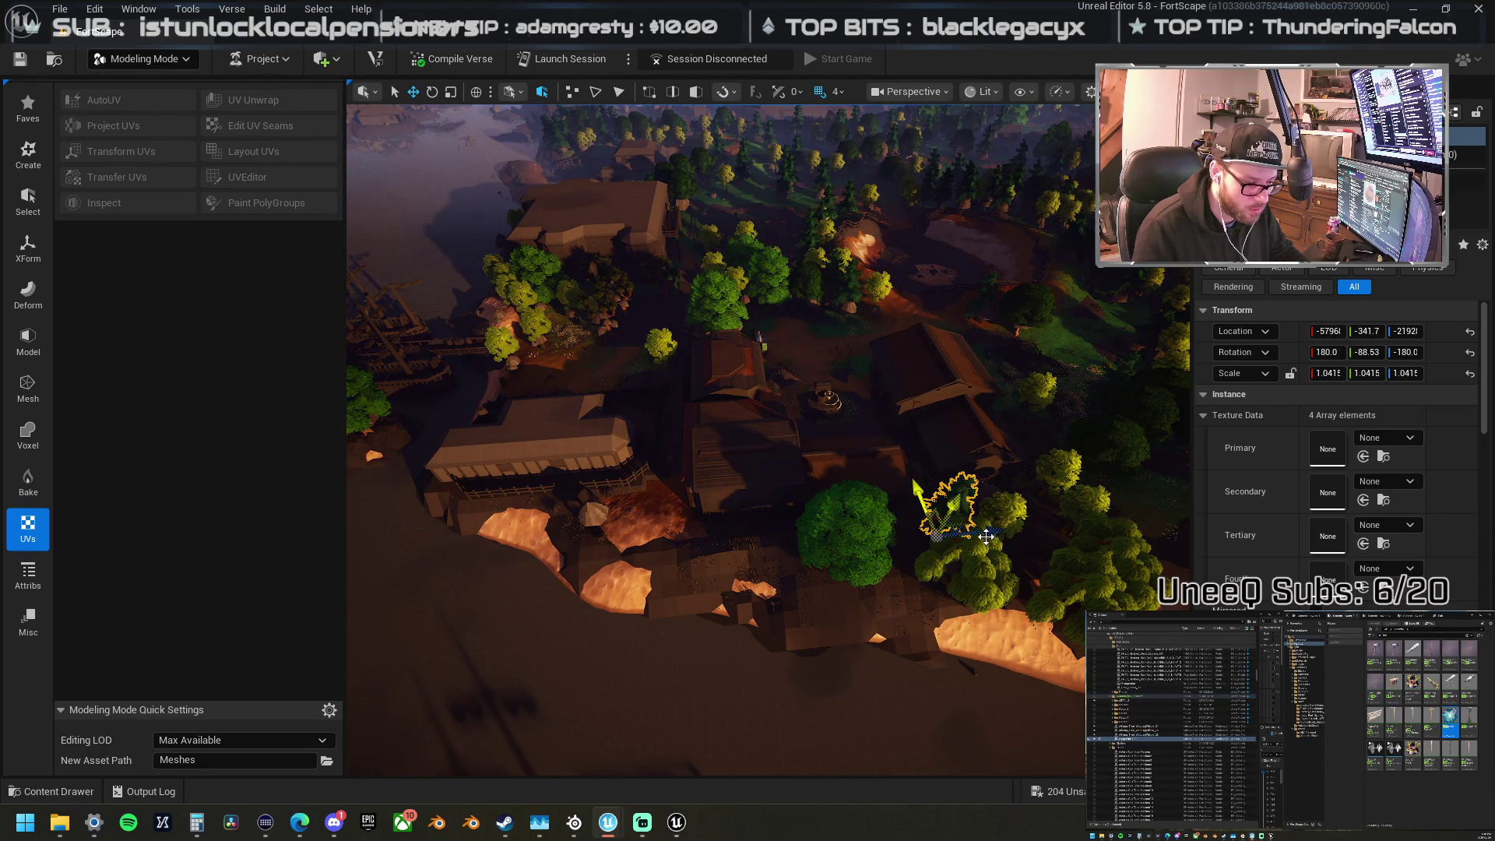
{"action": "left_click_drag", "start_coordinate": [986, 537], "coordinate": [607, 519]}
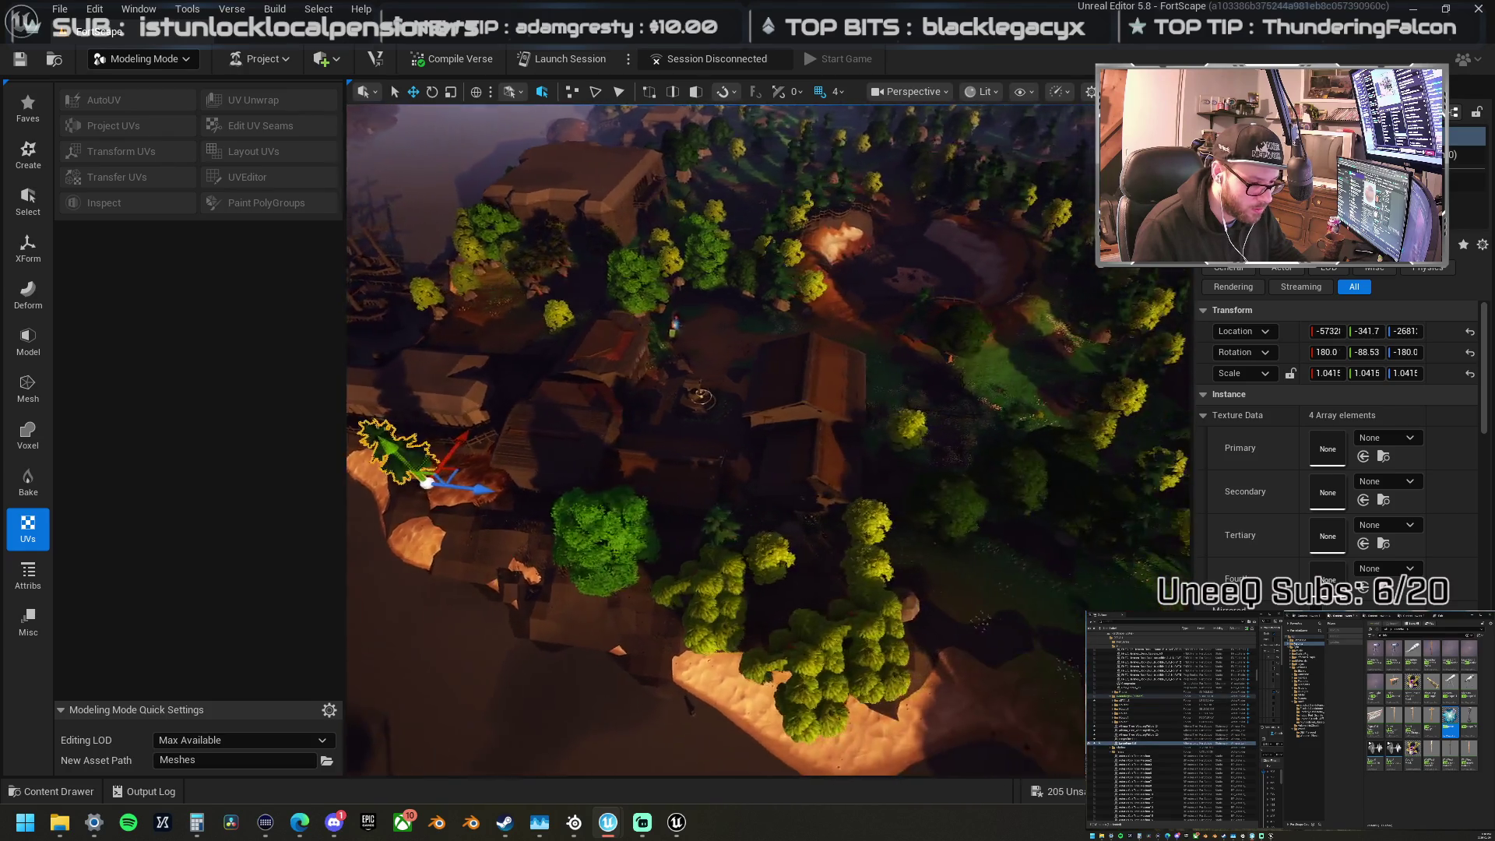
{"action": "mouse_move", "coordinate": [549, 307]}
{"action": "left_mouse_down"}
{"action": "mouse_move", "coordinate": [696, 590]}
{"action": "mouse_move", "coordinate": [659, 498]}
{"action": "left_mouse_up"}
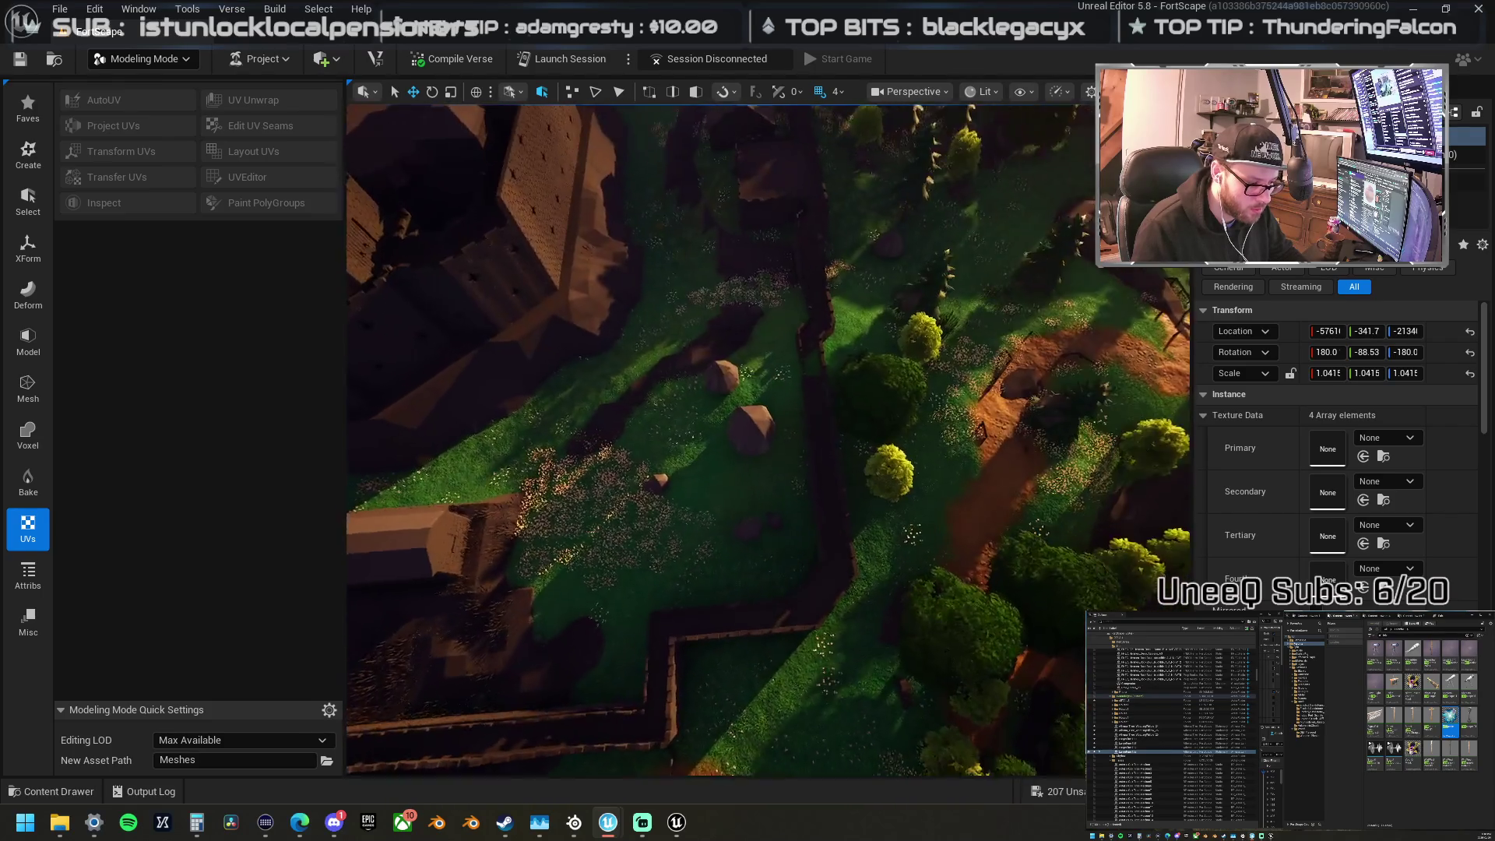
Step: Reposition the yellow tree and move the pine onto the grass left of the path
{"action": "left_click", "coordinate": [921, 450]}
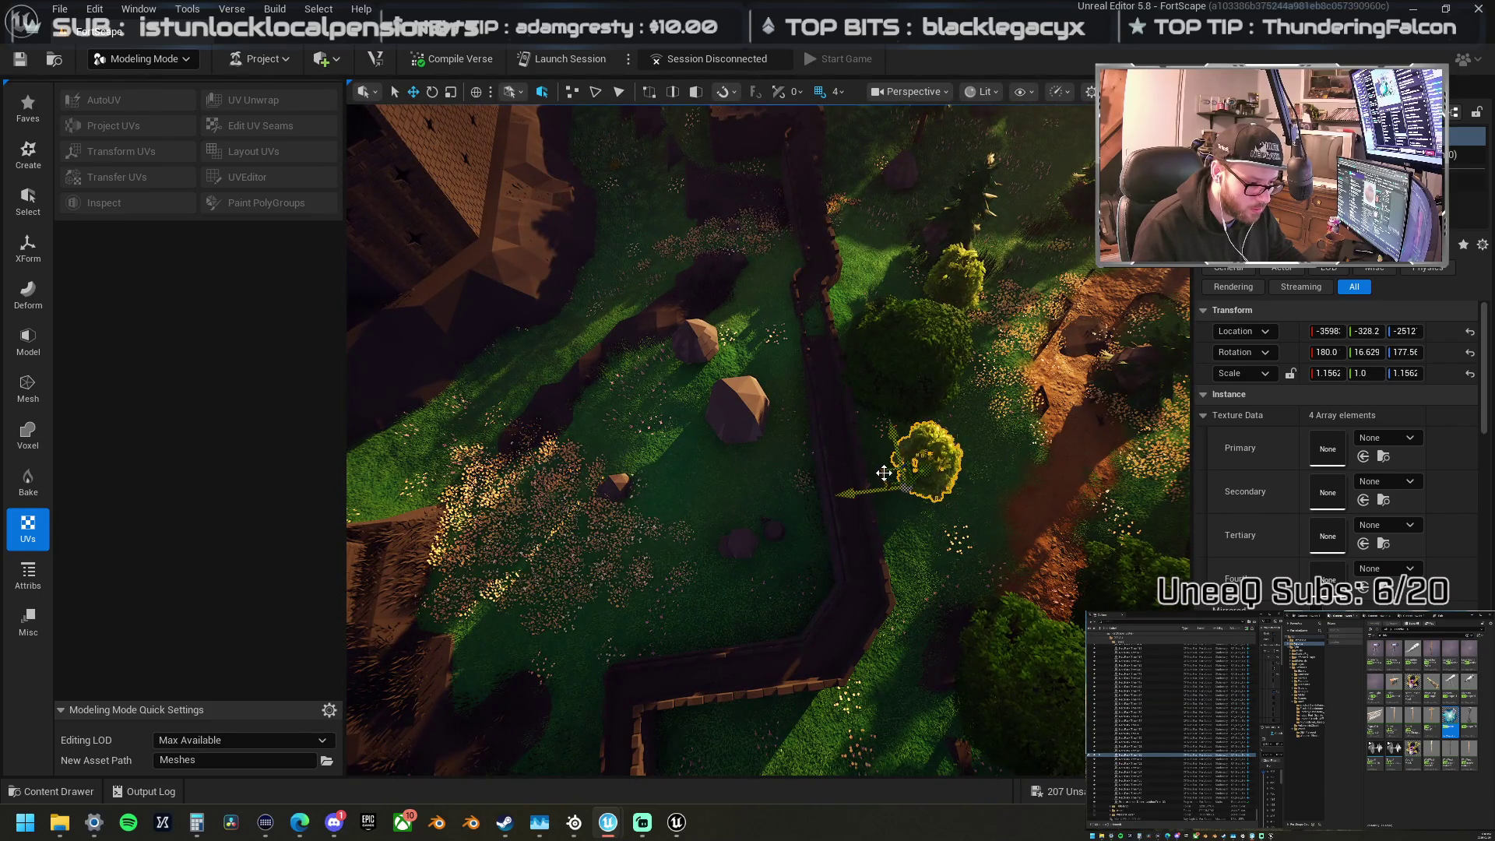
{"action": "mouse_move", "coordinate": [718, 534]}
{"action": "left_mouse_down"}
{"action": "mouse_move", "coordinate": [617, 486]}
{"action": "mouse_move", "coordinate": [986, 296]}
{"action": "left_mouse_up"}
{"action": "left_click", "coordinate": [986, 296]}
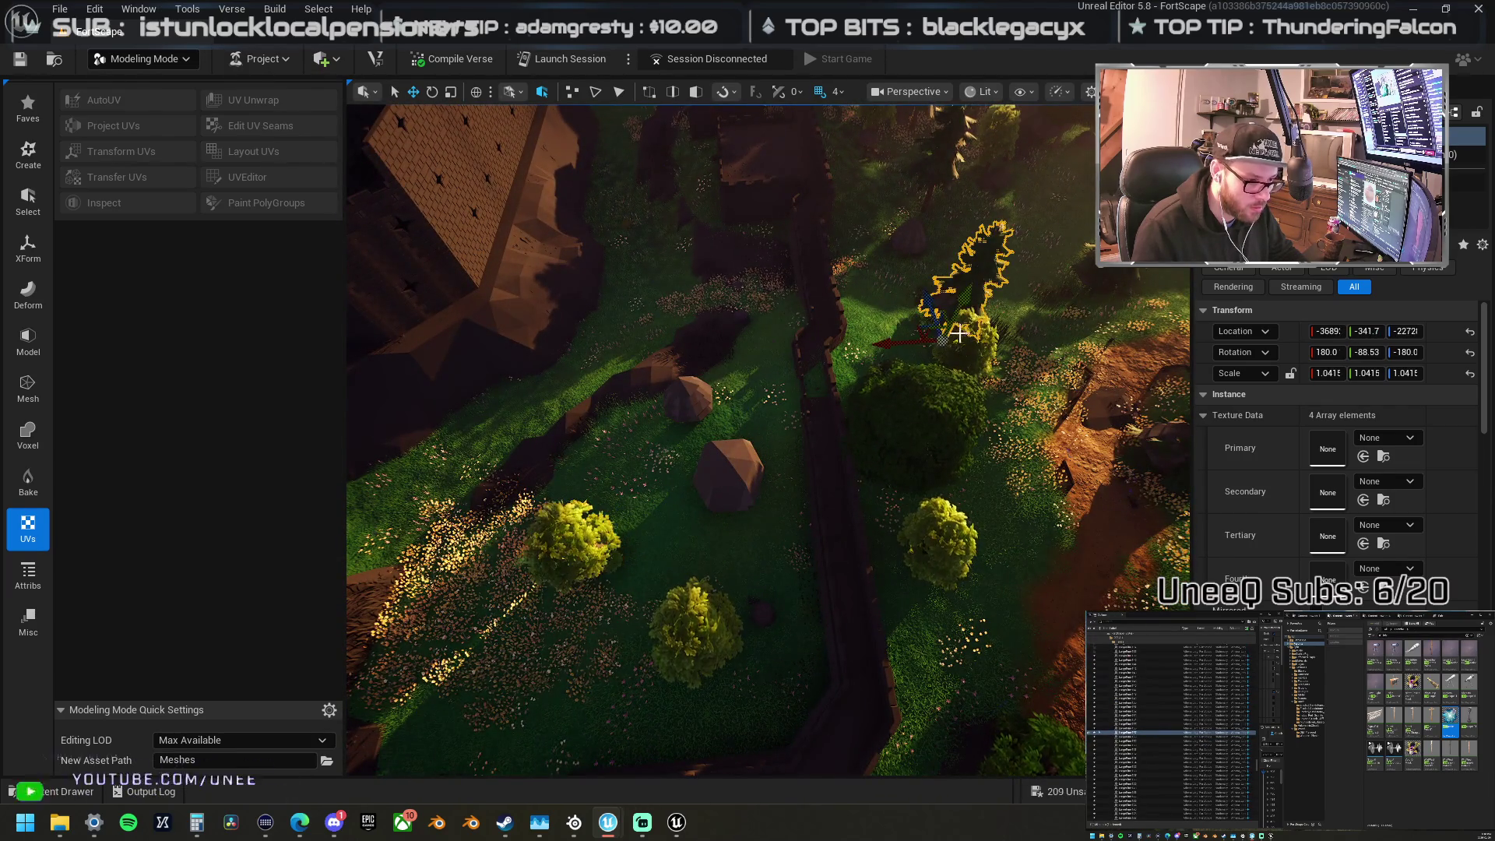
{"action": "left_click_drag", "start_coordinate": [912, 330], "coordinate": [671, 393]}
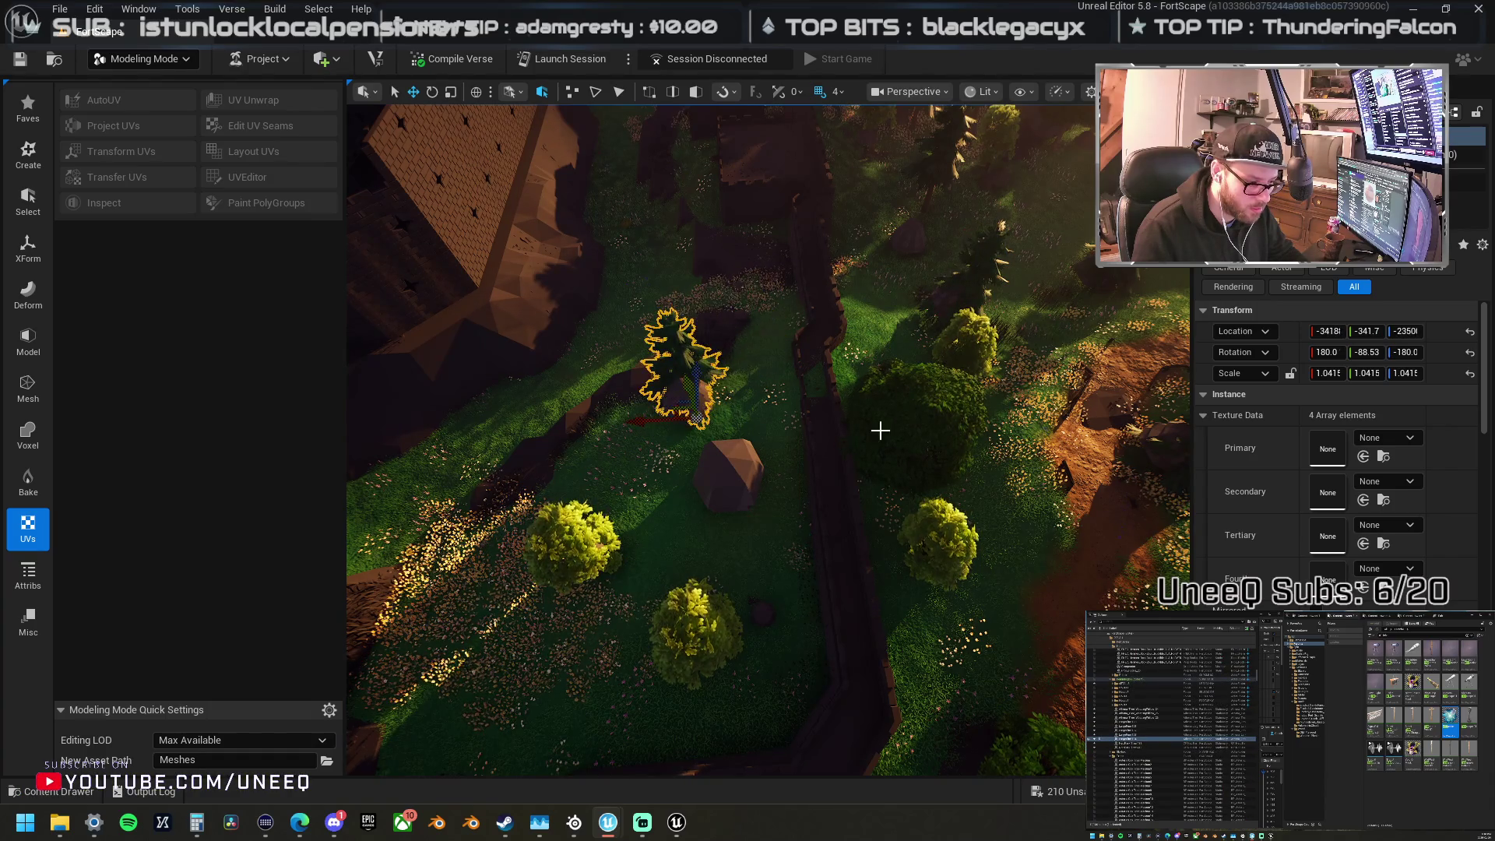
Step: Shift the dark bush left and add several bush copies and a tree copy along the fence
{"action": "left_click", "coordinate": [900, 431]}
{"action": "left_click_drag", "start_coordinate": [867, 446], "coordinate": [686, 476]}
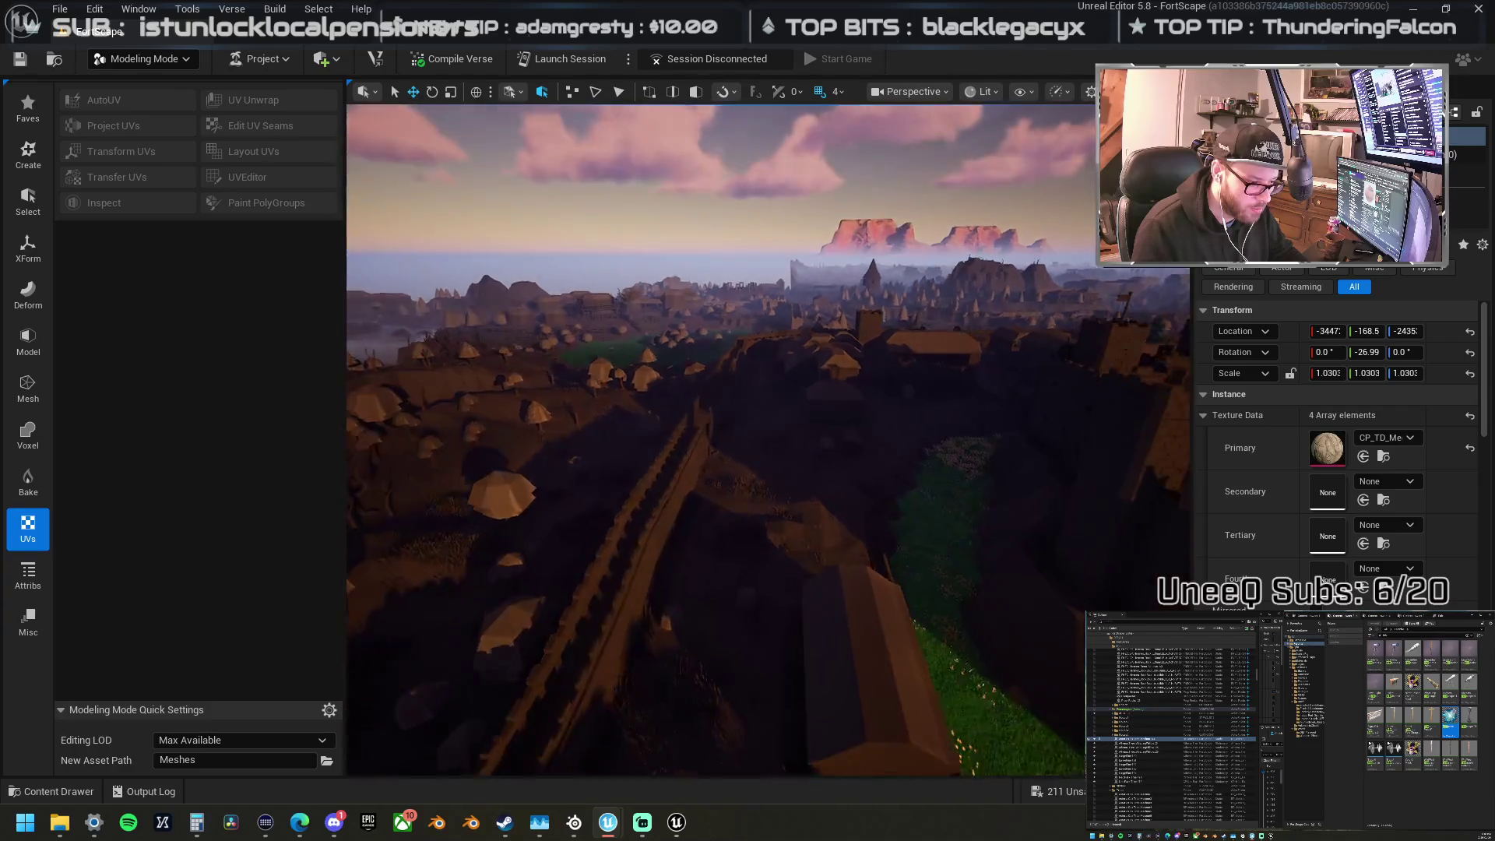
{"action": "left_click", "coordinate": [910, 437]}
{"action": "mouse_move", "coordinate": [910, 440]}
{"action": "left_mouse_down"}
{"action": "mouse_move", "coordinate": [1030, 416]}
{"action": "mouse_move", "coordinate": [627, 460]}
{"action": "mouse_move", "coordinate": [780, 428]}
{"action": "left_mouse_up"}
{"action": "mouse_move", "coordinate": [904, 364]}
{"action": "left_mouse_down"}
{"action": "mouse_move", "coordinate": [741, 441]}
{"action": "mouse_move", "coordinate": [925, 405]}
{"action": "mouse_move", "coordinate": [977, 413]}
{"action": "mouse_move", "coordinate": [686, 420]}
{"action": "mouse_move", "coordinate": [604, 445]}
{"action": "left_mouse_up"}
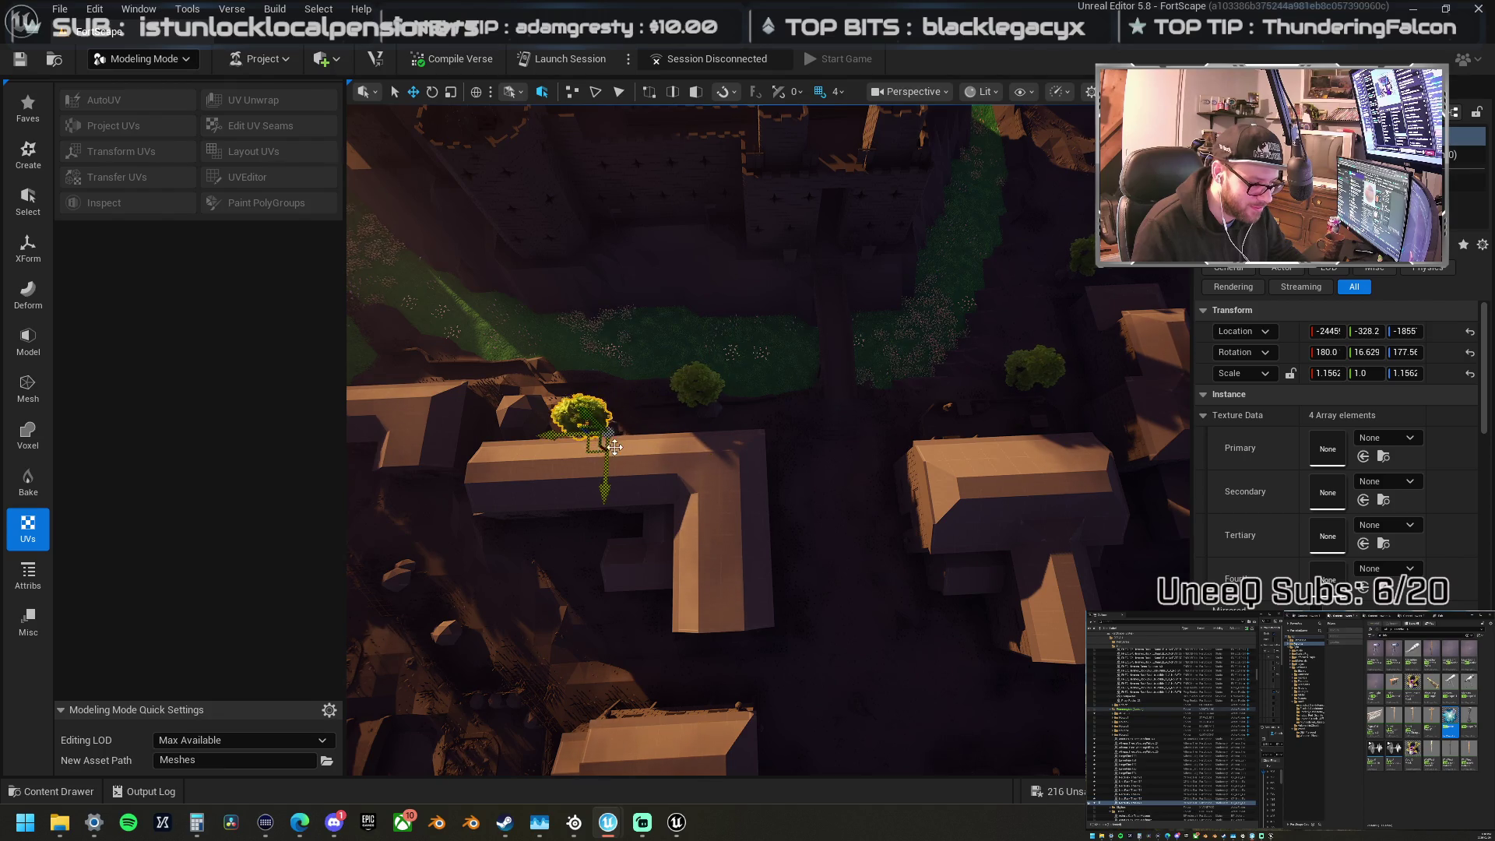
{"action": "mouse_move", "coordinate": [706, 424]}
{"action": "left_mouse_down"}
{"action": "mouse_move", "coordinate": [740, 423]}
{"action": "mouse_move", "coordinate": [707, 424]}
{"action": "left_mouse_up"}
{"action": "mouse_move", "coordinate": [802, 393]}
{"action": "left_mouse_down"}
{"action": "mouse_move", "coordinate": [598, 532]}
{"action": "mouse_move", "coordinate": [598, 475]}
{"action": "left_mouse_up"}
{"action": "left_click_drag", "start_coordinate": [744, 449], "coordinate": [745, 449]}
{"action": "mouse_move", "coordinate": [792, 388]}
{"action": "left_mouse_down"}
{"action": "mouse_move", "coordinate": [605, 519]}
{"action": "mouse_move", "coordinate": [487, 467]}
{"action": "mouse_move", "coordinate": [526, 619]}
{"action": "mouse_move", "coordinate": [803, 576]}
{"action": "mouse_move", "coordinate": [989, 572]}
{"action": "mouse_move", "coordinate": [967, 649]}
{"action": "left_mouse_up"}
{"action": "mouse_move", "coordinate": [969, 644]}
{"action": "left_mouse_down"}
{"action": "mouse_move", "coordinate": [1001, 517]}
{"action": "mouse_move", "coordinate": [718, 534]}
{"action": "mouse_move", "coordinate": [1086, 559]}
{"action": "mouse_move", "coordinate": [1059, 366]}
{"action": "mouse_move", "coordinate": [1079, 288]}
{"action": "mouse_move", "coordinate": [1130, 312]}
{"action": "mouse_move", "coordinate": [1102, 405]}
{"action": "mouse_move", "coordinate": [1101, 498]}
{"action": "mouse_move", "coordinate": [1135, 522]}
{"action": "mouse_move", "coordinate": [1145, 584]}
{"action": "mouse_move", "coordinate": [565, 378]}
{"action": "left_mouse_up"}
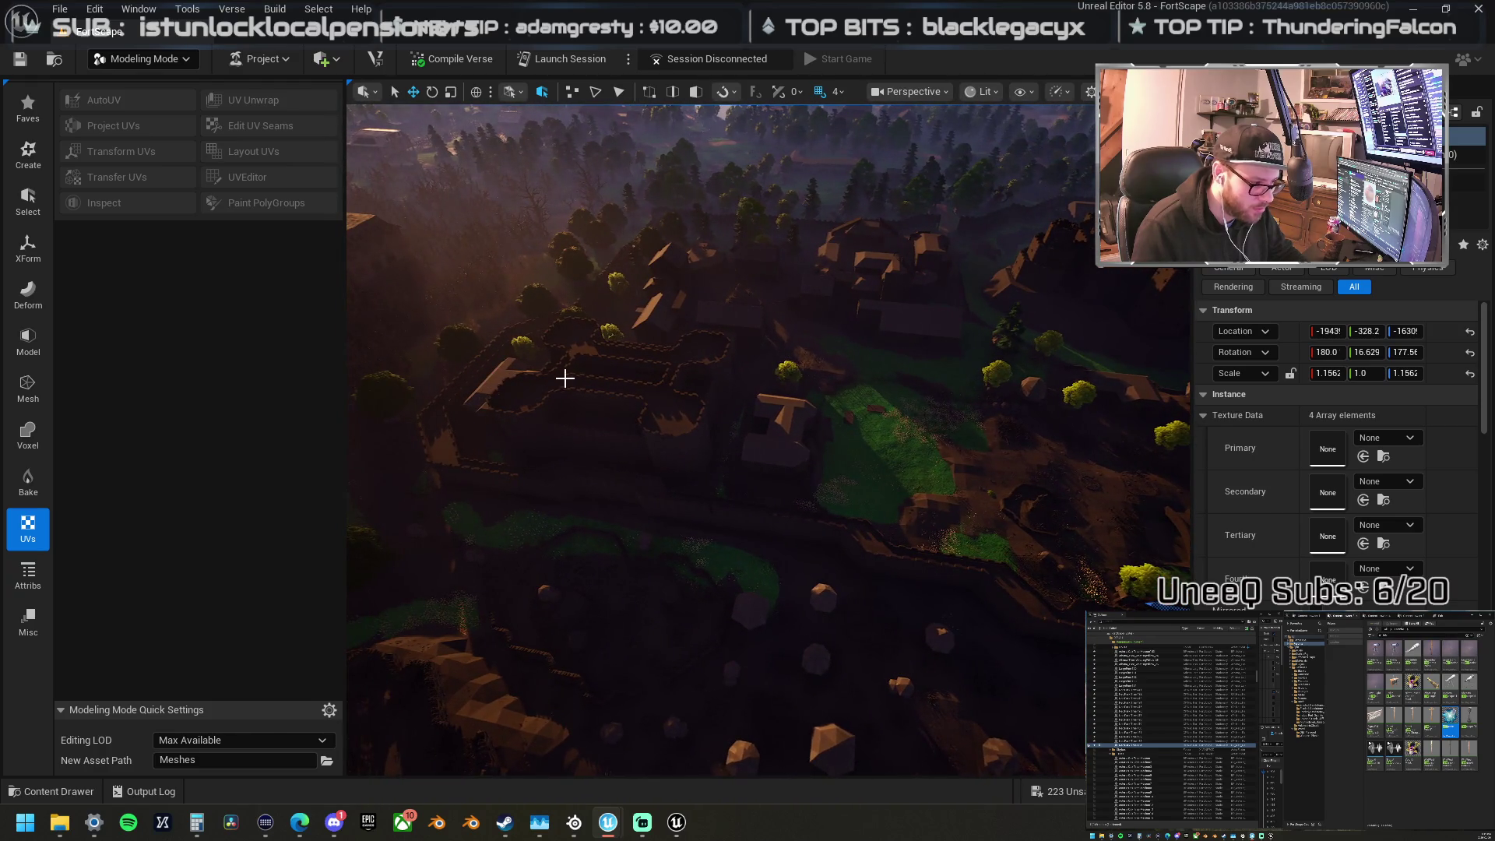
Step: Move the tree from the village's left side rightward to sit beside the fence with the other trees
{"action": "left_click", "coordinate": [461, 343]}
{"action": "mouse_move", "coordinate": [442, 374]}
{"action": "left_mouse_down"}
{"action": "mouse_move", "coordinate": [757, 433]}
{"action": "mouse_move", "coordinate": [877, 432]}
{"action": "mouse_move", "coordinate": [986, 405]}
{"action": "mouse_move", "coordinate": [1005, 411]}
{"action": "mouse_move", "coordinate": [984, 441]}
{"action": "mouse_move", "coordinate": [1006, 438]}
{"action": "left_mouse_up"}
{"action": "mouse_move", "coordinate": [717, 414]}
{"action": "left_mouse_down"}
{"action": "mouse_move", "coordinate": [857, 381]}
{"action": "mouse_move", "coordinate": [896, 347]}
{"action": "mouse_move", "coordinate": [837, 269]}
{"action": "mouse_move", "coordinate": [767, 337]}
{"action": "left_mouse_up"}
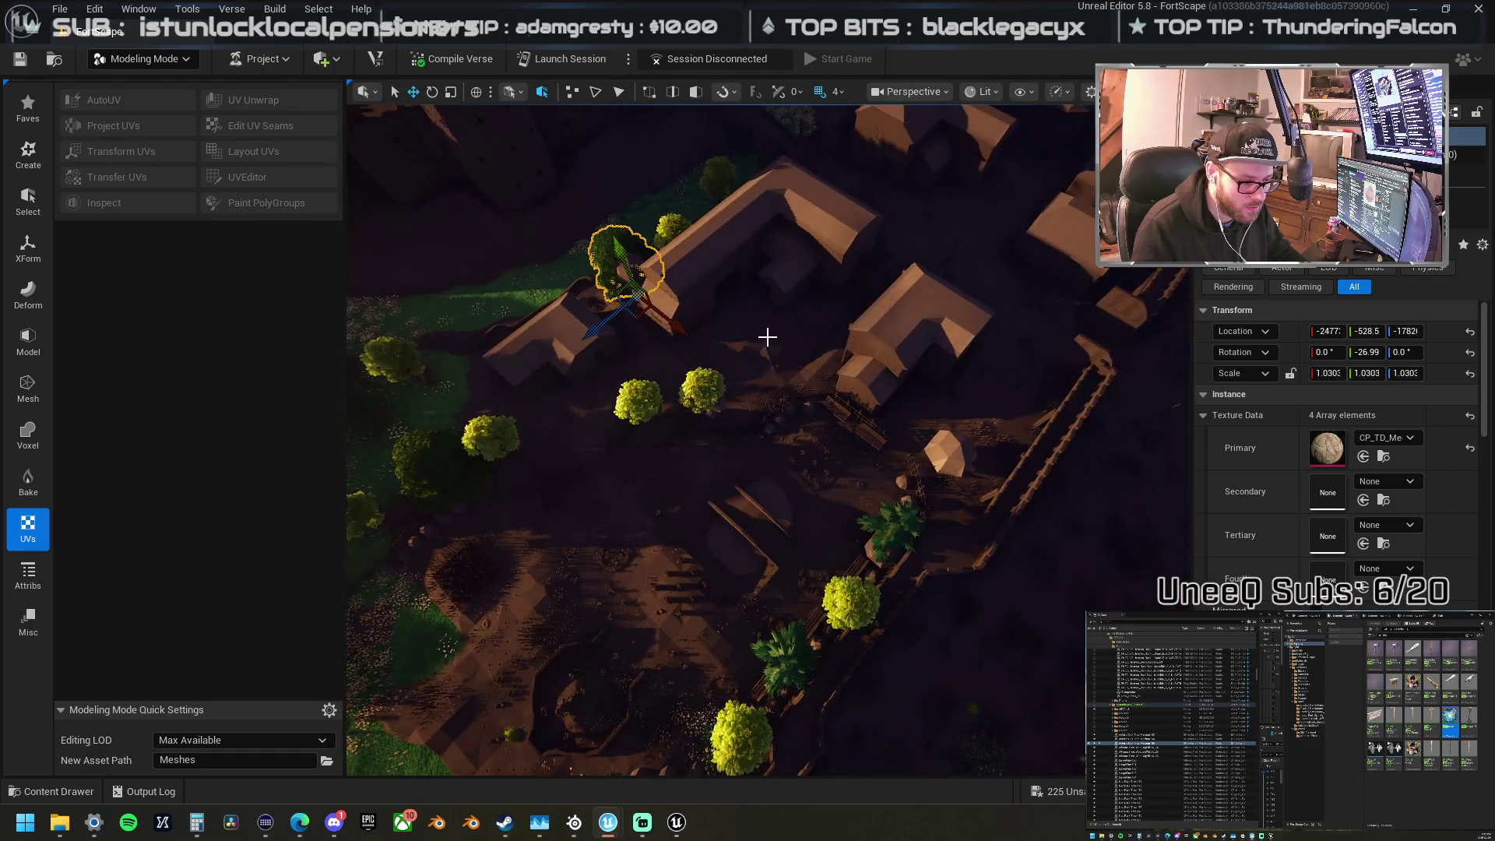
{"action": "mouse_move", "coordinate": [644, 317]}
{"action": "left_mouse_down"}
{"action": "mouse_move", "coordinate": [957, 505]}
{"action": "mouse_move", "coordinate": [635, 451]}
{"action": "mouse_move", "coordinate": [667, 467]}
{"action": "mouse_move", "coordinate": [620, 343]}
{"action": "mouse_move", "coordinate": [620, 198]}
{"action": "mouse_move", "coordinate": [678, 204]}
{"action": "mouse_move", "coordinate": [677, 247]}
{"action": "left_mouse_up"}
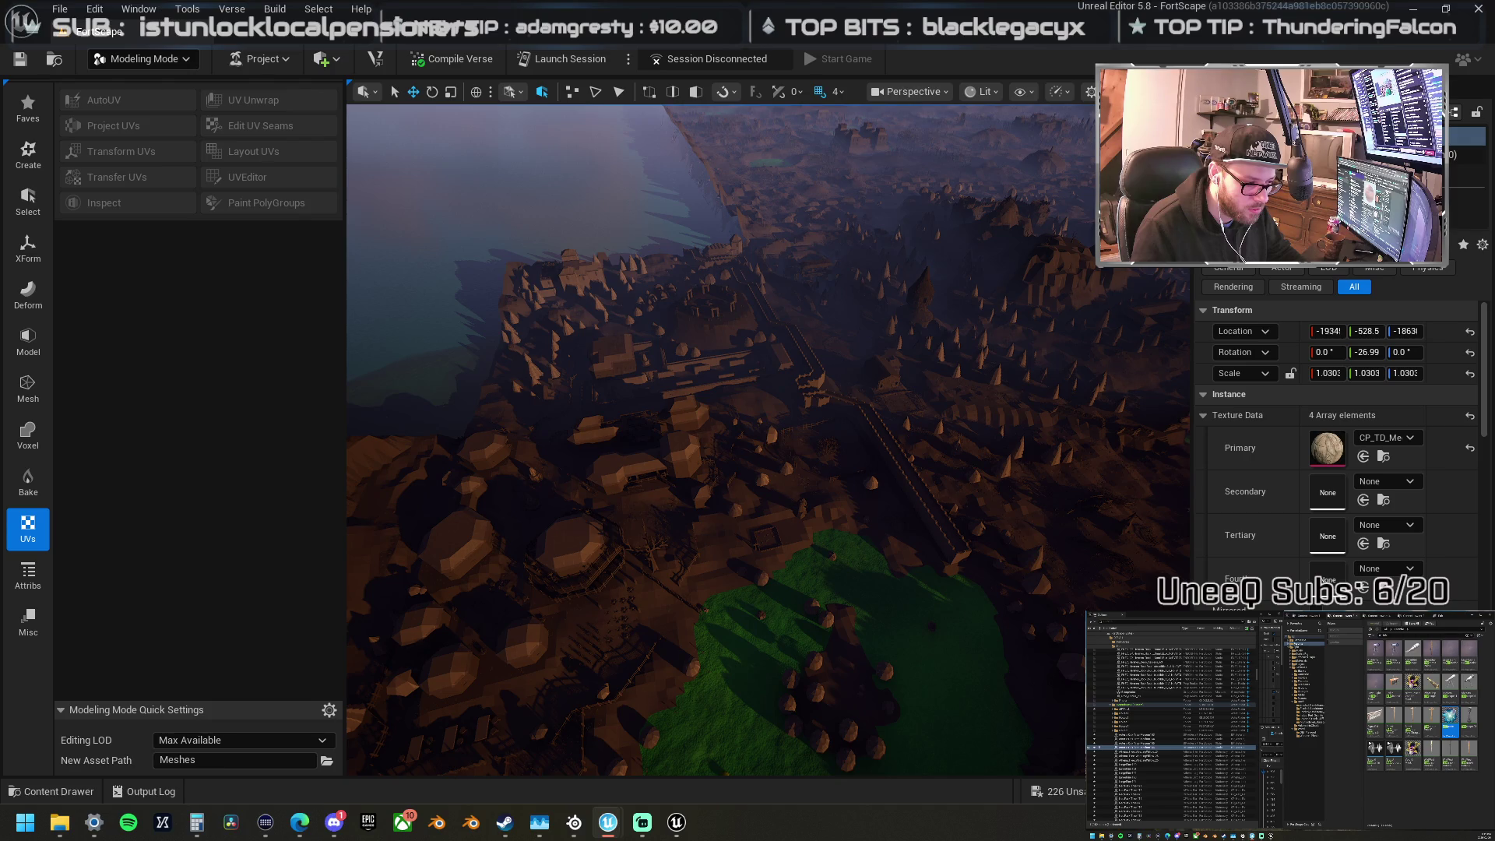
{"action": "mouse_move", "coordinate": [677, 248]}
{"action": "left_mouse_down"}
{"action": "mouse_move", "coordinate": [678, 211]}
{"action": "mouse_move", "coordinate": [693, 211]}
{"action": "left_mouse_up"}
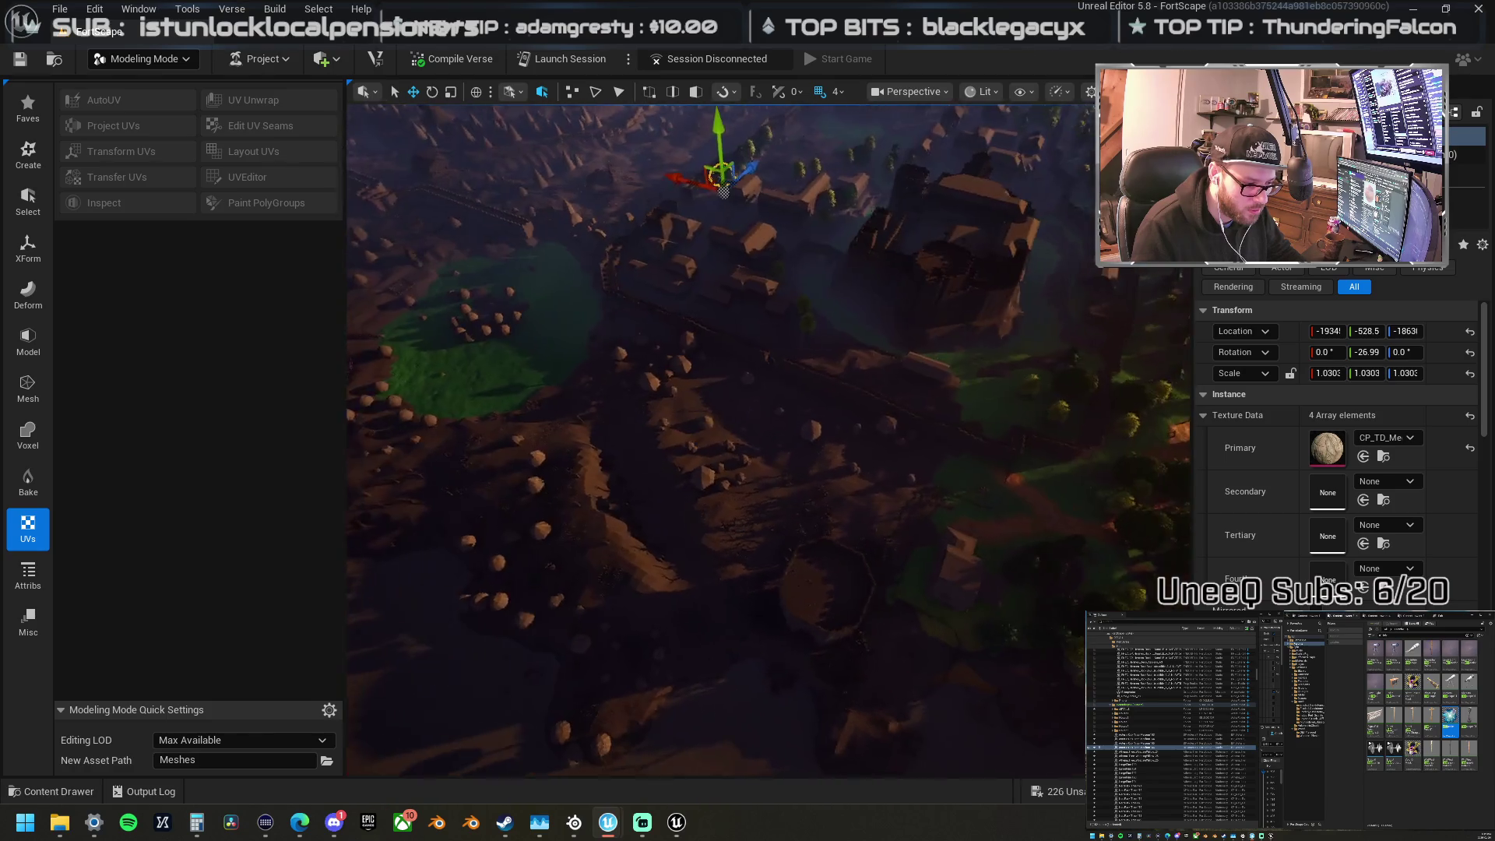
{"action": "mouse_move", "coordinate": [694, 210]}
{"action": "left_mouse_down"}
{"action": "mouse_move", "coordinate": [670, 217]}
{"action": "mouse_move", "coordinate": [670, 156]}
{"action": "mouse_move", "coordinate": [682, 234]}
{"action": "left_mouse_up"}
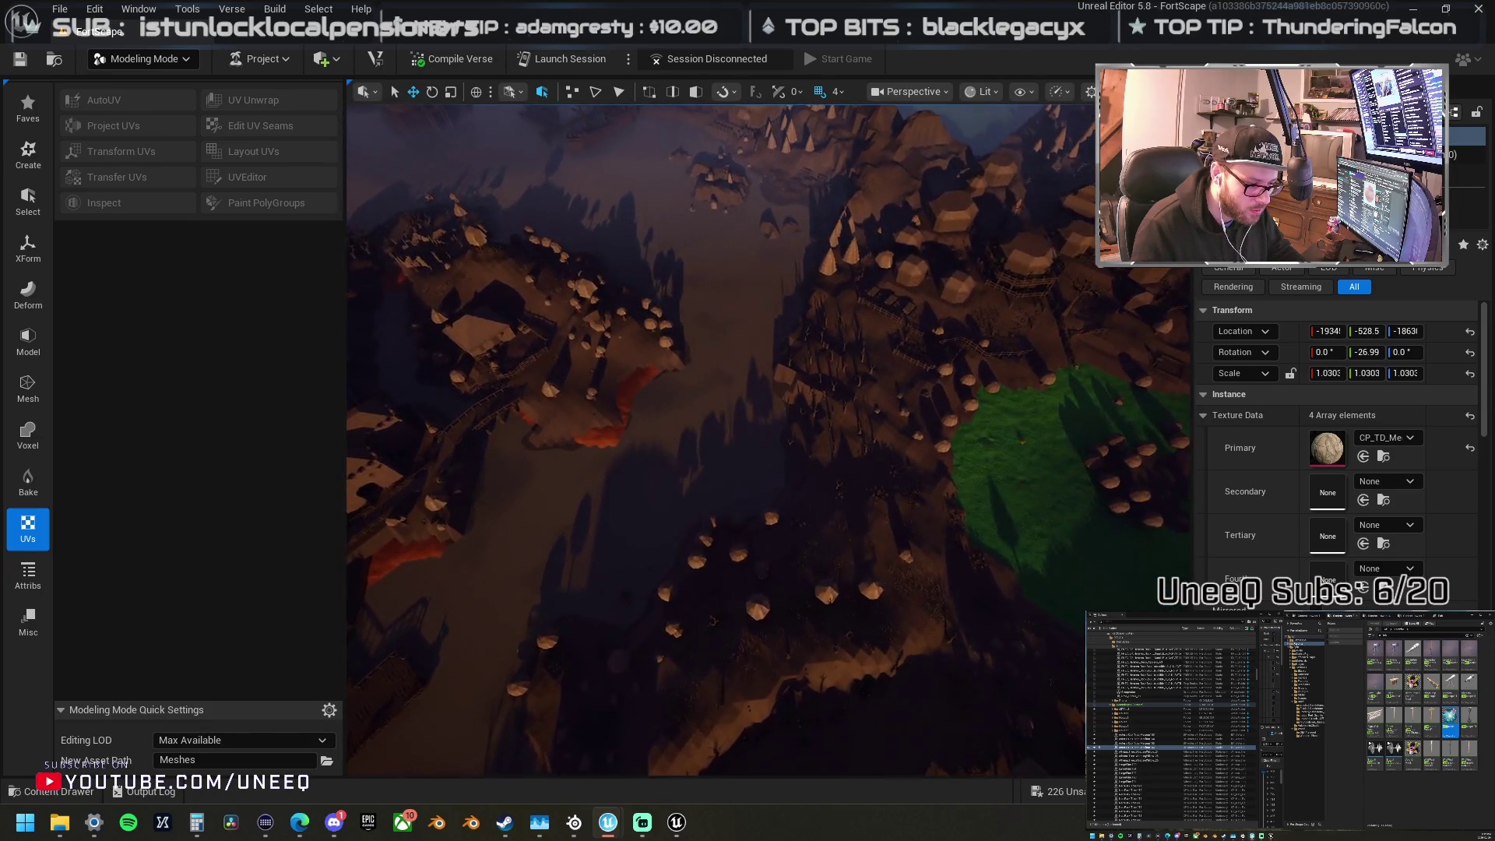
{"action": "mouse_move", "coordinate": [681, 234]}
{"action": "left_mouse_down"}
{"action": "mouse_move", "coordinate": [681, 179]}
{"action": "mouse_move", "coordinate": [686, 233]}
{"action": "mouse_move", "coordinate": [670, 226]}
{"action": "left_mouse_up"}
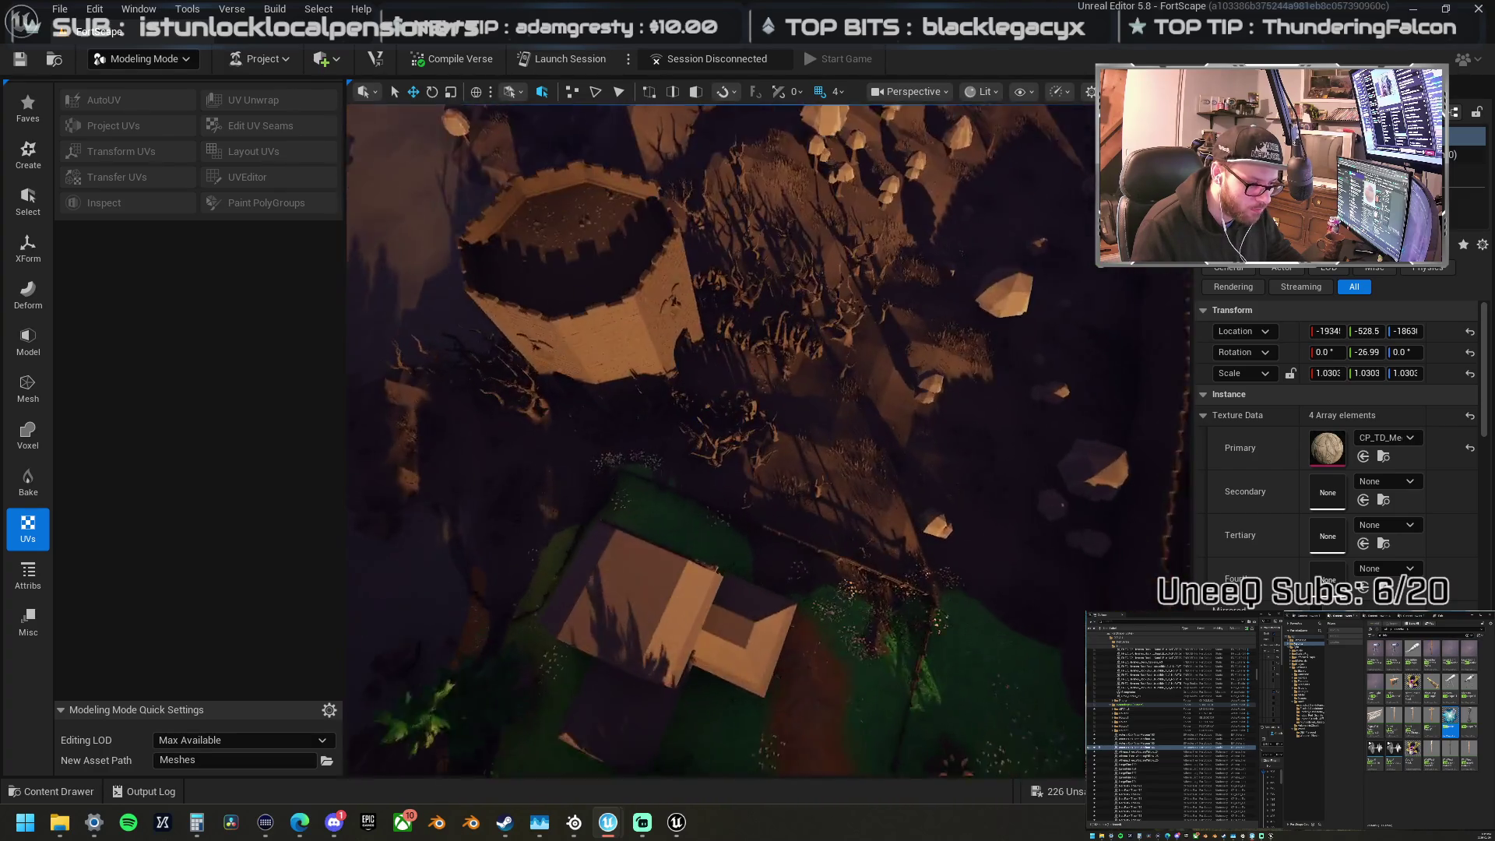
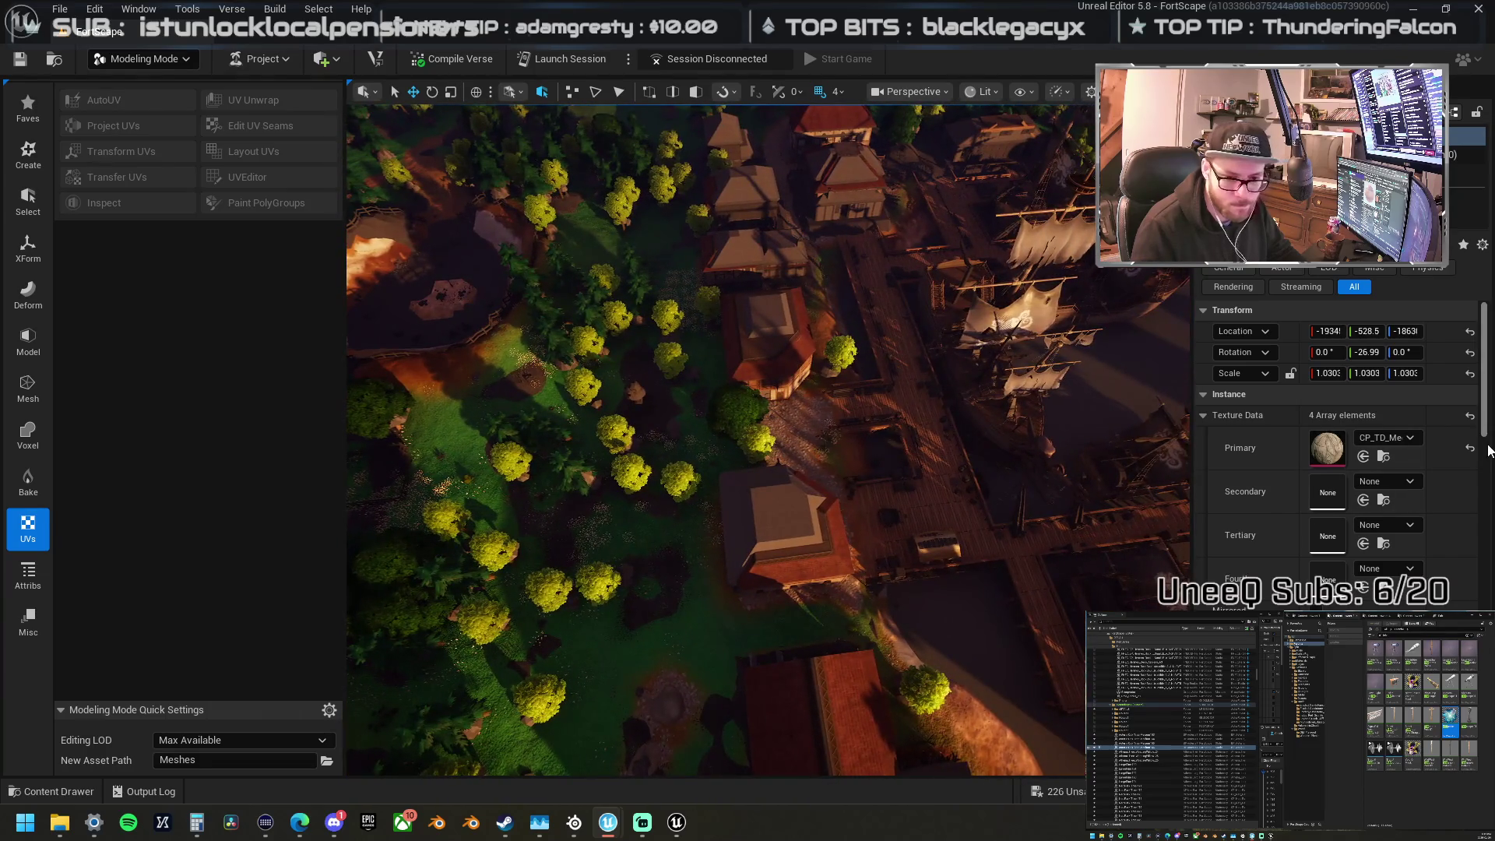
Step: Select a group of actors in the scene list, then clear the multi-actor selection
{"action": "left_click", "coordinate": [1137, 735]}
{"action": "left_click", "coordinate": [1145, 760], "text": "shift"}
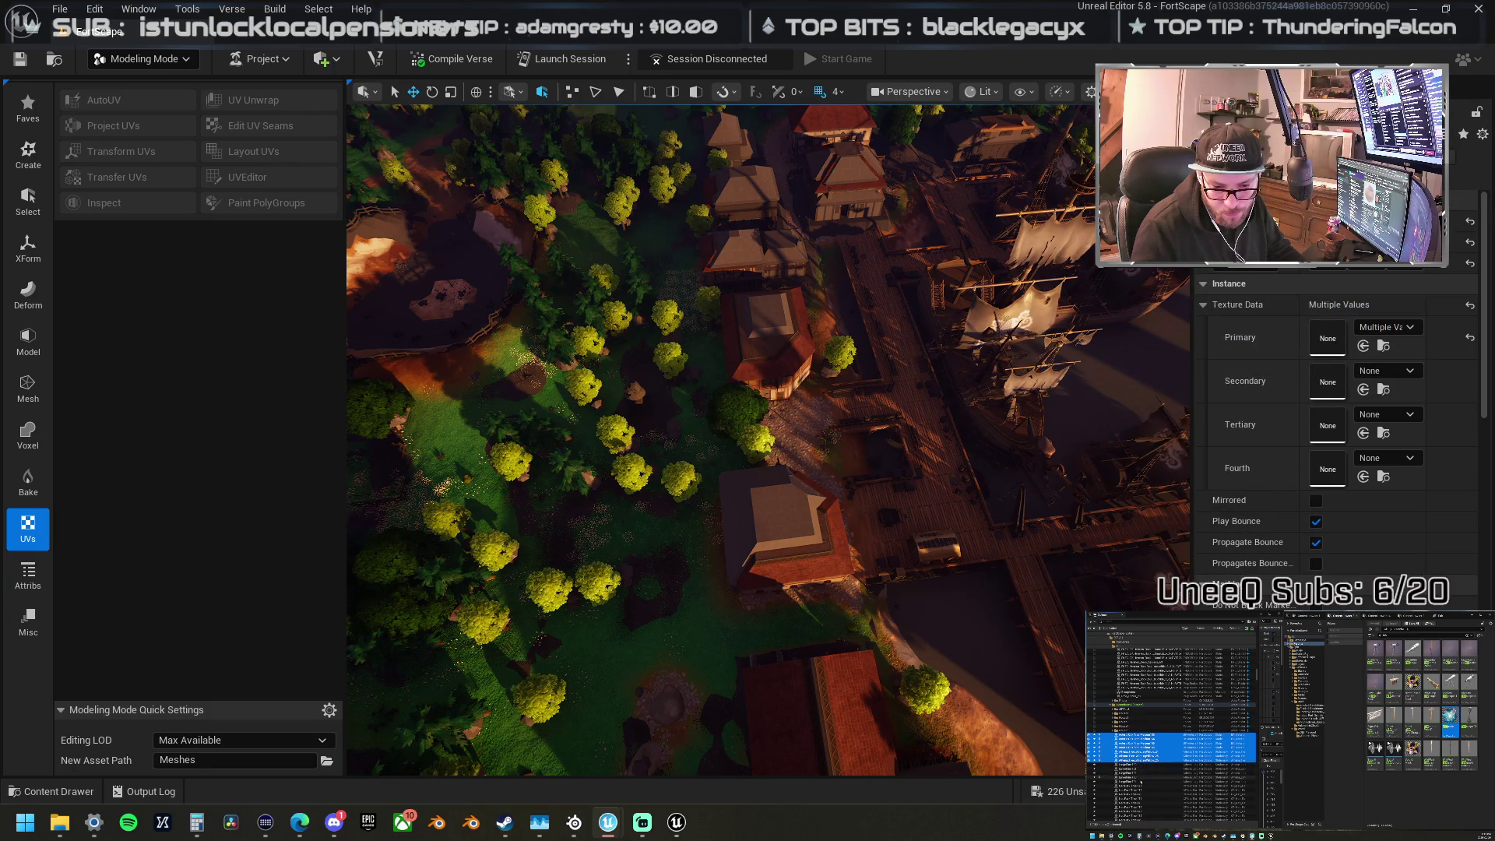
{"action": "scroll", "coordinate": [1152, 788], "scroll_direction": "down", "scroll_amount": 3}
{"action": "left_click", "coordinate": [1132, 807], "text": "shift"}
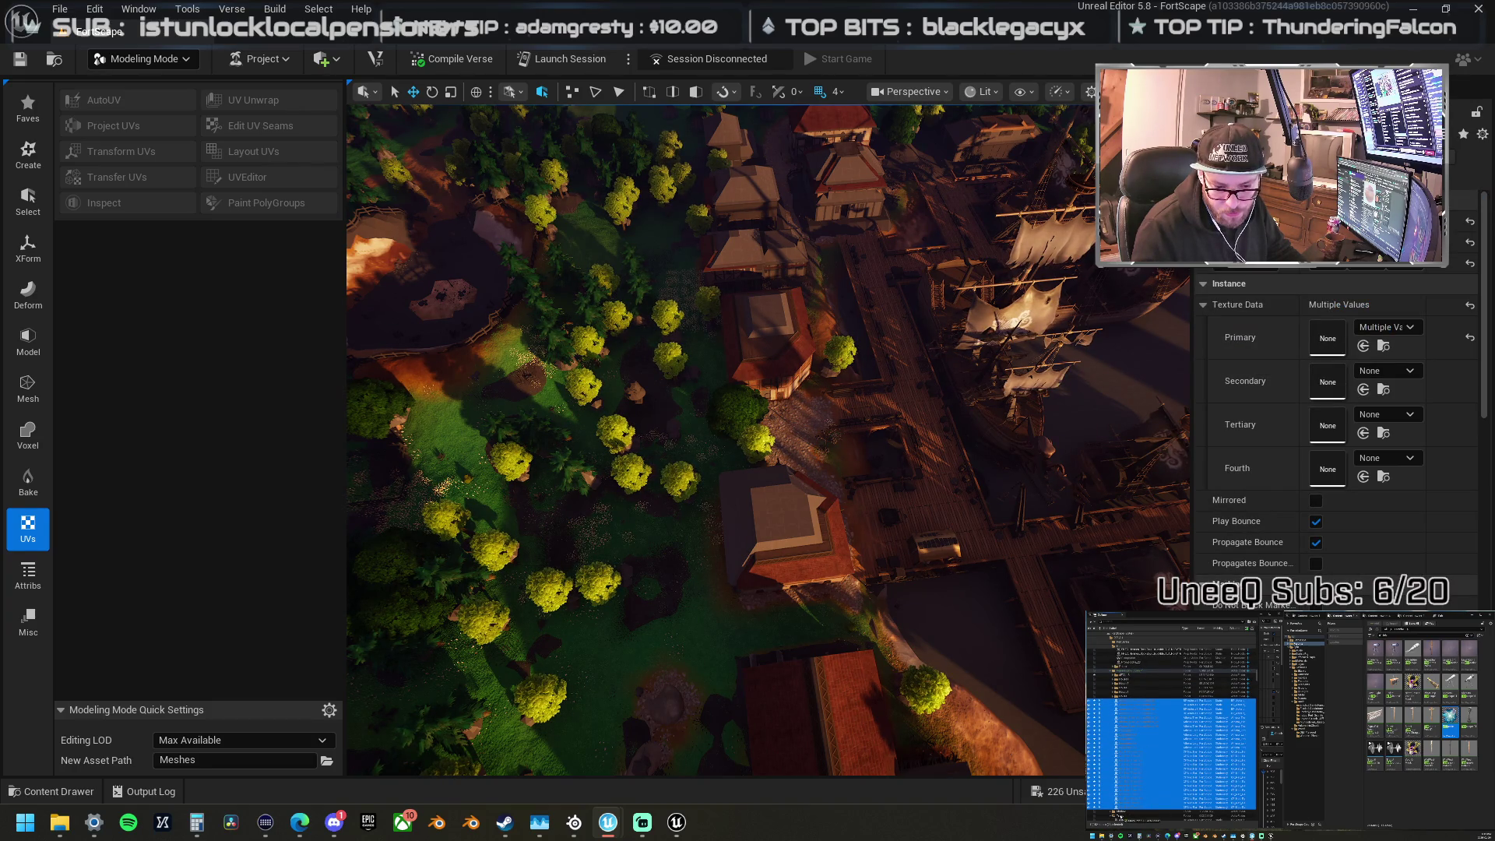
{"action": "left_click", "coordinate": [1122, 700]}
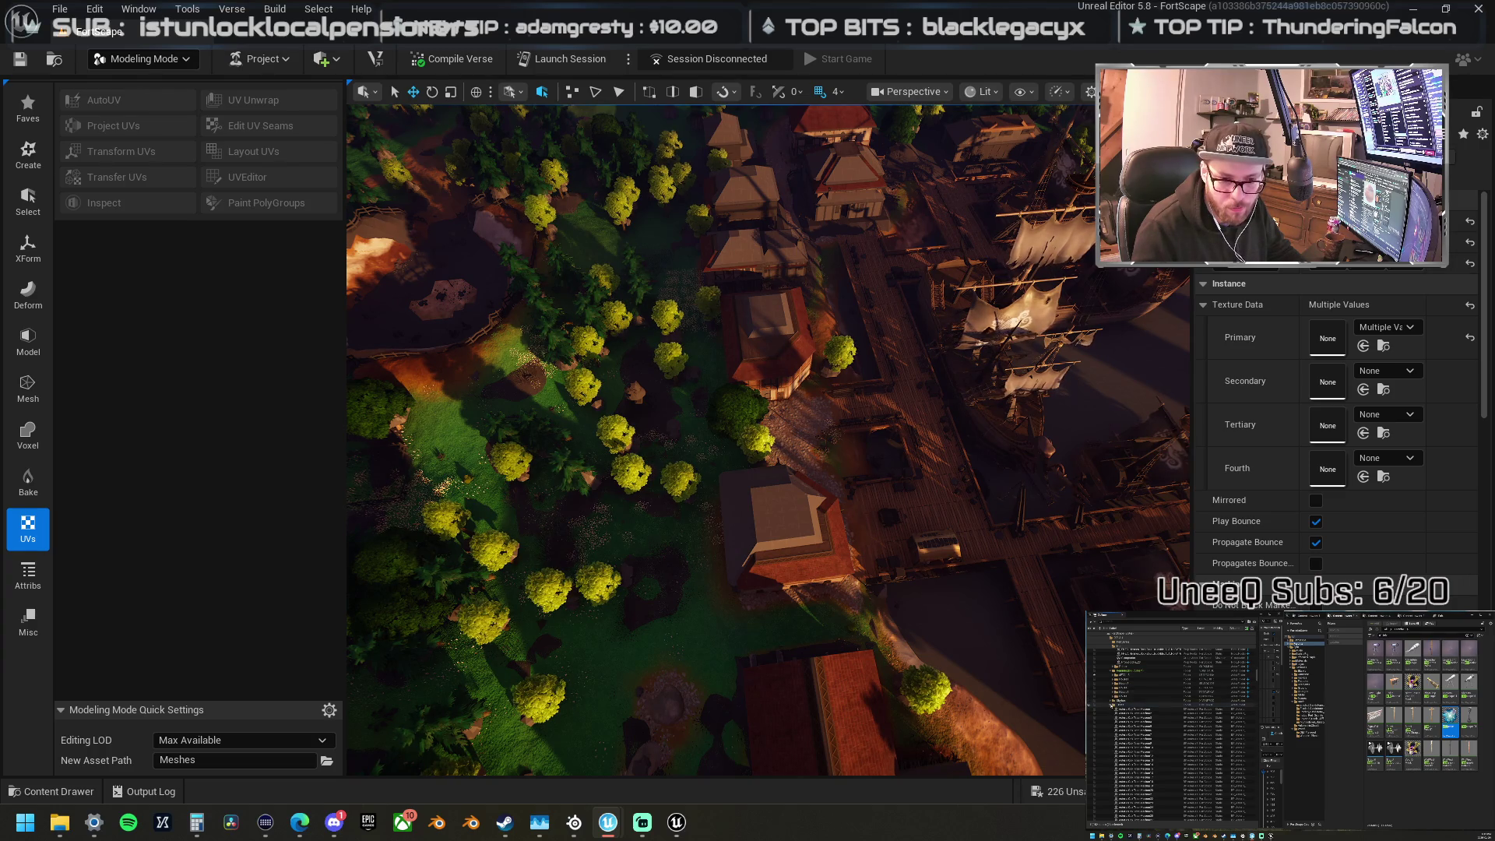
{"action": "scroll", "coordinate": [1153, 740], "scroll_direction": "down", "scroll_amount": 5}
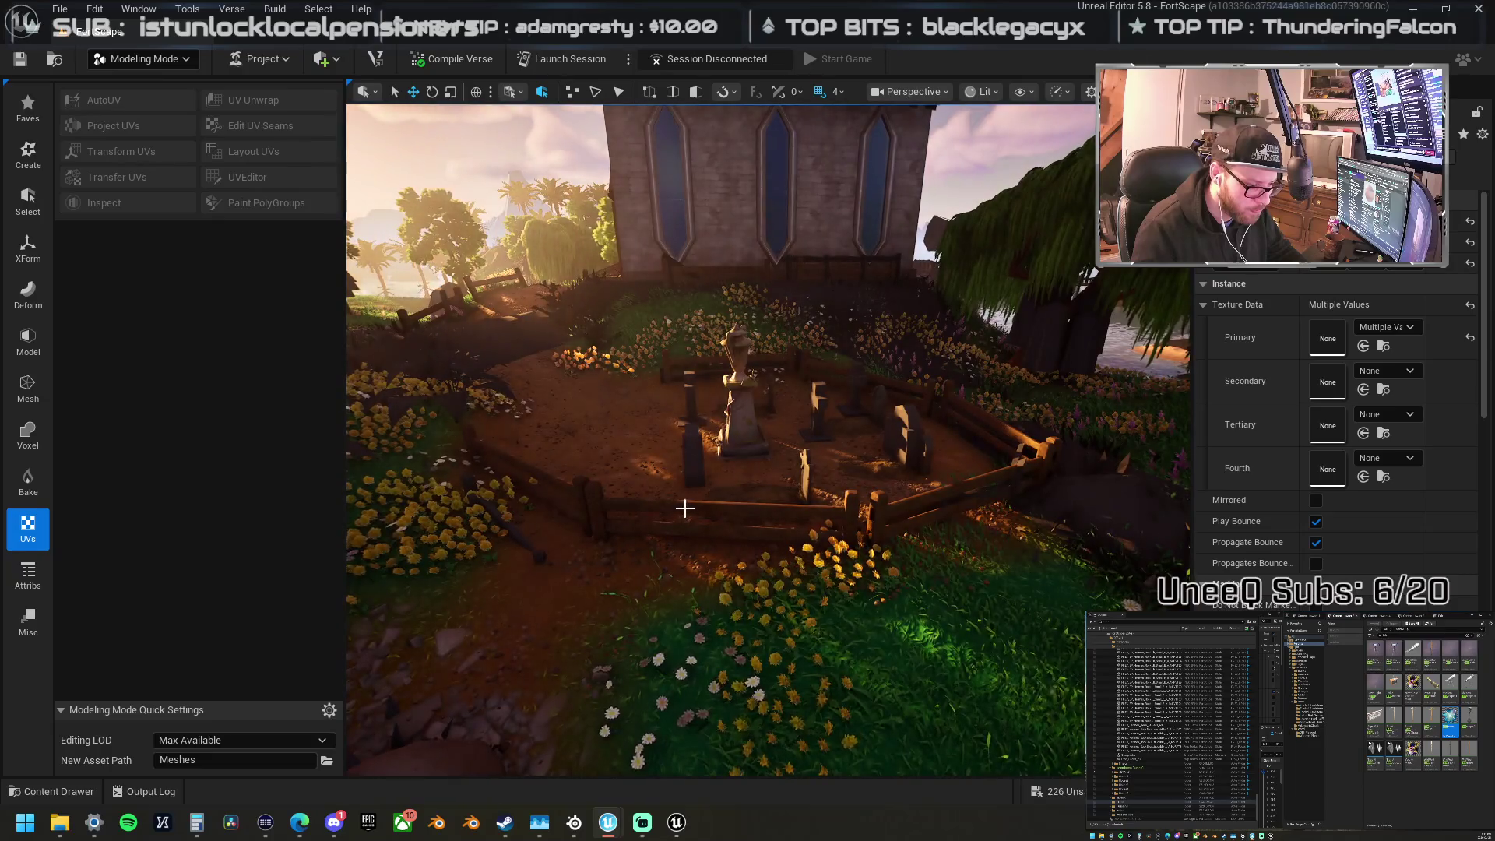
Step: Move the wooden fence piece near the barn, reset its rotation to zero, and frame it
{"action": "left_click", "coordinate": [684, 507]}
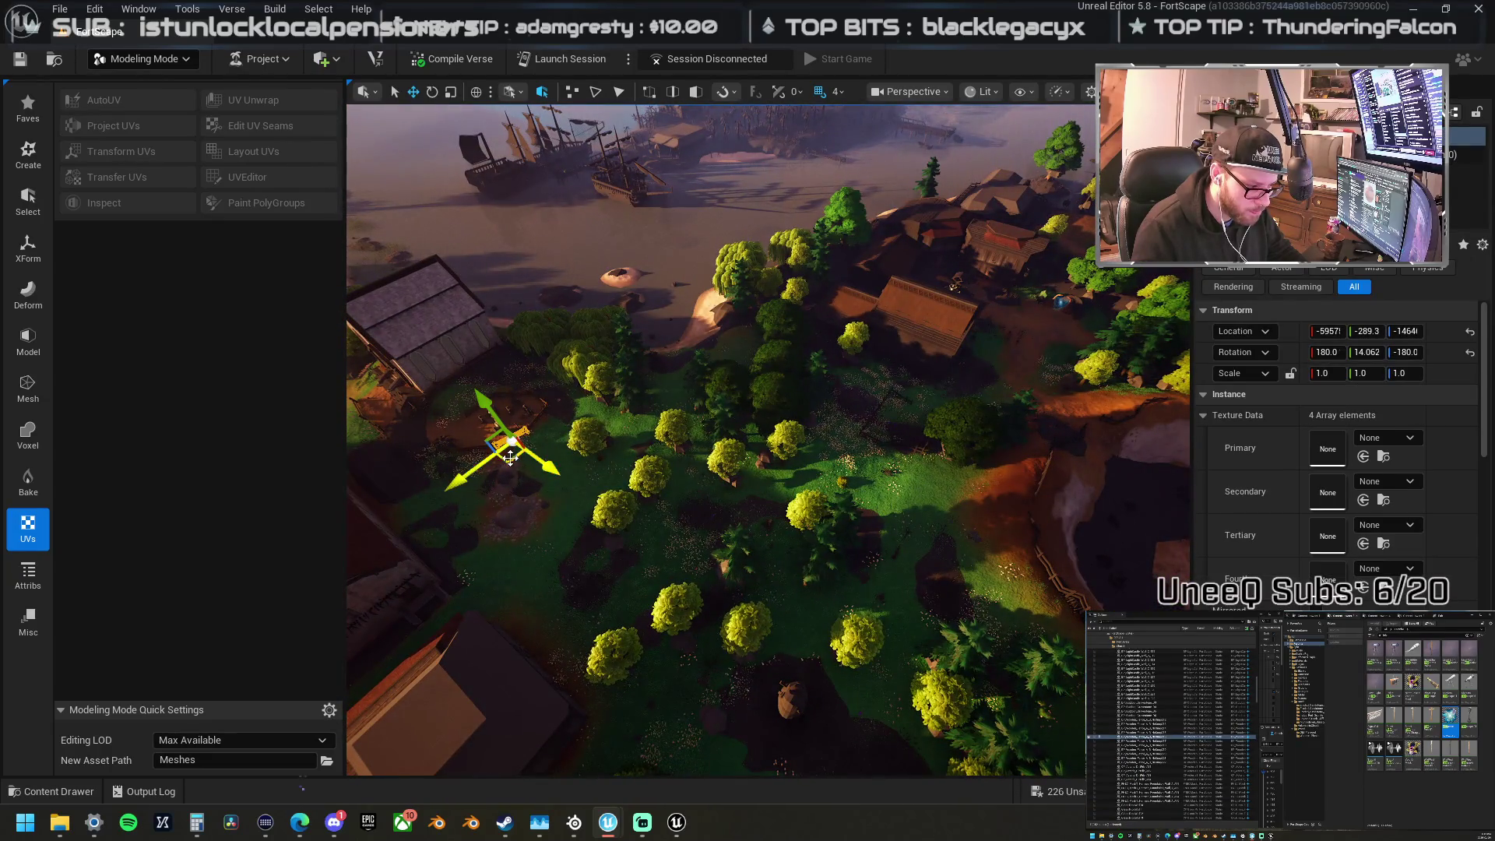
{"action": "left_click_drag", "start_coordinate": [514, 440], "coordinate": [887, 412]}
{"action": "left_click", "coordinate": [1470, 352]}
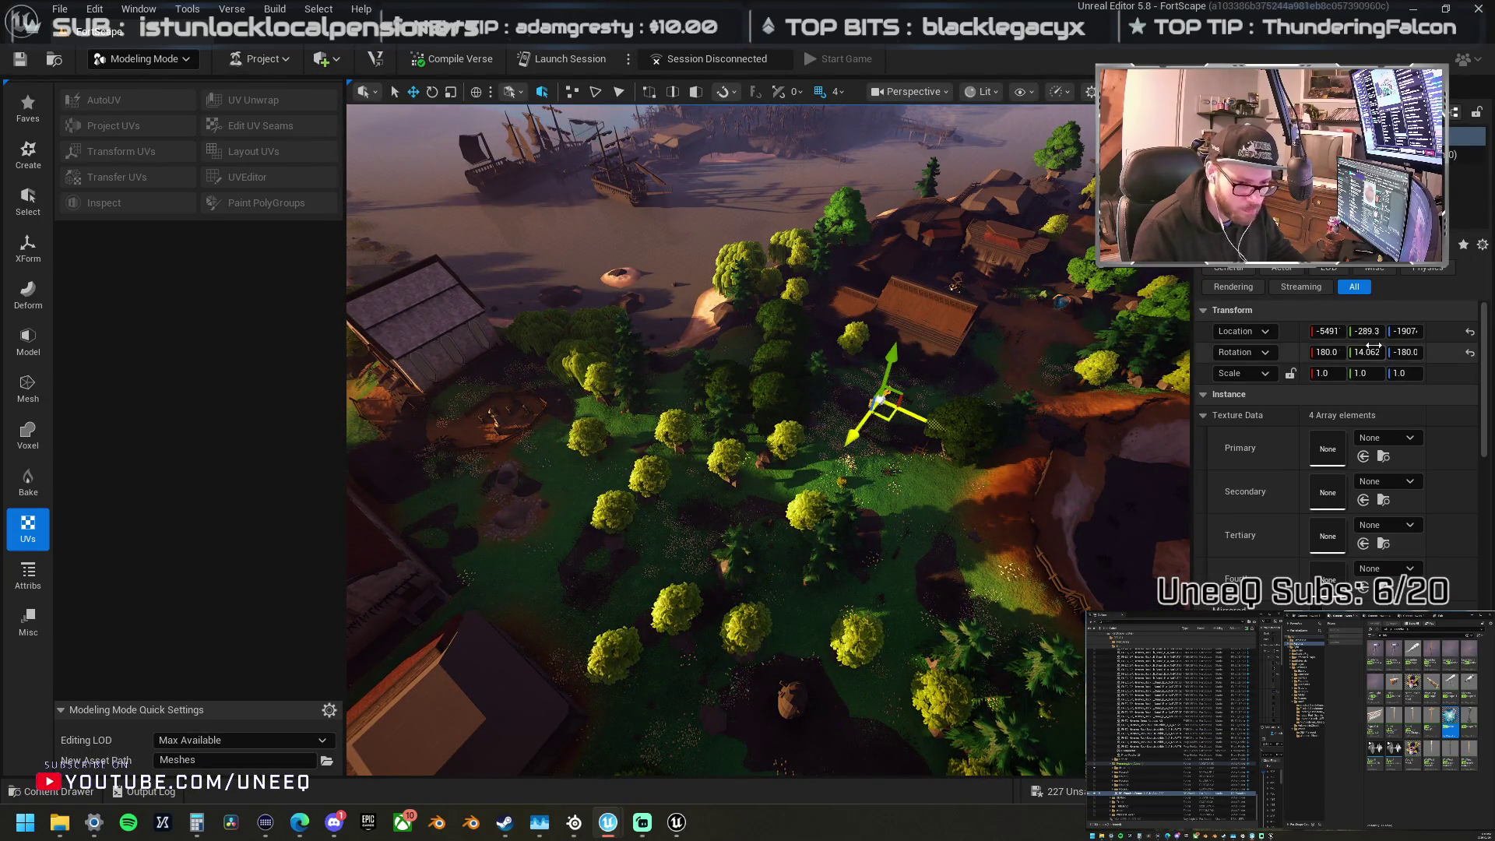
{"action": "key", "text": "f"}
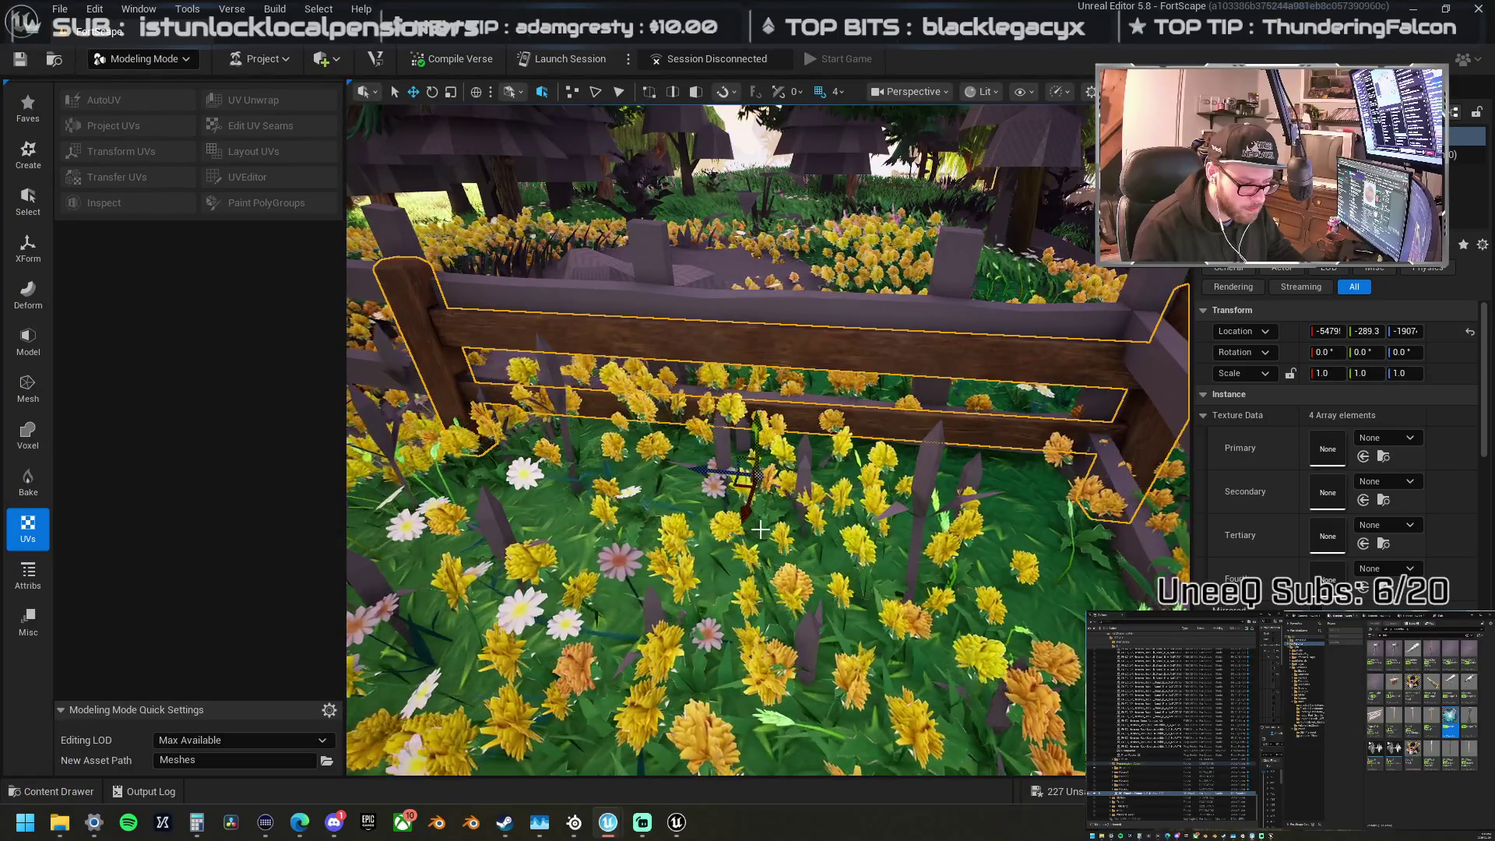
{"action": "scroll", "coordinate": [760, 529], "scroll_direction": "down", "scroll_amount": 10}
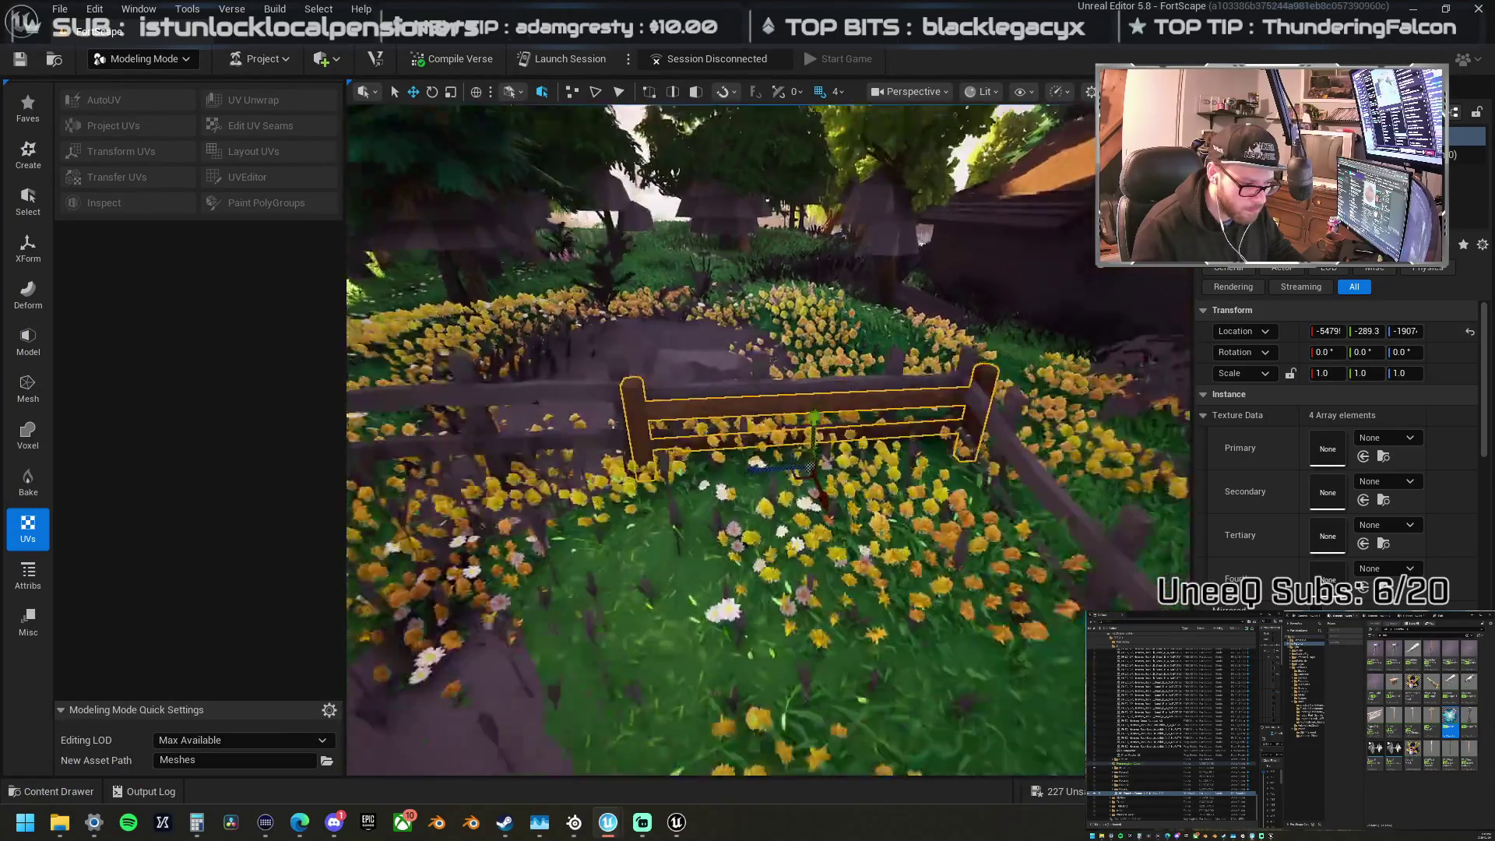
{"action": "scroll", "coordinate": [790, 506], "scroll_direction": "down", "scroll_amount": 3}
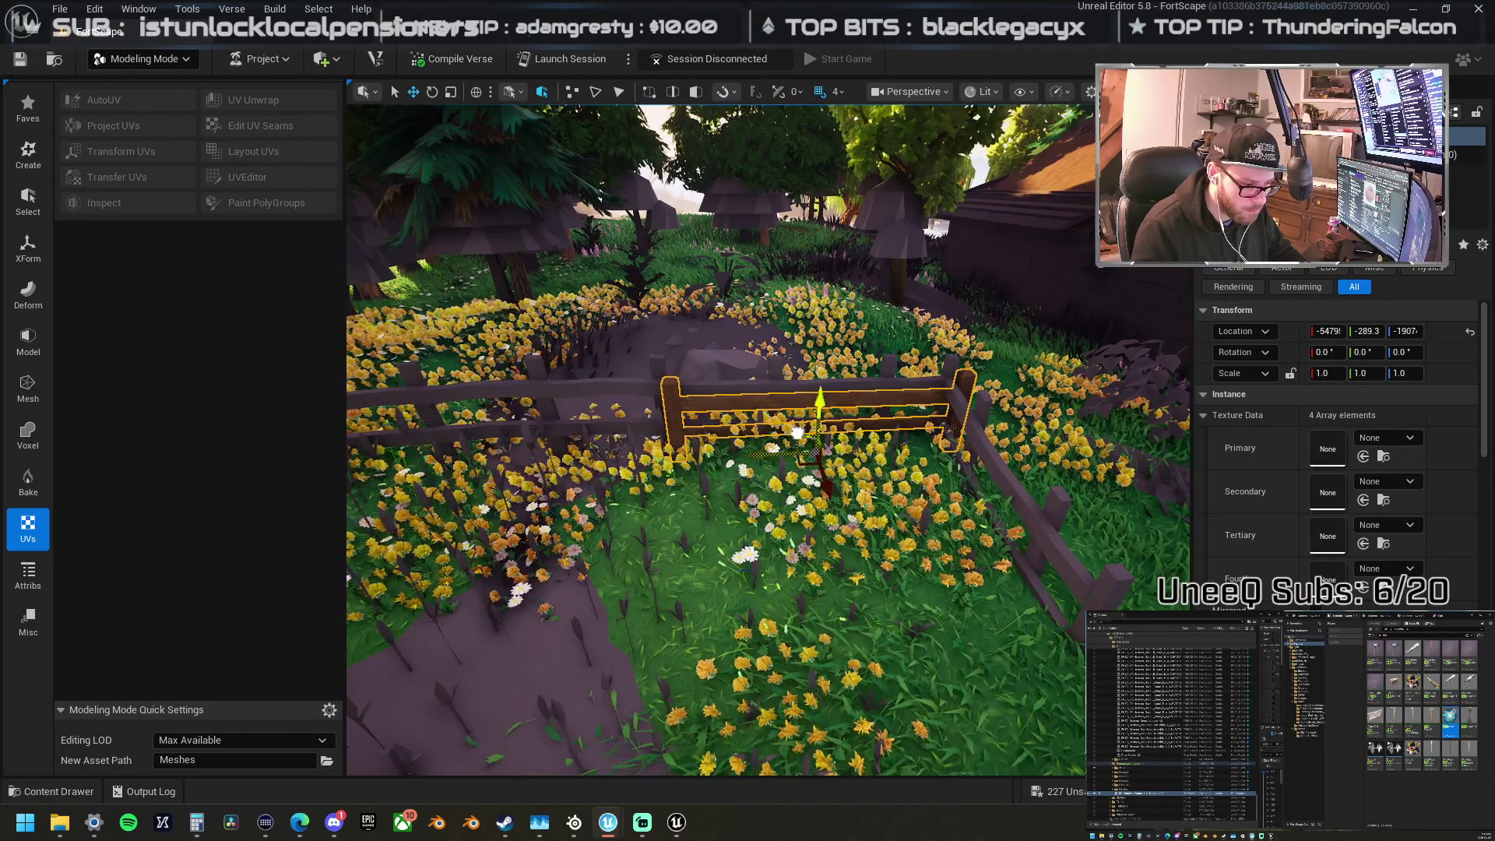
{"action": "mouse_move", "coordinate": [785, 430]}
{"action": "left_mouse_down"}
{"action": "mouse_move", "coordinate": [671, 456]}
{"action": "mouse_move", "coordinate": [970, 428]}
{"action": "mouse_move", "coordinate": [855, 481]}
{"action": "mouse_move", "coordinate": [818, 475]}
{"action": "left_mouse_up"}
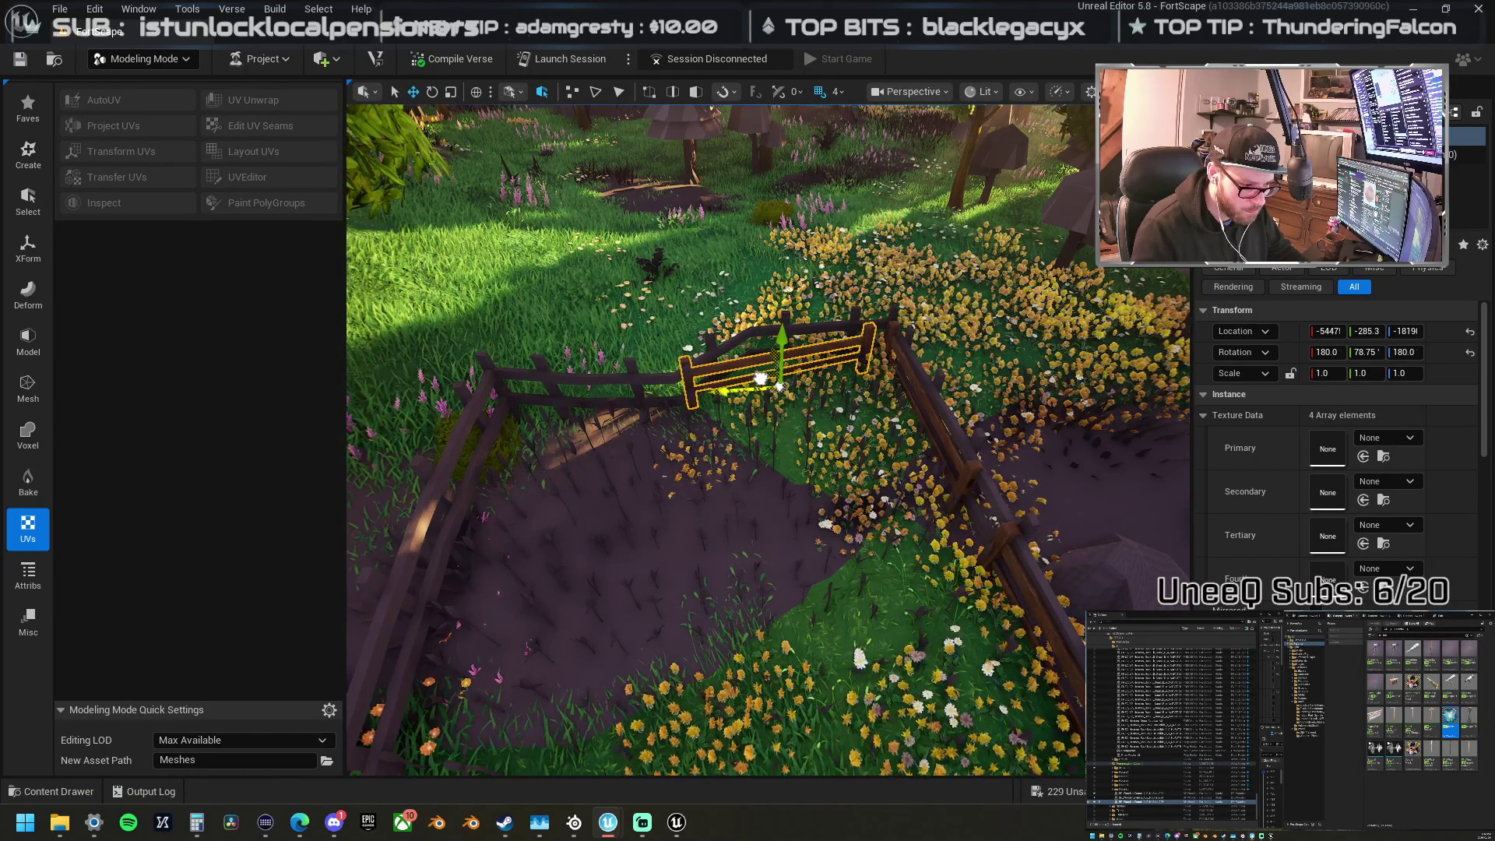
Step: Slide and rotate fence sections onto the fence line, turning one about 67.5 degrees
{"action": "left_click_drag", "start_coordinate": [760, 377], "coordinate": [541, 412]}
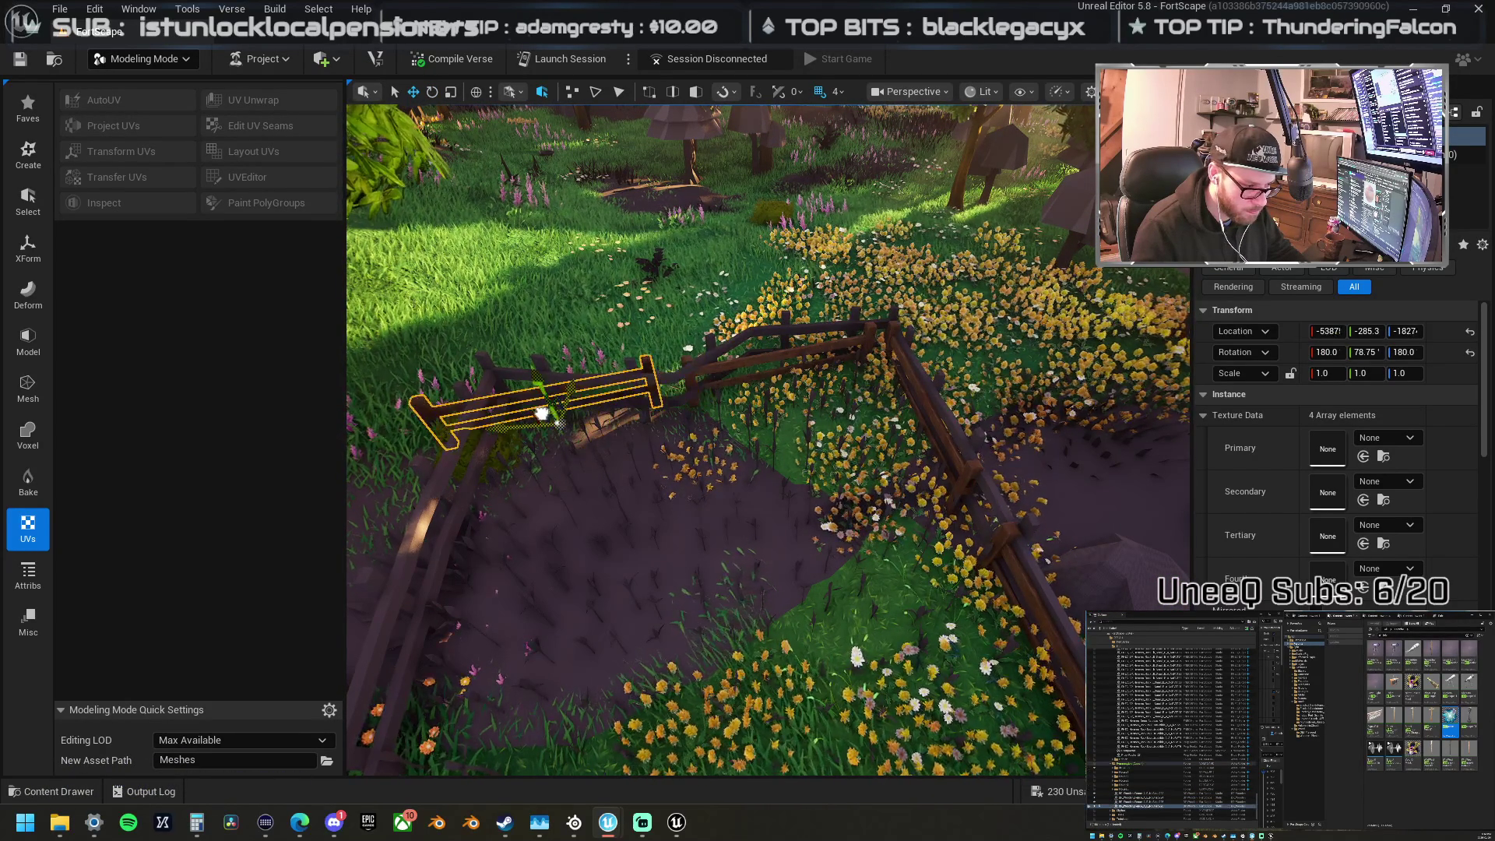
{"action": "left_click_drag", "start_coordinate": [609, 468], "coordinate": [625, 472]}
{"action": "left_click", "coordinate": [932, 413]}
{"action": "key", "text": "w"}
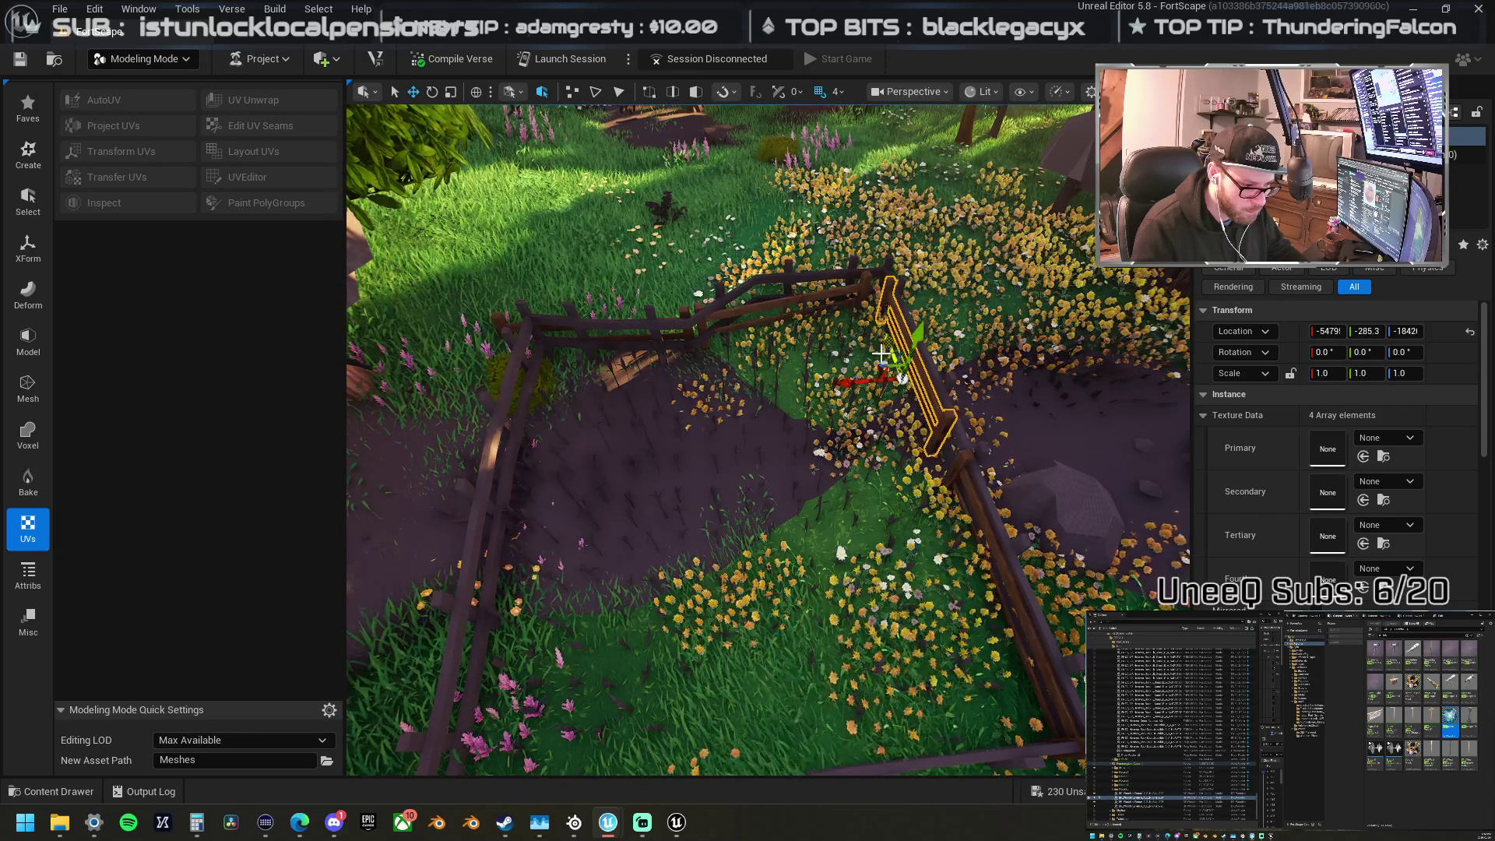
{"action": "mouse_move", "coordinate": [901, 378]}
{"action": "left_mouse_down"}
{"action": "mouse_move", "coordinate": [611, 445]}
{"action": "mouse_move", "coordinate": [502, 444]}
{"action": "mouse_move", "coordinate": [498, 420]}
{"action": "mouse_move", "coordinate": [561, 389]}
{"action": "mouse_move", "coordinate": [511, 421]}
{"action": "left_mouse_up"}
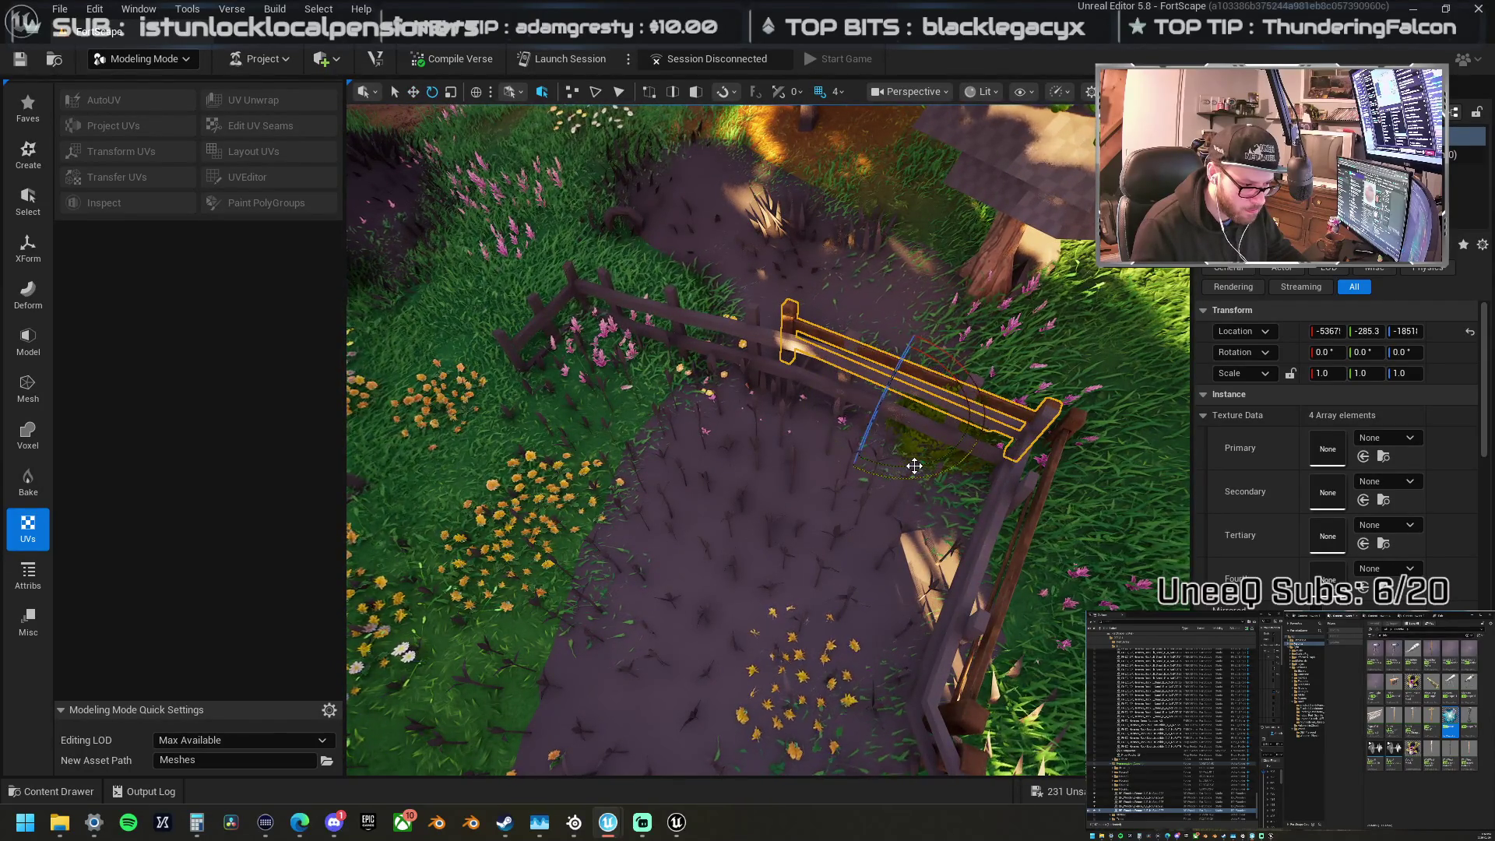
{"action": "mouse_move", "coordinate": [943, 424]}
{"action": "left_mouse_down"}
{"action": "mouse_move", "coordinate": [857, 401]}
{"action": "mouse_move", "coordinate": [777, 333]}
{"action": "mouse_move", "coordinate": [738, 373]}
{"action": "mouse_move", "coordinate": [767, 351]}
{"action": "left_mouse_up"}
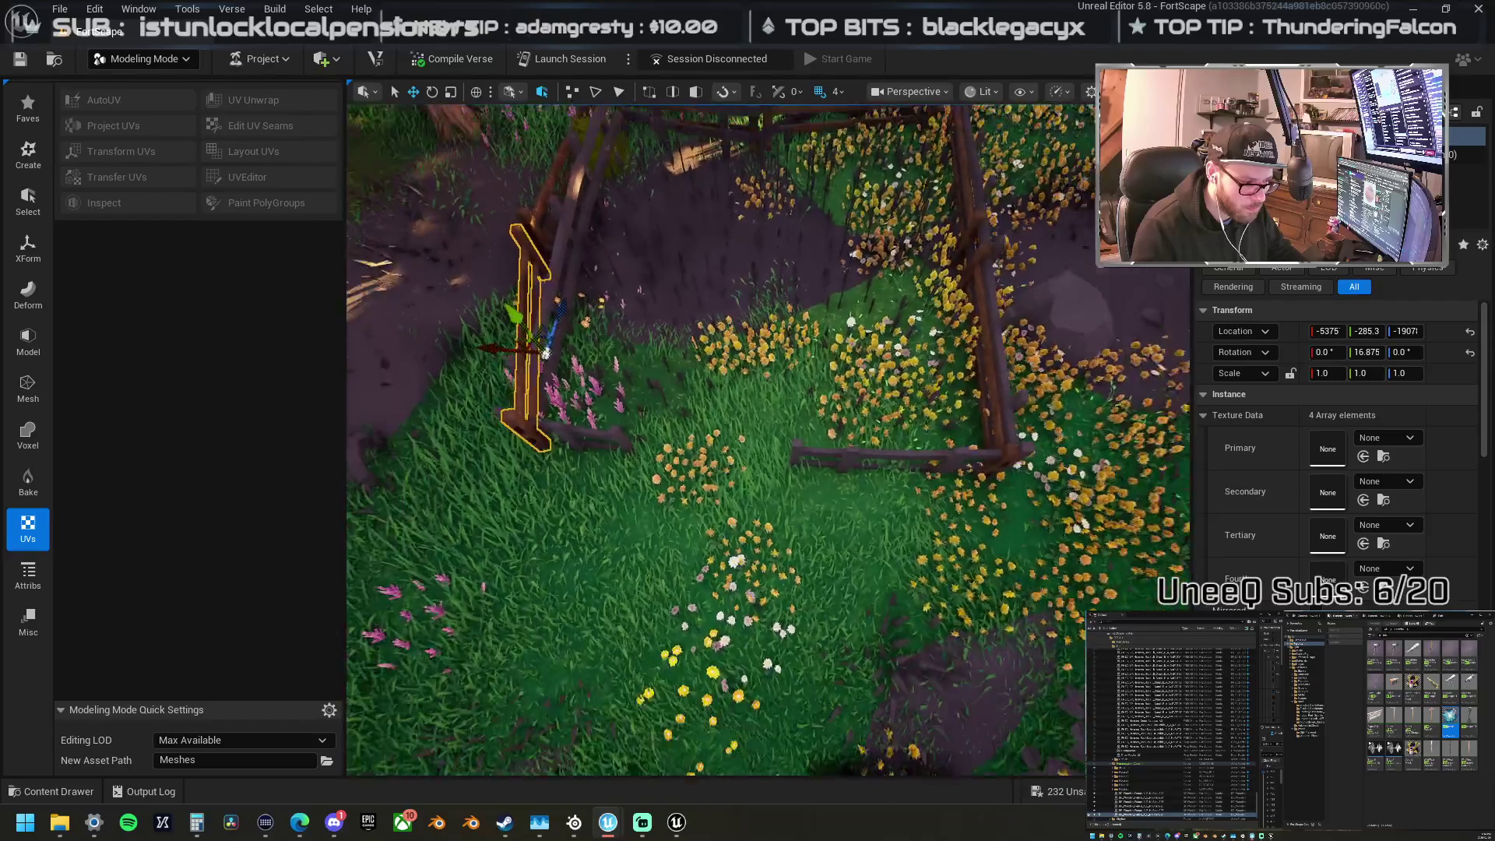
{"action": "left_click_drag", "start_coordinate": [616, 421], "coordinate": [549, 440]}
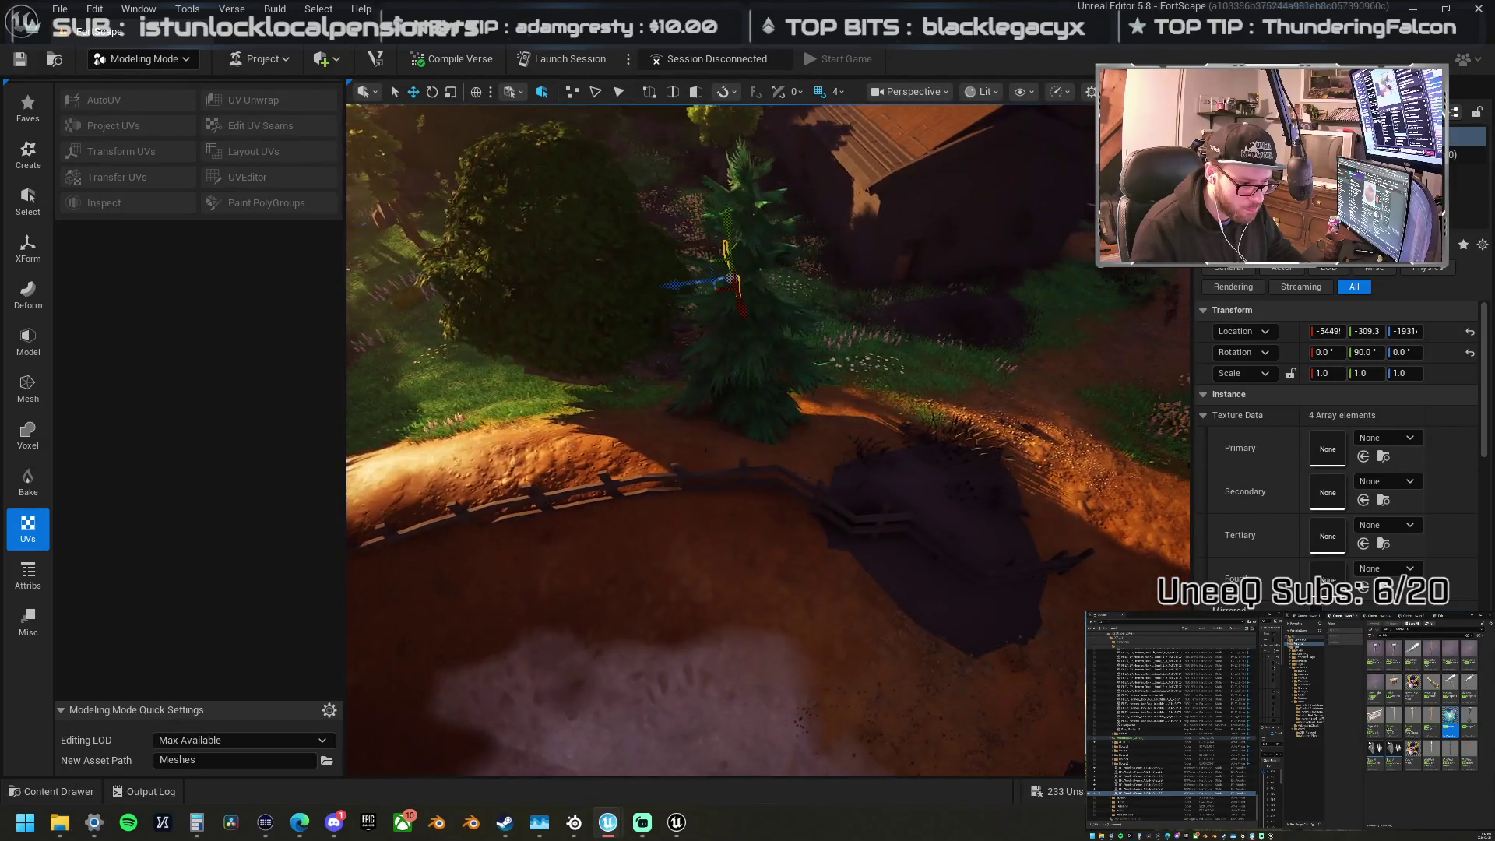
Step: Hide the ground chunk Chunk_9 that covers the fence
{"action": "mouse_move", "coordinate": [748, 436]}
{"action": "left_mouse_down"}
{"action": "mouse_move", "coordinate": [903, 421]}
{"action": "mouse_move", "coordinate": [903, 343]}
{"action": "left_mouse_up"}
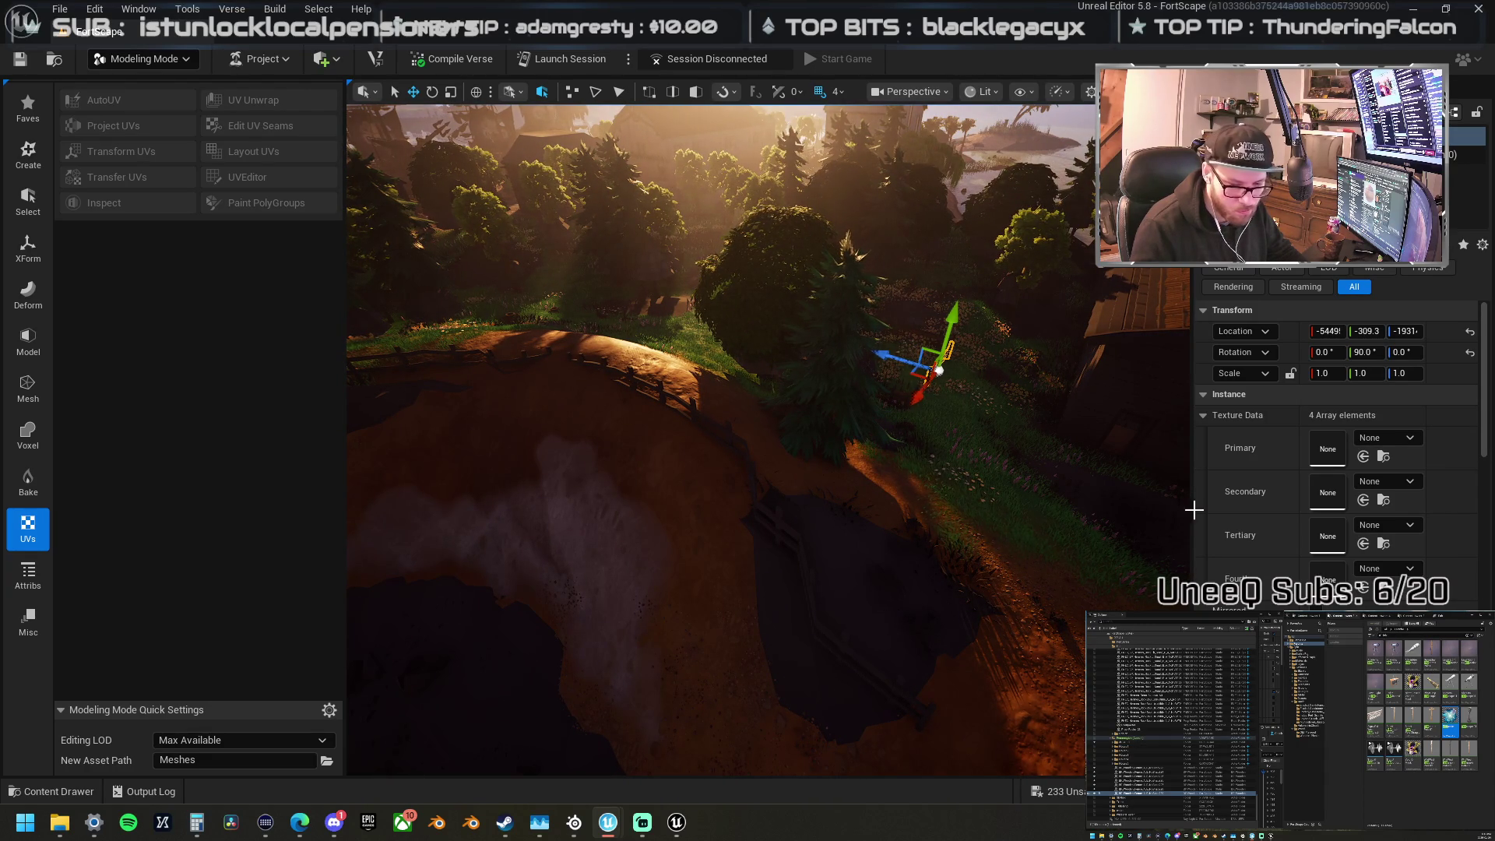
{"action": "left_click", "coordinate": [677, 444]}
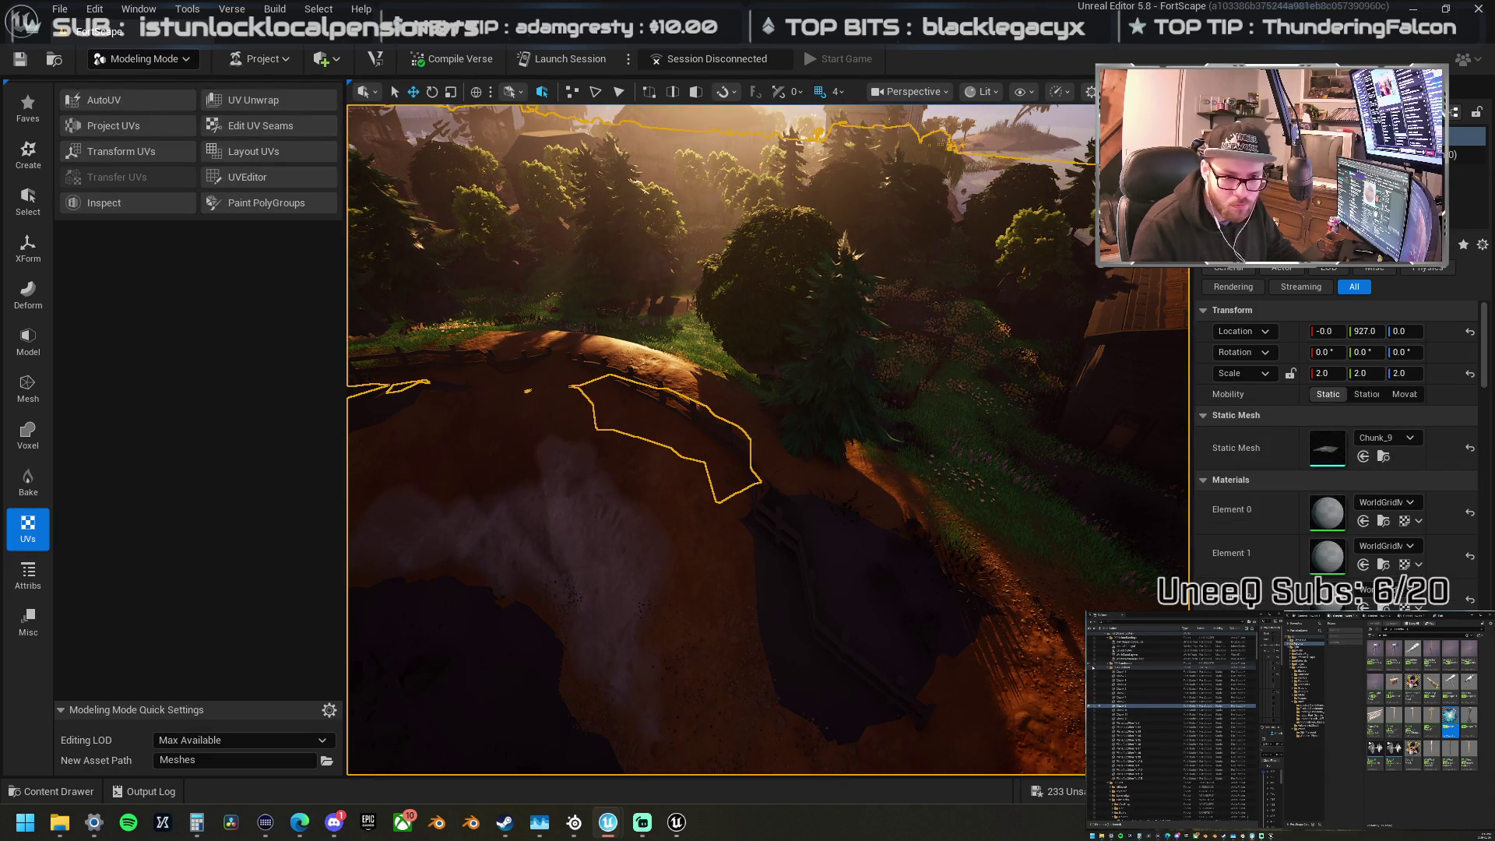
{"action": "key", "text": "h"}
Step: Move a fence section onto the dirt path bank near the barn, angled at 16.875°
{"action": "left_click_drag", "start_coordinate": [1086, 387], "coordinate": [1078, 335]}
{"action": "left_click", "coordinate": [934, 409]}
{"action": "left_click_drag", "start_coordinate": [934, 409], "coordinate": [902, 377]}
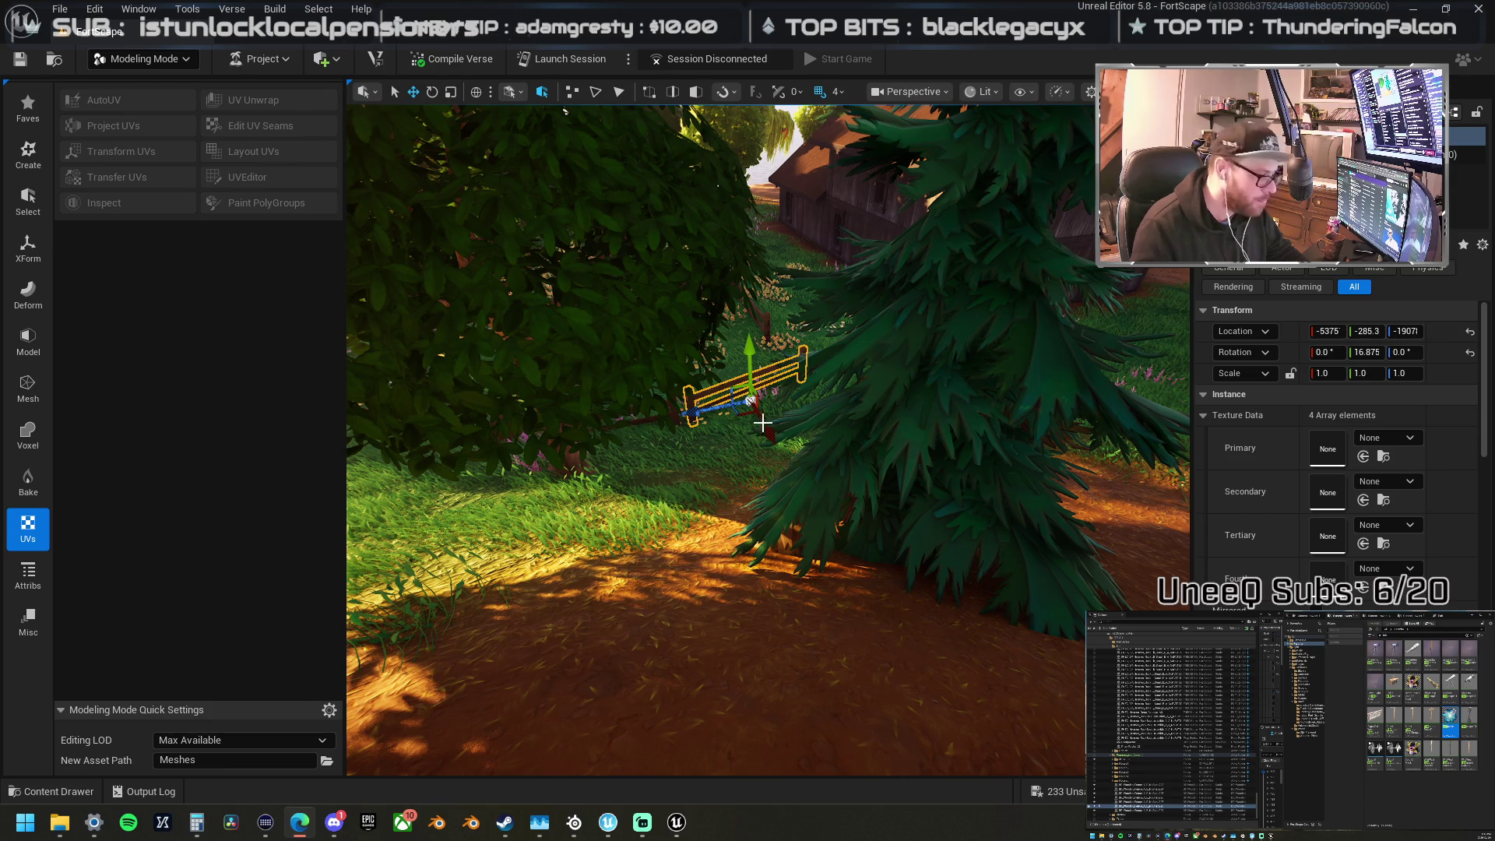
{"action": "left_click_drag", "start_coordinate": [675, 452], "coordinate": [676, 553]}
{"action": "mouse_move", "coordinate": [560, 427]}
{"action": "left_mouse_down"}
{"action": "mouse_move", "coordinate": [828, 491]}
{"action": "mouse_move", "coordinate": [828, 464]}
{"action": "mouse_move", "coordinate": [734, 518]}
{"action": "mouse_move", "coordinate": [741, 320]}
{"action": "left_mouse_up"}
{"action": "right_click", "coordinate": [746, 281]}
{"action": "key", "text": "Escape"}
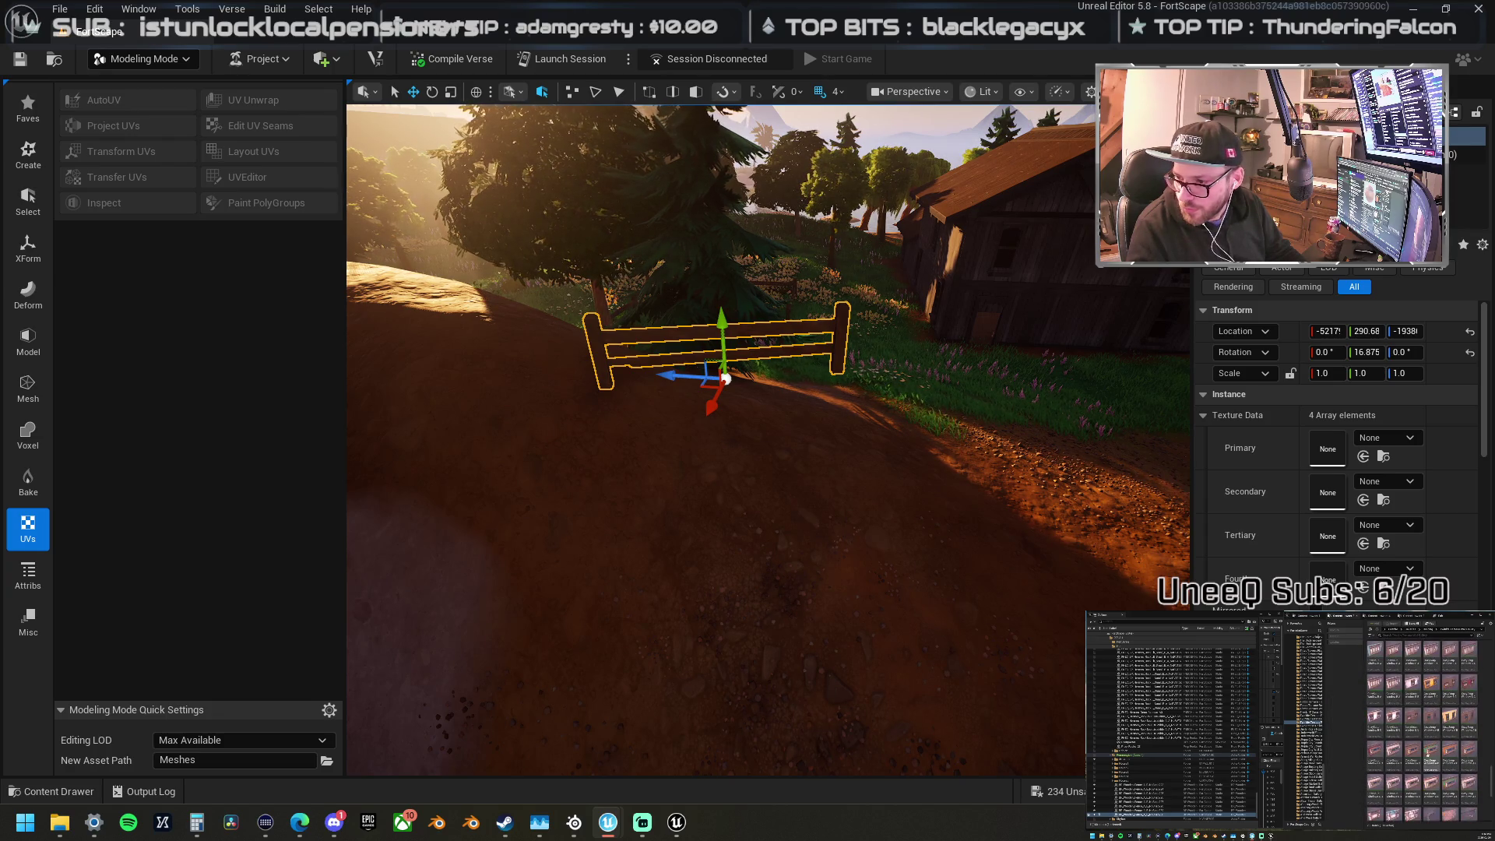
{"action": "left_click_drag", "start_coordinate": [792, 343], "coordinate": [674, 387], "text": "alt"}
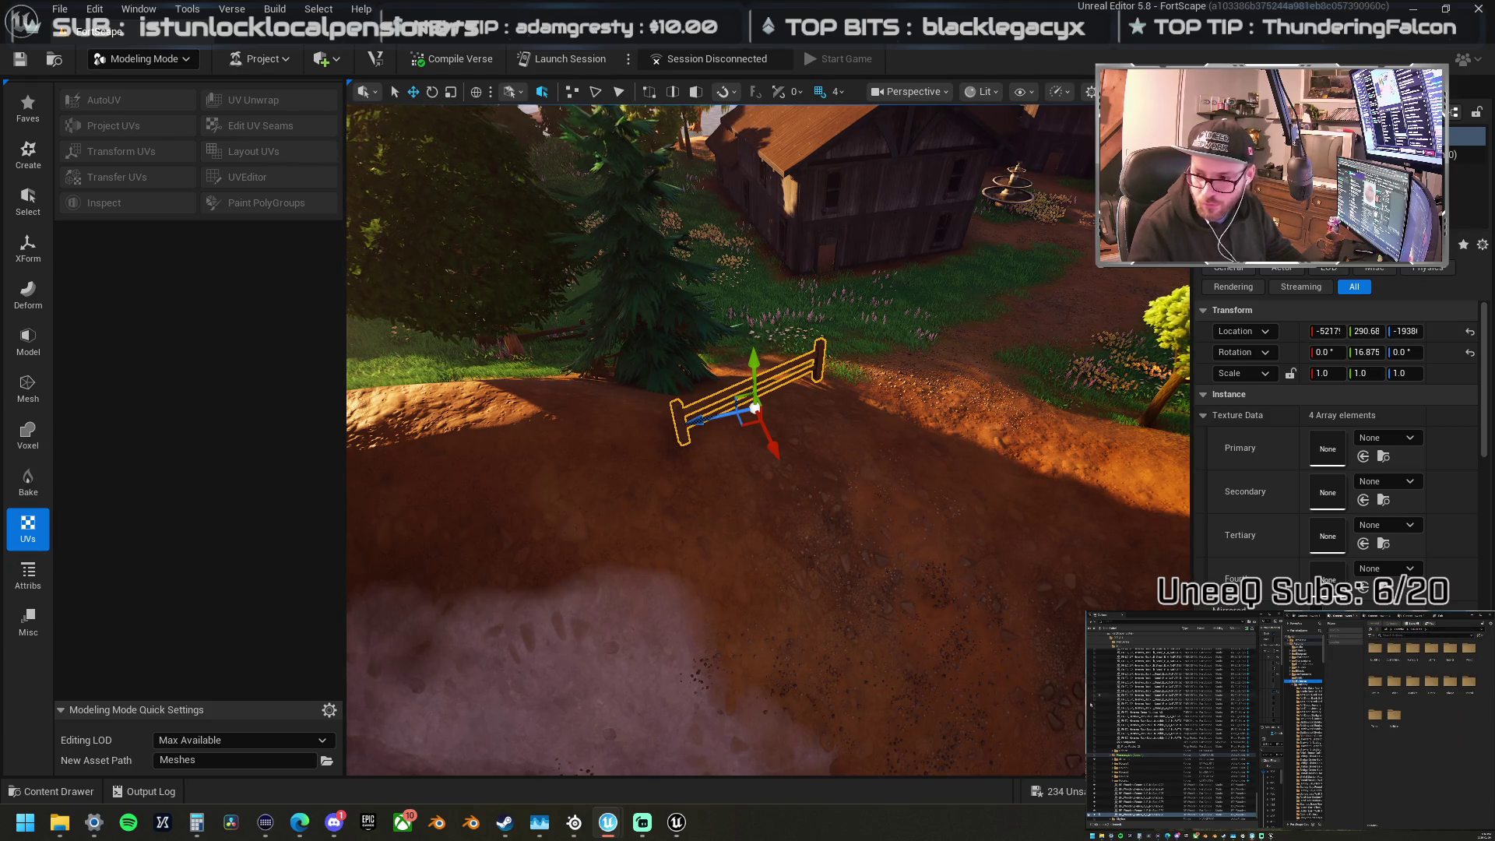
{"action": "left_click_drag", "start_coordinate": [526, 367], "coordinate": [545, 370], "text": "alt"}
{"action": "left_click_drag", "start_coordinate": [815, 398], "coordinate": [822, 395], "text": "alt"}
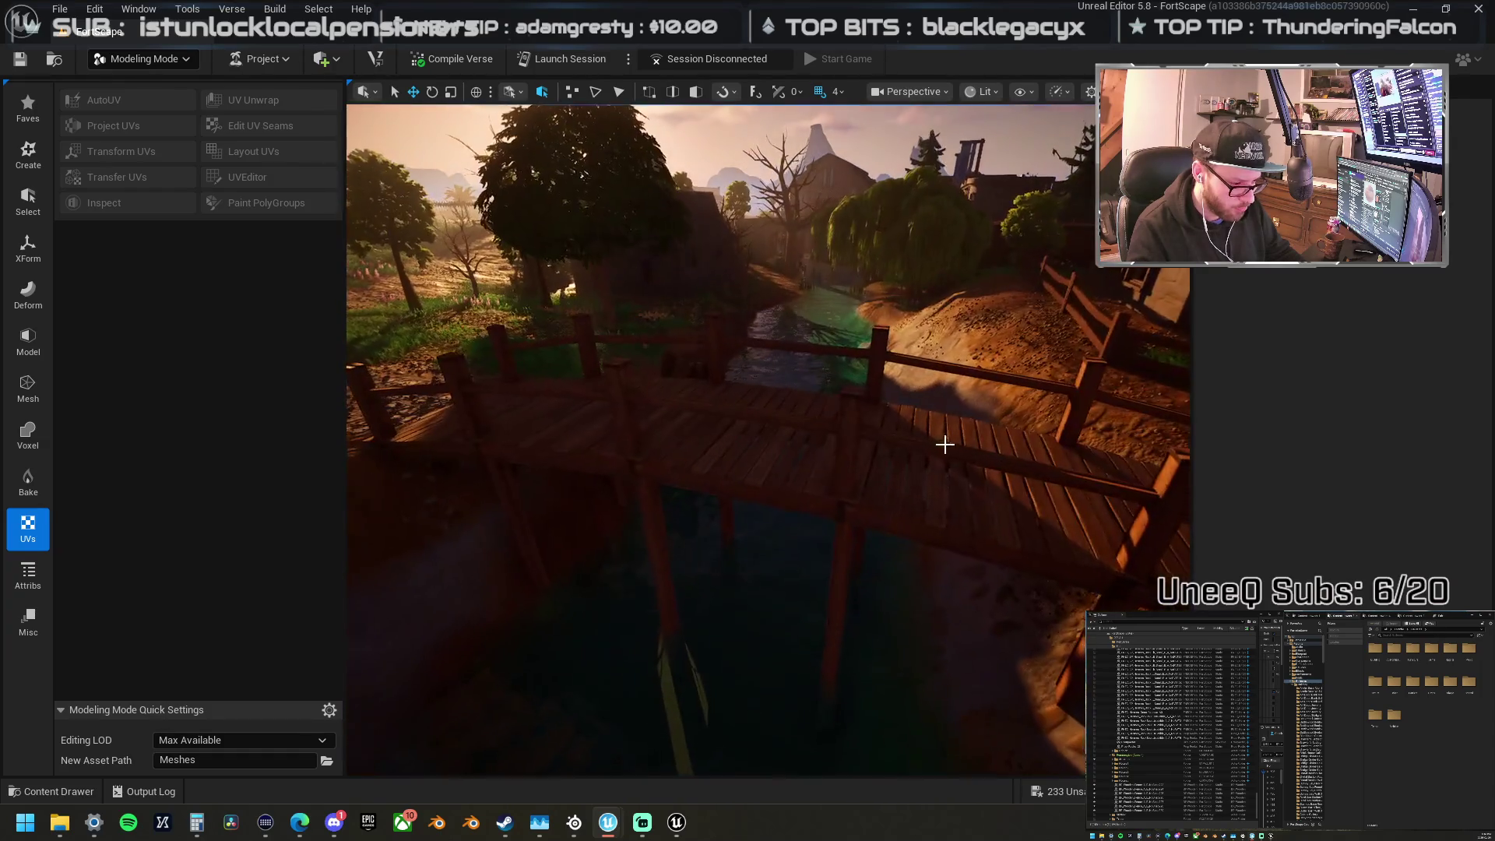
Step: Find the bridge post's asset in the library and place a deck post on the dirt path
{"action": "left_click", "coordinate": [851, 437]}
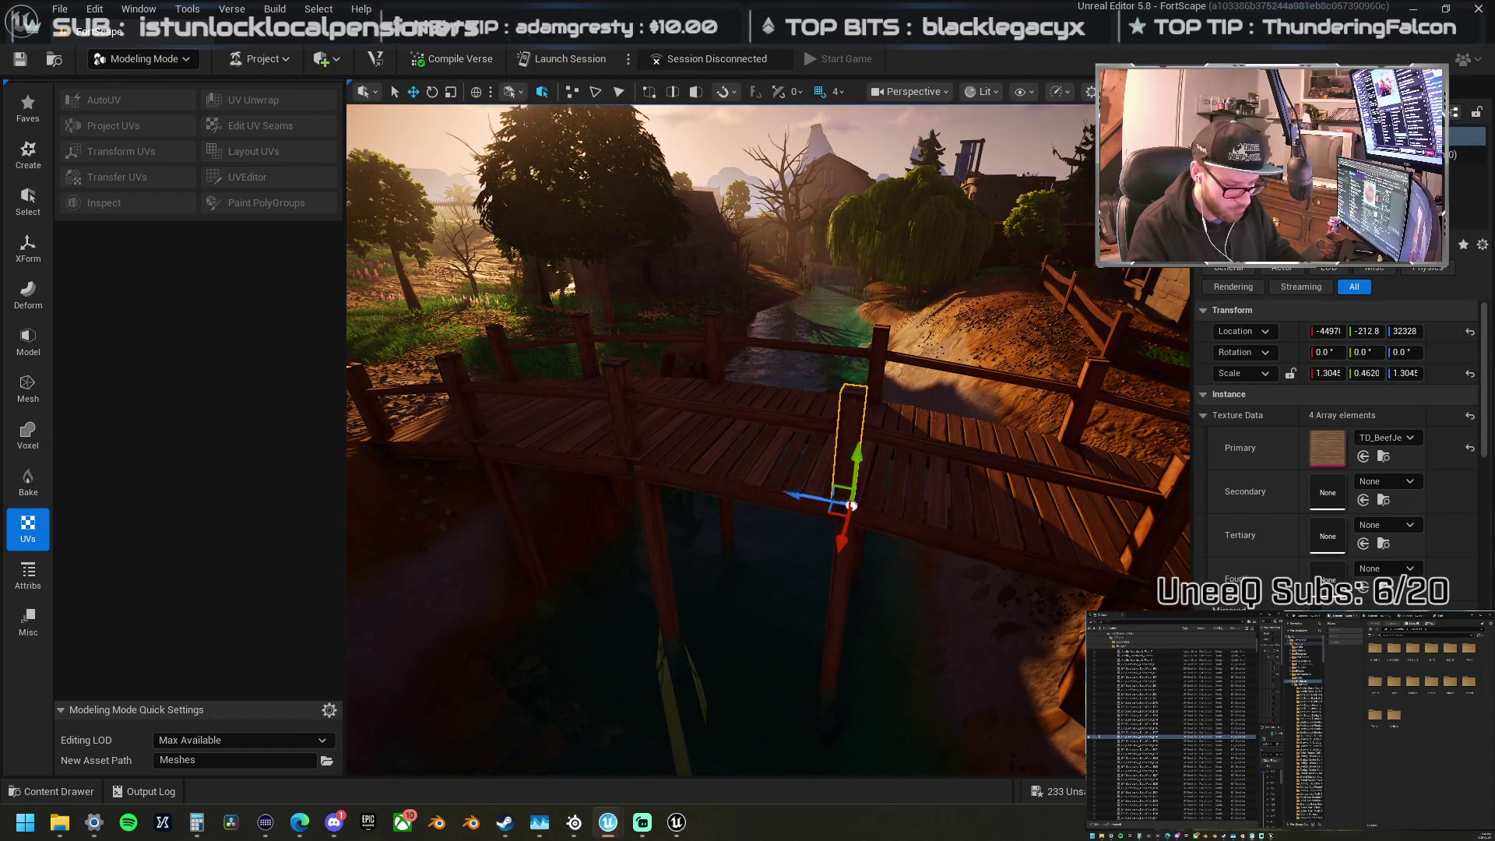
{"action": "right_click", "coordinate": [837, 315]}
{"action": "left_click", "coordinate": [928, 331]}
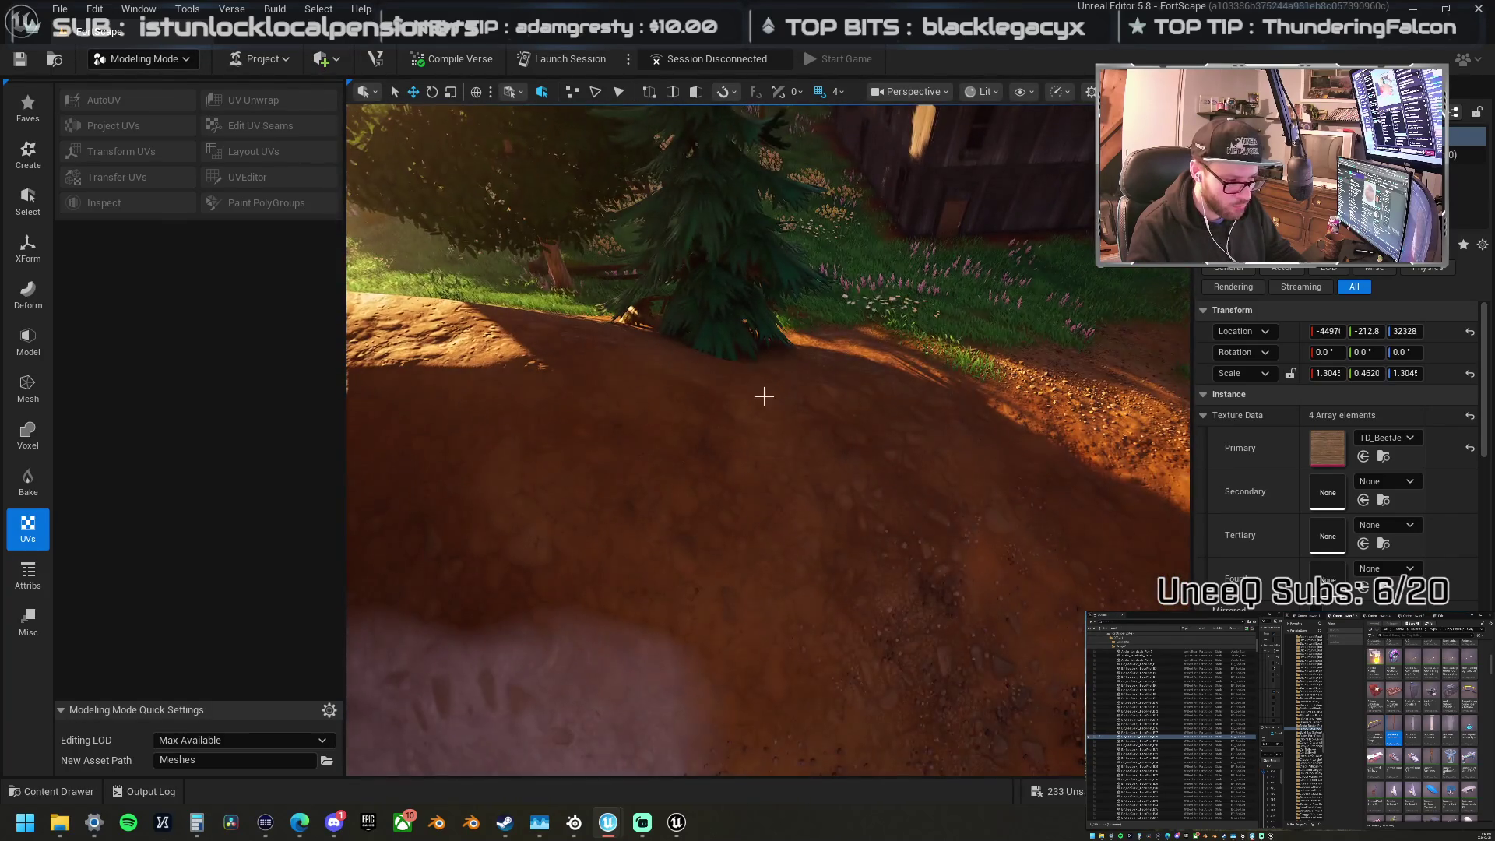
{"action": "mouse_move", "coordinate": [1494, 483]}
{"action": "left_mouse_down"}
{"action": "mouse_move", "coordinate": [775, 456]}
{"action": "mouse_move", "coordinate": [809, 460]}
{"action": "mouse_move", "coordinate": [800, 467]}
{"action": "left_mouse_up"}
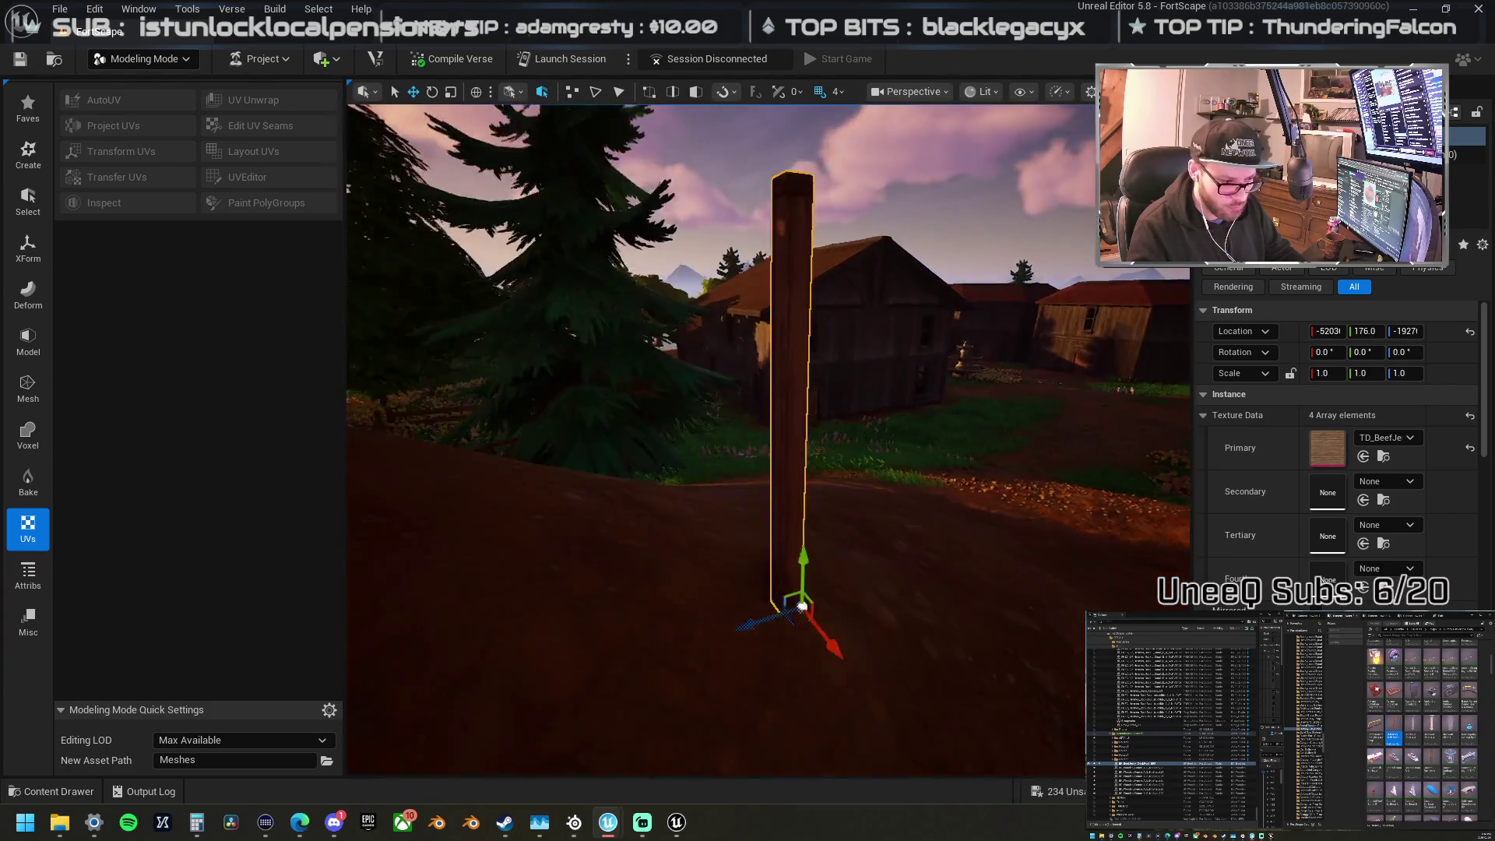
Step: Move the post up the hillside and Alt-drag a duplicate copy beside it
{"action": "key", "text": "r"}
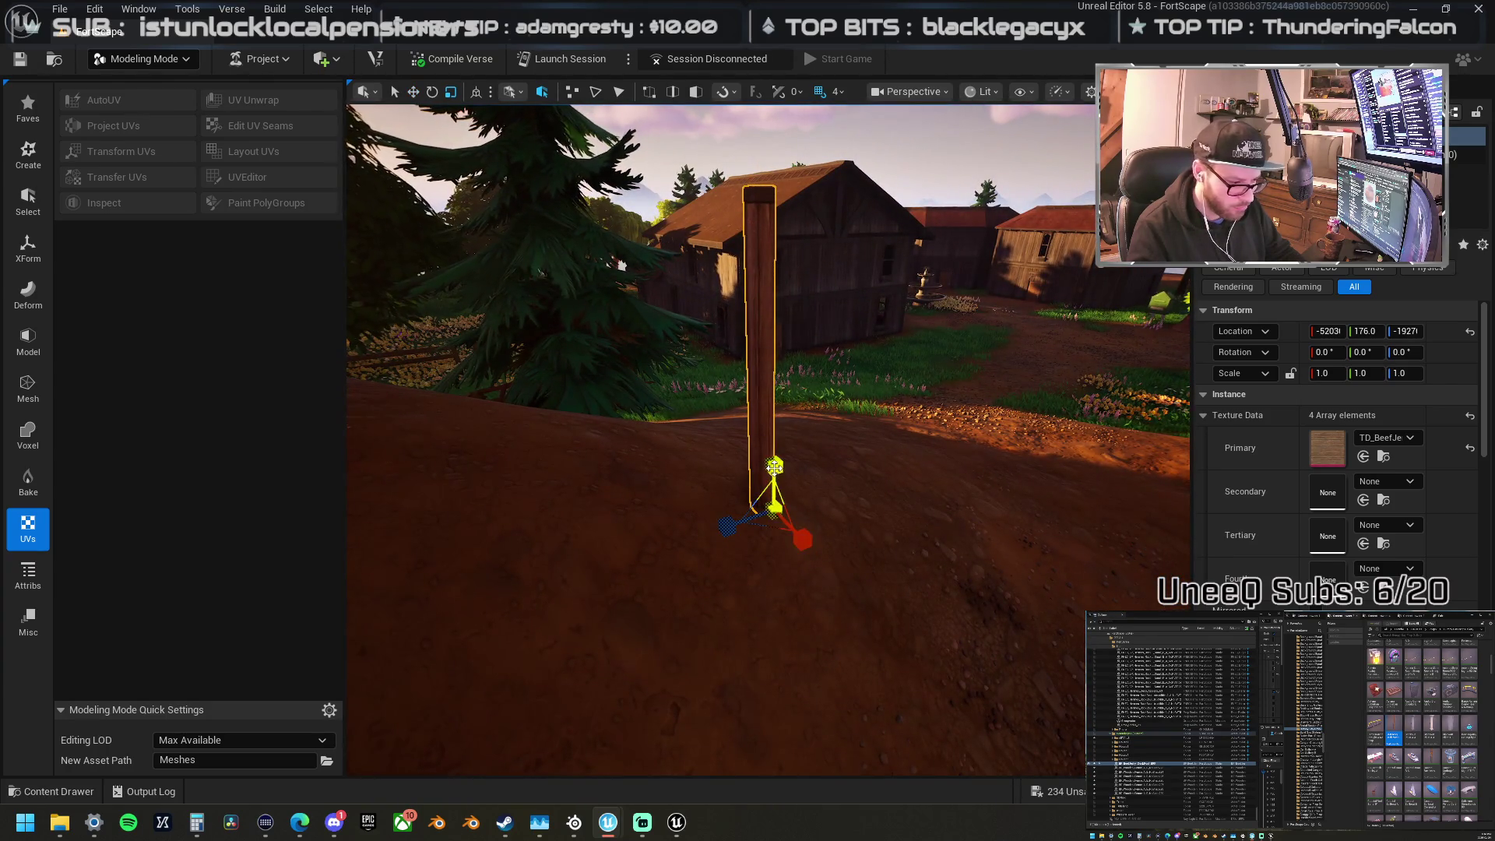
{"action": "key", "text": "w"}
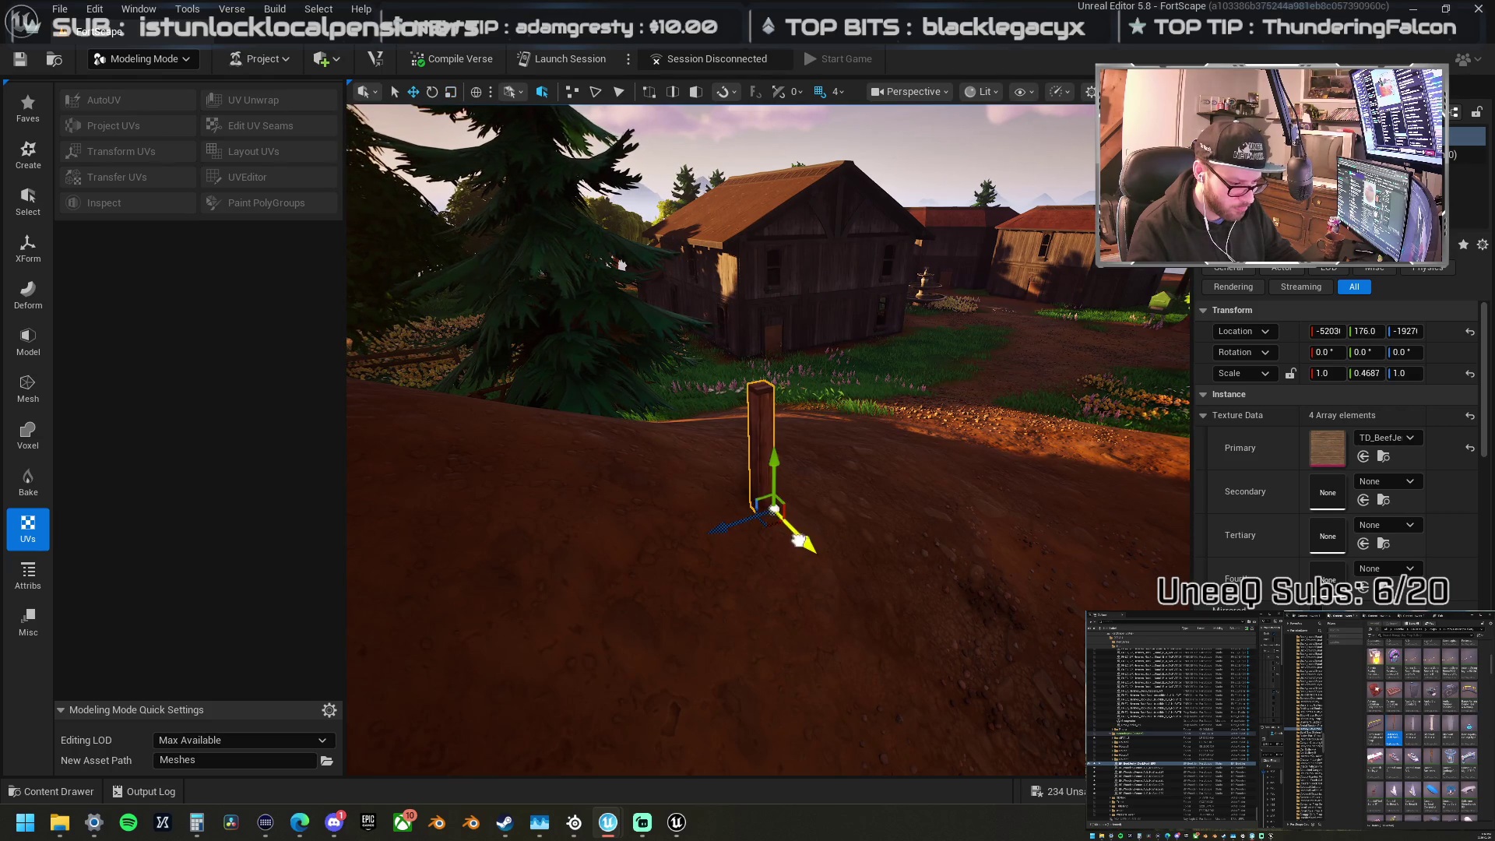
{"action": "left_click_drag", "start_coordinate": [786, 515], "coordinate": [737, 488]}
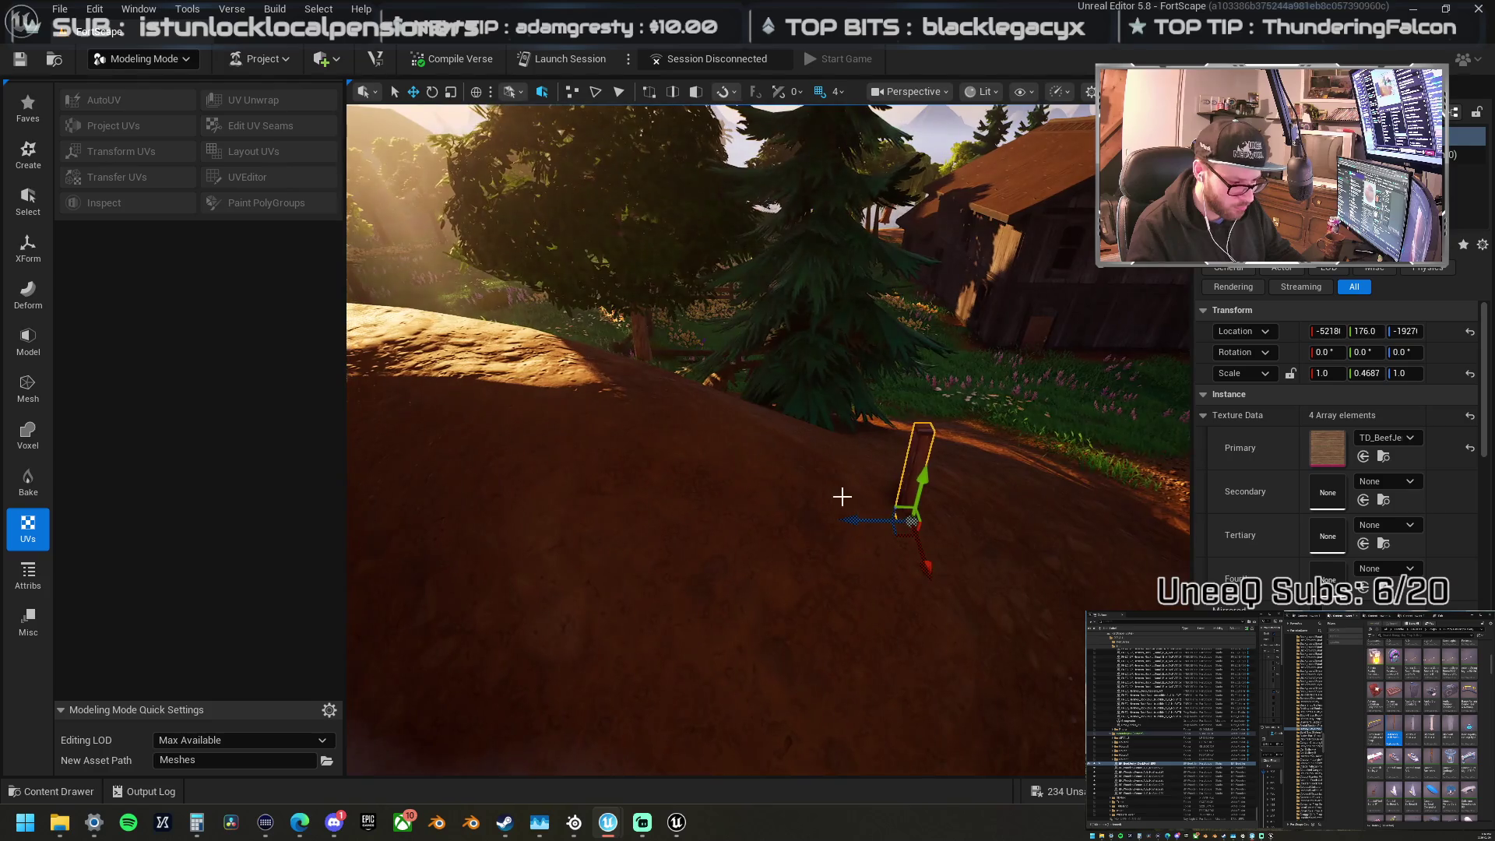
{"action": "mouse_move", "coordinate": [894, 512]}
{"action": "left_mouse_down"}
{"action": "mouse_move", "coordinate": [577, 401]}
{"action": "mouse_move", "coordinate": [526, 411]}
{"action": "left_mouse_up"}
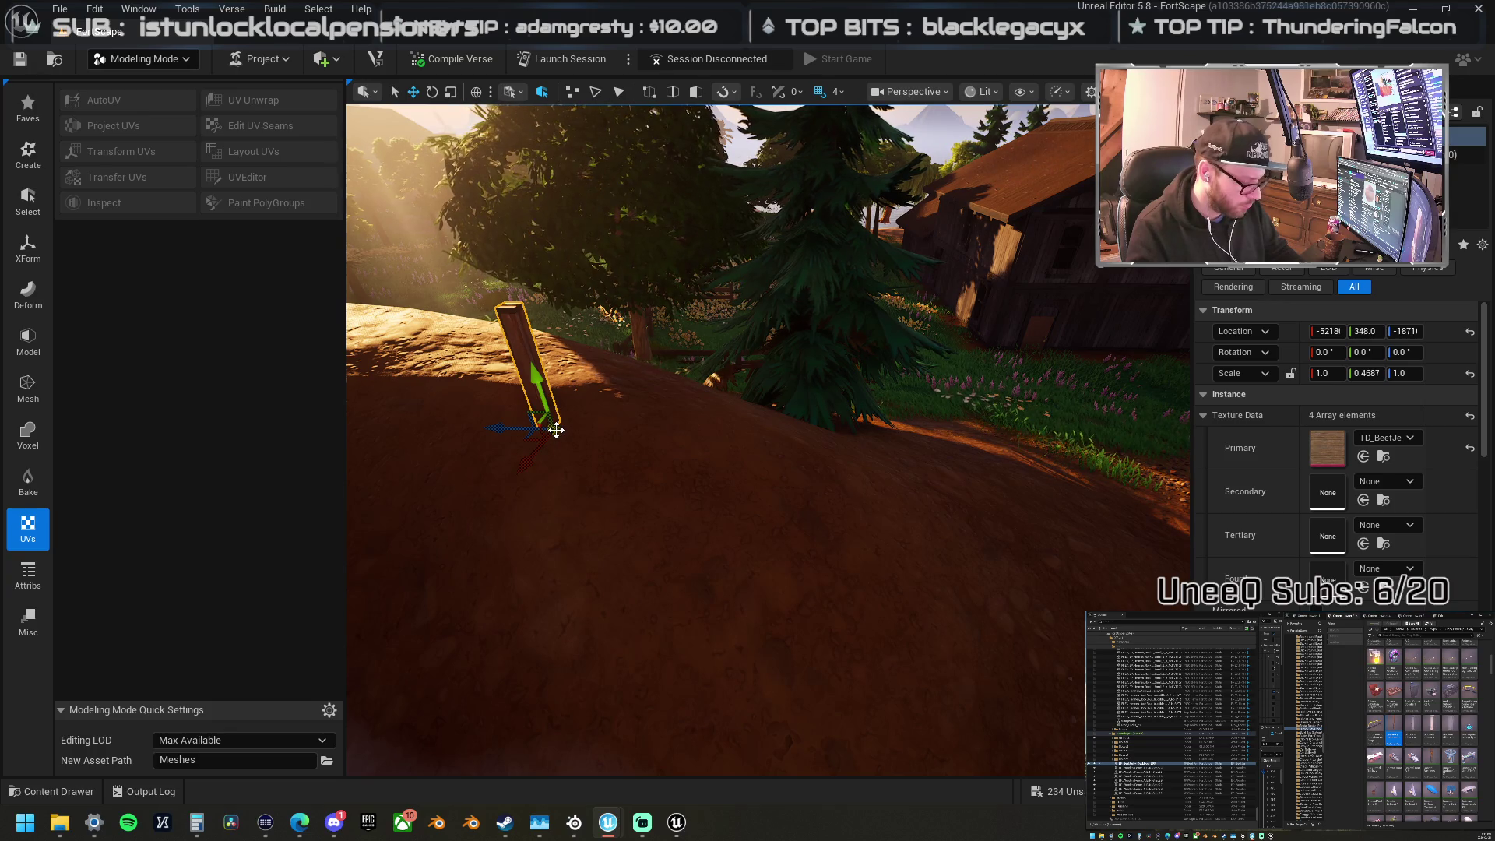
{"action": "key", "text": "ctrl+z"}
{"action": "key", "text": "ctrl+y"}
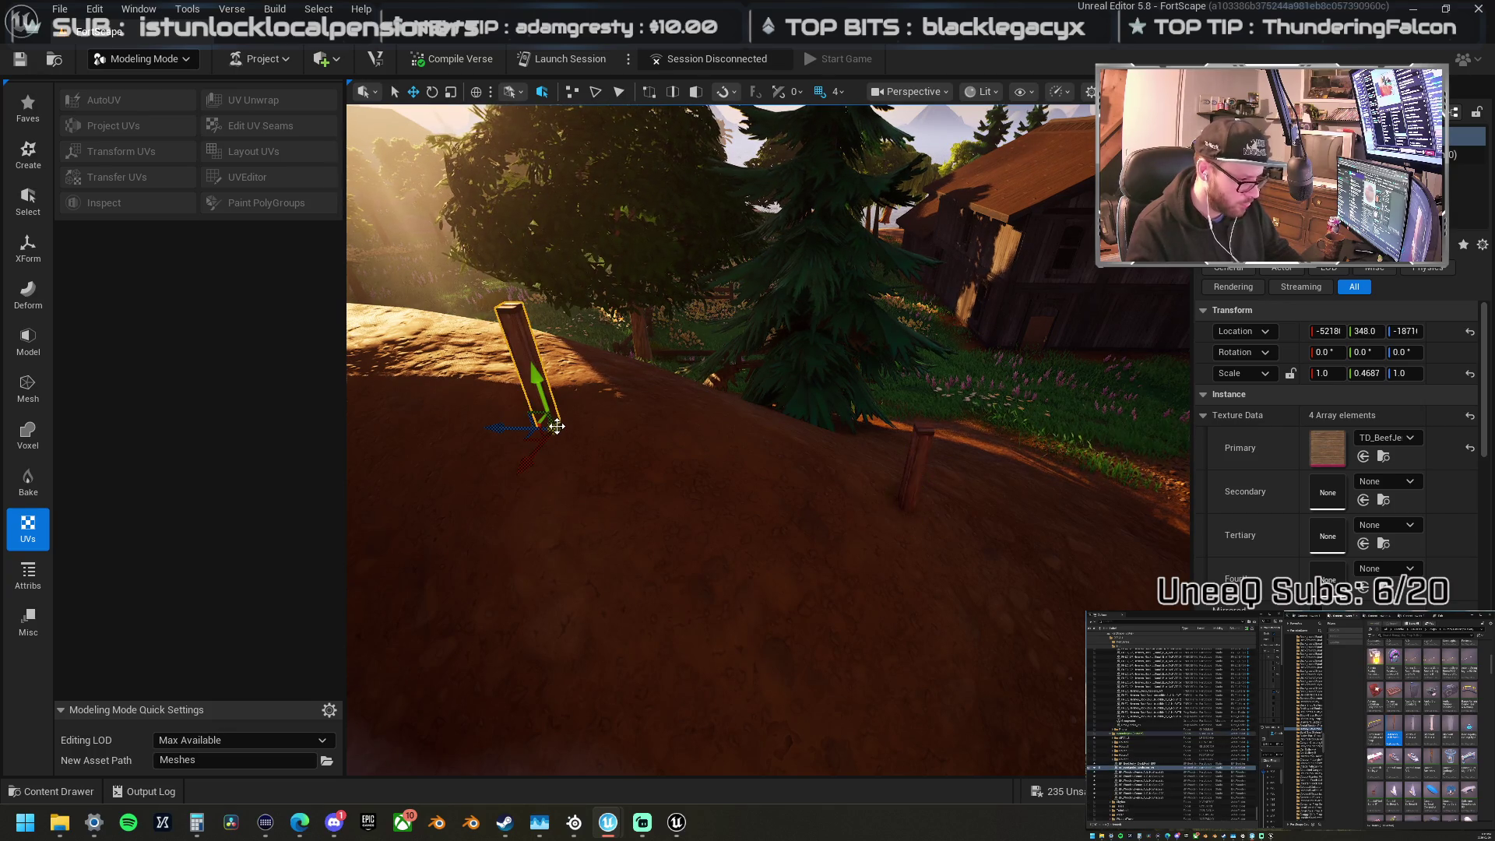
{"action": "mouse_move", "coordinate": [541, 379]}
{"action": "left_mouse_down"}
{"action": "mouse_move", "coordinate": [460, 295]}
{"action": "mouse_move", "coordinate": [576, 323]}
{"action": "left_mouse_up"}
{"action": "key", "text": "e"}
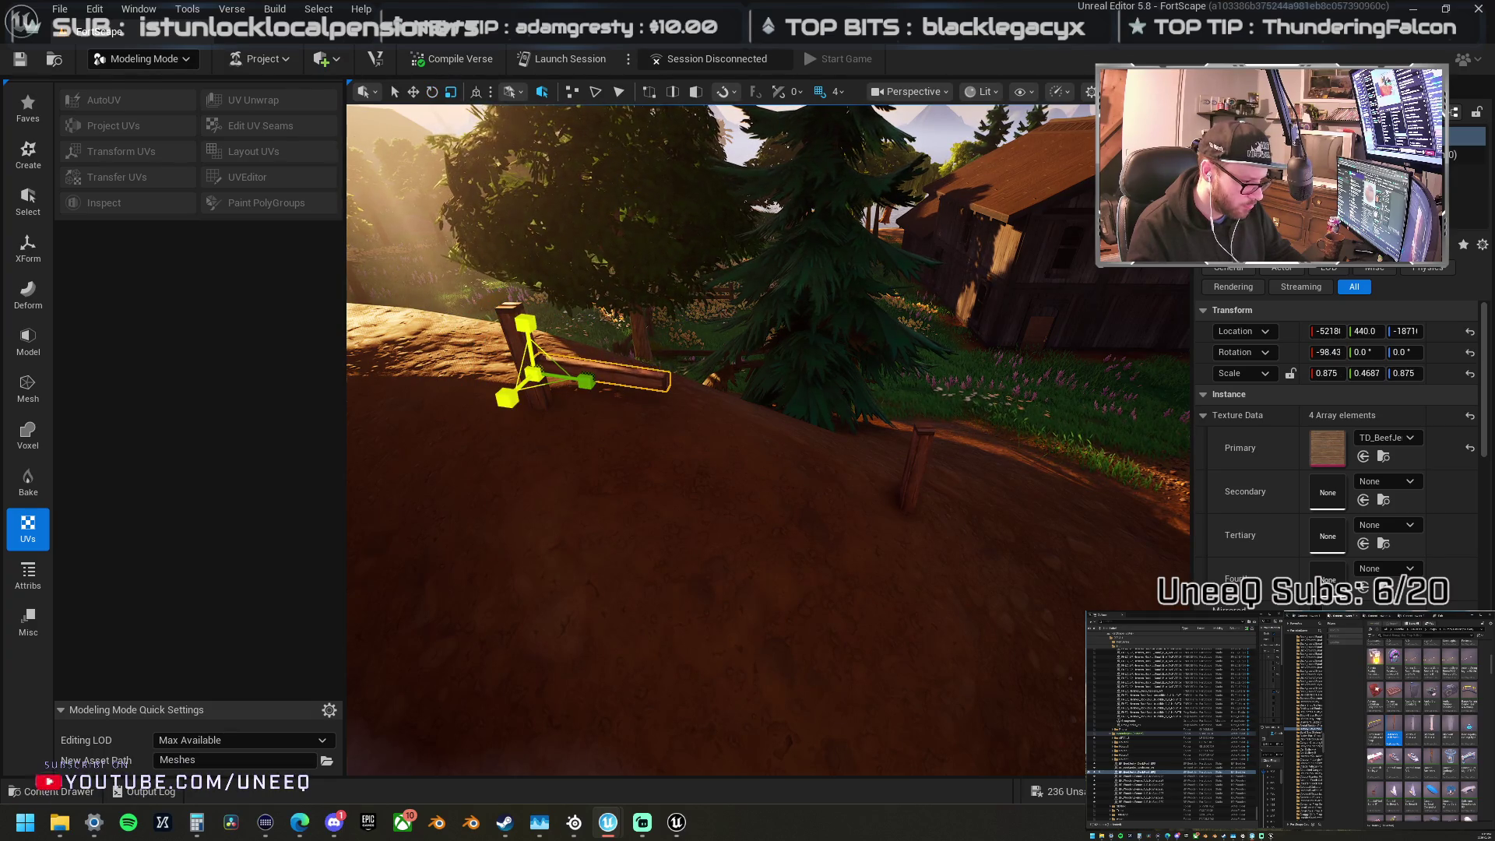
Step: Slim the copied post into a thin rail, raise it, and stretch it to 1.5 length
{"action": "key", "text": "f"}
{"action": "mouse_move", "coordinate": [520, 363]}
{"action": "left_mouse_down"}
{"action": "mouse_move", "coordinate": [436, 371]}
{"action": "mouse_move", "coordinate": [527, 371]}
{"action": "left_mouse_up"}
{"action": "key", "text": "w"}
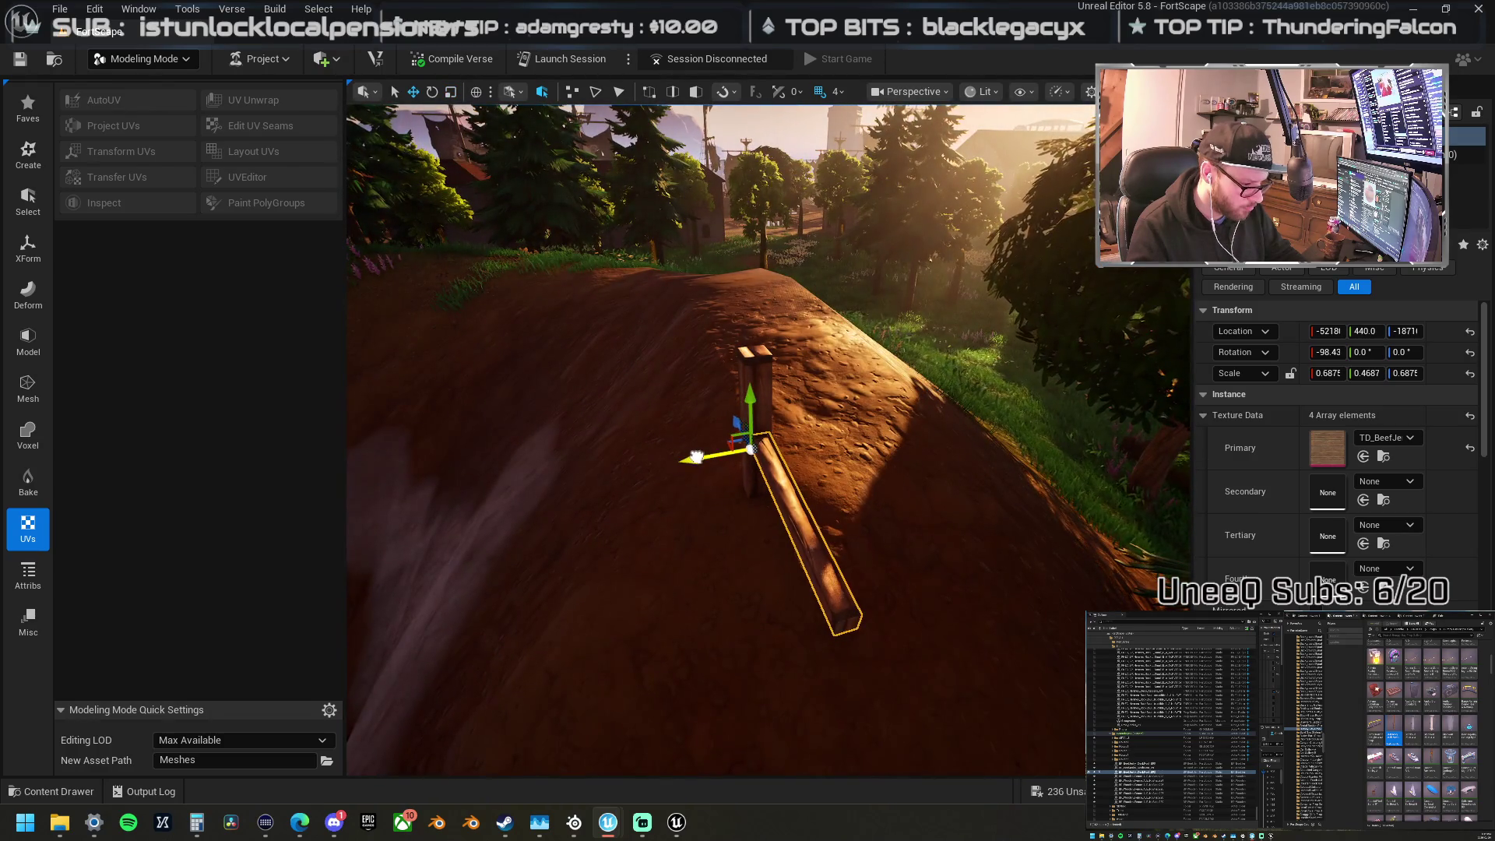
{"action": "left_click_drag", "start_coordinate": [699, 462], "coordinate": [635, 458]}
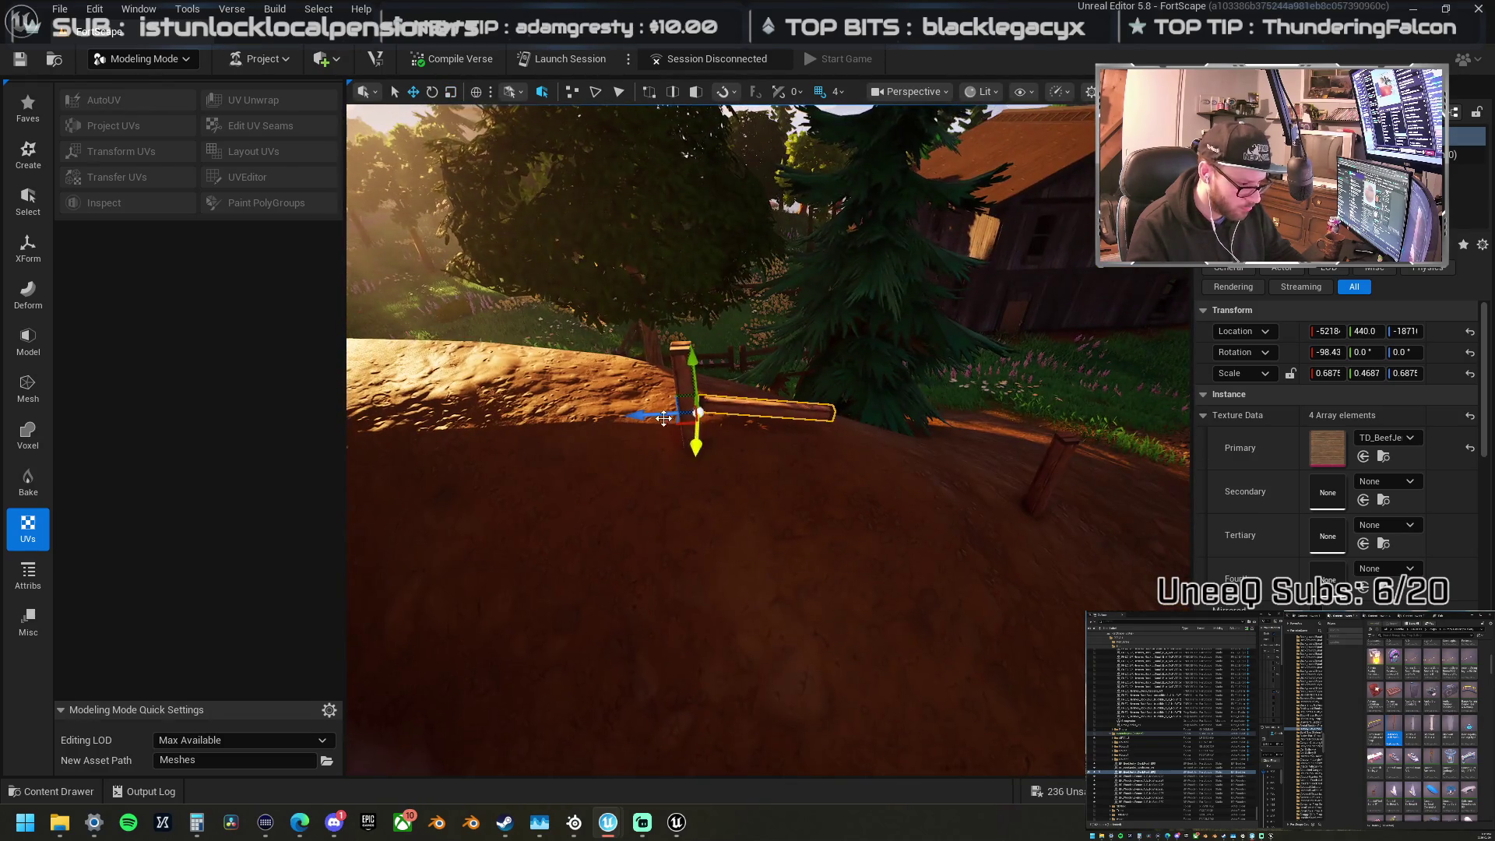
{"action": "left_click_drag", "start_coordinate": [685, 363], "coordinate": [682, 339]}
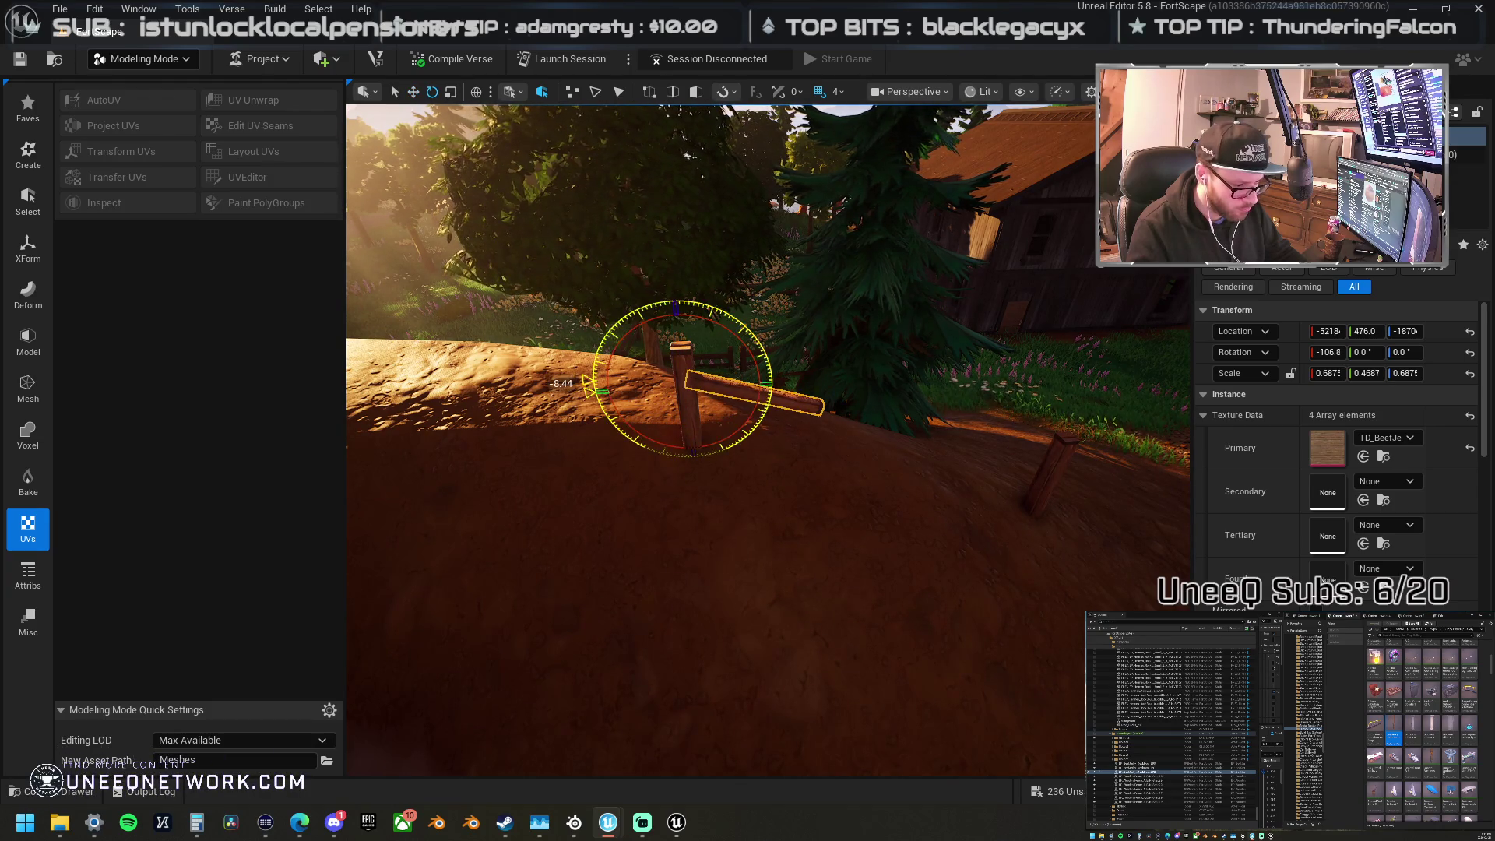
{"action": "left_click_drag", "start_coordinate": [735, 399], "coordinate": [825, 412]}
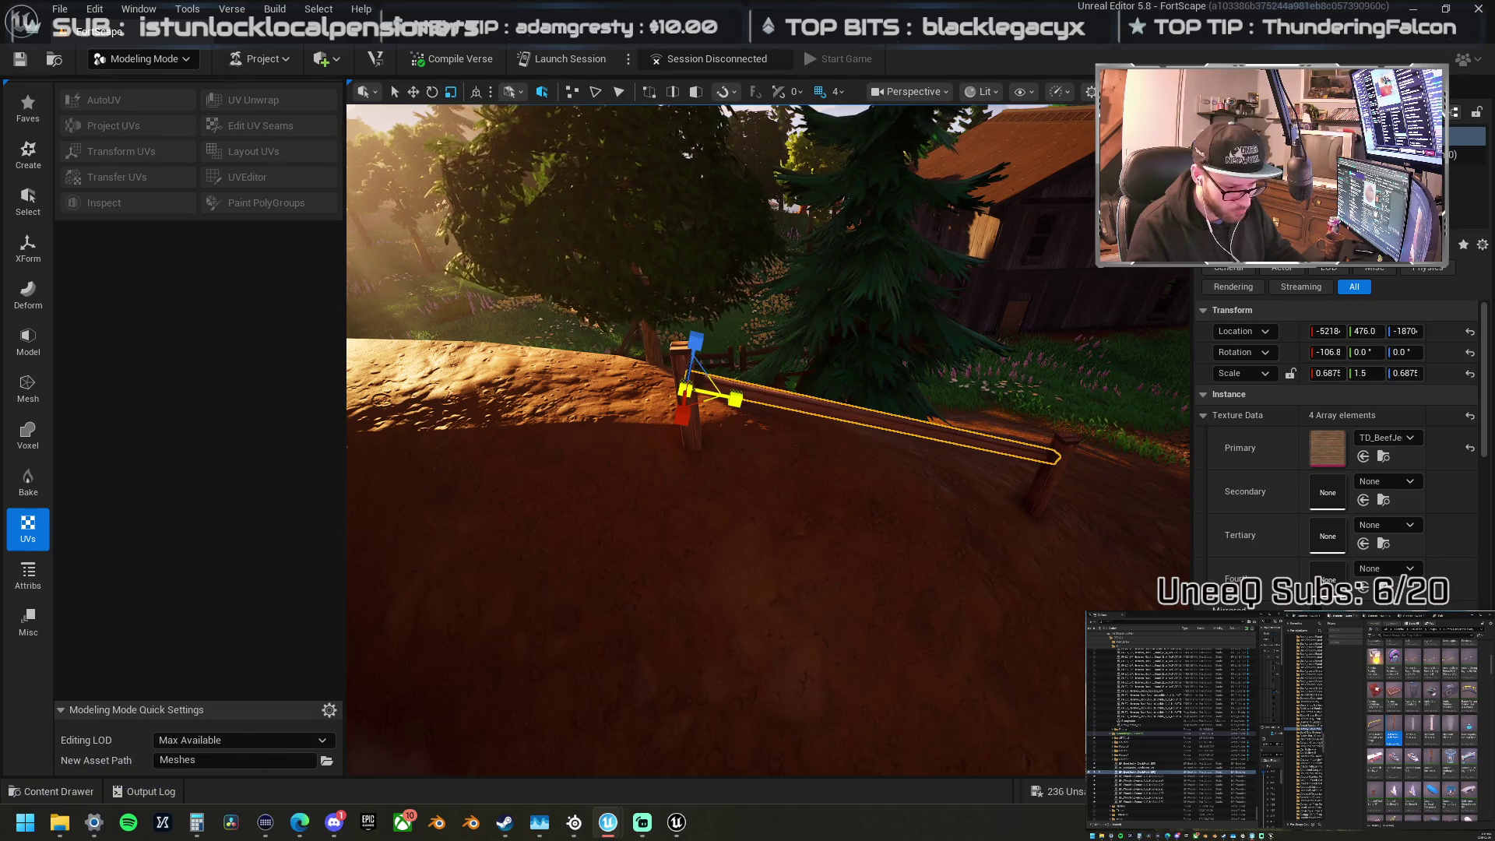
{"action": "mouse_move", "coordinate": [735, 400]}
{"action": "left_mouse_down"}
{"action": "mouse_move", "coordinate": [576, 405]}
{"action": "mouse_move", "coordinate": [615, 366]}
{"action": "mouse_move", "coordinate": [911, 368]}
{"action": "left_mouse_up"}
{"action": "left_click_drag", "start_coordinate": [841, 514], "coordinate": [847, 515]}
Step: Select both posts, turn the section to follow the path, and undo a leftward slide
{"action": "left_click", "coordinate": [834, 514]}
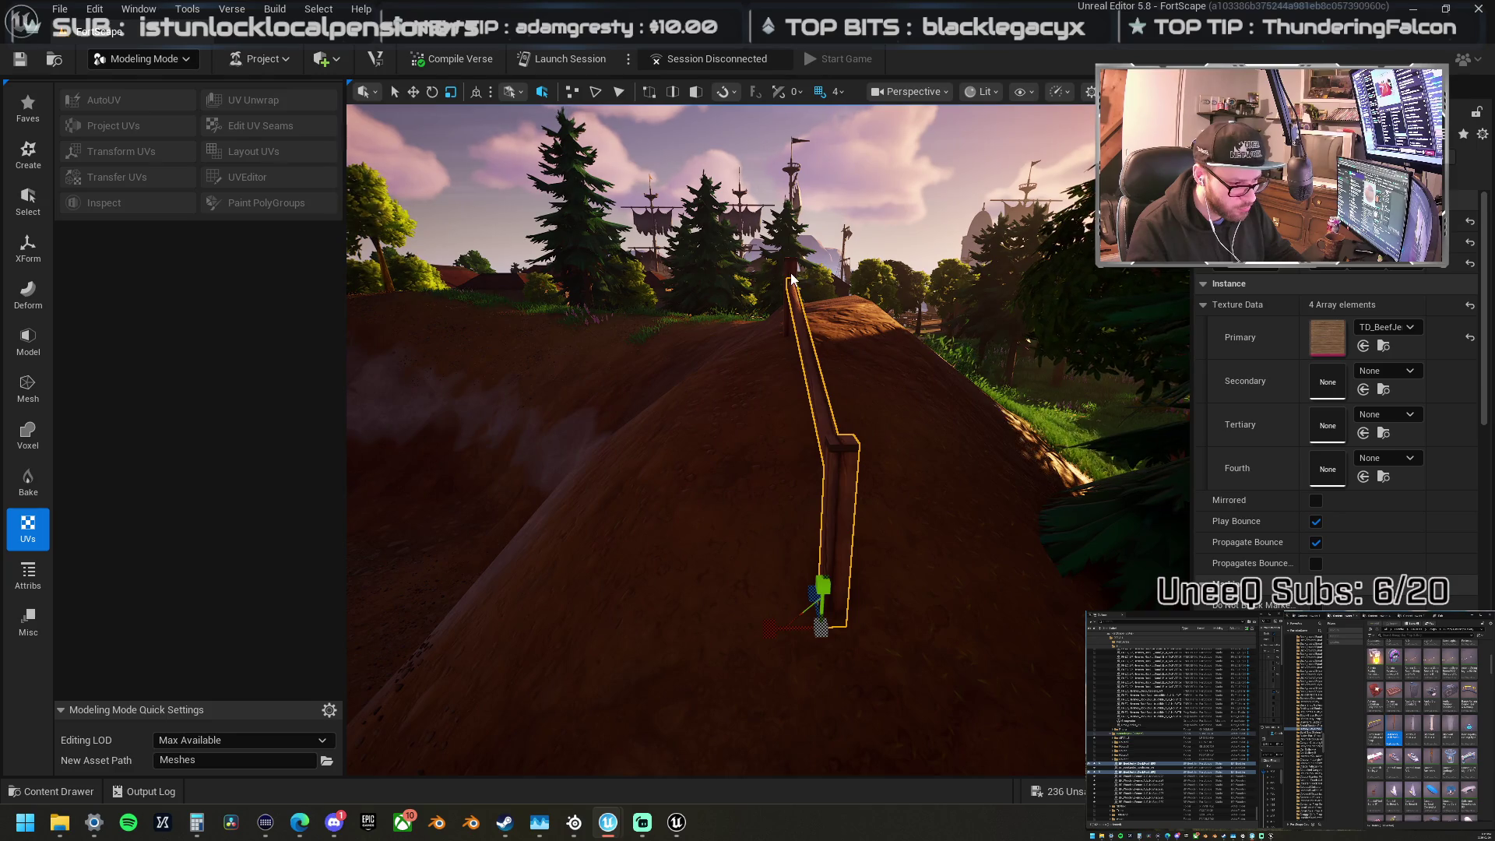
{"action": "left_click", "coordinate": [786, 327], "text": "ctrl"}
{"action": "mouse_move", "coordinate": [769, 372]}
{"action": "left_mouse_down"}
{"action": "mouse_move", "coordinate": [701, 366]}
{"action": "mouse_move", "coordinate": [588, 116]}
{"action": "mouse_move", "coordinate": [806, 370]}
{"action": "left_mouse_up"}
{"action": "key", "text": "w"}
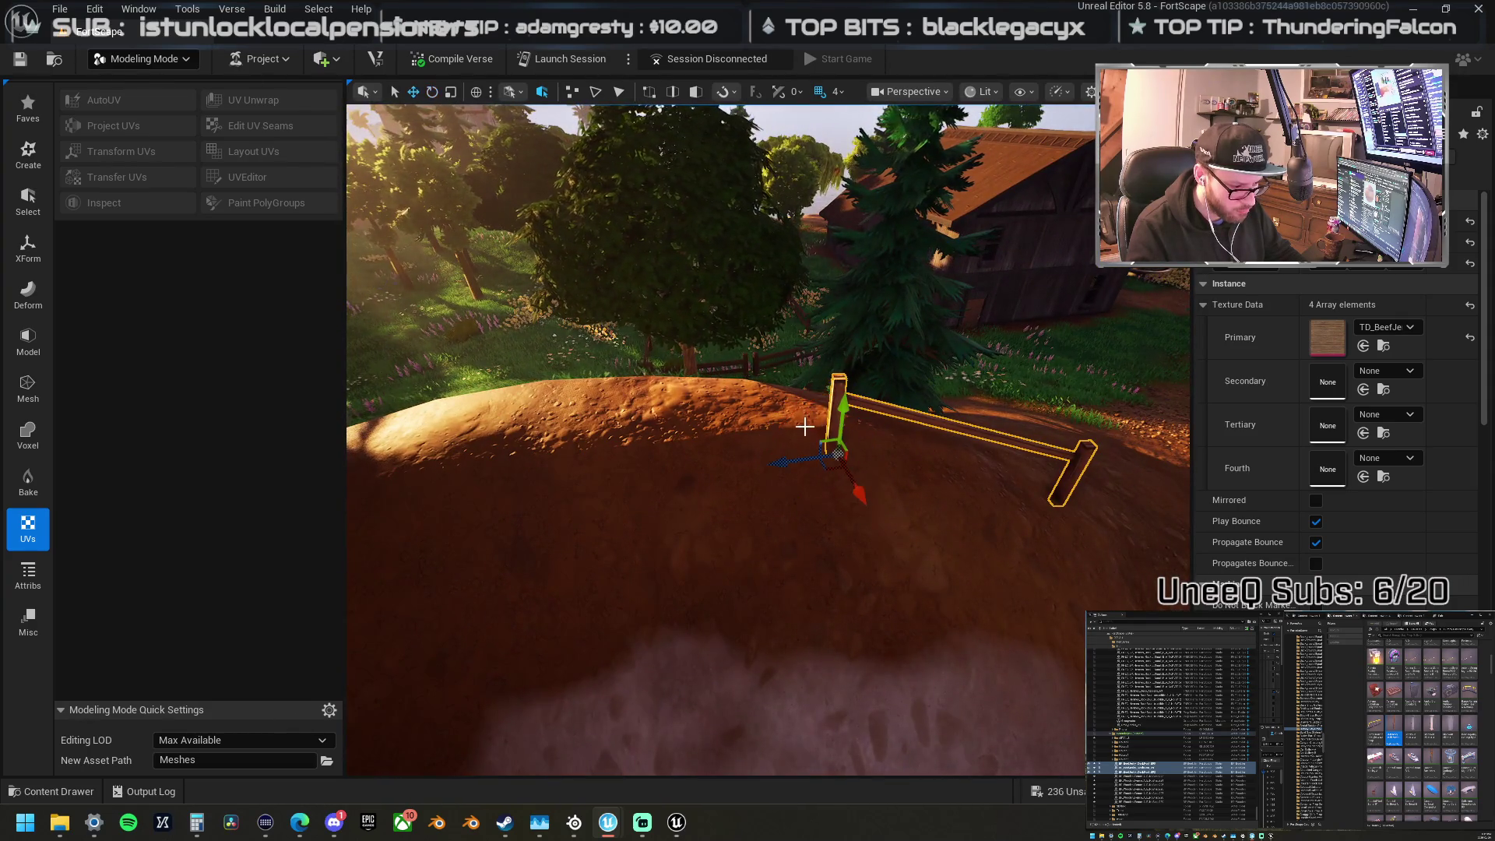
{"action": "left_click", "coordinate": [1069, 476], "text": "ctrl"}
{"action": "mouse_move", "coordinate": [784, 464]}
{"action": "left_mouse_down"}
{"action": "mouse_move", "coordinate": [527, 464]}
{"action": "mouse_move", "coordinate": [755, 451]}
{"action": "mouse_move", "coordinate": [778, 454]}
{"action": "mouse_move", "coordinate": [511, 457]}
{"action": "left_mouse_up"}
{"action": "key", "text": "ctrl+z"}
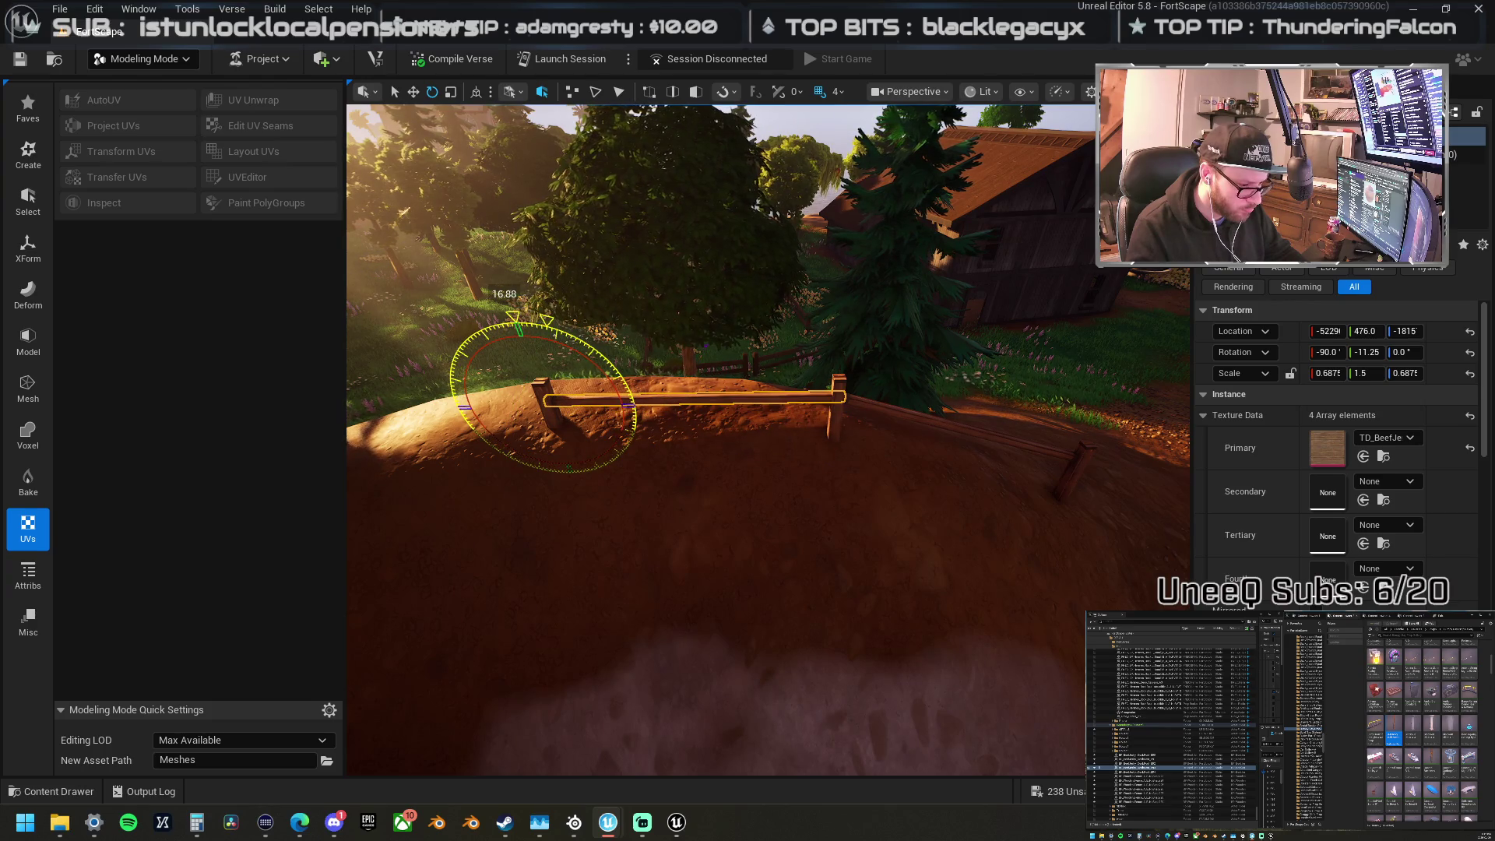
{"action": "left_click_drag", "start_coordinate": [665, 434], "coordinate": [678, 438]}
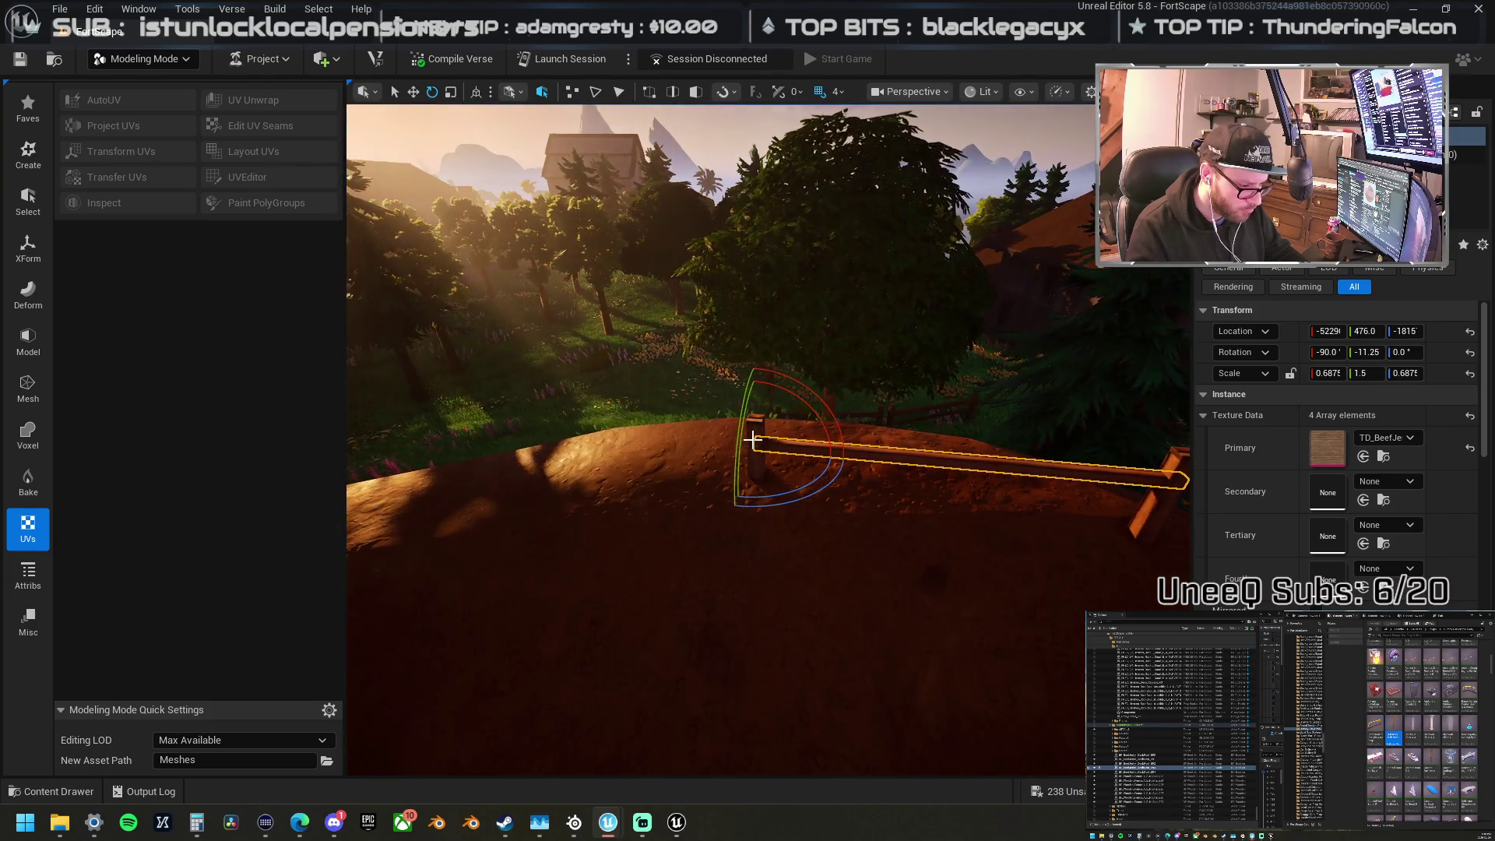
{"action": "scroll", "coordinate": [1337, 428], "scroll_direction": "down", "scroll_amount": 3}
{"action": "mouse_move", "coordinate": [828, 436]}
{"action": "left_mouse_down"}
{"action": "mouse_move", "coordinate": [827, 464]}
{"action": "mouse_move", "coordinate": [717, 408]}
{"action": "left_mouse_up"}
Step: Tilt the rail level on its post, then undo a duplicated post and rail
{"action": "key", "text": "w"}
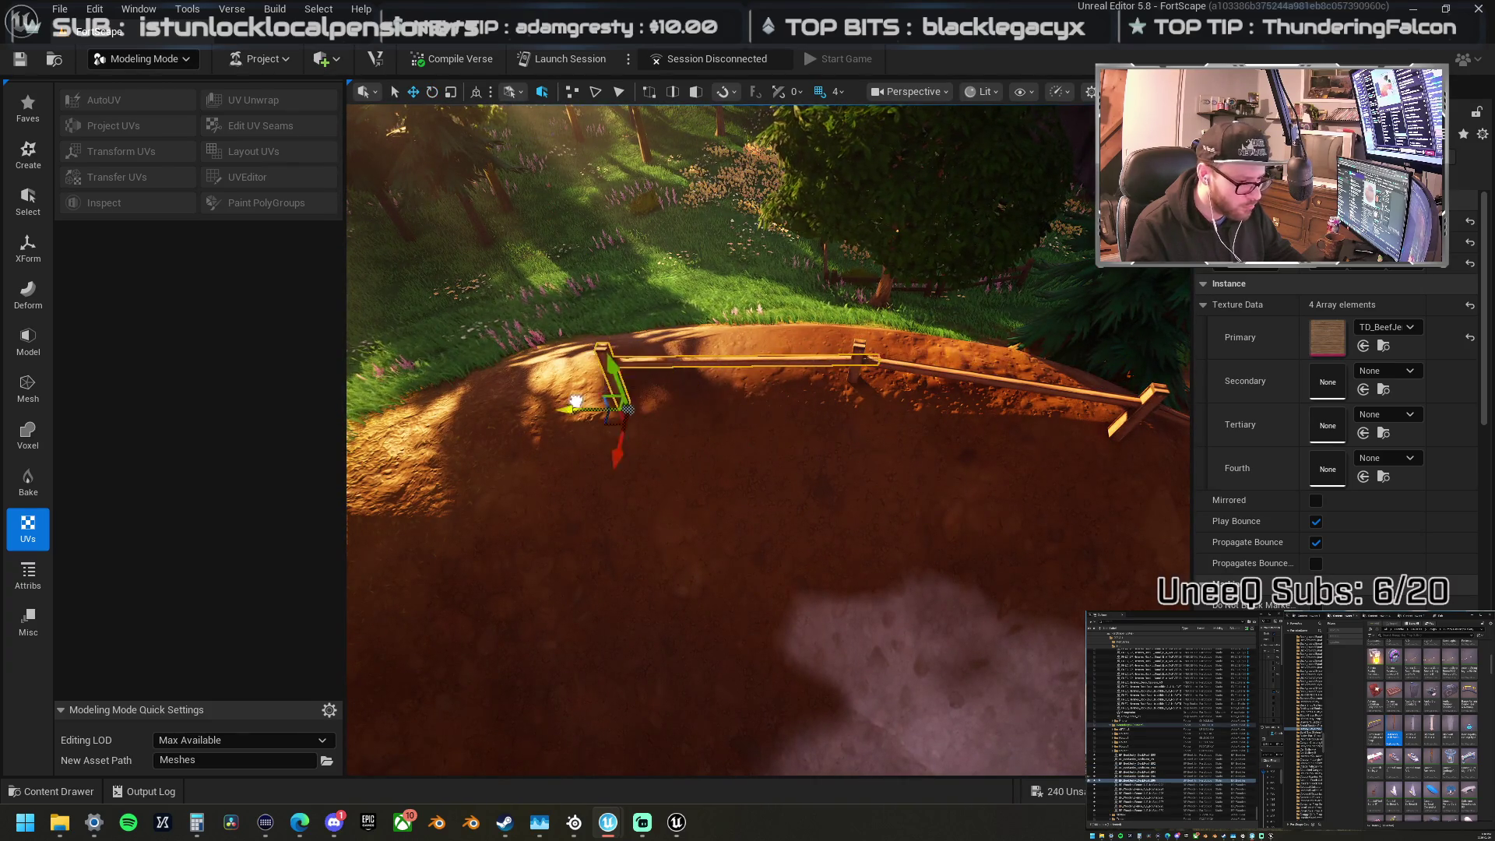
{"action": "left_click_drag", "start_coordinate": [560, 399], "coordinate": [631, 375]}
{"action": "left_click_drag", "start_coordinate": [688, 475], "coordinate": [524, 490]}
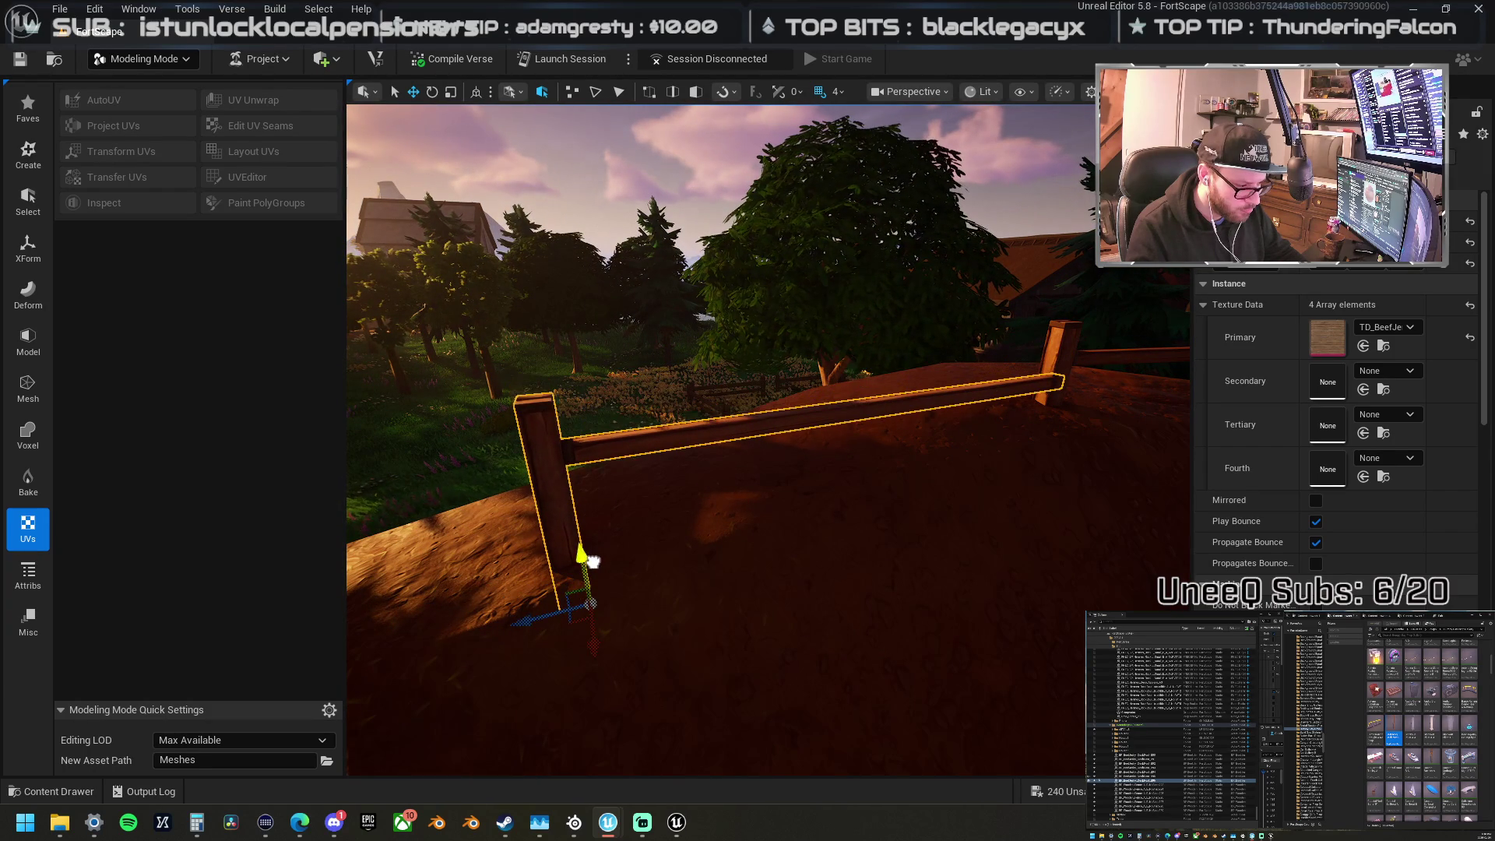
{"action": "left_click", "coordinate": [598, 442]}
{"action": "mouse_move", "coordinate": [568, 407]}
{"action": "left_mouse_down"}
{"action": "mouse_move", "coordinate": [527, 389]}
{"action": "mouse_move", "coordinate": [565, 415]}
{"action": "left_mouse_up"}
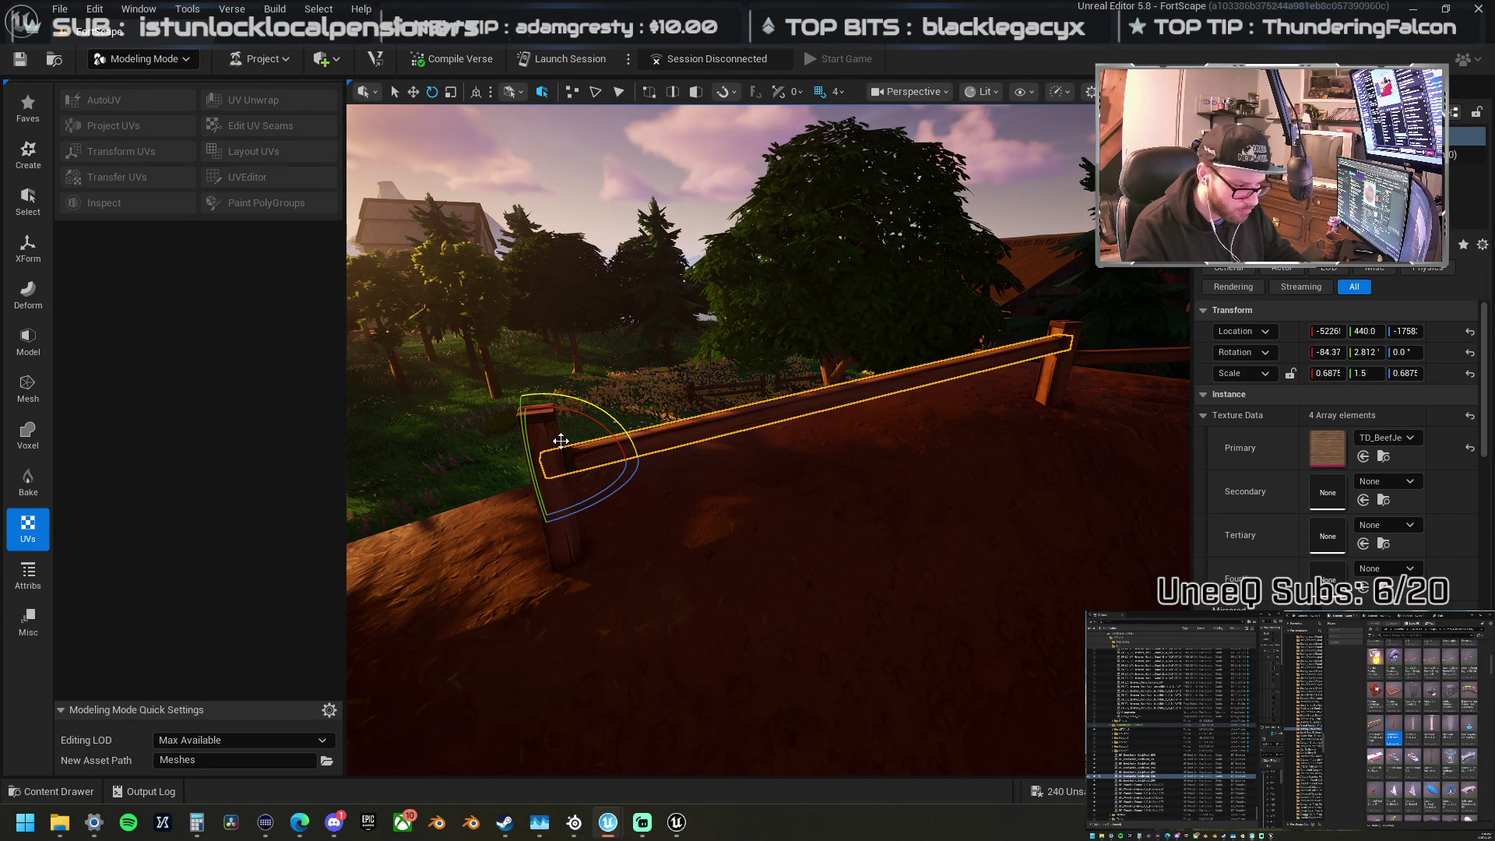
{"action": "left_click", "coordinate": [551, 447]}
{"action": "key", "text": "w"}
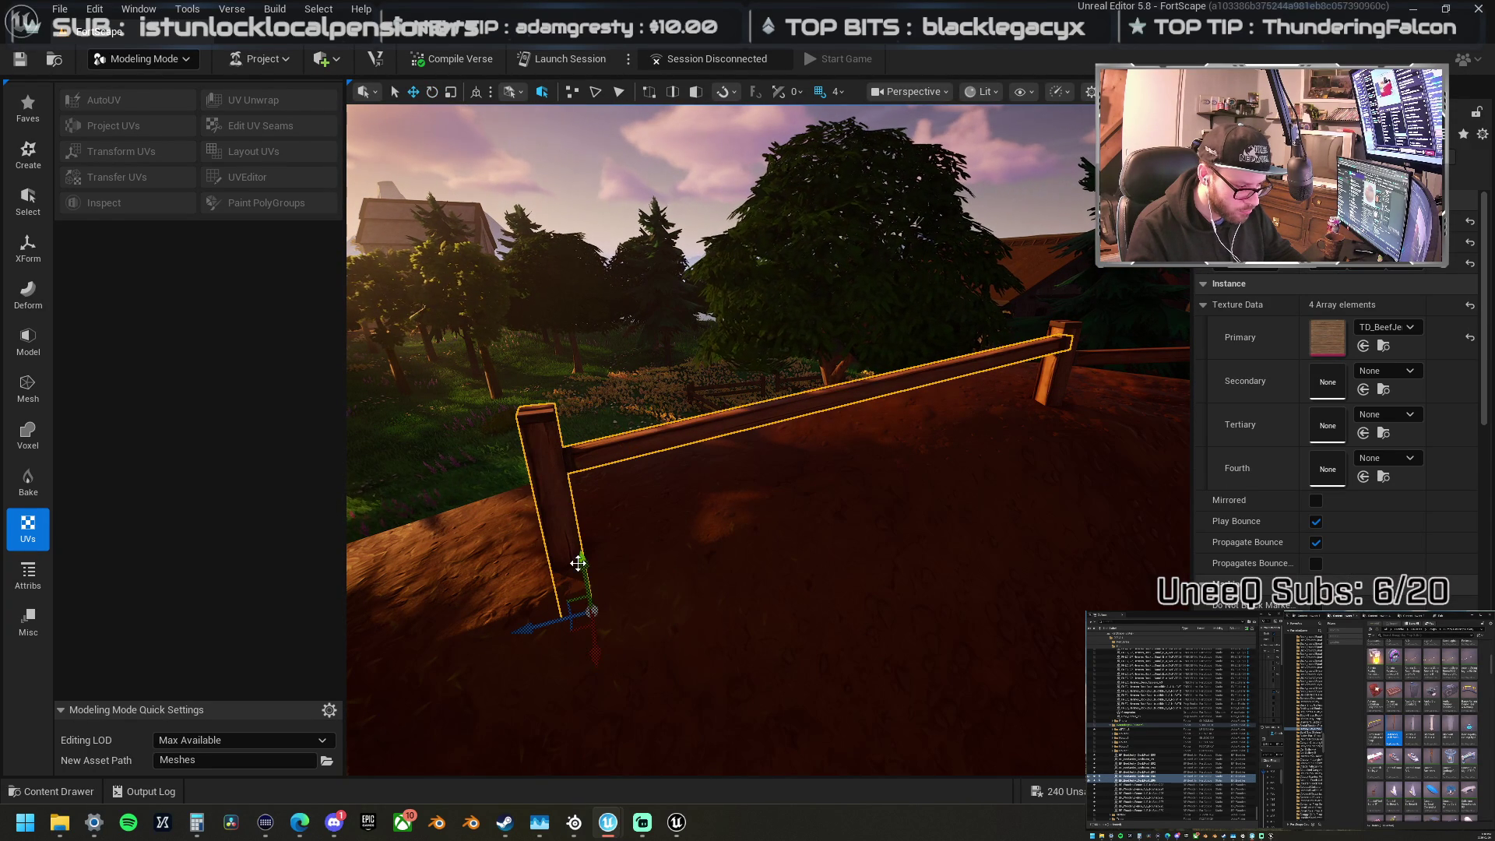
{"action": "mouse_move", "coordinate": [588, 567]}
{"action": "left_mouse_down"}
{"action": "mouse_move", "coordinate": [714, 534]}
{"action": "mouse_move", "coordinate": [536, 490]}
{"action": "left_mouse_up"}
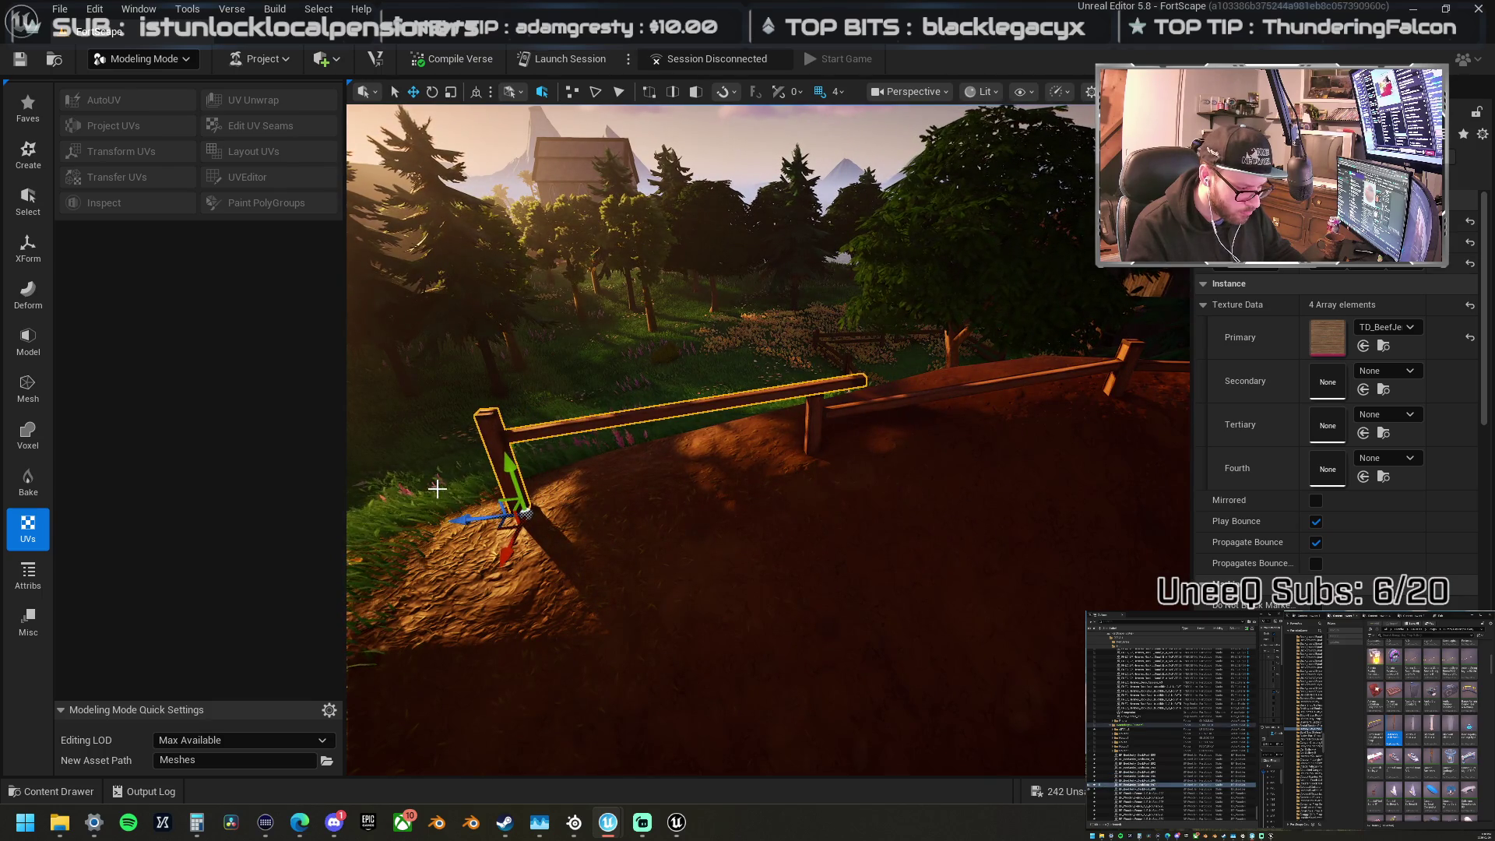
{"action": "key", "text": "ctrl+z"}
{"action": "key", "text": "e"}
Step: Rotate the rail to -84.37° across both posts, angle the section along the path, and sink it into the ground
{"action": "mouse_move", "coordinate": [795, 539]}
{"action": "left_mouse_down"}
{"action": "mouse_move", "coordinate": [704, 524]}
{"action": "mouse_move", "coordinate": [717, 534]}
{"action": "mouse_move", "coordinate": [776, 488]}
{"action": "mouse_move", "coordinate": [600, 600]}
{"action": "mouse_move", "coordinate": [501, 639]}
{"action": "left_mouse_up"}
{"action": "key", "text": "w"}
{"action": "key", "text": "f"}
{"action": "left_click_drag", "start_coordinate": [653, 541], "coordinate": [612, 541]}
{"action": "key", "text": "e"}
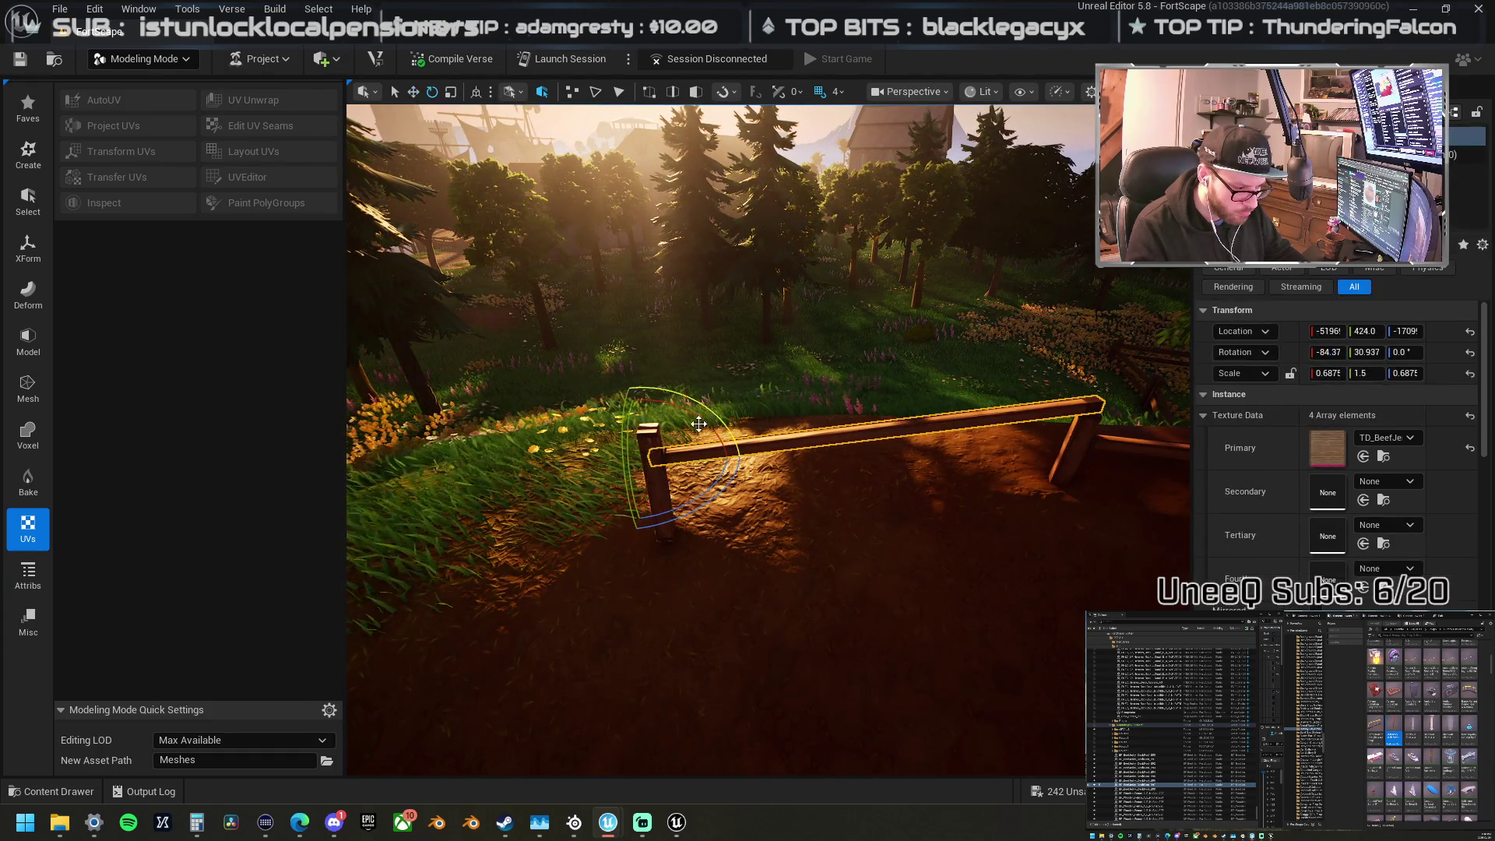
{"action": "mouse_move", "coordinate": [698, 409]}
{"action": "left_mouse_down"}
{"action": "mouse_move", "coordinate": [623, 366]}
{"action": "mouse_move", "coordinate": [620, 401]}
{"action": "left_mouse_up"}
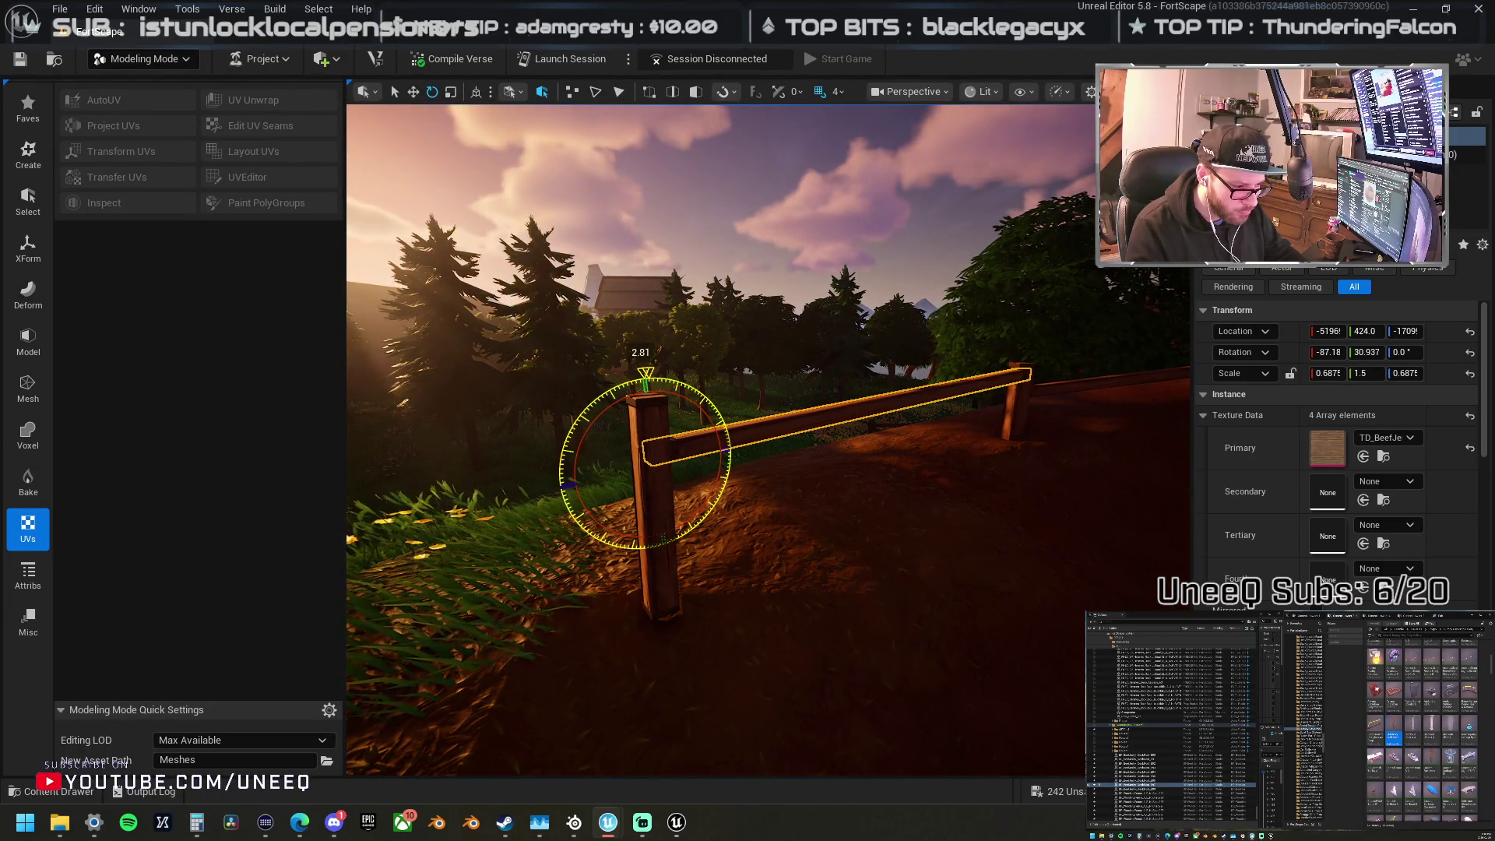
{"action": "left_click_drag", "start_coordinate": [656, 472], "coordinate": [656, 472]}
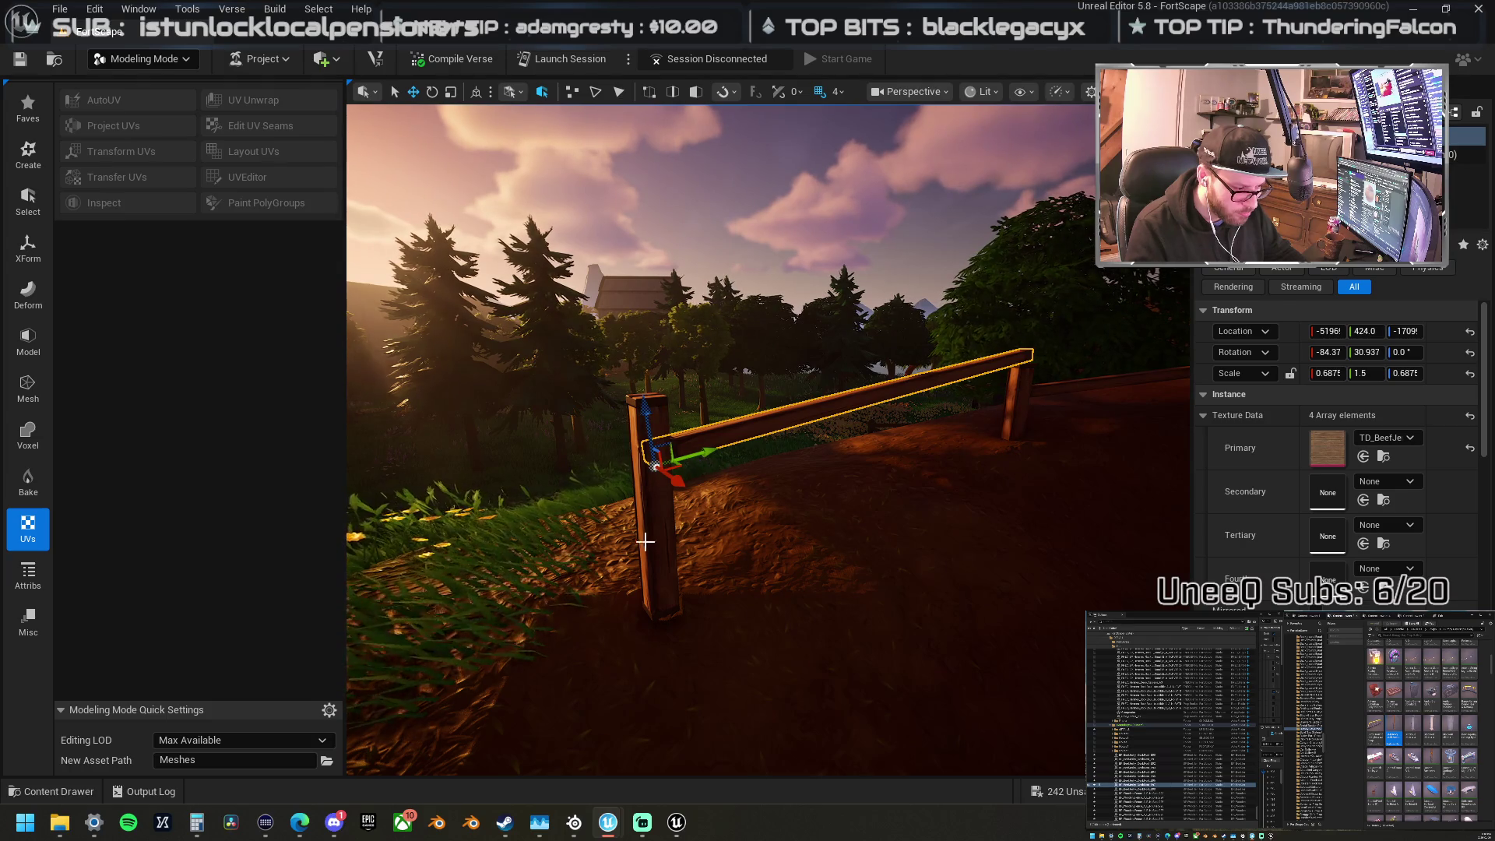
{"action": "left_click", "coordinate": [656, 561]}
{"action": "mouse_move", "coordinate": [677, 560]}
{"action": "left_mouse_down"}
{"action": "mouse_move", "coordinate": [670, 592]}
{"action": "mouse_move", "coordinate": [698, 613]}
{"action": "left_mouse_up"}
Step: Duplicate a new fence section, angle it, and join it to the existing fence
{"action": "key", "text": "w"}
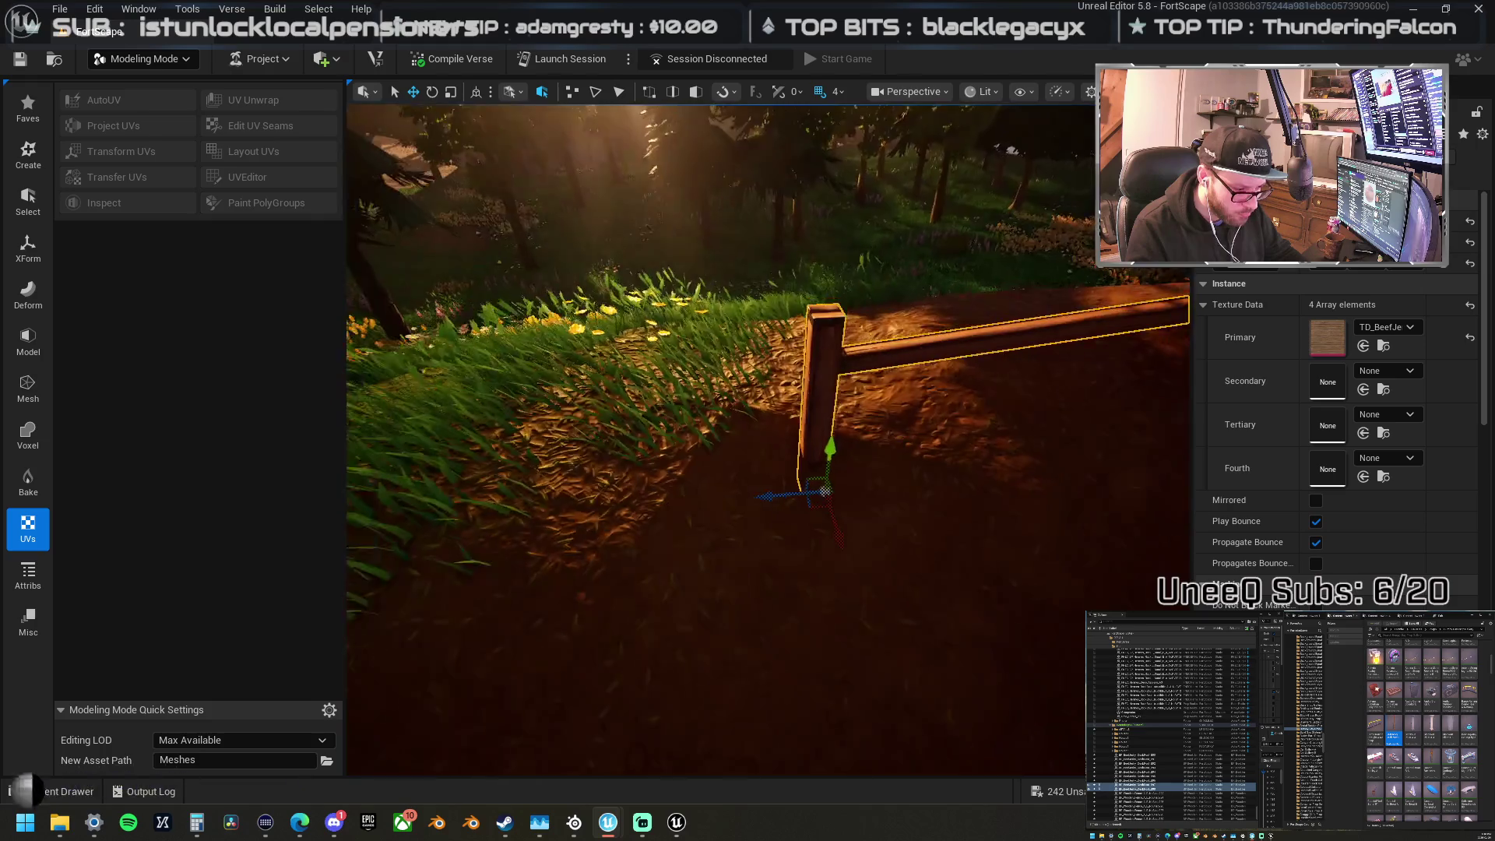
{"action": "key", "text": "s"}
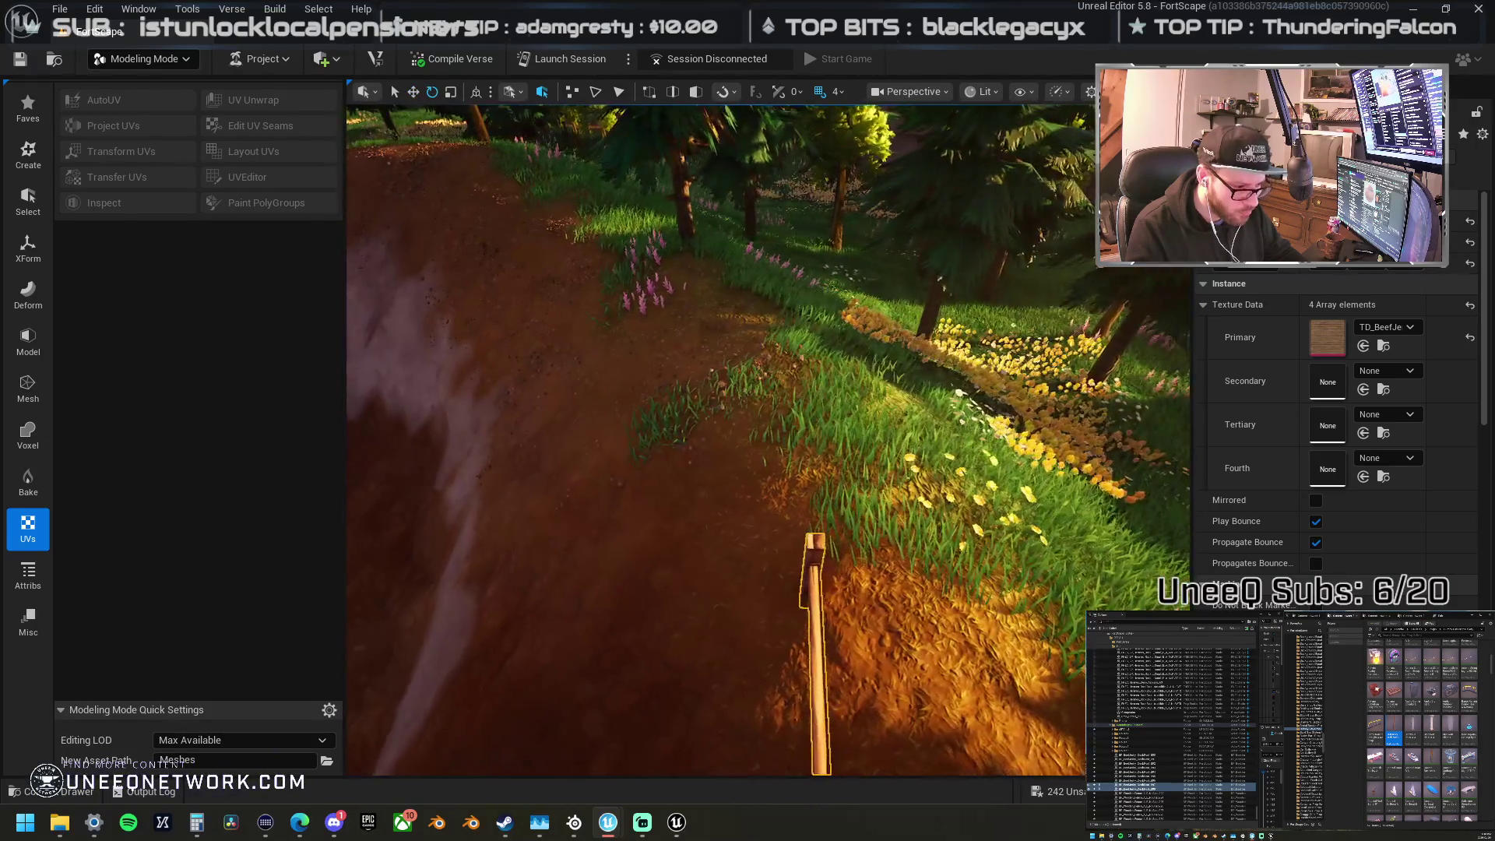
{"action": "key", "text": "e"}
{"action": "mouse_move", "coordinate": [718, 574]}
{"action": "left_mouse_down"}
{"action": "mouse_move", "coordinate": [592, 537]}
{"action": "mouse_move", "coordinate": [592, 559]}
{"action": "left_mouse_up"}
{"action": "key", "text": "w"}
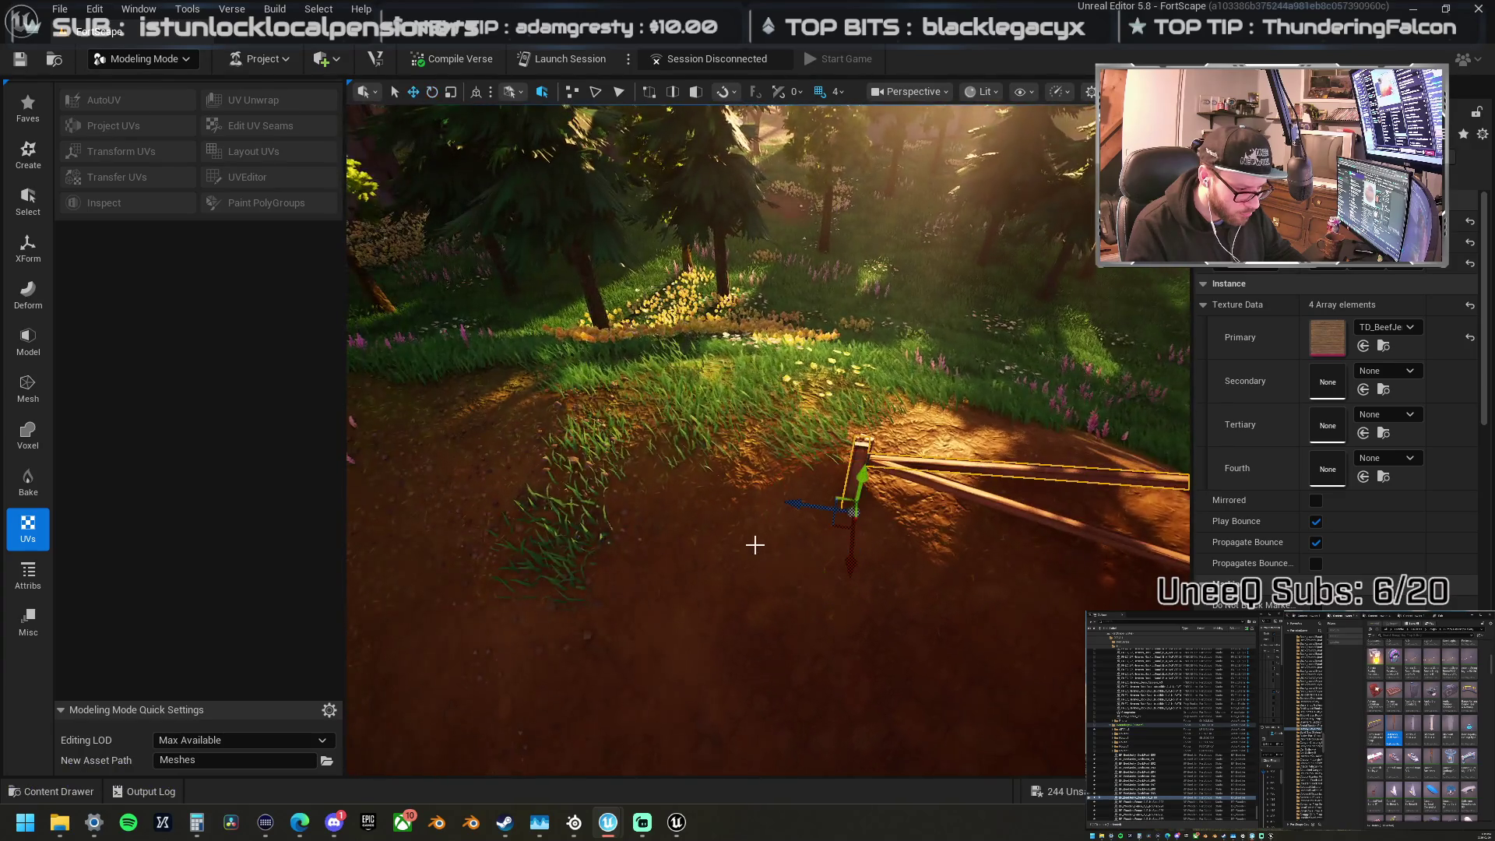
{"action": "left_click_drag", "start_coordinate": [793, 502], "coordinate": [551, 452]}
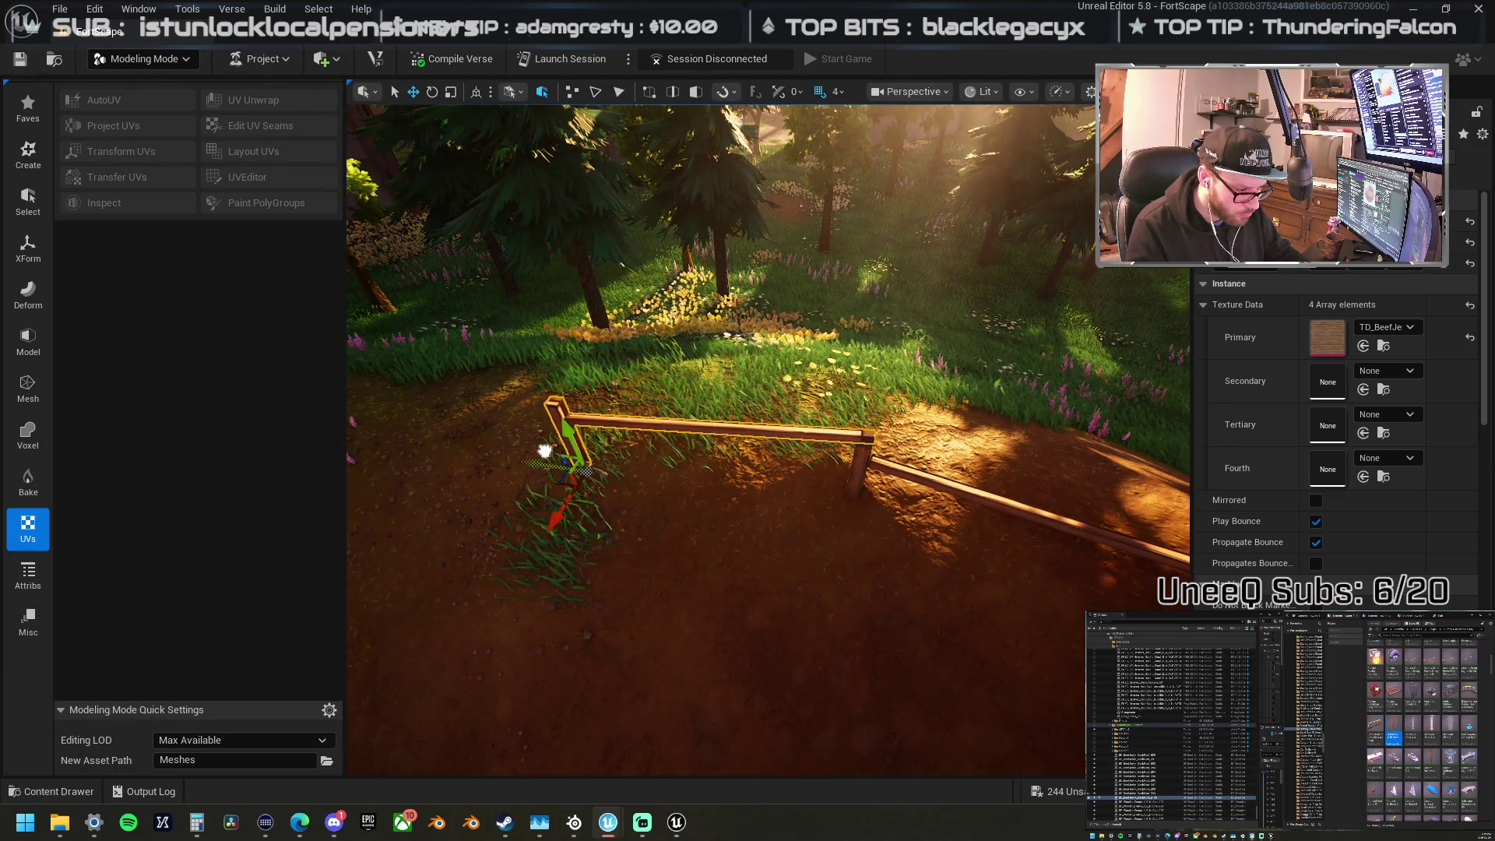
{"action": "scroll", "coordinate": [544, 451], "scroll_direction": "up", "scroll_amount": 5}
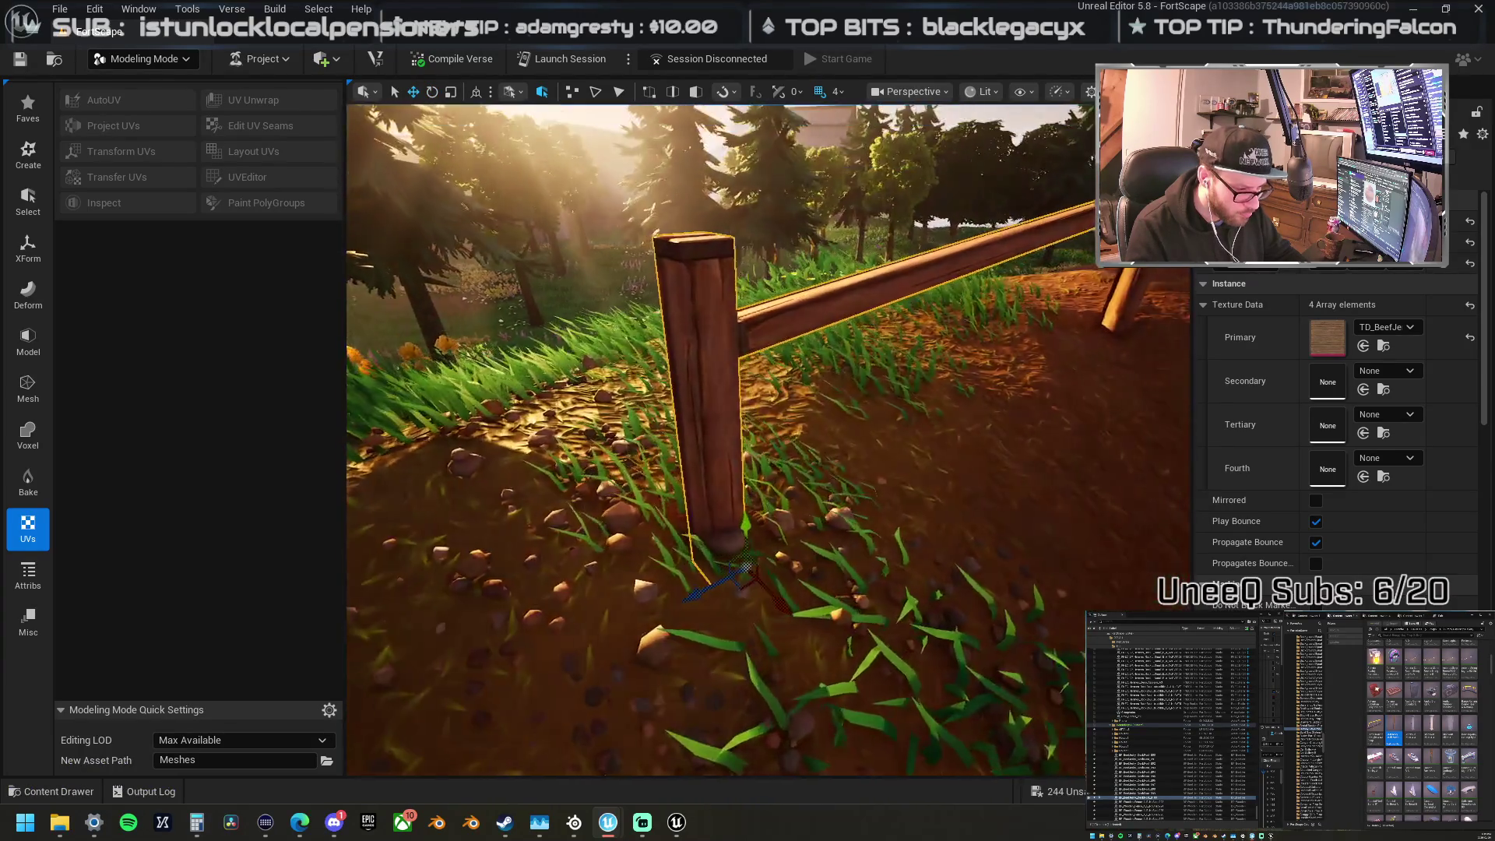
{"action": "scroll", "coordinate": [612, 366], "scroll_direction": "down", "scroll_amount": 5}
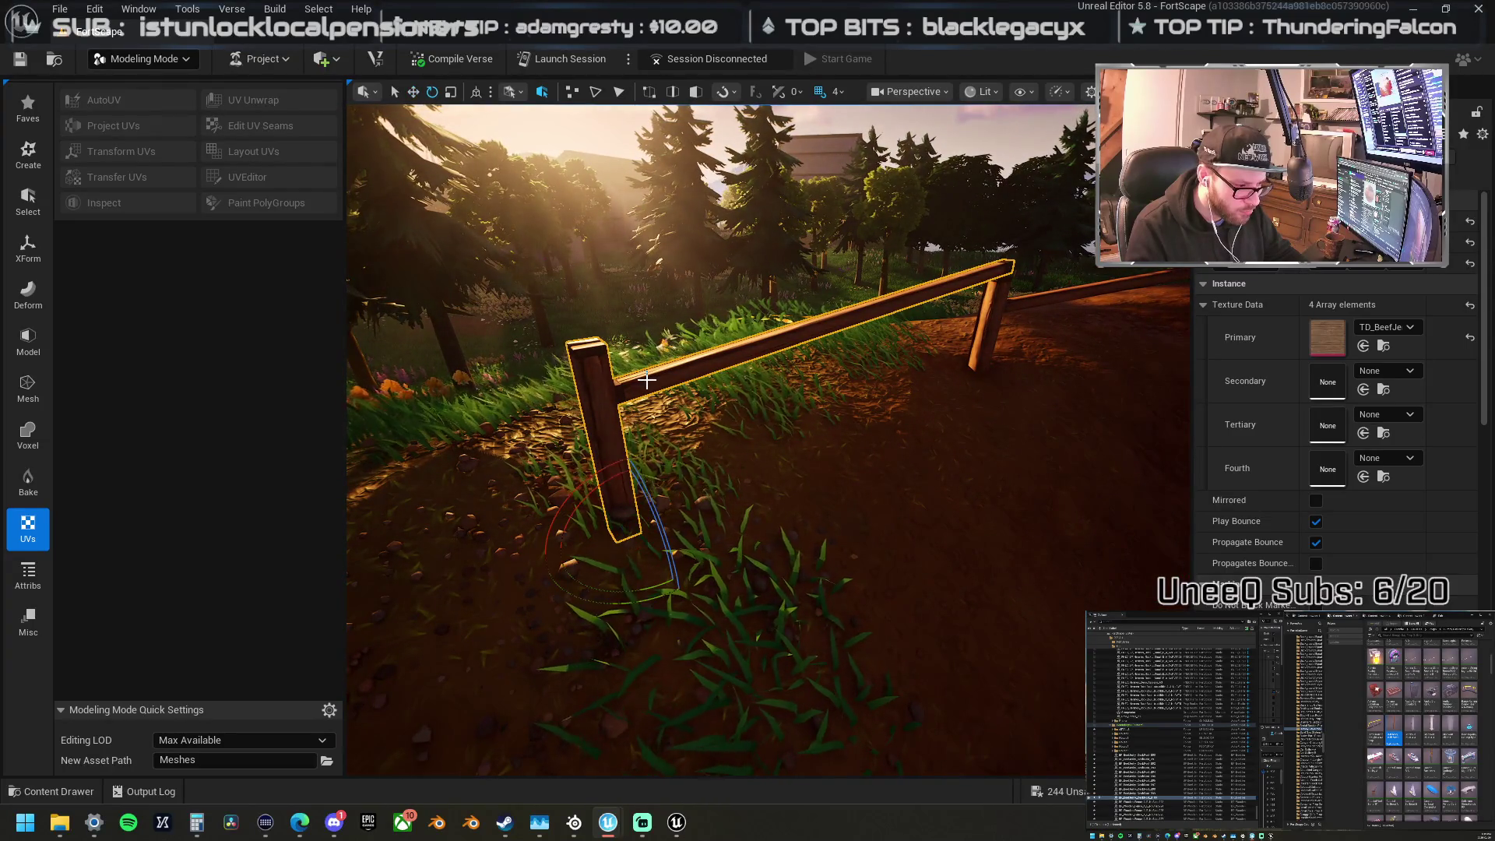
{"action": "scroll", "coordinate": [728, 355], "scroll_direction": "down", "scroll_amount": 2}
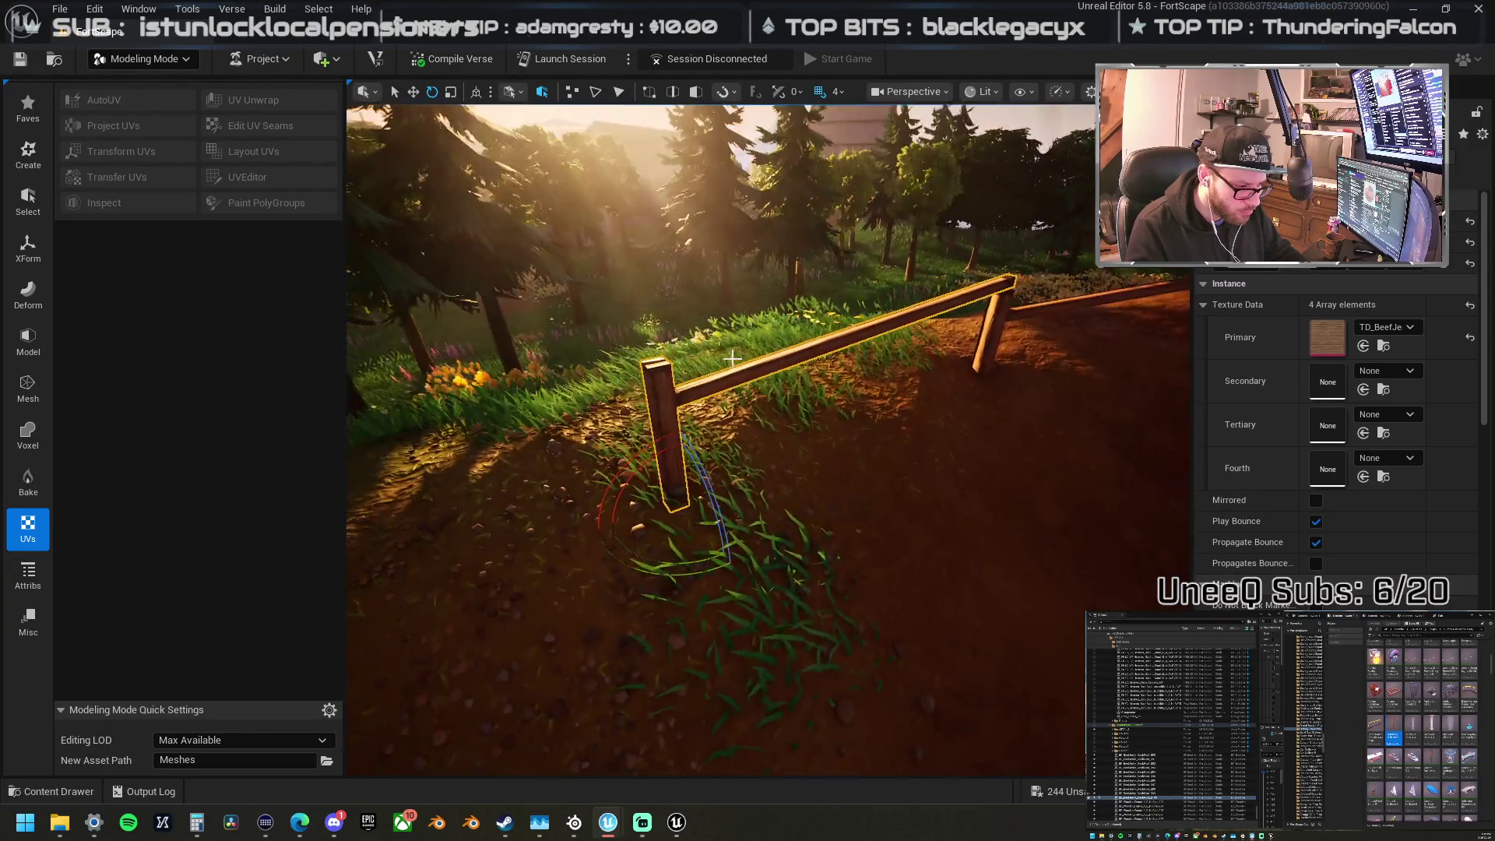
Step: Move the new fence post further up along the dirt path edge
{"action": "left_click", "coordinate": [661, 364]}
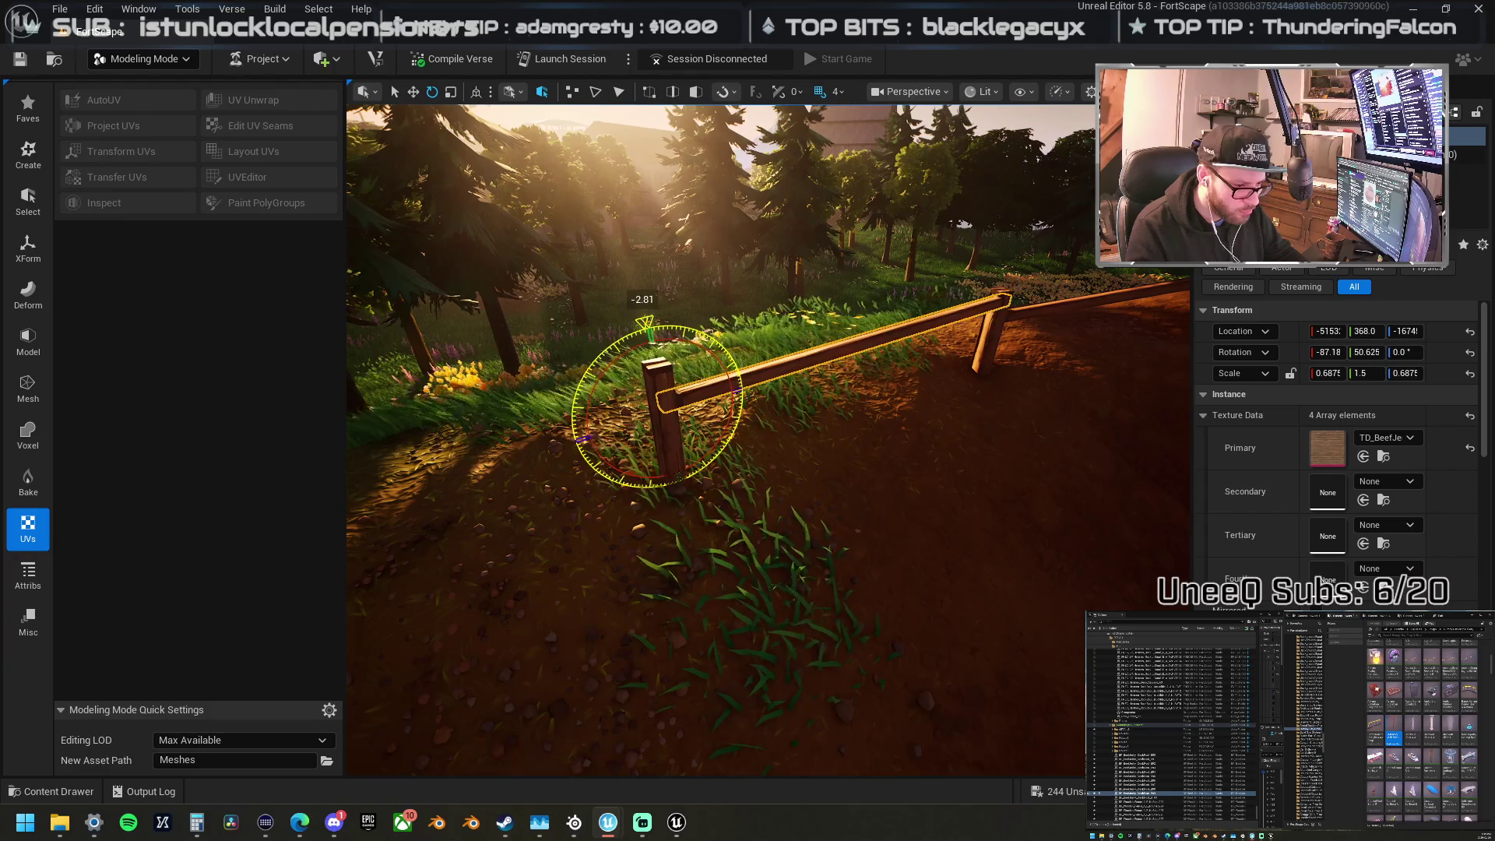
{"action": "mouse_move", "coordinate": [656, 357]}
{"action": "left_mouse_down"}
{"action": "mouse_move", "coordinate": [612, 307]}
{"action": "mouse_move", "coordinate": [611, 378]}
{"action": "mouse_move", "coordinate": [776, 368]}
{"action": "left_mouse_up"}
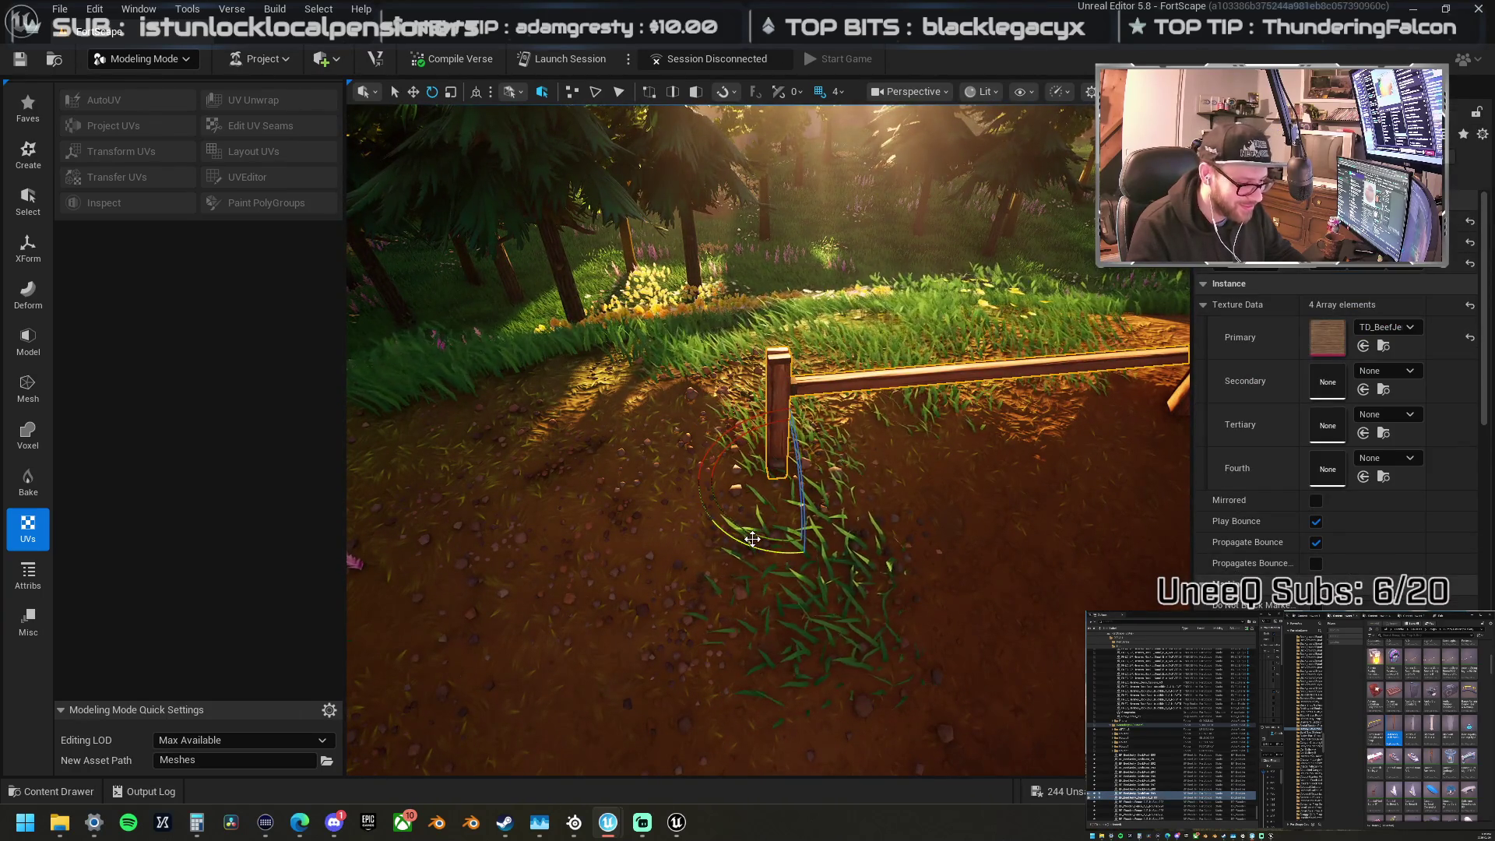
{"action": "mouse_move", "coordinate": [752, 538]}
{"action": "left_mouse_down"}
{"action": "mouse_move", "coordinate": [638, 530]}
{"action": "mouse_move", "coordinate": [668, 517]}
{"action": "left_mouse_up"}
{"action": "key", "text": "w"}
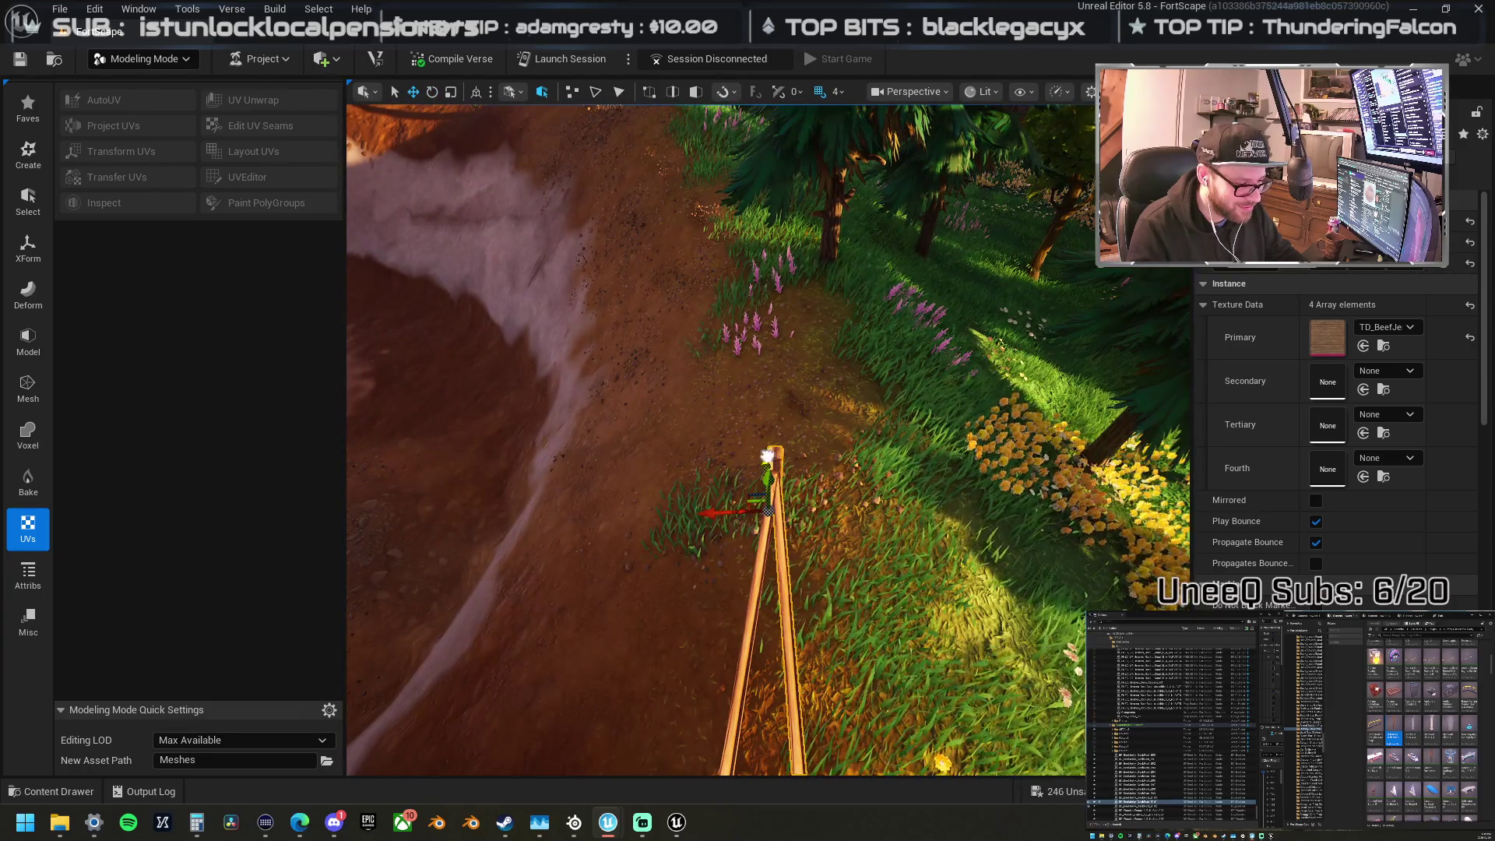
{"action": "left_click_drag", "start_coordinate": [767, 455], "coordinate": [720, 316]}
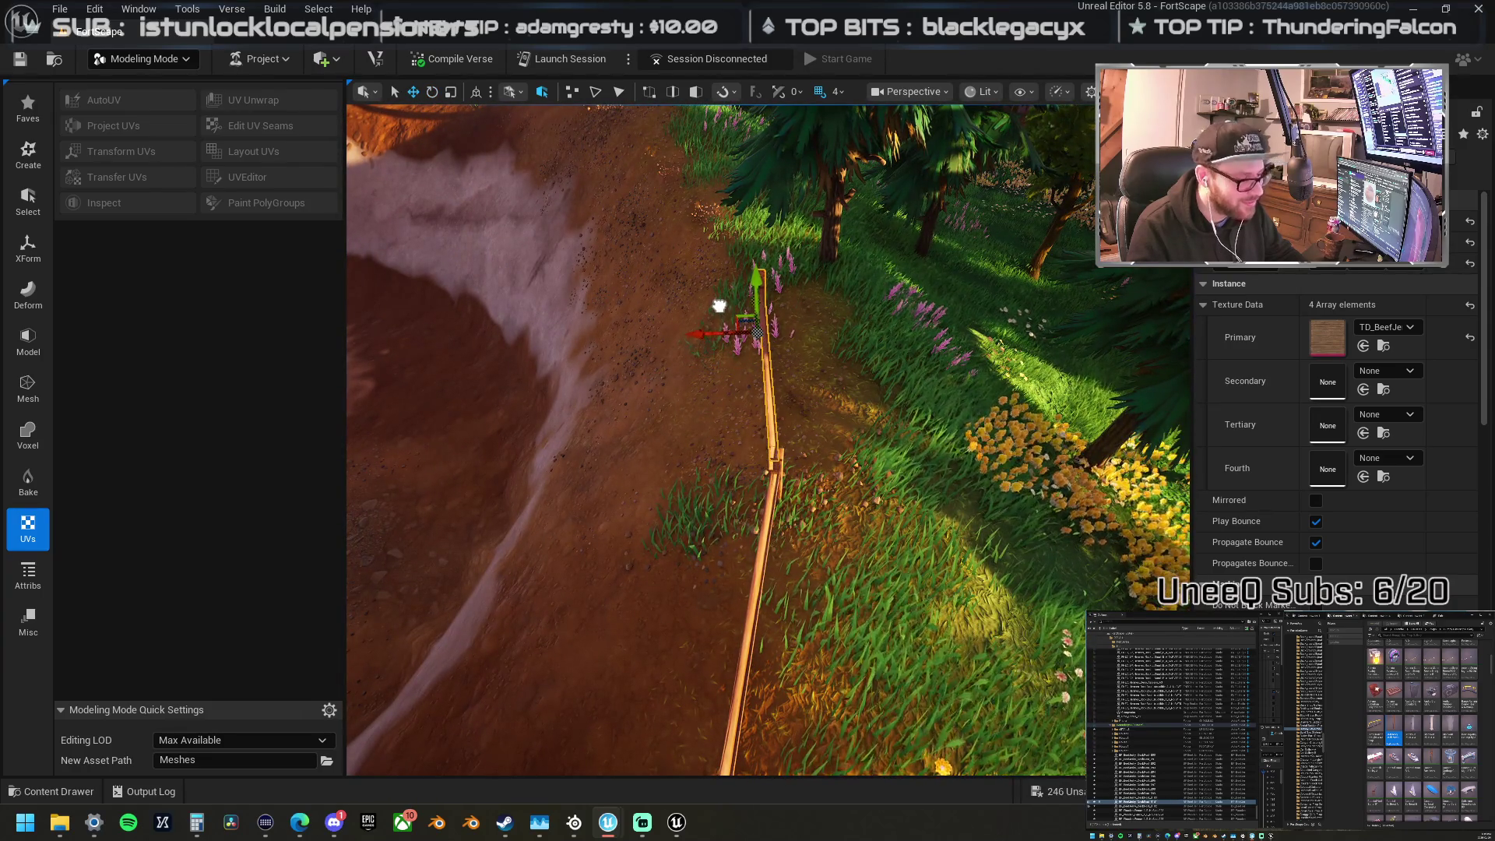
{"action": "mouse_move", "coordinate": [698, 374]}
{"action": "left_mouse_down"}
{"action": "mouse_move", "coordinate": [674, 360]}
{"action": "mouse_move", "coordinate": [559, 411]}
{"action": "left_mouse_up"}
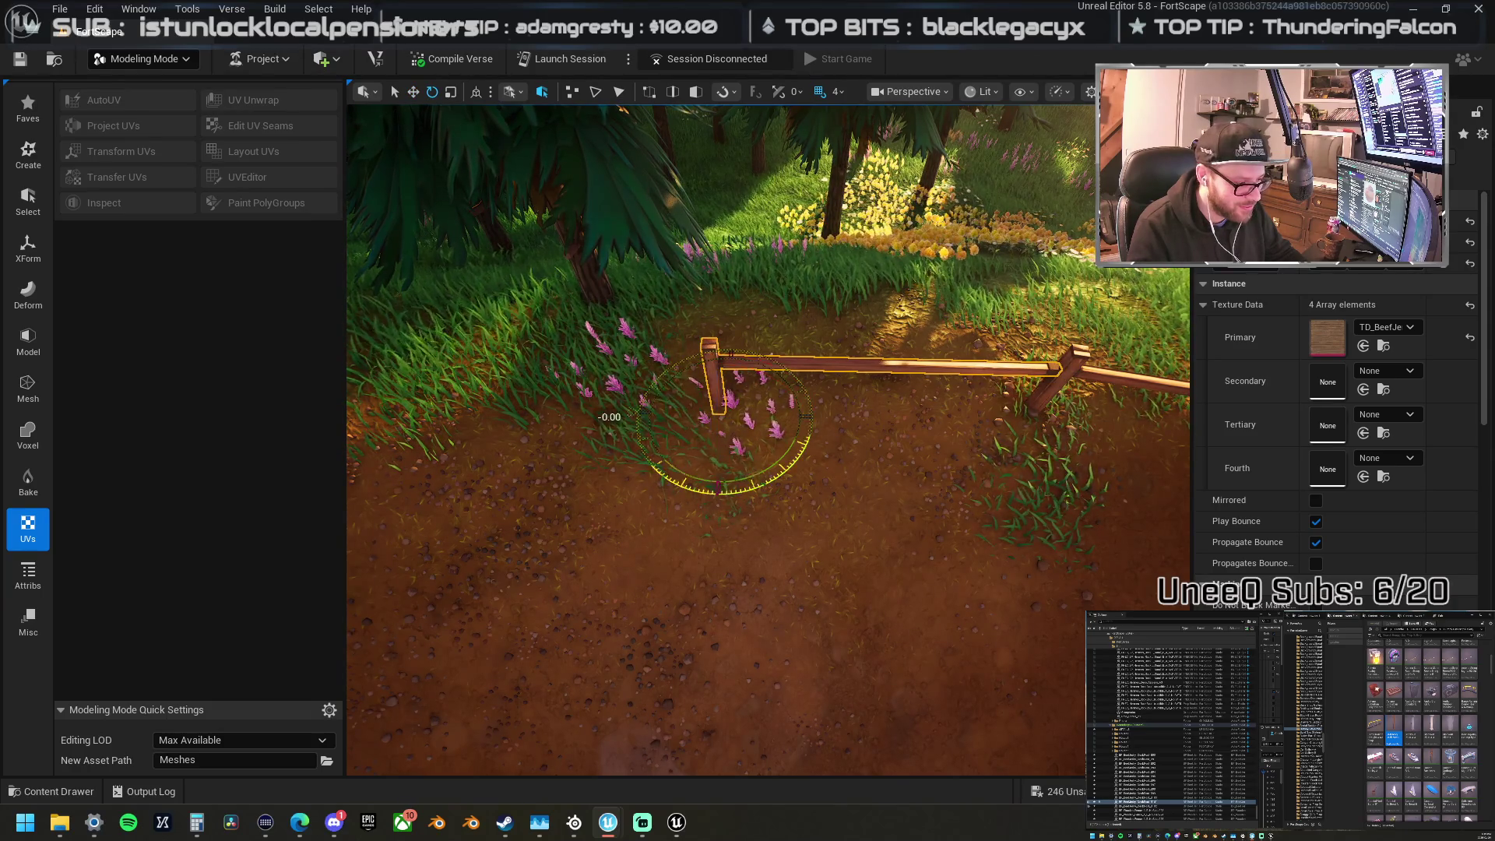
{"action": "left_click_drag", "start_coordinate": [560, 411], "coordinate": [592, 436]}
Step: Pivot the rail around its post so the far end drops toward the ground, then recentre the view
{"action": "mouse_move", "coordinate": [774, 456]}
{"action": "left_mouse_down"}
{"action": "mouse_move", "coordinate": [790, 473]}
{"action": "mouse_move", "coordinate": [787, 523]}
{"action": "mouse_move", "coordinate": [724, 533]}
{"action": "mouse_move", "coordinate": [799, 527]}
{"action": "left_mouse_up"}
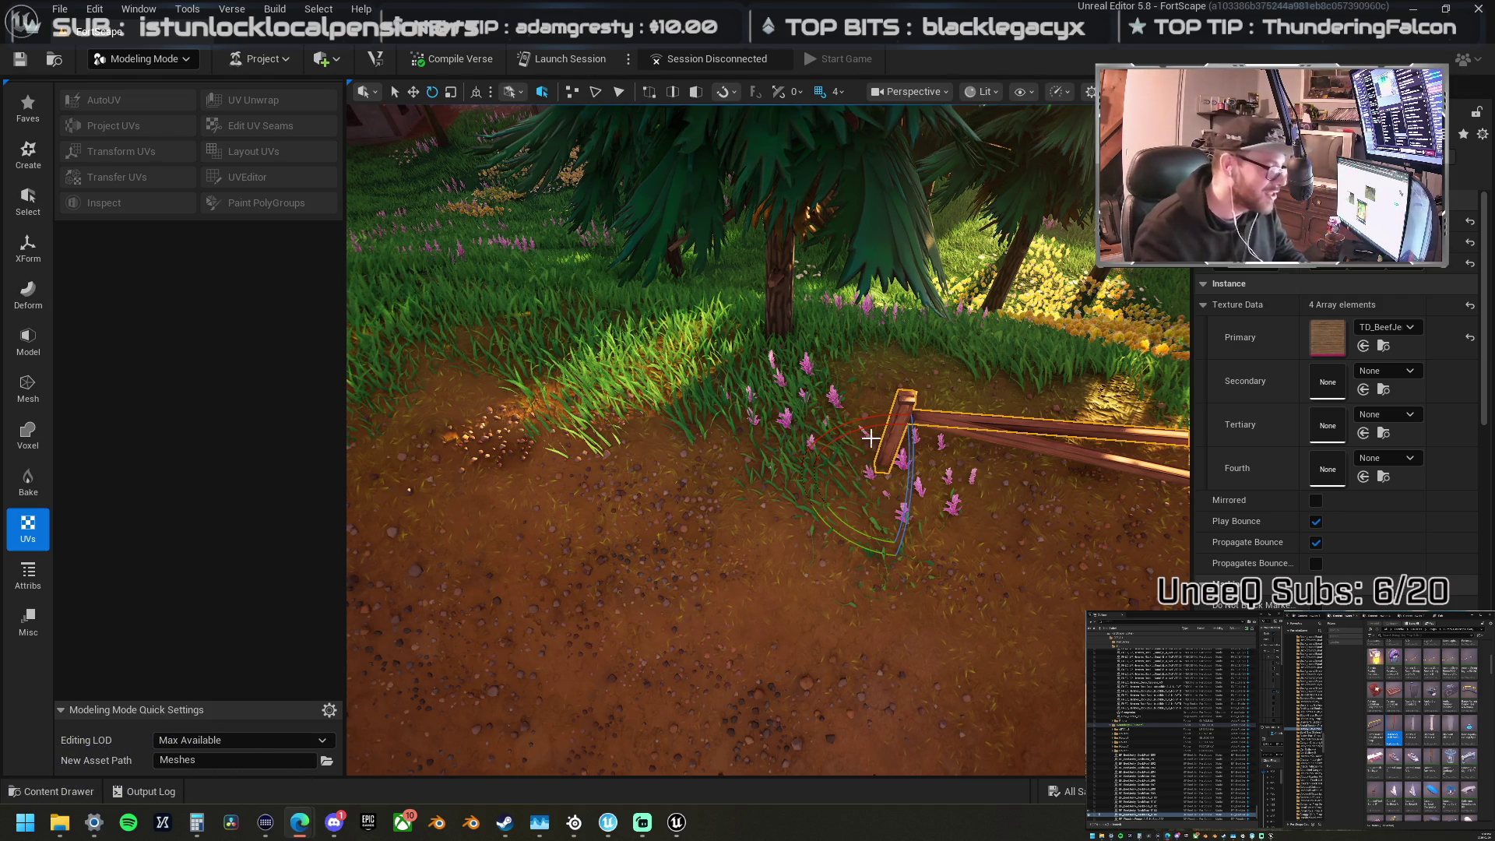
{"action": "left_click_drag", "start_coordinate": [792, 421], "coordinate": [773, 418]}
Step: Duplicate the upper rail leftward, tilt it a few degrees, and lift it with its post
{"action": "key", "text": "w"}
{"action": "mouse_move", "coordinate": [634, 423]}
{"action": "left_mouse_down"}
{"action": "mouse_move", "coordinate": [394, 374]}
{"action": "mouse_move", "coordinate": [378, 353]}
{"action": "mouse_move", "coordinate": [618, 390]}
{"action": "mouse_move", "coordinate": [524, 390]}
{"action": "left_mouse_up"}
{"action": "scroll", "coordinate": [618, 390], "scroll_direction": "up", "scroll_amount": 3}
{"action": "left_click_drag", "start_coordinate": [747, 483], "coordinate": [748, 436]}
{"action": "left_click_drag", "start_coordinate": [828, 494], "coordinate": [611, 454]}
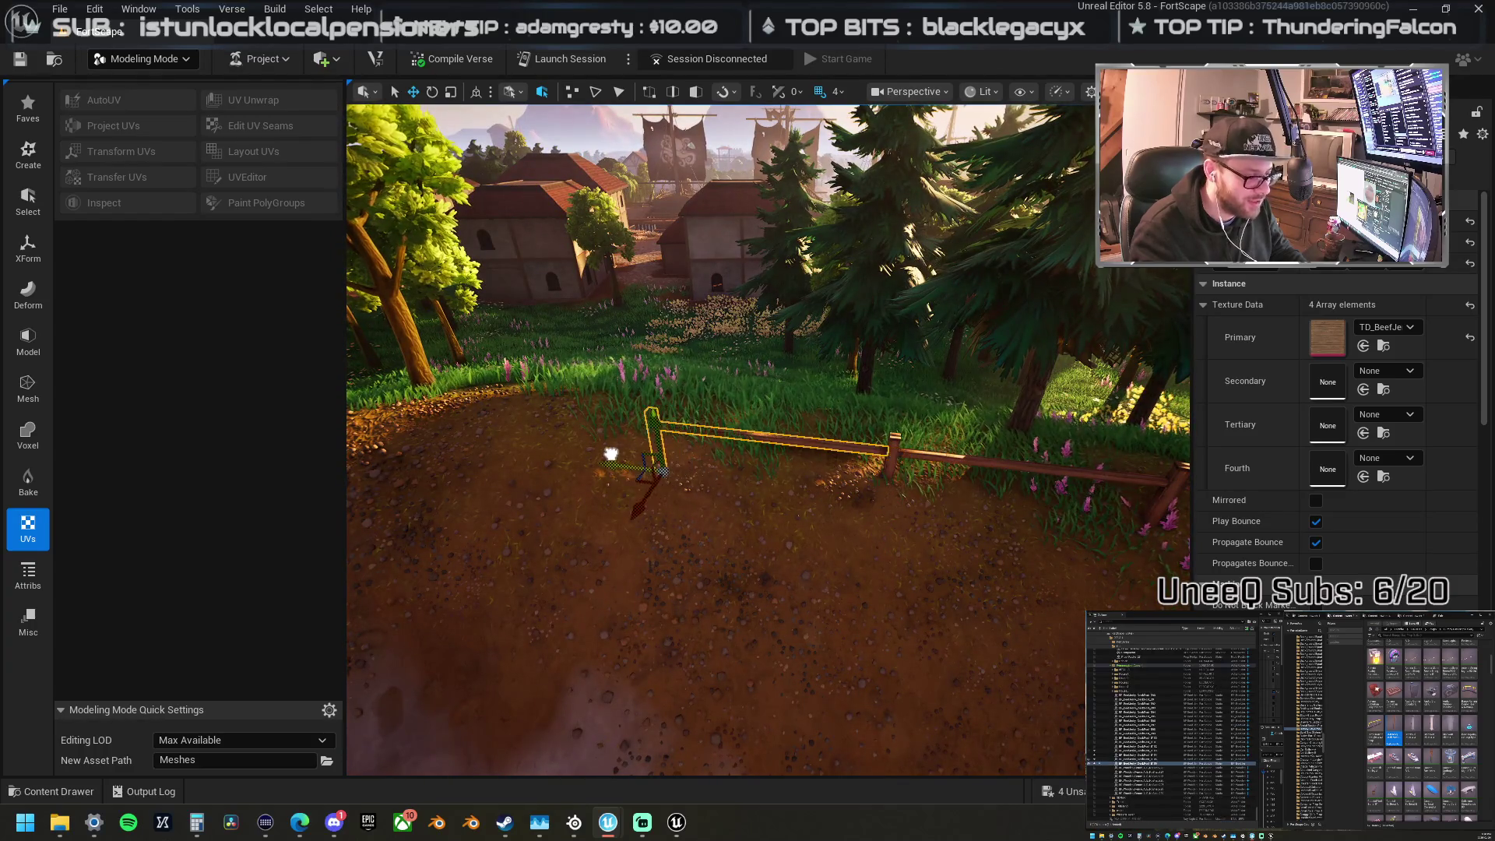
{"action": "scroll", "coordinate": [681, 460], "scroll_direction": "up", "scroll_amount": 5}
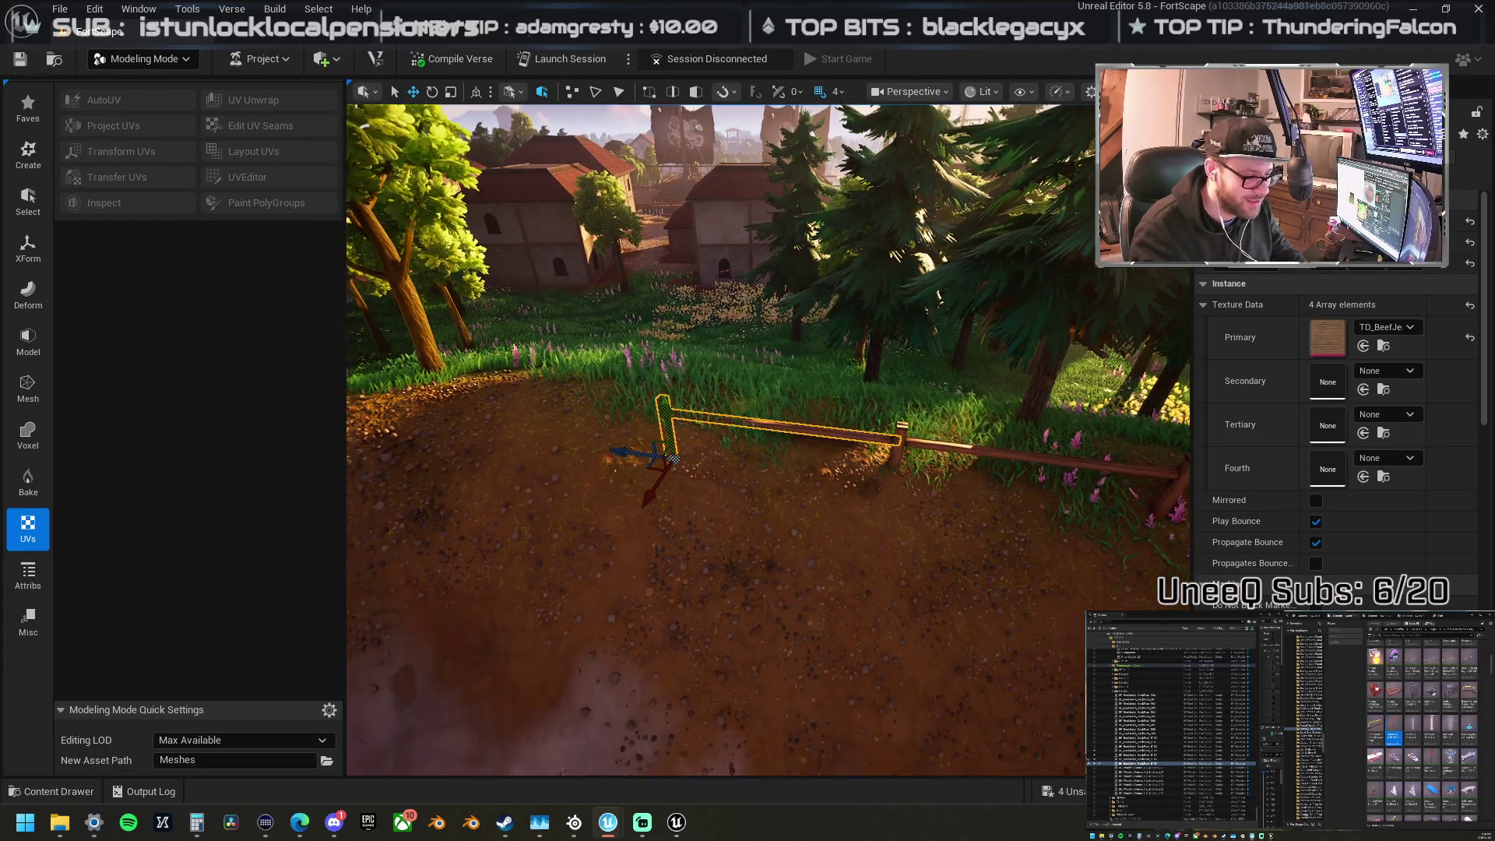
{"action": "left_click_drag", "start_coordinate": [680, 460], "coordinate": [748, 363]}
{"action": "key", "text": "e"}
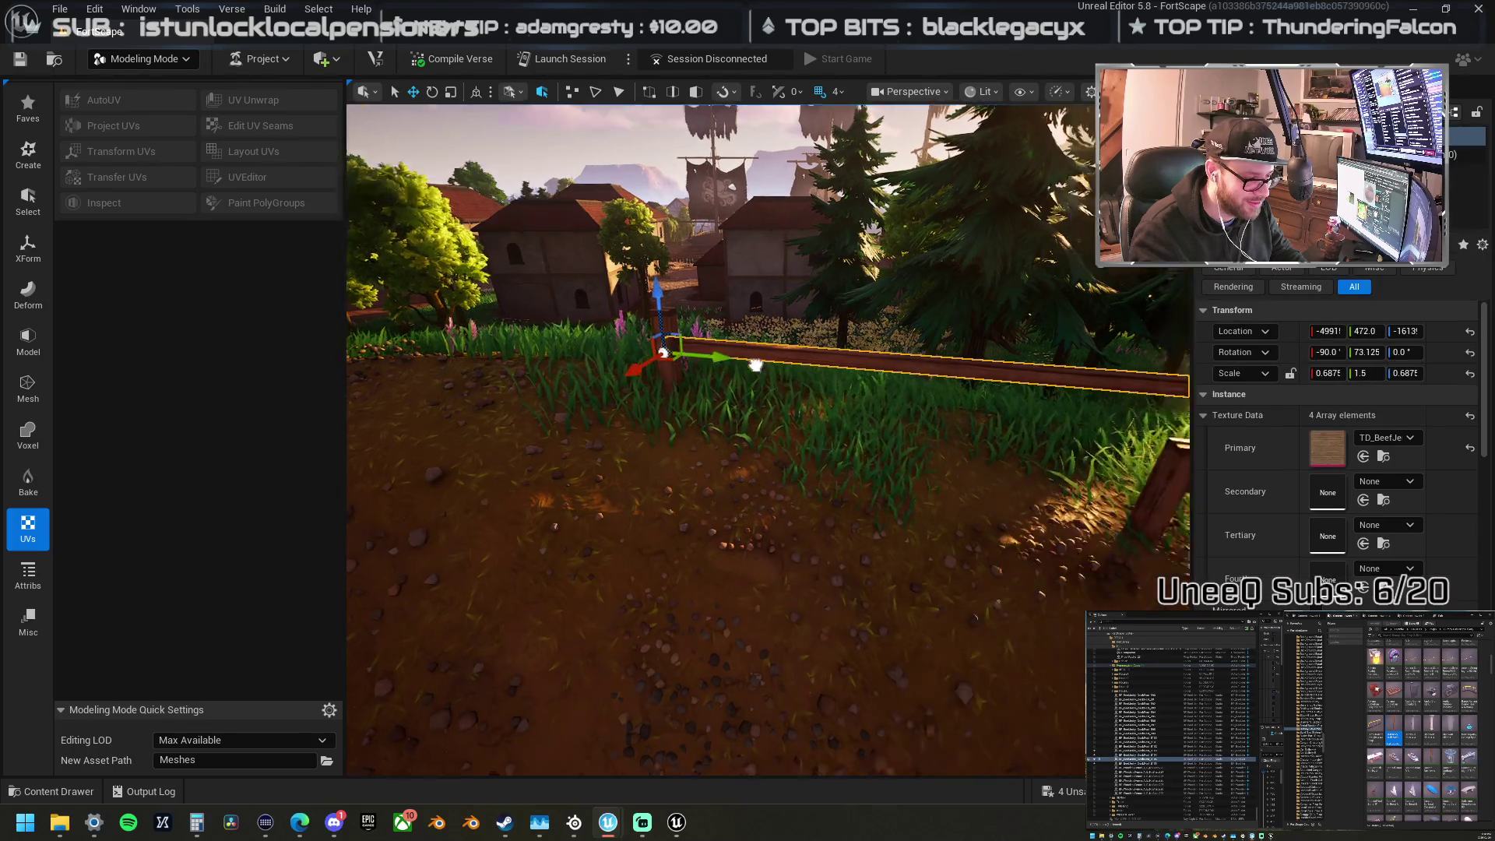
{"action": "left_click_drag", "start_coordinate": [573, 231], "coordinate": [587, 239]}
{"action": "key", "text": "w"}
{"action": "left_click", "coordinate": [603, 373], "text": "ctrl"}
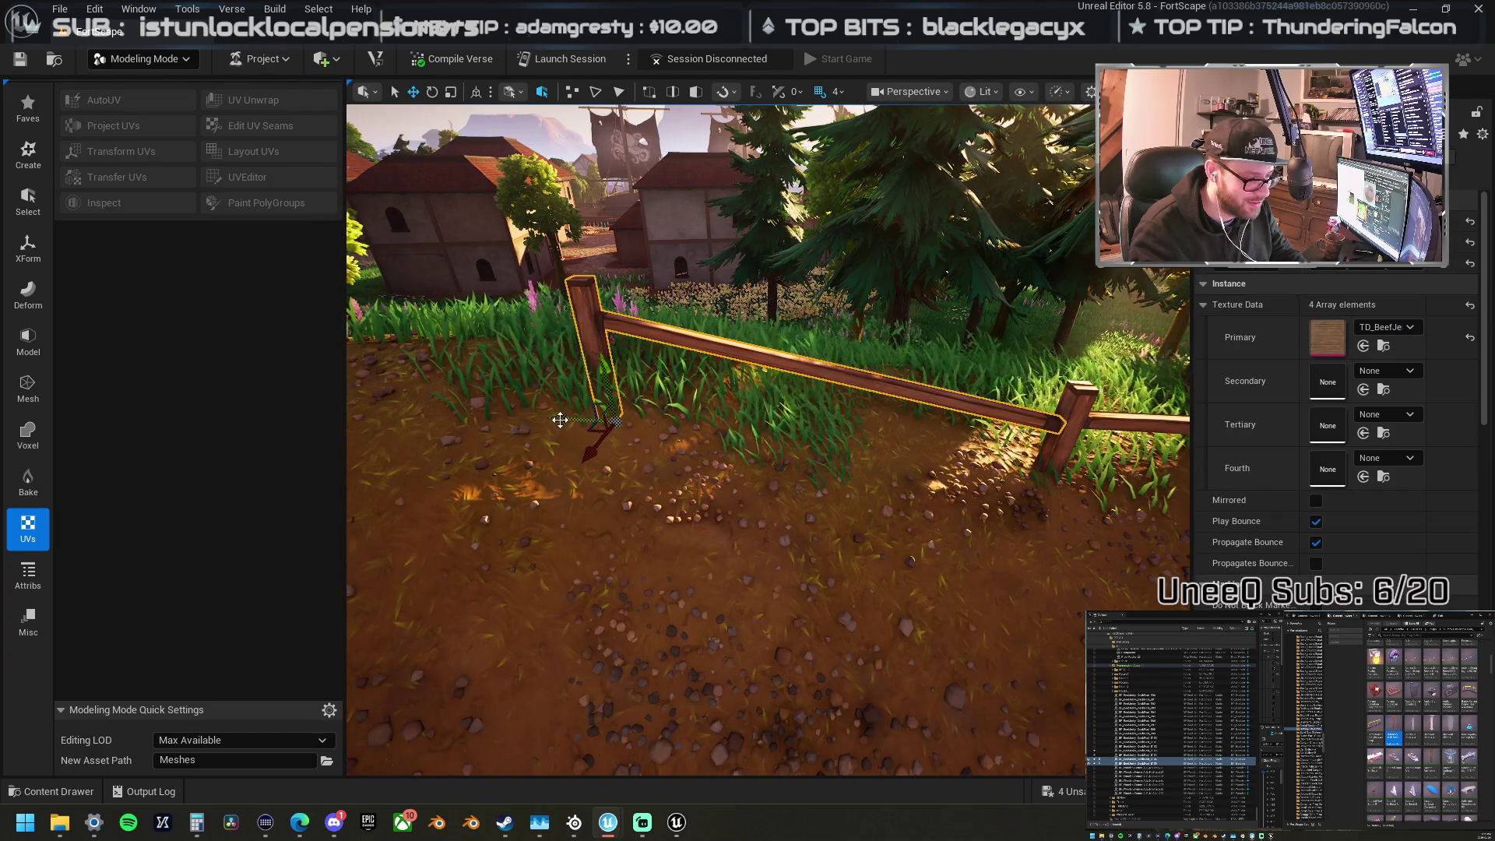
{"action": "scroll", "coordinate": [653, 388], "scroll_direction": "down", "scroll_amount": 2}
{"action": "mouse_move", "coordinate": [652, 388]}
{"action": "left_mouse_down"}
{"action": "mouse_move", "coordinate": [653, 362]}
{"action": "mouse_move", "coordinate": [981, 355]}
{"action": "mouse_move", "coordinate": [790, 353]}
{"action": "left_mouse_up"}
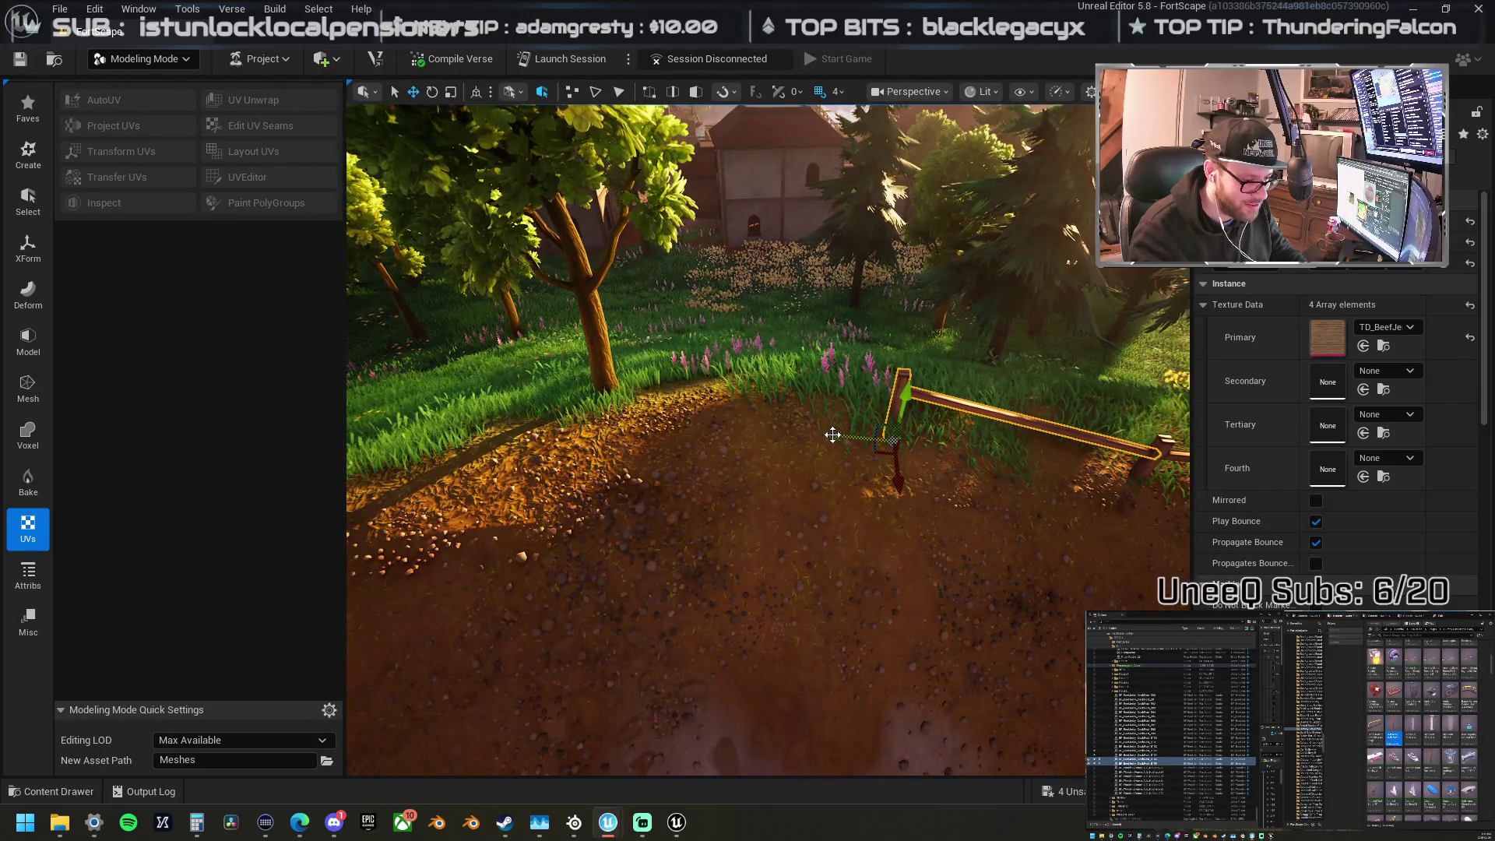
Step: Copy the rail and post further along, swing them to follow the path, and tilt the rail about 8°
{"action": "mouse_move", "coordinate": [838, 428]}
{"action": "left_mouse_down"}
{"action": "mouse_move", "coordinate": [588, 393]}
{"action": "mouse_move", "coordinate": [643, 412]}
{"action": "left_mouse_up"}
{"action": "key", "text": "e"}
{"action": "left_click_drag", "start_coordinate": [714, 475], "coordinate": [616, 506]}
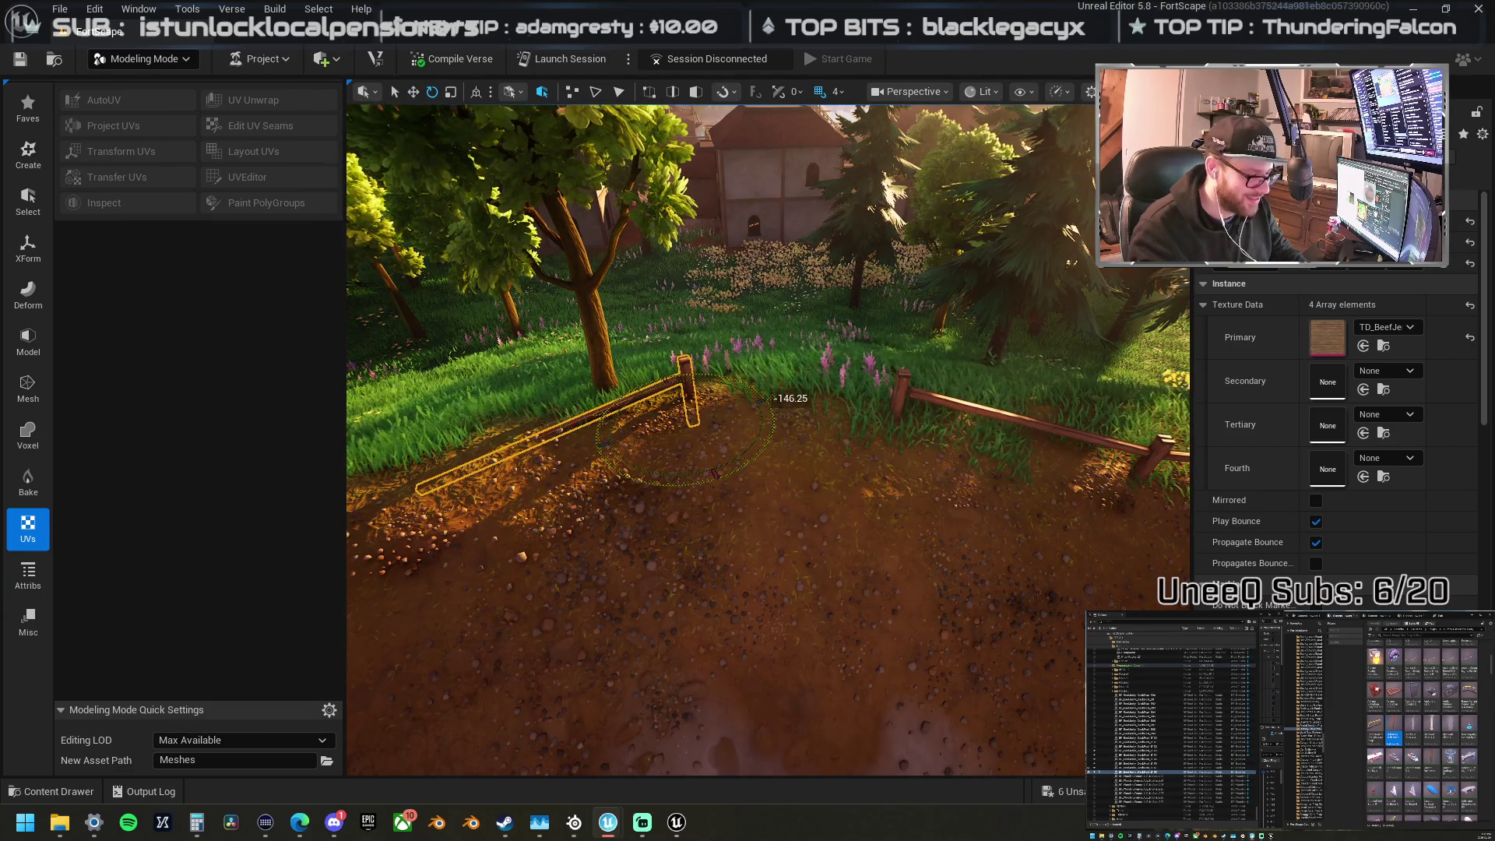
{"action": "key", "text": "f"}
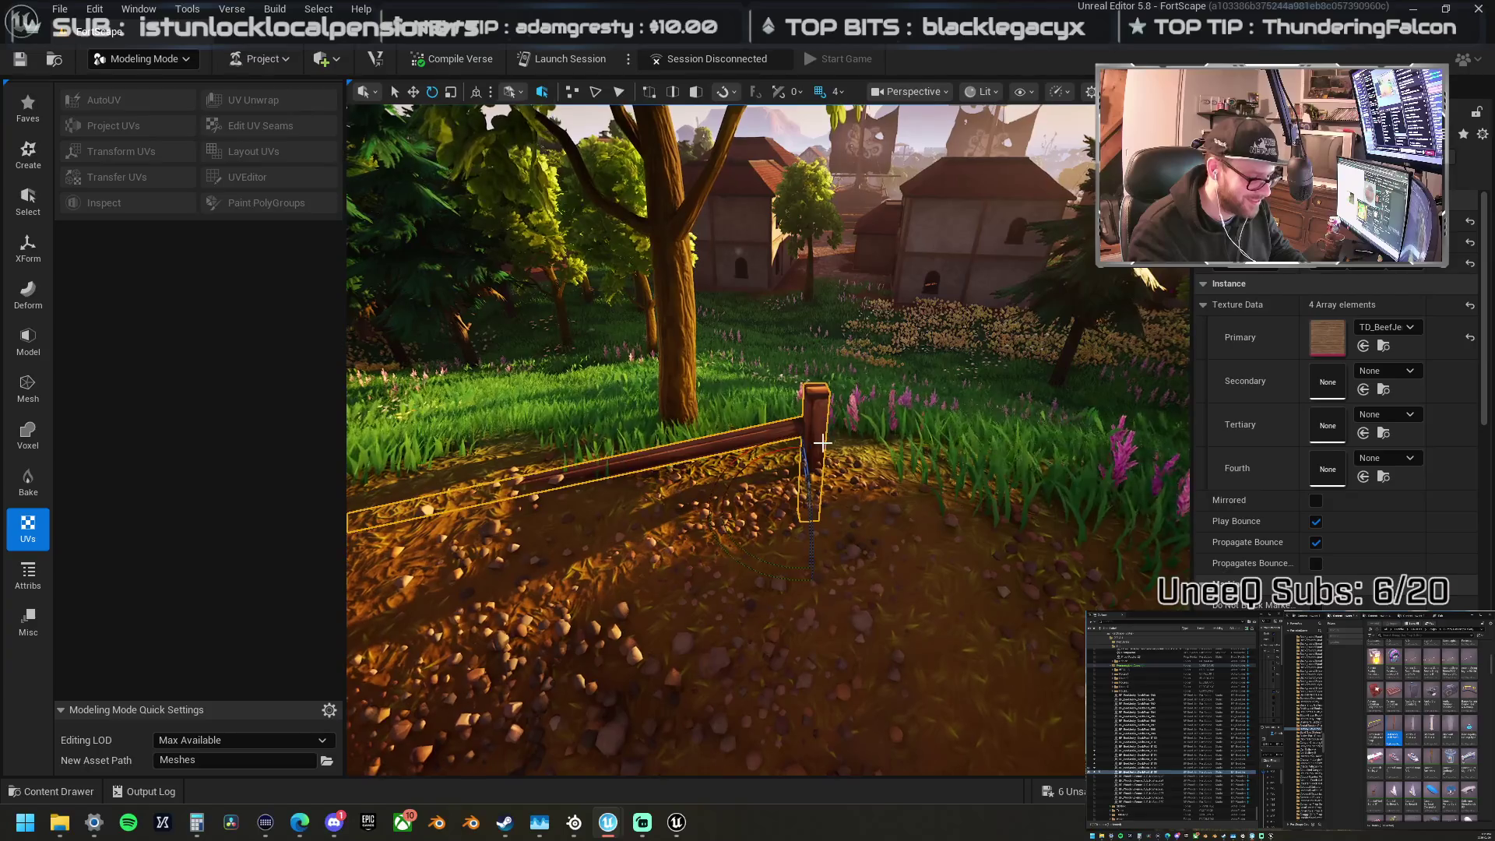
{"action": "left_click_drag", "start_coordinate": [800, 457], "coordinate": [798, 449]}
{"action": "left_click", "coordinate": [764, 425]}
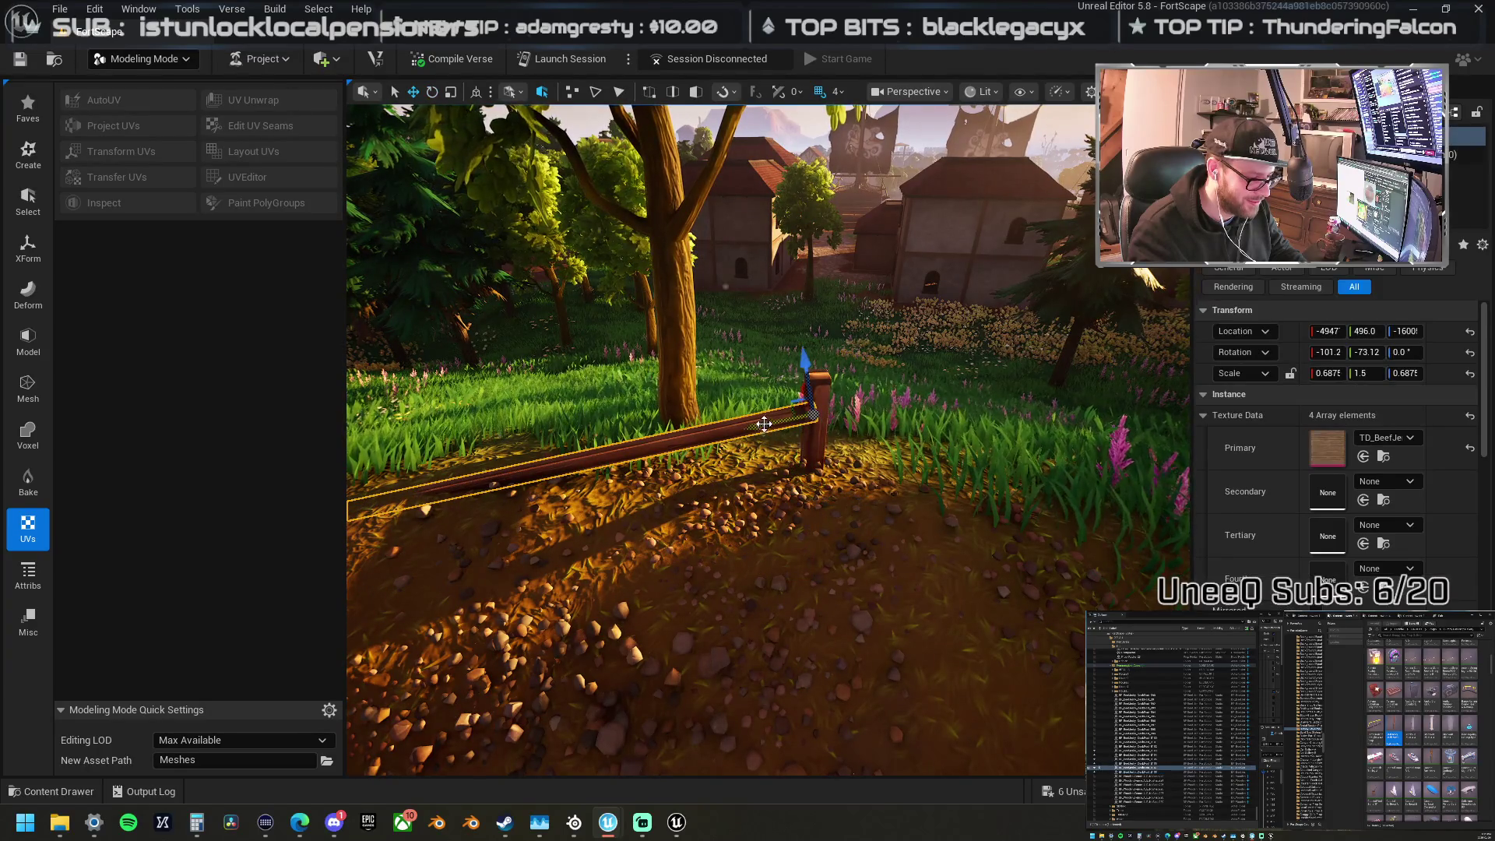
{"action": "left_click_drag", "start_coordinate": [775, 355], "coordinate": [817, 331]}
{"action": "left_click_drag", "start_coordinate": [747, 436], "coordinate": [654, 475]}
{"action": "mouse_move", "coordinate": [827, 475]}
{"action": "left_mouse_down"}
{"action": "mouse_move", "coordinate": [1018, 508]}
{"action": "mouse_move", "coordinate": [703, 454]}
{"action": "left_mouse_up"}
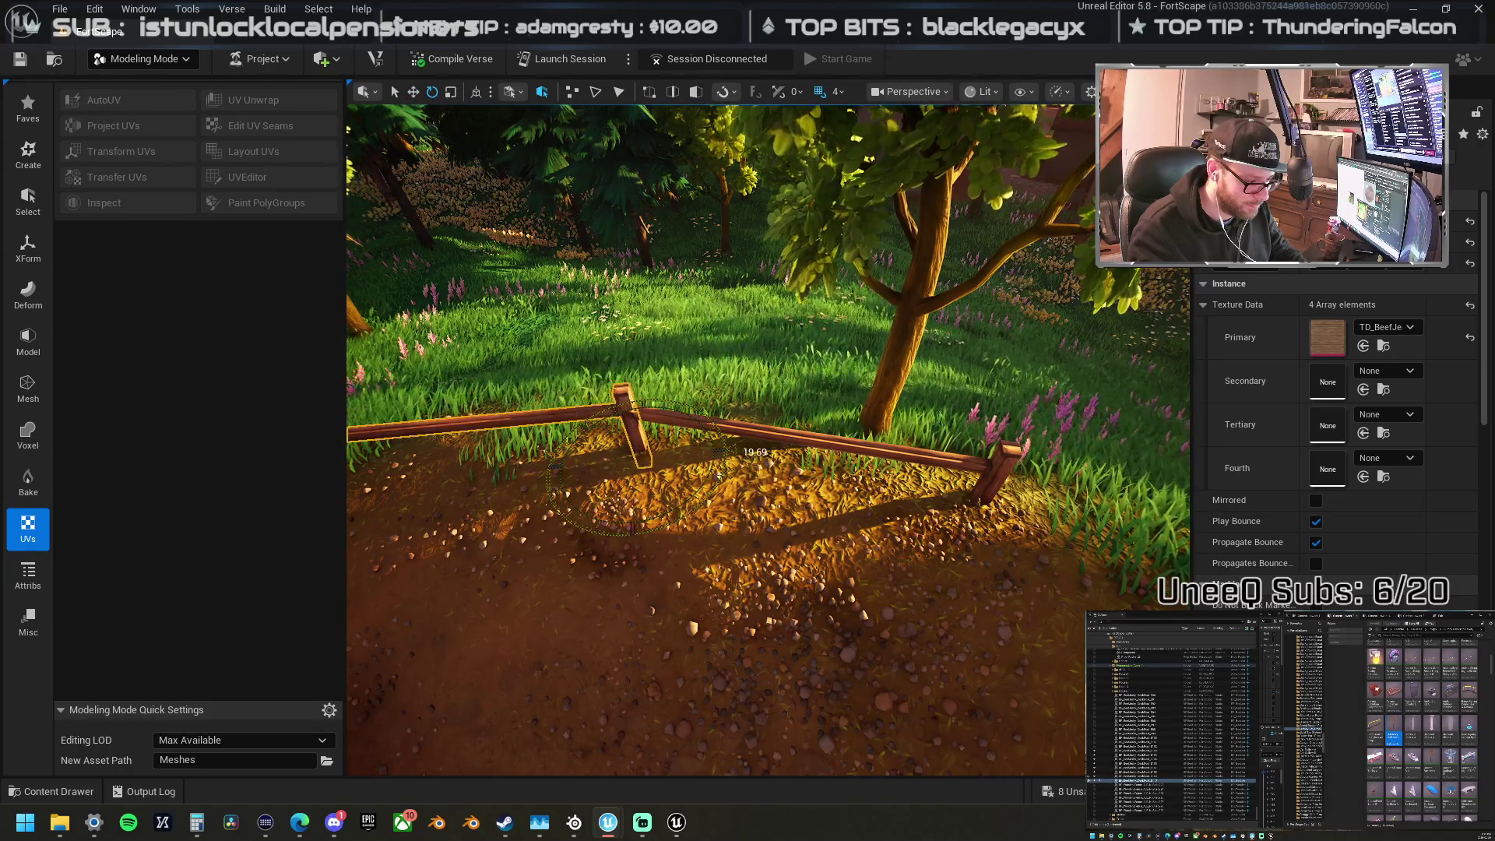
{"action": "left_click_drag", "start_coordinate": [704, 454], "coordinate": [795, 610]}
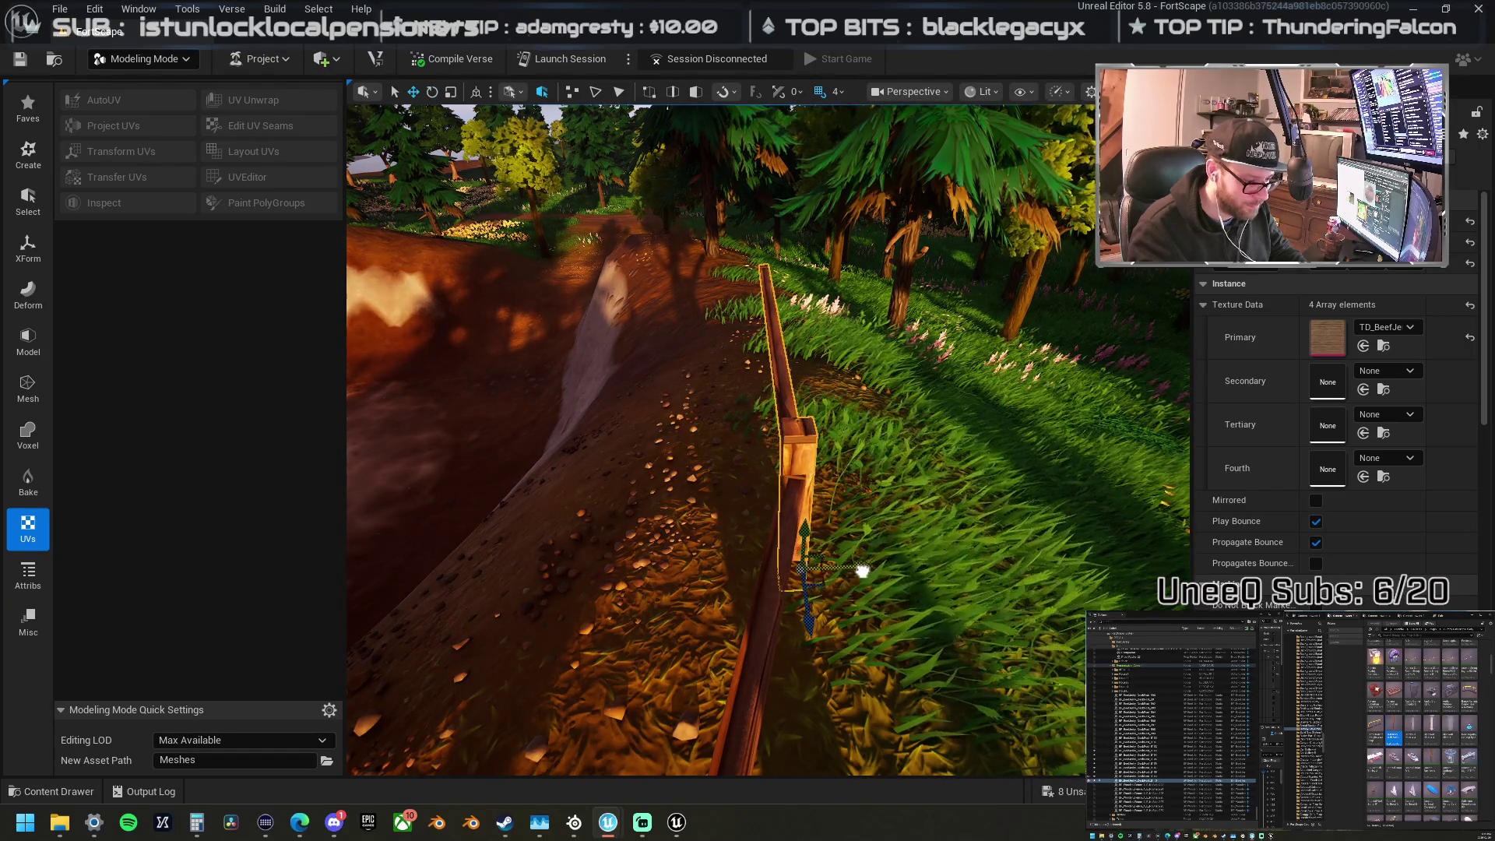
Step: Slide the fence post left along the rail to line it up
{"action": "key", "text": "w"}
{"action": "mouse_move", "coordinate": [768, 440]}
{"action": "left_mouse_down"}
{"action": "mouse_move", "coordinate": [845, 435]}
{"action": "mouse_move", "coordinate": [913, 548]}
{"action": "left_mouse_up"}
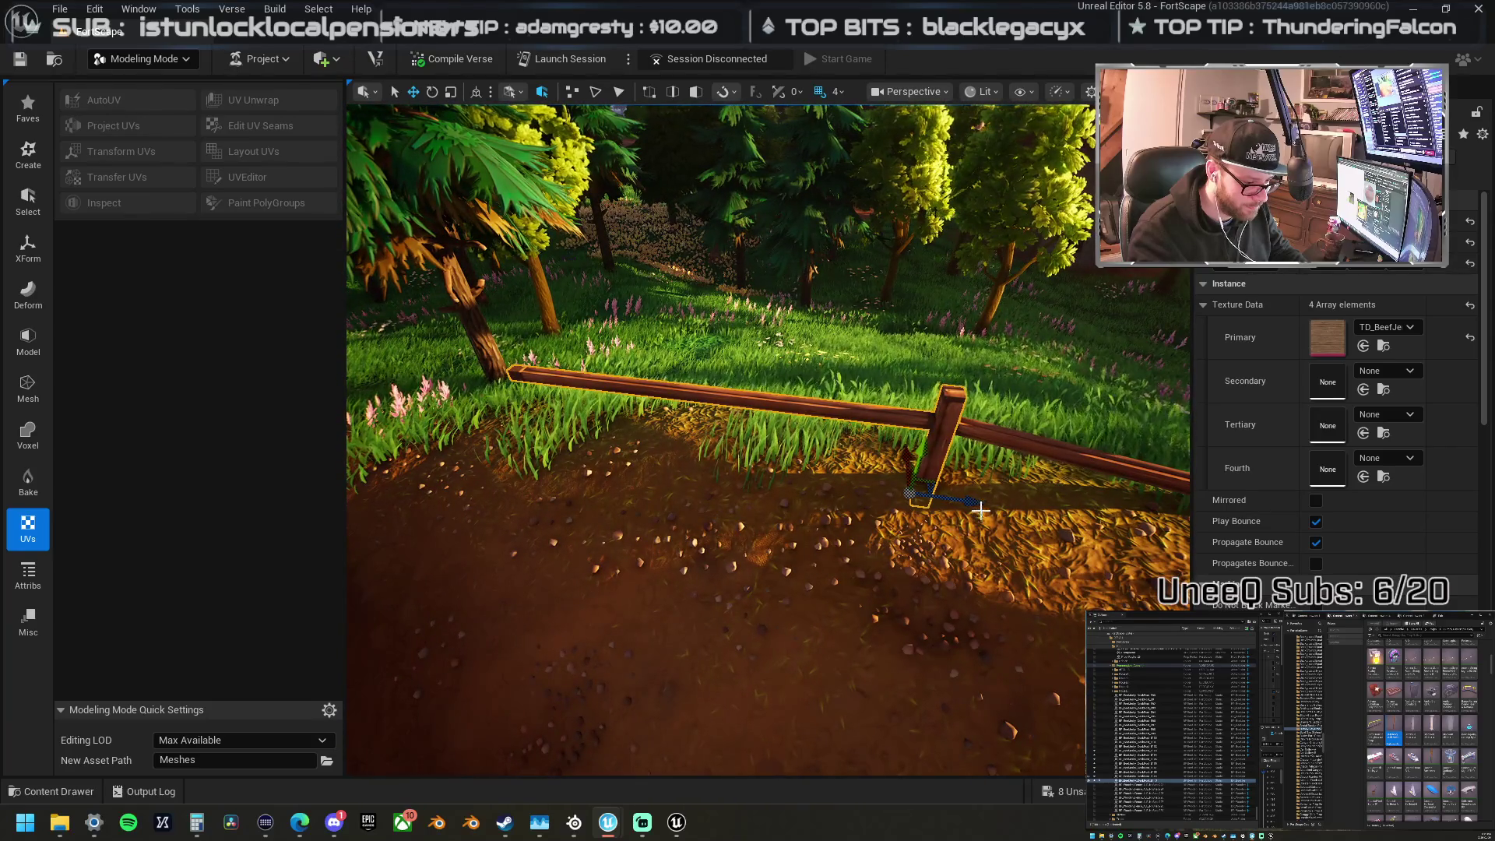
{"action": "left_click_drag", "start_coordinate": [779, 464], "coordinate": [649, 439]}
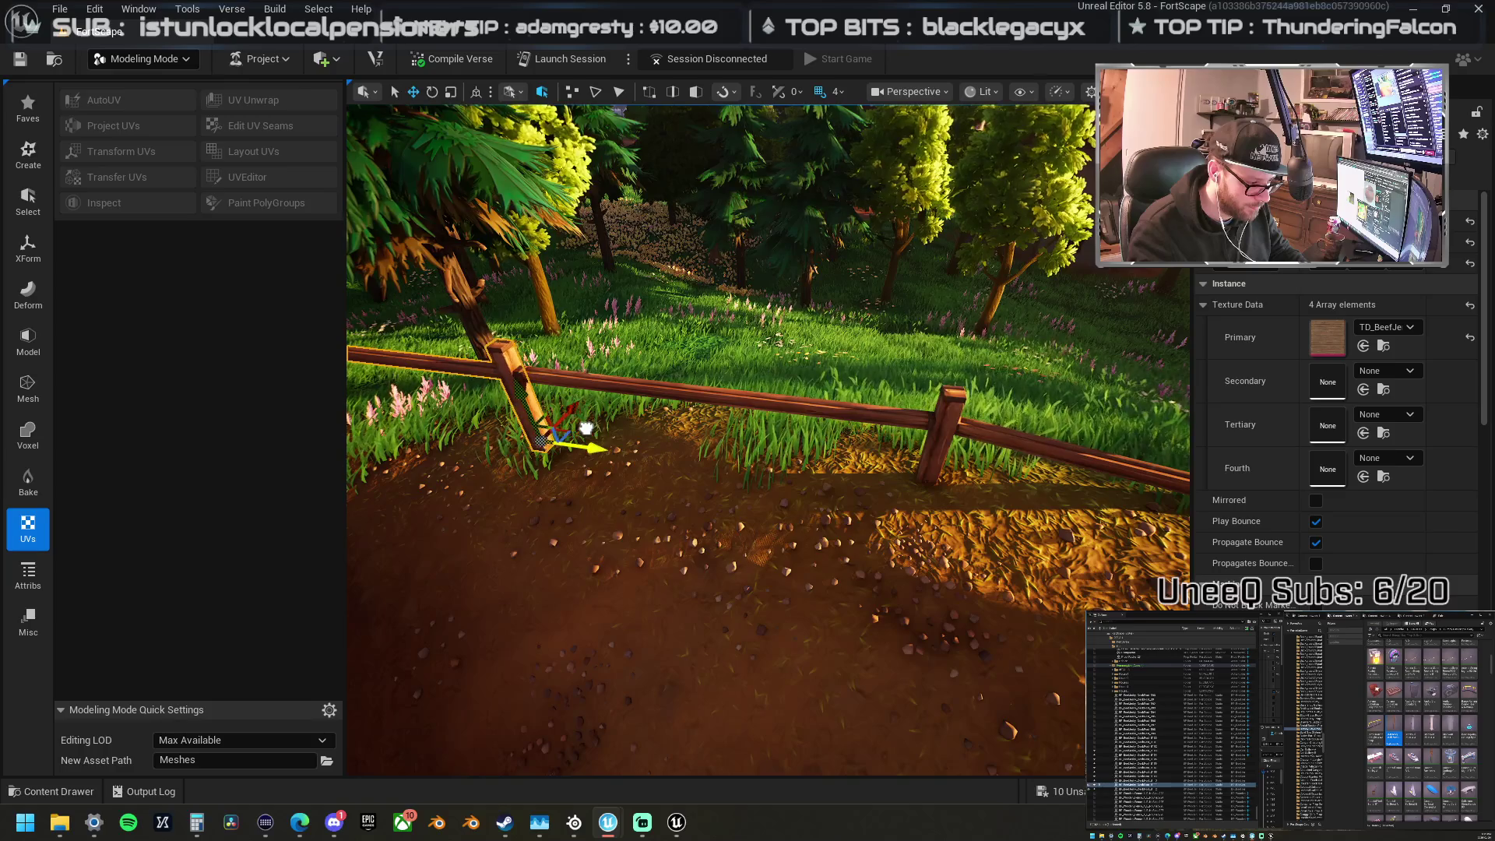
{"action": "mouse_move", "coordinate": [618, 423]}
{"action": "left_mouse_down"}
{"action": "mouse_move", "coordinate": [662, 424]}
{"action": "mouse_move", "coordinate": [618, 424]}
{"action": "left_mouse_up"}
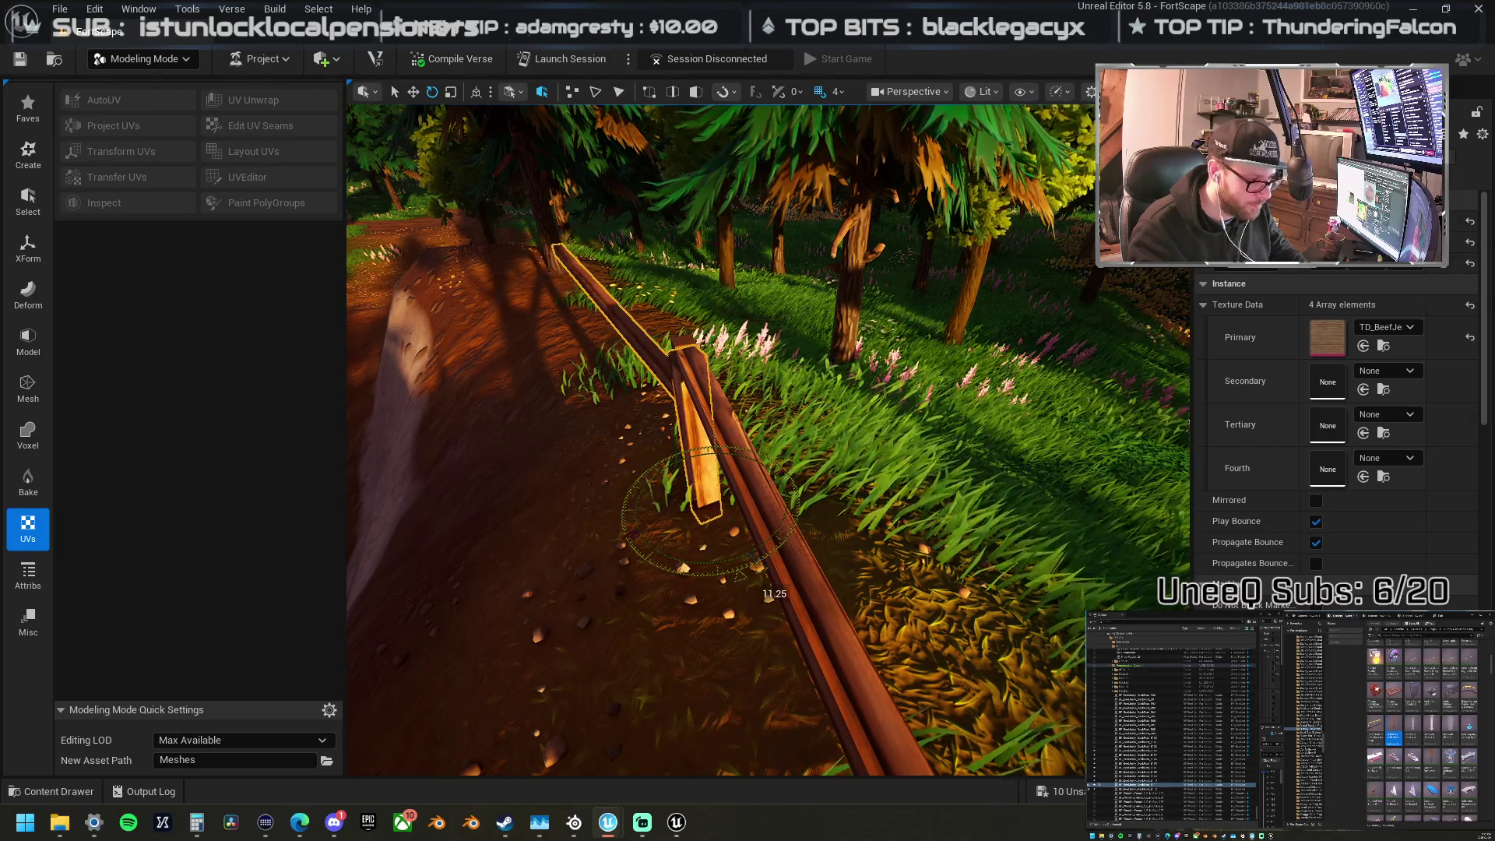
Step: Select the diagonal rail and vertical post and Alt-drag a duplicate further left
{"action": "left_click", "coordinate": [759, 545]}
{"action": "key", "text": "f"}
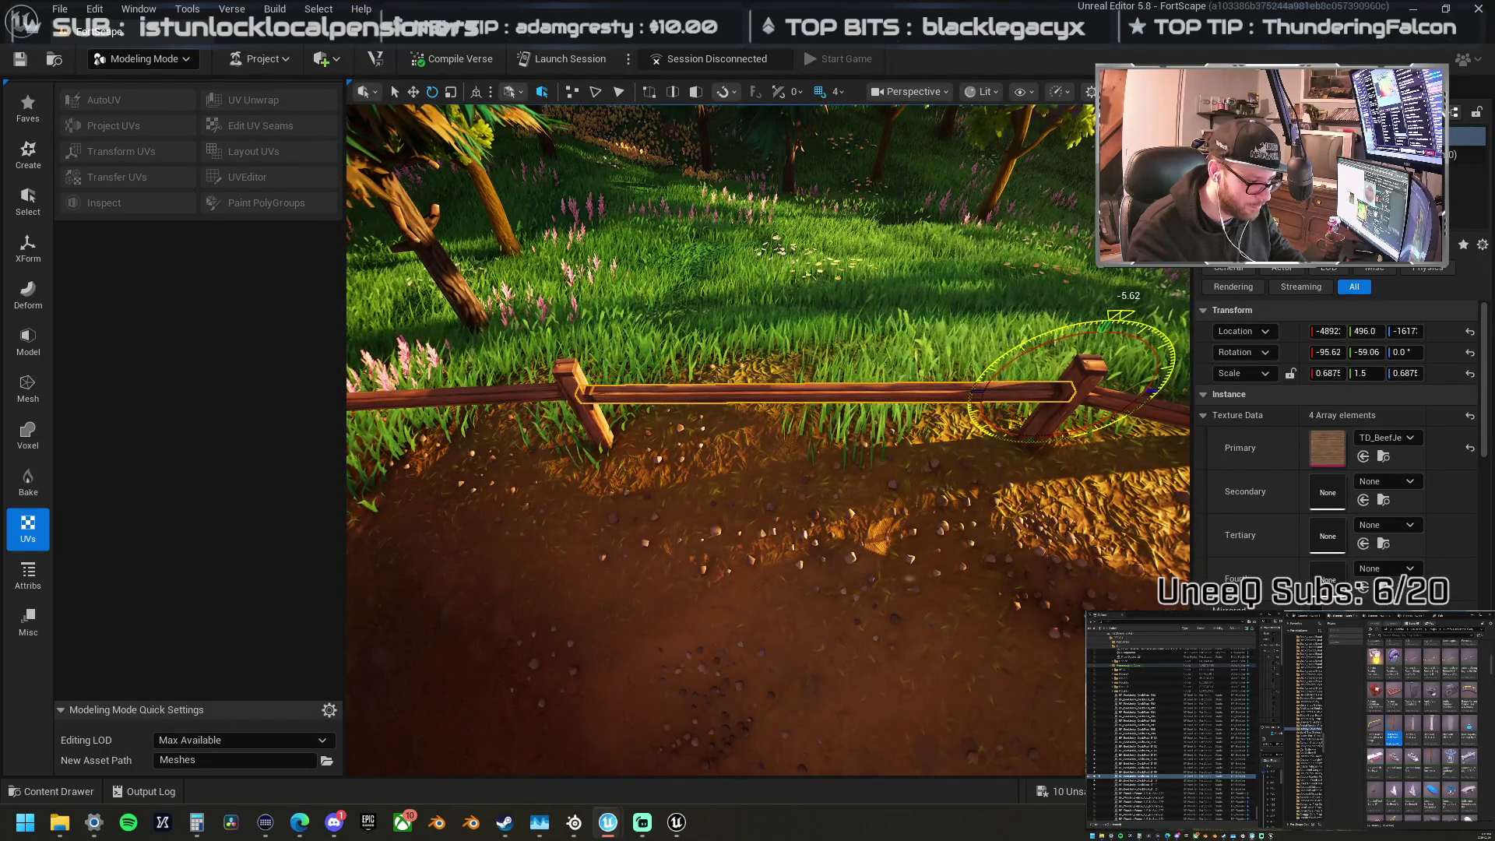
{"action": "mouse_move", "coordinate": [1051, 333]}
{"action": "left_mouse_down"}
{"action": "mouse_move", "coordinate": [1145, 339]}
{"action": "mouse_move", "coordinate": [972, 386]}
{"action": "mouse_move", "coordinate": [899, 370]}
{"action": "left_mouse_up"}
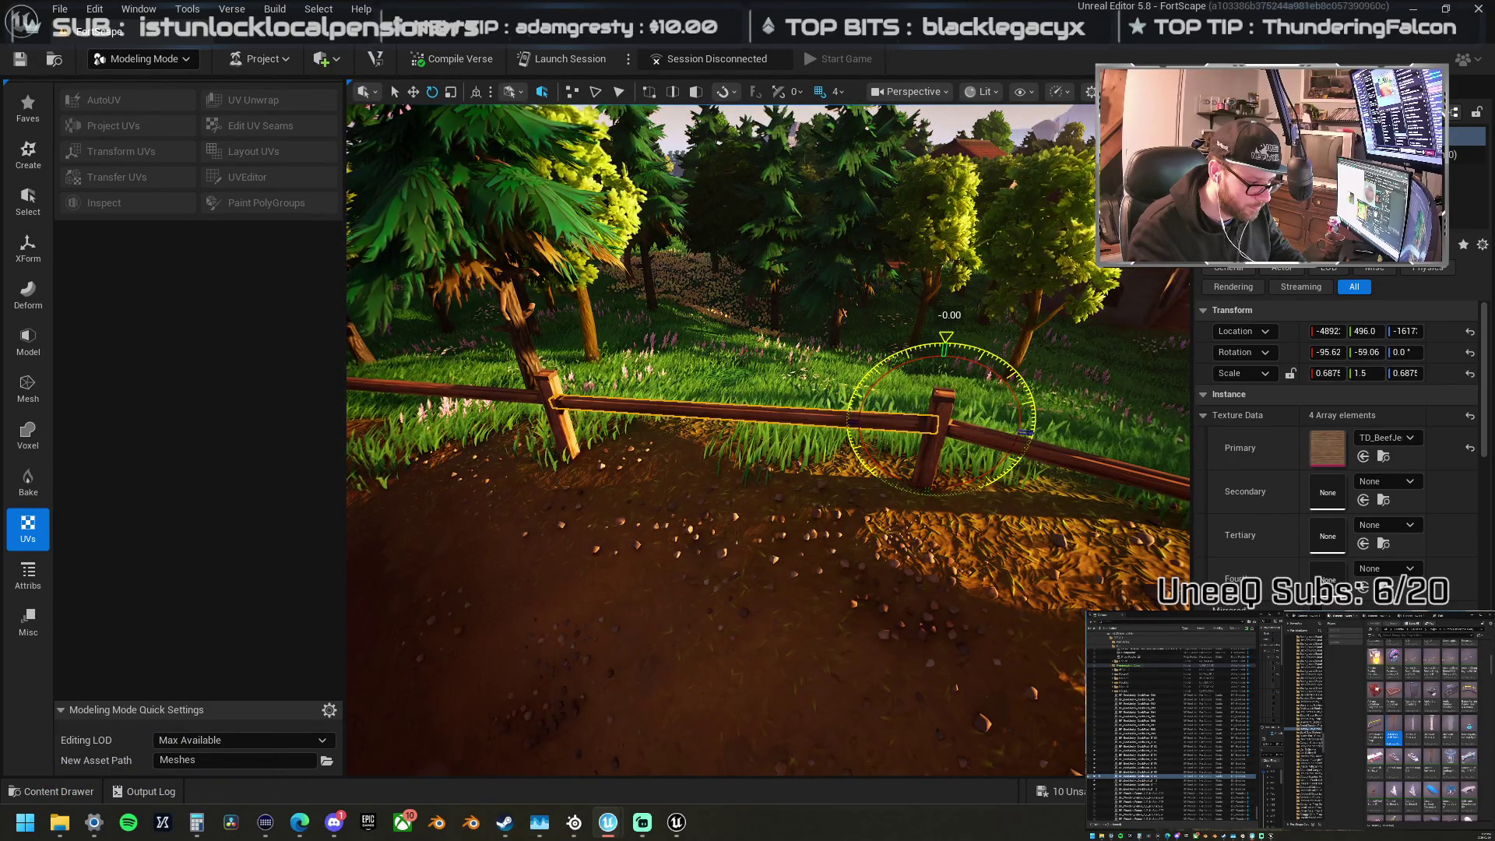
{"action": "left_click_drag", "start_coordinate": [527, 397], "coordinate": [857, 467]}
{"action": "left_click", "coordinate": [864, 473]}
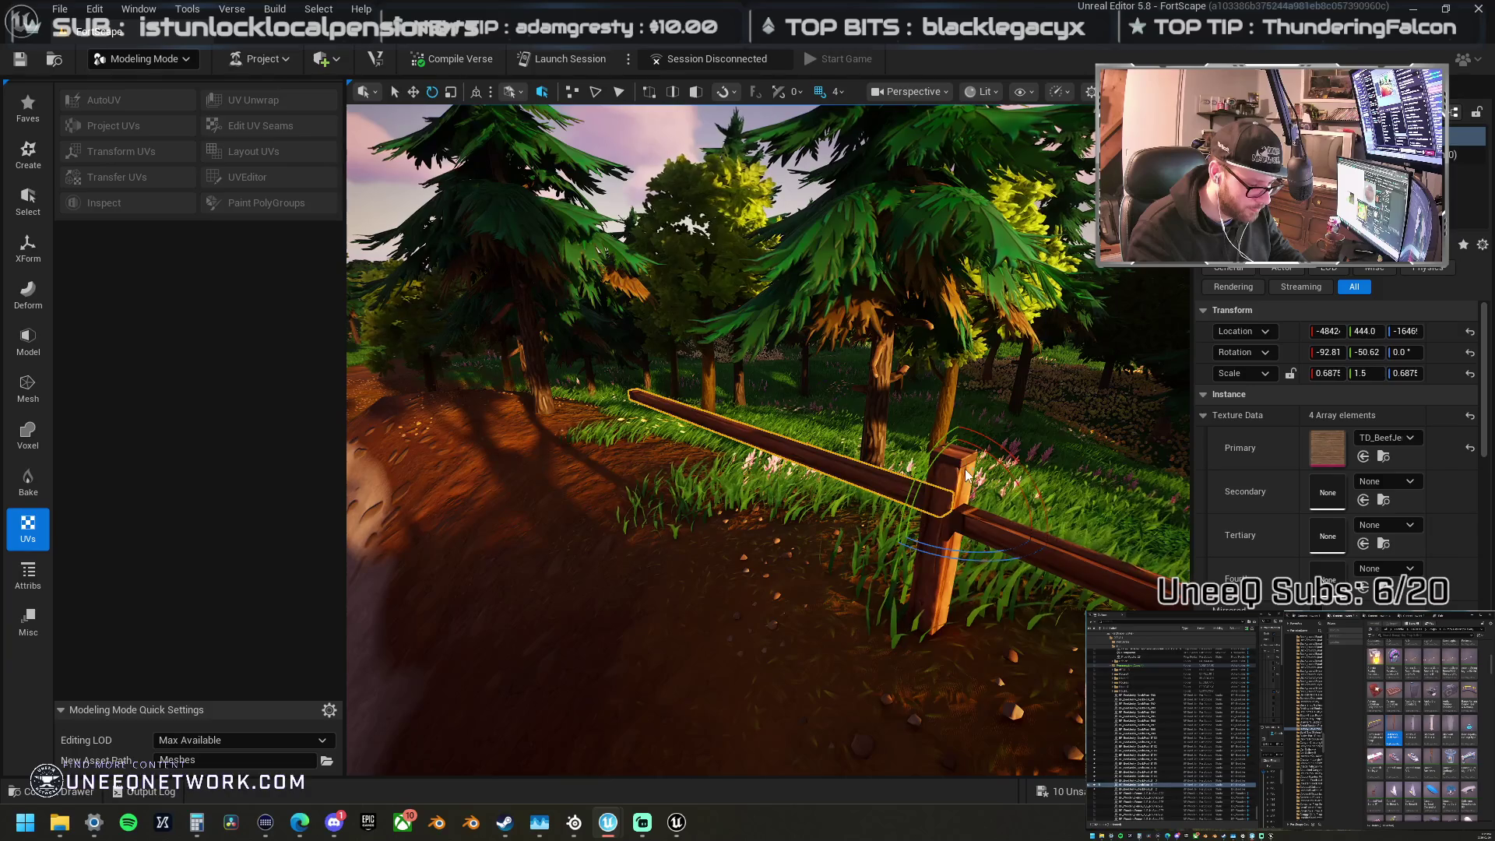
{"action": "left_click", "coordinate": [956, 498]}
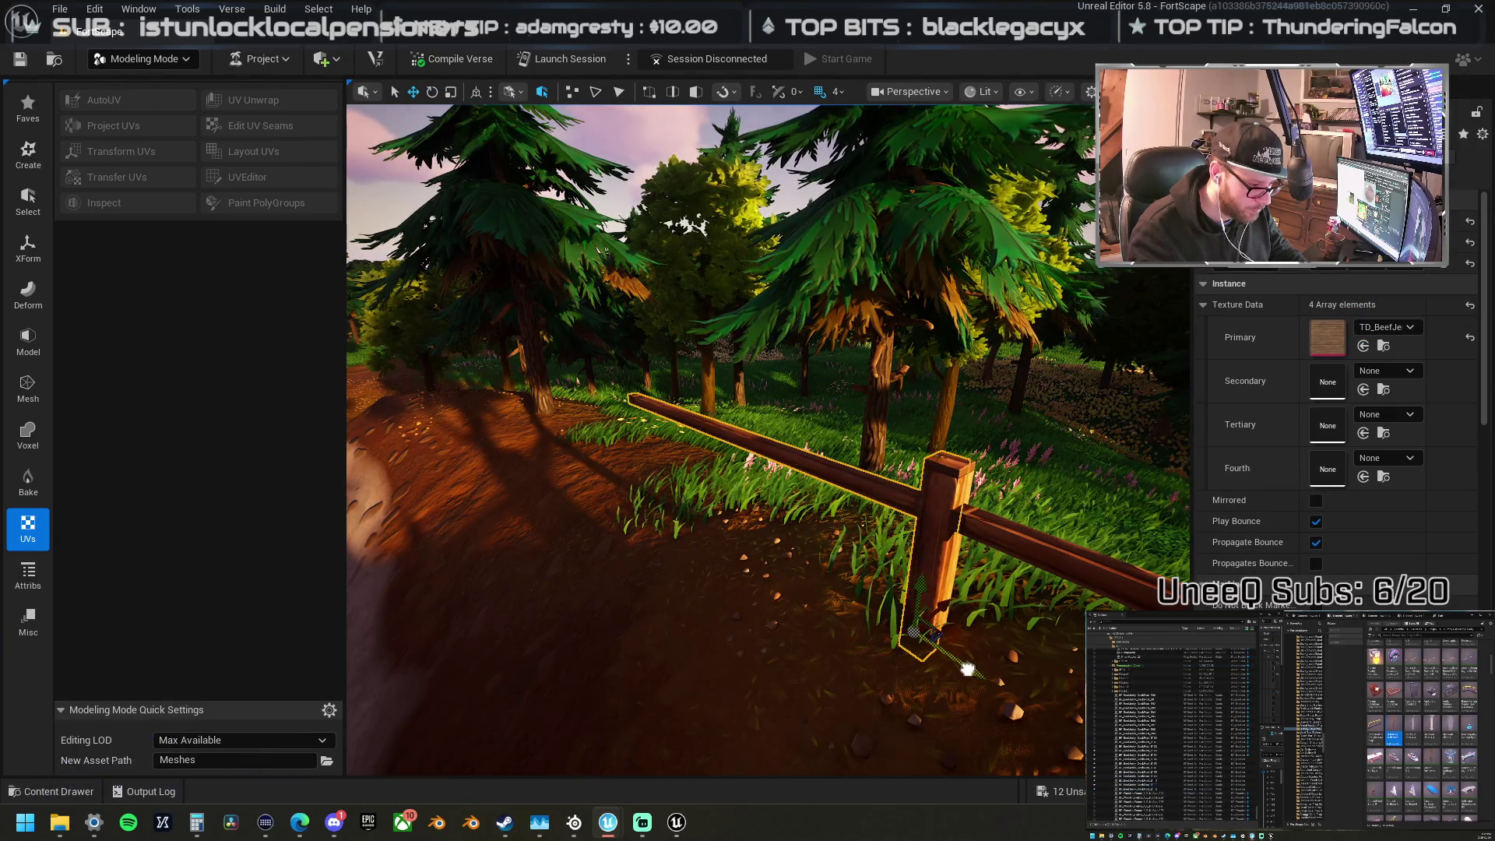
{"action": "left_click_drag", "start_coordinate": [968, 664], "coordinate": [747, 523]}
Step: Tilt the duplicated rail about 8 degrees so it follows the bank
{"action": "mouse_move", "coordinate": [654, 465]}
{"action": "left_mouse_down"}
{"action": "mouse_move", "coordinate": [644, 498]}
{"action": "mouse_move", "coordinate": [725, 502]}
{"action": "left_mouse_up"}
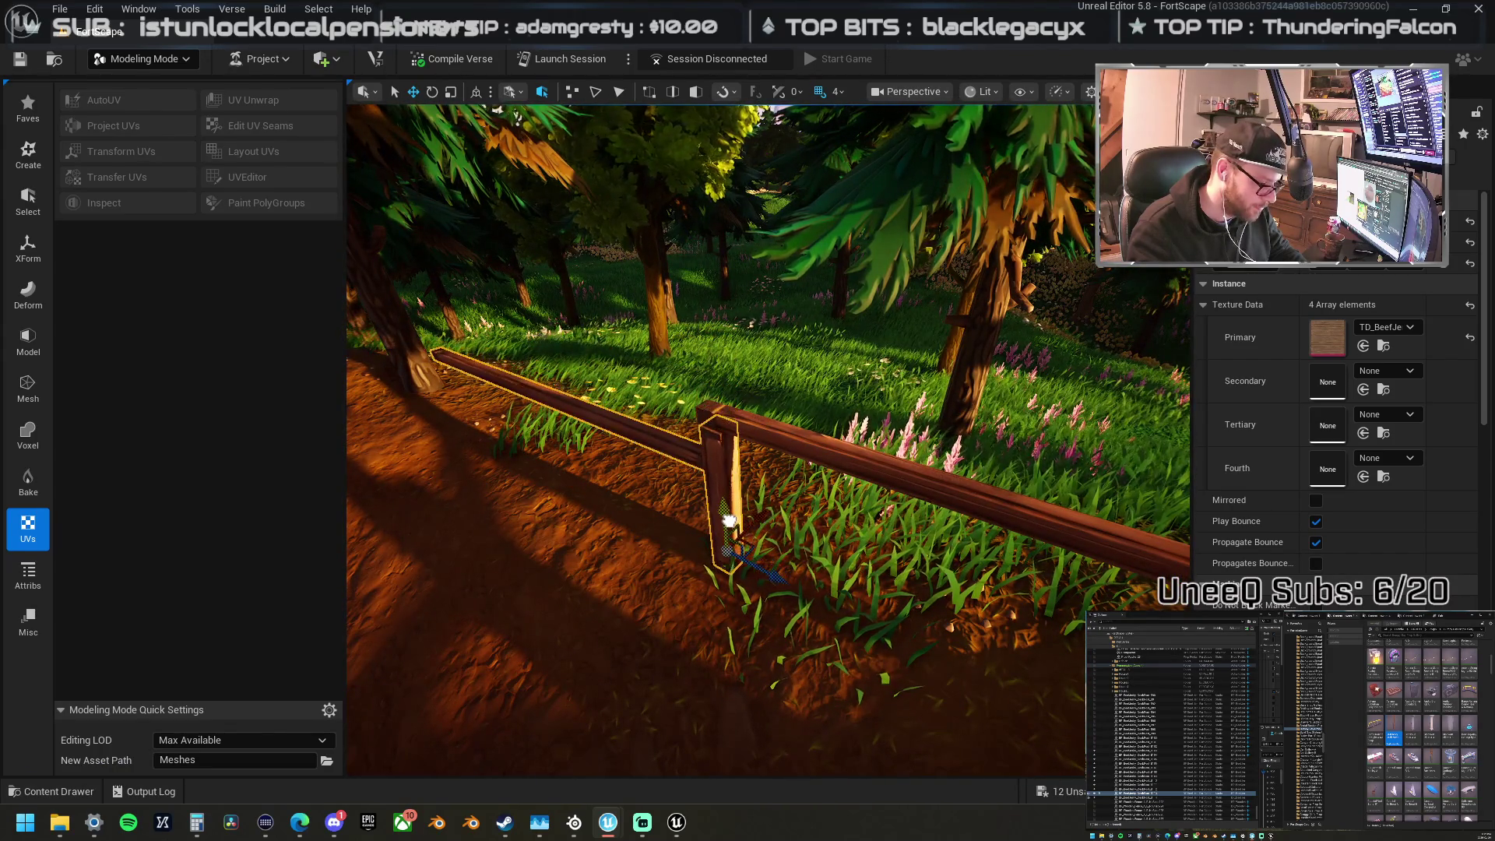
{"action": "left_click_drag", "start_coordinate": [727, 558], "coordinate": [857, 467]}
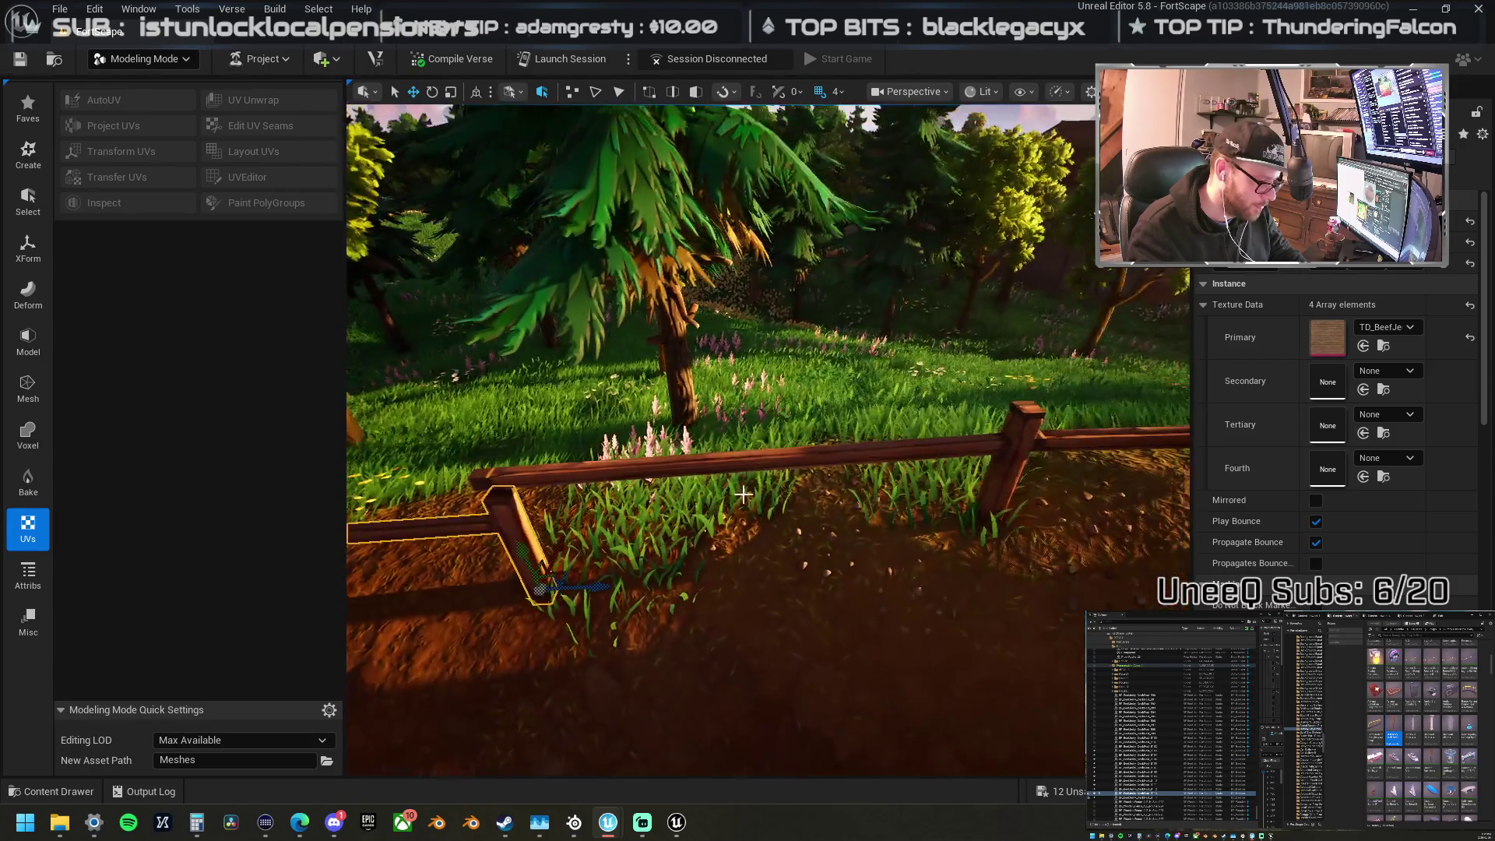
{"action": "key", "text": "e"}
{"action": "left_click_drag", "start_coordinate": [983, 400], "coordinate": [1020, 346]}
Step: Rotate the left post and rail about 5 degrees and slide them left along the fence
{"action": "left_click_drag", "start_coordinate": [763, 436], "coordinate": [833, 436]}
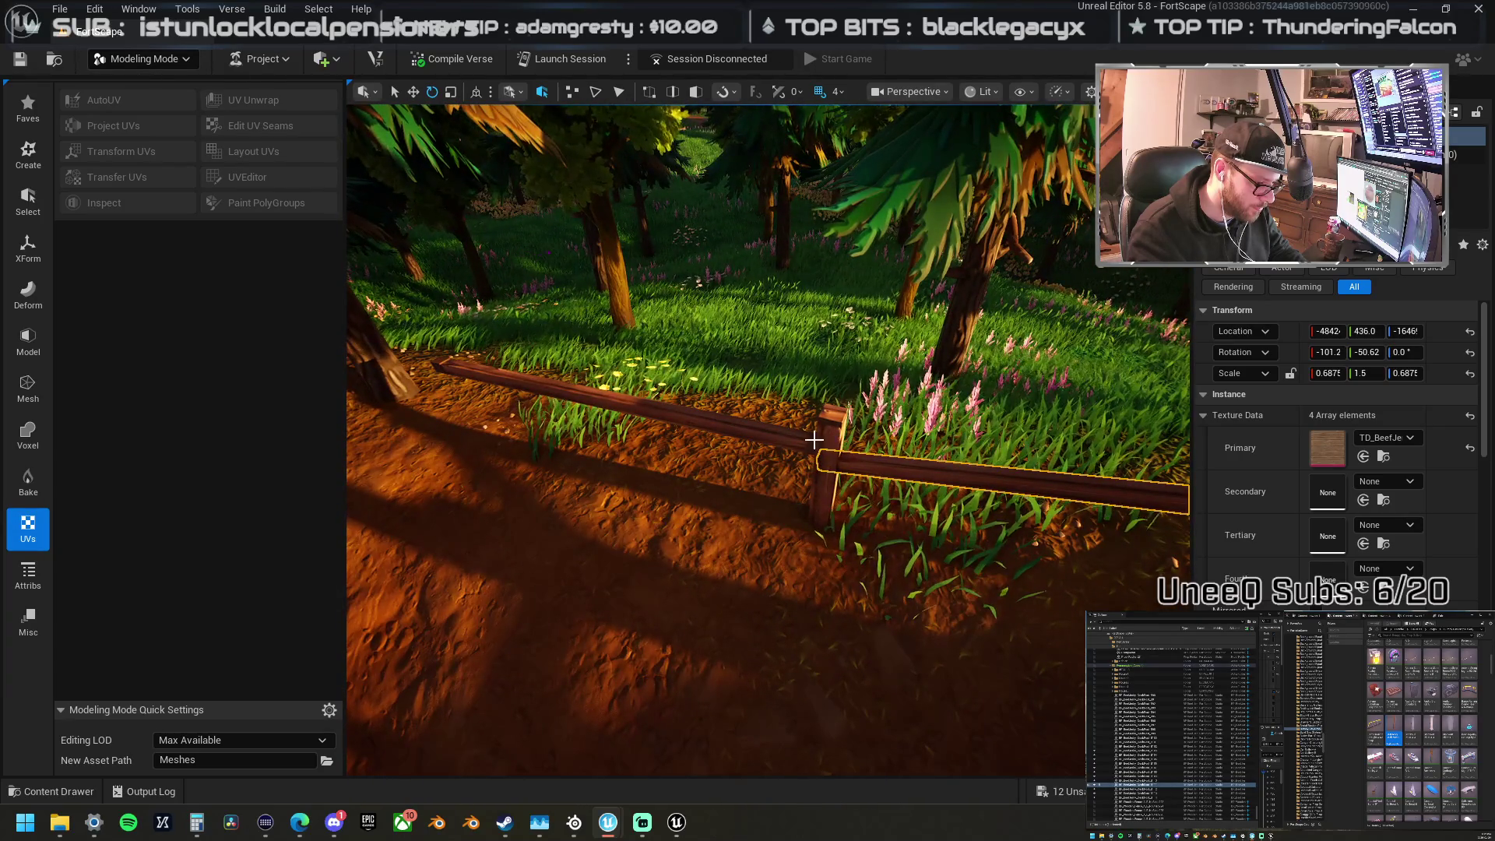
{"action": "left_click", "coordinate": [572, 399]}
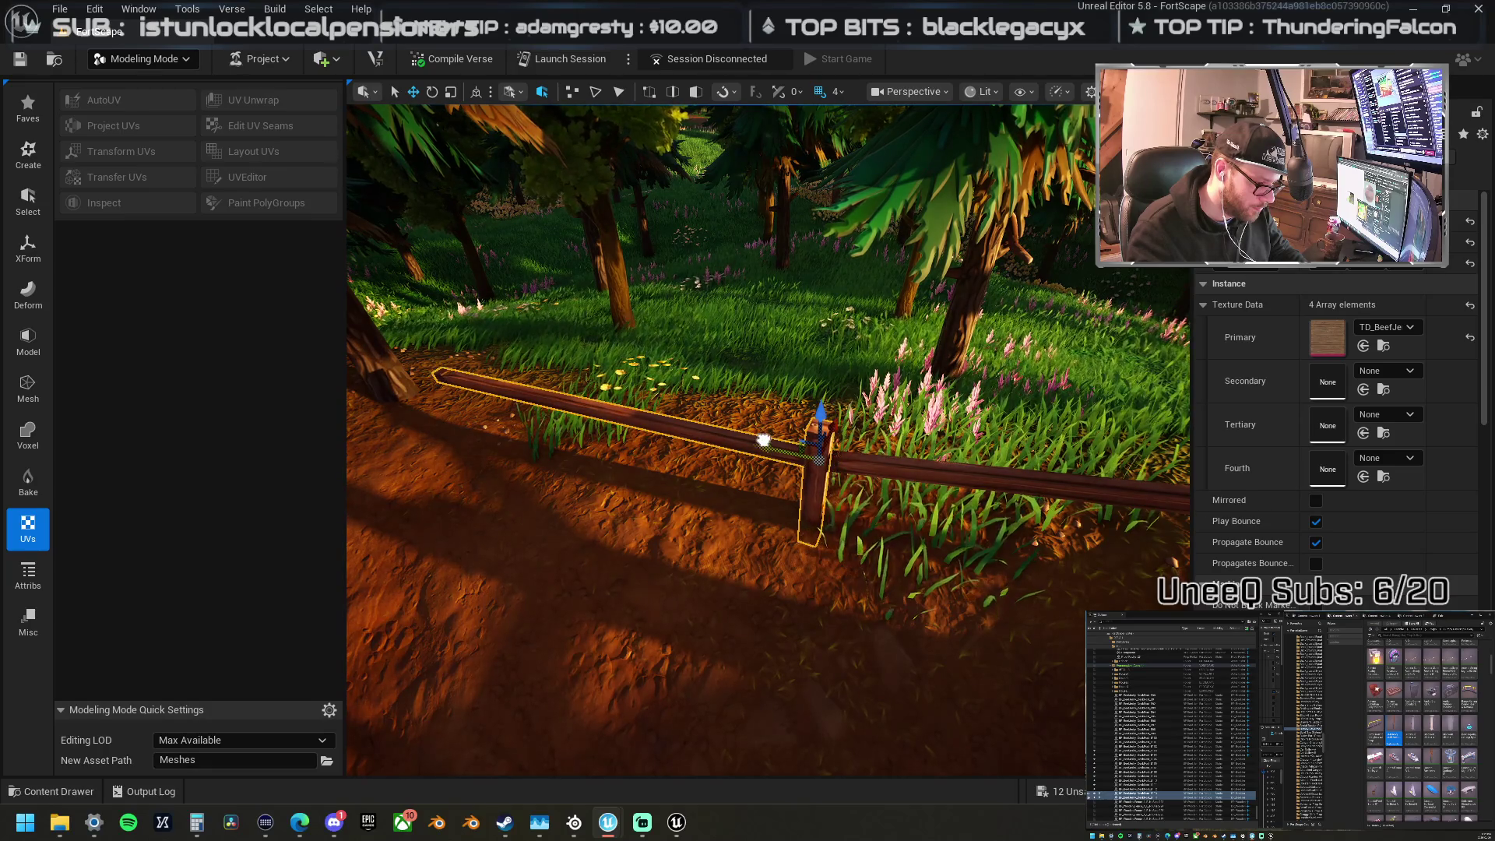
{"action": "left_click_drag", "start_coordinate": [771, 441], "coordinate": [710, 526]}
{"action": "key", "text": "e"}
{"action": "mouse_move", "coordinate": [728, 475]}
{"action": "left_mouse_down"}
{"action": "mouse_move", "coordinate": [714, 470]}
{"action": "mouse_move", "coordinate": [952, 498]}
{"action": "left_mouse_up"}
{"action": "key", "text": "w"}
{"action": "mouse_move", "coordinate": [952, 420]}
{"action": "left_mouse_down"}
{"action": "mouse_move", "coordinate": [721, 395]}
{"action": "mouse_move", "coordinate": [708, 451]}
{"action": "mouse_move", "coordinate": [775, 583]}
{"action": "mouse_move", "coordinate": [747, 591]}
{"action": "mouse_move", "coordinate": [910, 534]}
{"action": "left_mouse_up"}
Step: Duplicate the post and rail again further along the dirt path
{"action": "key", "text": "e"}
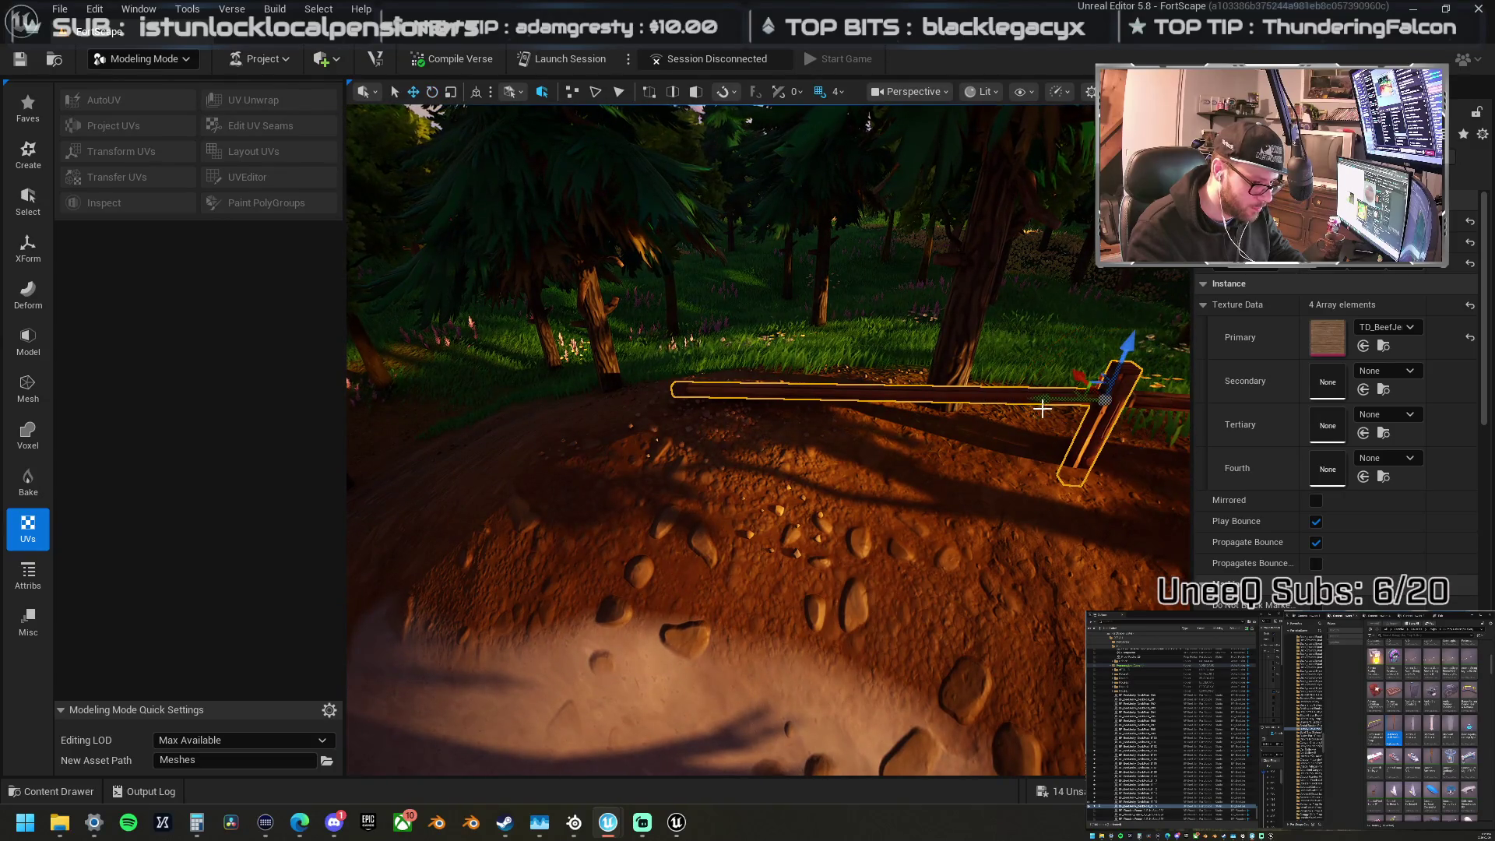
{"action": "left_click_drag", "start_coordinate": [1044, 402], "coordinate": [684, 410]}
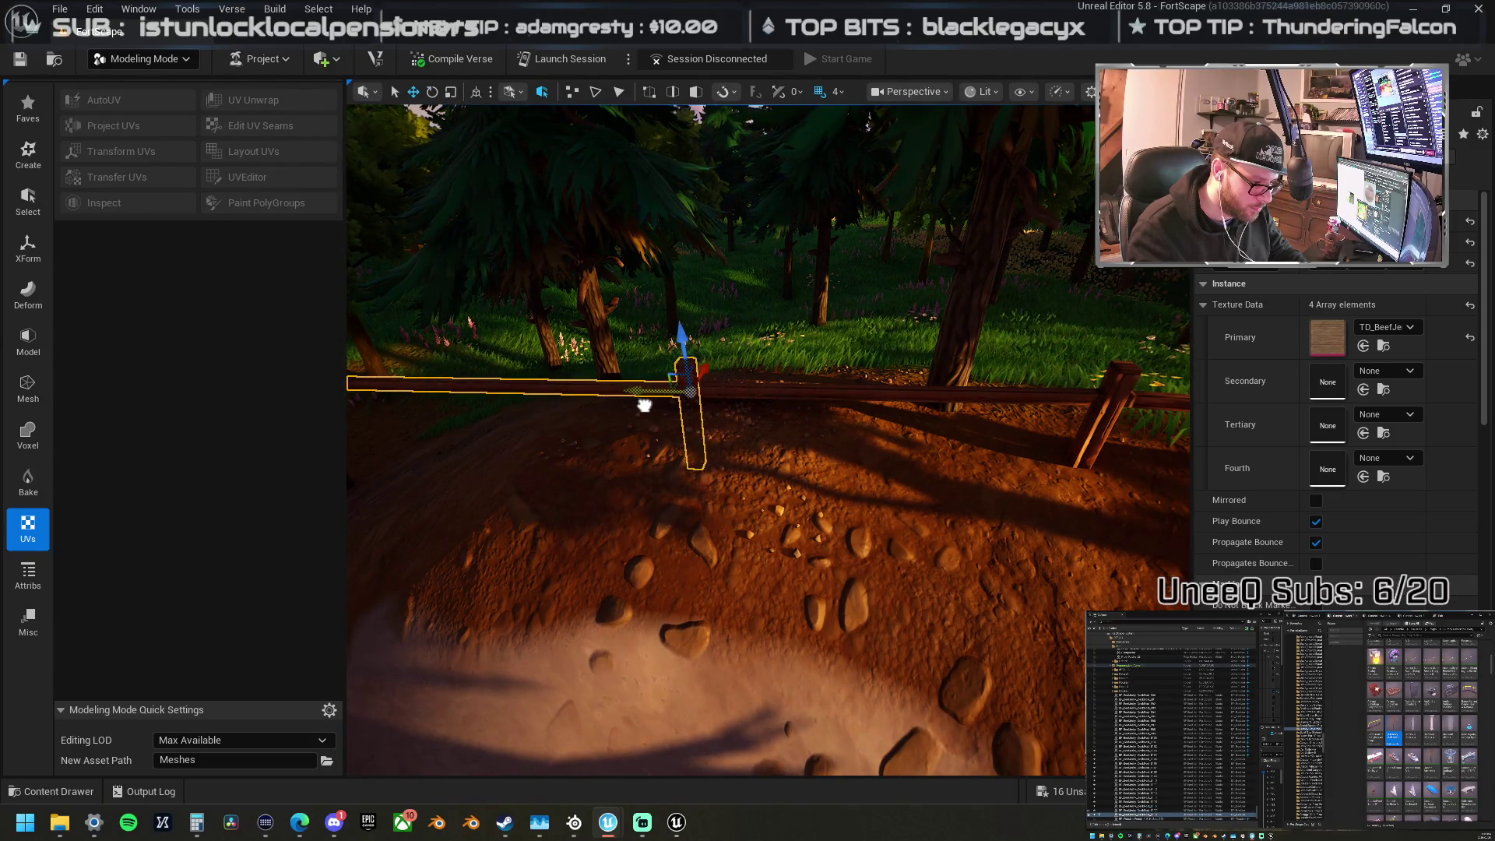
{"action": "left_click_drag", "start_coordinate": [812, 403], "coordinate": [778, 405]}
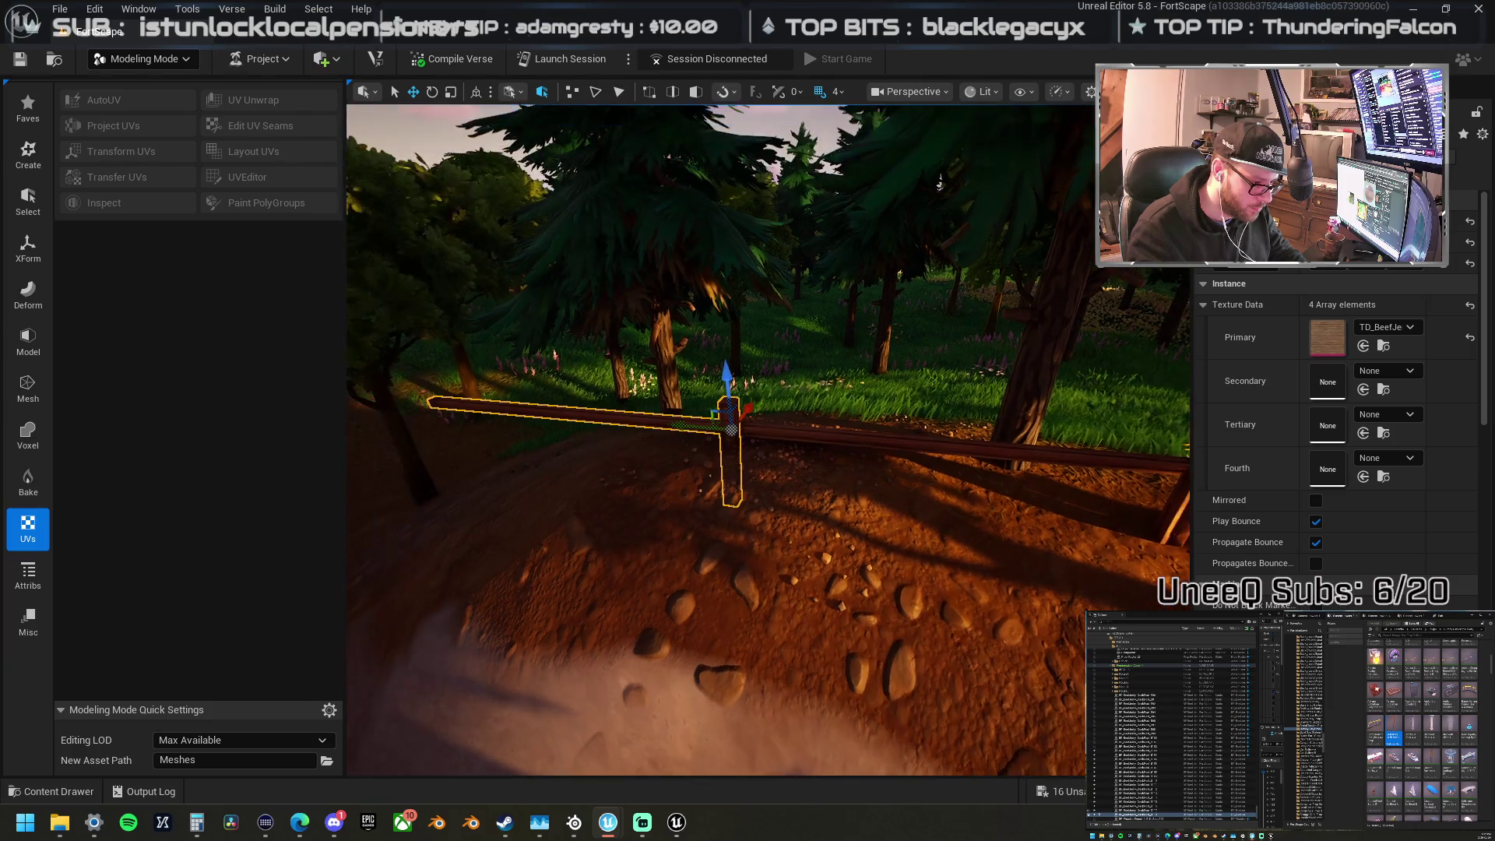